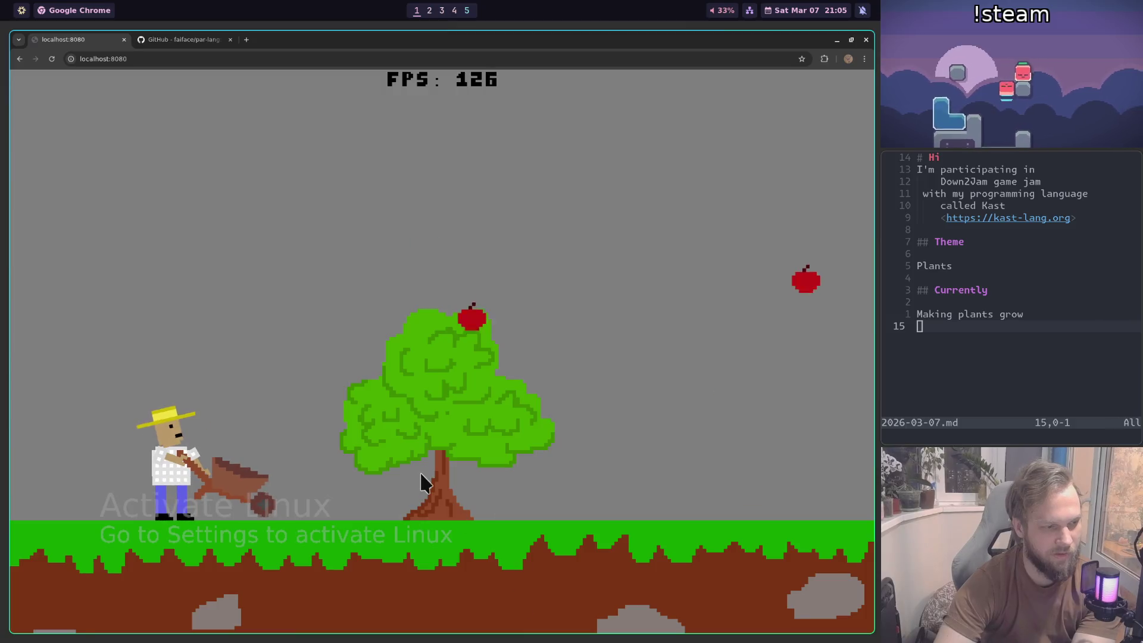
Step: Walk the farmer left and right among the apple trees, then close the GitHub tab
{"action": "key", "text": "Right"}
{"action": "key", "text": "Left"}
{"action": "key", "text": "Right"}
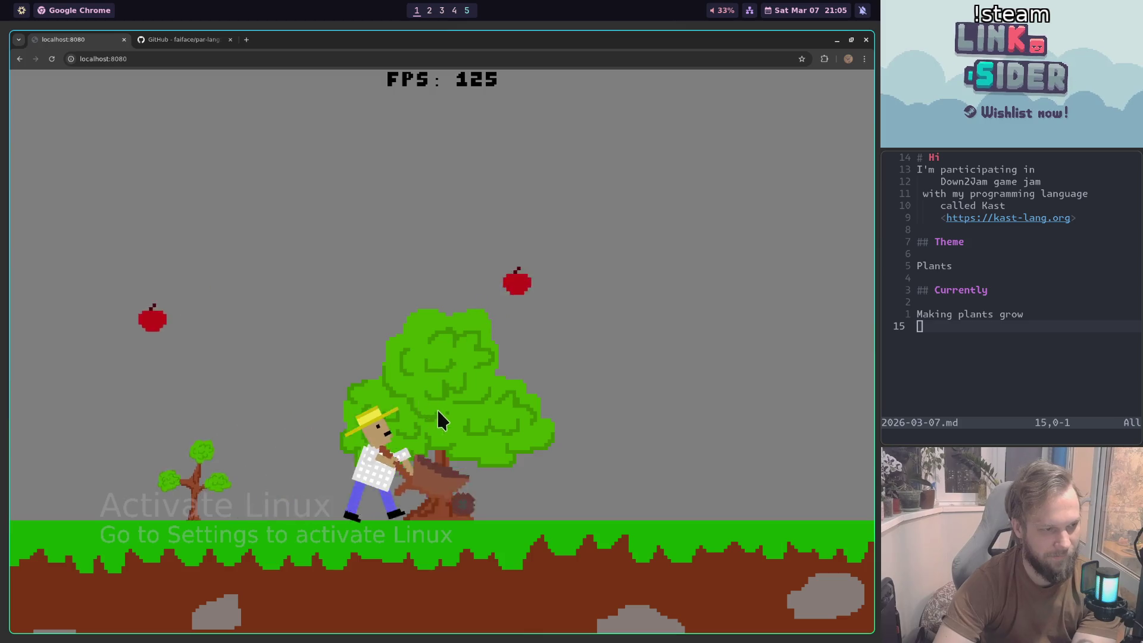
{"action": "key", "text": "Left"}
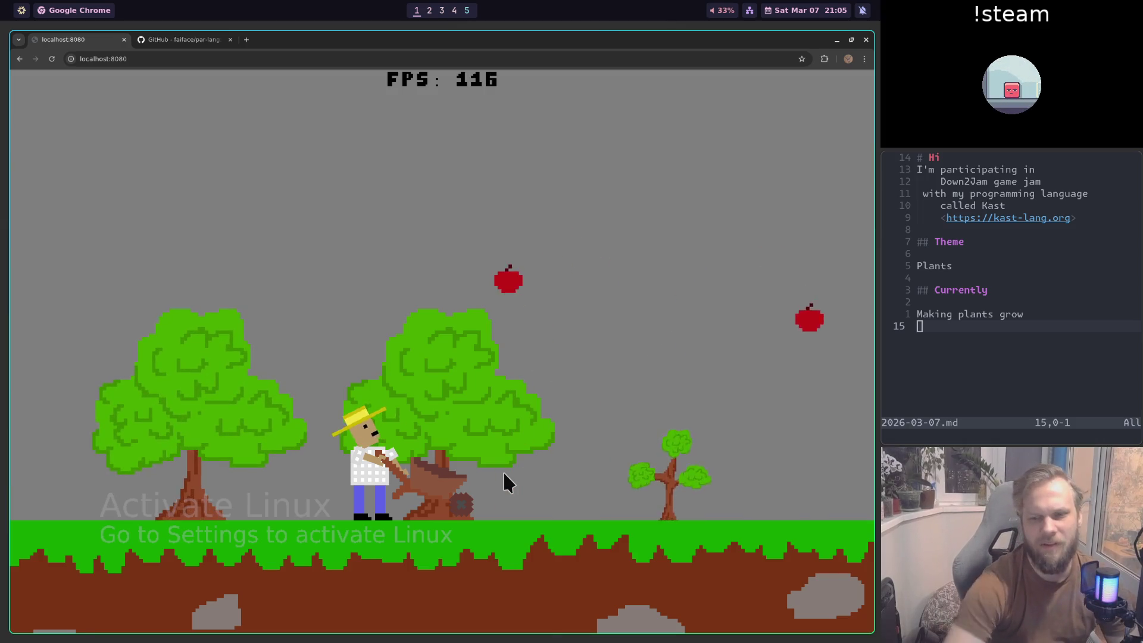
{"action": "key", "text": "Left"}
{"action": "key", "text": "Right"}
{"action": "key", "text": "Right"}
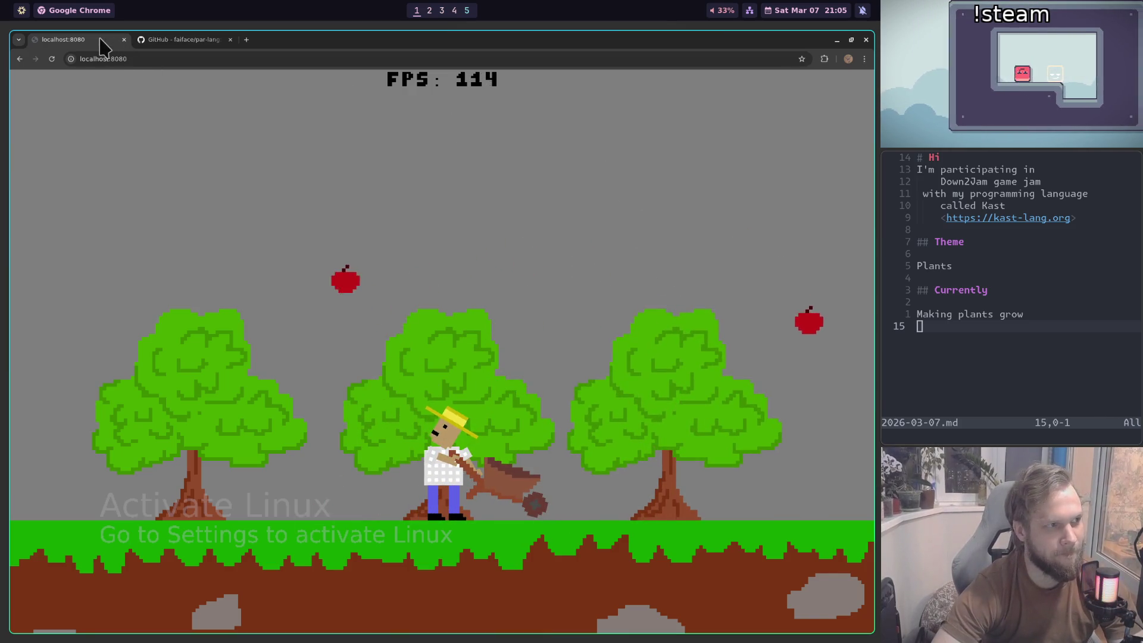
{"action": "middle_click", "coordinate": [199, 40]}
{"action": "key", "text": "super+2"}
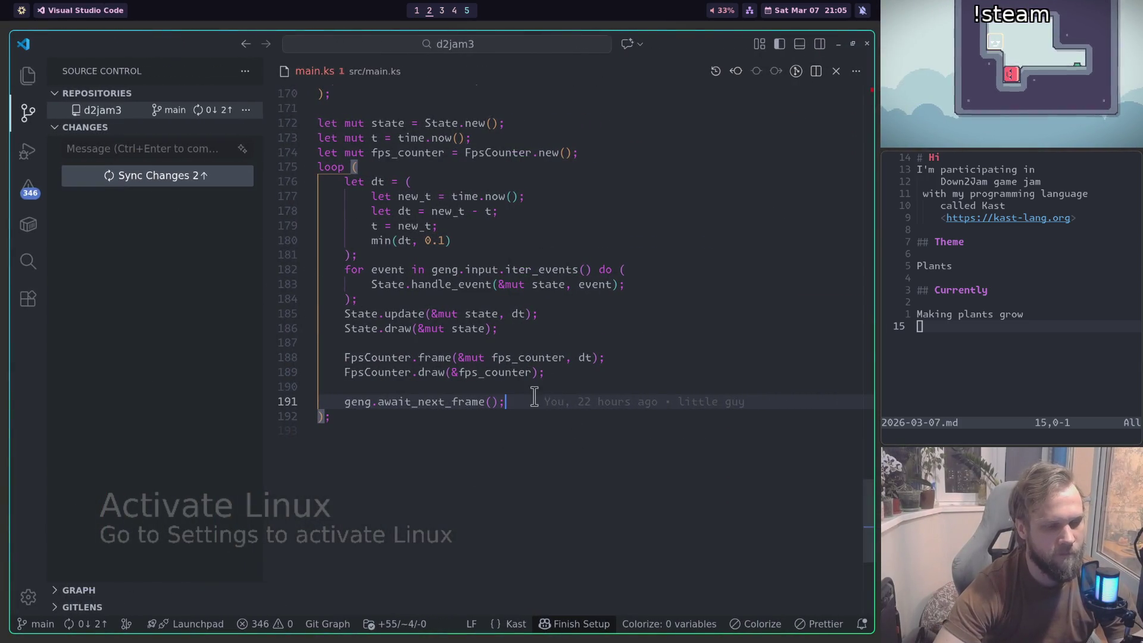
Step: Open src/tree.ks through quick file search for 'tree'
{"action": "left_click", "coordinate": [621, 229]}
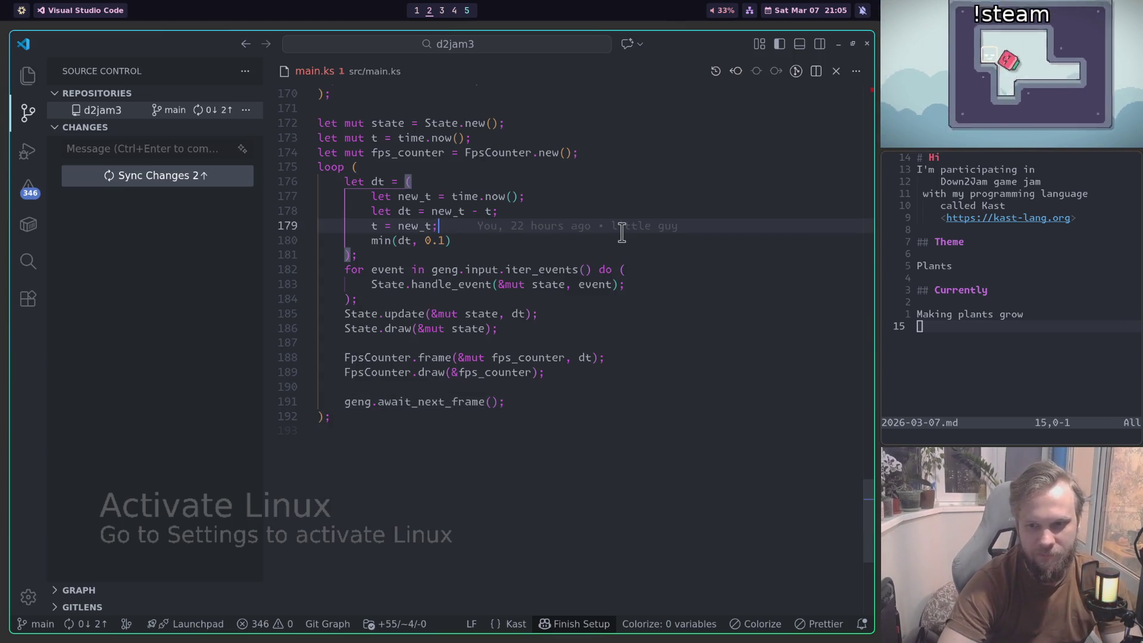
{"action": "key", "text": "ctrl+p"}
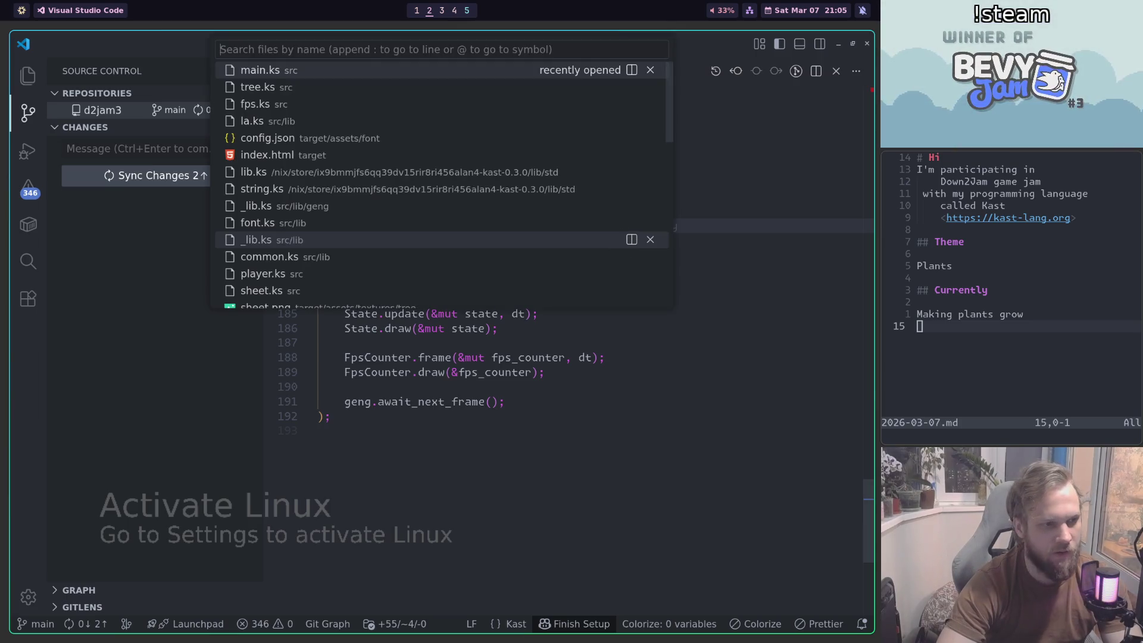
{"action": "type", "text": "tree"}
{"action": "key", "text": "Return"}
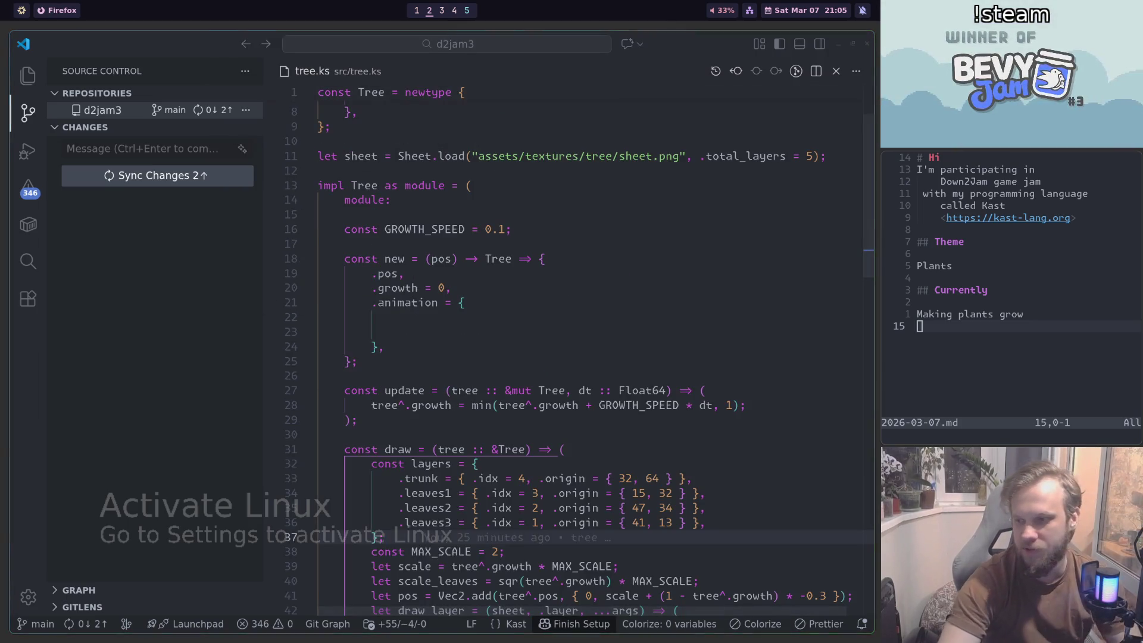
{"action": "key", "text": "alt+Tab"}
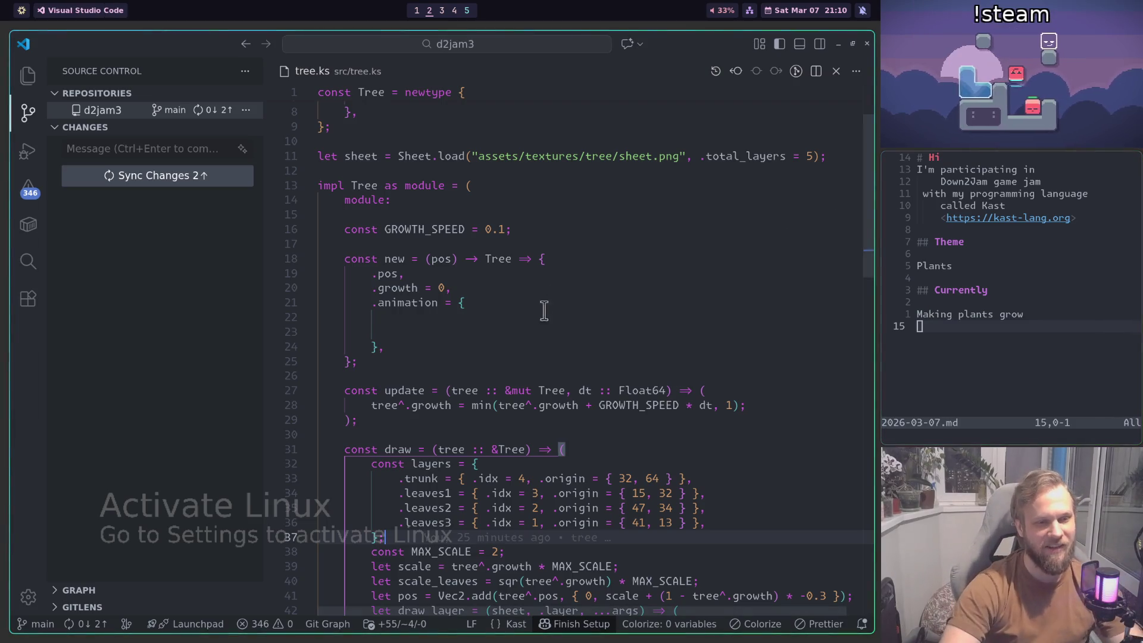
{"action": "left_click", "coordinate": [530, 366]}
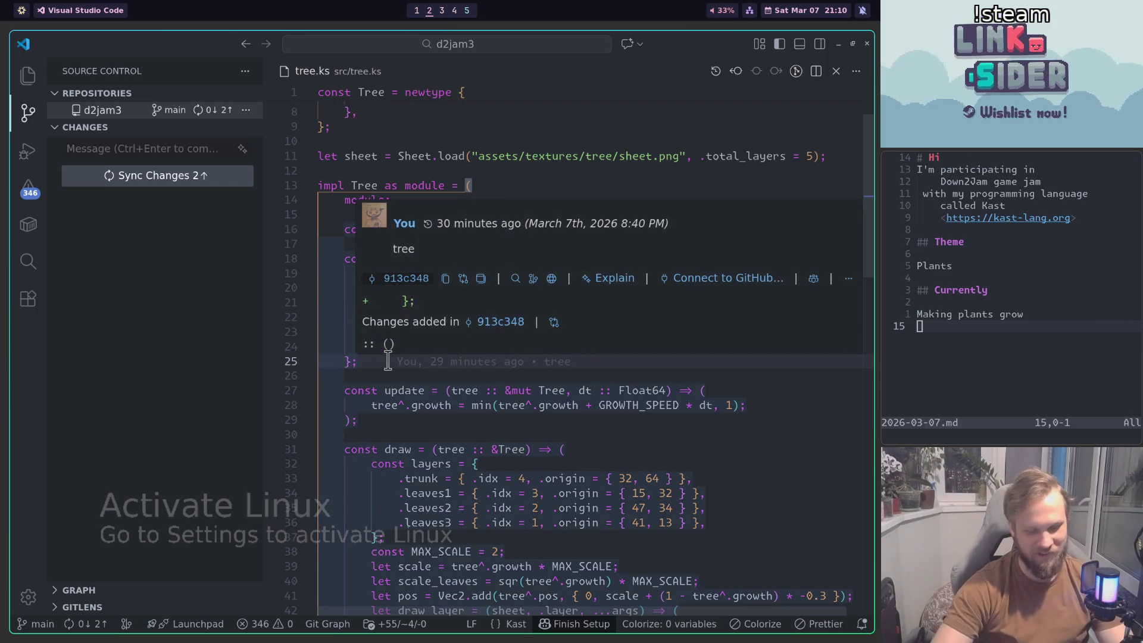
{"action": "key", "text": "shift+Up"}
{"action": "key", "text": "shift+Up"}
{"action": "key", "text": "shift+Up"}
{"action": "key", "text": "shift+Up"}
{"action": "key", "text": "shift+Up"}
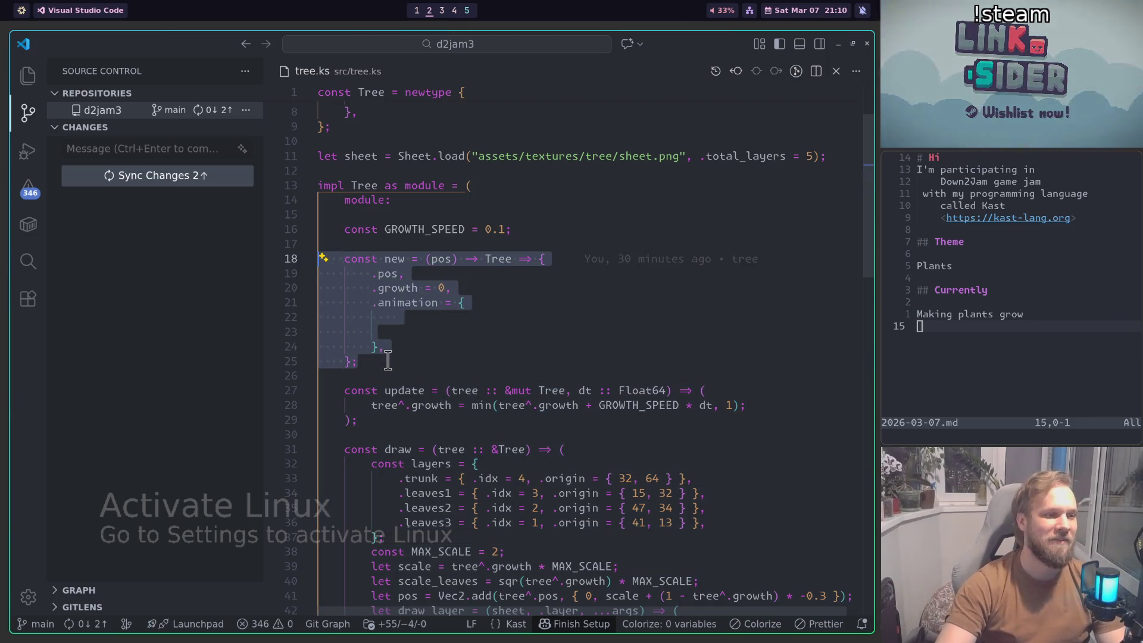
{"action": "key", "text": "Home"}
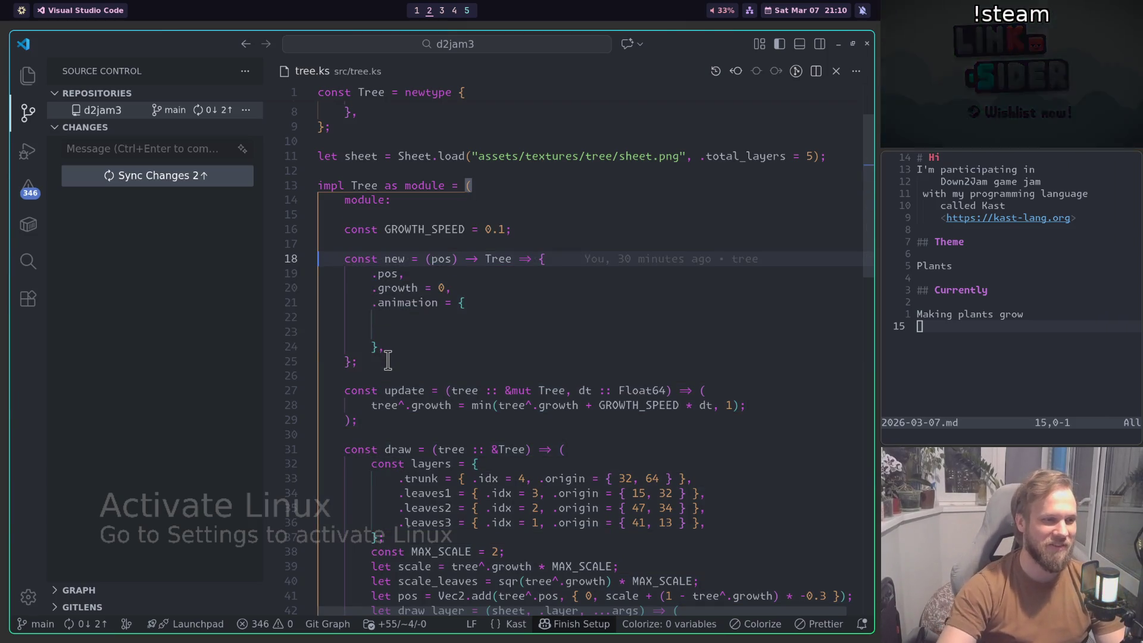
{"action": "key", "text": "Home"}
{"action": "key", "text": "shift+Down"}
{"action": "key", "text": "shift+Down"}
{"action": "key", "text": "shift+Down"}
{"action": "key", "text": "shift+Down"}
{"action": "key", "text": "shift+Down"}
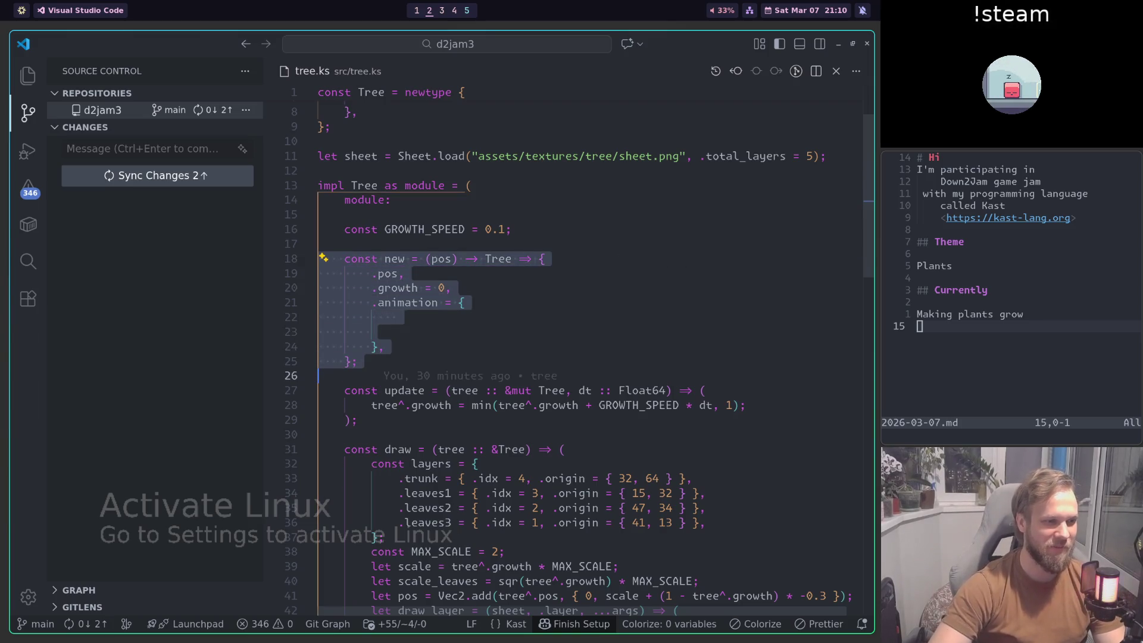
{"action": "key", "text": "Down"}
{"action": "key", "text": "shift+Up"}
{"action": "key", "text": "shift+Up"}
{"action": "key", "text": "shift+Up"}
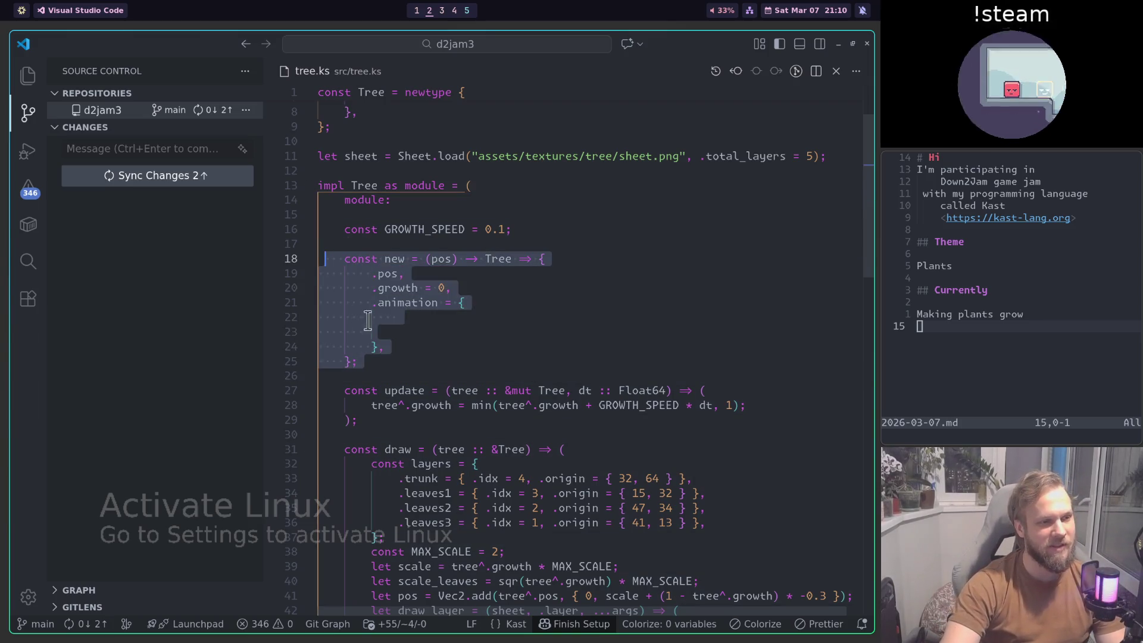
{"action": "key", "text": "Escape"}
{"action": "key", "text": "shift+Down"}
{"action": "key", "text": "shift+Down"}
{"action": "key", "text": "shift+Down"}
{"action": "key", "text": "Down"}
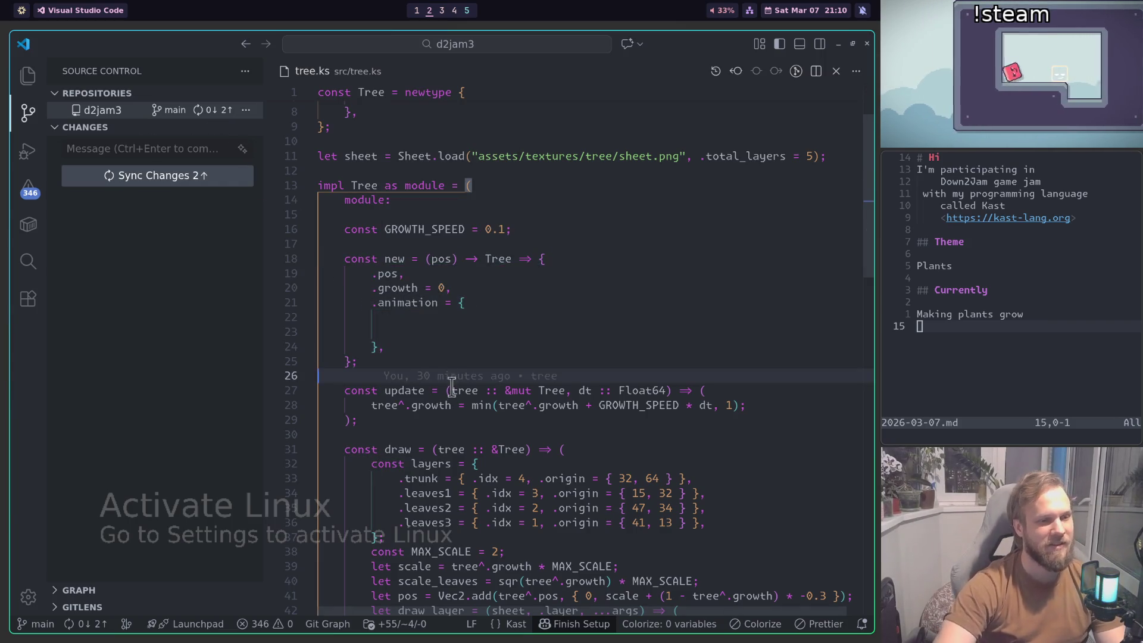
{"action": "scroll", "coordinate": [452, 381], "scroll_direction": "up", "scroll_amount": 1}
{"action": "scroll", "coordinate": [456, 375], "scroll_direction": "down", "scroll_amount": 2}
{"action": "scroll", "coordinate": [457, 369], "scroll_direction": "down", "scroll_amount": 1}
{"action": "scroll", "coordinate": [460, 364], "scroll_direction": "up", "scroll_amount": 2}
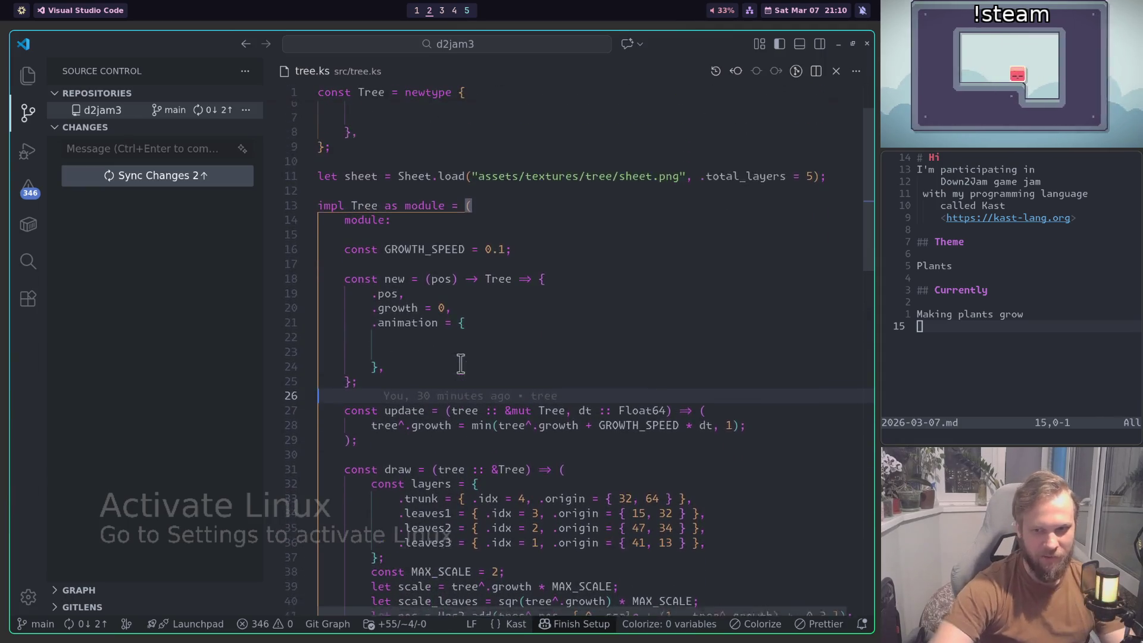
{"action": "key", "text": "super+1"}
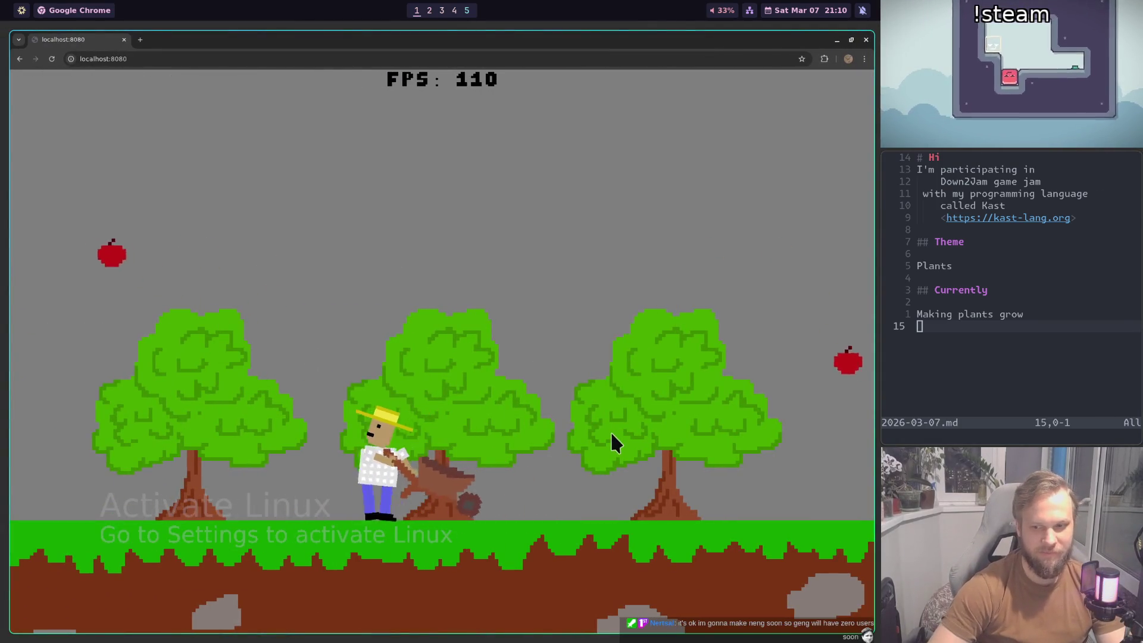
Step: Walk the farmer back and forth among the three grown apple trees, then return to VS Code
{"action": "key", "text": "Left"}
{"action": "key", "text": "Right"}
{"action": "key", "text": "Left"}
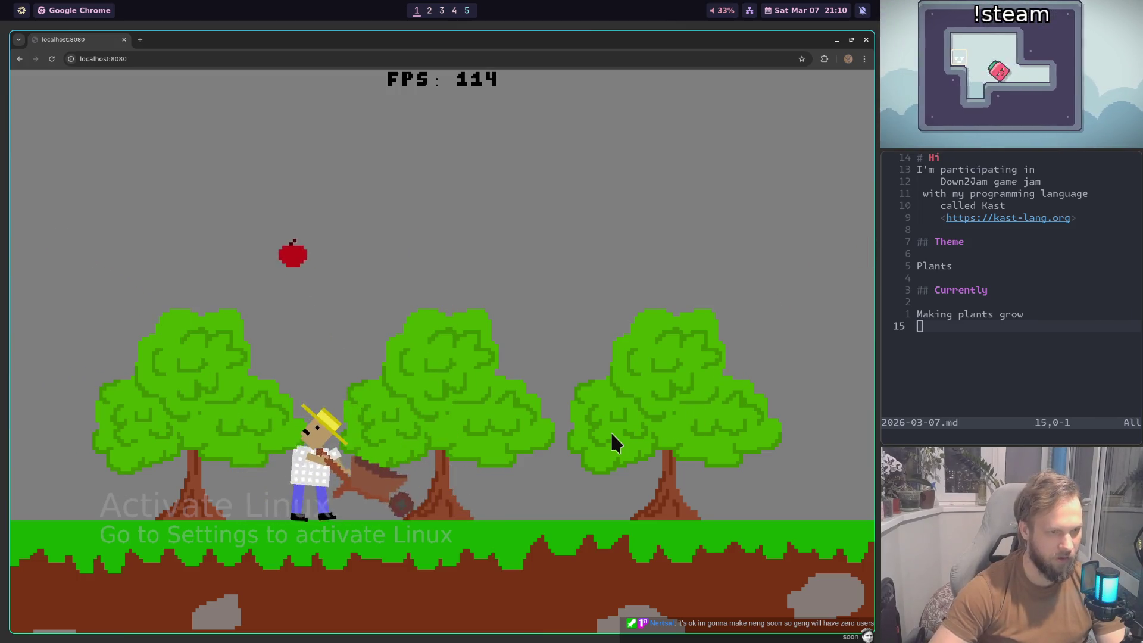
{"action": "key", "text": "Left"}
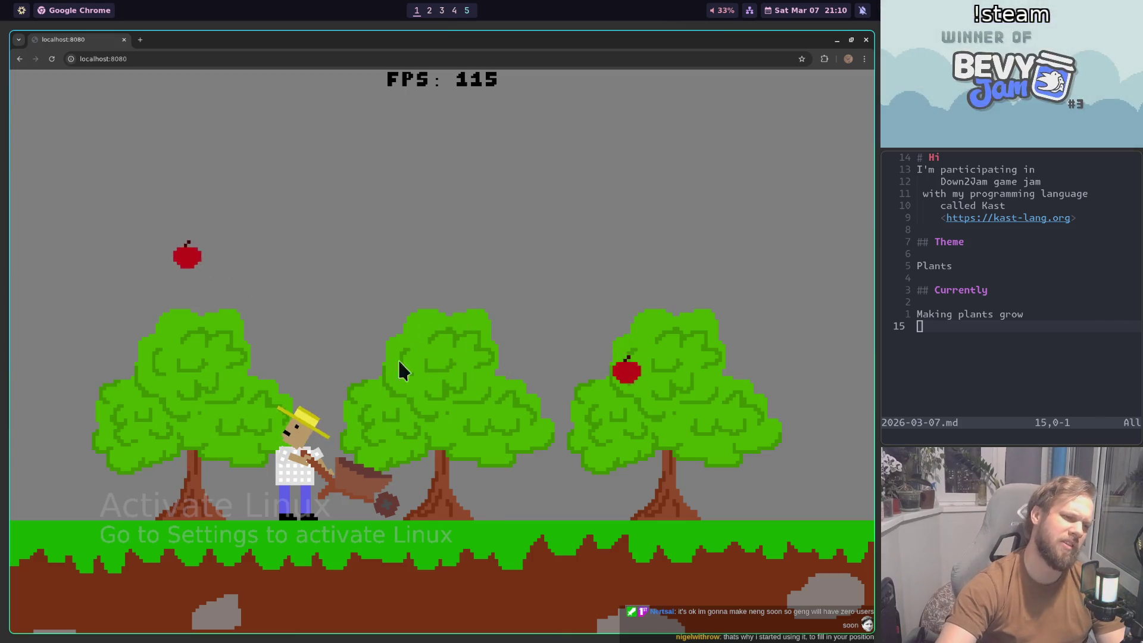
{"action": "key", "text": "super+2"}
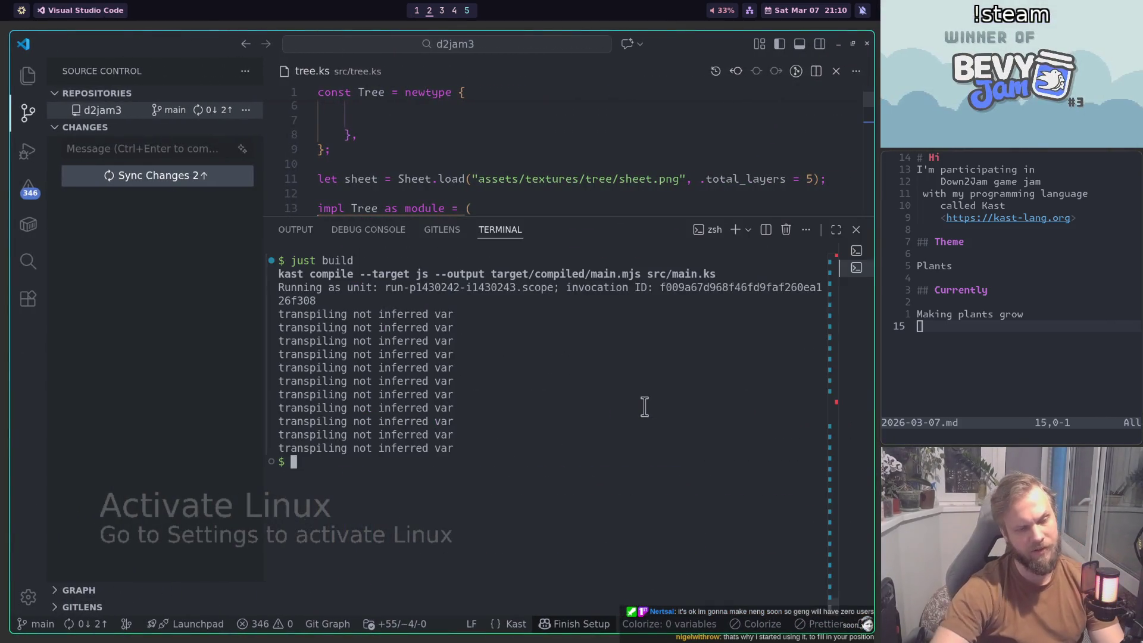
Step: Replace the first leaf layer's Float32.sin(phase) rotation on line 65 with rot(0)
{"action": "key", "text": "ctrl+j"}
{"action": "scroll", "coordinate": [620, 429], "scroll_direction": "down", "scroll_amount": 10}
{"action": "scroll", "coordinate": [612, 459], "scroll_direction": "down", "scroll_amount": 5}
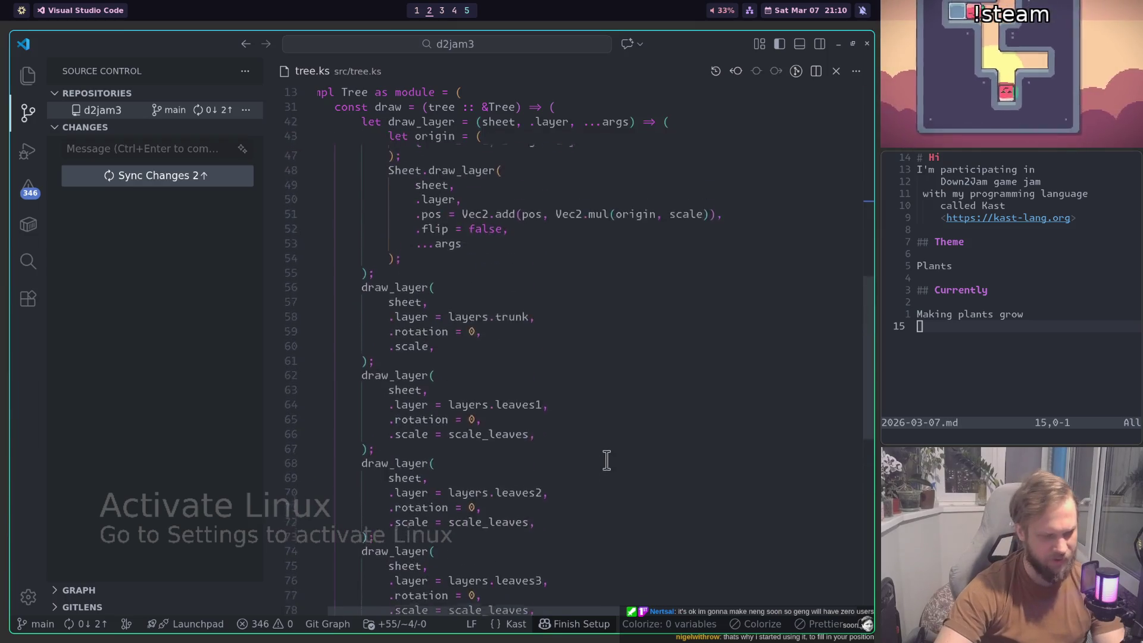
{"action": "scroll", "coordinate": [607, 459], "scroll_direction": "up", "scroll_amount": 10}
{"action": "scroll", "coordinate": [539, 271], "scroll_direction": "up", "scroll_amount": 3}
{"action": "scroll", "coordinate": [512, 310], "scroll_direction": "up", "scroll_amount": 1}
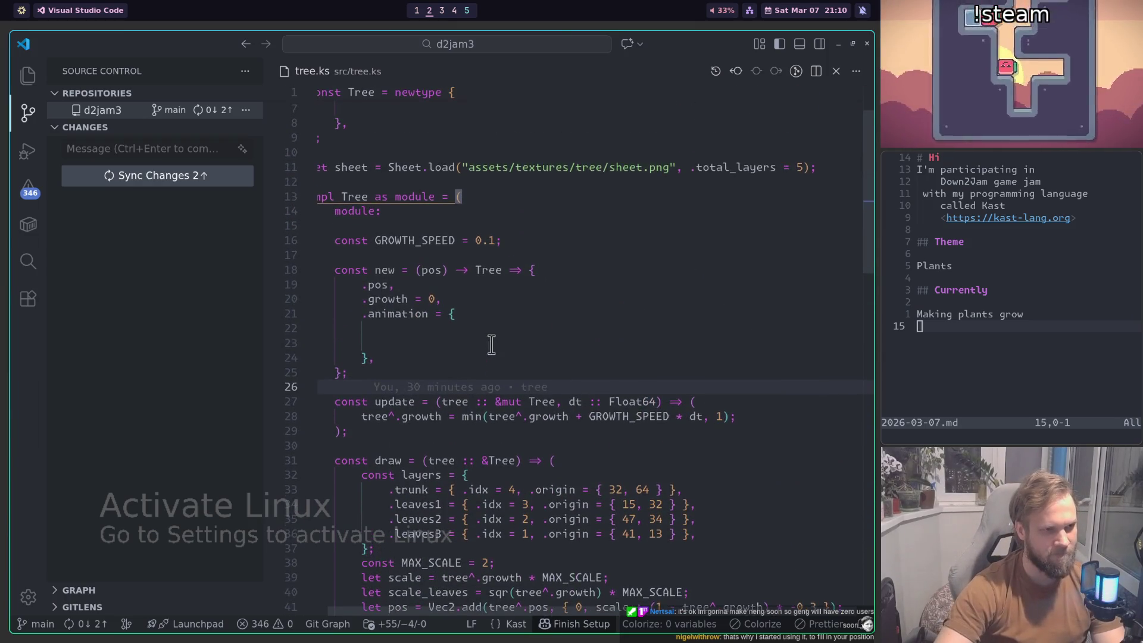
{"action": "scroll", "coordinate": [488, 339], "scroll_direction": "down", "scroll_amount": 2}
{"action": "scroll", "coordinate": [485, 334], "scroll_direction": "down", "scroll_amount": 3}
{"action": "scroll", "coordinate": [501, 402], "scroll_direction": "down", "scroll_amount": 7}
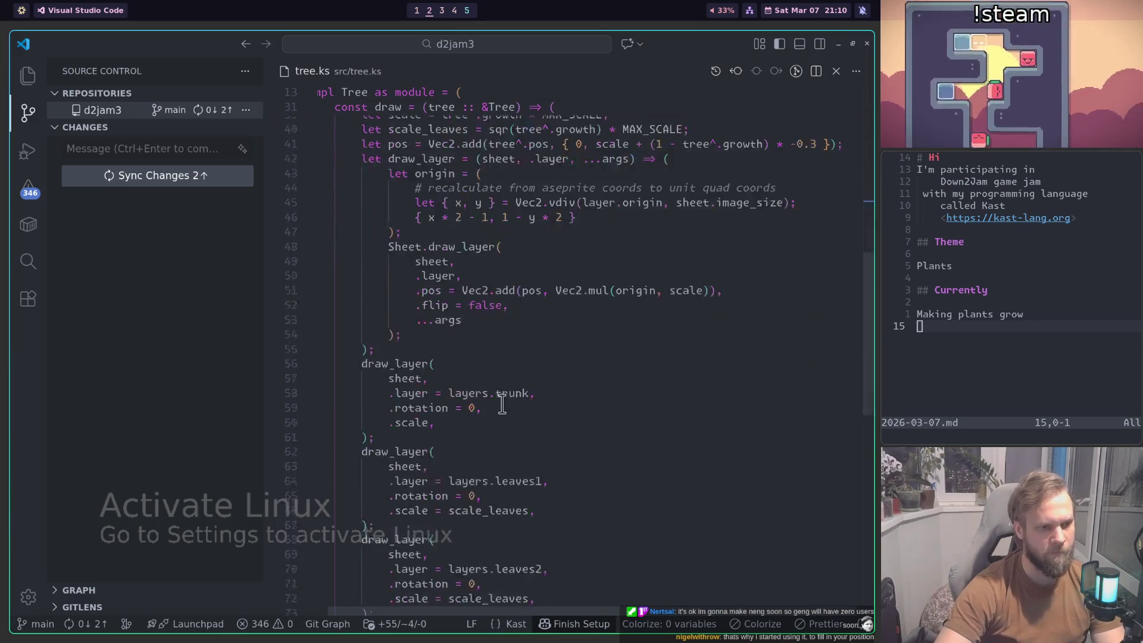
{"action": "scroll", "coordinate": [501, 402], "scroll_direction": "down", "scroll_amount": 2}
{"action": "scroll", "coordinate": [508, 388], "scroll_direction": "down", "scroll_amount": 4}
{"action": "scroll", "coordinate": [536, 333], "scroll_direction": "up", "scroll_amount": 2}
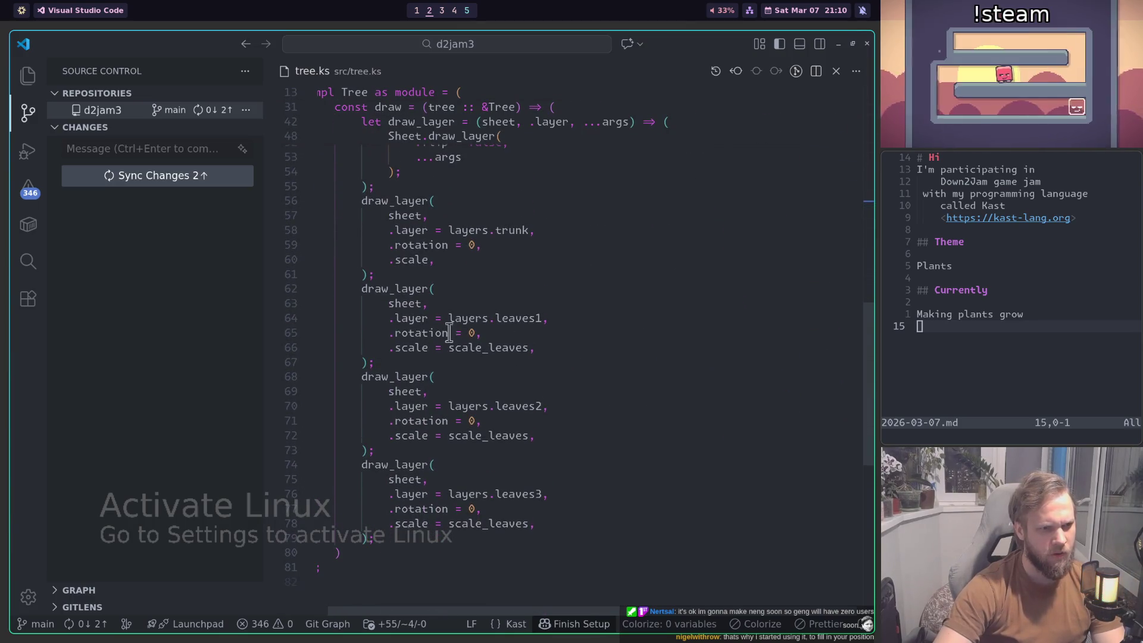
{"action": "scroll", "coordinate": [440, 327], "scroll_direction": "down", "scroll_amount": 1}
{"action": "left_click", "coordinate": [471, 288]}
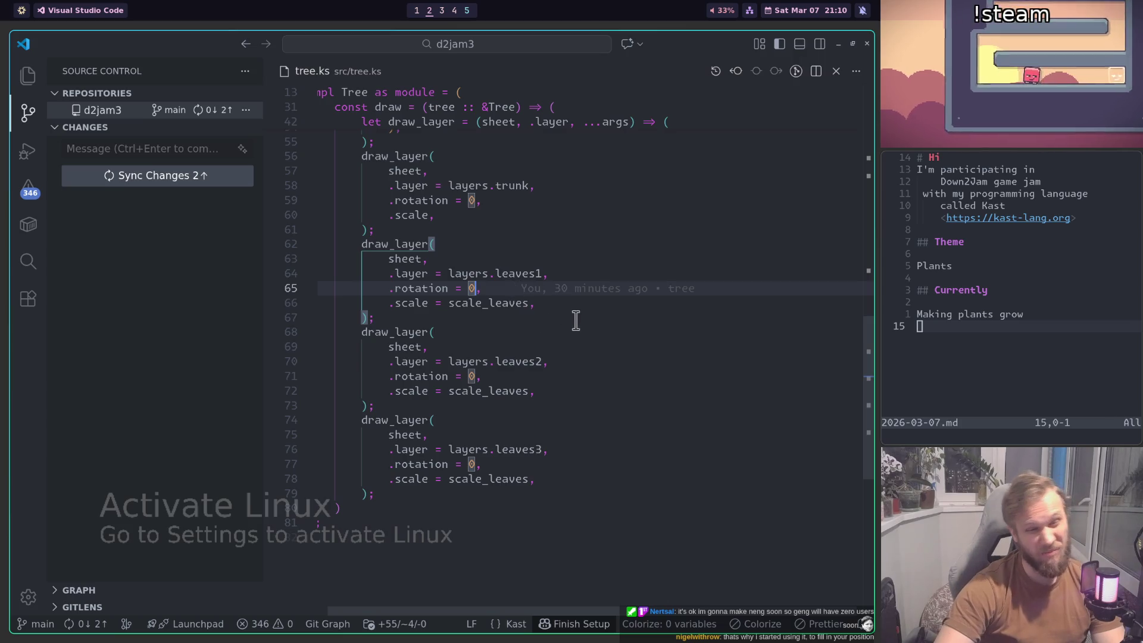
{"action": "type", "text": "Float32.sin("}
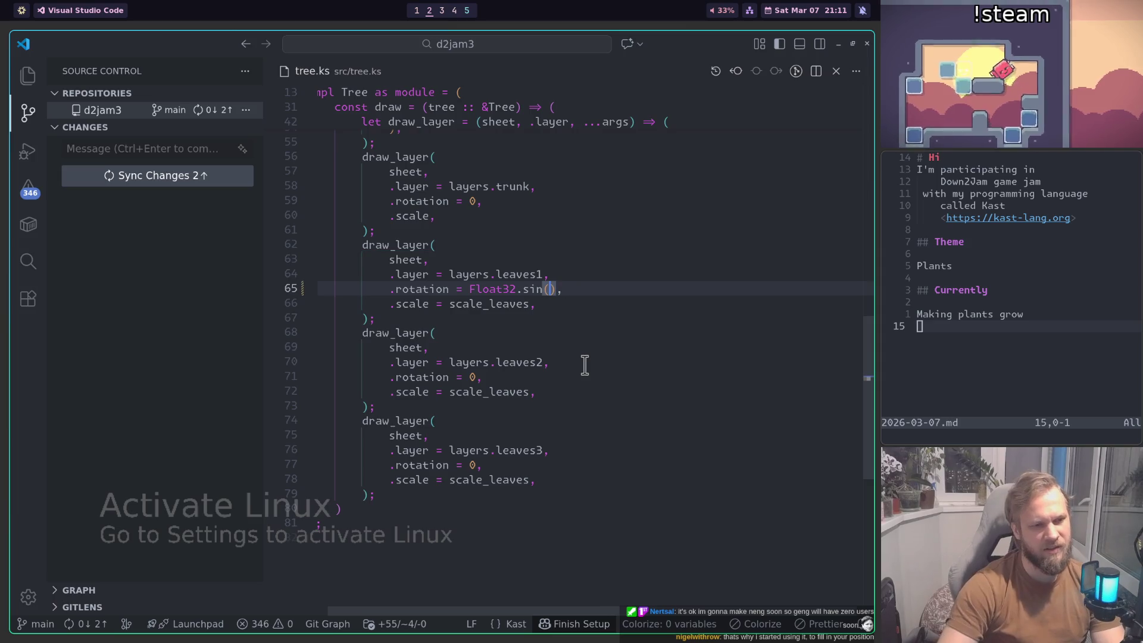
{"action": "type", "text": "phase"}
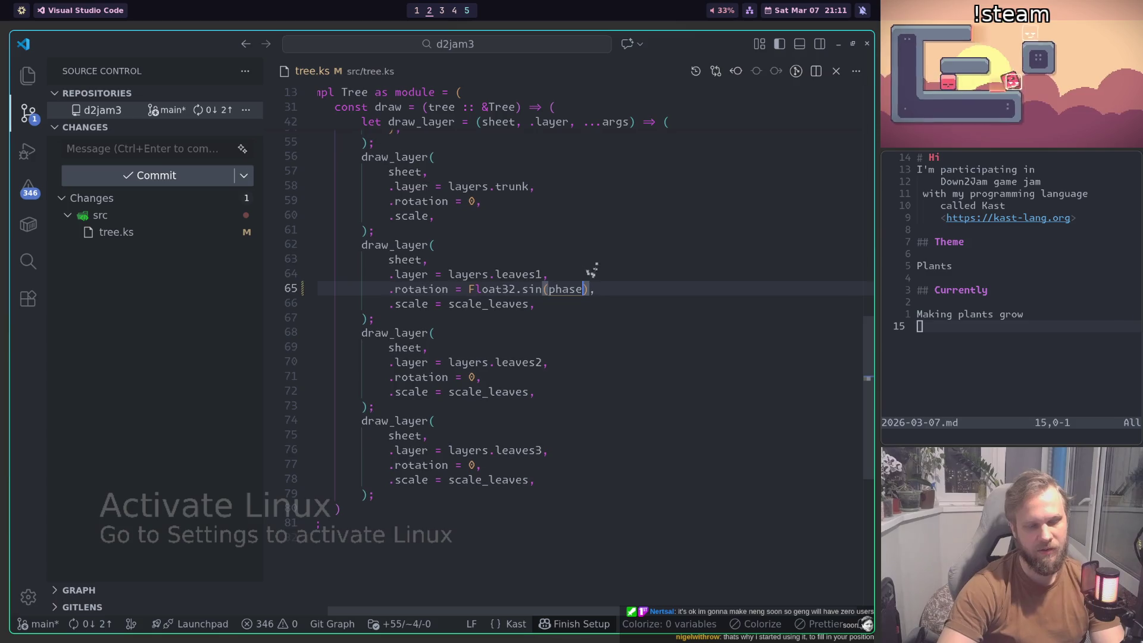
{"action": "key", "text": "End"}
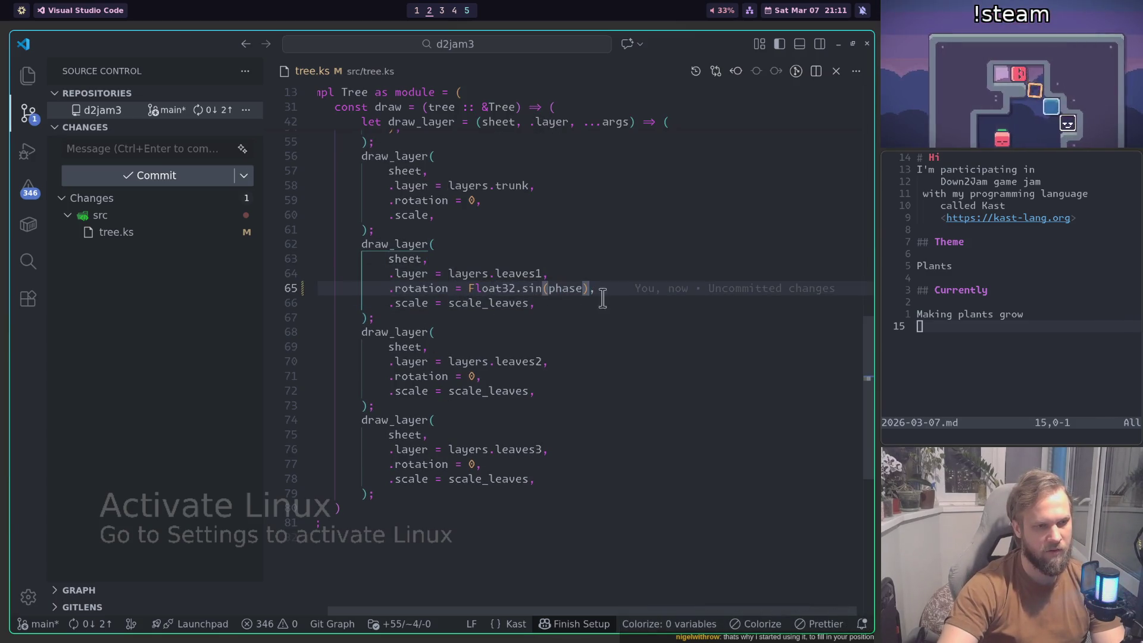
{"action": "key", "text": "BackSpace"}
{"action": "key", "text": "BackSpace"}
{"action": "key", "text": "BackSpace"}
{"action": "key", "text": "BackSpace"}
{"action": "key", "text": "BackSpace"}
{"action": "key", "text": "BackSpace"}
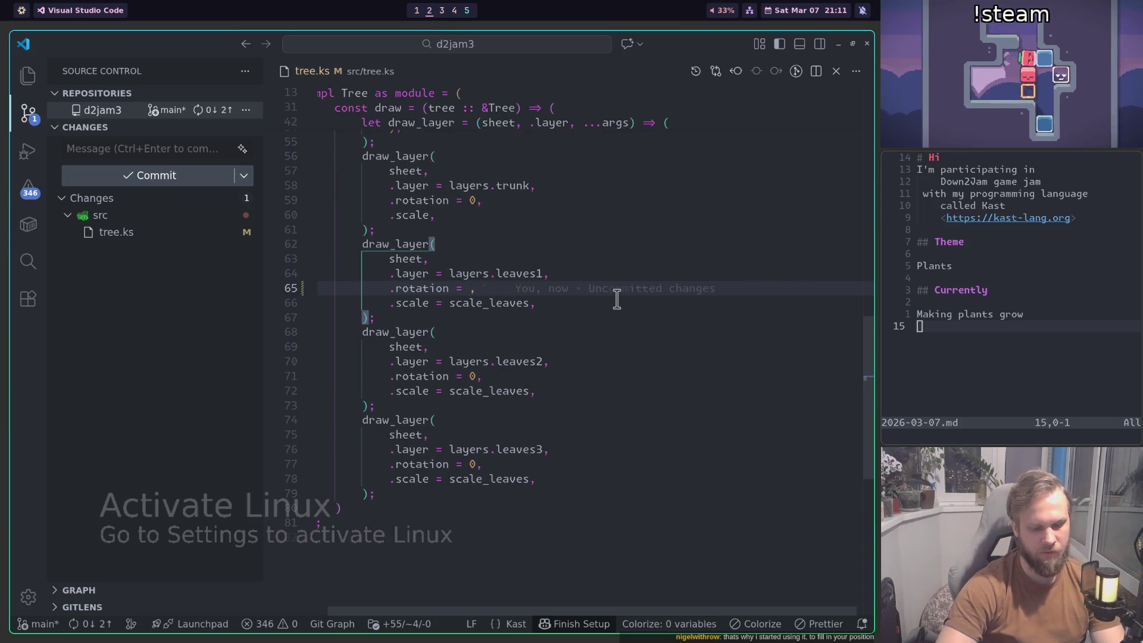
{"action": "type", "text": "rot()"}
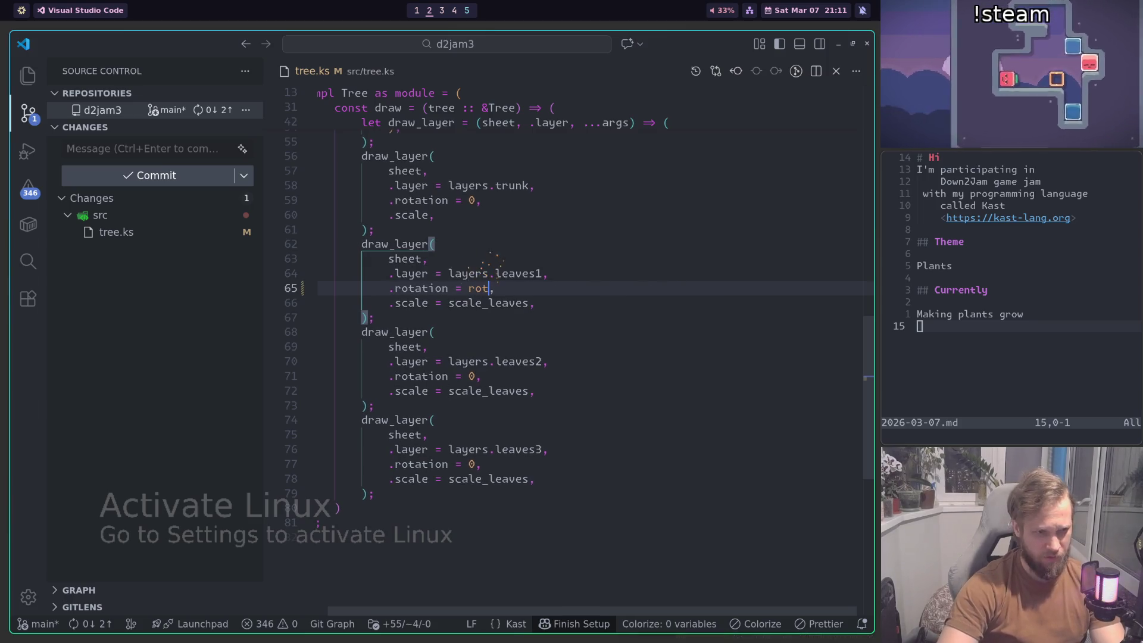
{"action": "type", "text": "0)"}
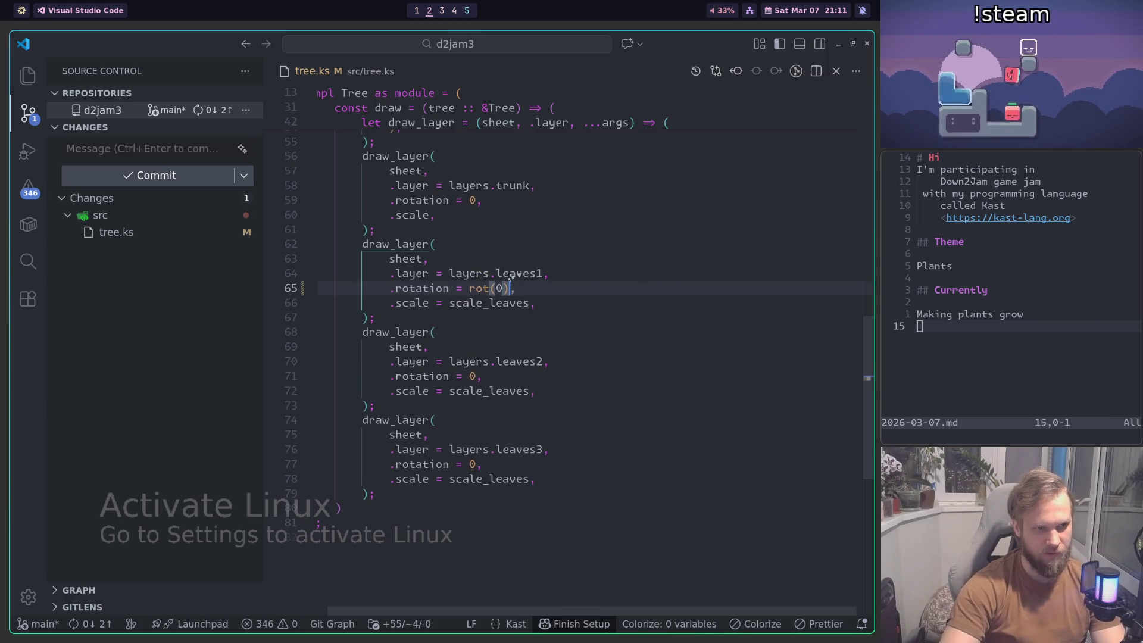
Step: Copy rot(0) to the second and third leaf layers, changing their arguments to 1 and 2
{"action": "left_click", "coordinate": [456, 289], "text": "shift"}
{"action": "key", "text": "ctrl+c"}
{"action": "left_click", "coordinate": [456, 377]}
{"action": "left_click", "coordinate": [476, 377], "text": "shift"}
{"action": "key", "text": "ctrl+v"}
{"action": "type", "text": "1"}
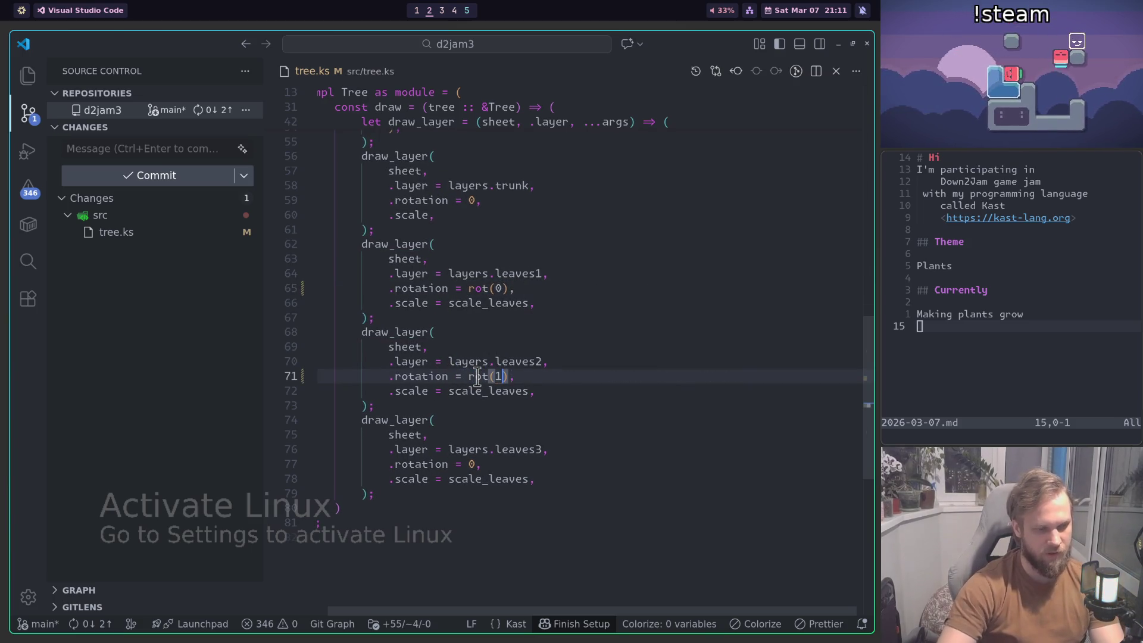
{"action": "left_click", "coordinate": [456, 463]}
{"action": "left_click", "coordinate": [477, 464], "text": "shift"}
{"action": "key", "text": "ctrl+v"}
{"action": "type", "text": "2"}
Step: Begin a 'let rot = x => (' definition on a new line below the trunk layer call
{"action": "scroll", "coordinate": [504, 290], "scroll_direction": "up", "scroll_amount": 2}
{"action": "left_click", "coordinate": [504, 293]}
{"action": "key", "text": "Return"}
{"action": "type", "text": "let rot"}
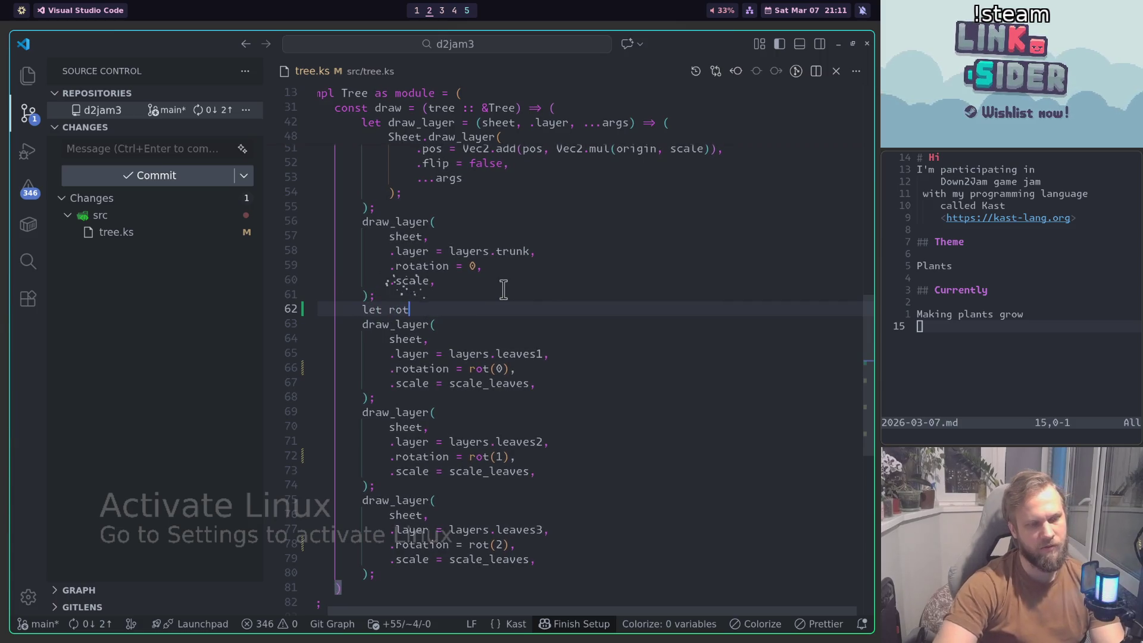
{"action": "type", "text": " = "}
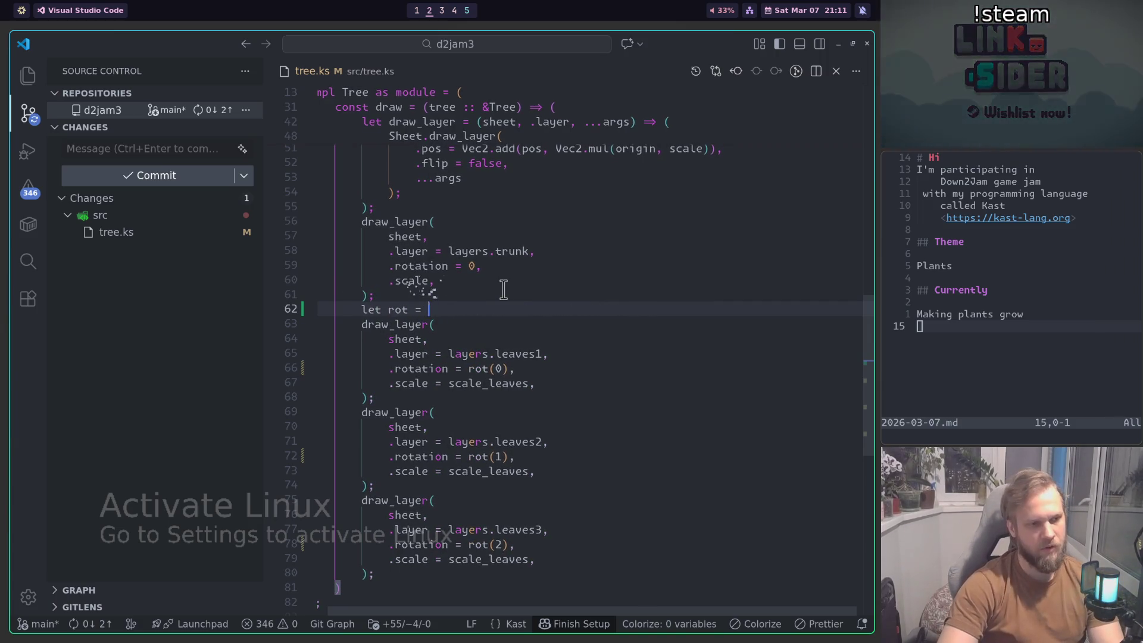
{"action": "type", "text": "x => ("}
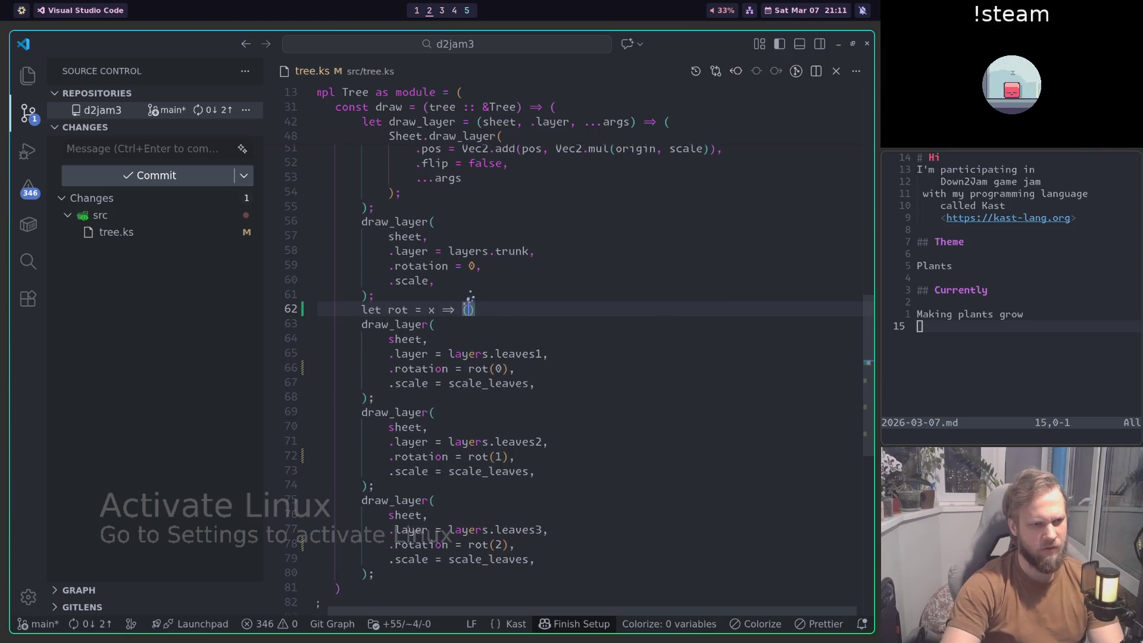
Step: Write the rot body as Float32.sin(tree^.animation.phase + x) * degree_to_rad(5)
{"action": "key", "text": "Return"}
{"action": "key", "text": "Tab"}
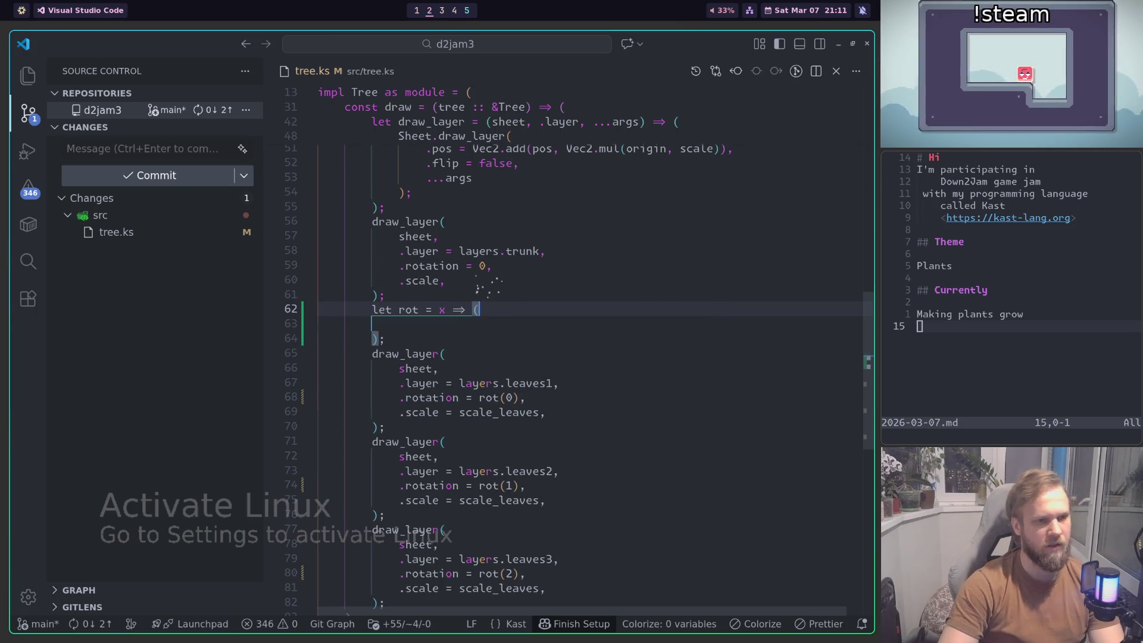
{"action": "type", "text": "tree^.animation.pha"}
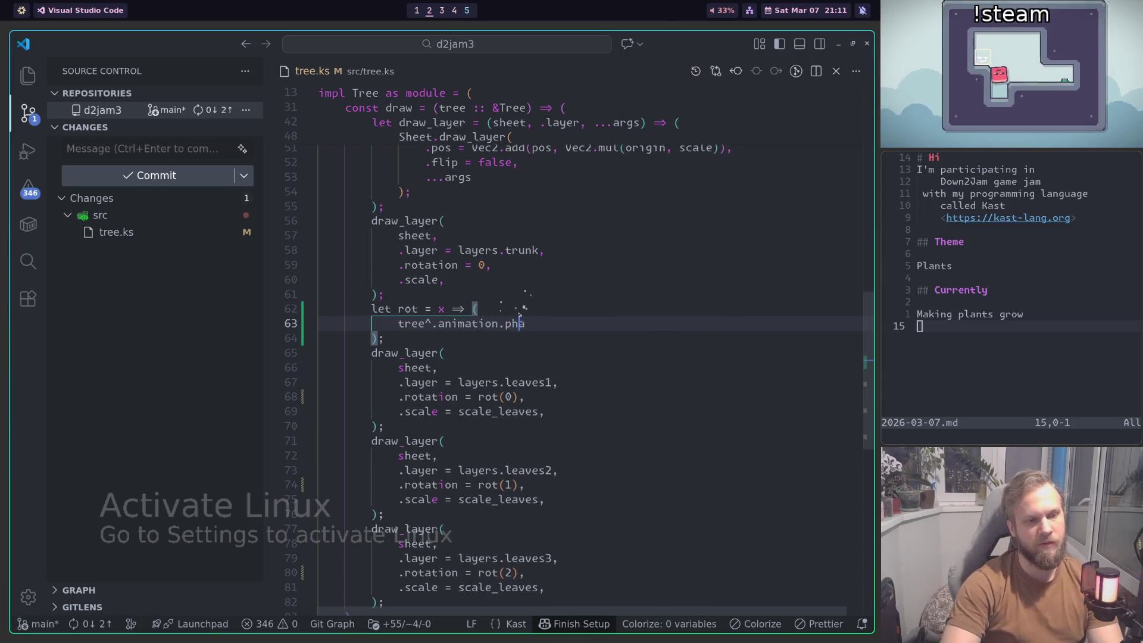
{"action": "type", "text": "se"}
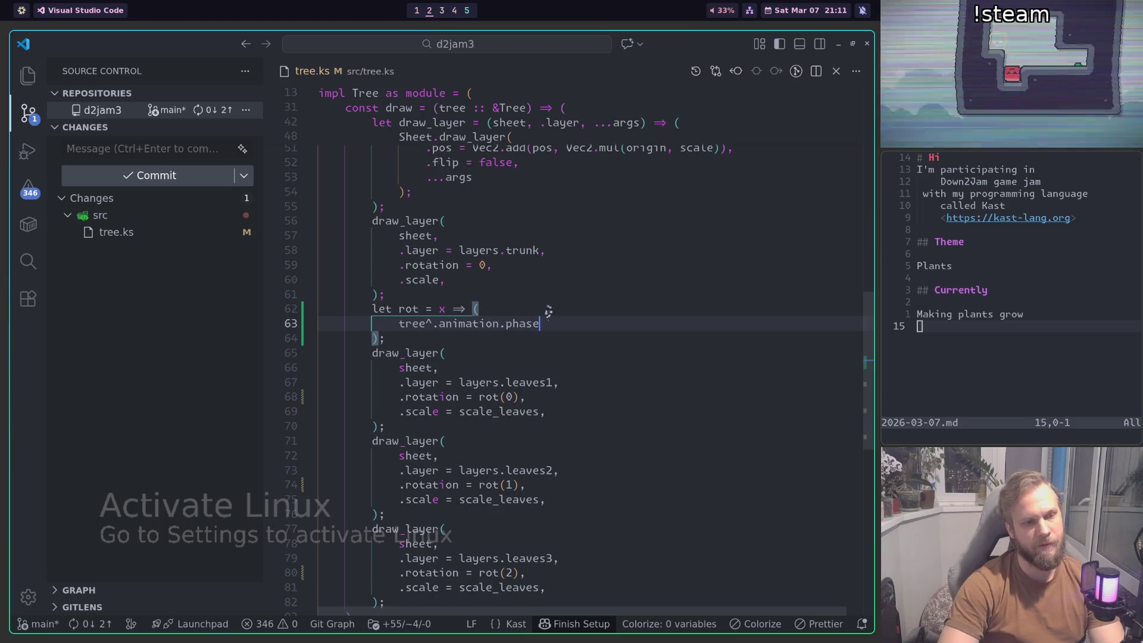
{"action": "left_click", "coordinate": [397, 324]}
{"action": "type", "text": "Float32."}
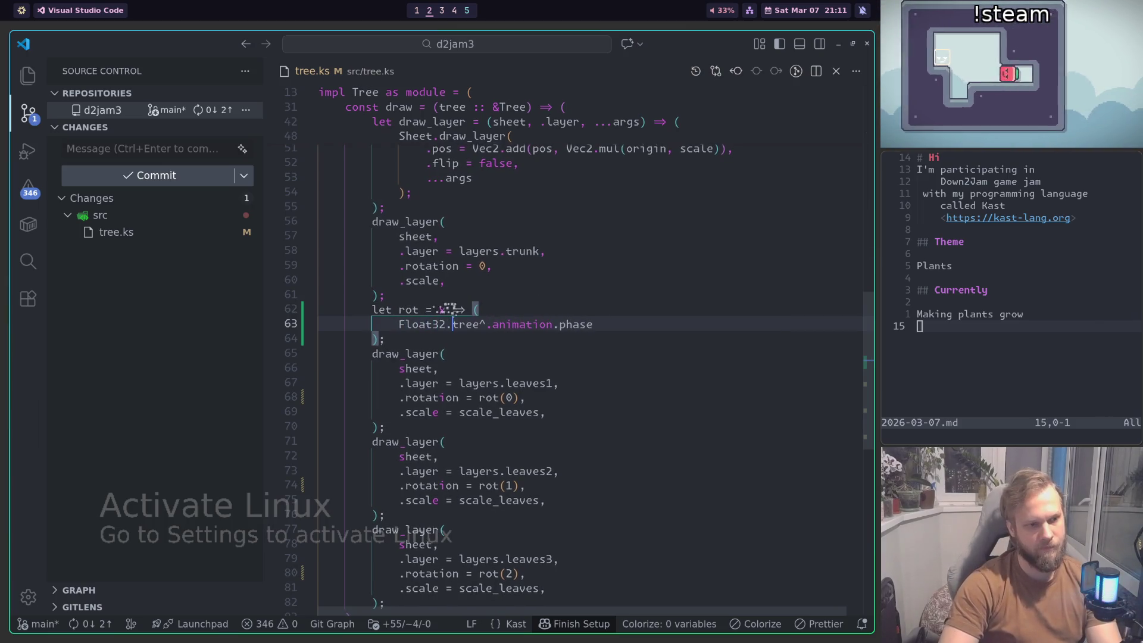
{"action": "type", "text": "sin("}
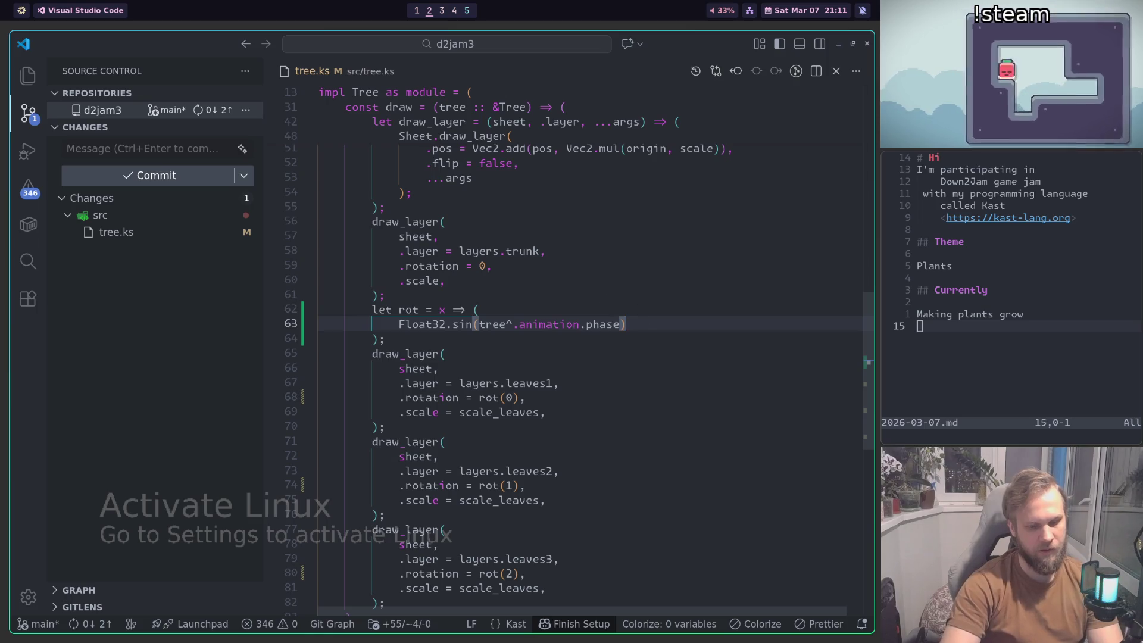
{"action": "type", "text": "* "}
{"action": "type", "text": "grre"}
{"action": "type", "text": "ee_to_rad("}
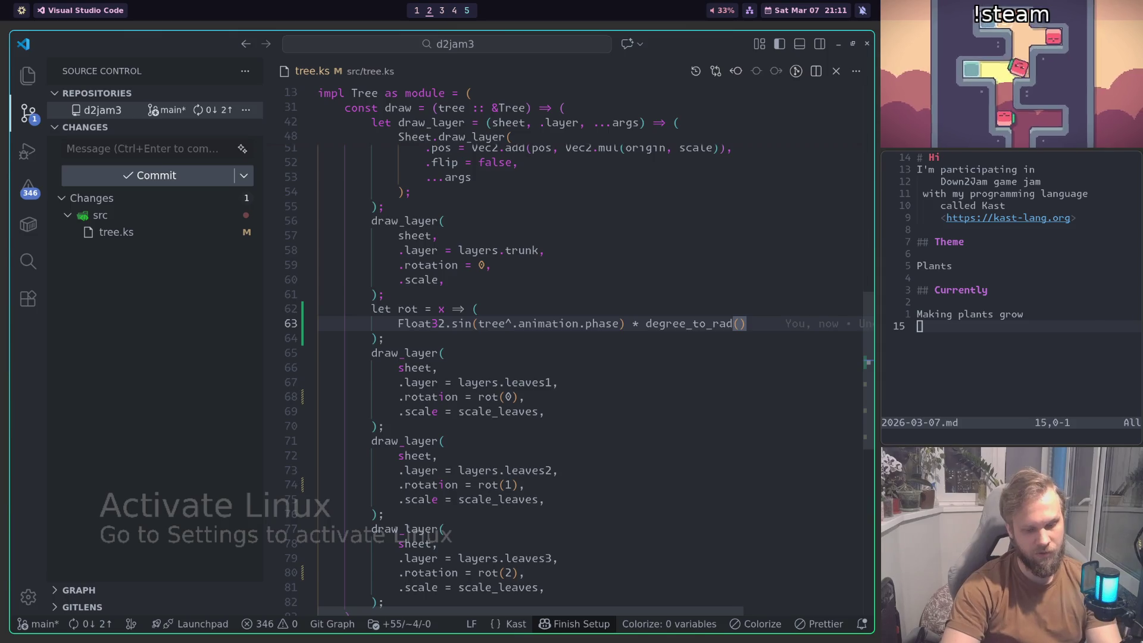
{"action": "type", "text": "5"}
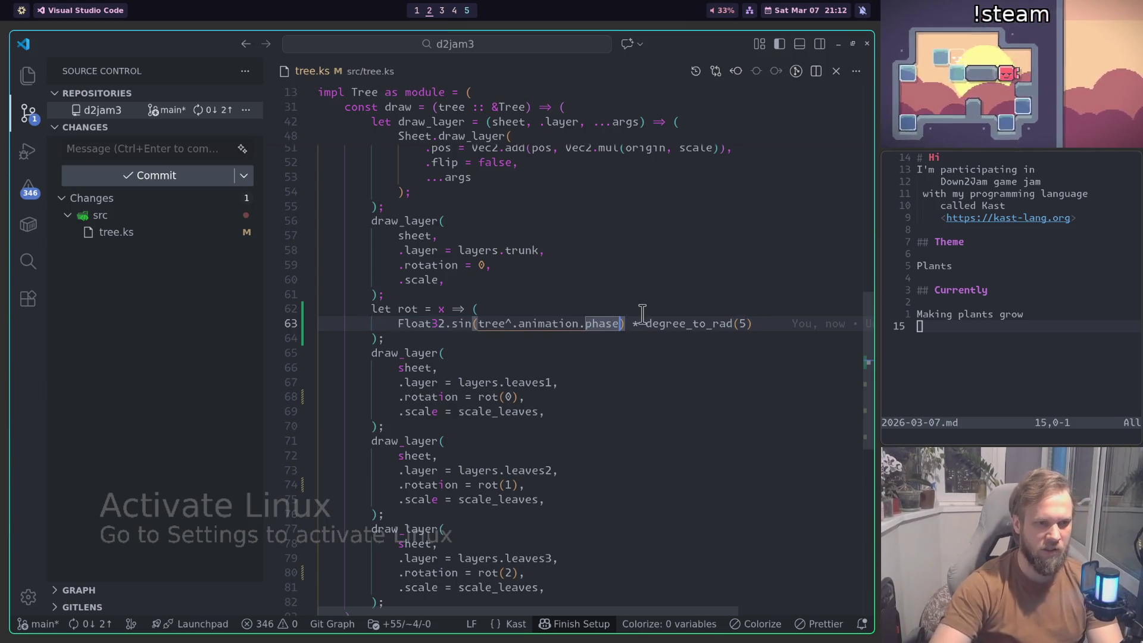
{"action": "type", "text": "+ x"}
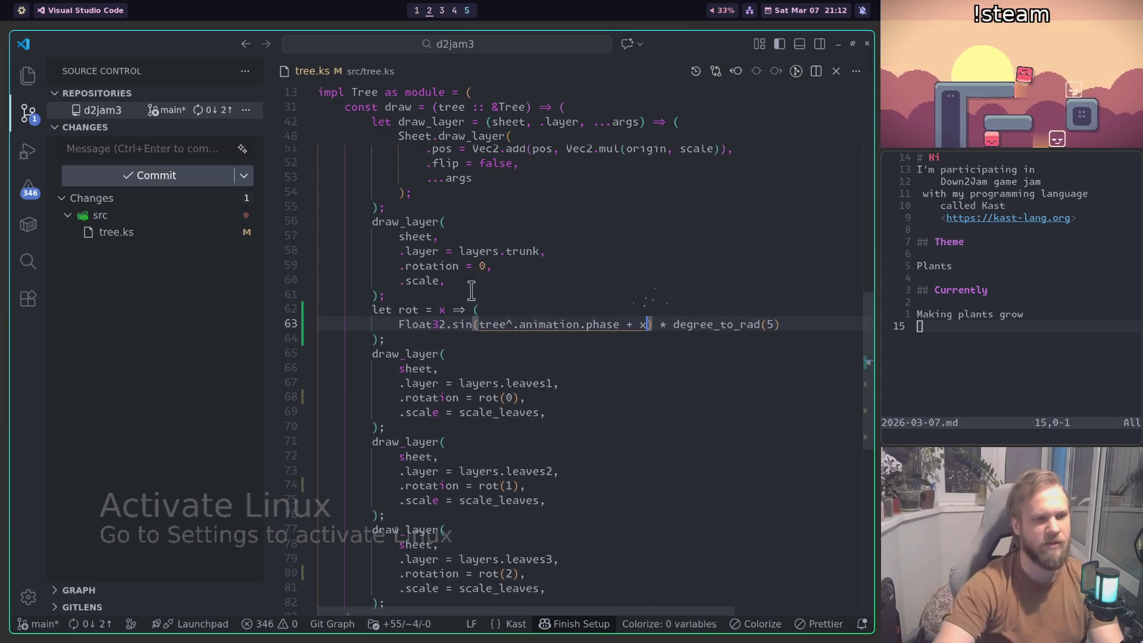
Step: Check the rot function's x parameter, then move to the growth line in update
{"action": "left_click", "coordinate": [439, 310]}
{"action": "scroll", "coordinate": [538, 383], "scroll_direction": "down", "scroll_amount": 1}
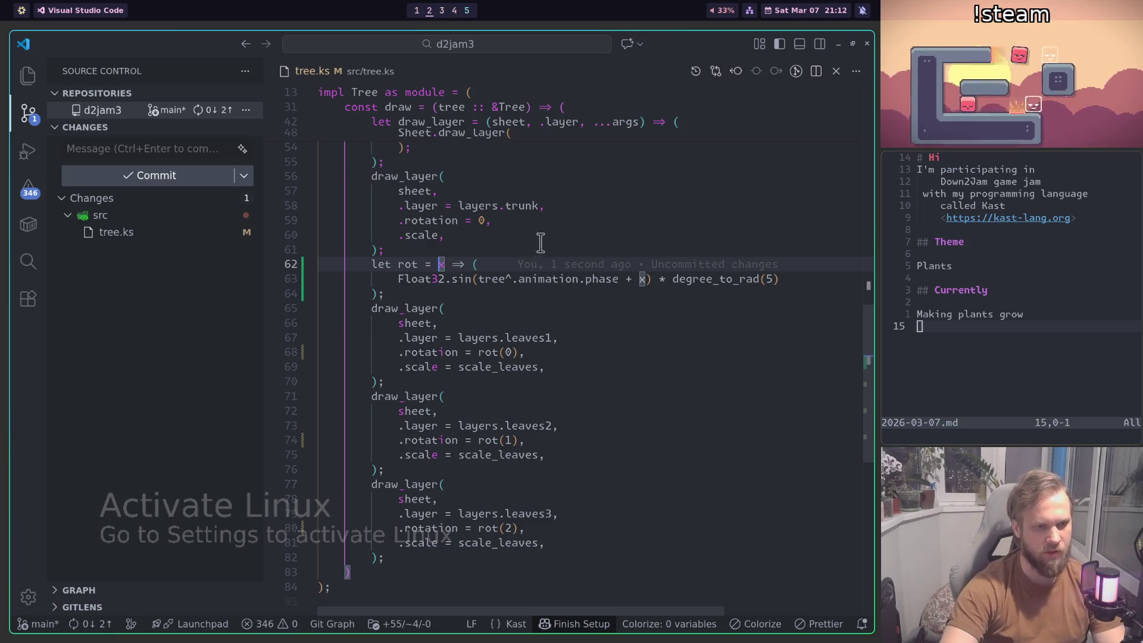
{"action": "scroll", "coordinate": [582, 391], "scroll_direction": "up", "scroll_amount": 2}
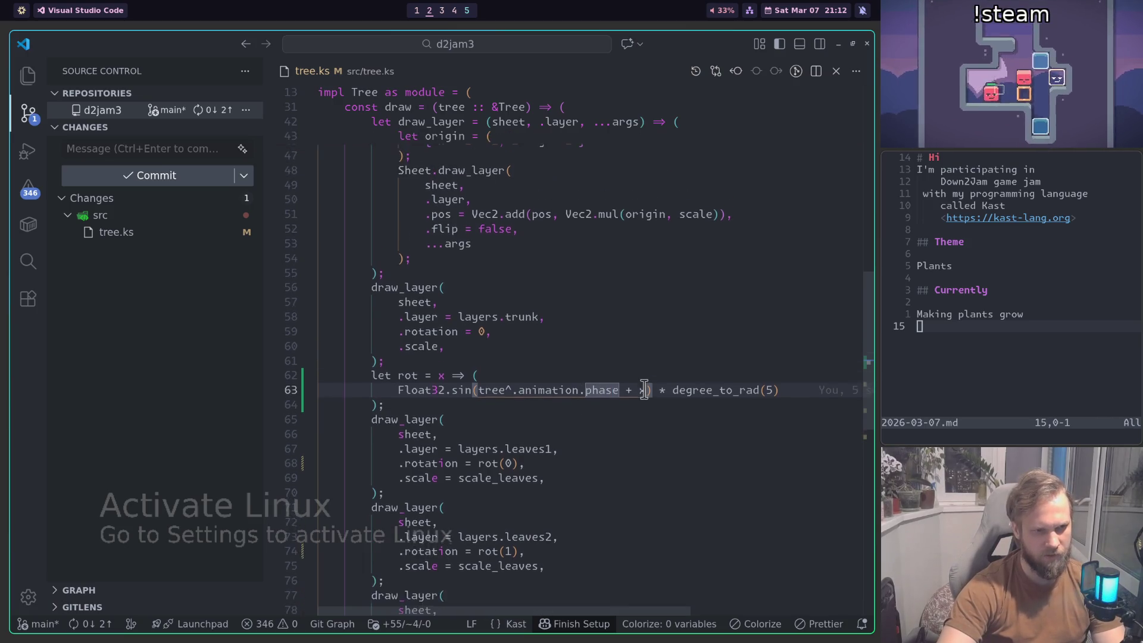
{"action": "scroll", "coordinate": [625, 384], "scroll_direction": "up", "scroll_amount": 10}
{"action": "scroll", "coordinate": [591, 383], "scroll_direction": "up", "scroll_amount": 5}
{"action": "left_click", "coordinate": [776, 281]}
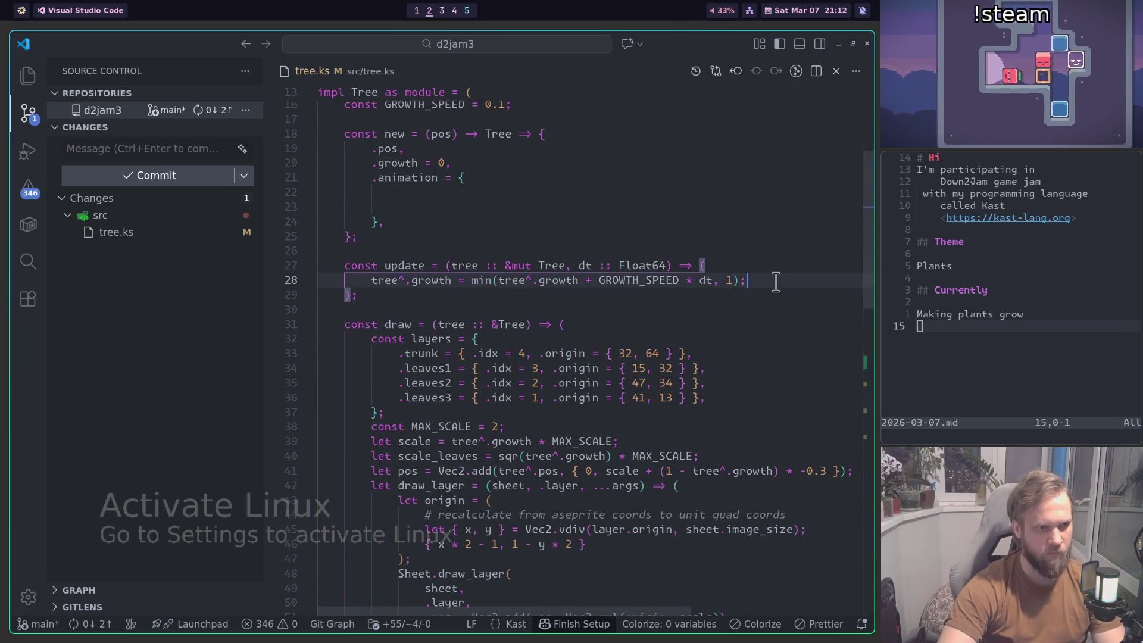
Step: Start a new line in update and look up the add_to_angle helper in common.ks
{"action": "key", "text": "Return"}
{"action": "type", "text": "tree"}
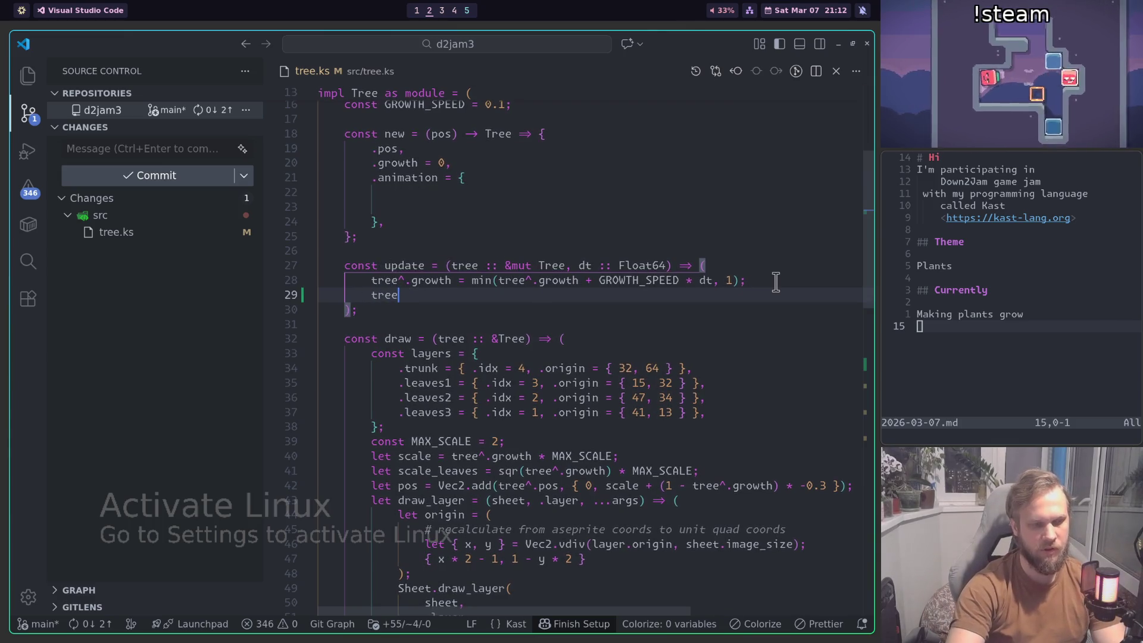
{"action": "key", "text": "BackSpace"}
{"action": "key", "text": "BackSpace"}
{"action": "key", "text": "BackSpace"}
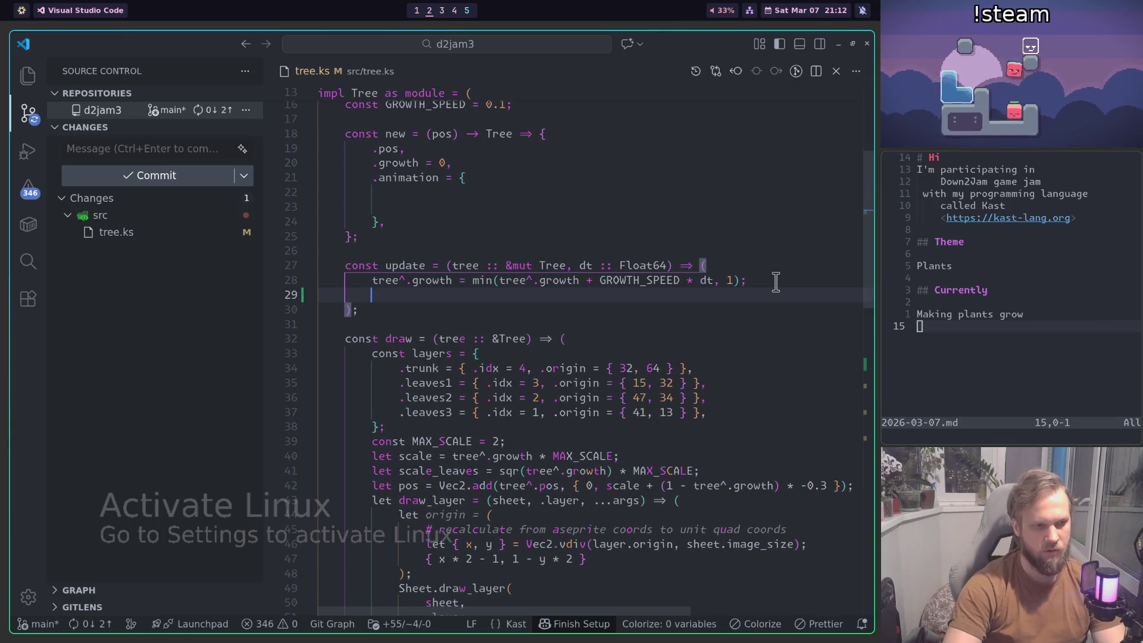
{"action": "type", "text": "("}
{"action": "key", "text": "BackSpace"}
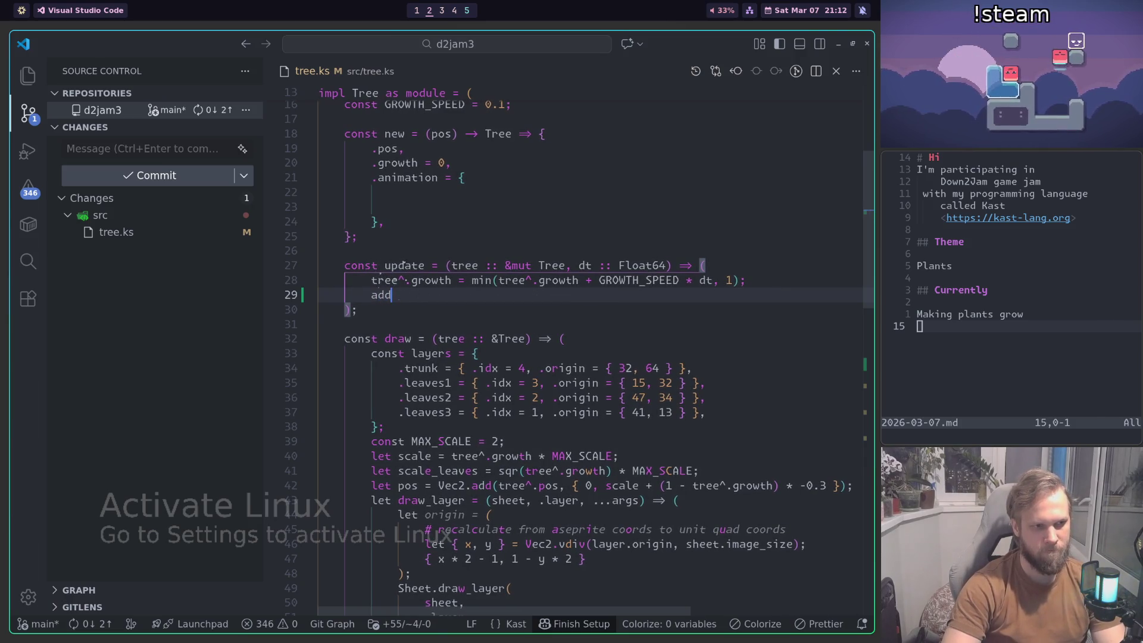
{"action": "key", "text": "ctrl+p"}
{"action": "key", "text": "Return"}
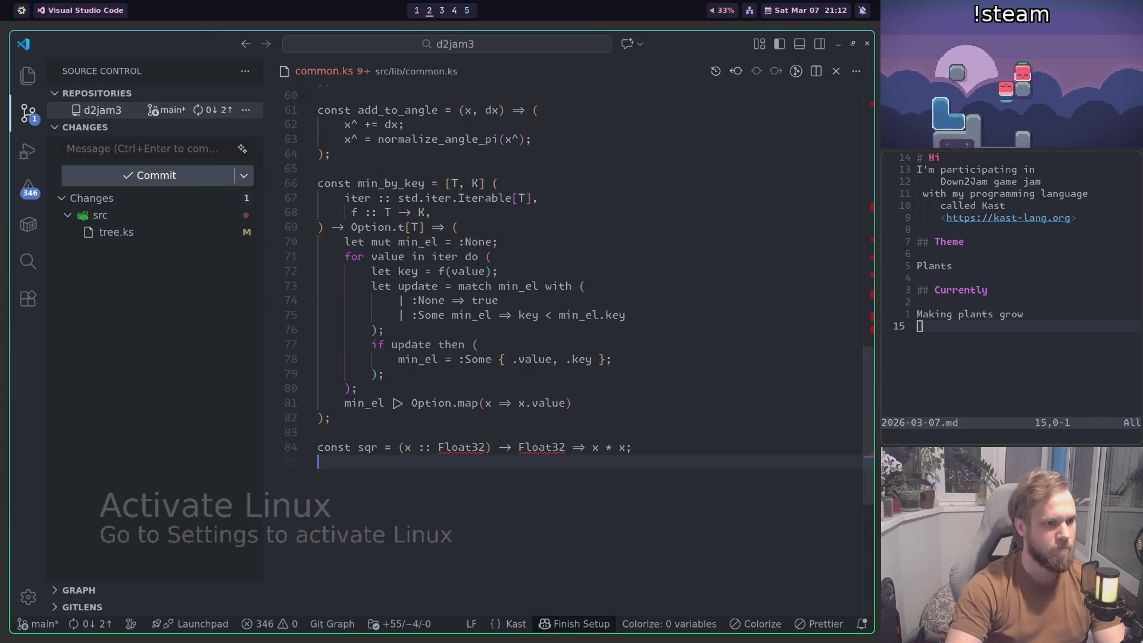
{"action": "scroll", "coordinate": [658, 365], "scroll_direction": "up", "scroll_amount": 5}
{"action": "scroll", "coordinate": [660, 370], "scroll_direction": "up", "scroll_amount": 2}
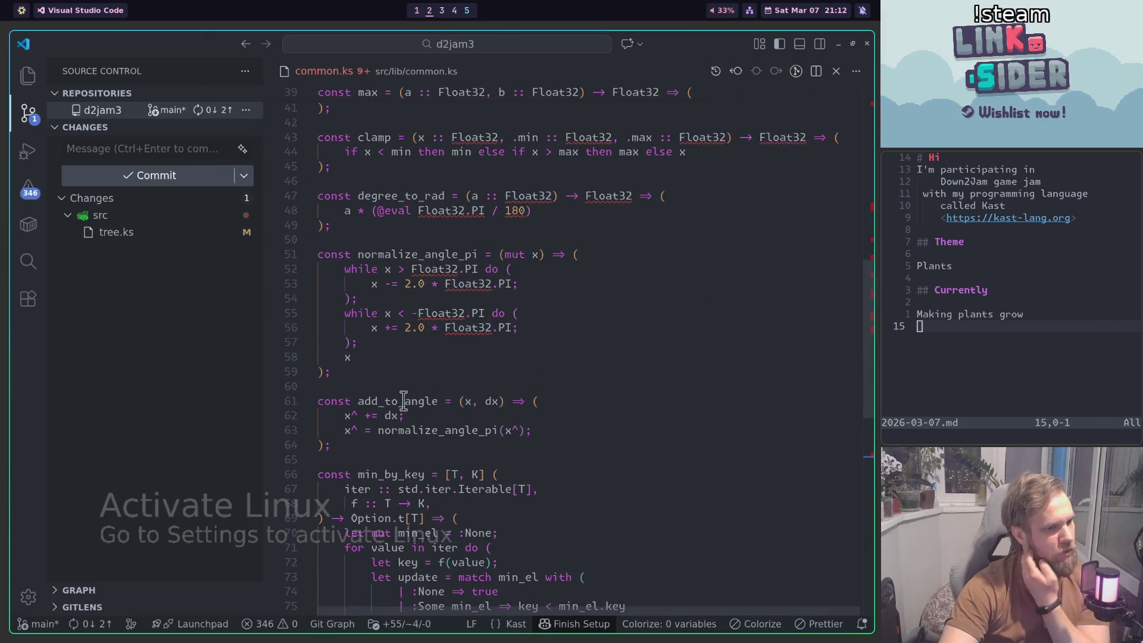
Step: In tree.ks, add add_to_angle(&mut tree^.animation.phase, dt * LEAF_ANIMATION_SPEED) to update
{"action": "key", "text": "ctrl+Tab"}
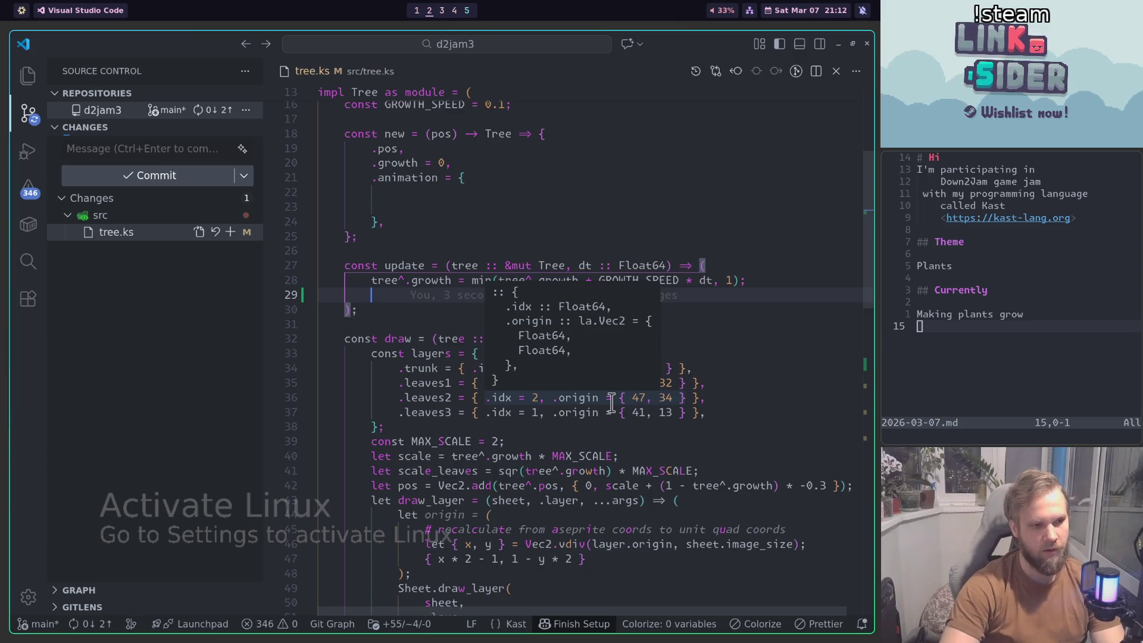
{"action": "key", "text": "ctrl+Tab"}
{"action": "key", "text": "ctrl+Tab"}
{"action": "type", "text": "add_to_angle("}
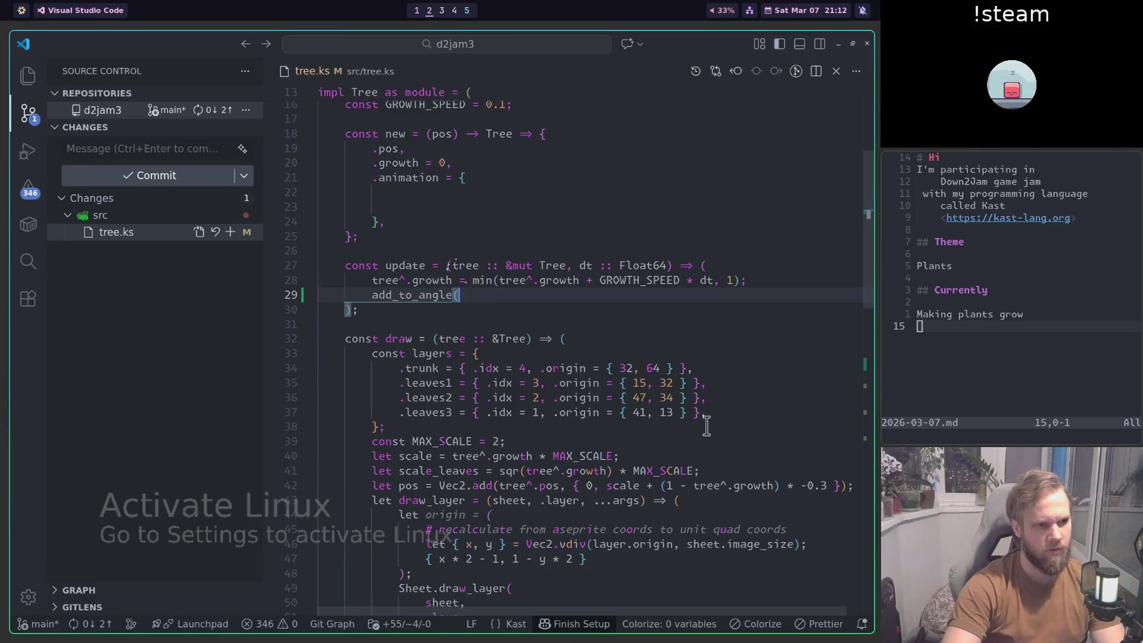
{"action": "type", "text": "&mut tree^"}
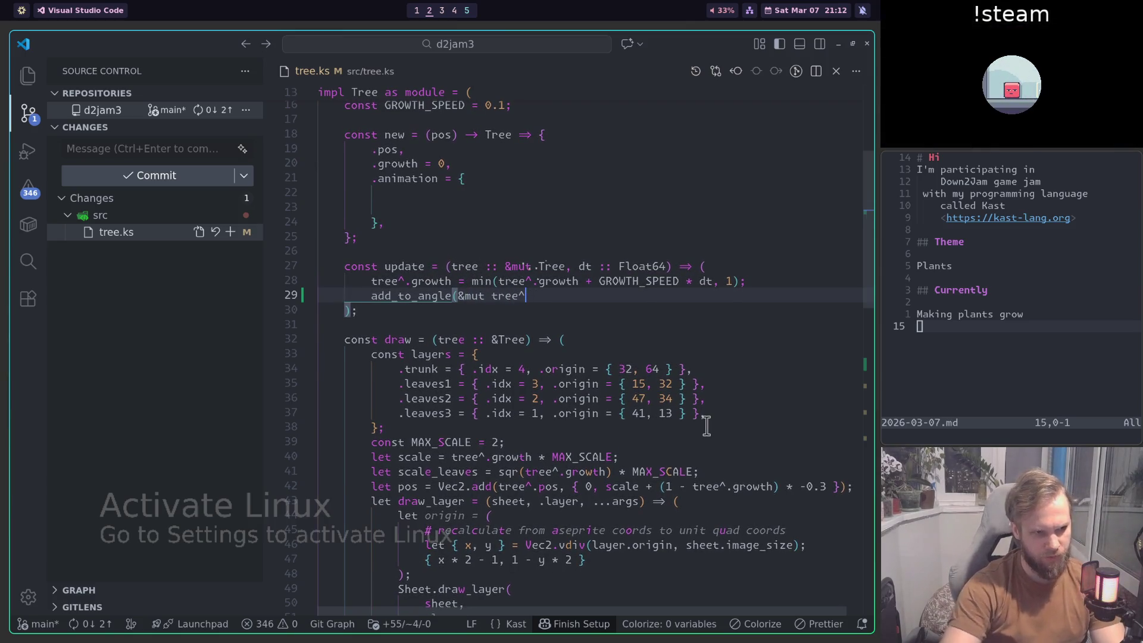
{"action": "type", "text": ".animation.phase, "}
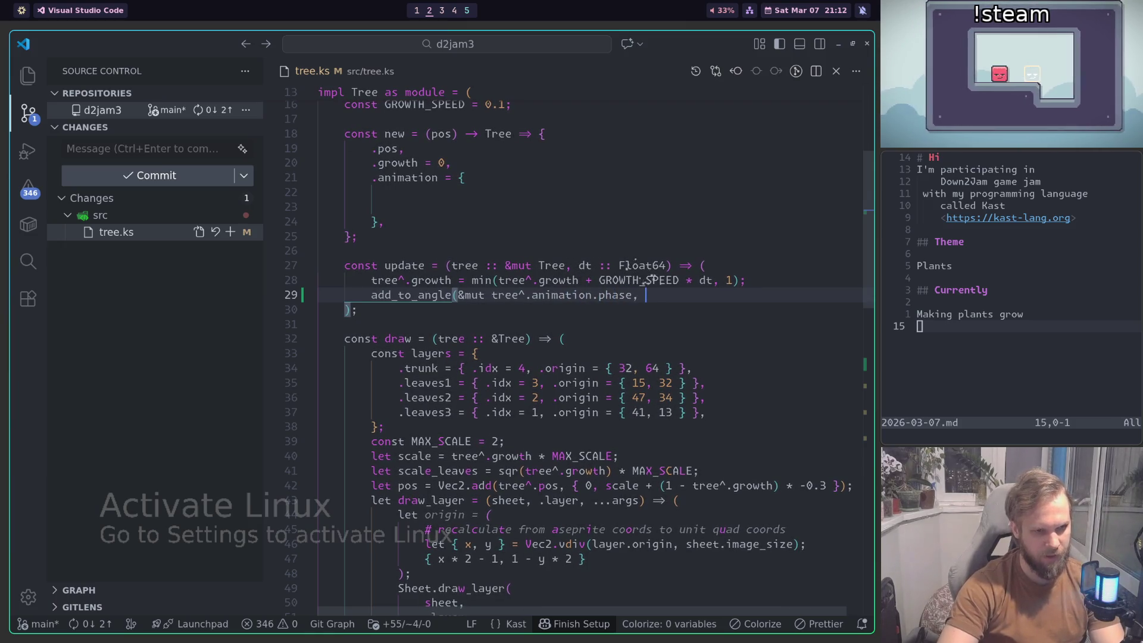
{"action": "type", "text": "dt)"}
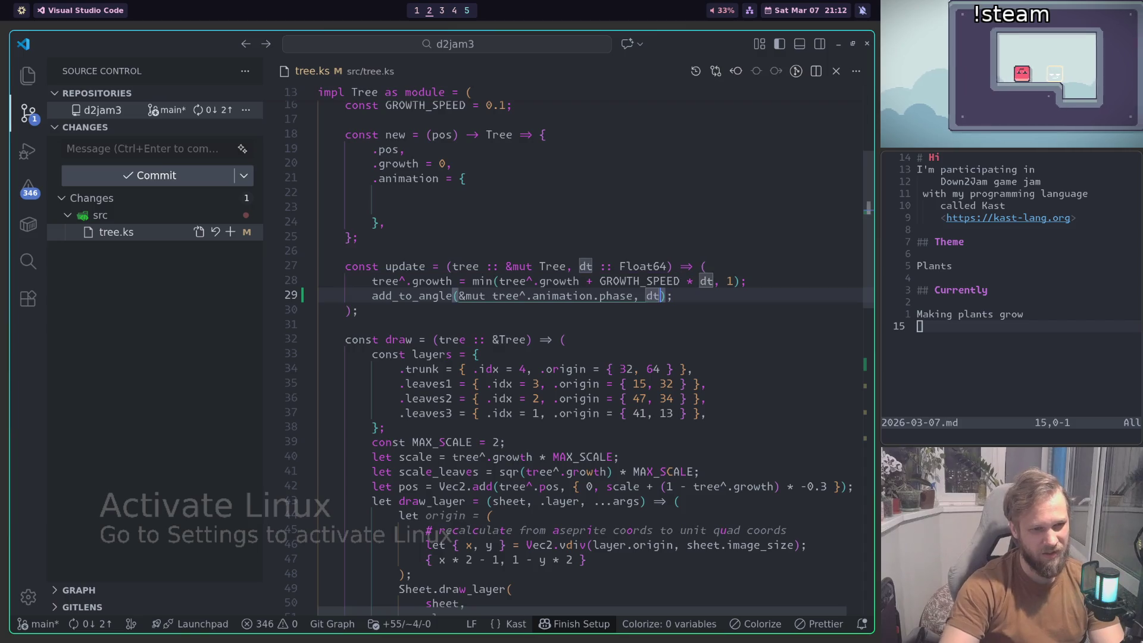
{"action": "type", "text": " * "}
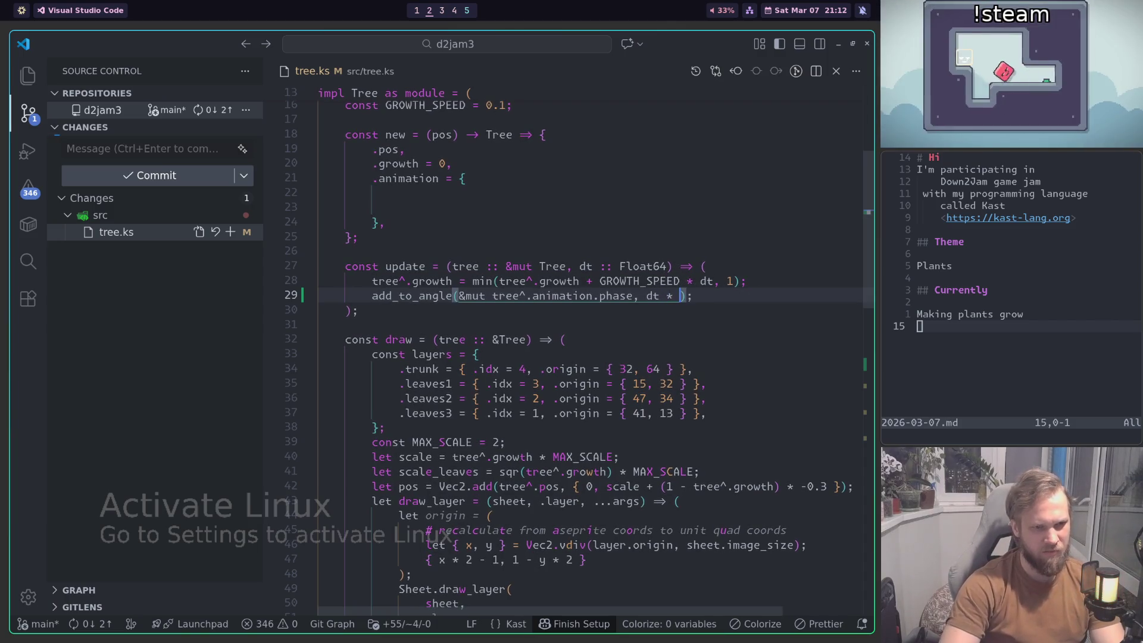
{"action": "type", "text": "EAF_"}
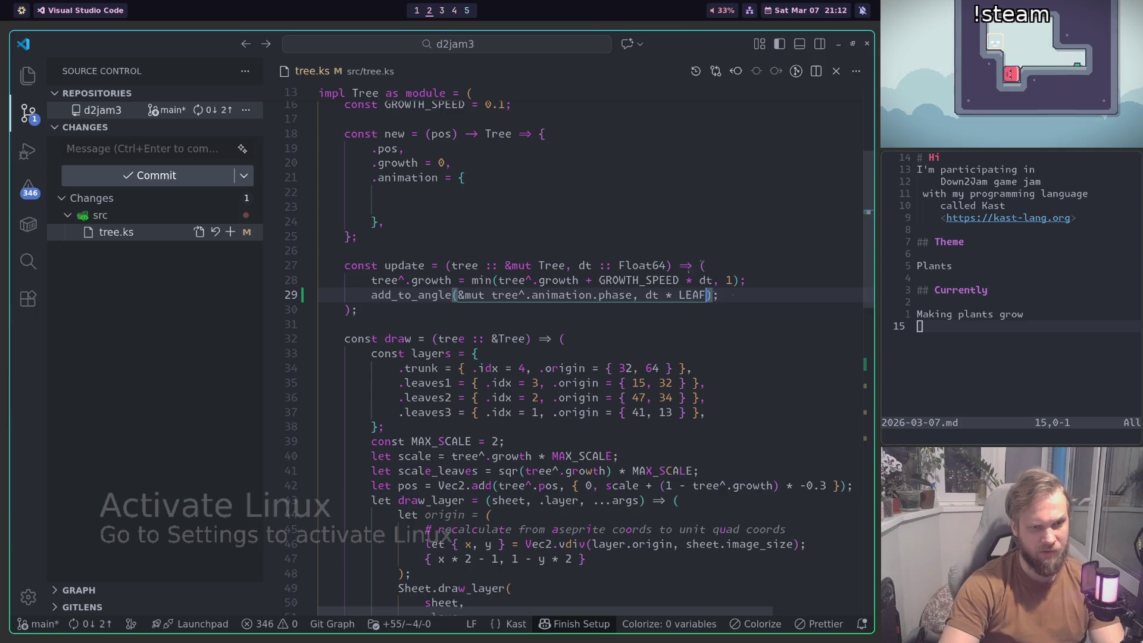
{"action": "type", "text": "ANIMATION_SPEED"}
{"action": "scroll", "coordinate": [539, 280], "scroll_direction": "up", "scroll_amount": 4}
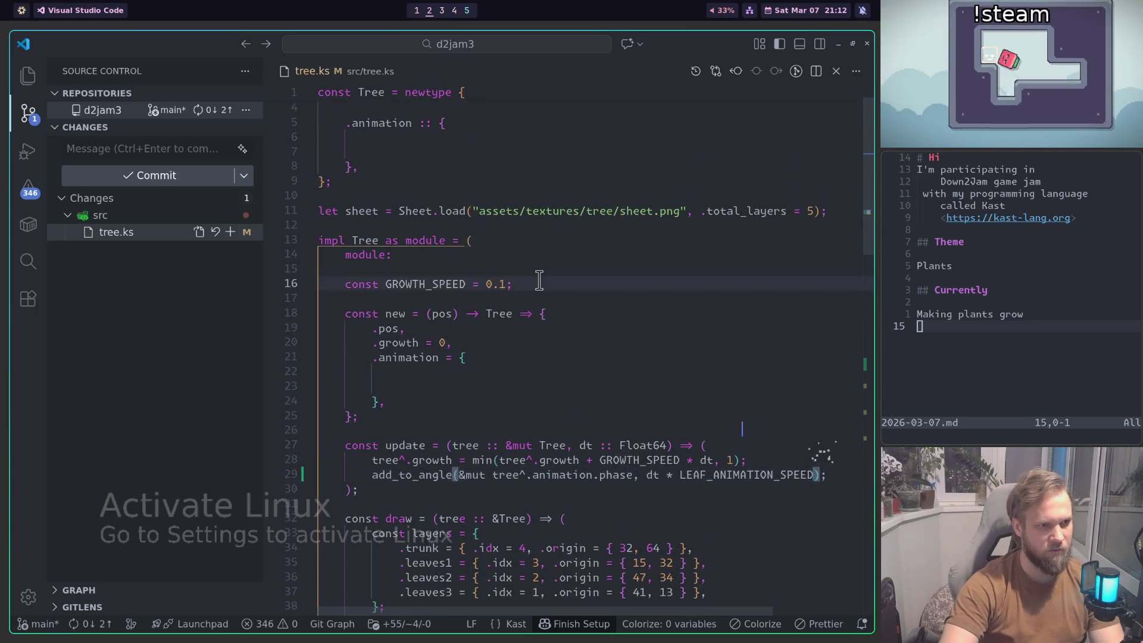
Step: Add a LEAF_ANIMATION_SPEED = 1 constant below GROWTH_SPEED
{"action": "left_click", "coordinate": [539, 280]}
{"action": "key", "text": "Return"}
{"action": "type", "text": "const LEAF_ANIMATION_SPEED = "}
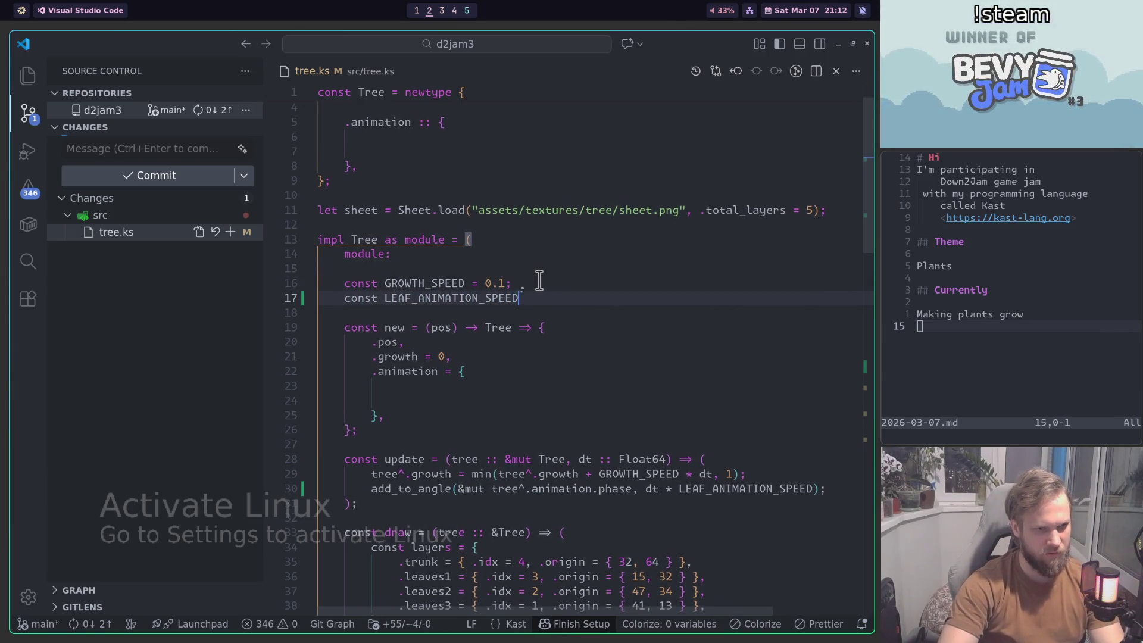
{"action": "type", "text": "1;"}
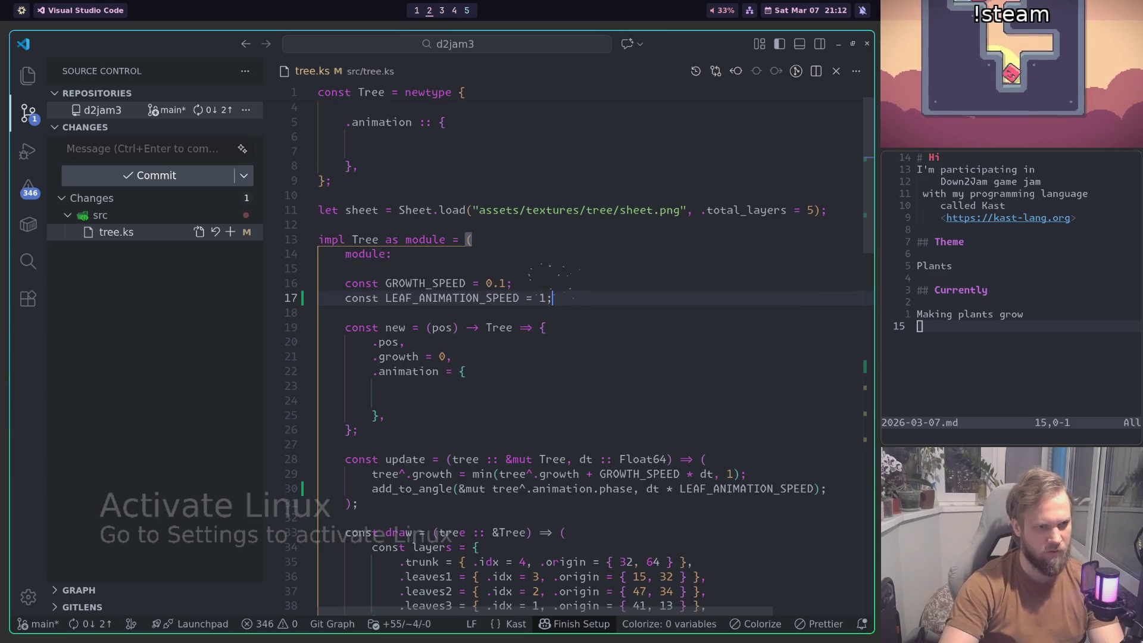
Step: Add a .phase :: Float32 animation field, initialise it to 0 in new, and rebuild
{"action": "scroll", "coordinate": [476, 275], "scroll_direction": "up", "scroll_amount": 1}
{"action": "left_click", "coordinate": [417, 177]}
{"action": "key", "text": "Delete"}
{"action": "type", "text": ".phase :: Float32,"}
{"action": "left_click", "coordinate": [497, 412]}
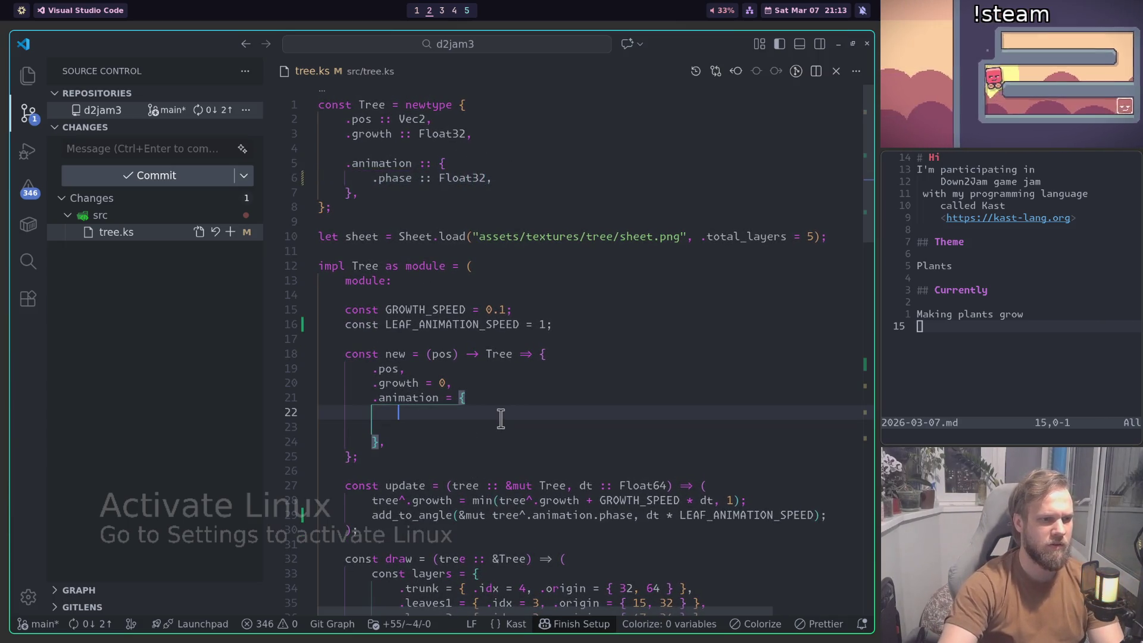
{"action": "key", "text": "Delete"}
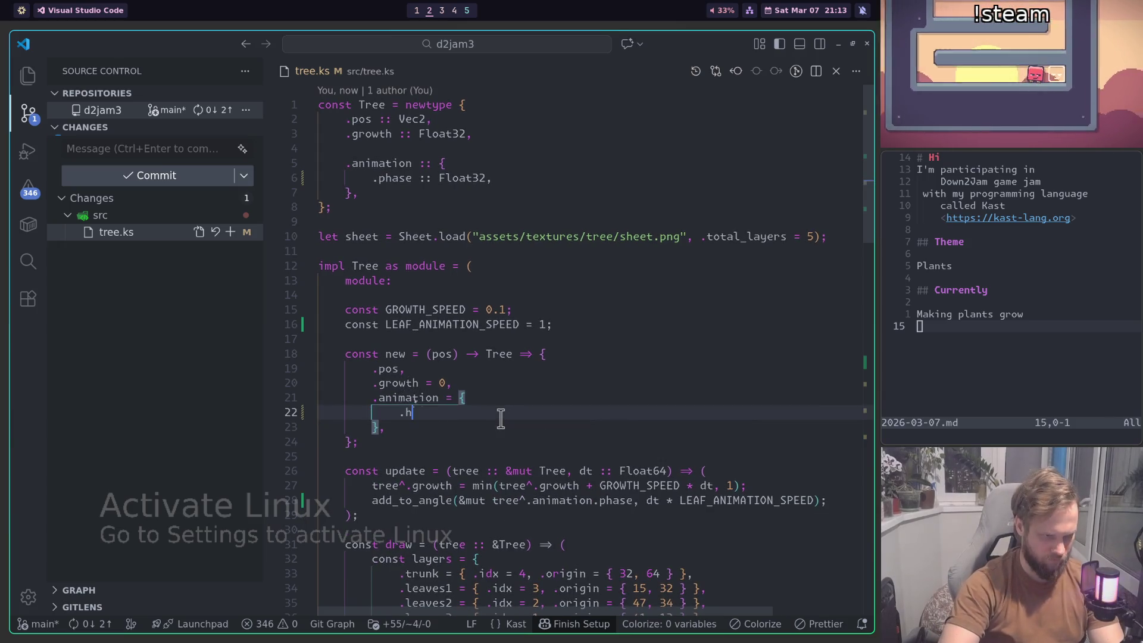
{"action": "type", "text": "phase = 0,"}
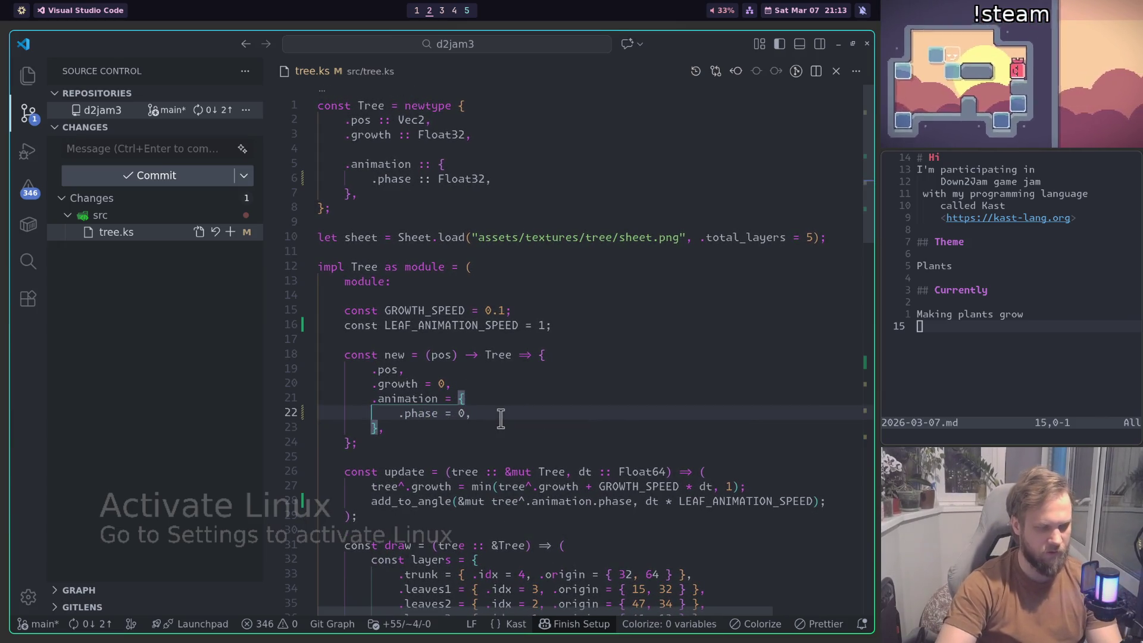
{"action": "key", "text": "ctrl+shift+b"}
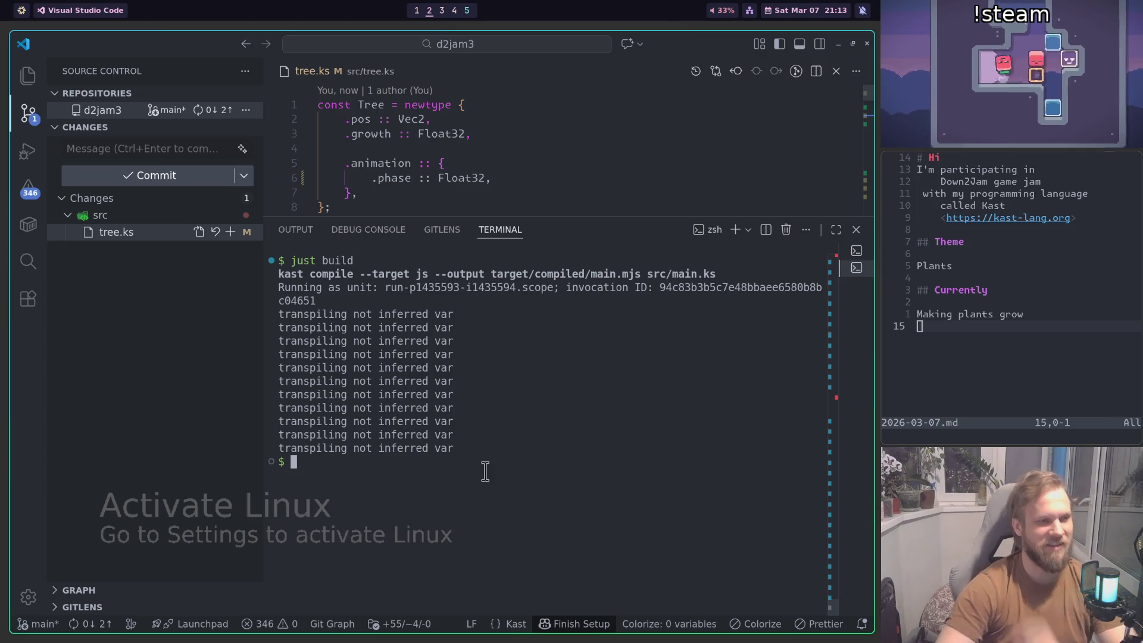
Step: Reload the game and walk the farmer while a sapling grows into a leafy tree
{"action": "key", "text": "super+1"}
{"action": "key", "text": "ctrl+r"}
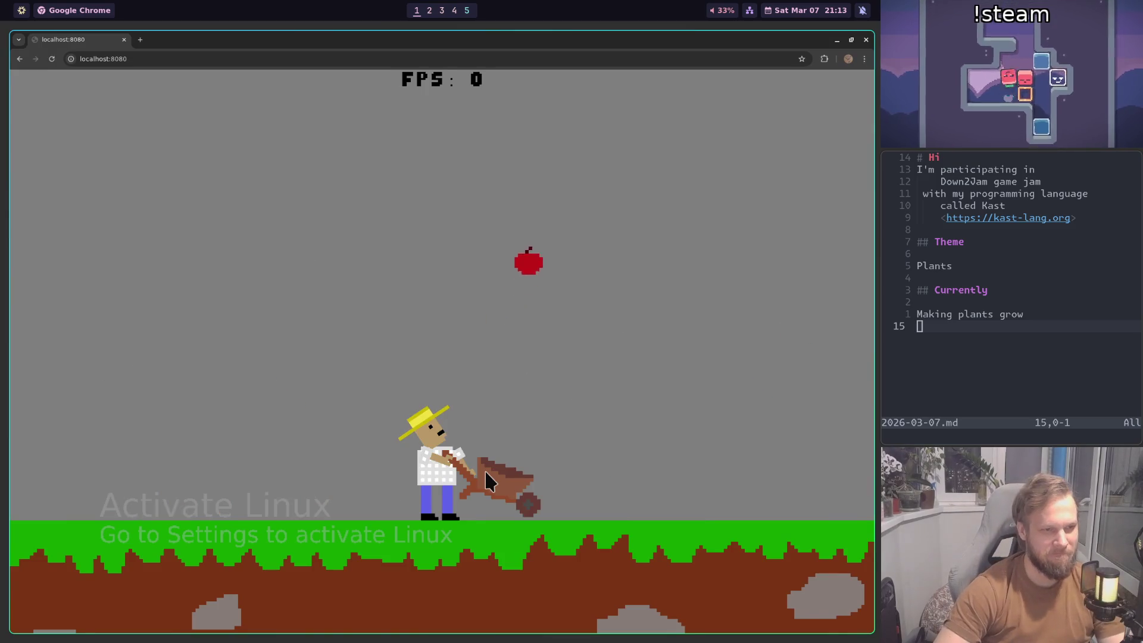
{"action": "key", "text": "Right"}
{"action": "key", "text": "Left"}
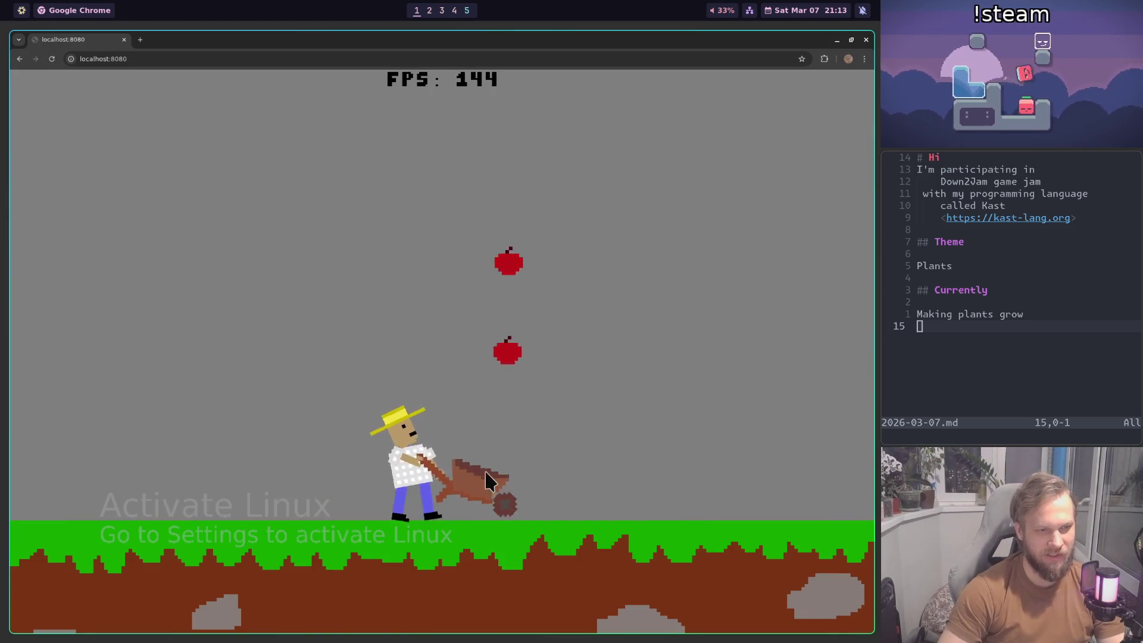
{"action": "key", "text": "Right"}
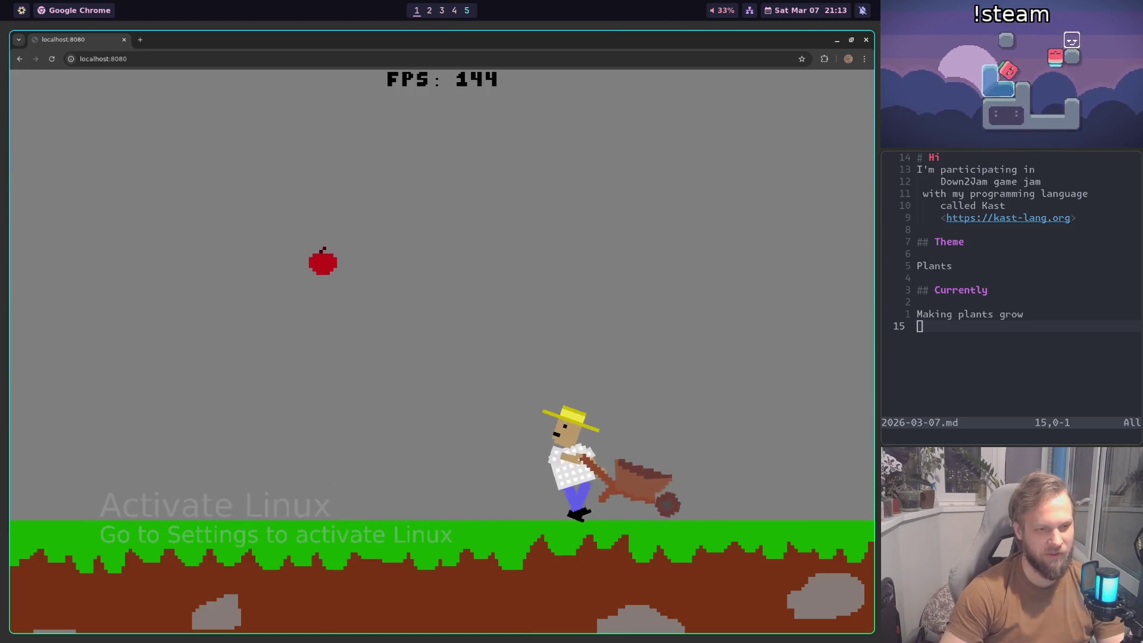
{"action": "key", "text": "Left"}
{"action": "key", "text": "Right"}
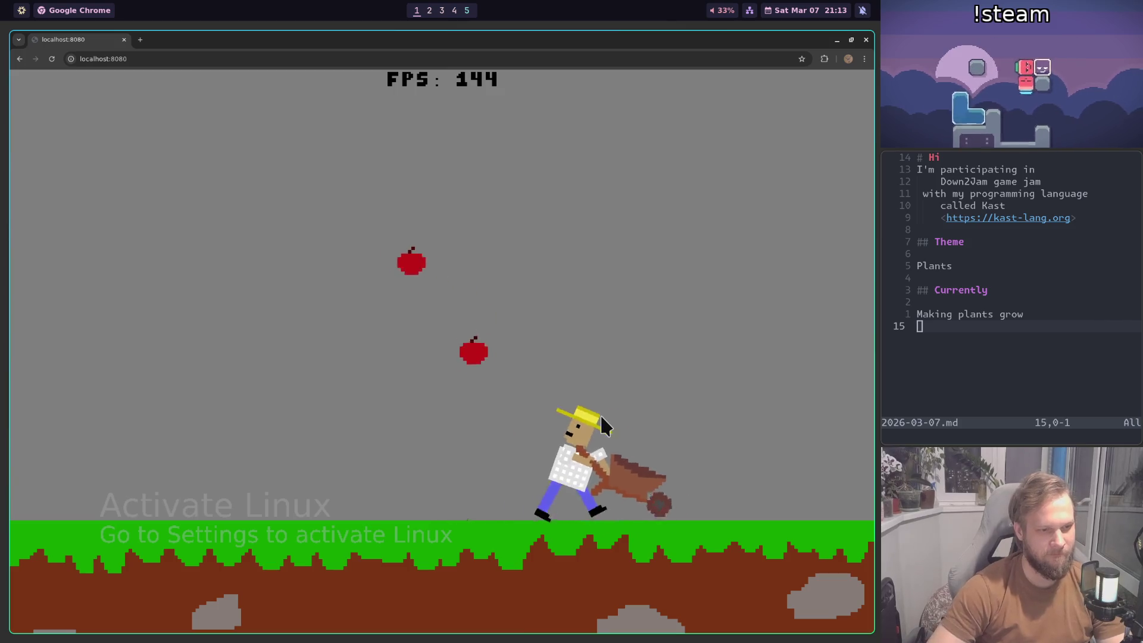
{"action": "key", "text": "Left"}
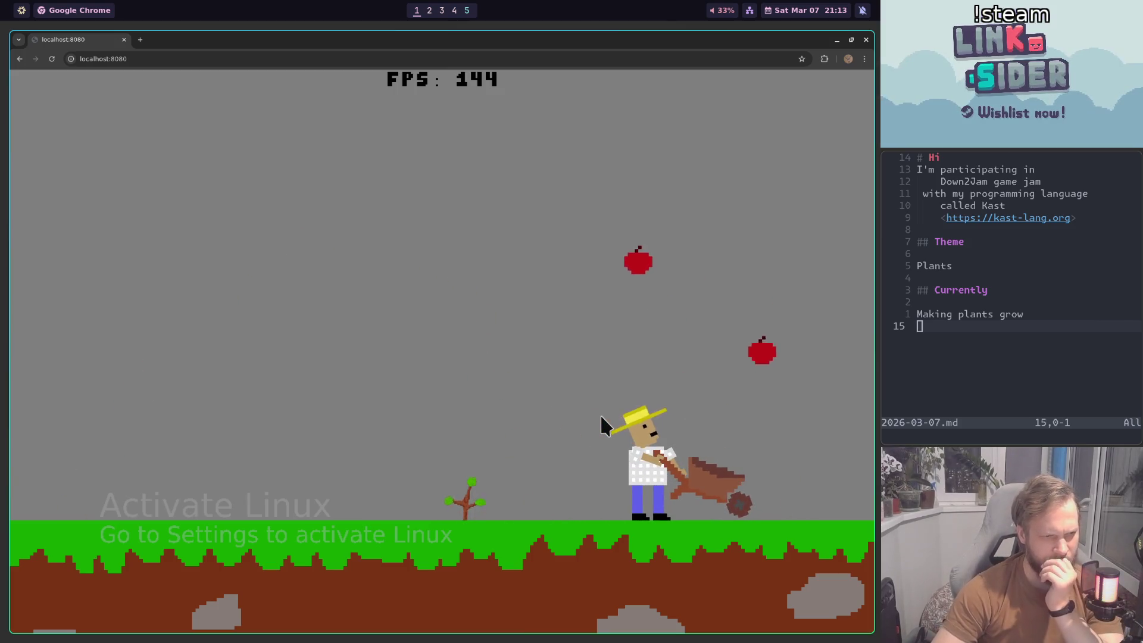
{"action": "key", "text": "Left"}
{"action": "key", "text": "Right"}
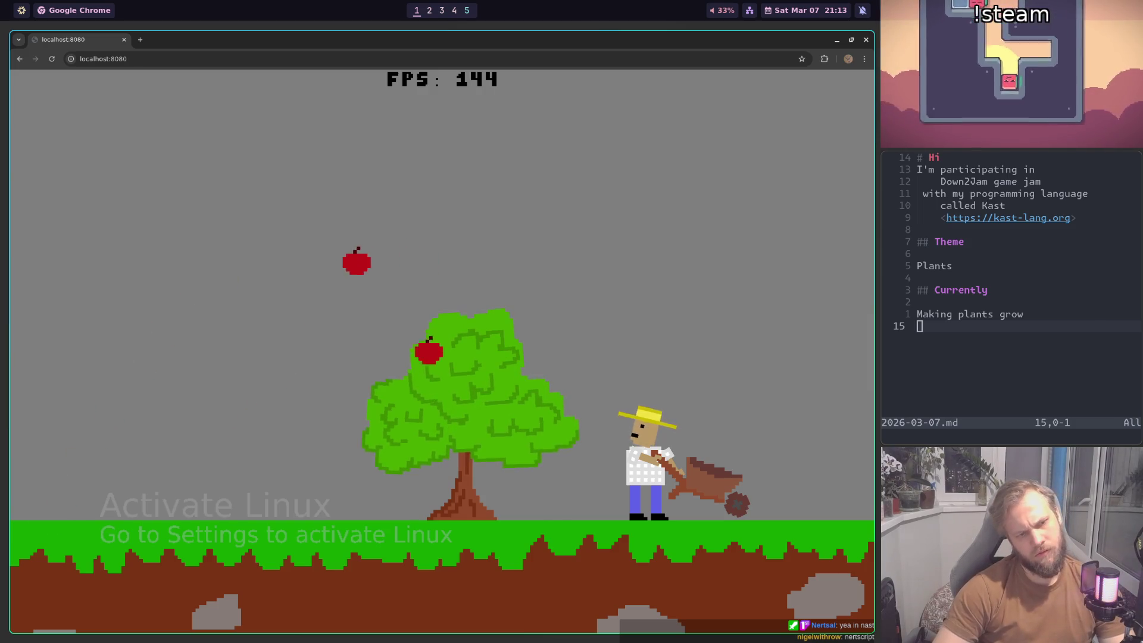
{"action": "key", "text": "super+2"}
{"action": "key", "text": "ctrl+j"}
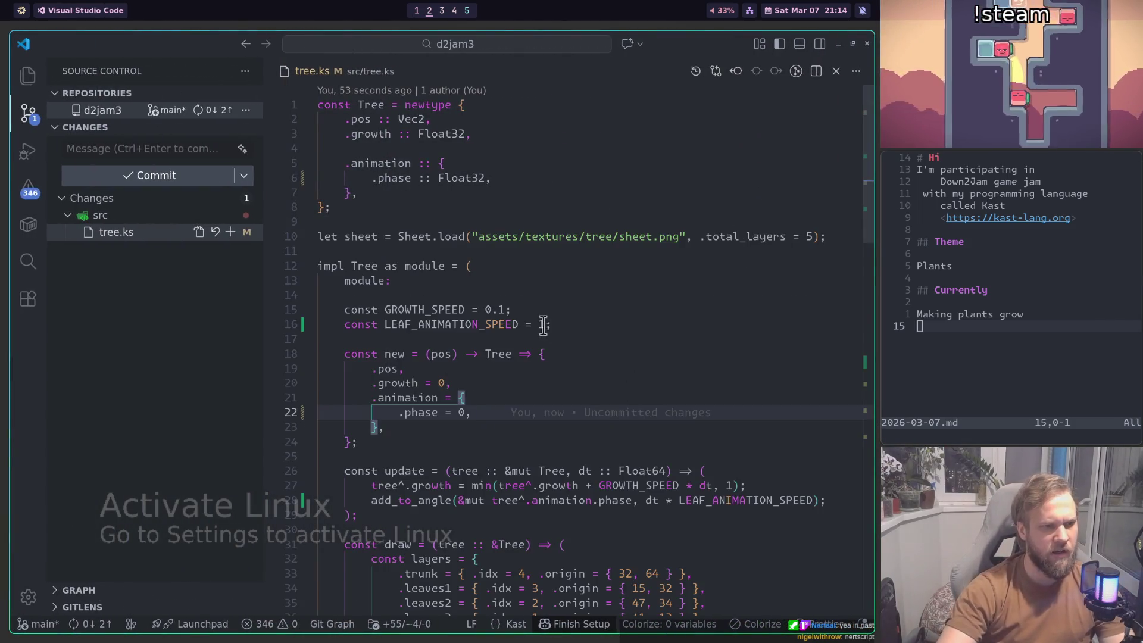
Step: Change LEAF_ANIMATION_SPEED from 1 to 2
{"action": "left_click", "coordinate": [573, 325]}
{"action": "key", "text": "Left"}
{"action": "key", "text": "BackSpace"}
{"action": "type", "text": "2"}
{"action": "scroll", "coordinate": [621, 338], "scroll_direction": "down", "scroll_amount": 4}
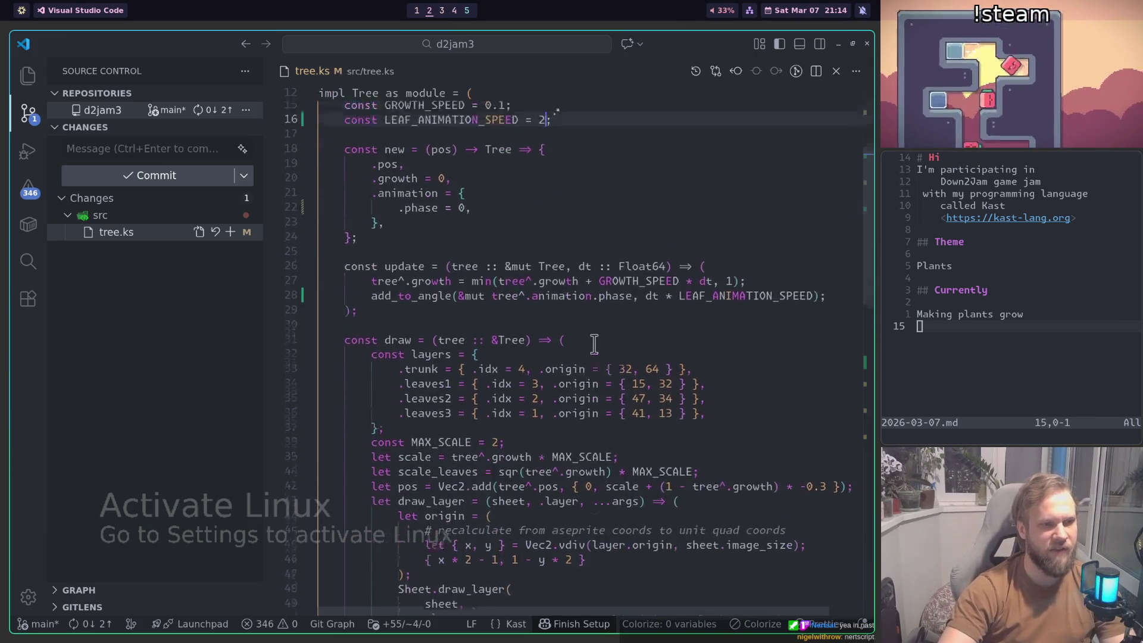
{"action": "scroll", "coordinate": [596, 297], "scroll_direction": "up", "scroll_amount": 2}
Step: Duplicate that line as a LEAF_ANIMATION_AMP constant set to degree_to_rad(2)
{"action": "key", "text": "shift+alt+Down"}
{"action": "double_click", "coordinate": [506, 273]}
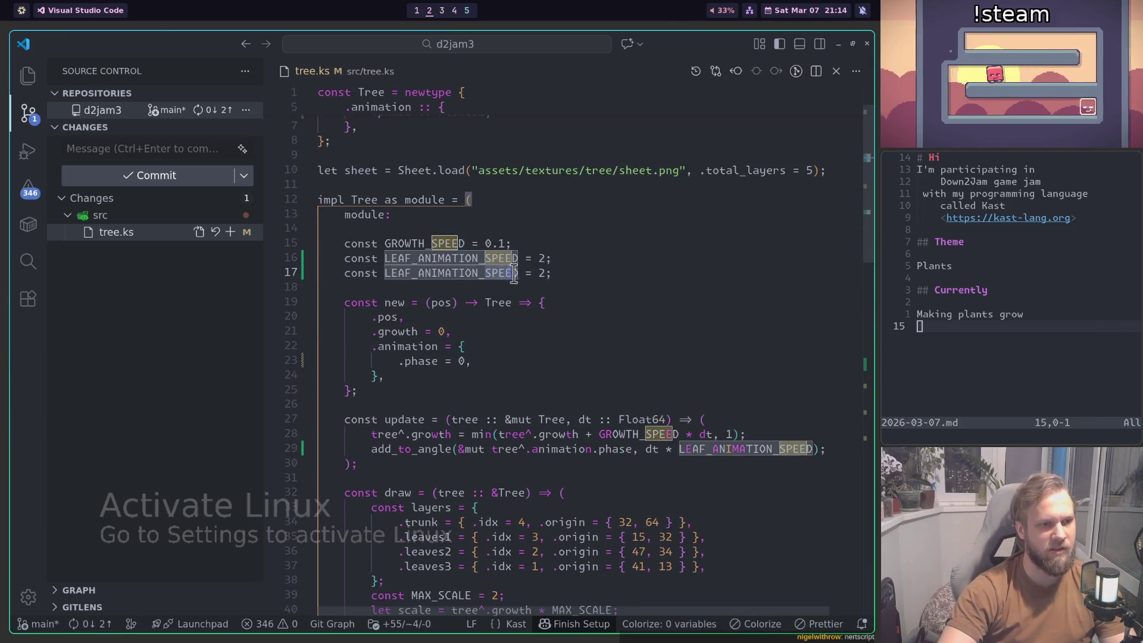
{"action": "type", "text": "LEAF_ANIMATION_AMP"}
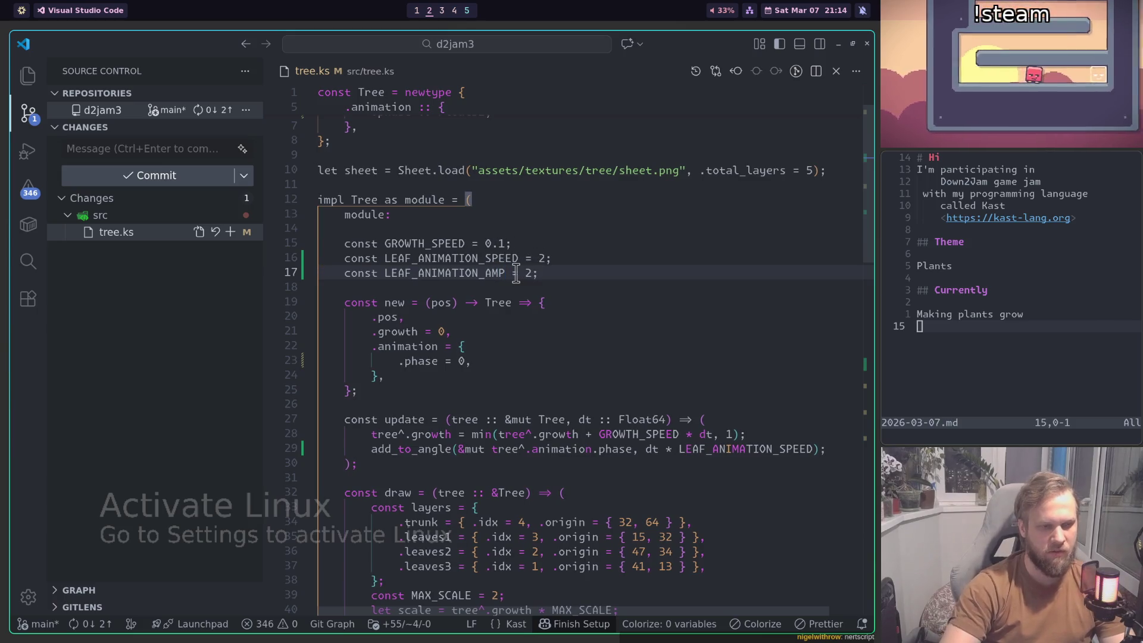
{"action": "key", "text": "ctrl+Right"}
{"action": "key", "text": "ctrl+Right"}
{"action": "key", "text": "ctrl+shift+Left"}
{"action": "key", "text": "BackSpace"}
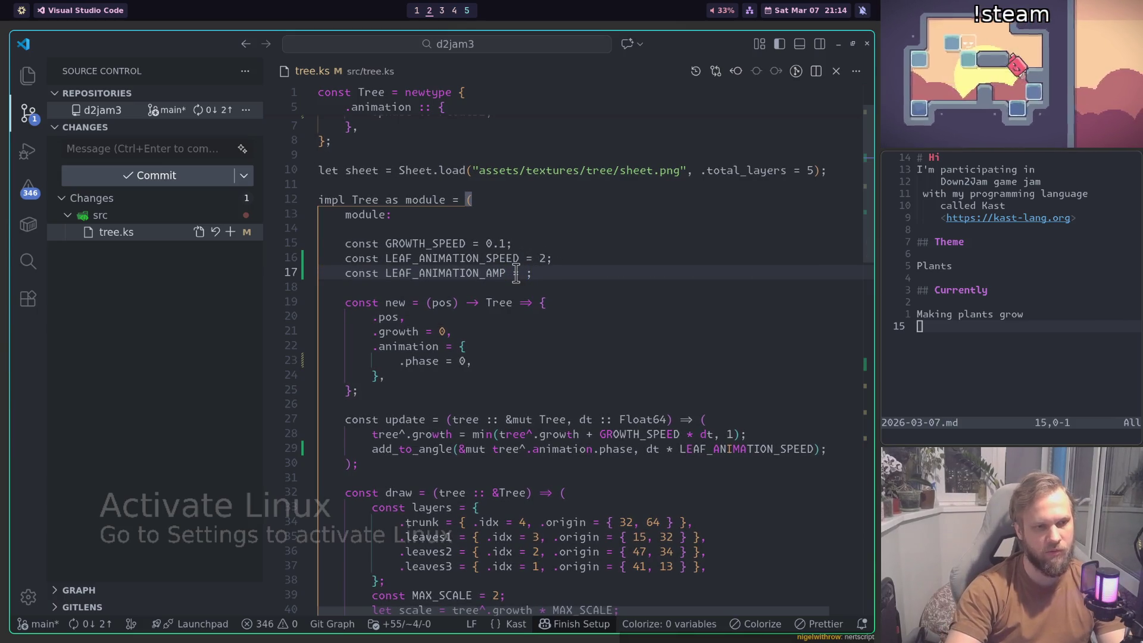
{"action": "type", "text": "0.5"}
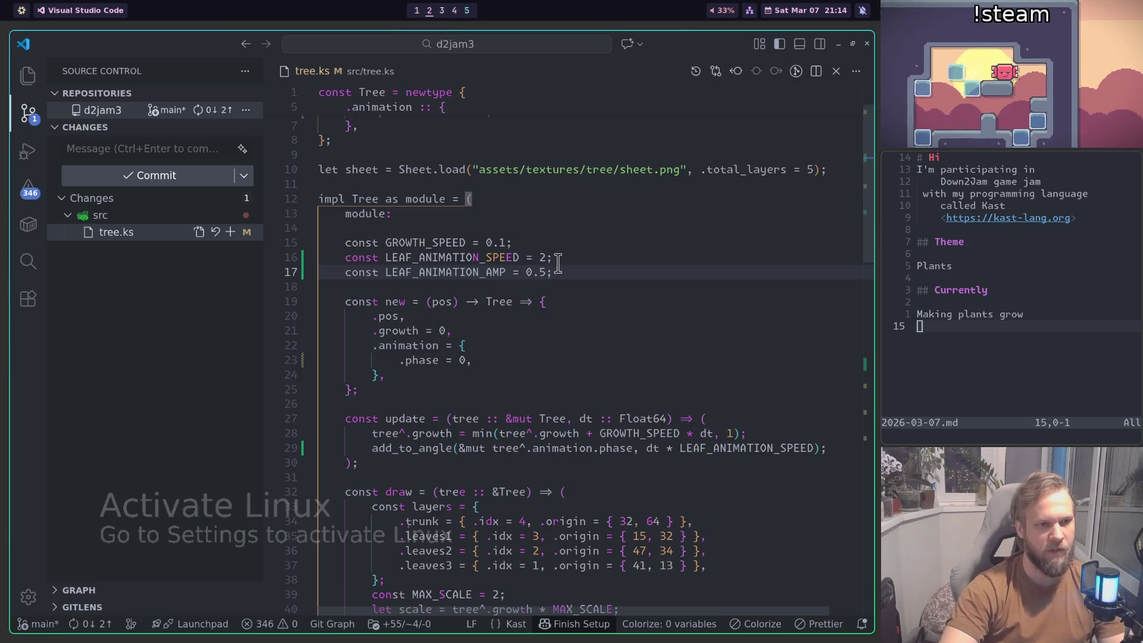
{"action": "scroll", "coordinate": [555, 263], "scroll_direction": "down", "scroll_amount": 4}
{"action": "scroll", "coordinate": [867, 399], "scroll_direction": "down", "scroll_amount": 10}
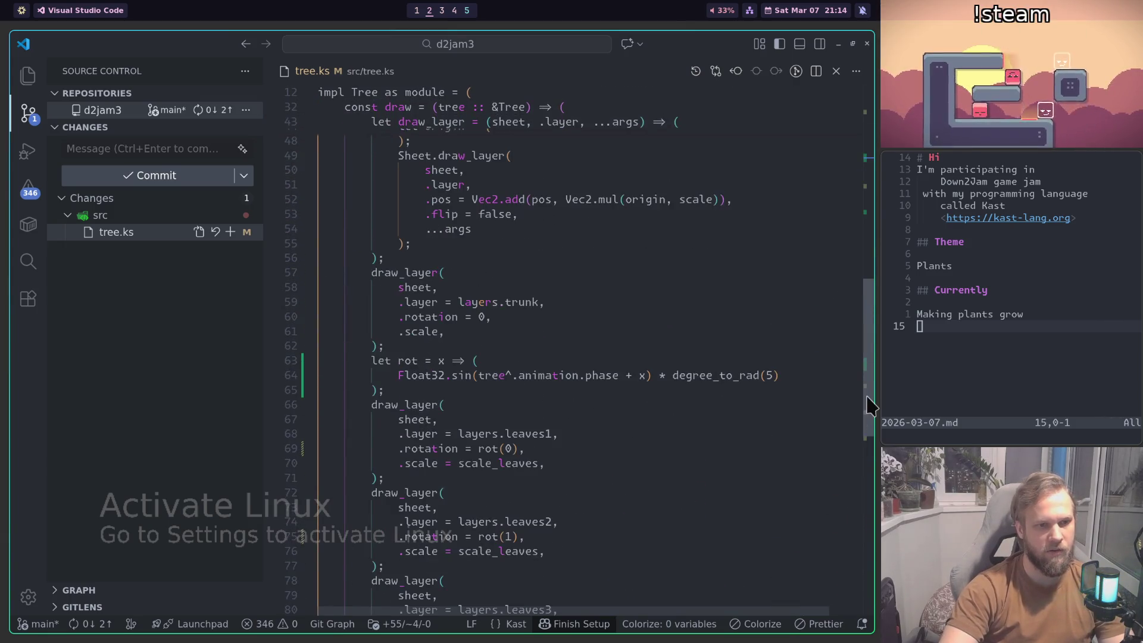
{"action": "scroll", "coordinate": [868, 357], "scroll_direction": "up", "scroll_amount": 5}
{"action": "scroll", "coordinate": [632, 323], "scroll_direction": "up", "scroll_amount": 5}
{"action": "double_click", "coordinate": [529, 339]}
{"action": "type", "text": "degree("}
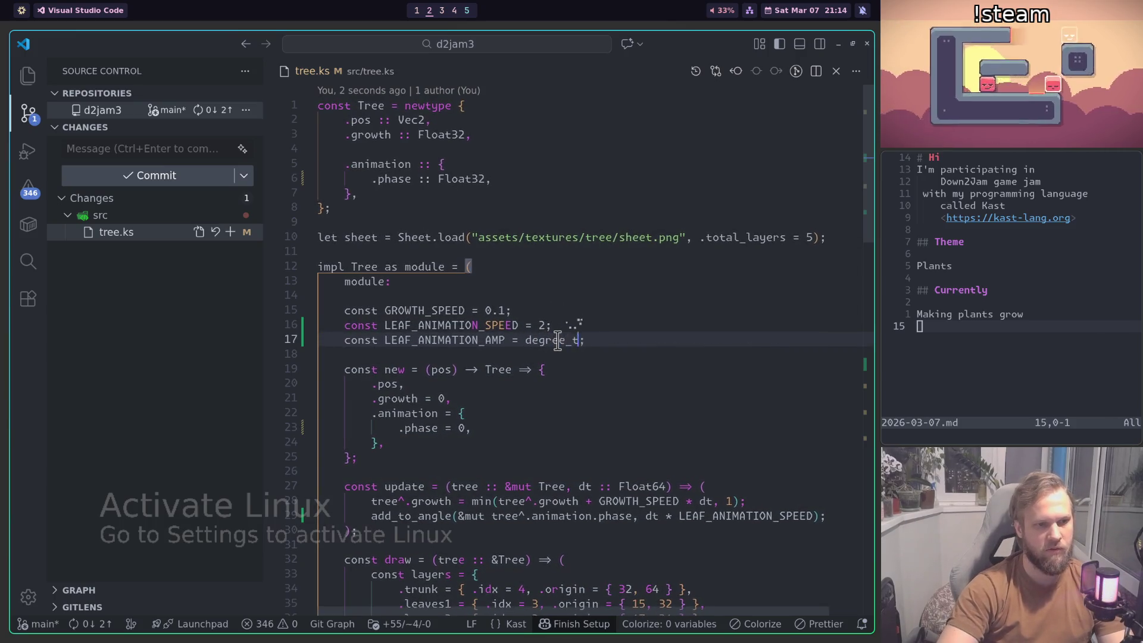
{"action": "type", "text": "to_rad("}
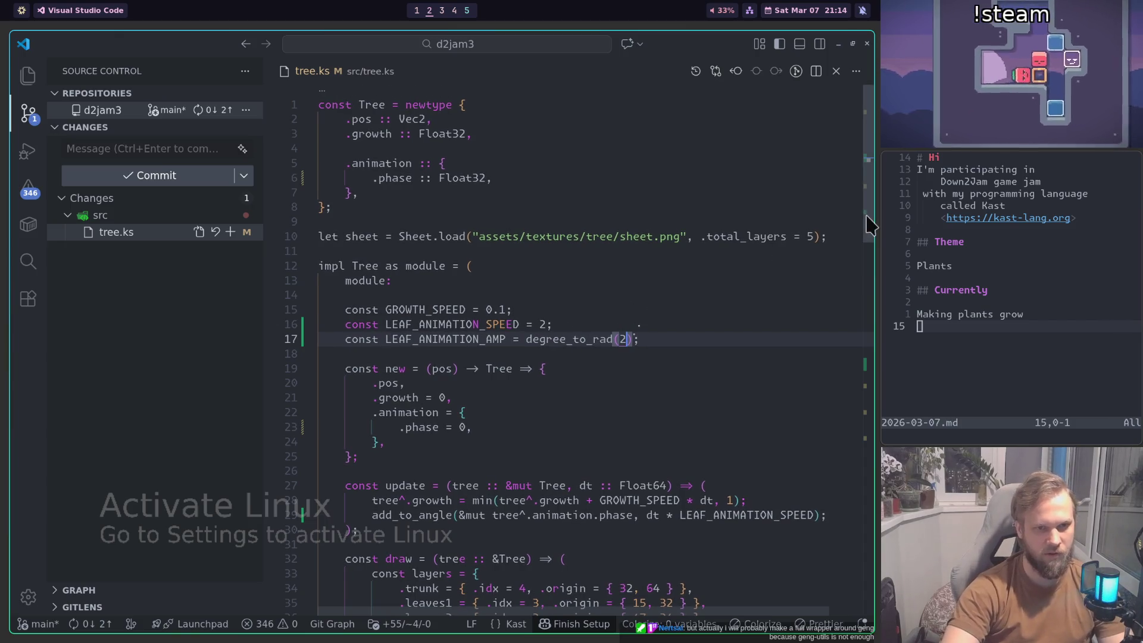
{"action": "type", "text": "3"}
Step: Replace degree_to_rad(5) in rot with LEAF_ANIMATION_AMP and run 'just build'
{"action": "scroll", "coordinate": [861, 217], "scroll_direction": "down", "scroll_amount": 15}
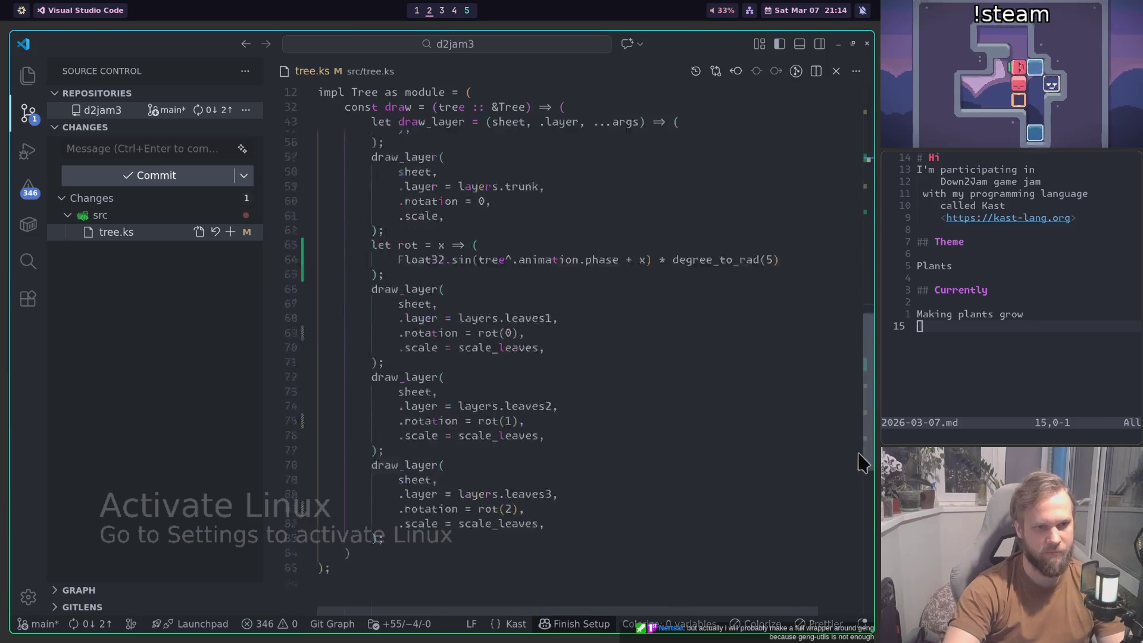
{"action": "left_click_drag", "start_coordinate": [675, 254], "coordinate": [781, 252]}
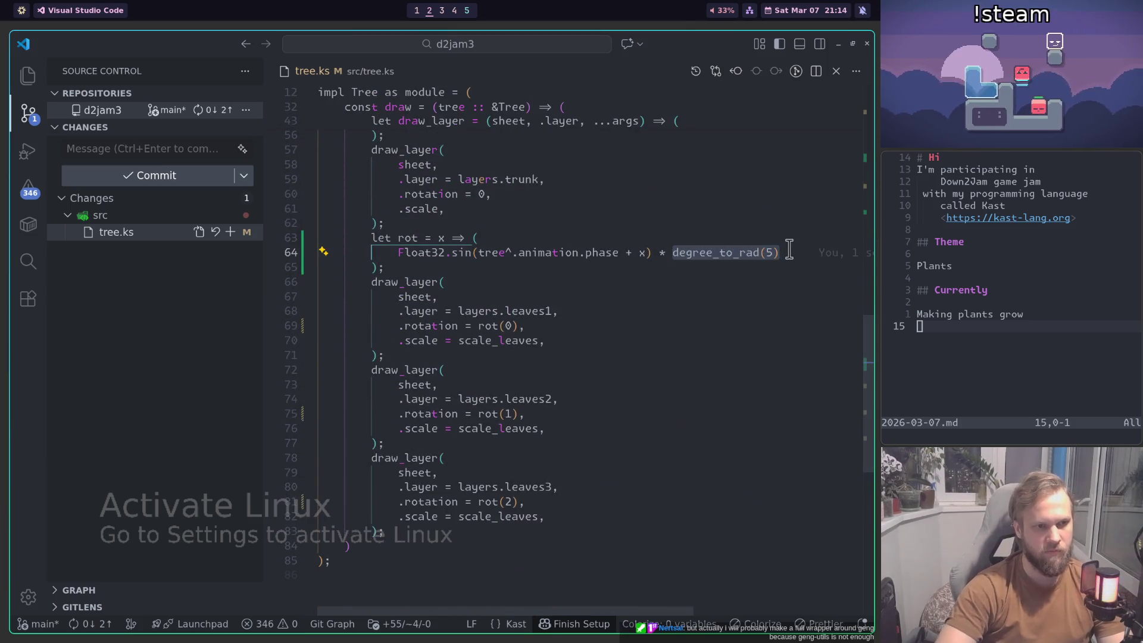
{"action": "type", "text": "LEAF_ANI"}
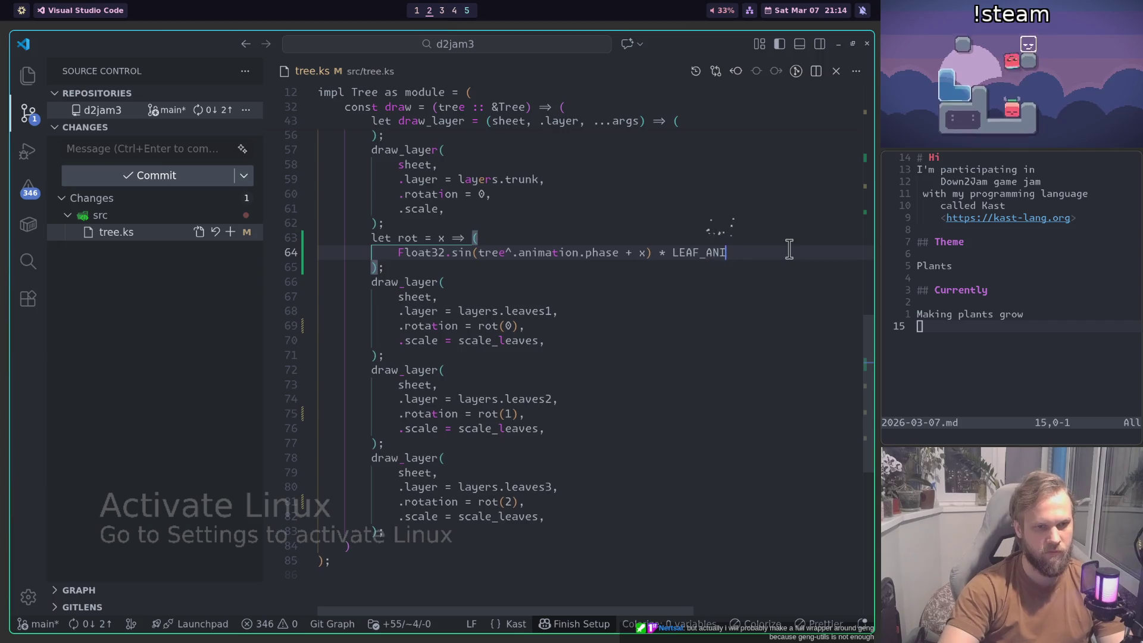
{"action": "type", "text": "MATION "}
{"action": "type", "text": "AMP"}
{"action": "key", "text": "ctrl+grave"}
{"action": "key", "text": "Return"}
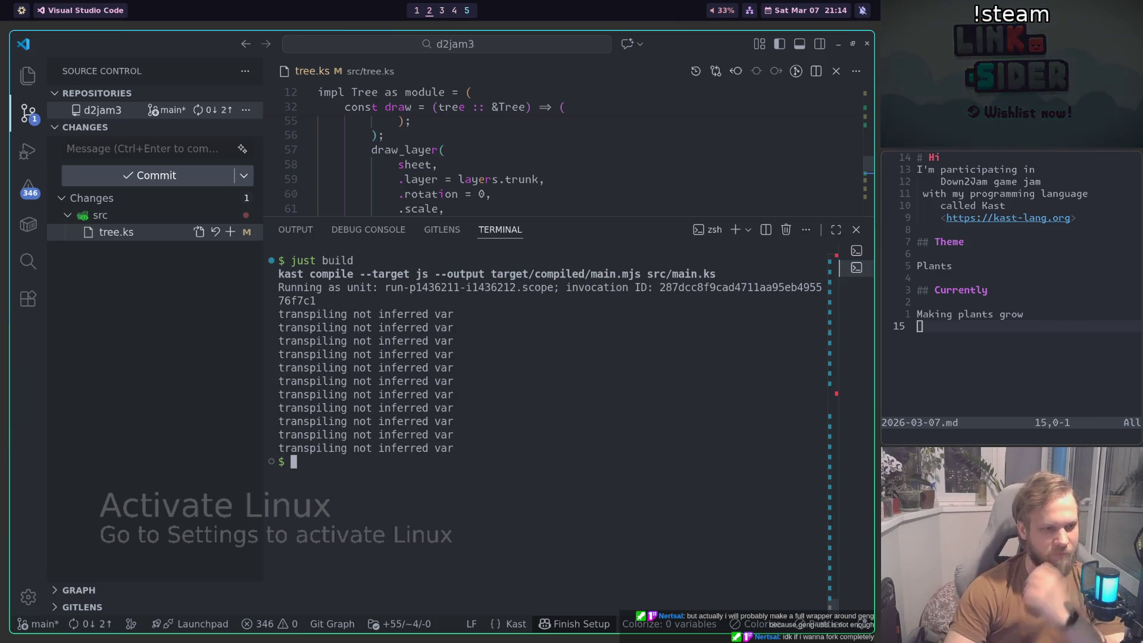
Step: Reload the rebuilt game at localhost:8080 and walk the farmer left and right
{"action": "key", "text": "super+1"}
{"action": "key", "text": "F5"}
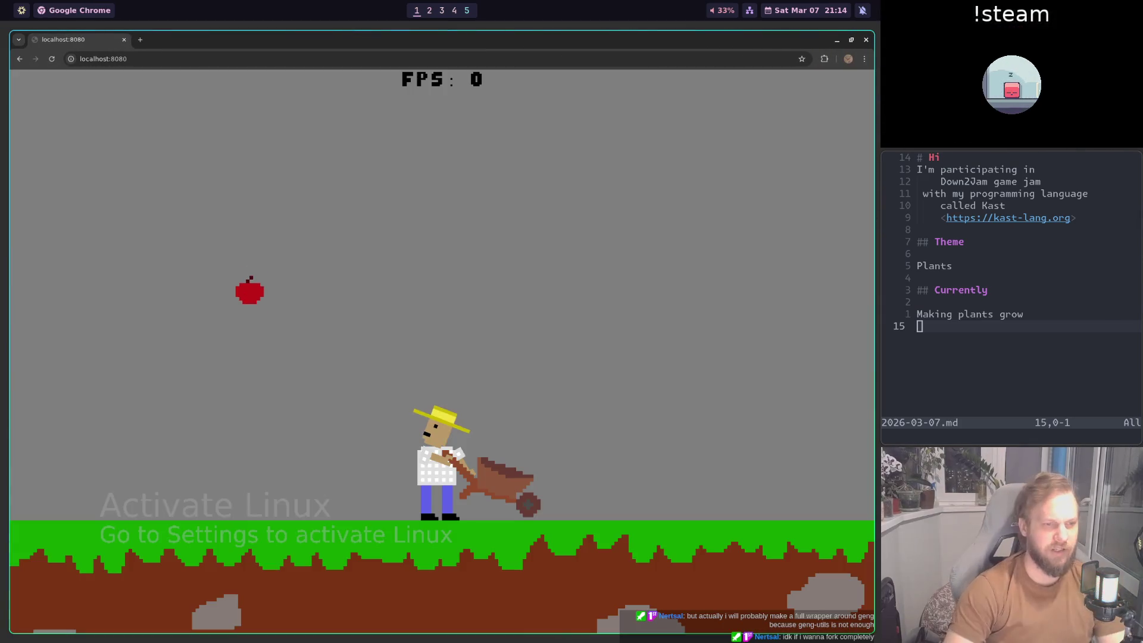
{"action": "key", "text": "Left"}
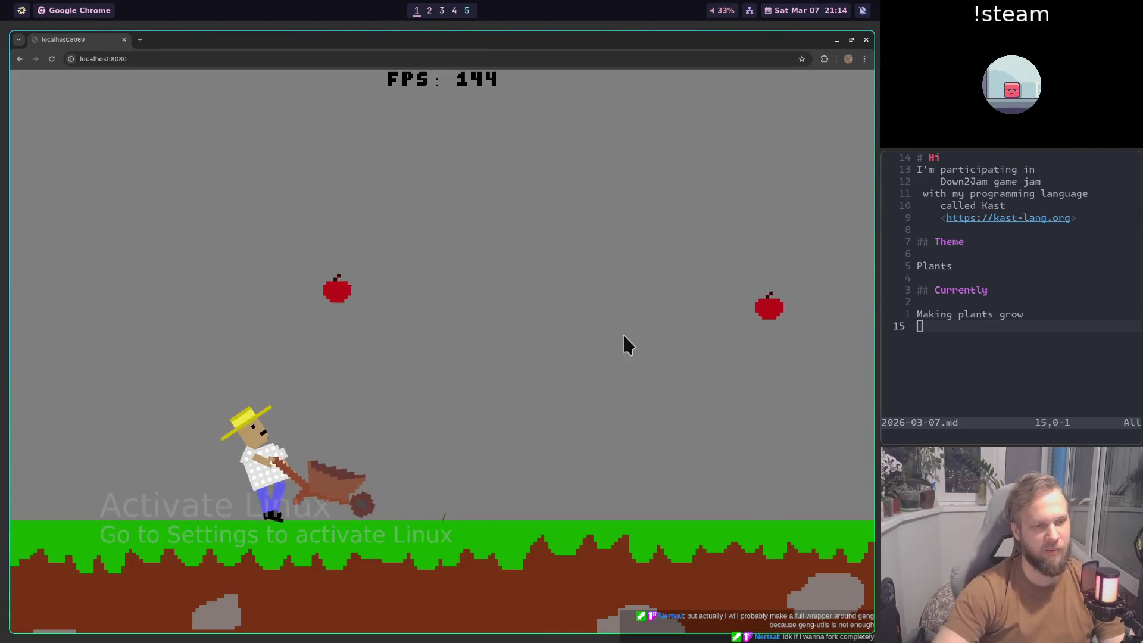
{"action": "key", "text": "Right"}
{"action": "key", "text": "Right"}
{"action": "key", "text": "Left"}
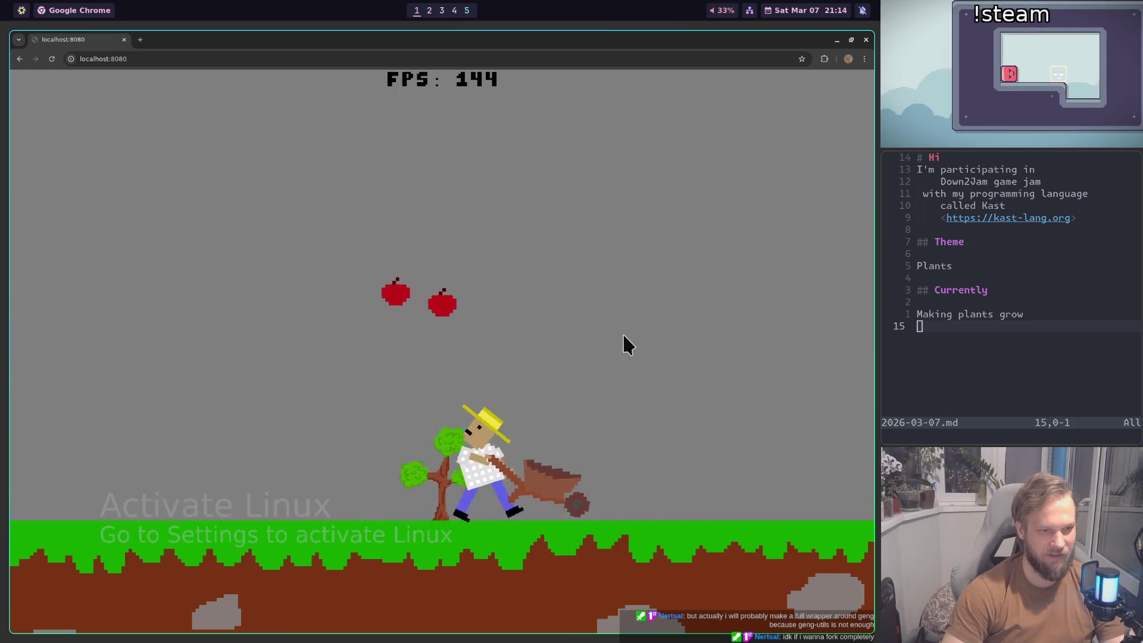
{"action": "key", "text": "Left"}
{"action": "key", "text": "Right"}
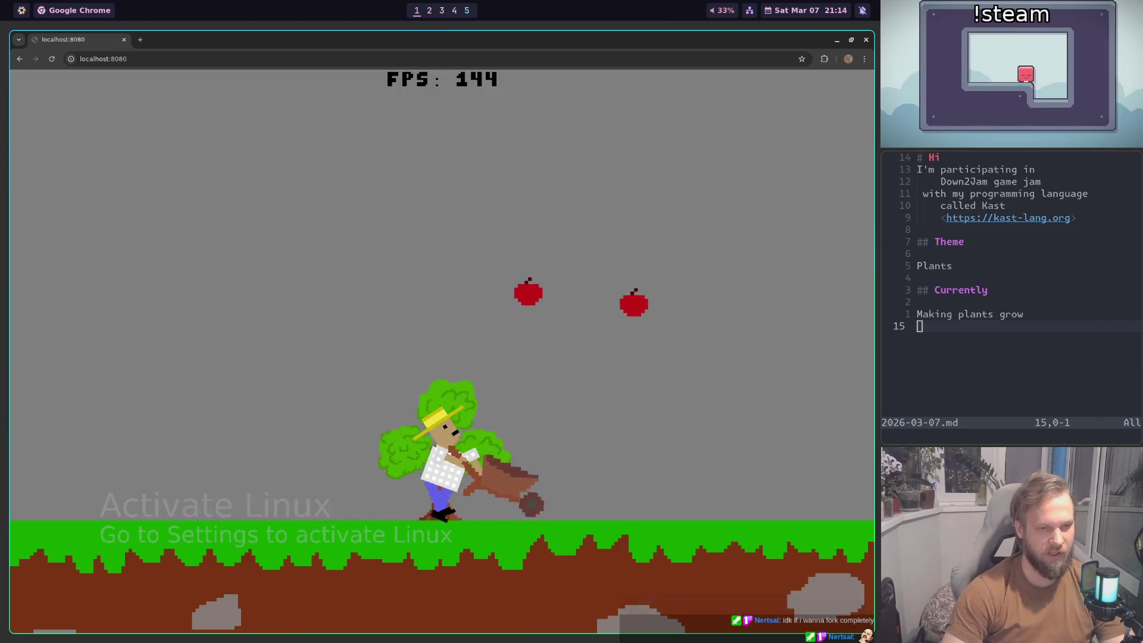
Step: Wheel the farmer back and forth past the apple tree
{"action": "key", "text": "Right"}
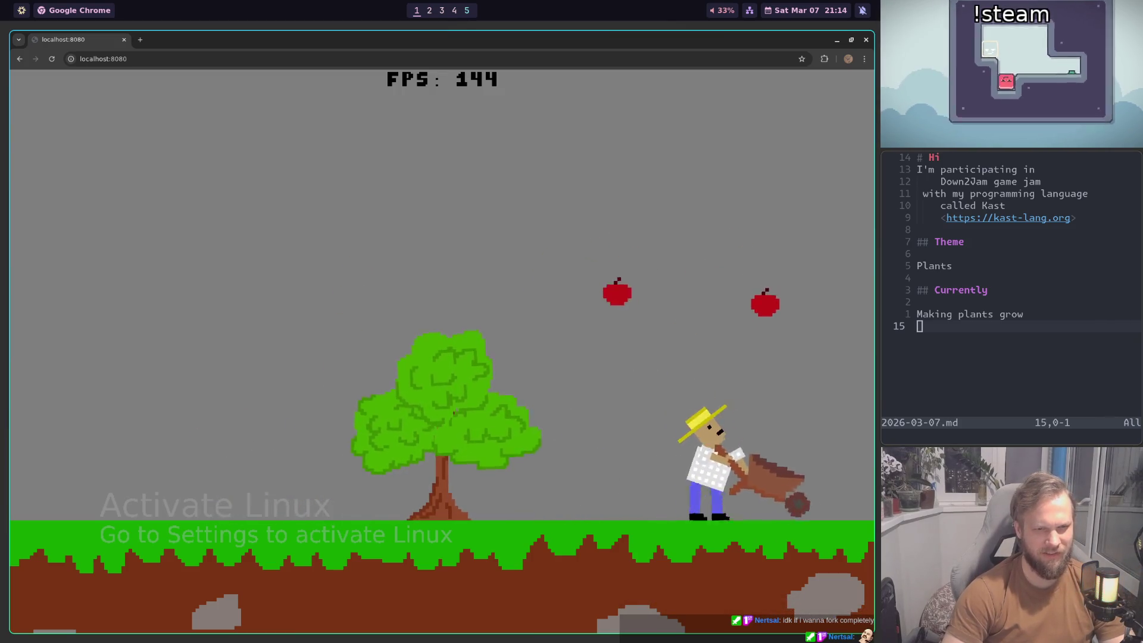
{"action": "key", "text": "Left"}
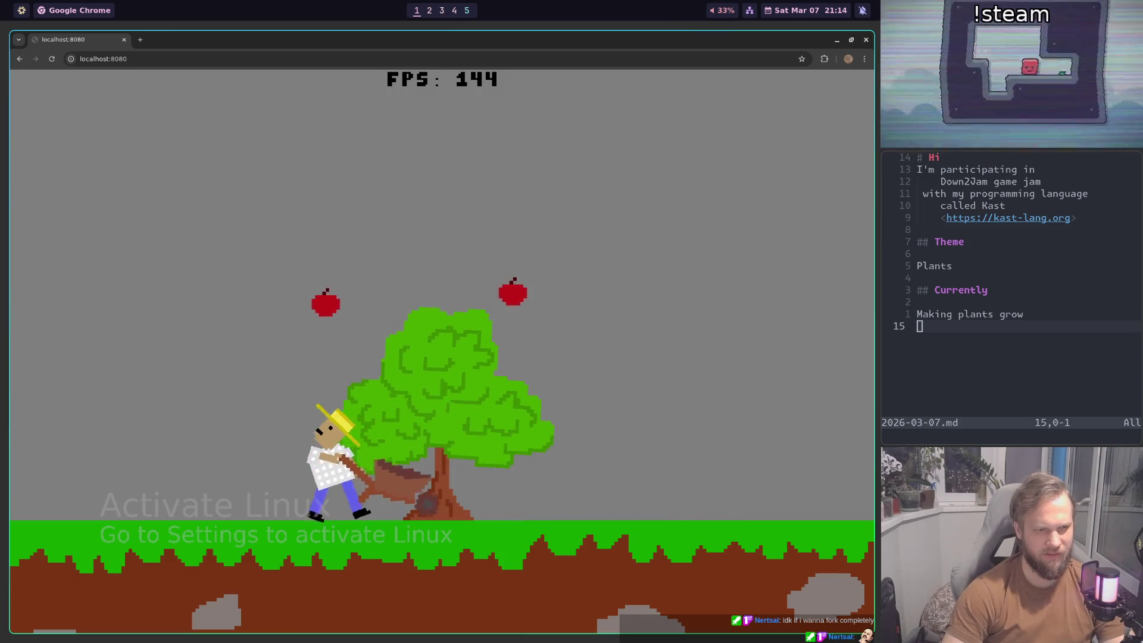
{"action": "key", "text": "Right"}
{"action": "key", "text": "Left"}
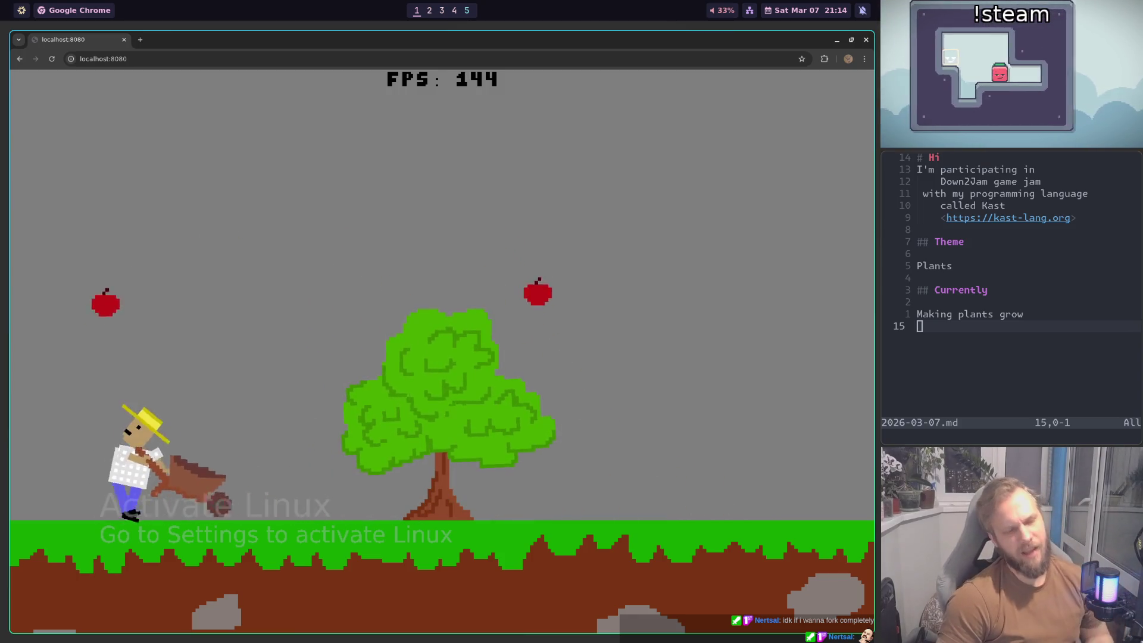
{"action": "key", "text": "Right"}
{"action": "key", "text": "Left"}
{"action": "key", "text": "Right"}
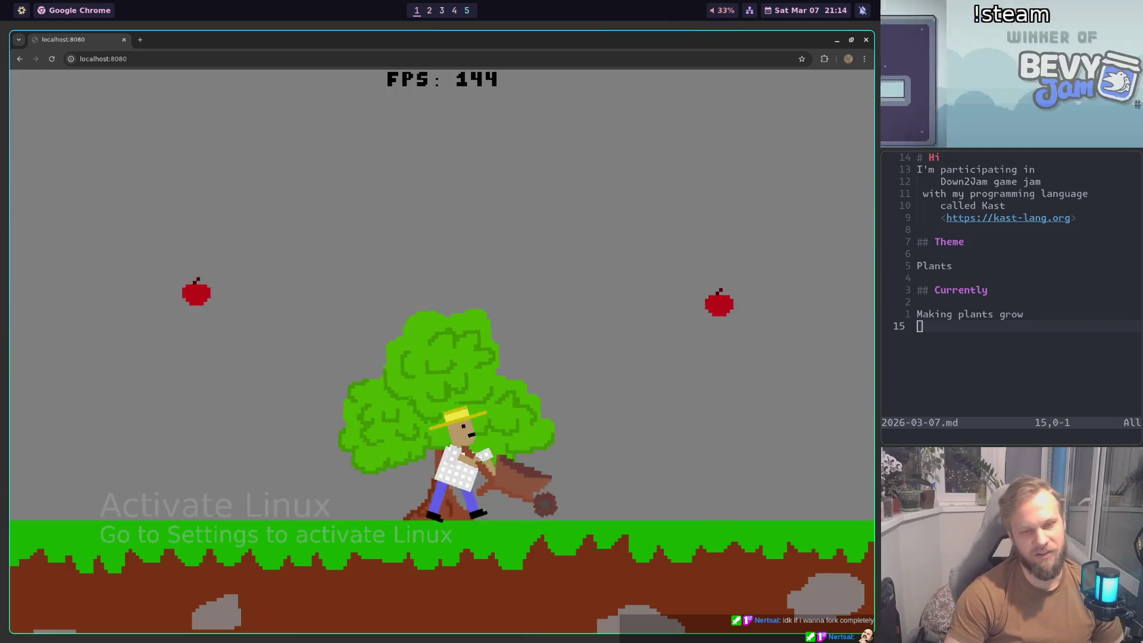
{"action": "key", "text": "Left"}
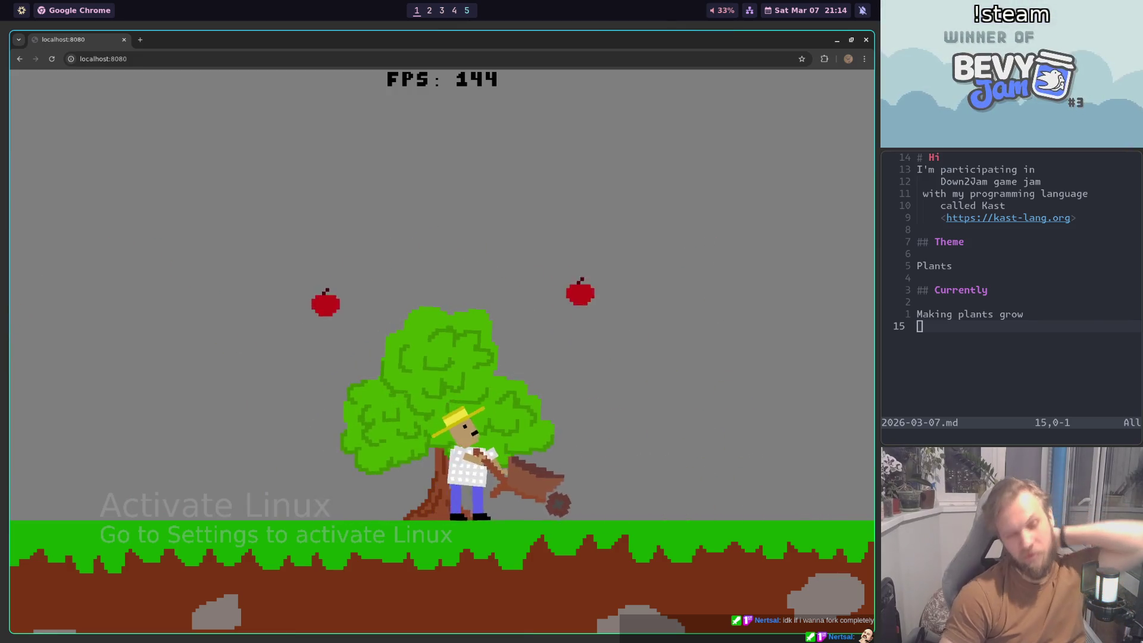
{"action": "key", "text": "Right"}
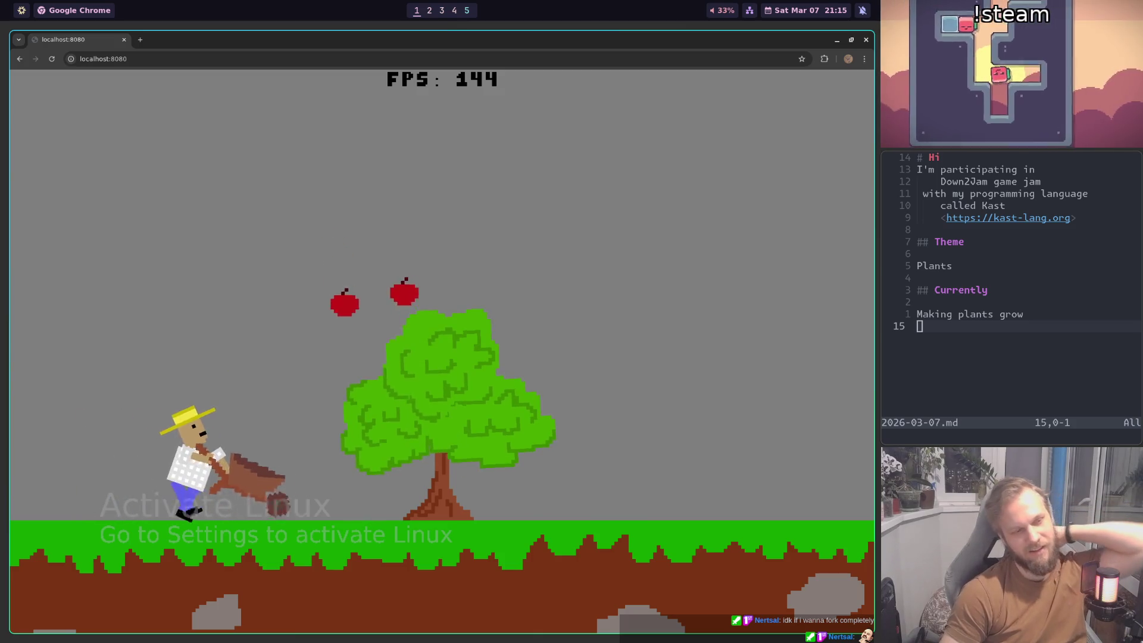
{"action": "key", "text": "Left"}
{"action": "key", "text": "Right"}
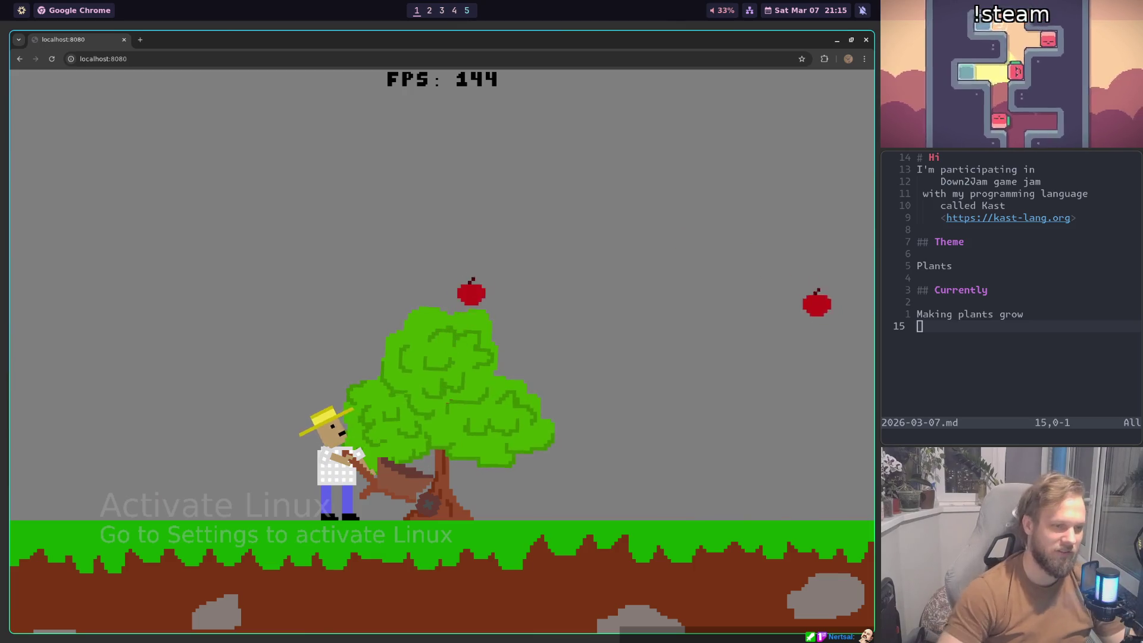
{"action": "key", "text": "Right"}
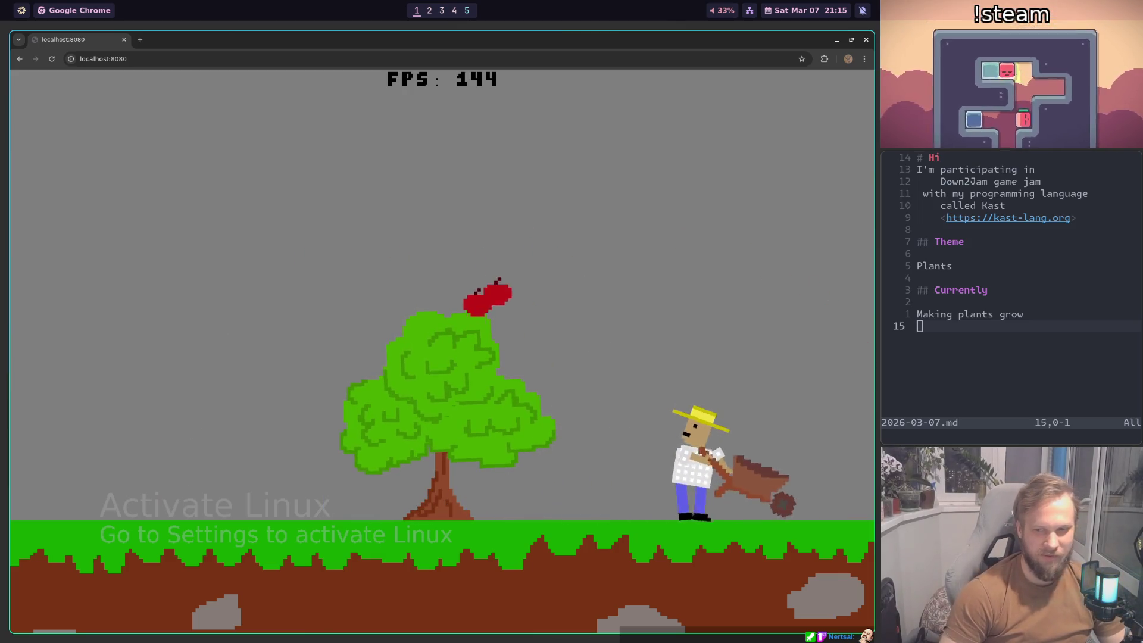
{"action": "key", "text": "Left"}
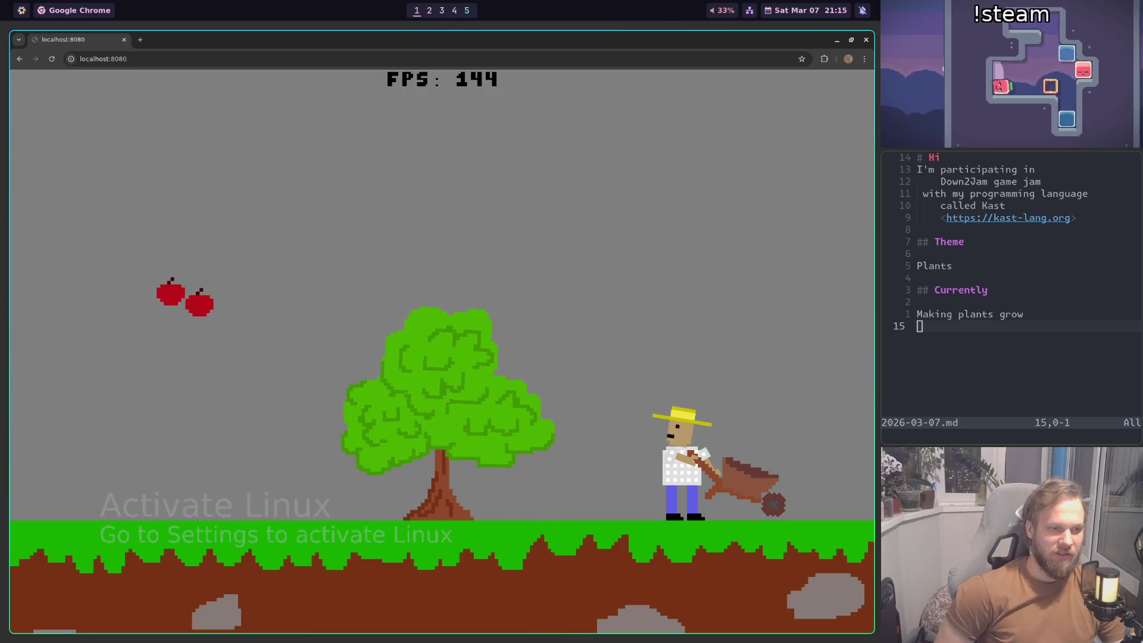
{"action": "left_click", "coordinate": [139, 39]}
{"action": "type", "text": "game eng"}
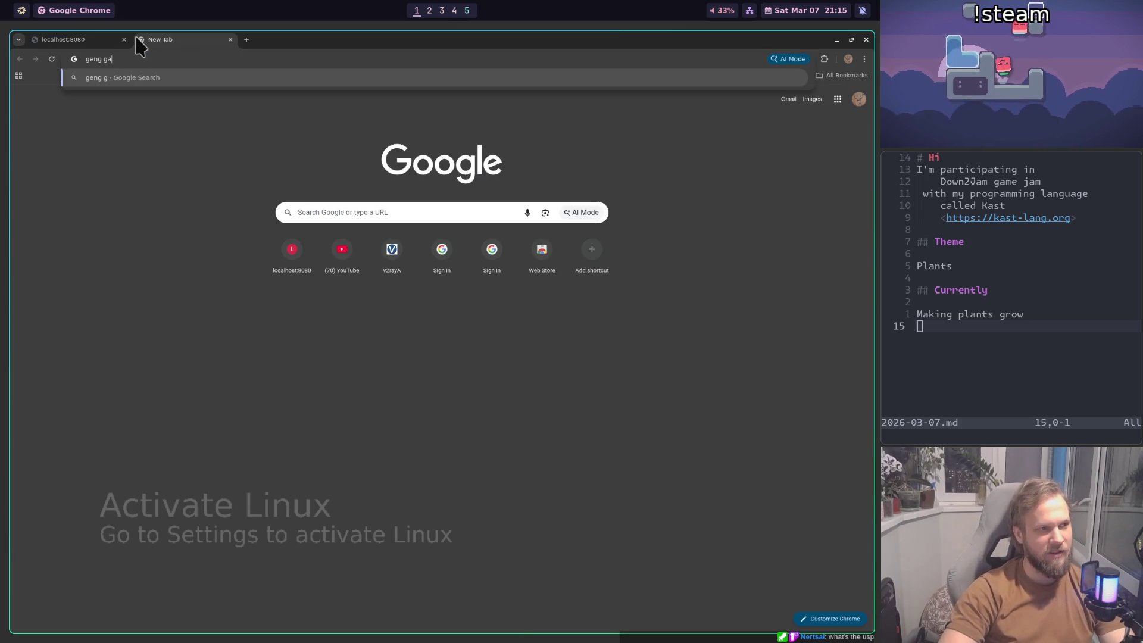
{"action": "type", "text": "ine"}
{"action": "key", "text": "Return"}
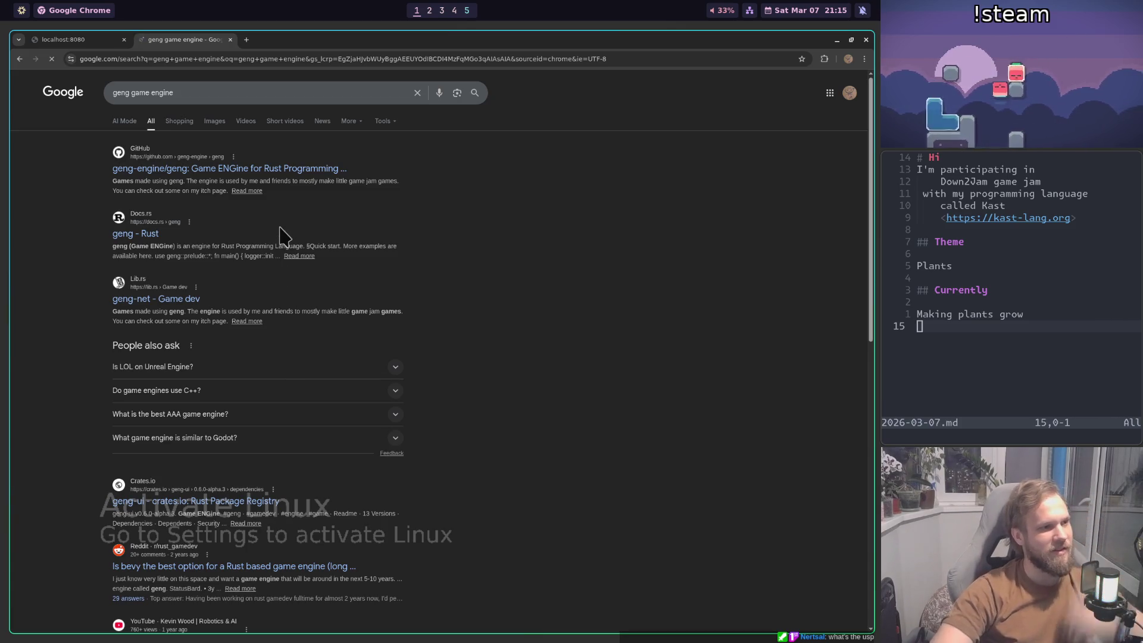
{"action": "scroll", "coordinate": [292, 232], "scroll_direction": "down", "scroll_amount": 8}
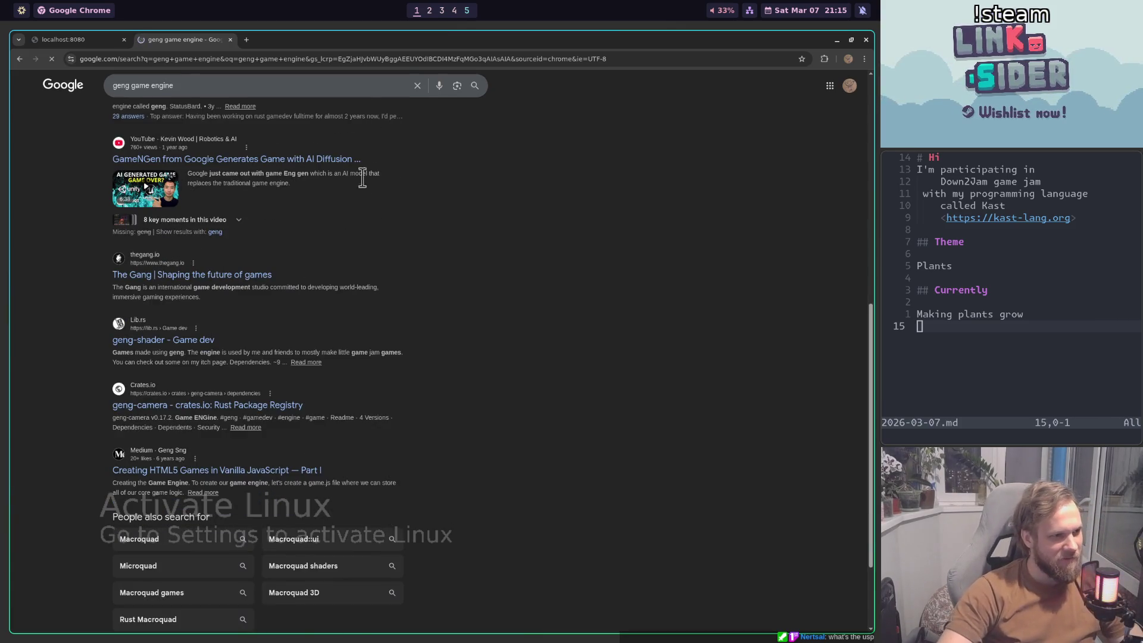
{"action": "key", "text": "ctrl+w"}
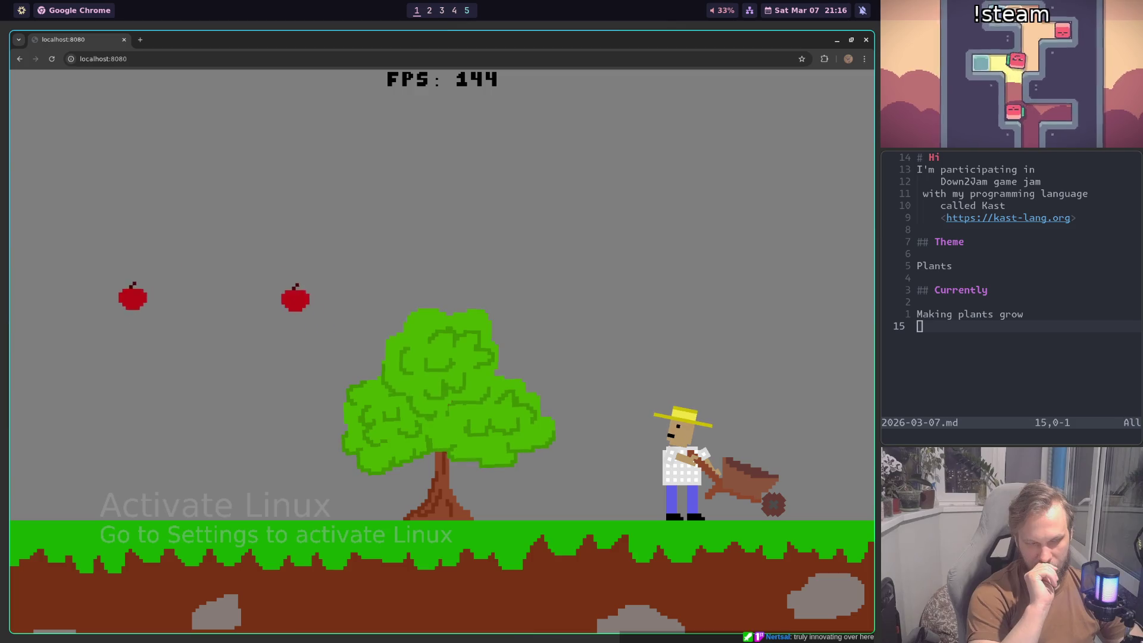
Step: Jump to LEAF_ANIMATION_AMP's definition in tree.ks, run the build, and return to Chrome
{"action": "key", "text": "Left"}
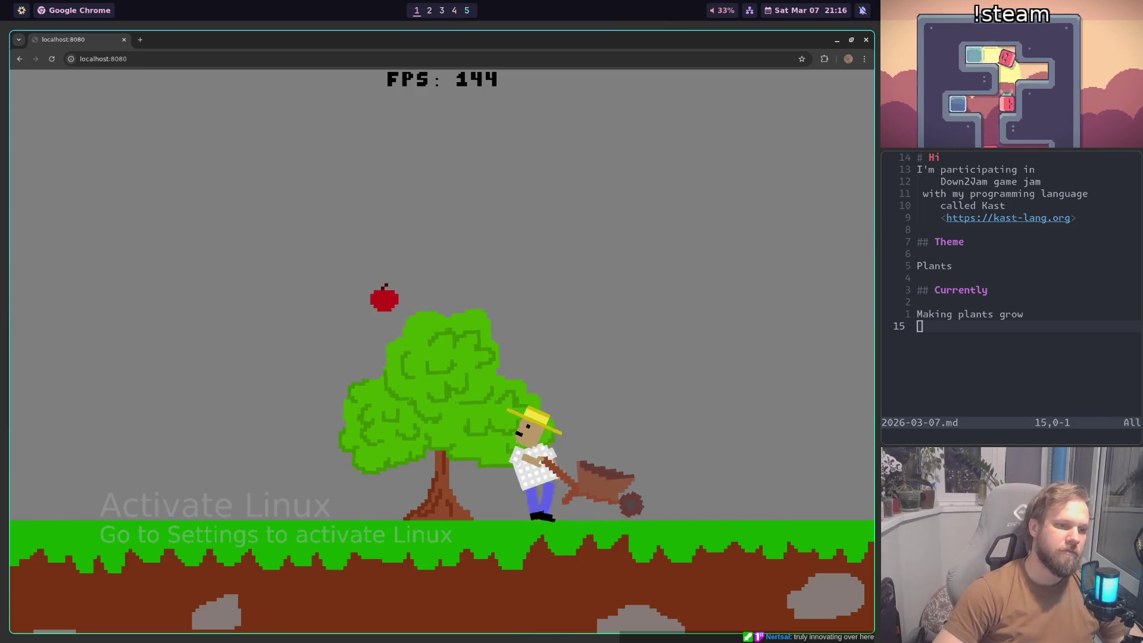
{"action": "key", "text": "super+2"}
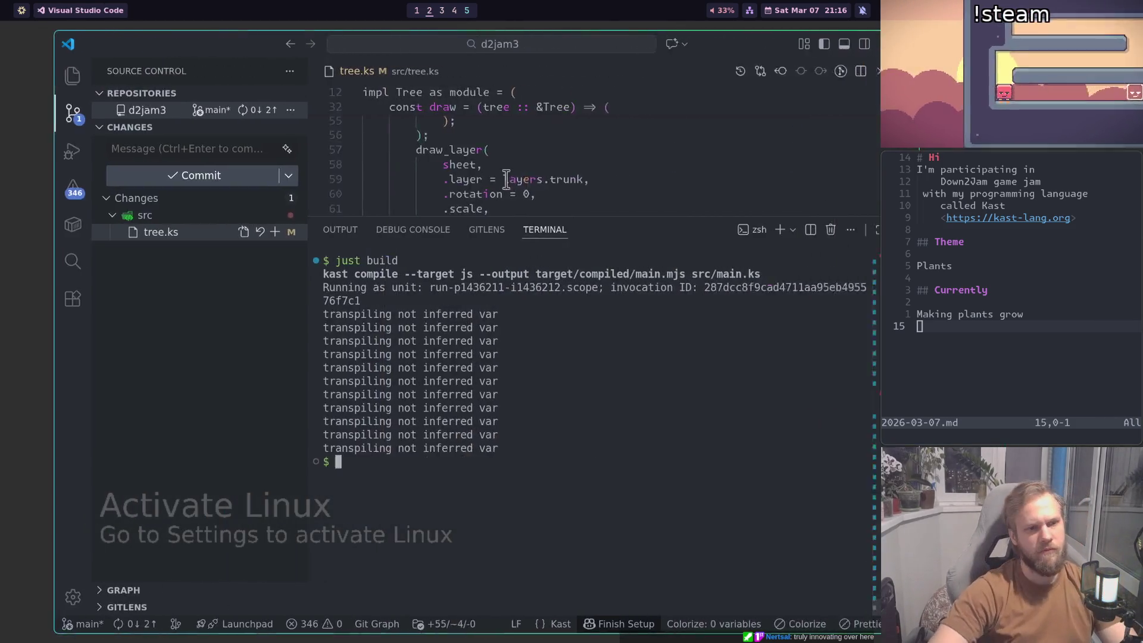
{"action": "key", "text": "ctrl+shift+Left"}
{"action": "scroll", "coordinate": [607, 278], "scroll_direction": "up", "scroll_amount": 4}
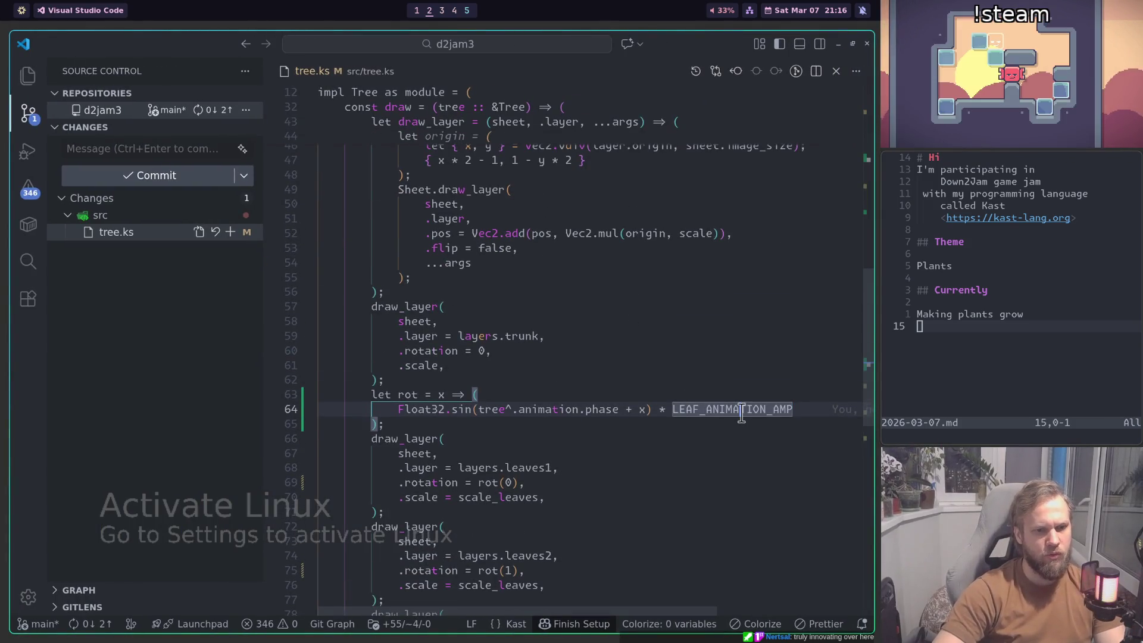
{"action": "key", "text": "F12"}
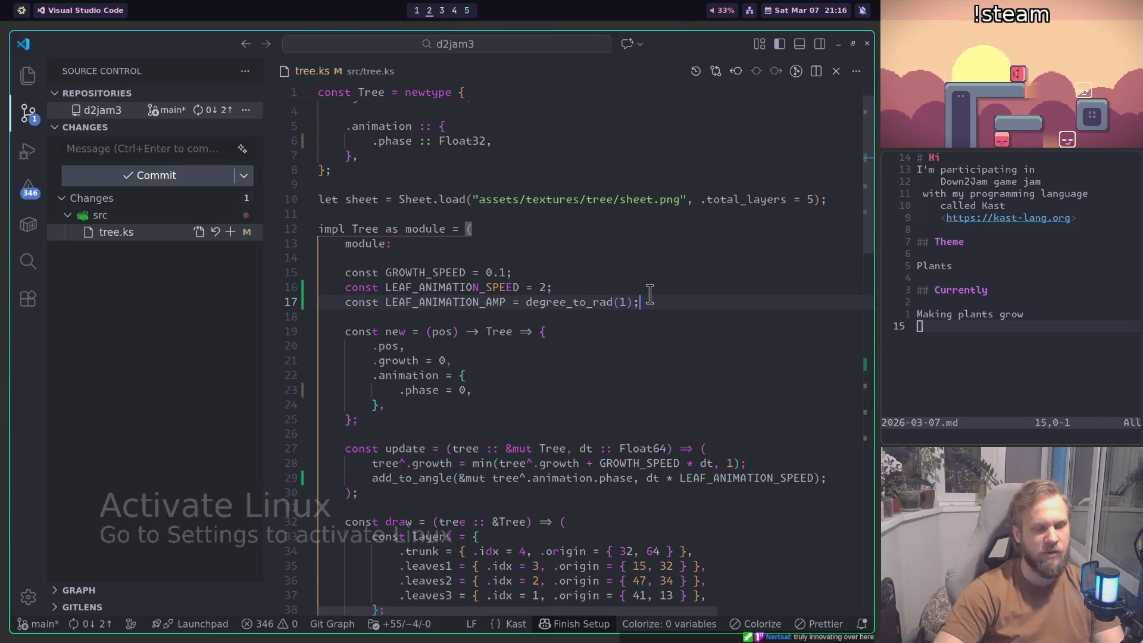
{"action": "key", "text": "ctrl+shift+b"}
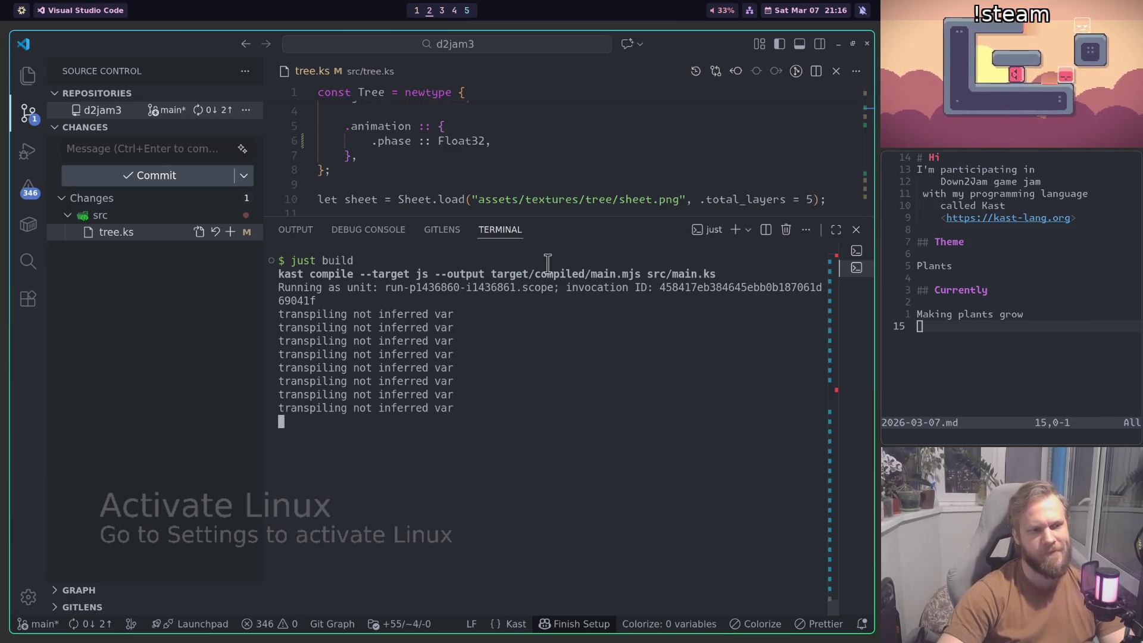
{"action": "key", "text": "super+1"}
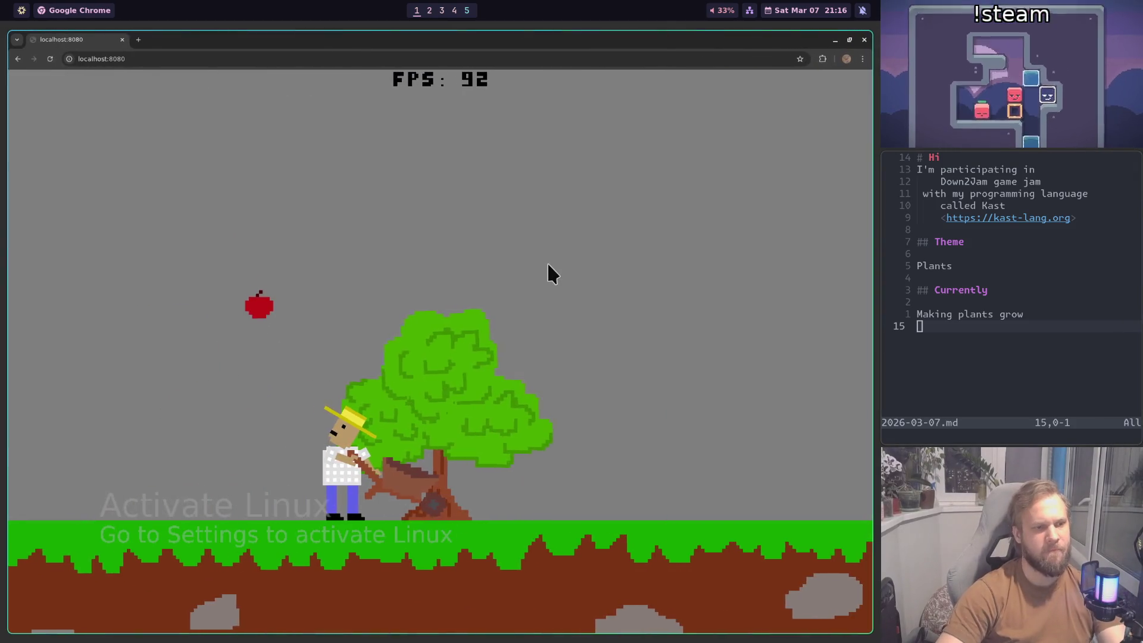
Step: Reload the game and walk the farmer right, leaving the sapling to sprout
{"action": "key", "text": "ctrl+r"}
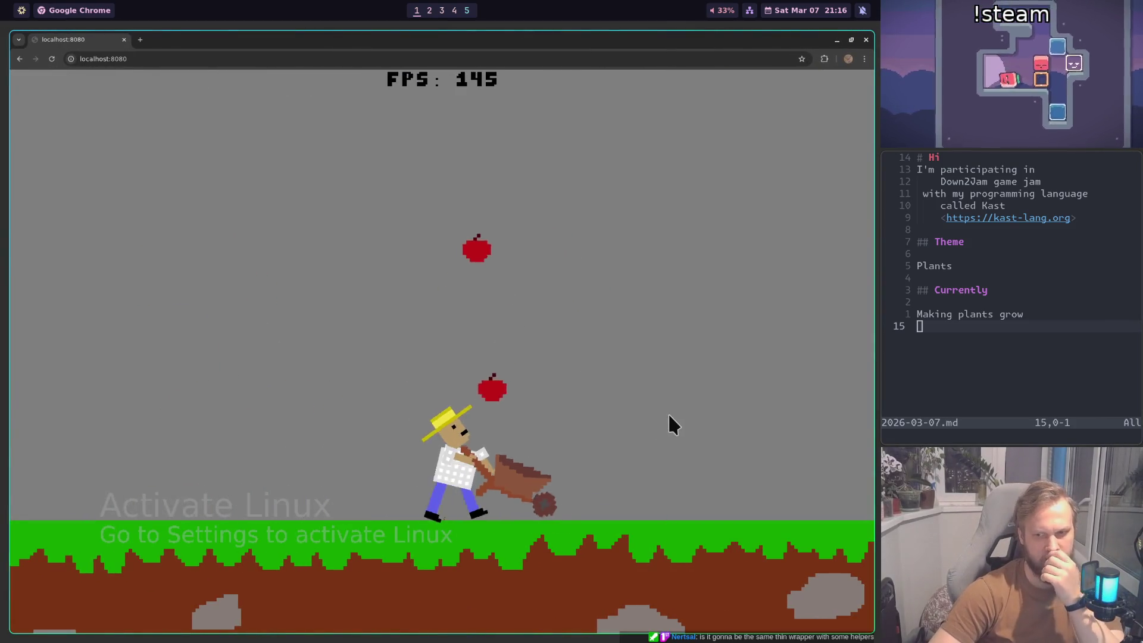
{"action": "key", "text": "Right"}
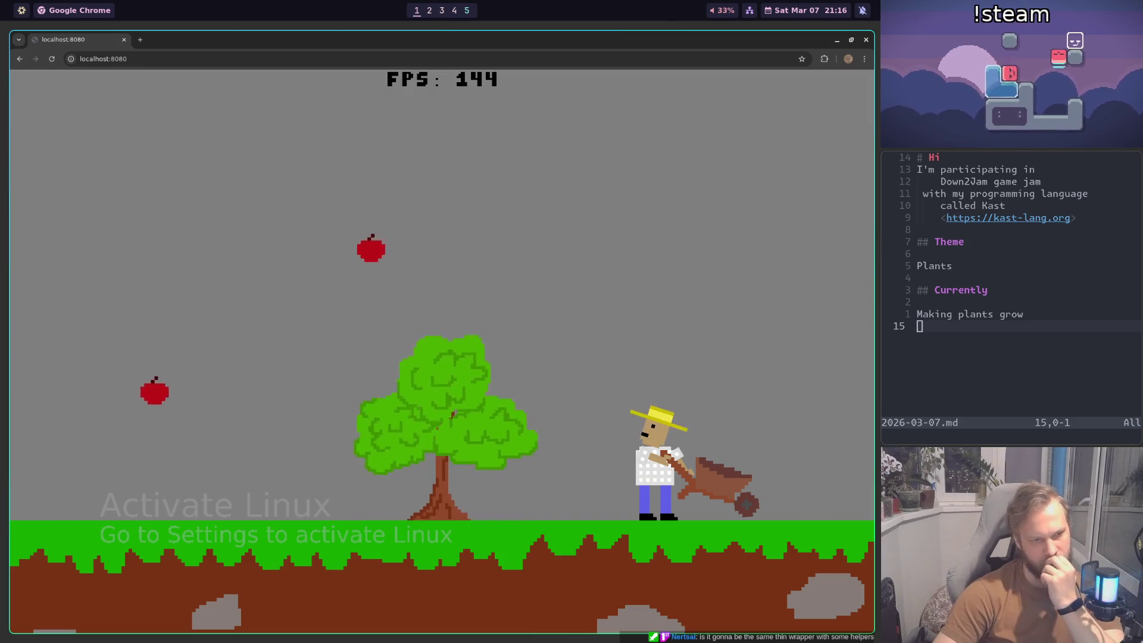
{"action": "key", "text": "Left"}
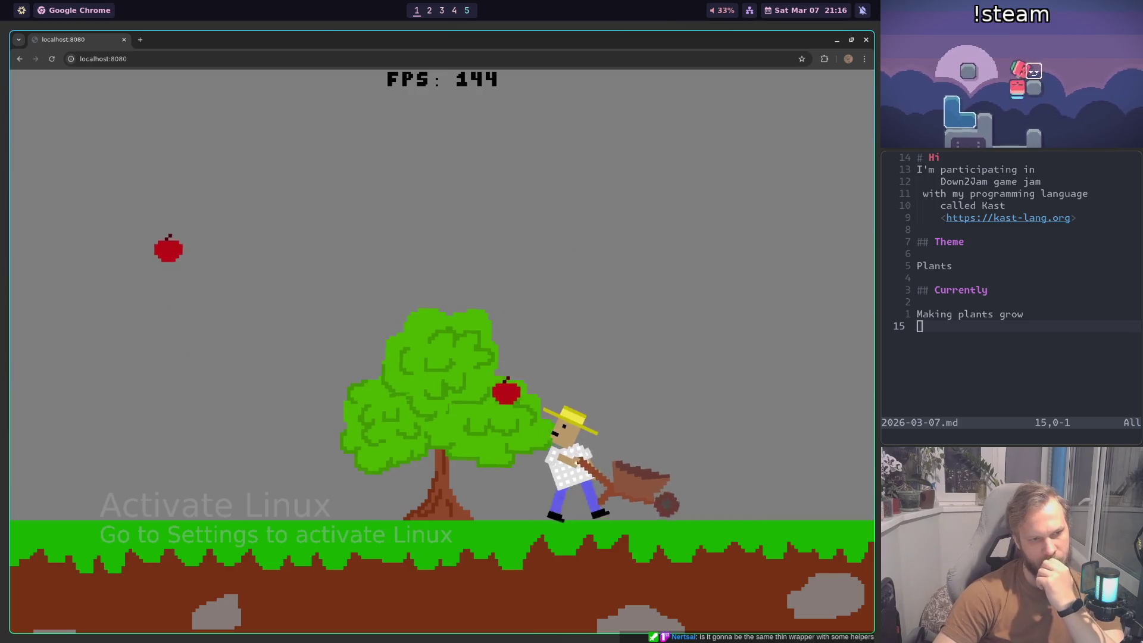
{"action": "key", "text": "Right"}
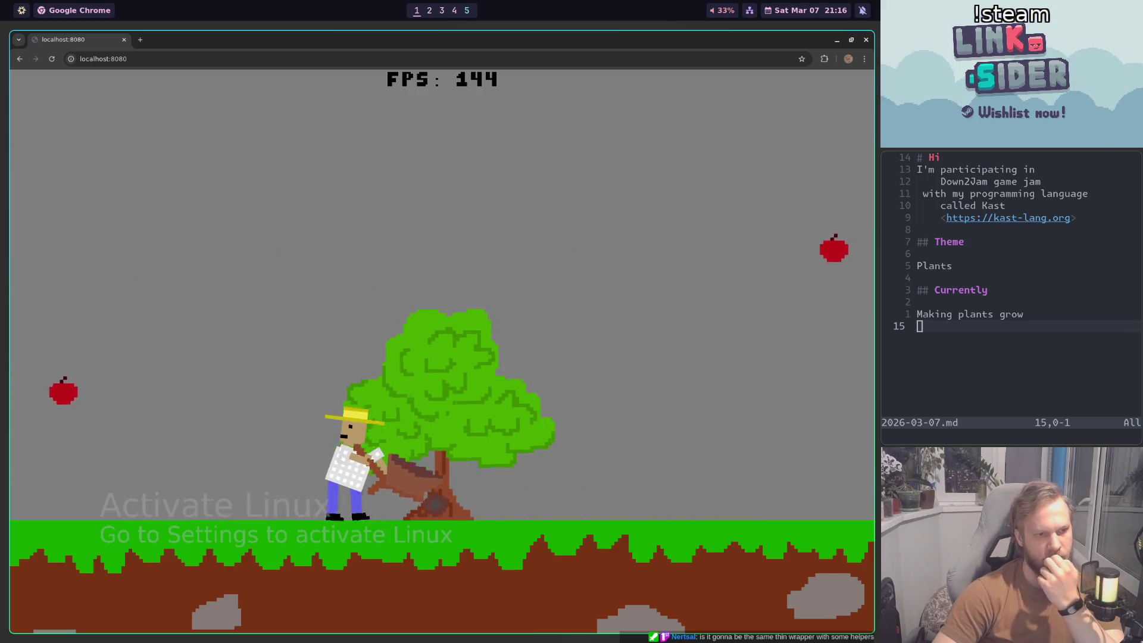
{"action": "key", "text": "Left"}
{"action": "key", "text": "Left"}
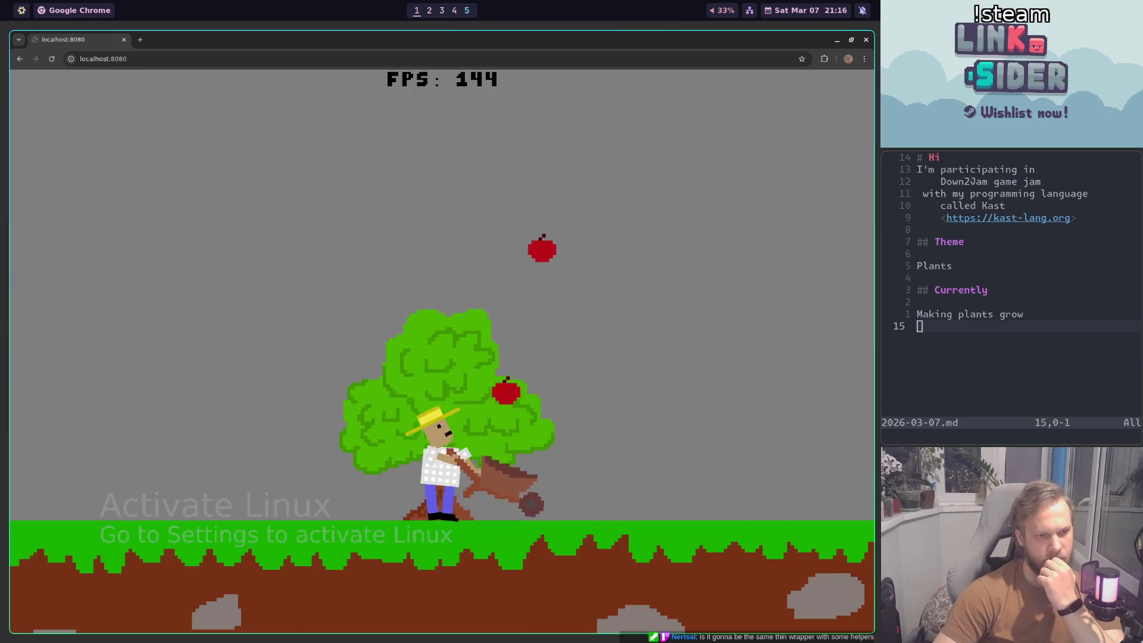
{"action": "key", "text": "Right"}
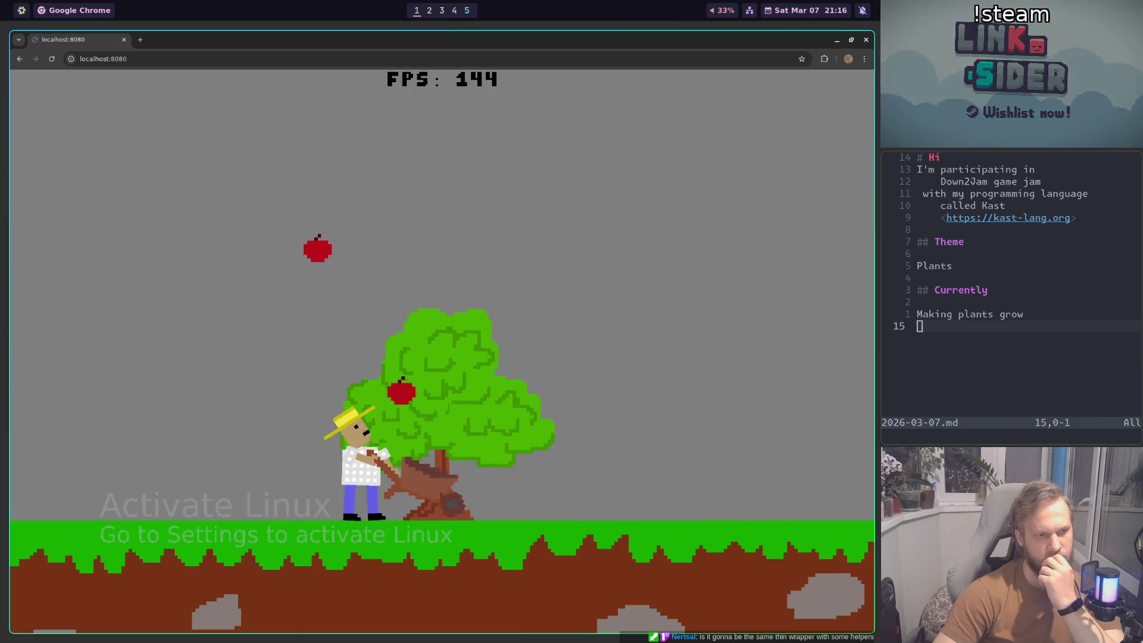
{"action": "key", "text": "Left"}
{"action": "key", "text": "Left"}
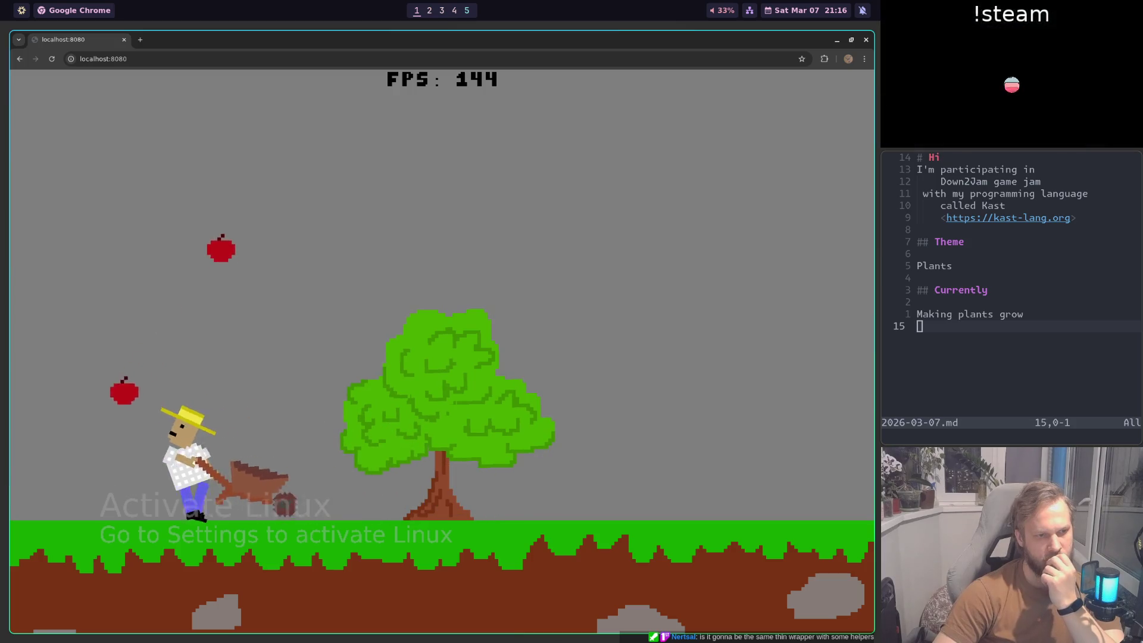
{"action": "key", "text": "Right"}
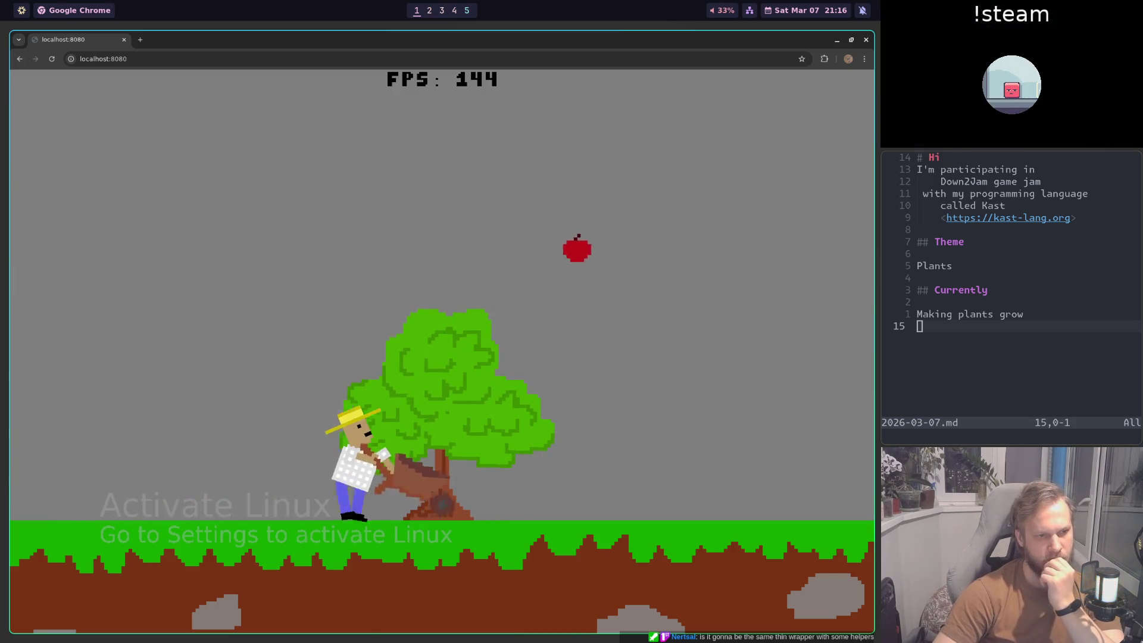
Step: Move the farmer left and right near the tree to check the leaf sway
{"action": "key", "text": "Left"}
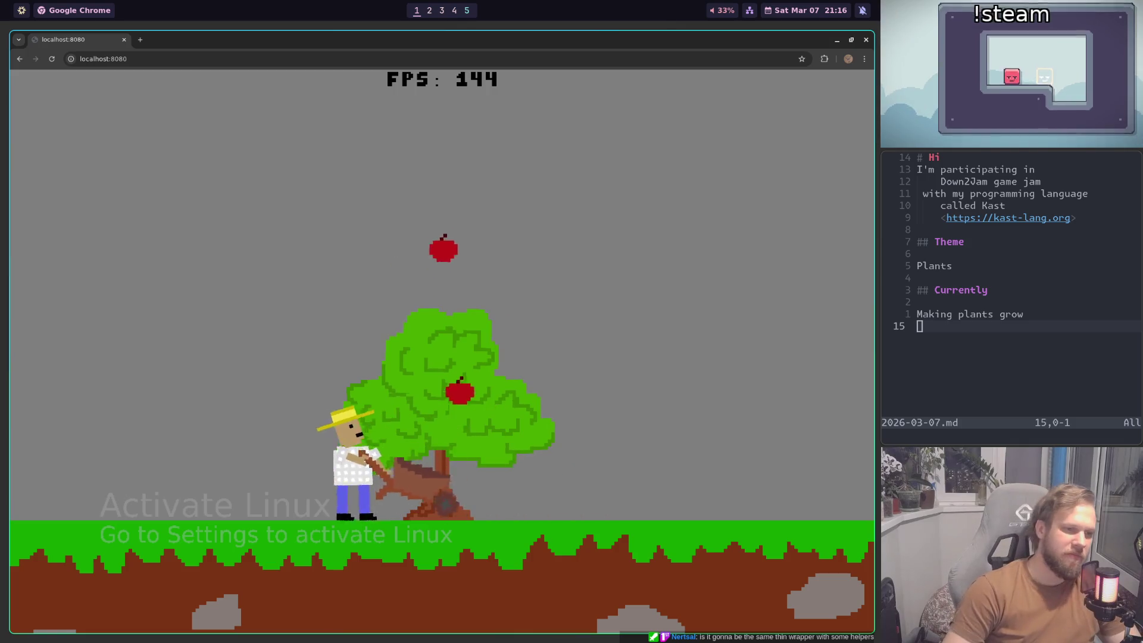
{"action": "key", "text": "Right"}
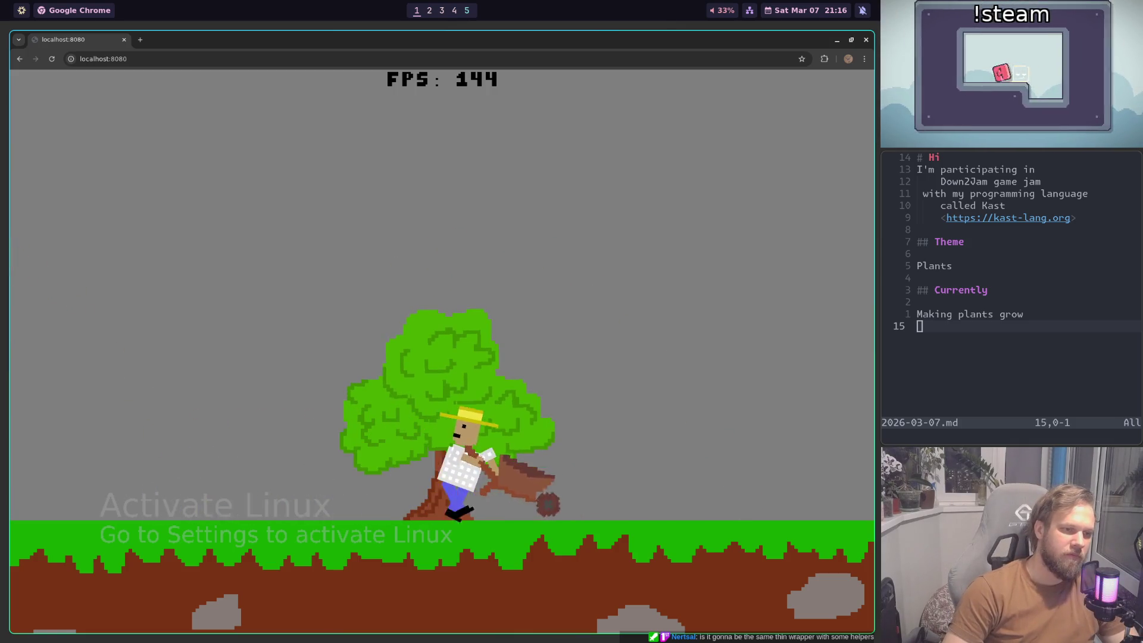
{"action": "key", "text": "Left"}
{"action": "key", "text": "Right"}
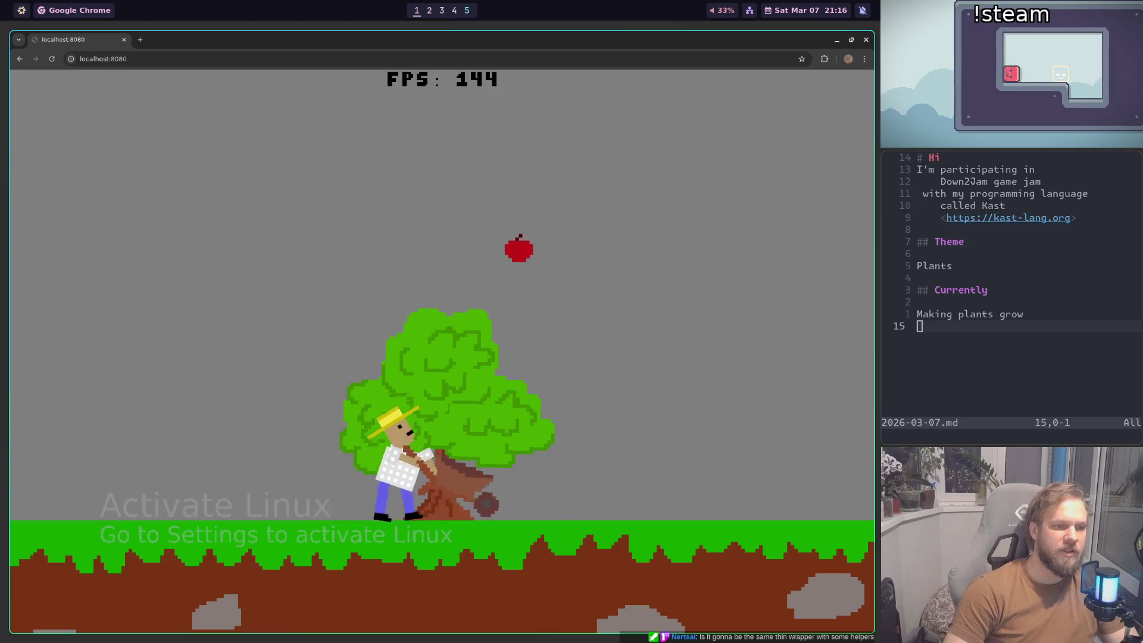
{"action": "key", "text": "Left"}
{"action": "key", "text": "Right"}
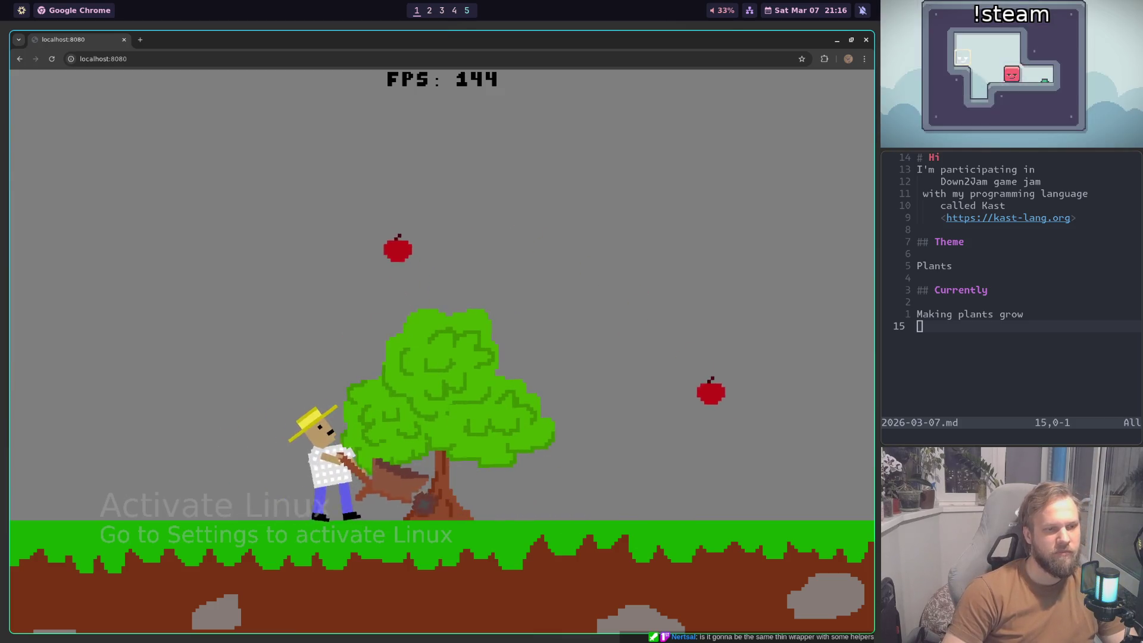
{"action": "key", "text": "Left"}
{"action": "key", "text": "Right"}
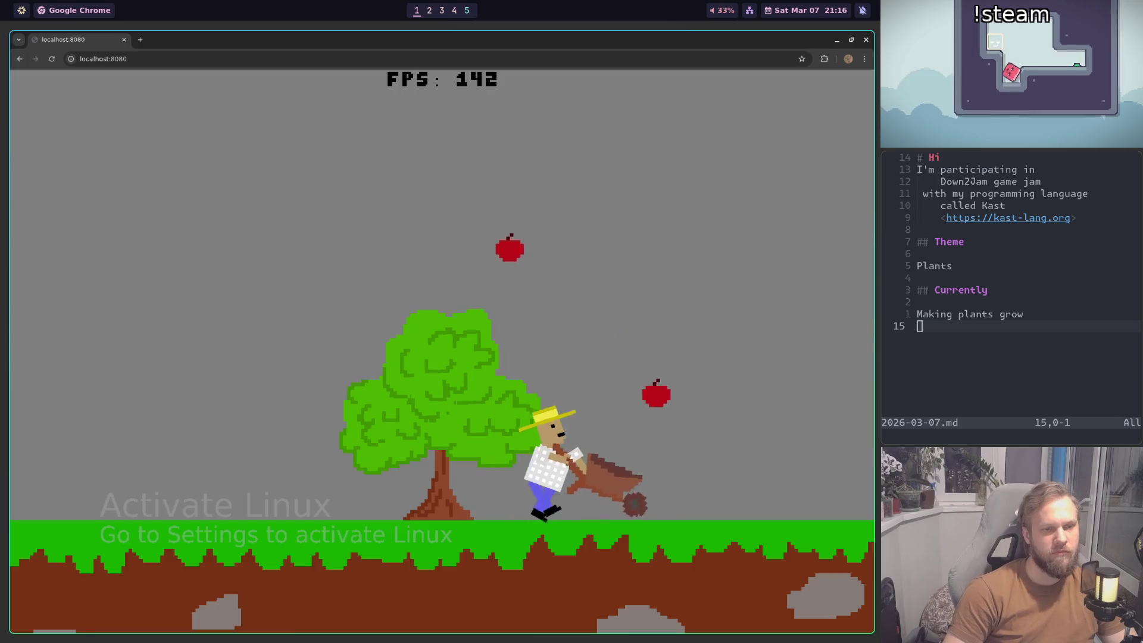
{"action": "key", "text": "Left"}
{"action": "key", "text": "Right"}
{"action": "key", "text": "Right"}
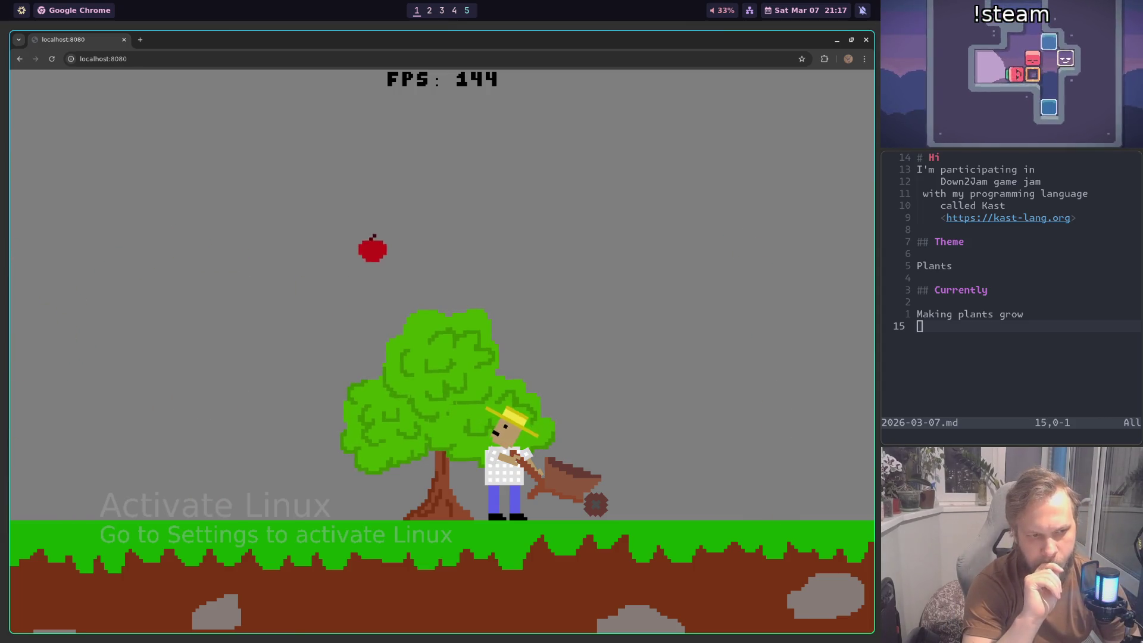
Step: Walk the farmer left and right past the tree trunk
{"action": "key", "text": "Left"}
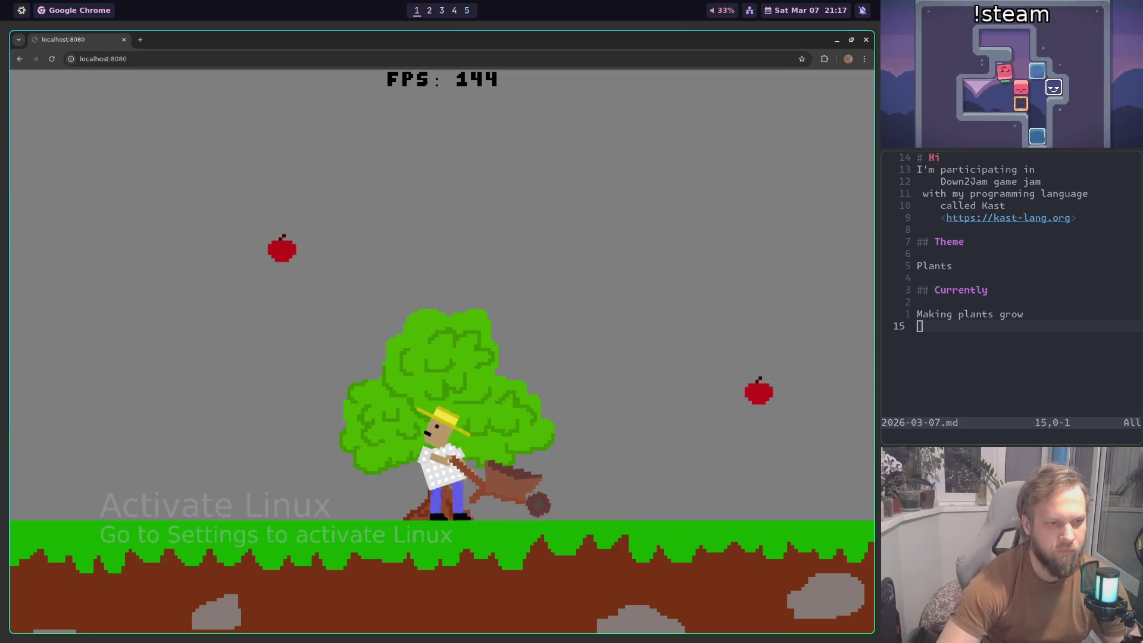
{"action": "key", "text": "Right"}
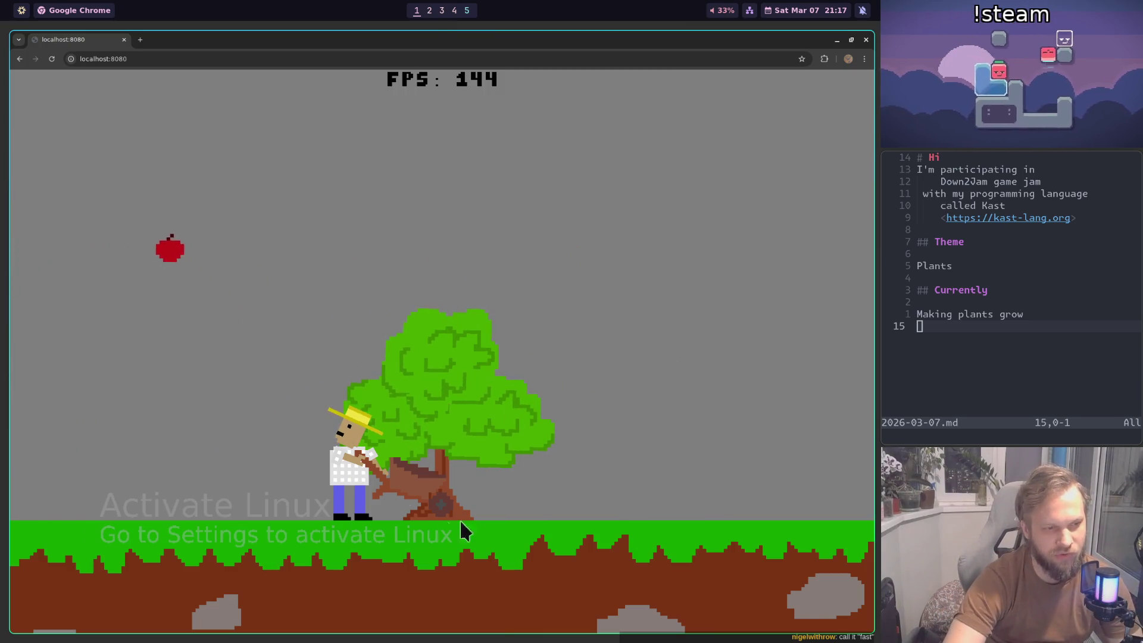
{"action": "key", "text": "Left"}
{"action": "key", "text": "Right"}
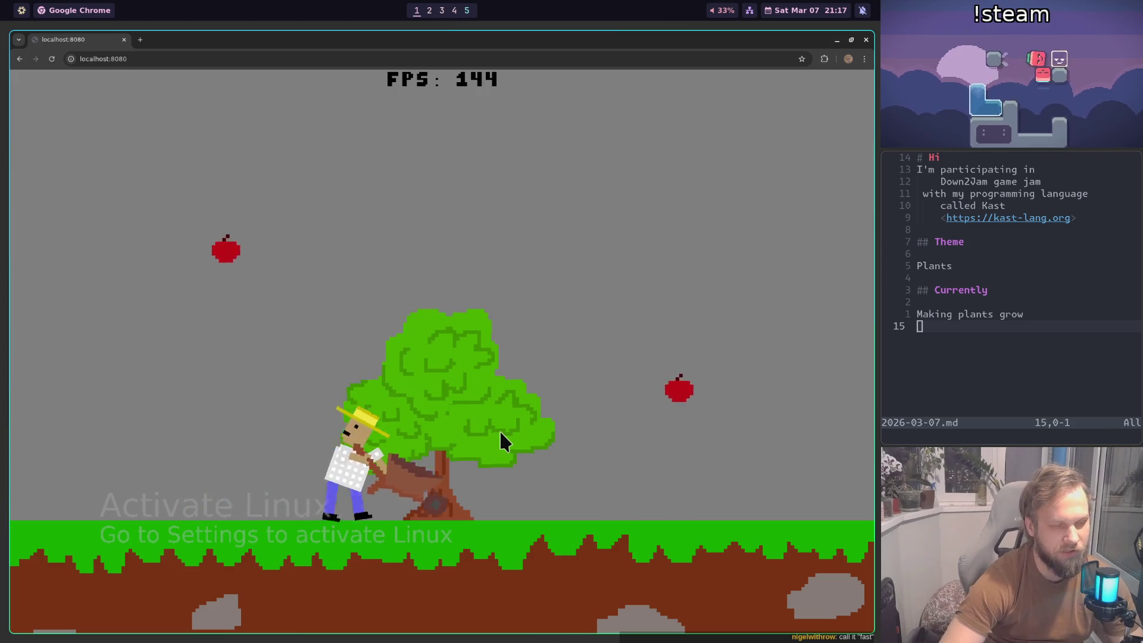
{"action": "key", "text": "Left"}
{"action": "key", "text": "Right"}
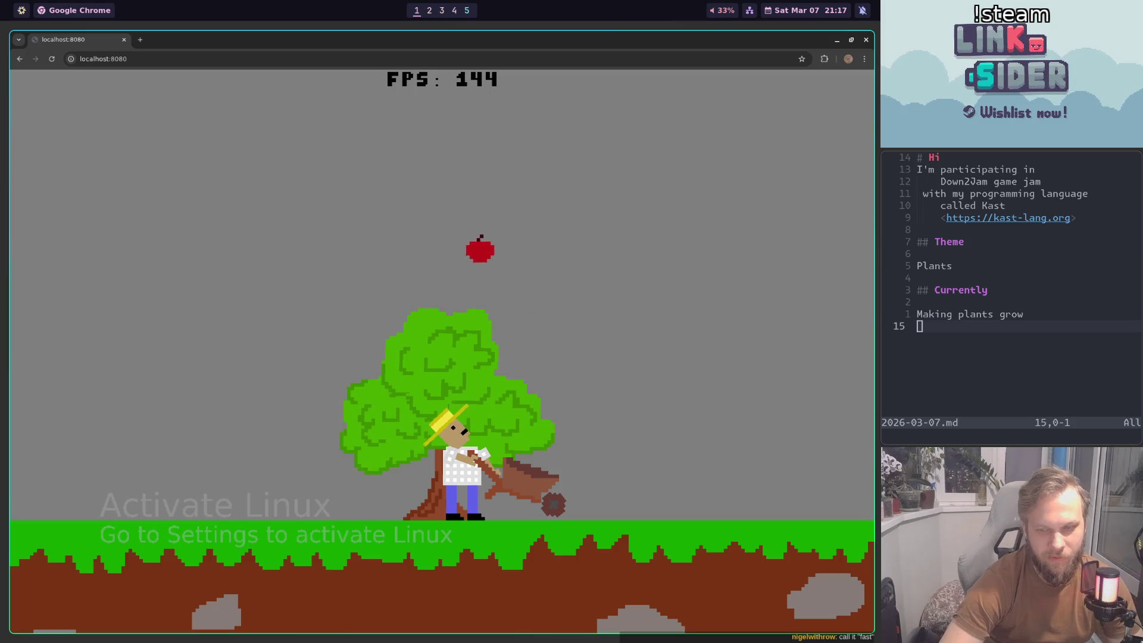
{"action": "key", "text": "Left"}
{"action": "key", "text": "Right"}
{"action": "key", "text": "Left"}
{"action": "key", "text": "Right"}
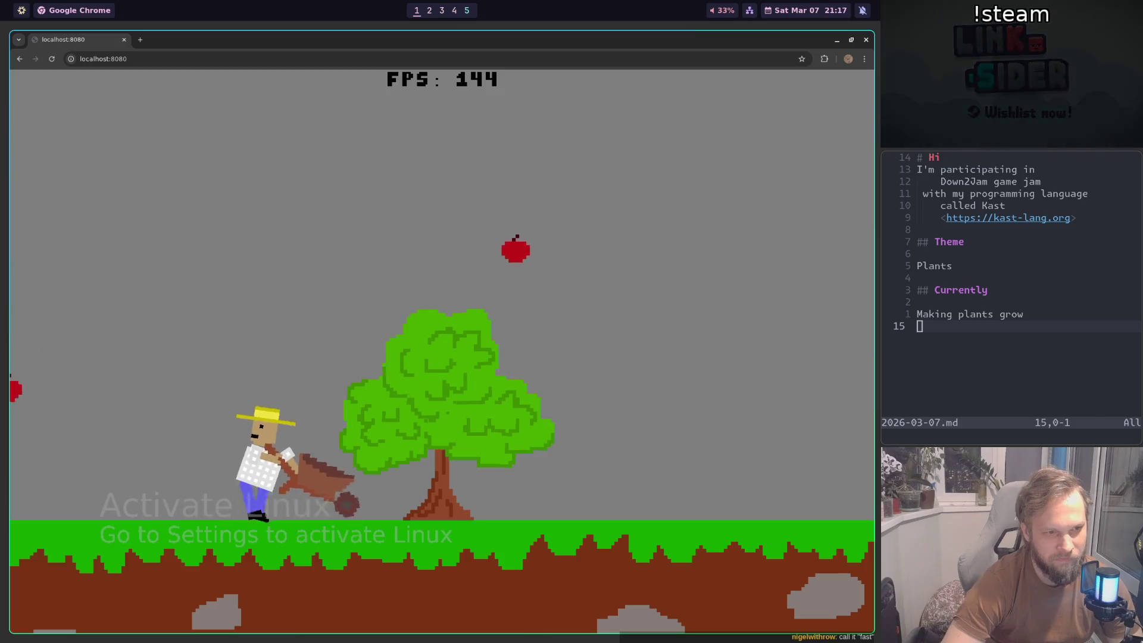
Step: Keep wheeling the farmer around until the left sapling grows into a full tree
{"action": "key", "text": "Left"}
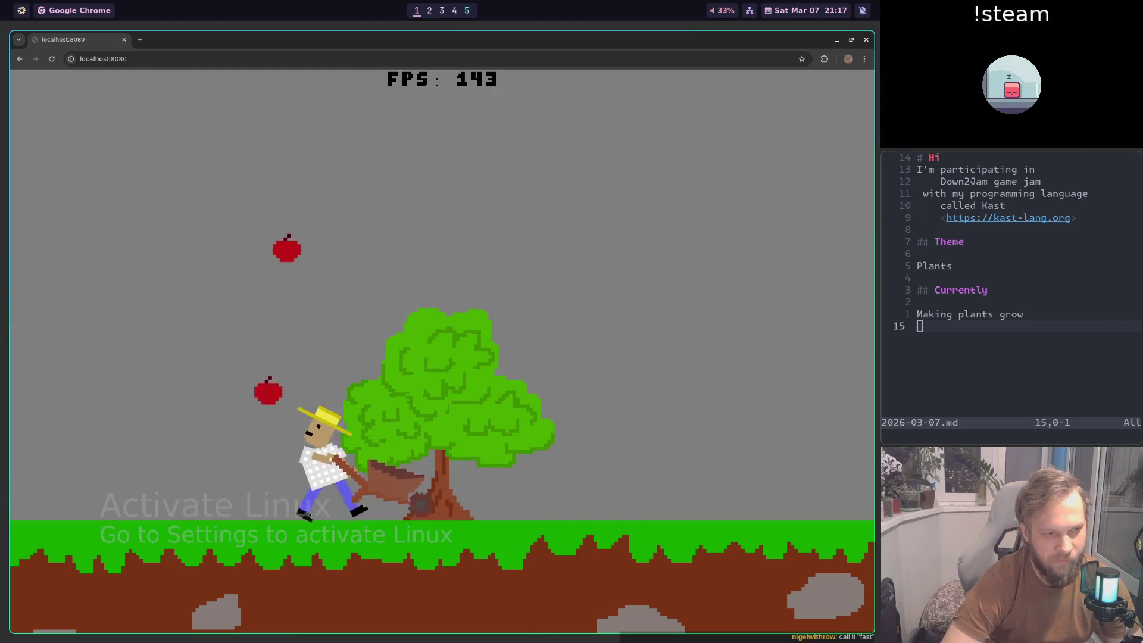
{"action": "key", "text": "Right"}
{"action": "key", "text": "Left"}
{"action": "key", "text": "Right"}
{"action": "key", "text": "Right"}
{"action": "key", "text": "Left"}
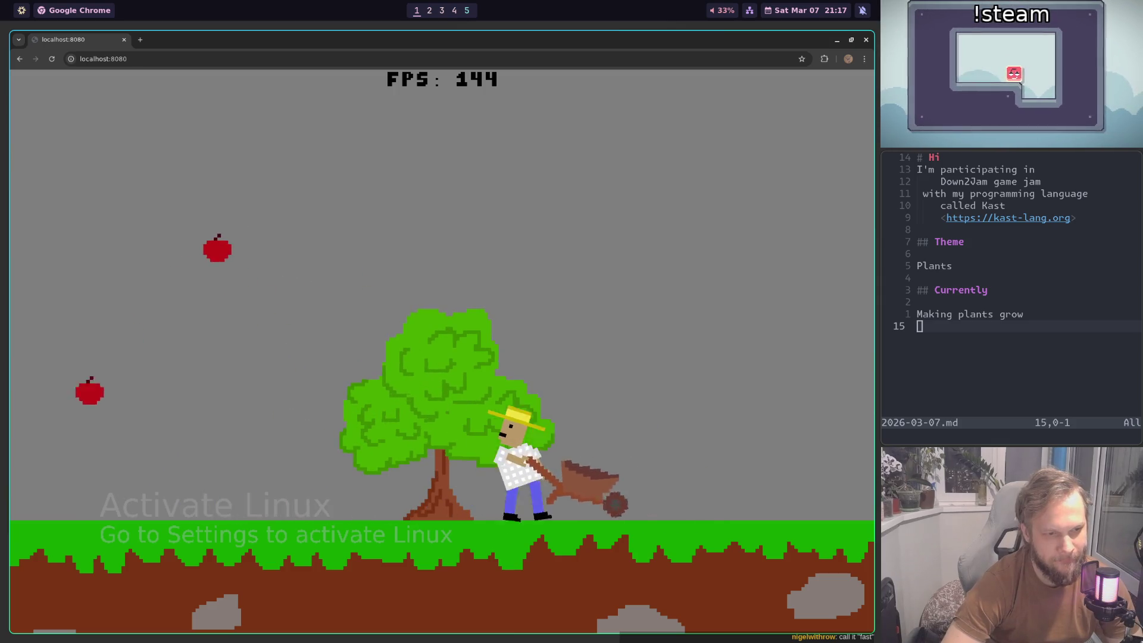
{"action": "key", "text": "Right"}
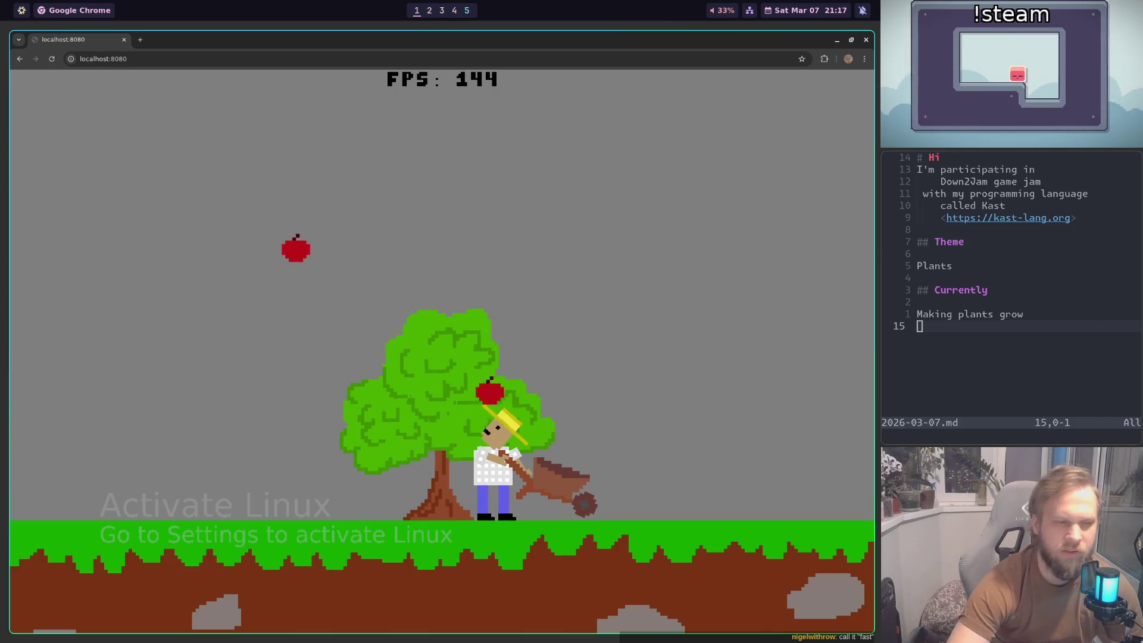
{"action": "key", "text": "Left"}
{"action": "key", "text": "Left"}
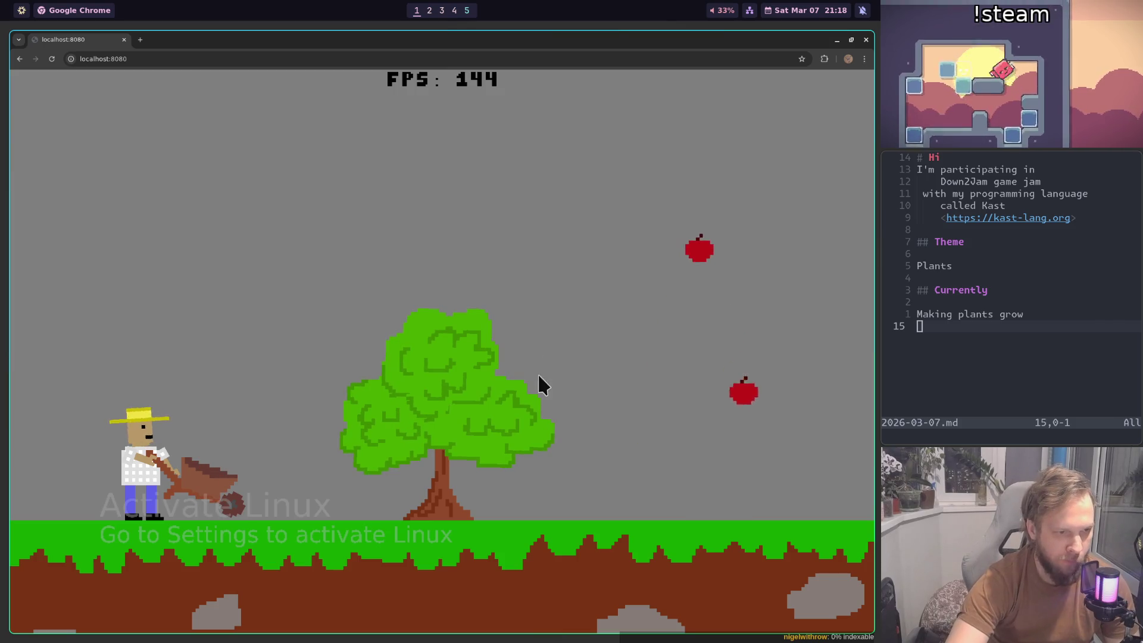
{"action": "left_click", "coordinate": [524, 416]}
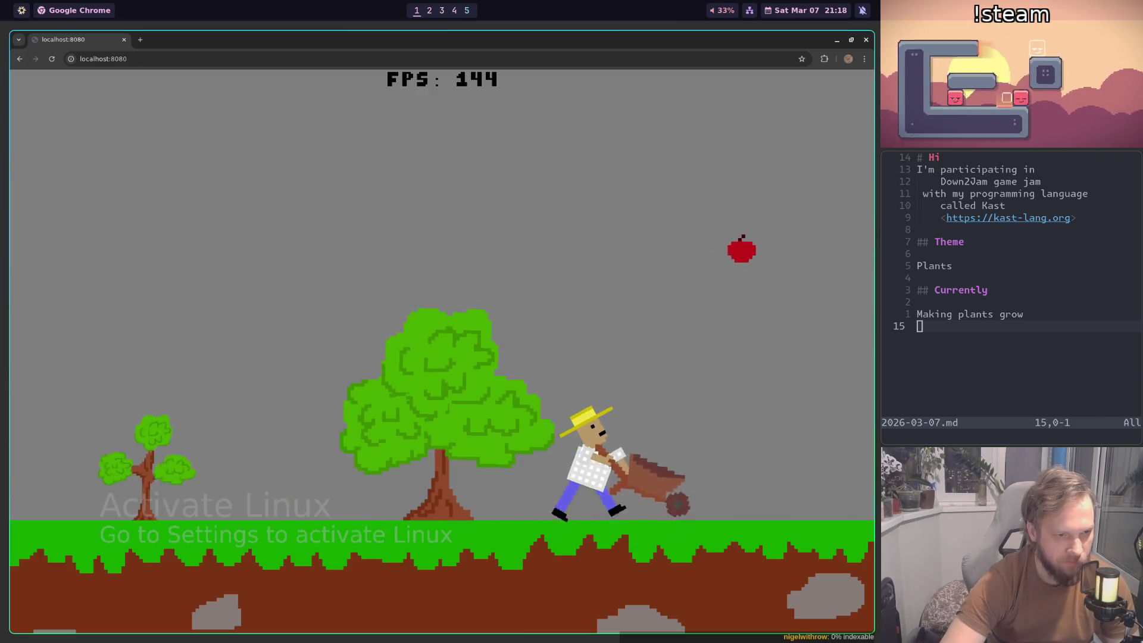
{"action": "key", "text": "Left"}
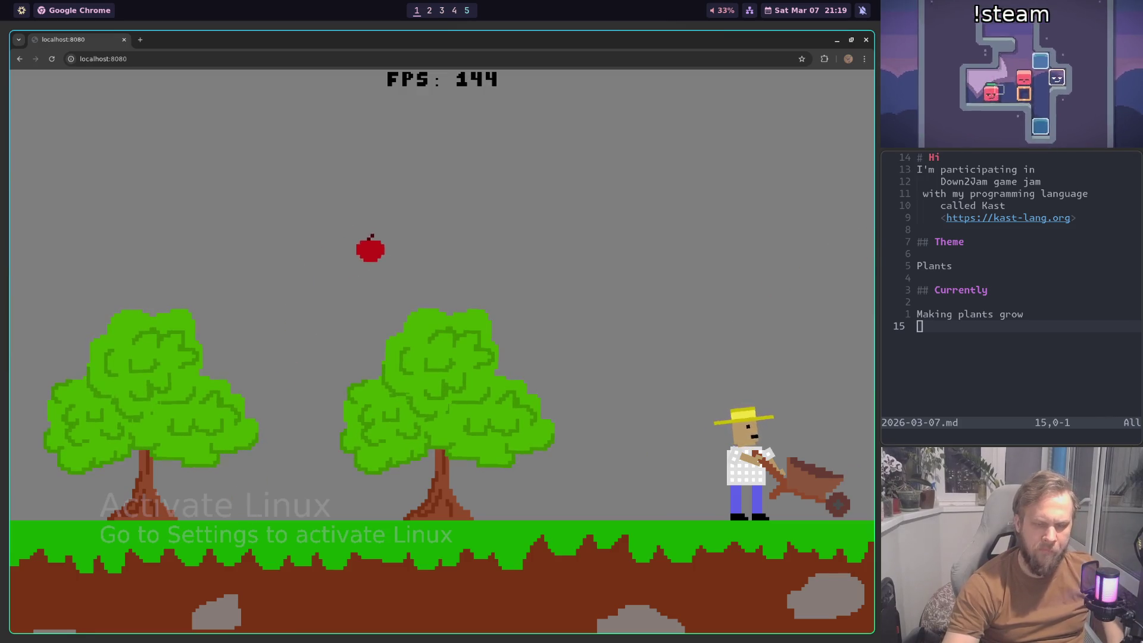
Step: Walk the farmer back and forth between the field's edges
{"action": "key", "text": "Left"}
{"action": "key", "text": "Right"}
{"action": "key", "text": "Left"}
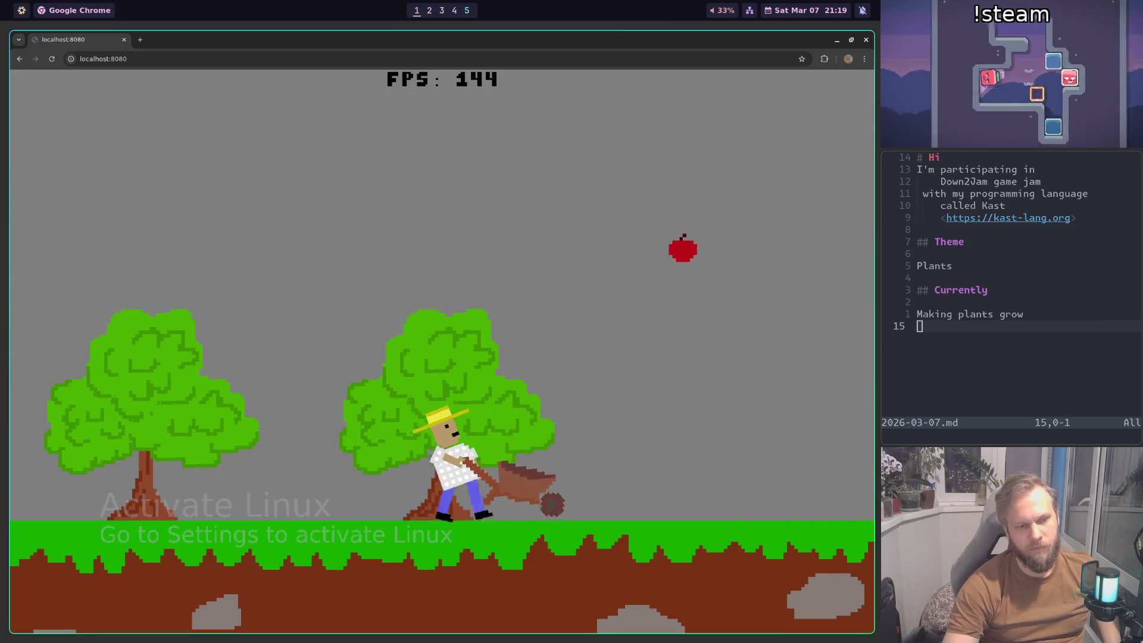
{"action": "key", "text": "Right"}
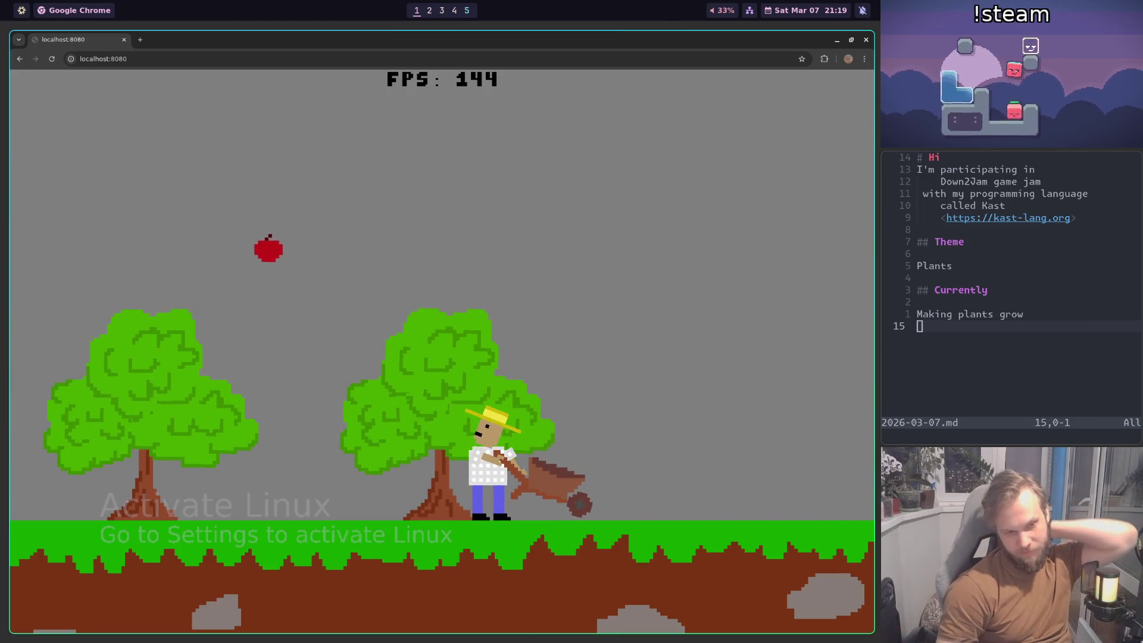
{"action": "key", "text": "Left"}
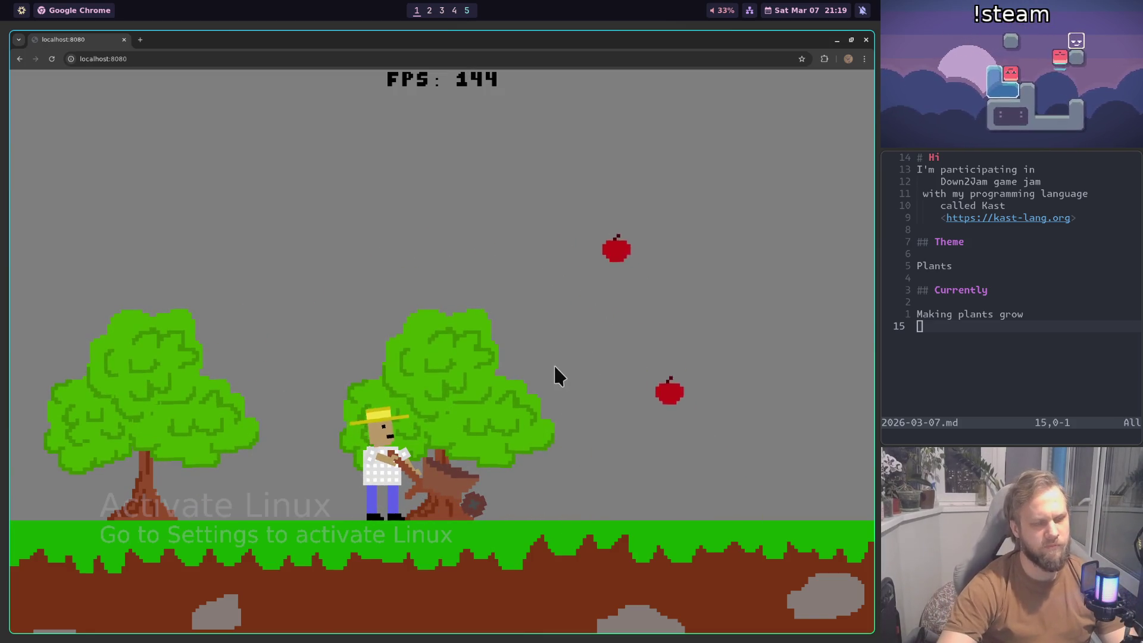
{"action": "key", "text": "Right"}
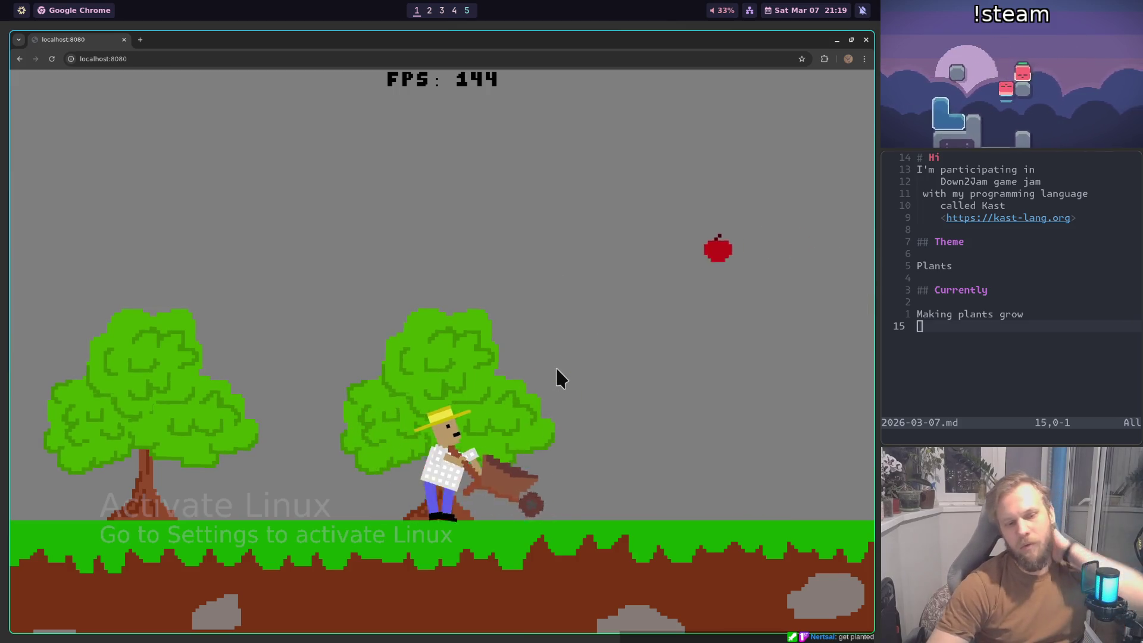
{"action": "key", "text": "Right"}
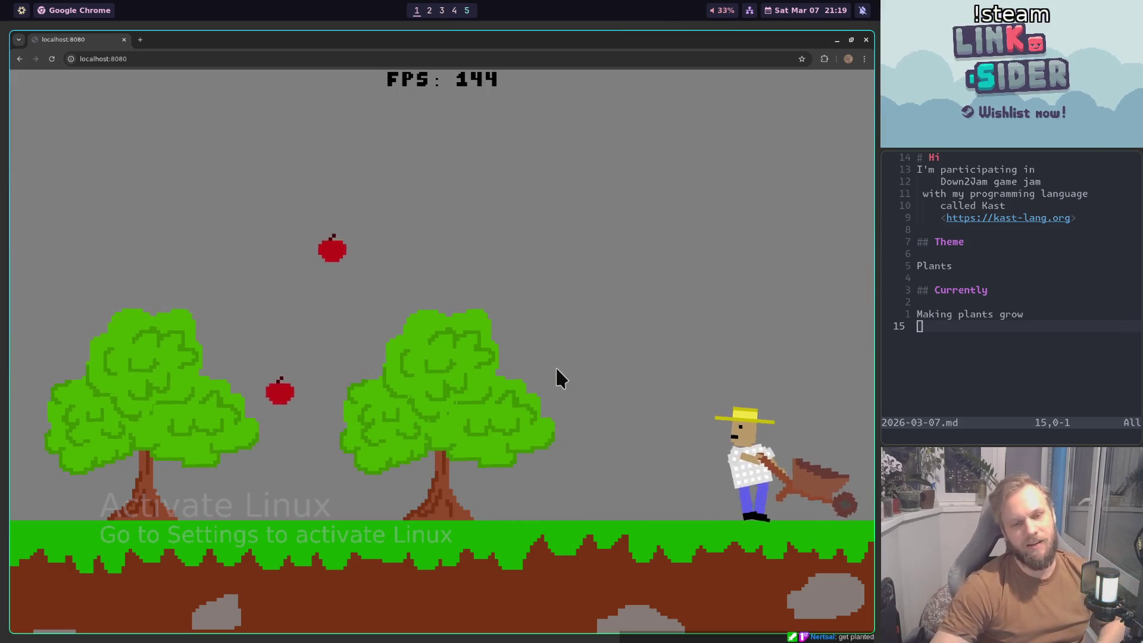
{"action": "key", "text": "Left"}
{"action": "key", "text": "Right"}
{"action": "key", "text": "Left"}
{"action": "key", "text": "Right"}
{"action": "key", "text": "Left"}
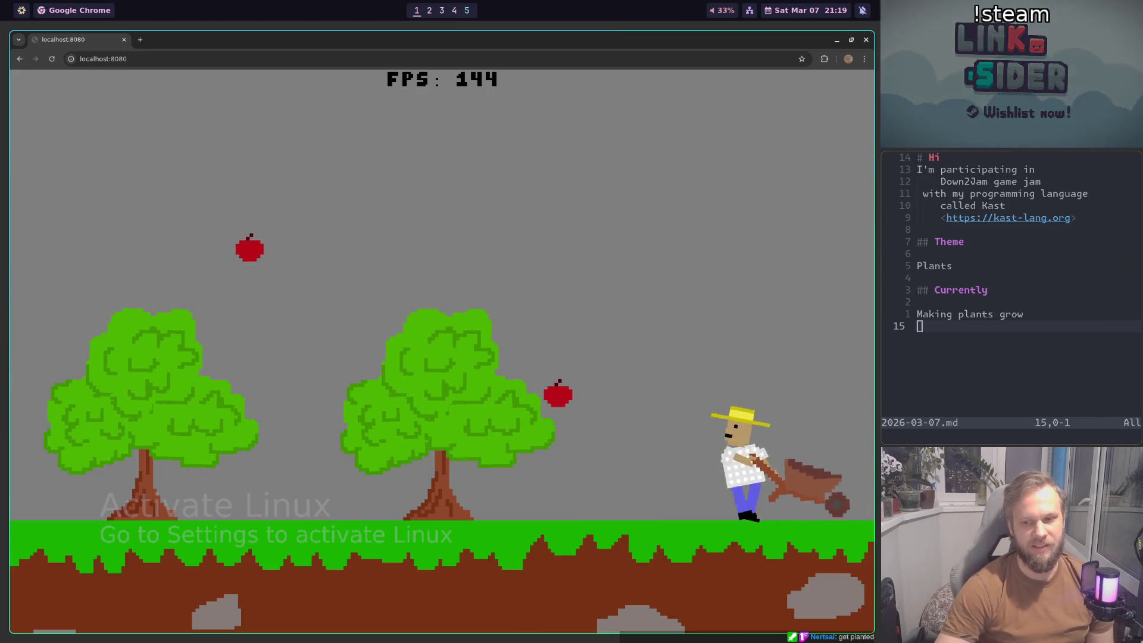
{"action": "key", "text": "Left"}
{"action": "key", "text": "Right"}
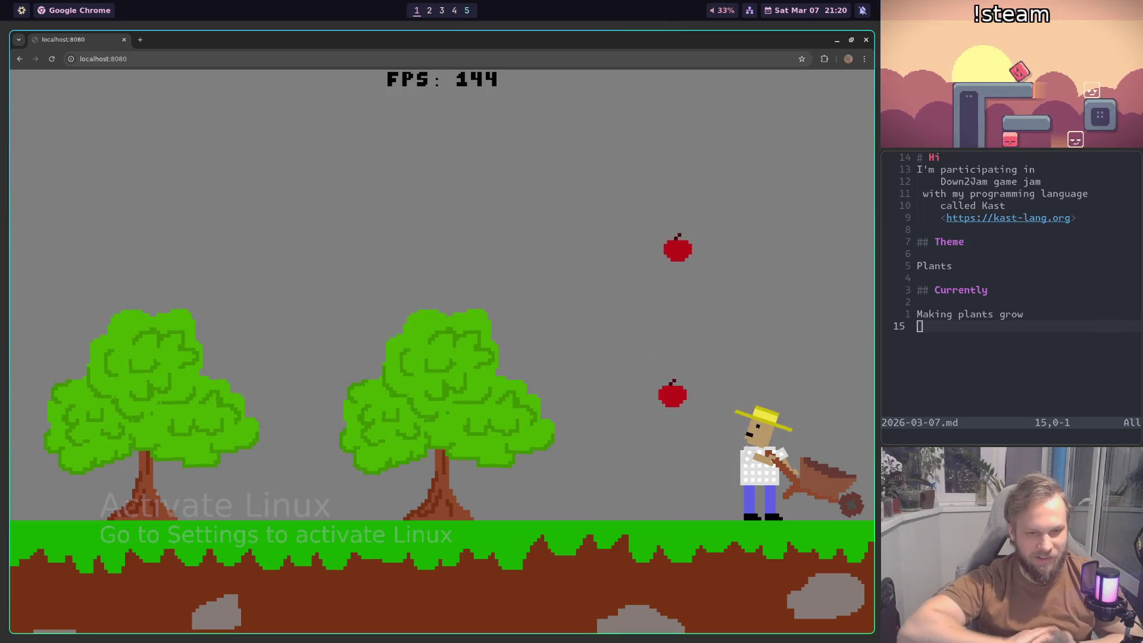
Step: Open a new Chrome tab beside the localhost:8080 game tab
{"action": "left_click", "coordinate": [442, 10]}
{"action": "left_click", "coordinate": [416, 10]}
{"action": "left_click", "coordinate": [139, 40]}
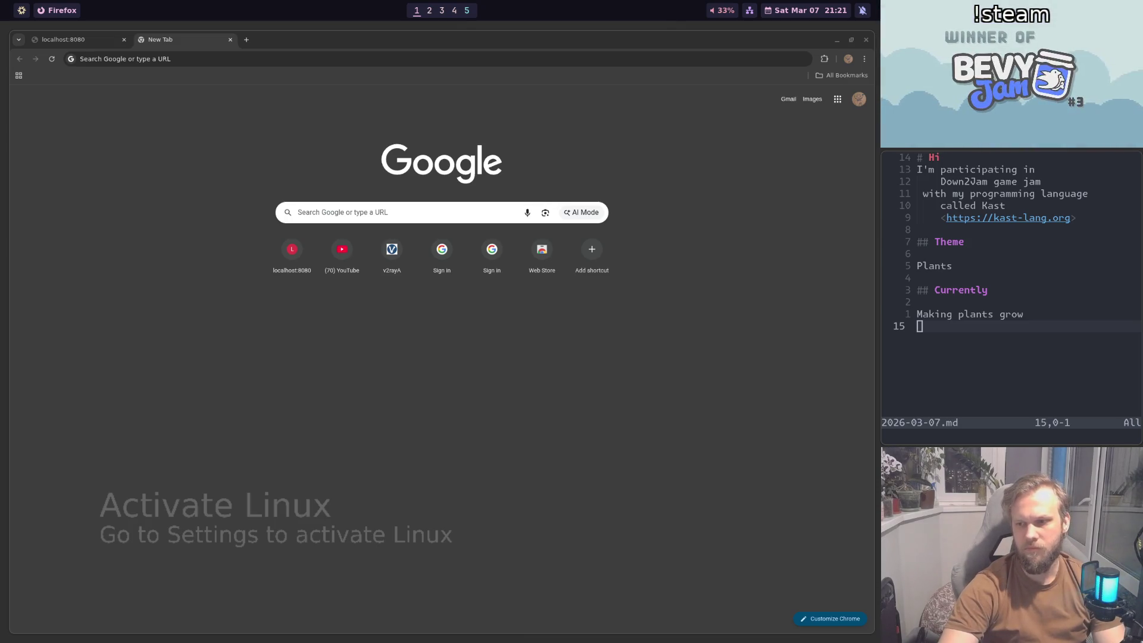
Step: Browse the 'car selling fruits' images, then search 'car selling seeds' instead
{"action": "scroll", "coordinate": [472, 285], "scroll_direction": "down", "scroll_amount": 1}
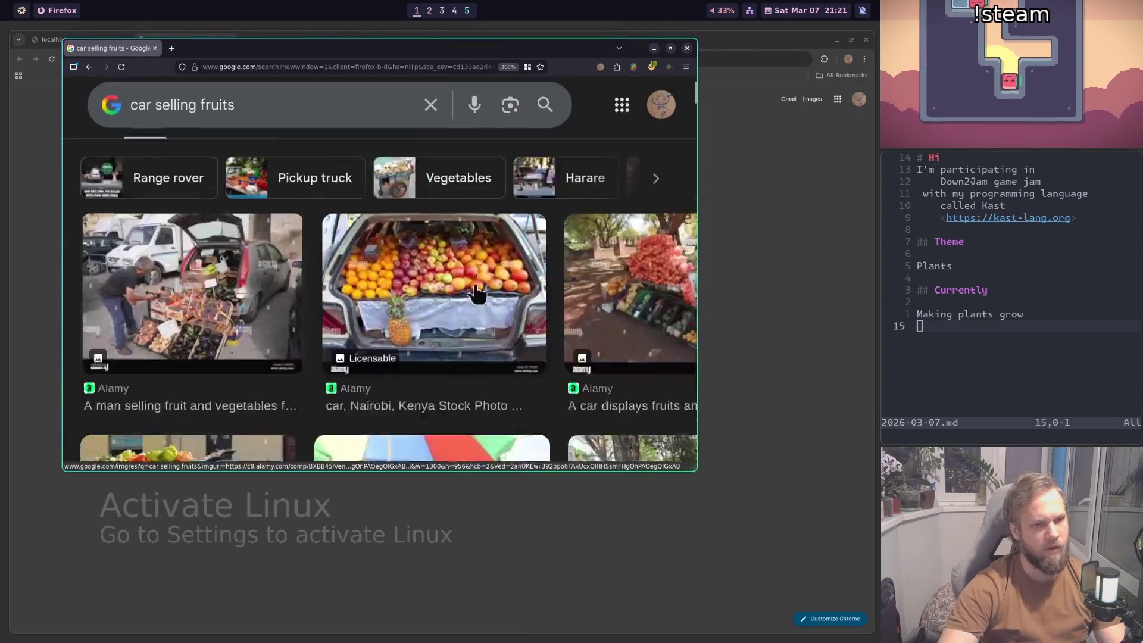
{"action": "scroll", "coordinate": [472, 286], "scroll_direction": "down", "scroll_amount": 3}
{"action": "scroll", "coordinate": [472, 286], "scroll_direction": "down", "scroll_amount": 1}
{"action": "scroll", "coordinate": [472, 286], "scroll_direction": "down", "scroll_amount": 1}
{"action": "scroll", "coordinate": [471, 289], "scroll_direction": "down", "scroll_amount": 2}
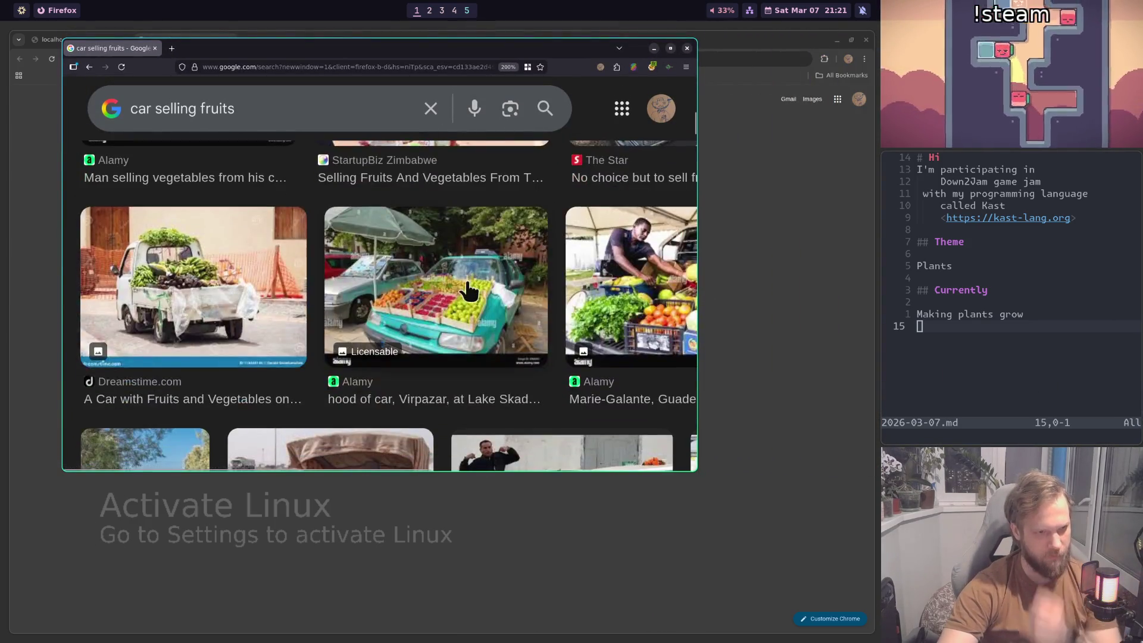
{"action": "scroll", "coordinate": [470, 292], "scroll_direction": "down", "scroll_amount": 1}
{"action": "scroll", "coordinate": [471, 292], "scroll_direction": "down", "scroll_amount": 1}
{"action": "scroll", "coordinate": [470, 295], "scroll_direction": "down", "scroll_amount": 1}
{"action": "scroll", "coordinate": [467, 303], "scroll_direction": "down", "scroll_amount": 3}
{"action": "scroll", "coordinate": [464, 307], "scroll_direction": "up", "scroll_amount": 7}
{"action": "scroll", "coordinate": [460, 306], "scroll_direction": "up", "scroll_amount": 2}
{"action": "double_click", "coordinate": [236, 122]}
{"action": "type", "text": "seeds"}
{"action": "key", "text": "Return"}
Step: Look through the seeds results, then switch the search to 'car selling fruit'
{"action": "scroll", "coordinate": [387, 258], "scroll_direction": "down", "scroll_amount": 1}
{"action": "scroll", "coordinate": [489, 262], "scroll_direction": "down", "scroll_amount": 1}
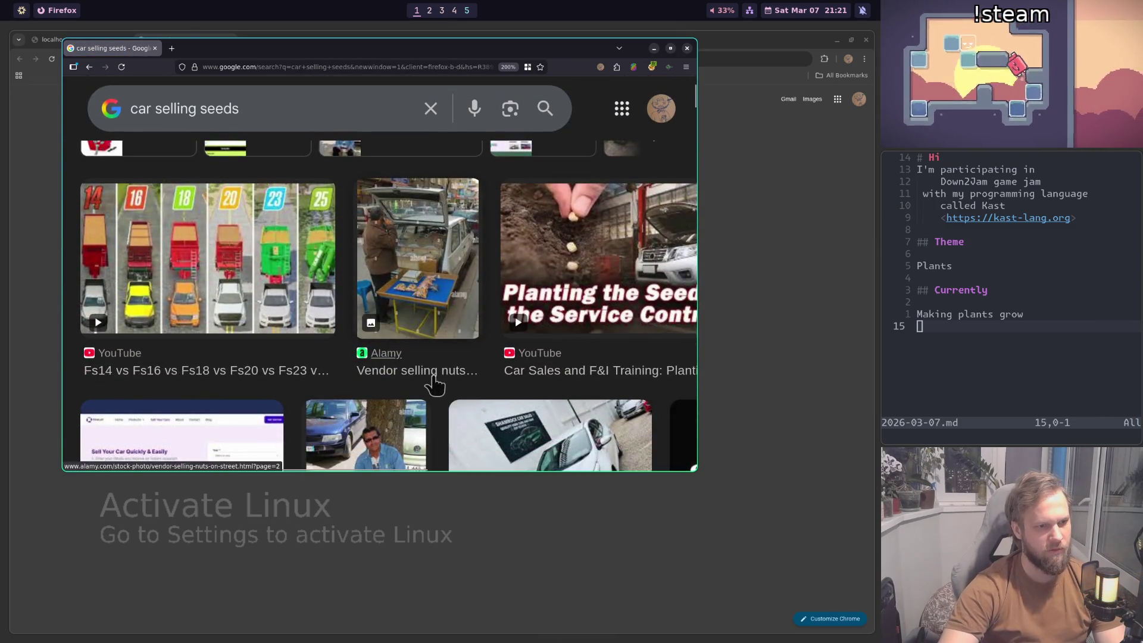
{"action": "scroll", "coordinate": [417, 357], "scroll_direction": "down", "scroll_amount": 2}
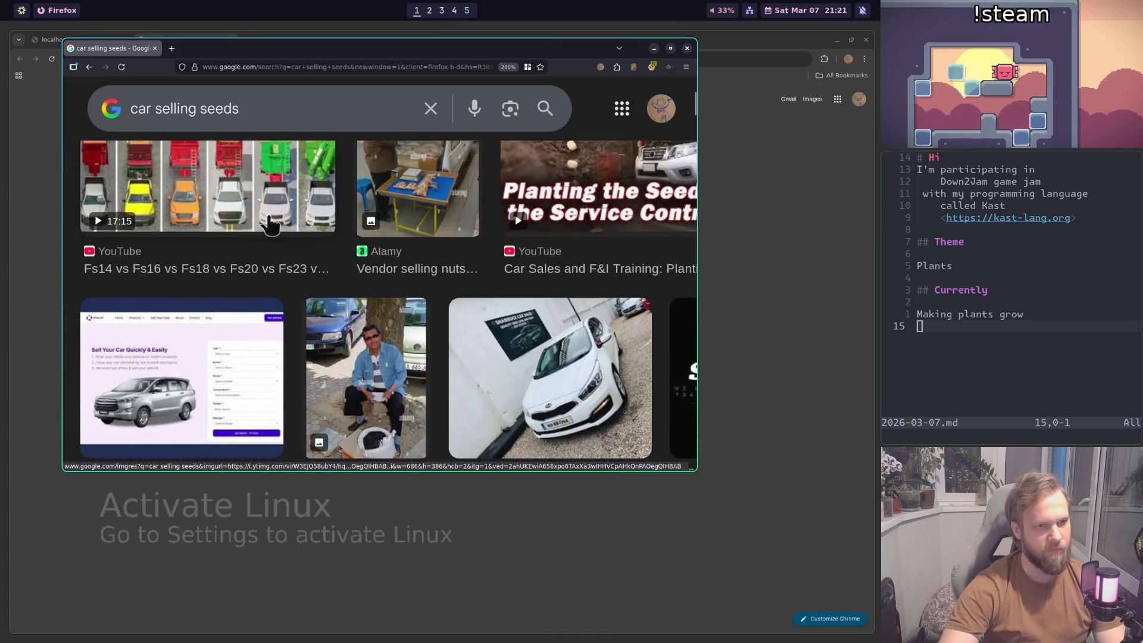
{"action": "scroll", "coordinate": [319, 245], "scroll_direction": "down", "scroll_amount": 4}
{"action": "scroll", "coordinate": [319, 245], "scroll_direction": "down", "scroll_amount": 2}
{"action": "scroll", "coordinate": [333, 250], "scroll_direction": "down", "scroll_amount": 3}
{"action": "scroll", "coordinate": [344, 255], "scroll_direction": "down", "scroll_amount": 3}
{"action": "scroll", "coordinate": [348, 256], "scroll_direction": "down", "scroll_amount": 3}
{"action": "scroll", "coordinate": [351, 256], "scroll_direction": "up", "scroll_amount": 2}
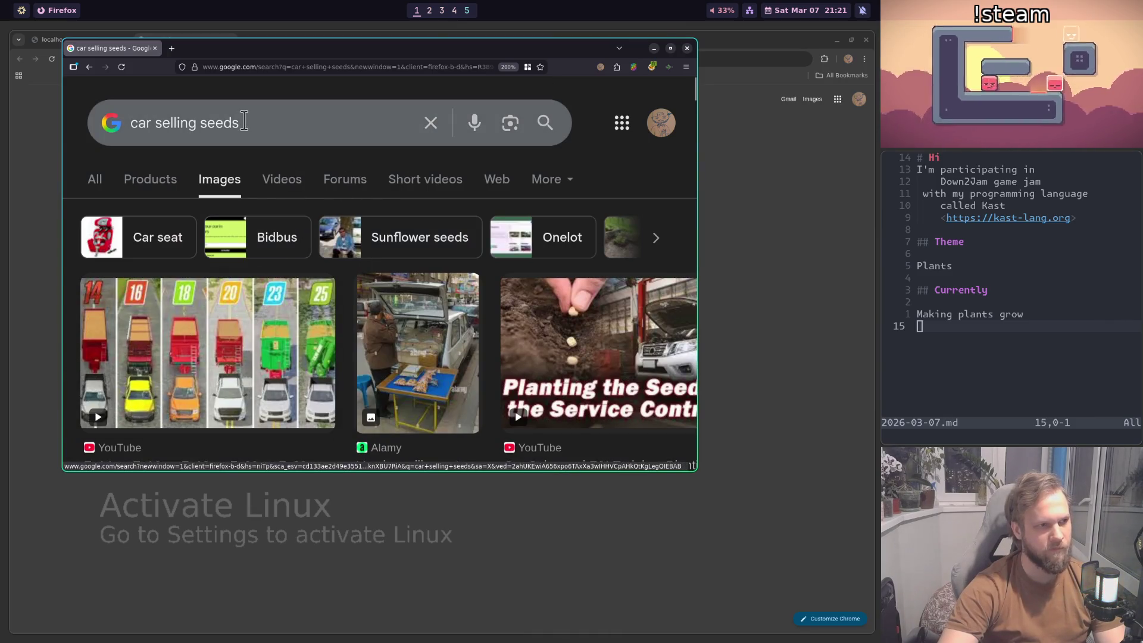
{"action": "double_click", "coordinate": [222, 123]}
{"action": "type", "text": "frui"}
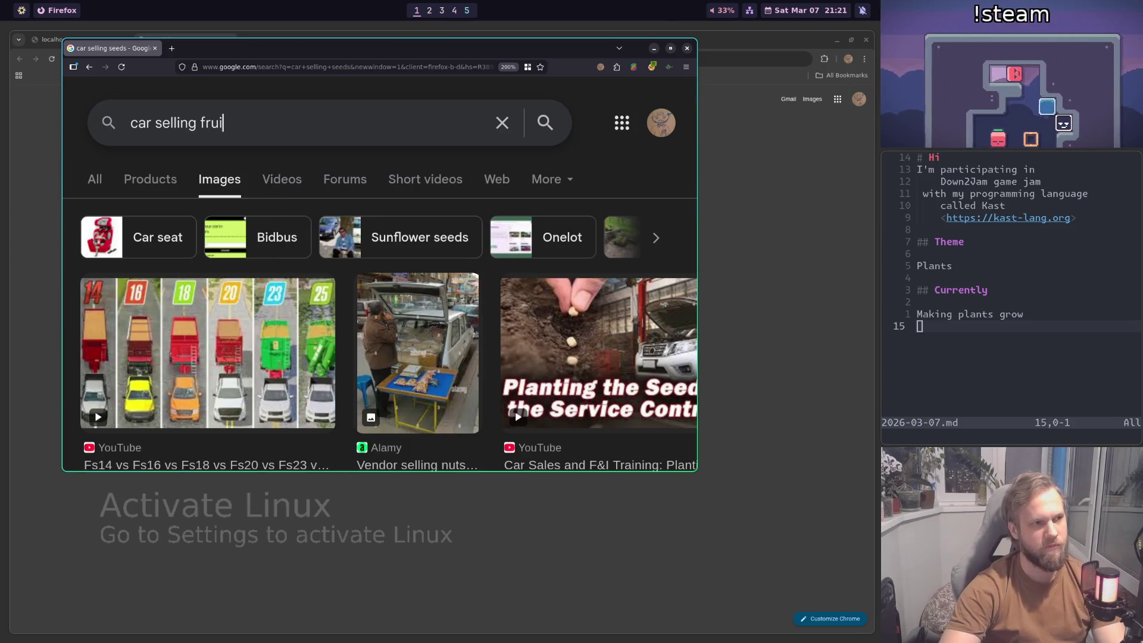
{"action": "type", "text": "t"}
{"action": "key", "text": "Return"}
Step: Browse the 'car selling fruit' results and close the Firefox window
{"action": "scroll", "coordinate": [518, 275], "scroll_direction": "down", "scroll_amount": 2}
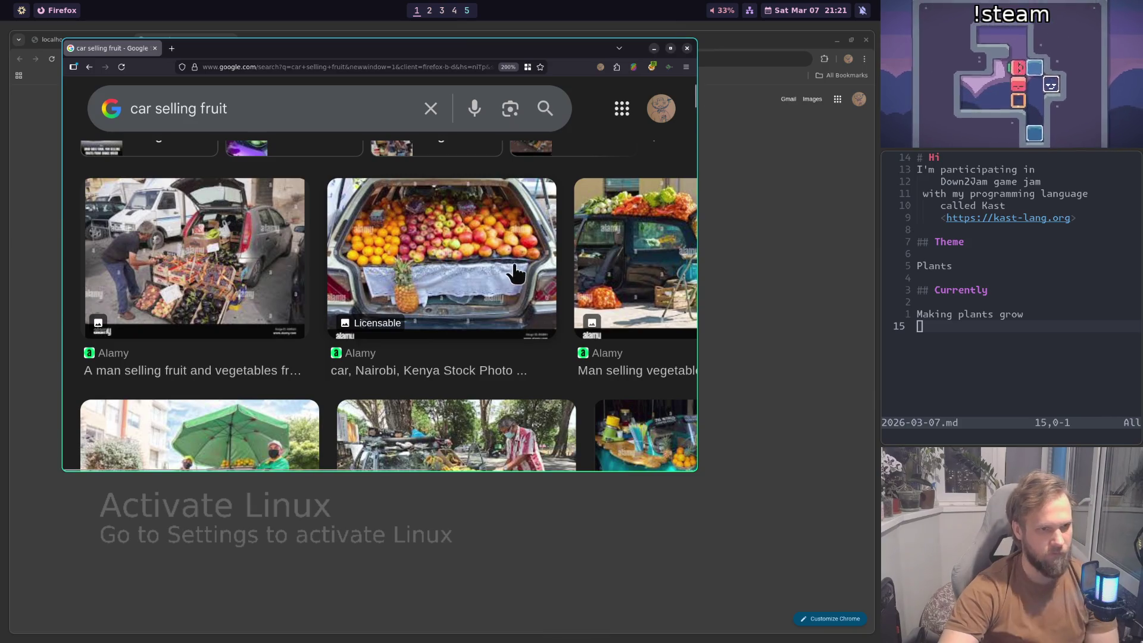
{"action": "scroll", "coordinate": [489, 275], "scroll_direction": "down", "scroll_amount": 2}
{"action": "scroll", "coordinate": [479, 286], "scroll_direction": "down", "scroll_amount": 2}
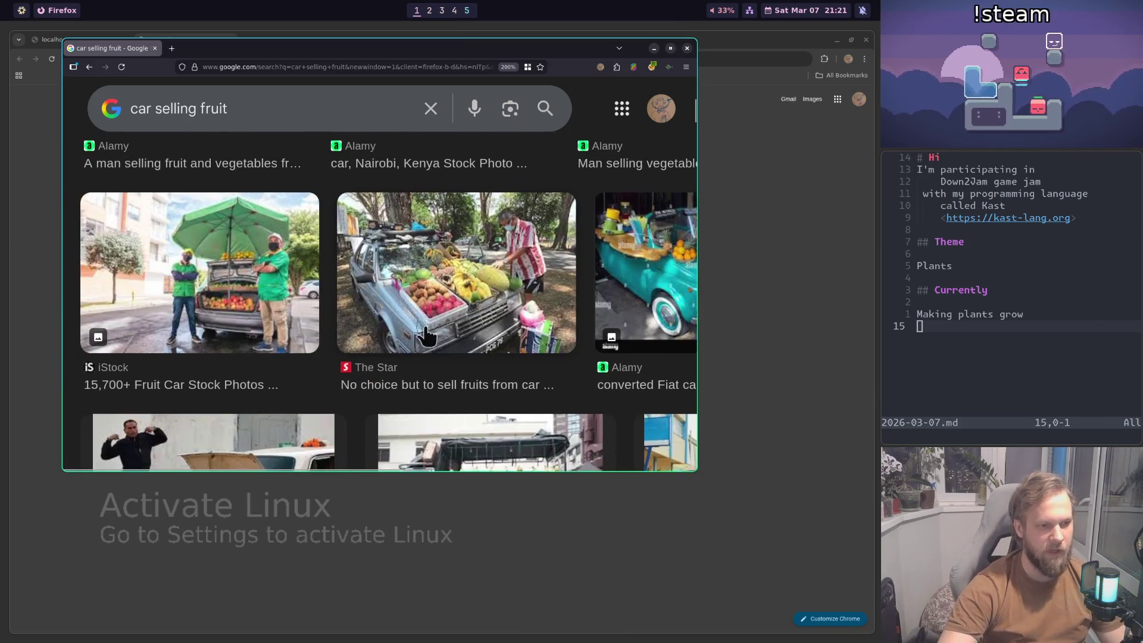
{"action": "scroll", "coordinate": [395, 347], "scroll_direction": "down", "scroll_amount": 4}
{"action": "scroll", "coordinate": [522, 235], "scroll_direction": "up", "scroll_amount": 6}
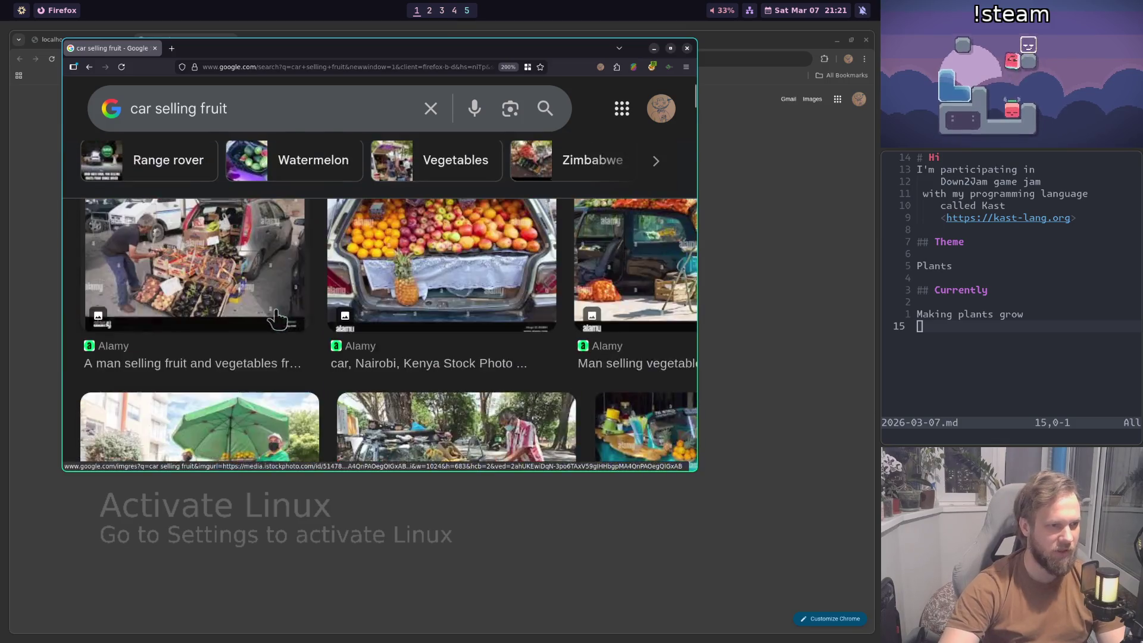
{"action": "scroll", "coordinate": [285, 332], "scroll_direction": "up", "scroll_amount": 4}
{"action": "scroll", "coordinate": [308, 326], "scroll_direction": "down", "scroll_amount": 6}
{"action": "scroll", "coordinate": [307, 326], "scroll_direction": "up", "scroll_amount": 5}
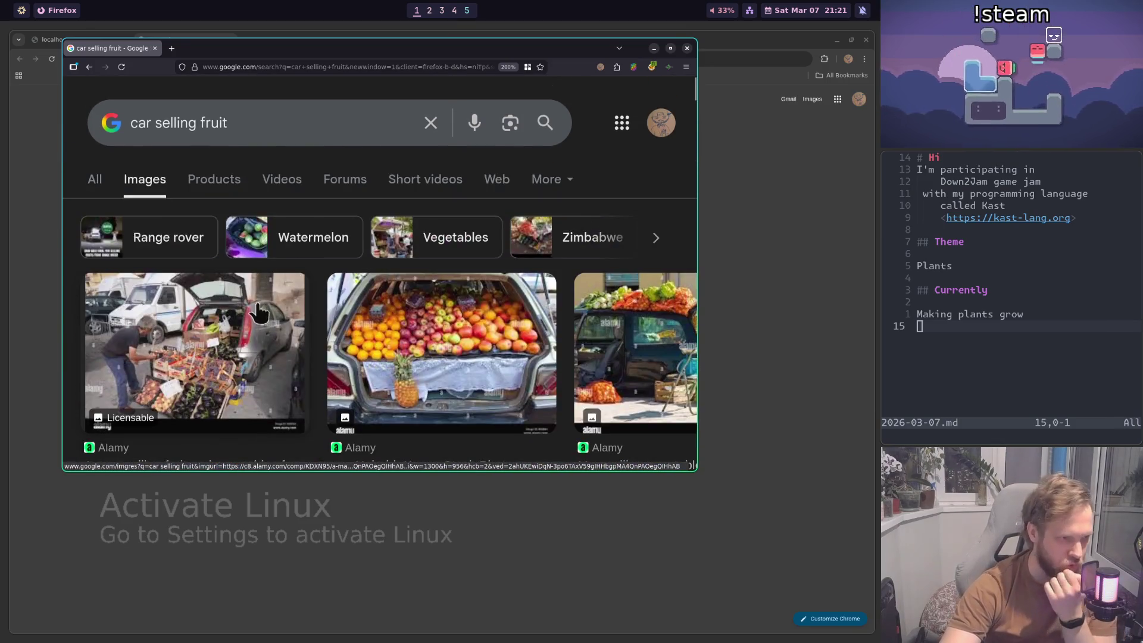
{"action": "key", "text": "ctrl+w"}
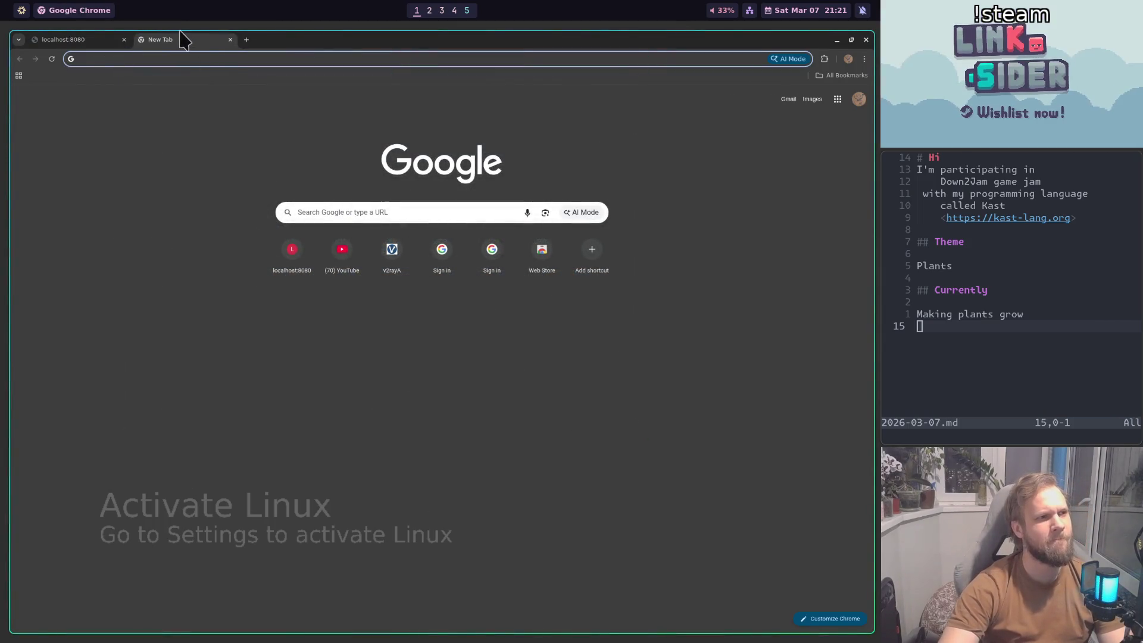
Step: Close the empty Chrome tab and show VS Code's terminal build output
{"action": "key", "text": "ctrl+w"}
{"action": "key", "text": "super+2"}
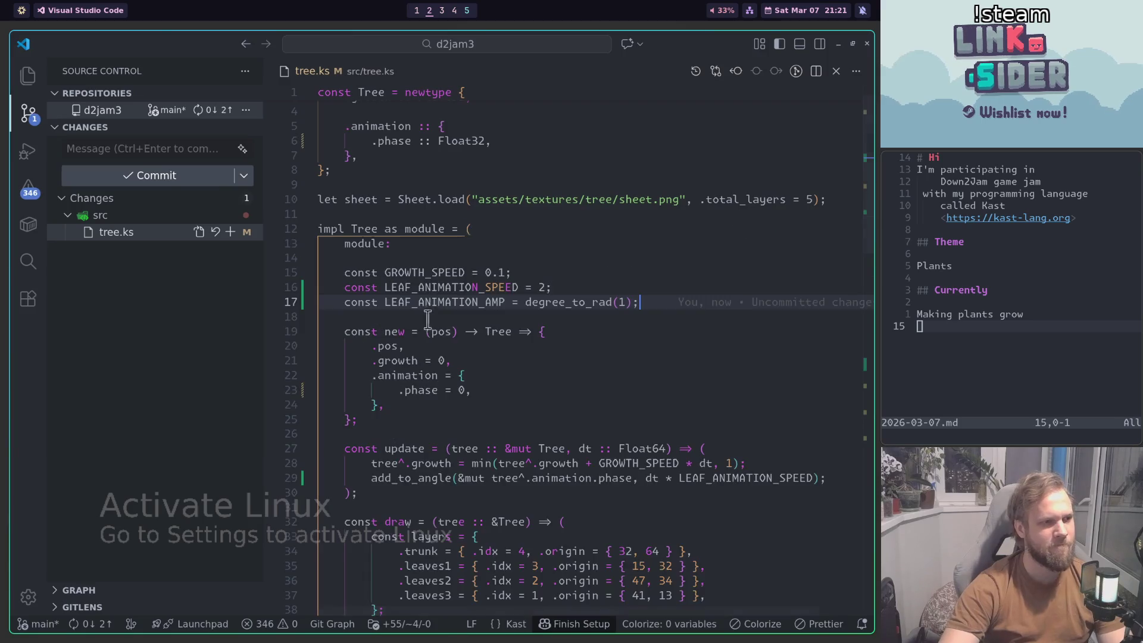
{"action": "key", "text": "ctrl+grave"}
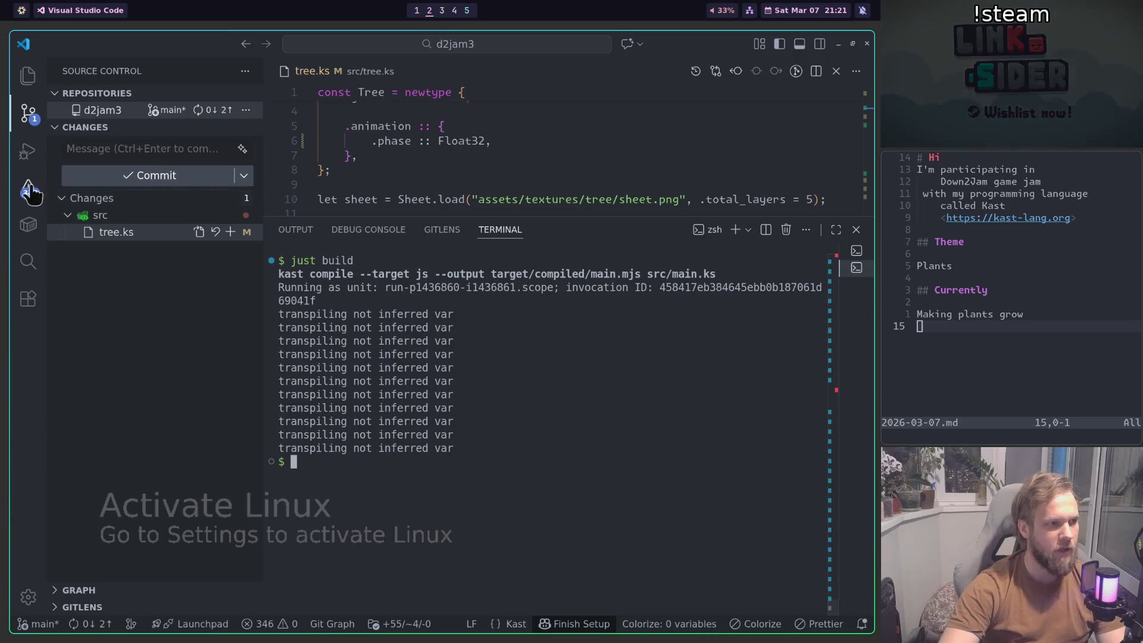
Step: Check the running game in Chrome, then return to tree.aseprite in Aseprite
{"action": "key", "text": "super+3"}
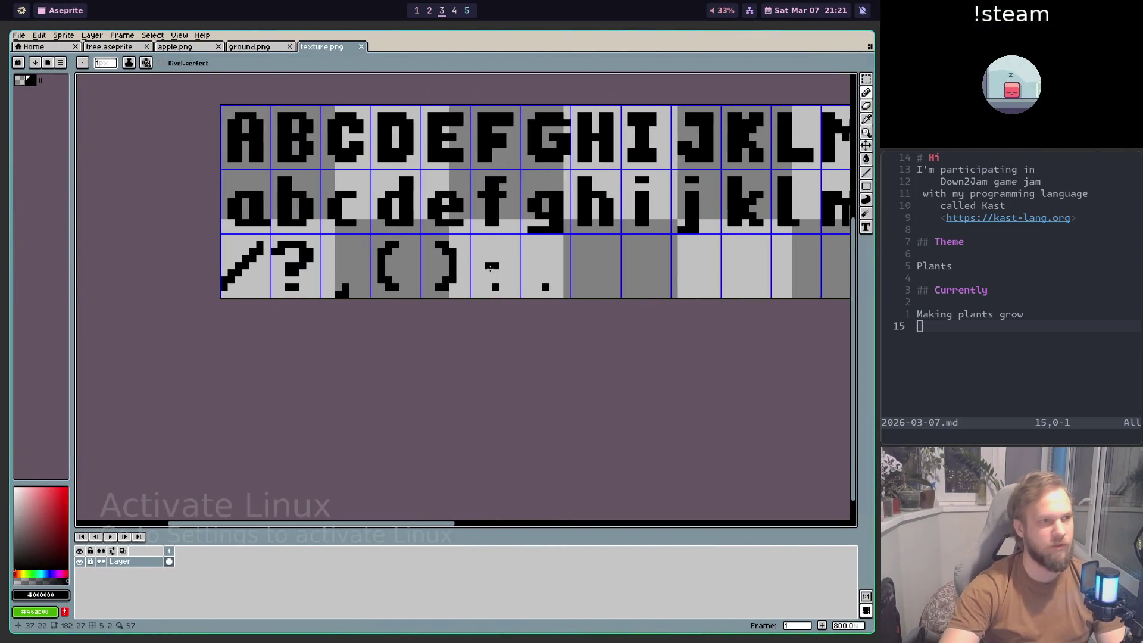
{"action": "key", "text": "super+1"}
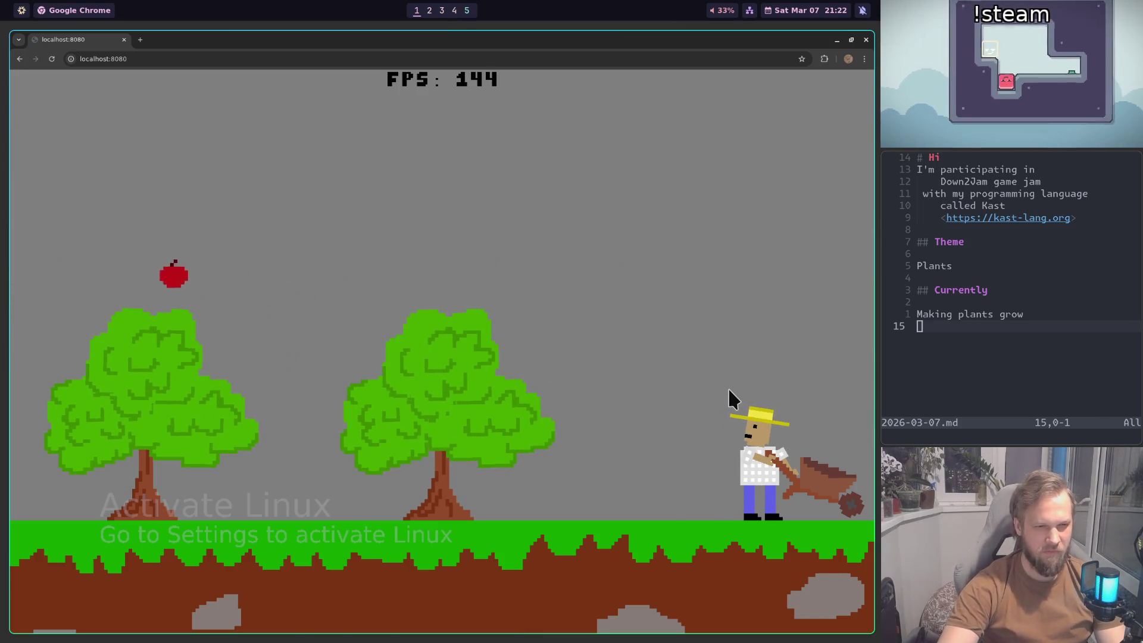
{"action": "key", "text": "super+2"}
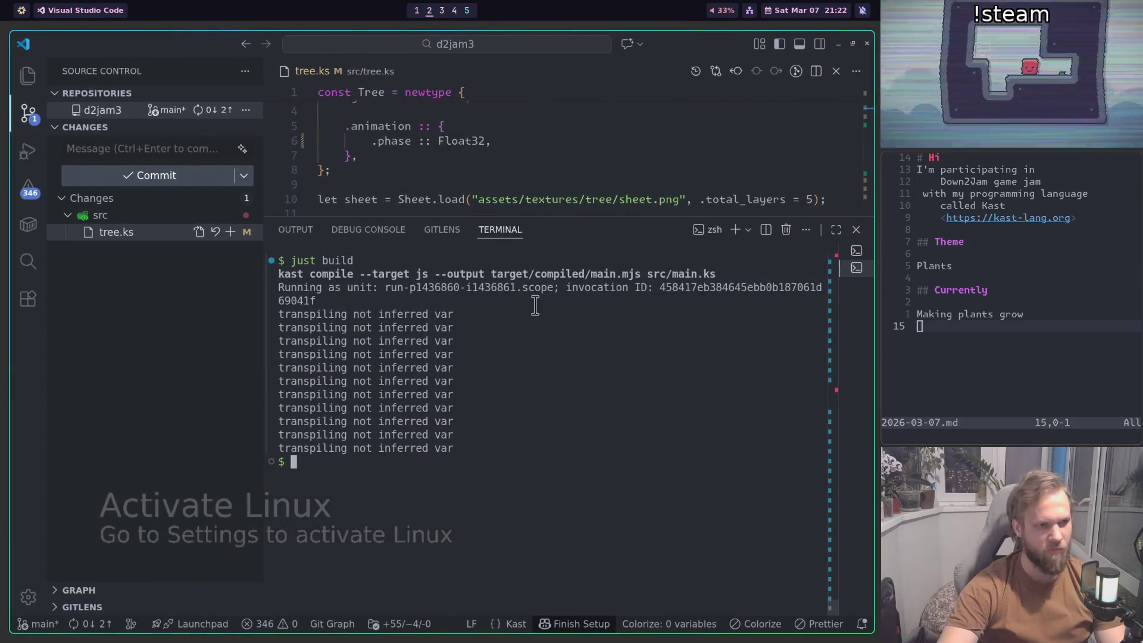
{"action": "key", "text": "super+3"}
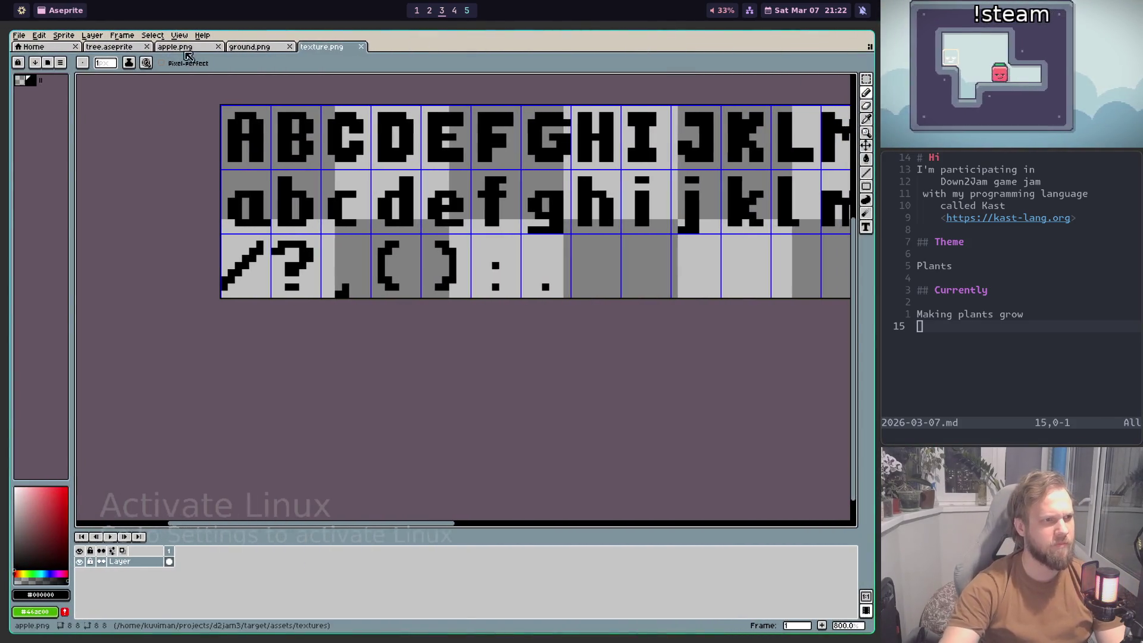
{"action": "left_click", "coordinate": [129, 50]}
Step: Create Sprite-0003, a new transparent 256×64 sprite, after redoing the mistyped settings
{"action": "key", "text": "ctrl+n"}
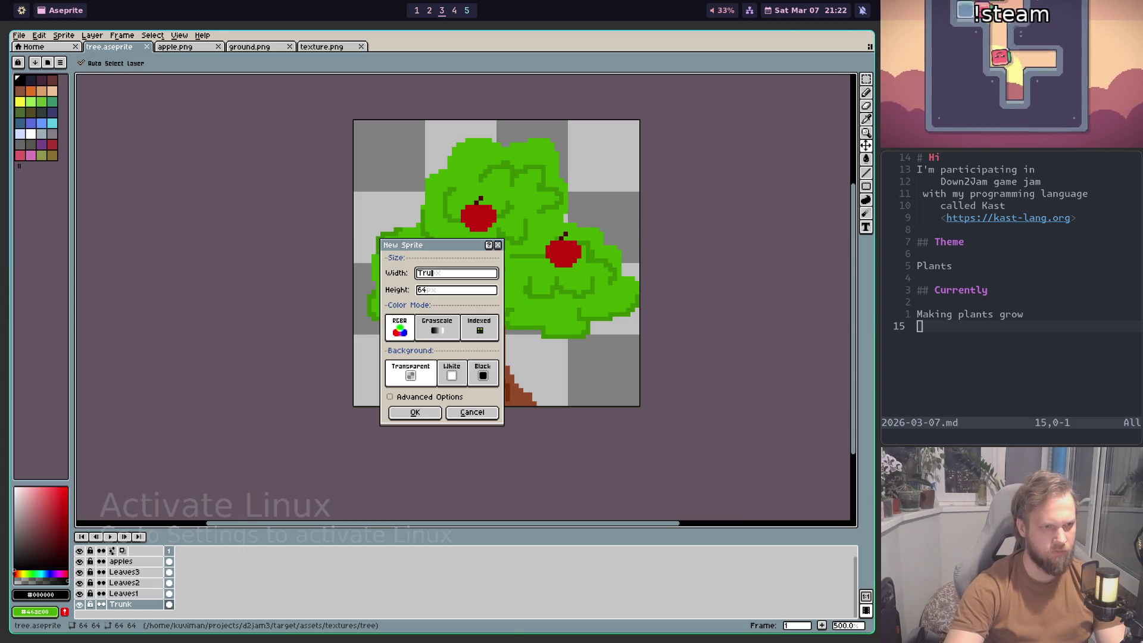
{"action": "key", "text": "Escape"}
{"action": "key", "text": "ctrl+n"}
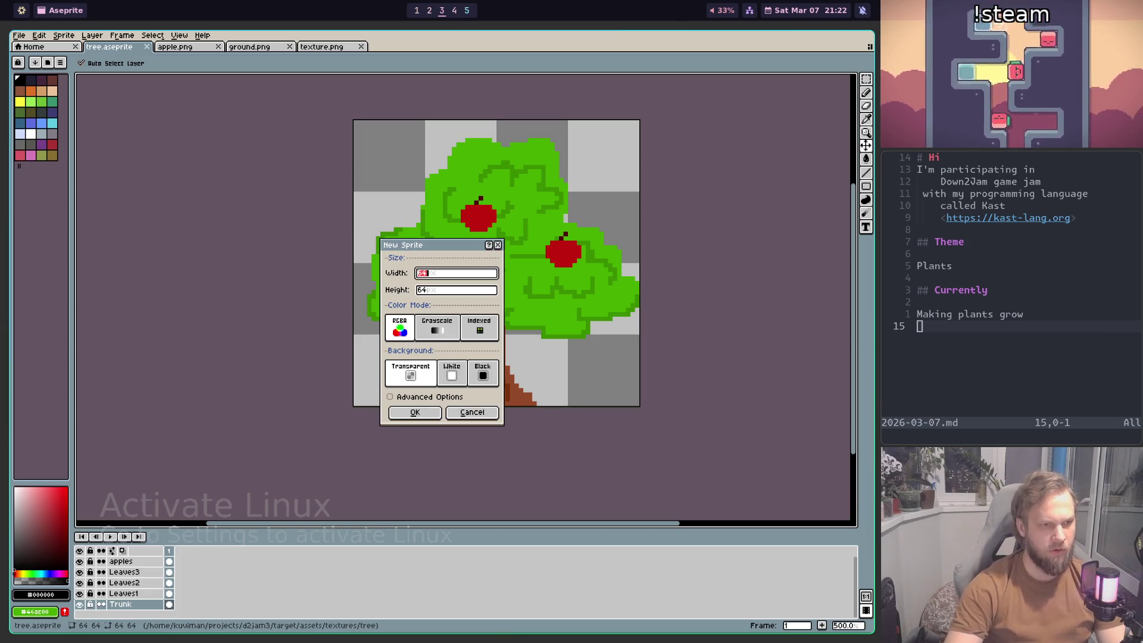
{"action": "key", "text": "Tab"}
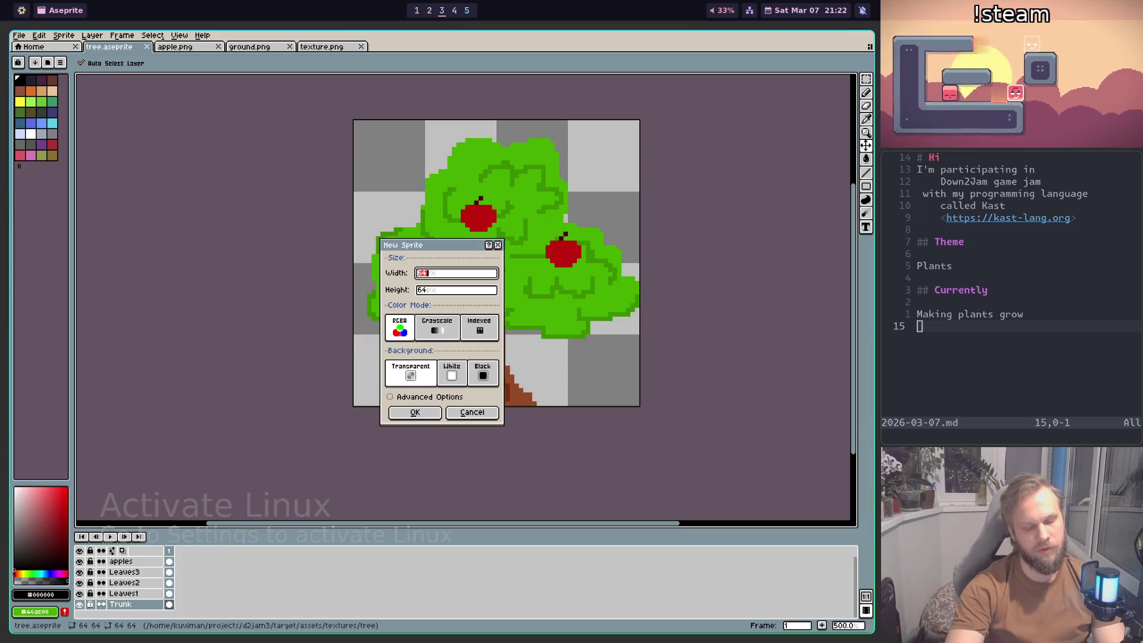
{"action": "key", "text": "Return"}
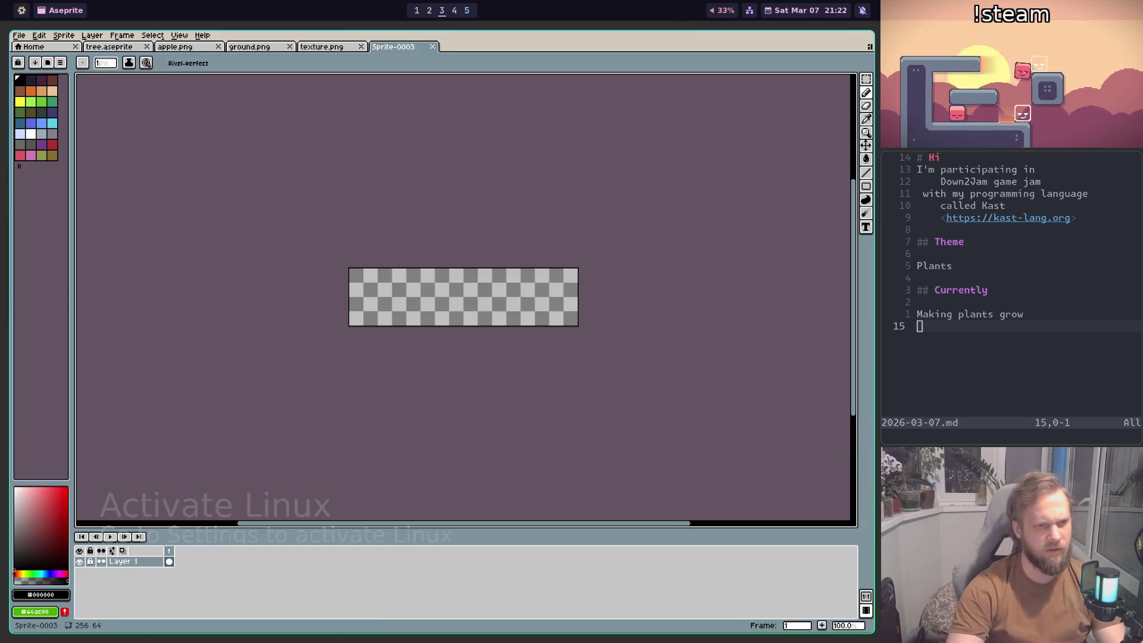
Step: Switch to the Pencil with a 5-pixel brush on the blank canvas
{"action": "scroll", "coordinate": [416, 321], "scroll_direction": "up", "scroll_amount": 4}
{"action": "scroll", "coordinate": [403, 307], "scroll_direction": "down", "scroll_amount": 1}
{"action": "scroll", "coordinate": [403, 307], "scroll_direction": "up", "scroll_amount": 2}
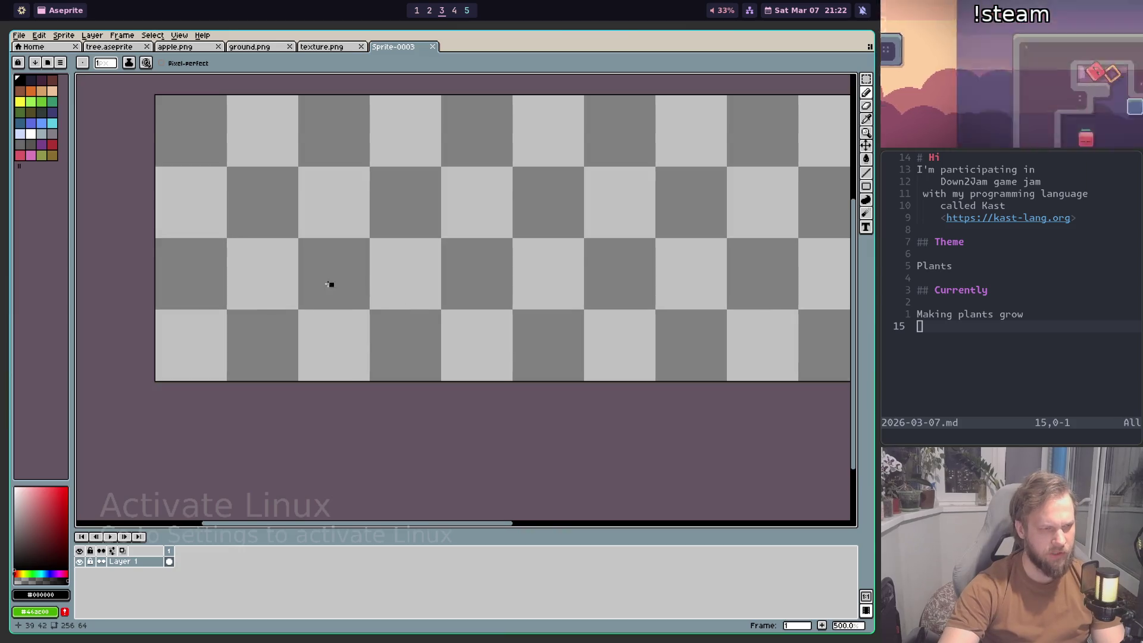
{"action": "scroll", "coordinate": [329, 278], "scroll_direction": "up", "scroll_amount": 1}
{"action": "scroll", "coordinate": [258, 266], "scroll_direction": "down", "scroll_amount": 1}
{"action": "scroll", "coordinate": [365, 243], "scroll_direction": "left", "scroll_amount": 2}
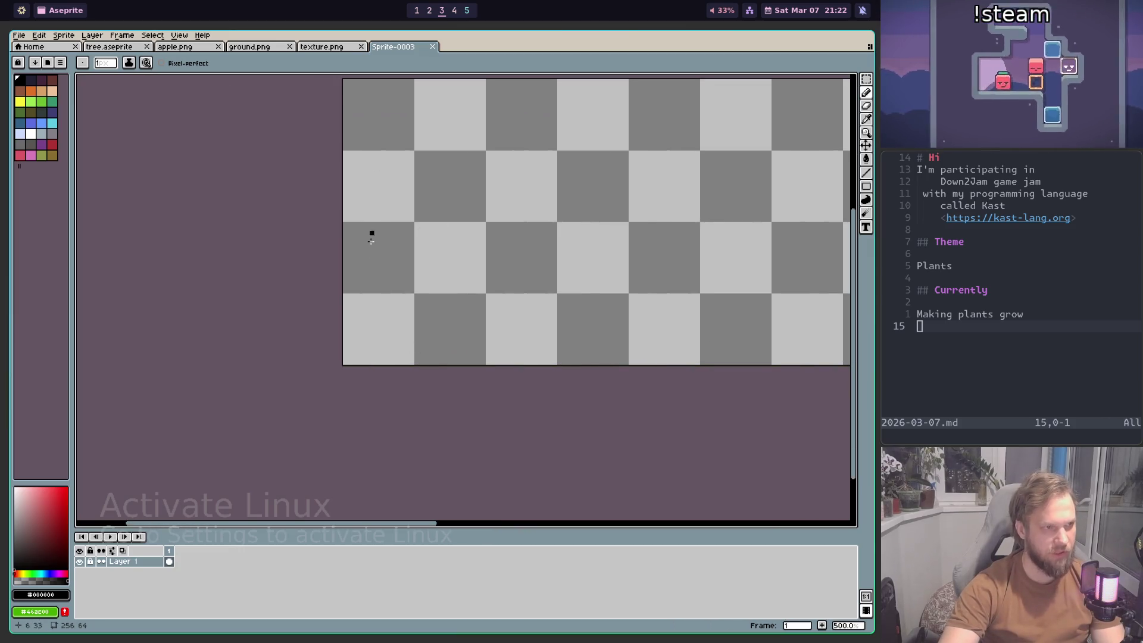
{"action": "scroll", "coordinate": [370, 274], "scroll_direction": "up", "scroll_amount": 1}
{"action": "scroll", "coordinate": [370, 326], "scroll_direction": "right", "scroll_amount": 1}
{"action": "scroll", "coordinate": [370, 327], "scroll_direction": "up", "scroll_amount": 1}
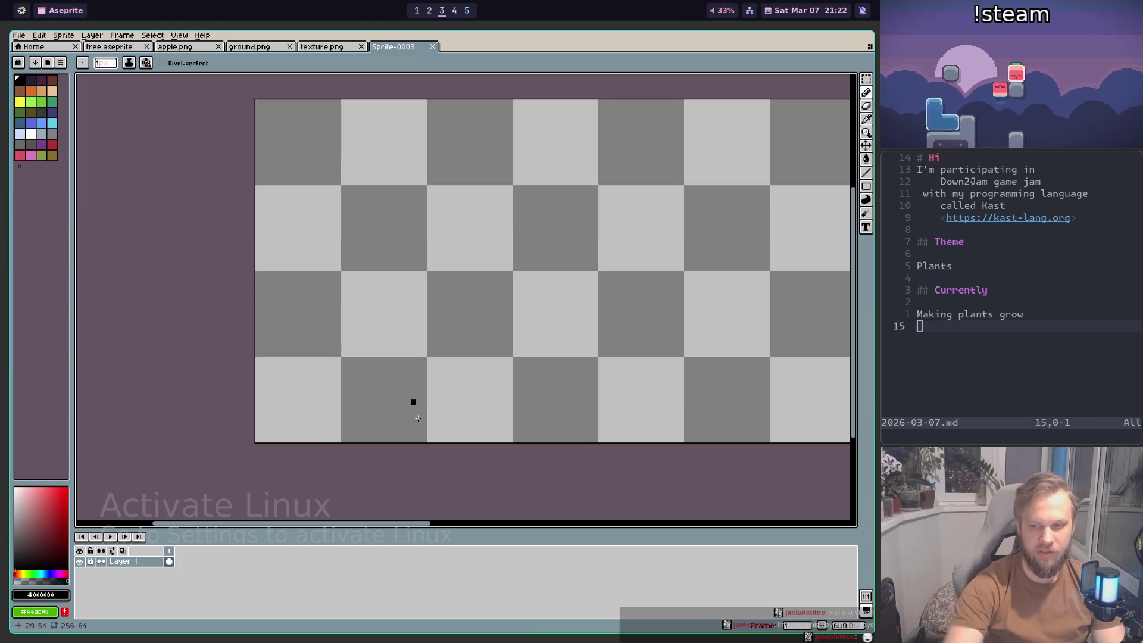
{"action": "key", "text": "b"}
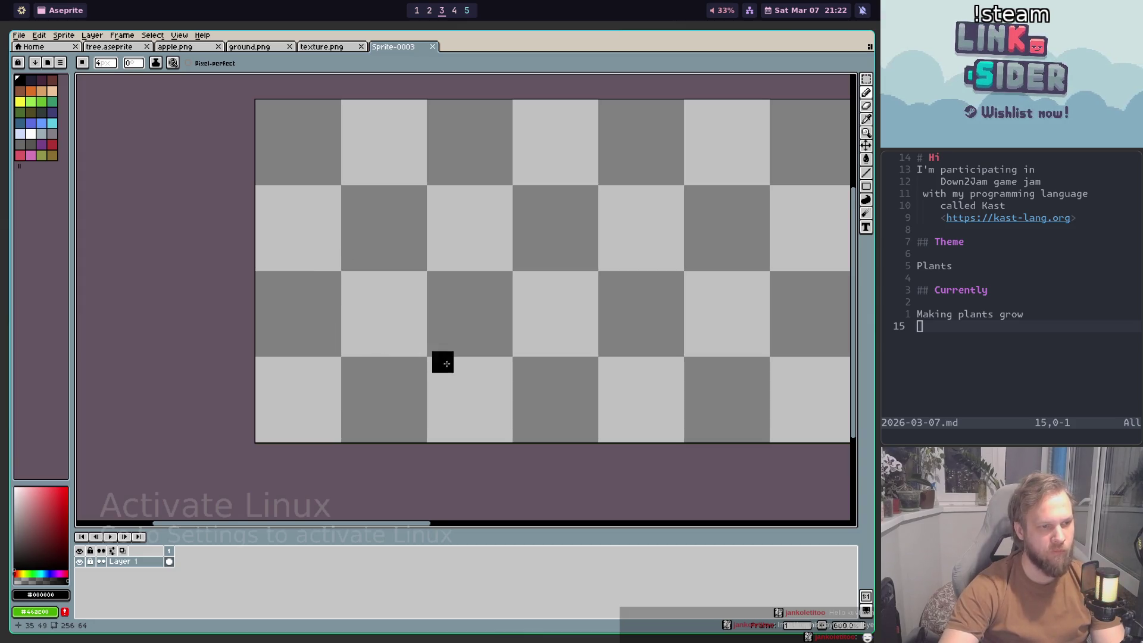
{"action": "scroll", "coordinate": [287, 331], "scroll_direction": "down", "scroll_amount": 1}
{"action": "mouse_move", "coordinate": [286, 331]}
{"action": "left_mouse_down"}
{"action": "mouse_move", "coordinate": [438, 400]}
{"action": "mouse_move", "coordinate": [326, 393]}
{"action": "left_mouse_up"}
{"action": "scroll", "coordinate": [437, 423], "scroll_direction": "up", "scroll_amount": 1}
{"action": "scroll", "coordinate": [470, 423], "scroll_direction": "down", "scroll_amount": 1}
{"action": "key", "text": "minus"}
{"action": "key", "text": "plus"}
{"action": "key", "text": "plus"}
{"action": "key", "text": "plus"}
{"action": "mouse_move", "coordinate": [339, 409]}
{"action": "left_mouse_down"}
{"action": "mouse_move", "coordinate": [265, 385]}
{"action": "mouse_move", "coordinate": [391, 378]}
{"action": "left_mouse_up"}
{"action": "key", "text": "minus"}
{"action": "key", "text": "minus"}
{"action": "key", "text": "minus"}
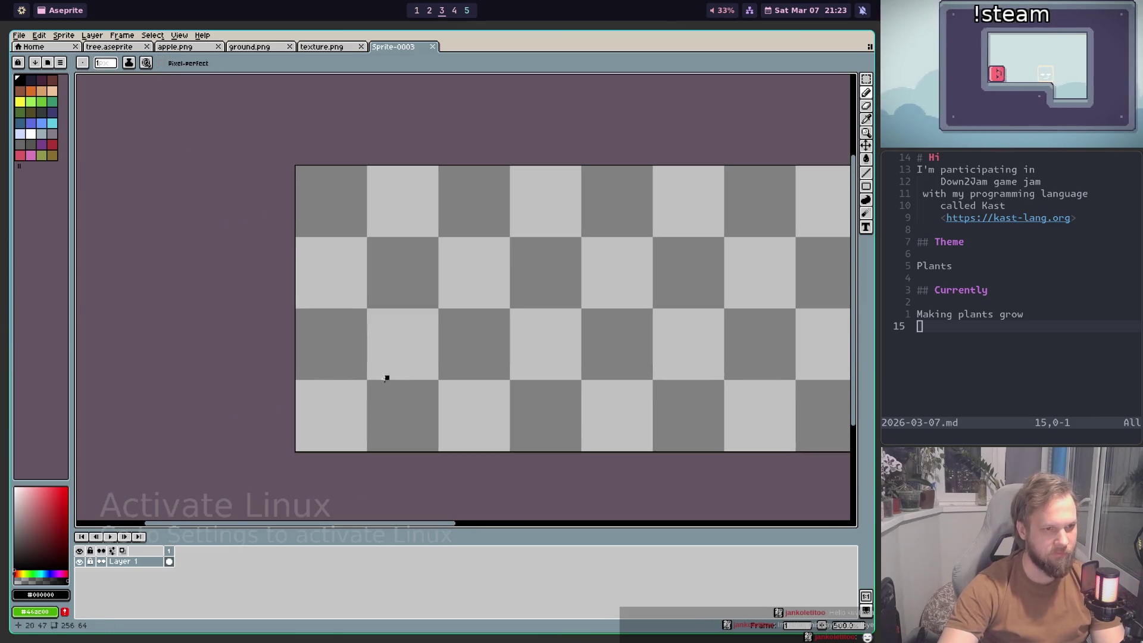
{"action": "scroll", "coordinate": [400, 426], "scroll_direction": "right", "scroll_amount": 2}
{"action": "scroll", "coordinate": [357, 419], "scroll_direction": "right", "scroll_amount": 2}
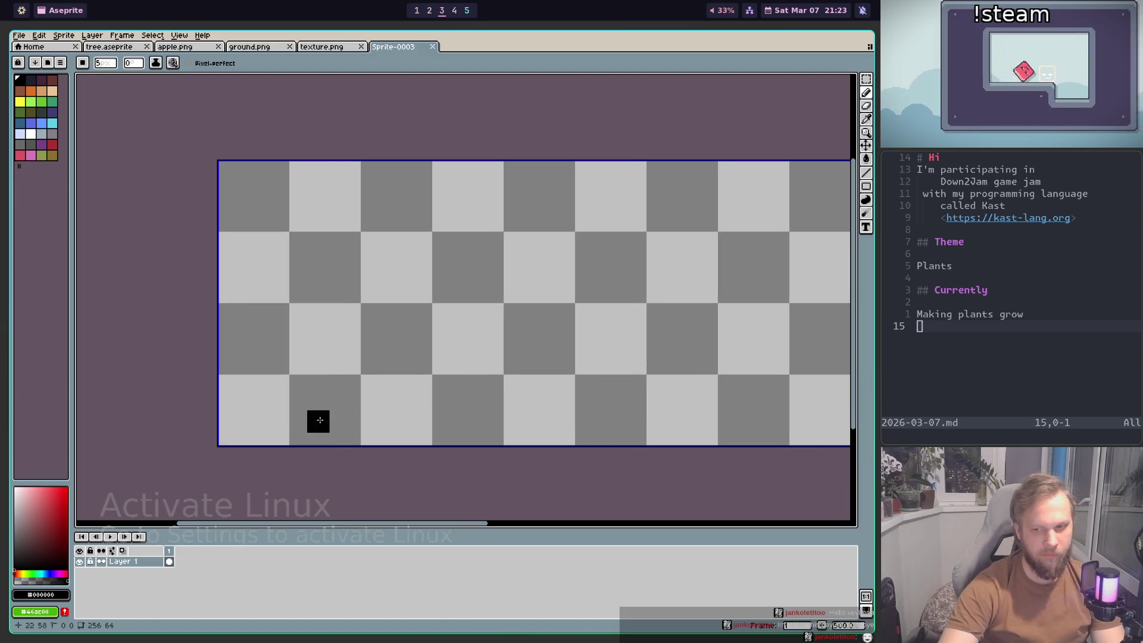
{"action": "key", "text": "plus"}
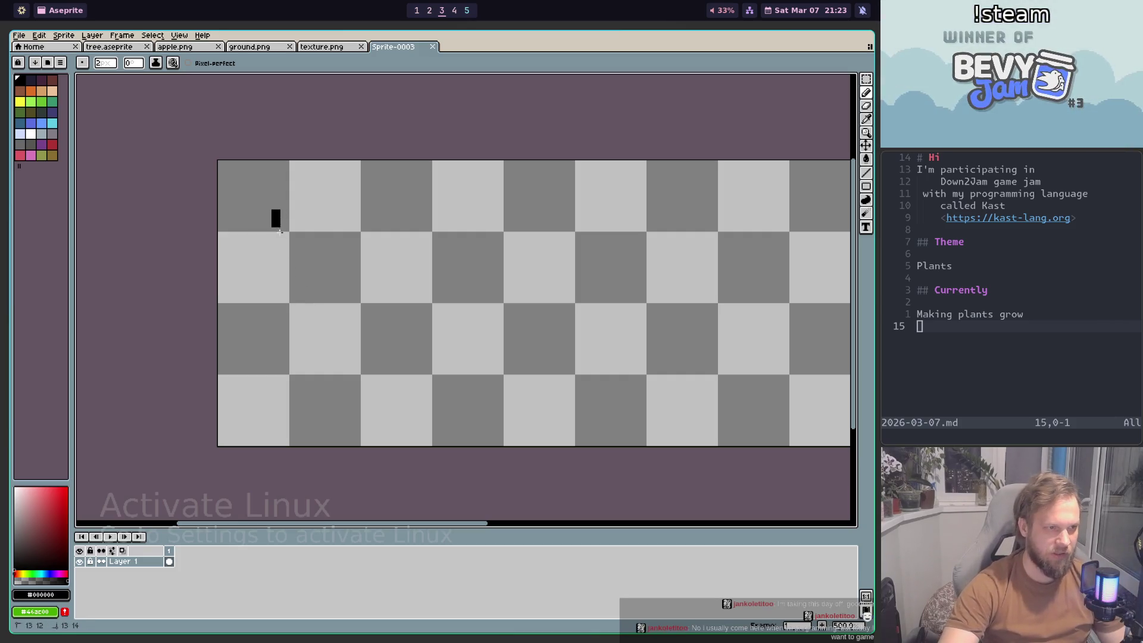
Step: Draw the rear and front wheels and the chassis line between them
{"action": "left_click", "coordinate": [277, 395], "text": "shift"}
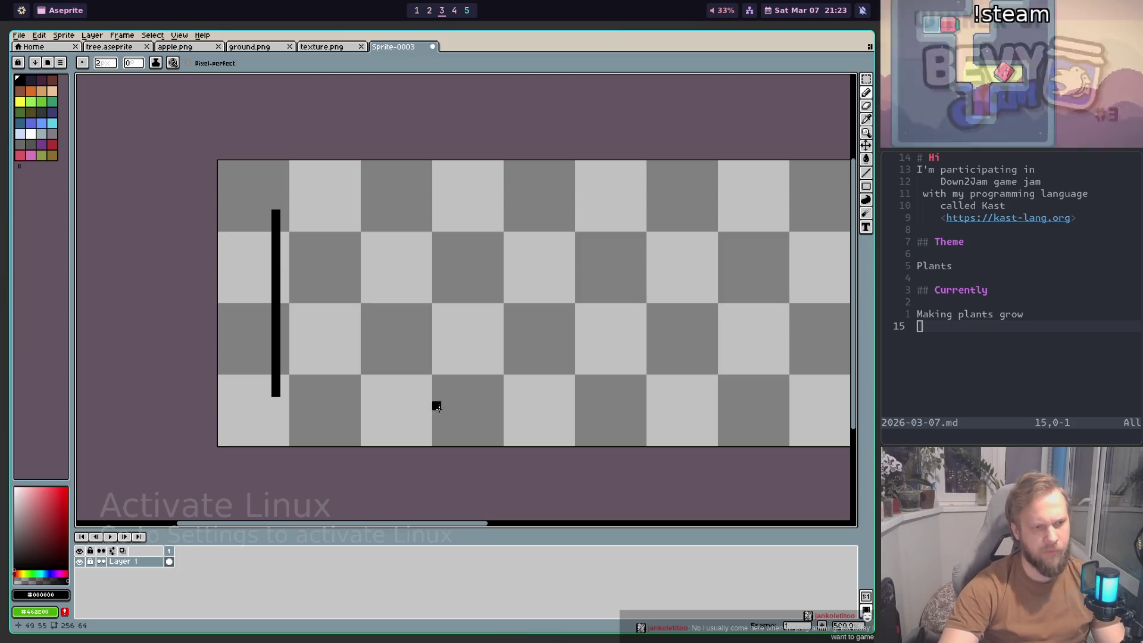
{"action": "key", "text": "ctrl+z"}
{"action": "mouse_move", "coordinate": [393, 387]}
{"action": "left_mouse_down"}
{"action": "mouse_move", "coordinate": [445, 430]}
{"action": "mouse_move", "coordinate": [384, 388]}
{"action": "left_mouse_up"}
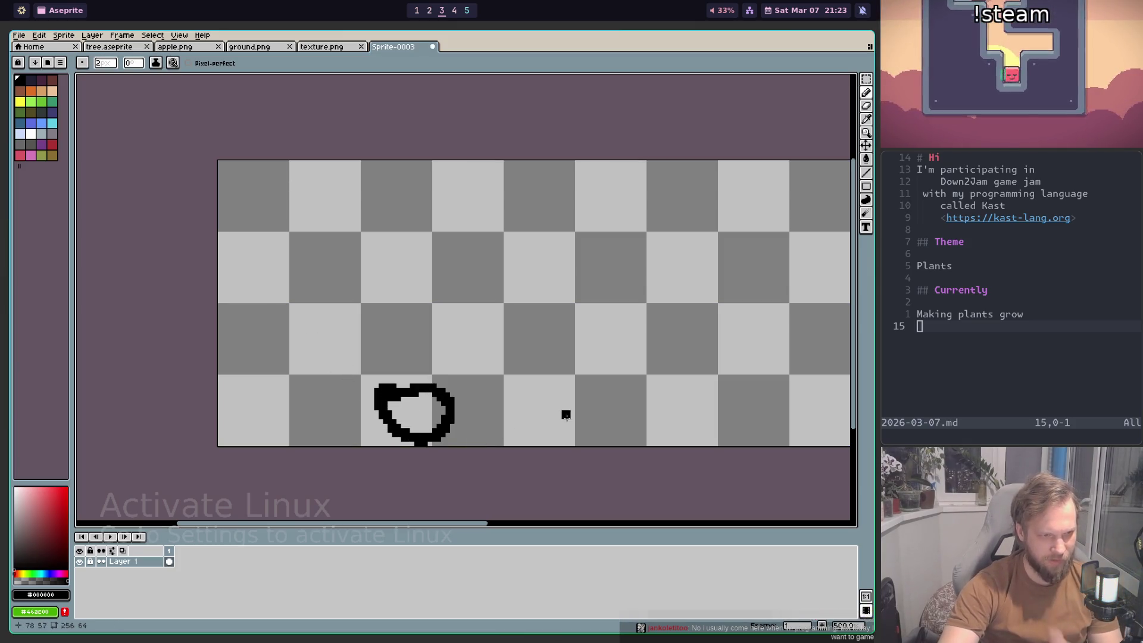
{"action": "left_click_drag", "start_coordinate": [583, 390], "coordinate": [581, 394]}
{"action": "left_click", "coordinate": [459, 410]}
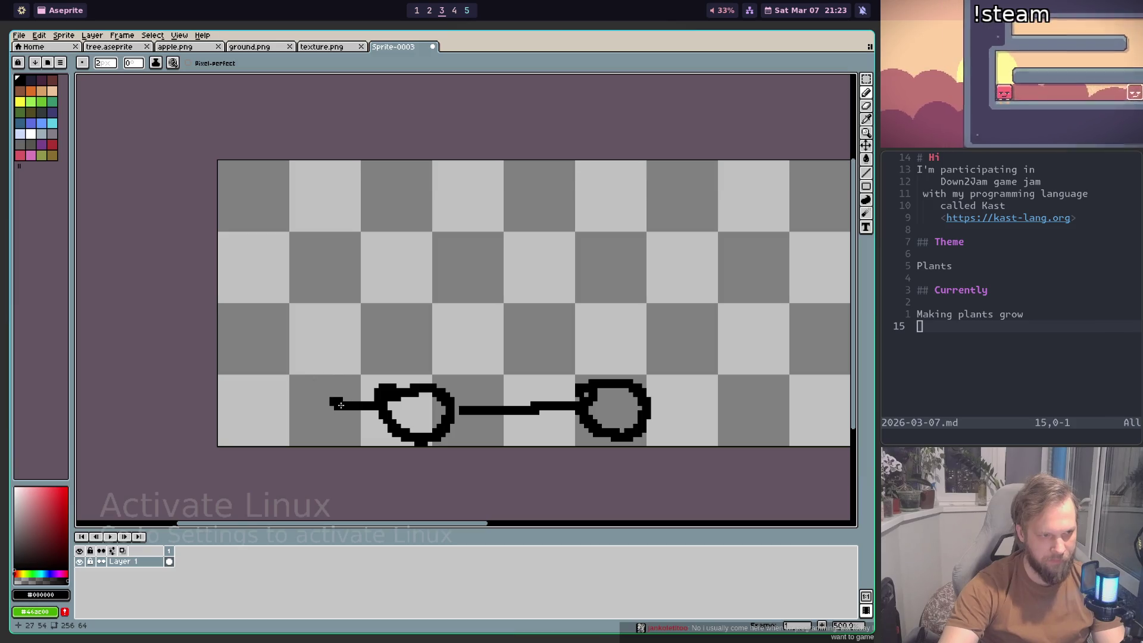
Step: Outline the cargo box's back end and double roof line, sloping down toward the cab
{"action": "left_click", "coordinate": [278, 364], "text": "shift"}
{"action": "left_click_drag", "start_coordinate": [277, 363], "coordinate": [341, 403]}
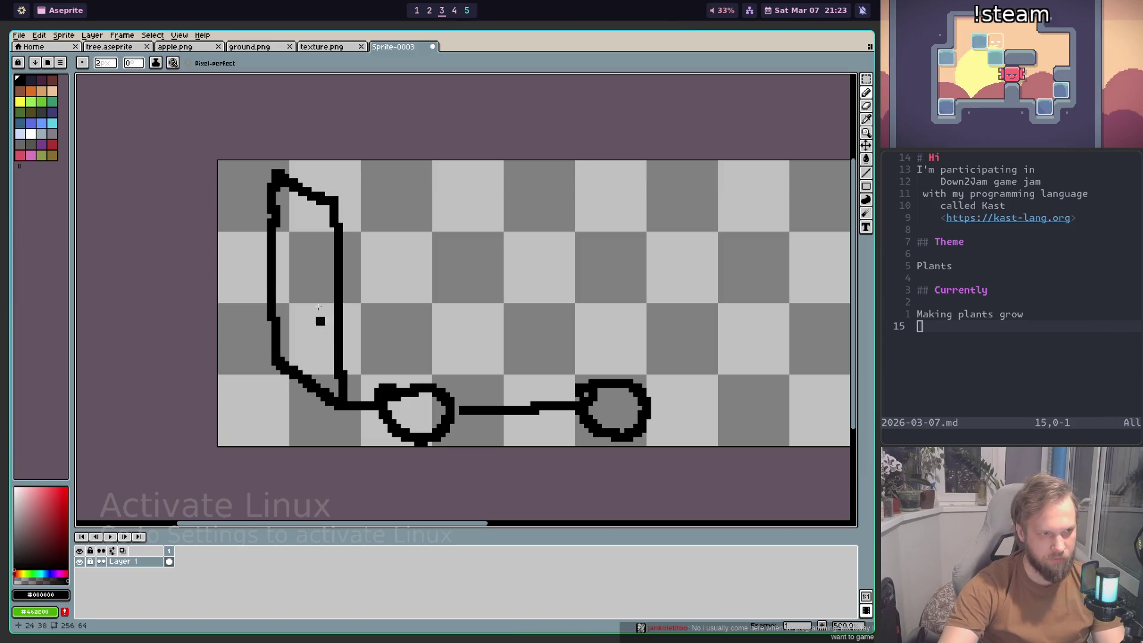
{"action": "left_click_drag", "start_coordinate": [306, 176], "coordinate": [597, 183]}
{"action": "left_click_drag", "start_coordinate": [348, 209], "coordinate": [597, 213]}
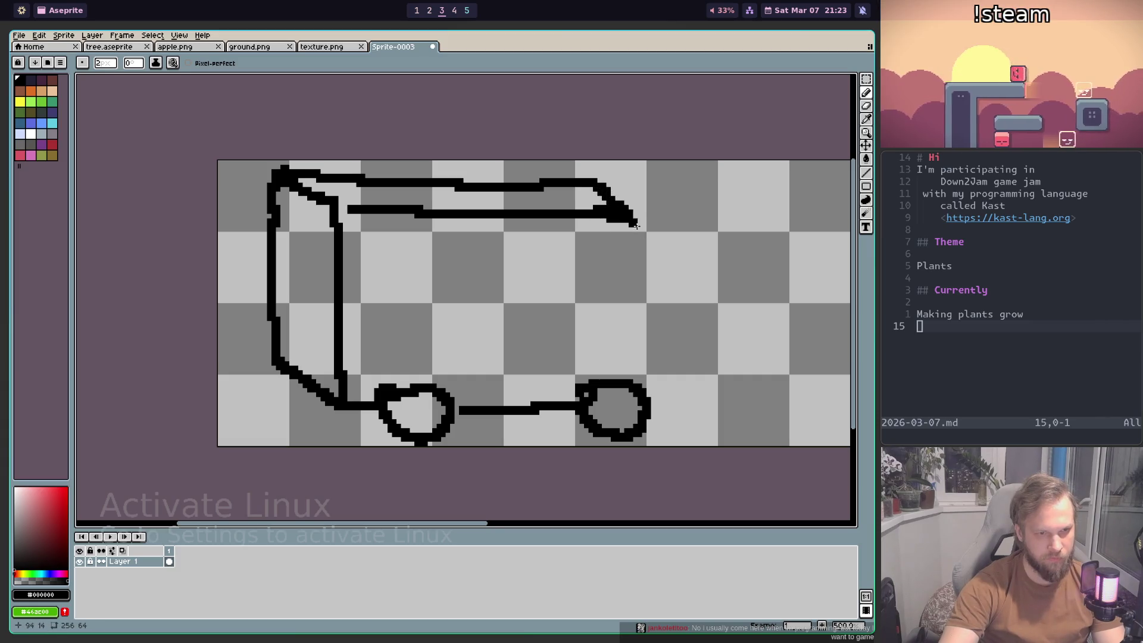
{"action": "left_click_drag", "start_coordinate": [637, 227], "coordinate": [650, 240]}
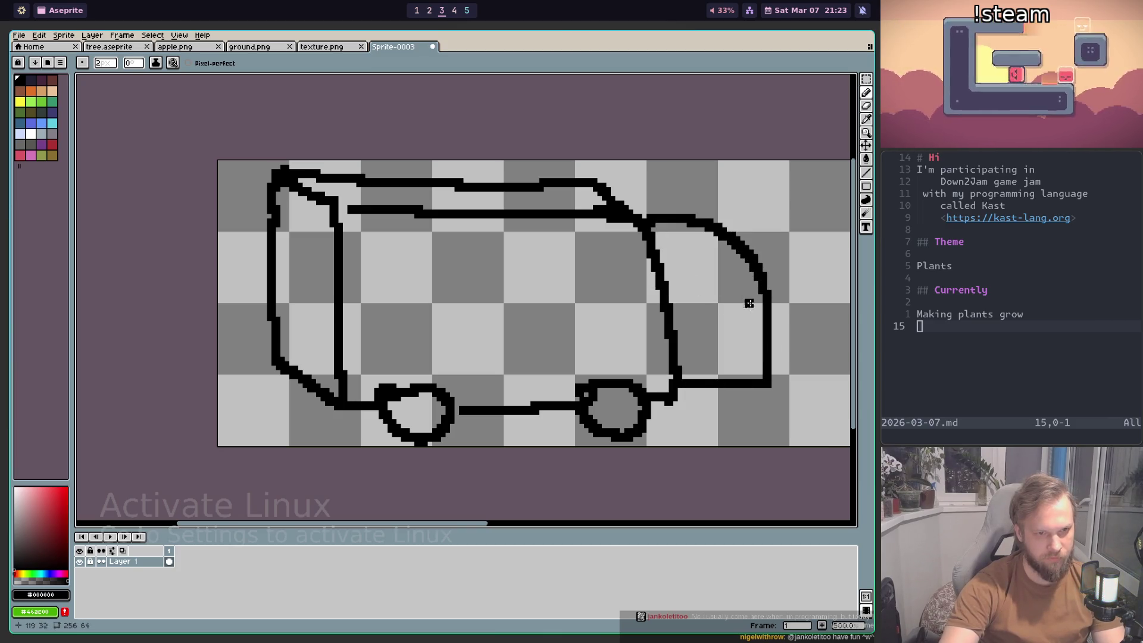
Step: Draw the side and top edges of the cab window
{"action": "left_click_drag", "start_coordinate": [699, 245], "coordinate": [741, 296]}
{"action": "left_click_drag", "start_coordinate": [680, 245], "coordinate": [700, 243]}
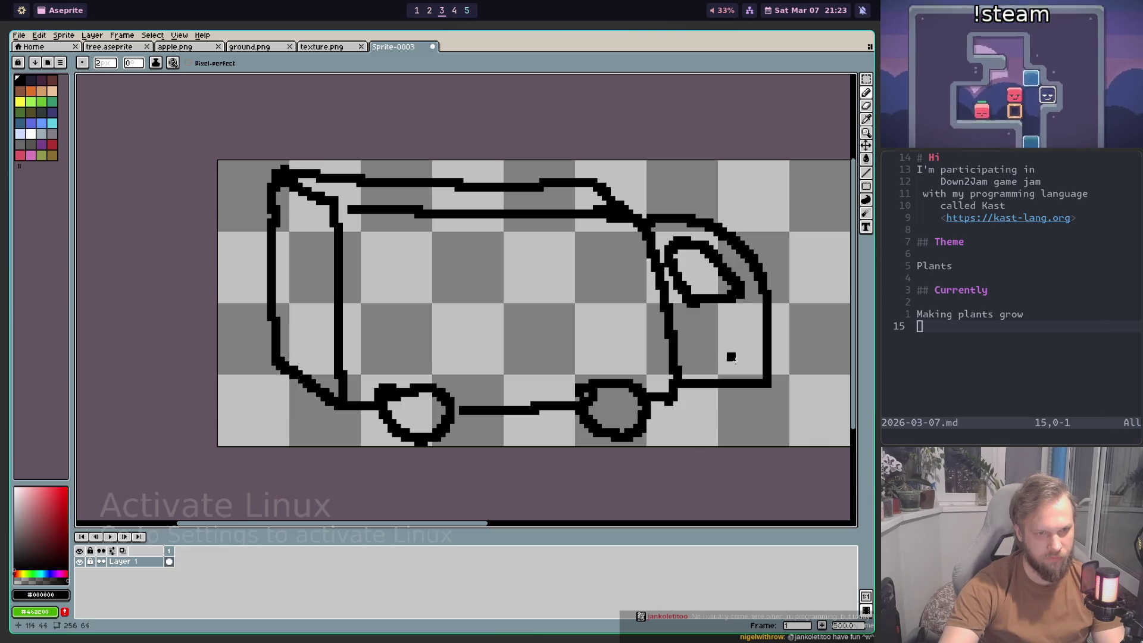
{"action": "scroll", "coordinate": [685, 357], "scroll_direction": "down", "scroll_amount": 2}
{"action": "scroll", "coordinate": [666, 364], "scroll_direction": "down", "scroll_amount": 1}
{"action": "scroll", "coordinate": [659, 368], "scroll_direction": "up", "scroll_amount": 1}
{"action": "scroll", "coordinate": [625, 345], "scroll_direction": "up", "scroll_amount": 1}
{"action": "scroll", "coordinate": [583, 318], "scroll_direction": "up", "scroll_amount": 2}
{"action": "scroll", "coordinate": [554, 309], "scroll_direction": "down", "scroll_amount": 1}
{"action": "scroll", "coordinate": [518, 300], "scroll_direction": "up", "scroll_amount": 1}
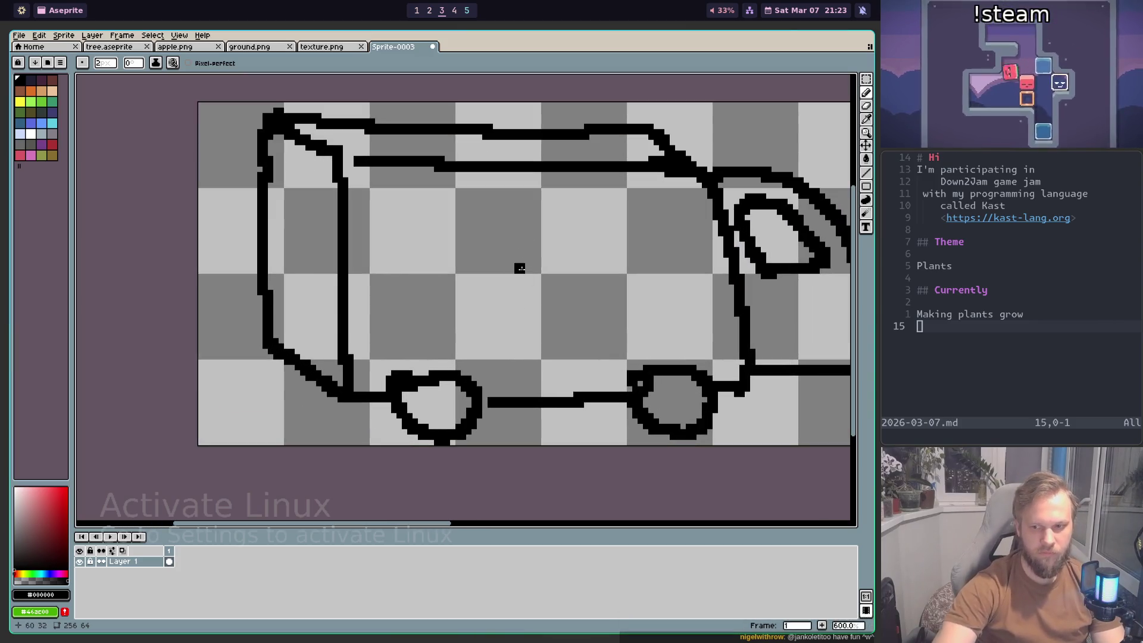
Step: Add another stroke along the van's side
{"action": "left_click_drag", "start_coordinate": [535, 326], "coordinate": [597, 314]}
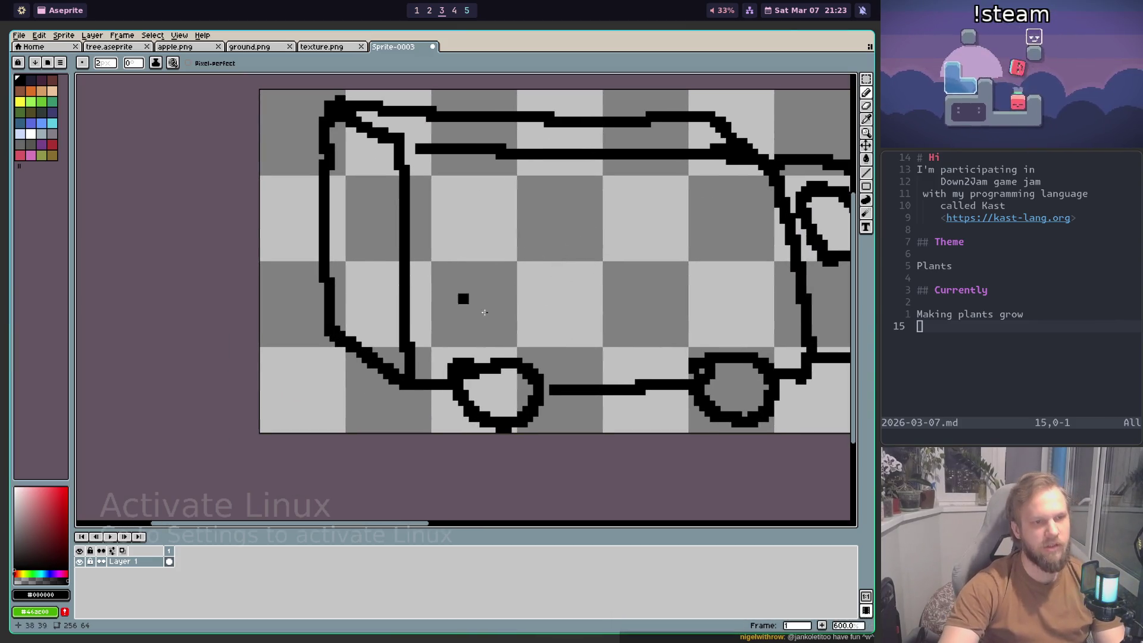
{"action": "scroll", "coordinate": [506, 307], "scroll_direction": "down", "scroll_amount": 1}
{"action": "scroll", "coordinate": [582, 325], "scroll_direction": "up", "scroll_amount": 1}
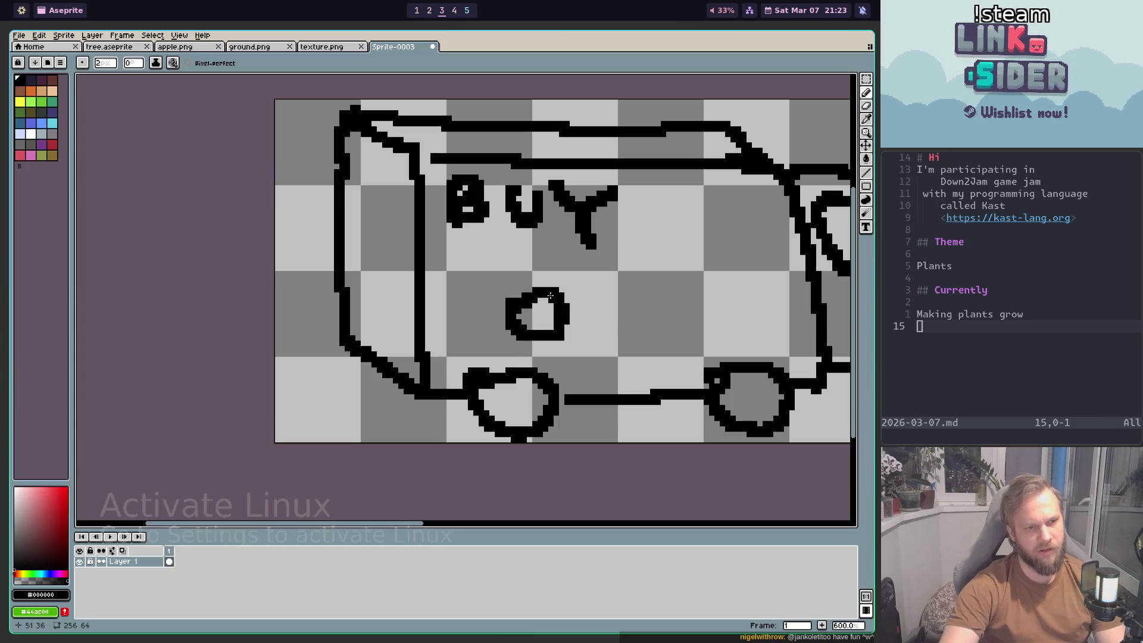
{"action": "scroll", "coordinate": [600, 327], "scroll_direction": "down", "scroll_amount": 3}
{"action": "scroll", "coordinate": [625, 348], "scroll_direction": "down", "scroll_amount": 2}
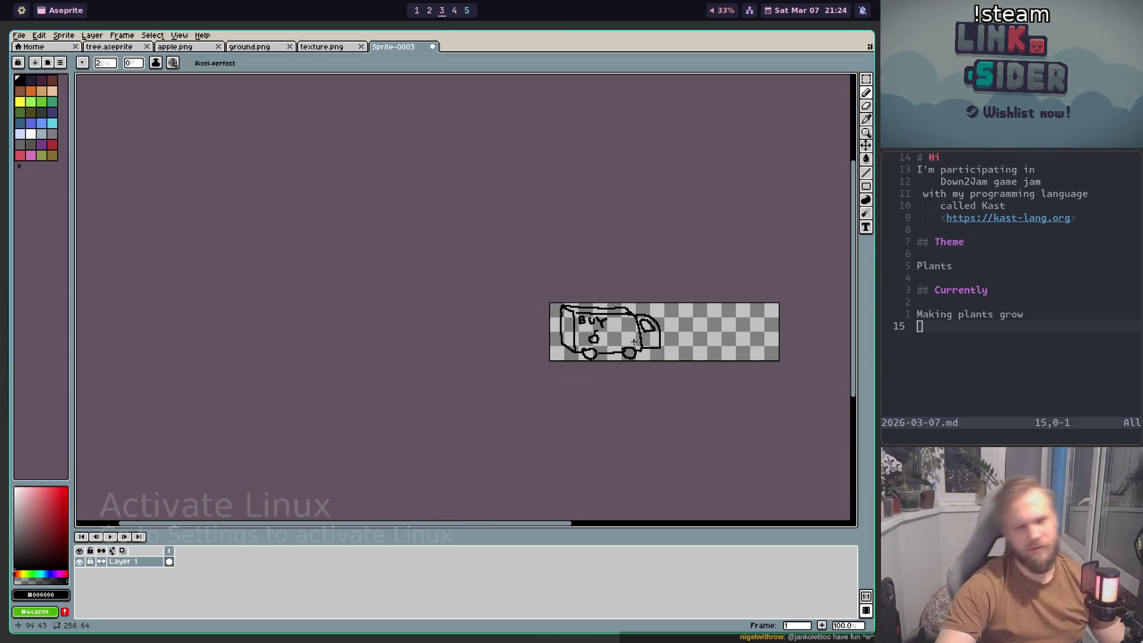
{"action": "scroll", "coordinate": [619, 344], "scroll_direction": "up", "scroll_amount": 2}
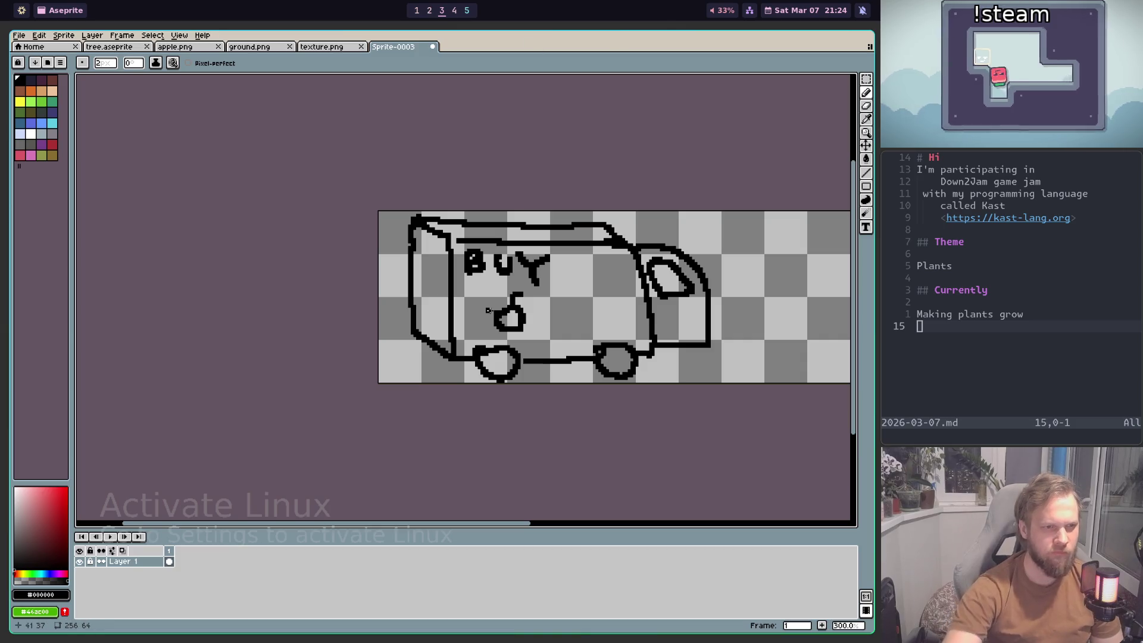
Step: Scale the whole van down to about 41% toward the bottom-left, then deselect
{"action": "scroll", "coordinate": [459, 254], "scroll_direction": "up", "scroll_amount": 4}
{"action": "scroll", "coordinate": [459, 255], "scroll_direction": "down", "scroll_amount": 4}
{"action": "key", "text": "ctrl+a"}
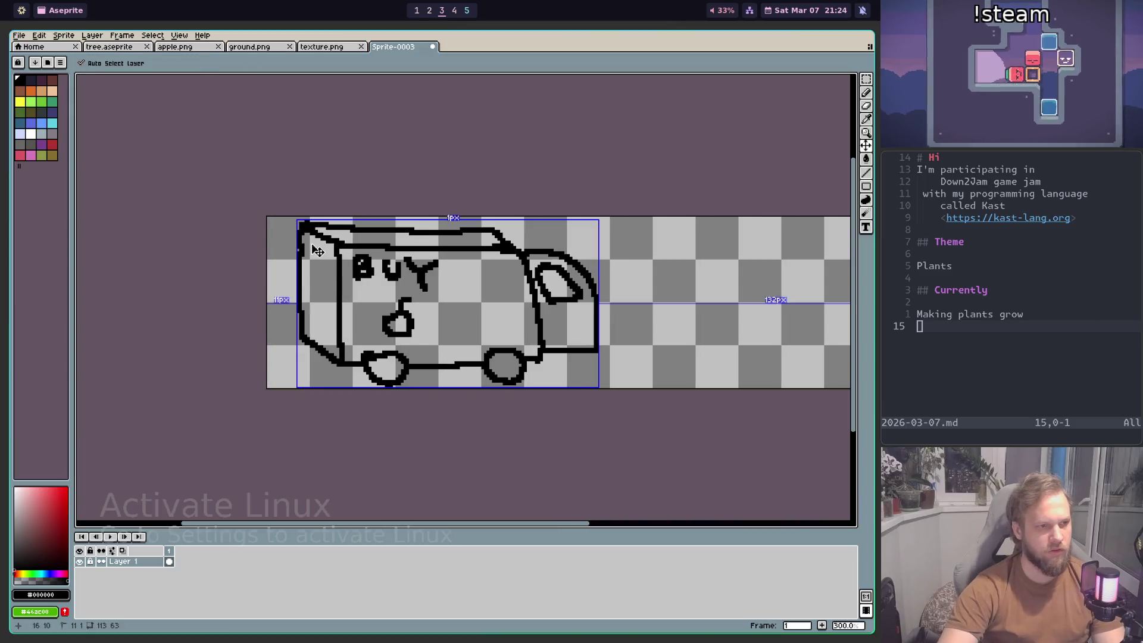
{"action": "scroll", "coordinate": [685, 303], "scroll_direction": "down", "scroll_amount": 1}
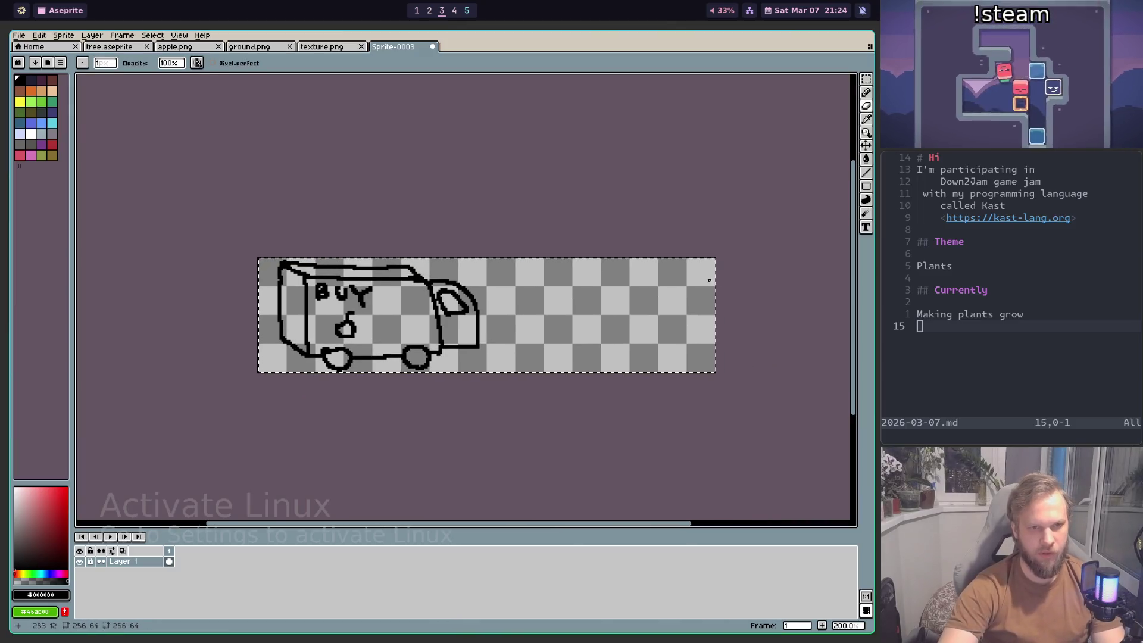
{"action": "key", "text": "m"}
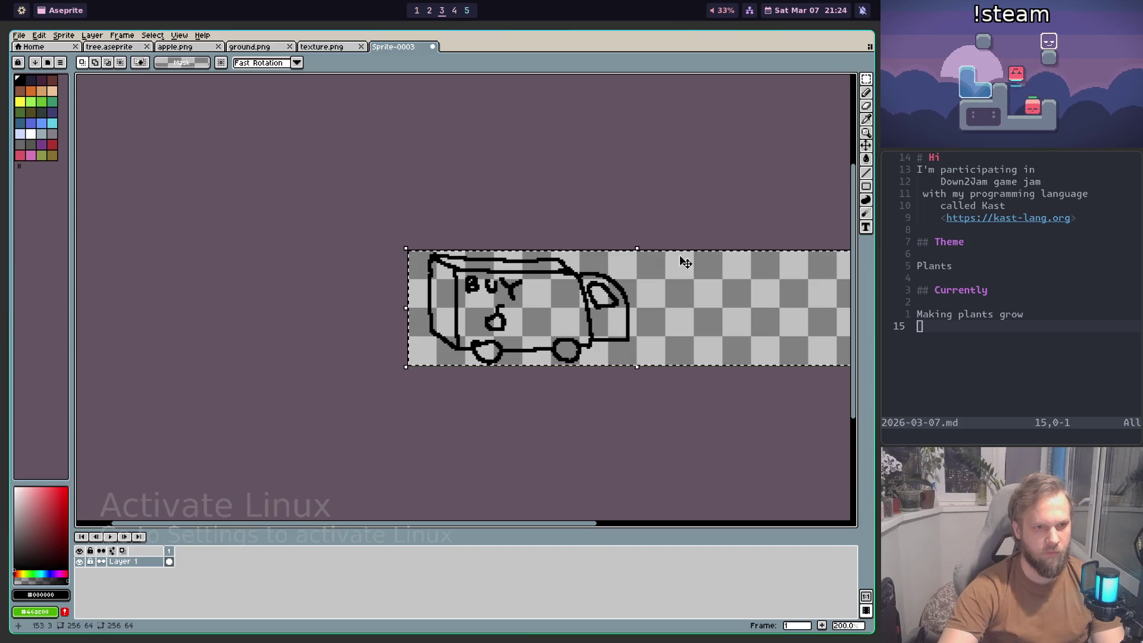
{"action": "left_click_drag", "start_coordinate": [637, 248], "coordinate": [640, 273]}
{"action": "key", "text": "Escape"}
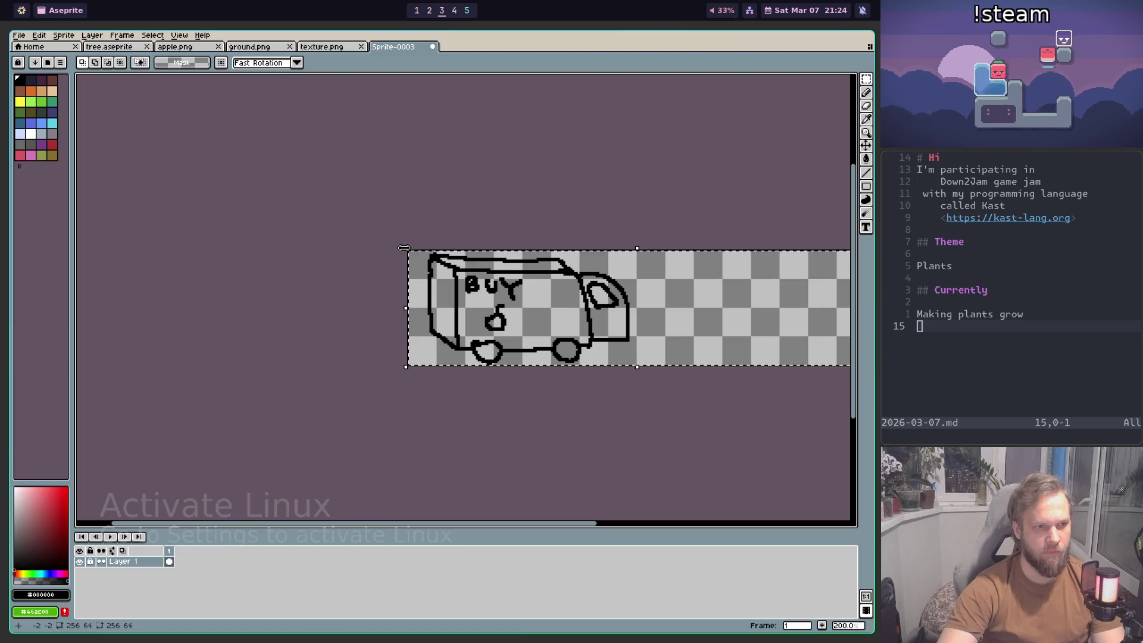
{"action": "scroll", "coordinate": [684, 256], "scroll_direction": "right", "scroll_amount": 1}
{"action": "scroll", "coordinate": [649, 280], "scroll_direction": "right", "scroll_amount": 3}
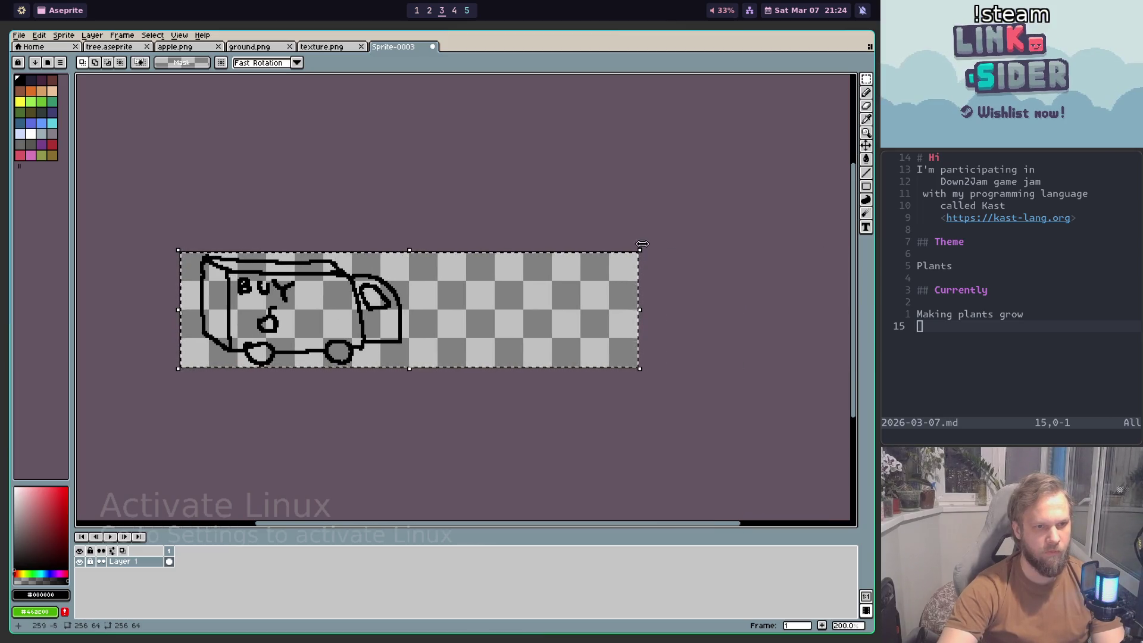
{"action": "mouse_move", "coordinate": [638, 251]}
{"action": "left_mouse_down"}
{"action": "mouse_move", "coordinate": [371, 317]}
{"action": "mouse_move", "coordinate": [439, 285]}
{"action": "mouse_move", "coordinate": [527, 277]}
{"action": "left_mouse_up"}
{"action": "key", "text": "Return"}
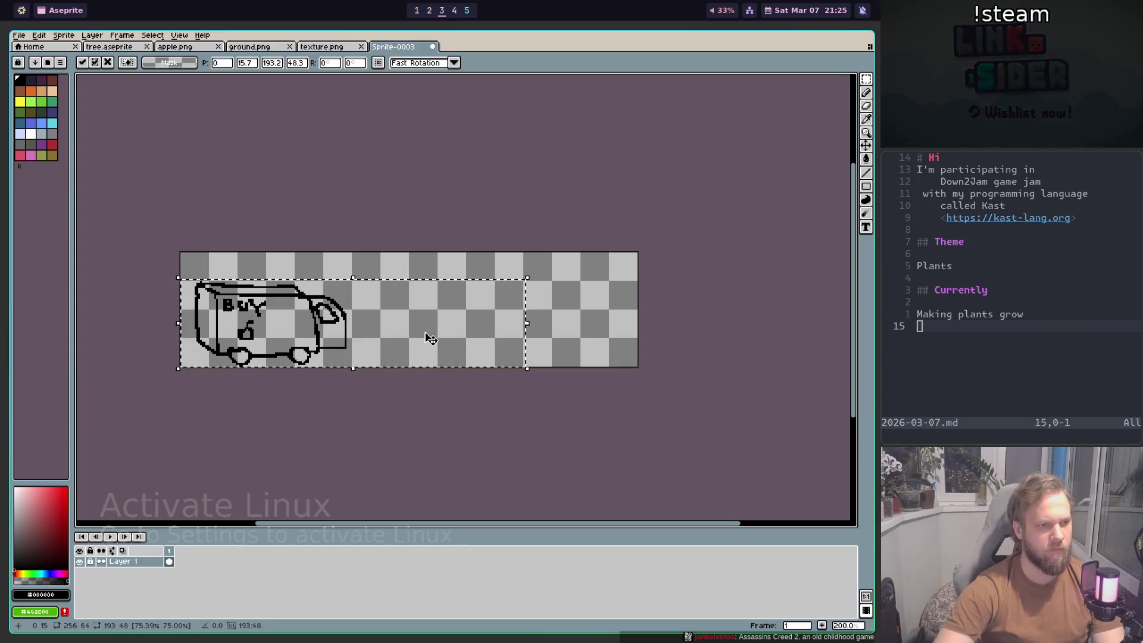
{"action": "key", "text": "ctrl+d"}
Step: Resize the canvas to 128 pixels wide, anchored on the left
{"action": "left_click", "coordinate": [94, 35]}
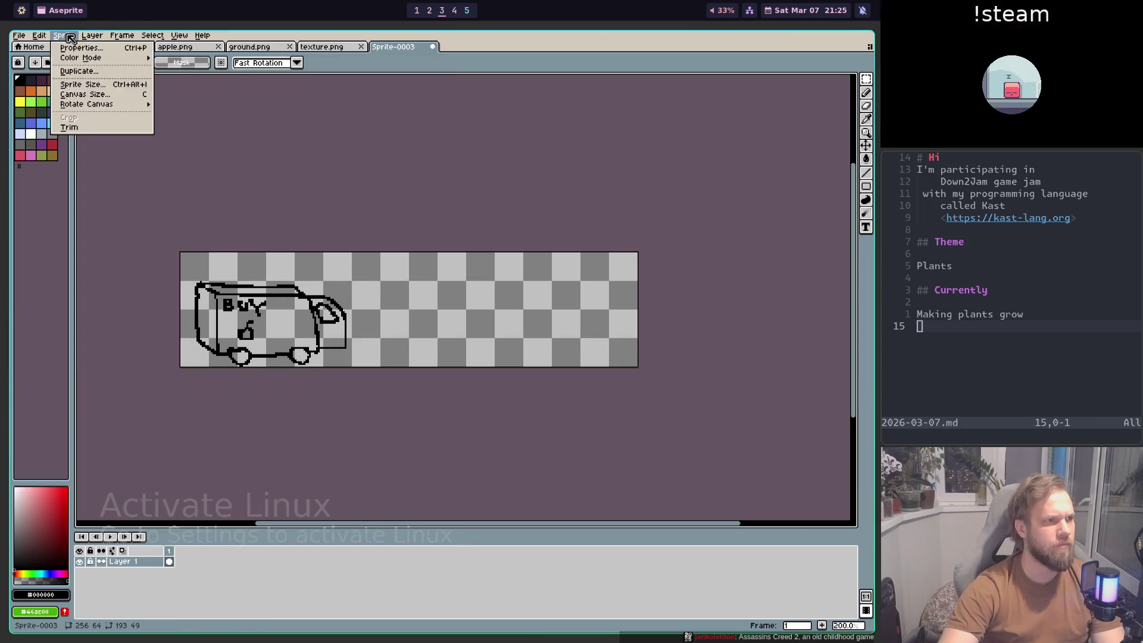
{"action": "mouse_move", "coordinate": [63, 34]}
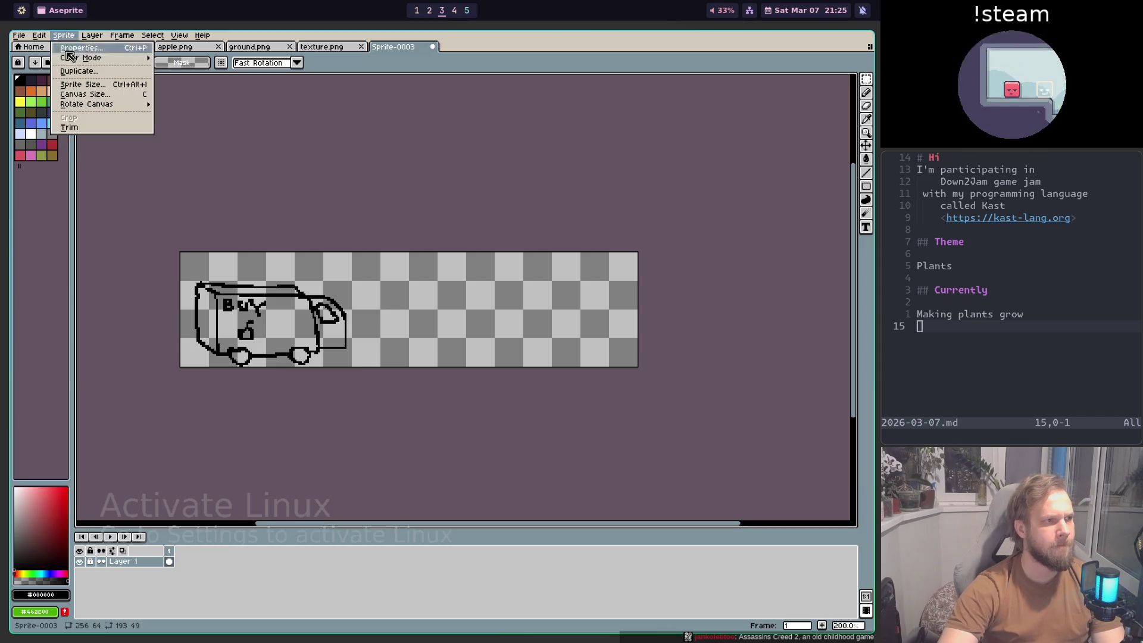
{"action": "left_click", "coordinate": [89, 100]}
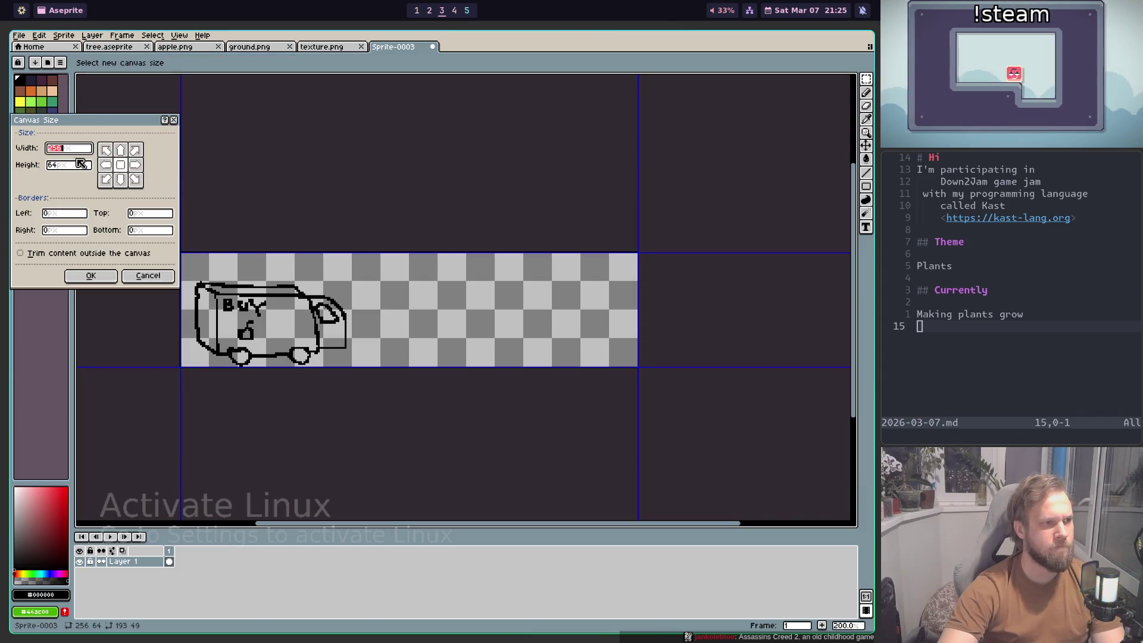
{"action": "type", "text": "128"}
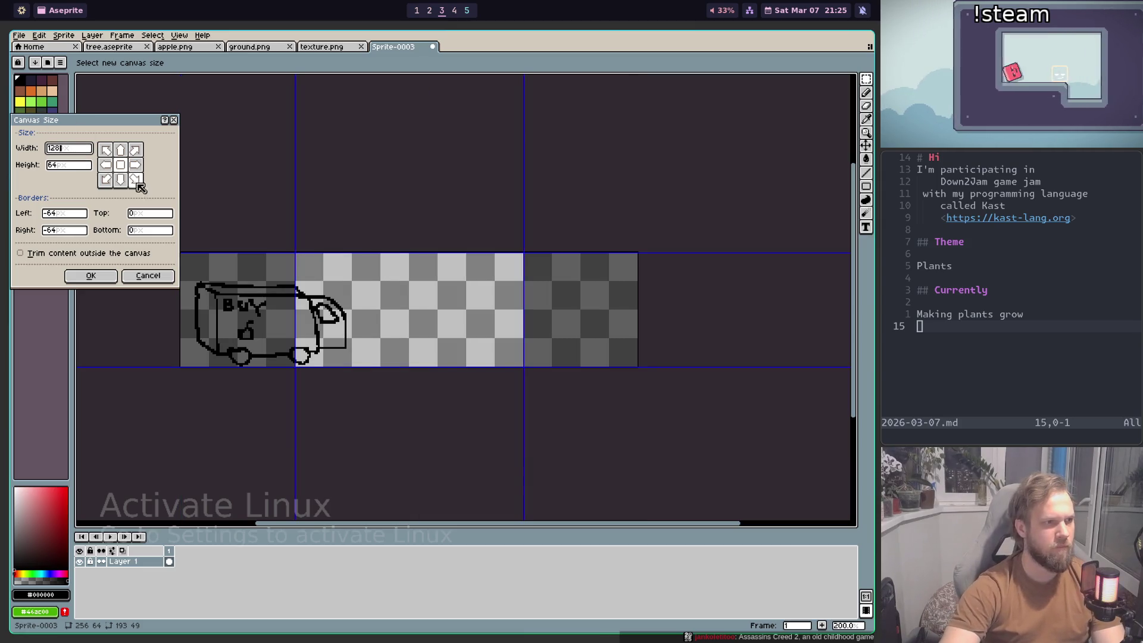
{"action": "left_click", "coordinate": [107, 168]}
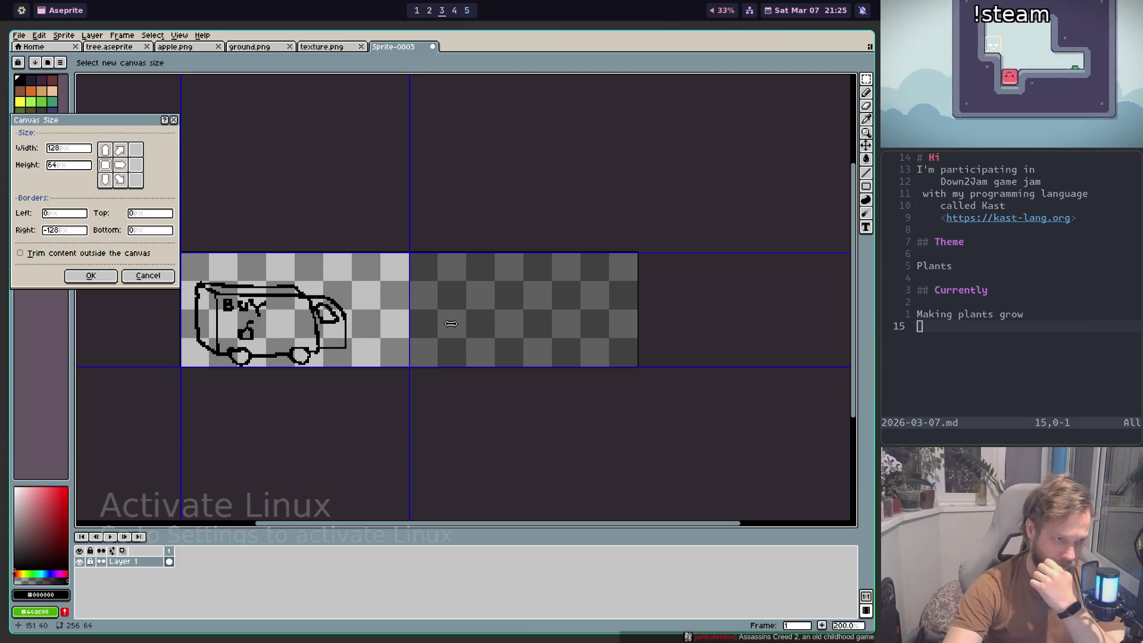
{"action": "key", "text": "Return"}
{"action": "scroll", "coordinate": [495, 433], "scroll_direction": "up", "scroll_amount": 3}
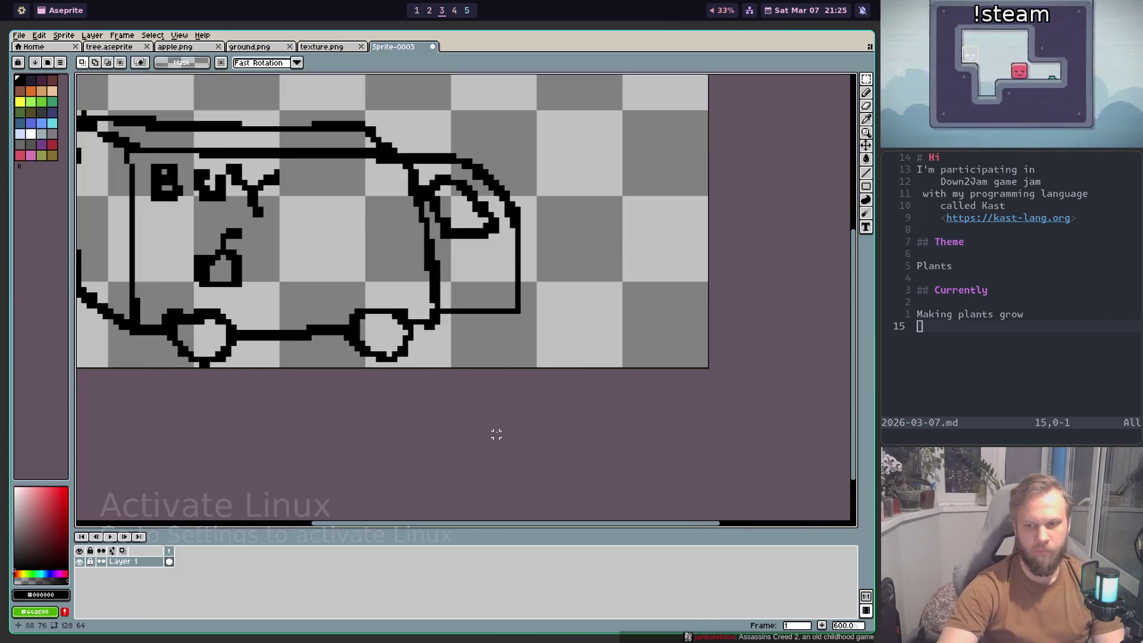
Step: Scale the van up to fit the canvas, move it about seven pixels left, and apply
{"action": "left_click_drag", "start_coordinate": [505, 342], "coordinate": [601, 392]}
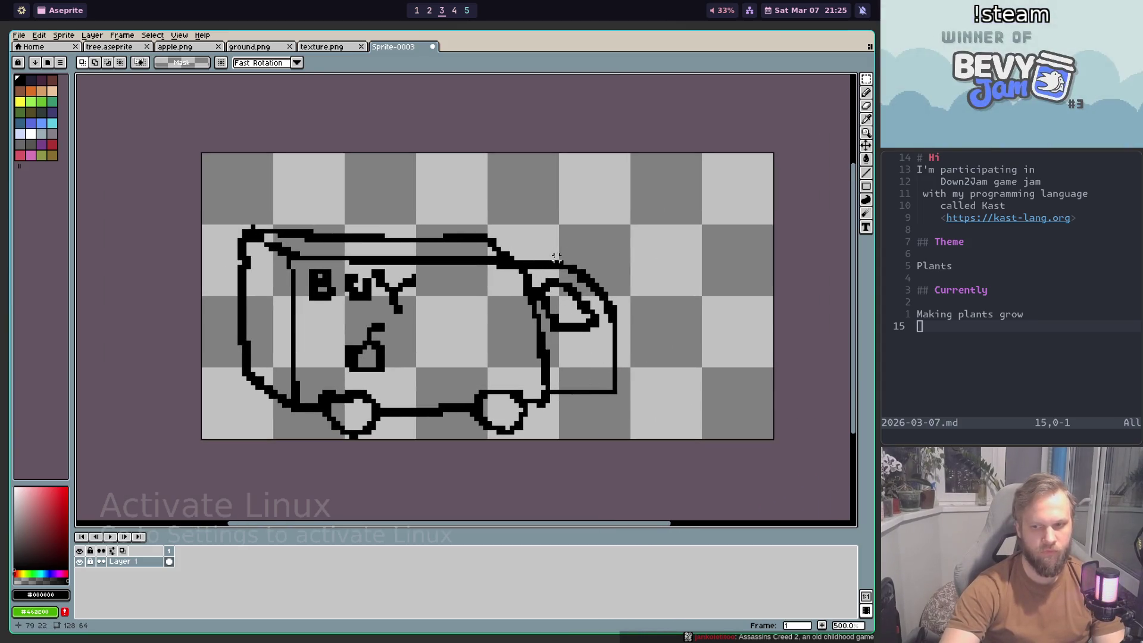
{"action": "left_click_drag", "start_coordinate": [521, 253], "coordinate": [540, 266]}
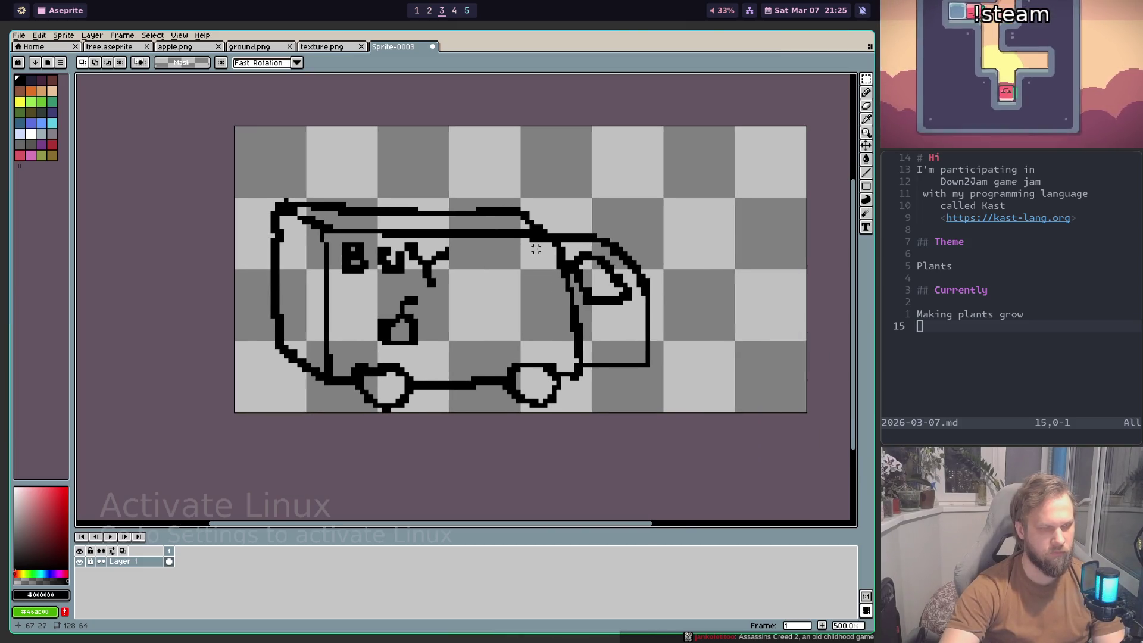
{"action": "scroll", "coordinate": [535, 249], "scroll_direction": "down", "scroll_amount": 1}
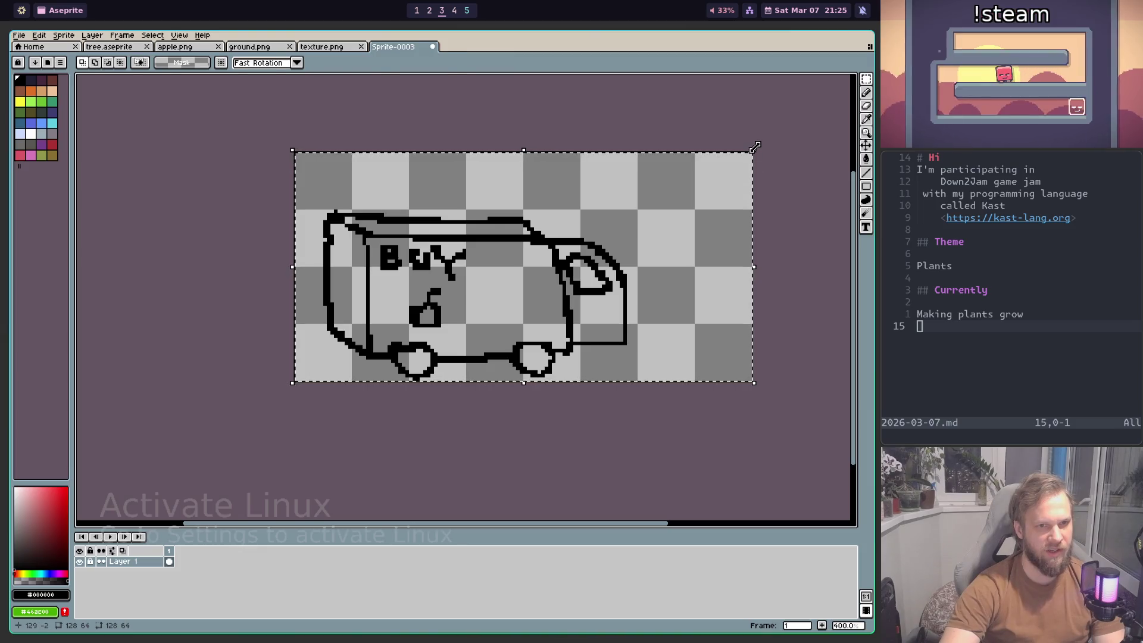
{"action": "left_click_drag", "start_coordinate": [753, 144], "coordinate": [875, 72]}
{"action": "left_click_drag", "start_coordinate": [697, 192], "coordinate": [770, 246]}
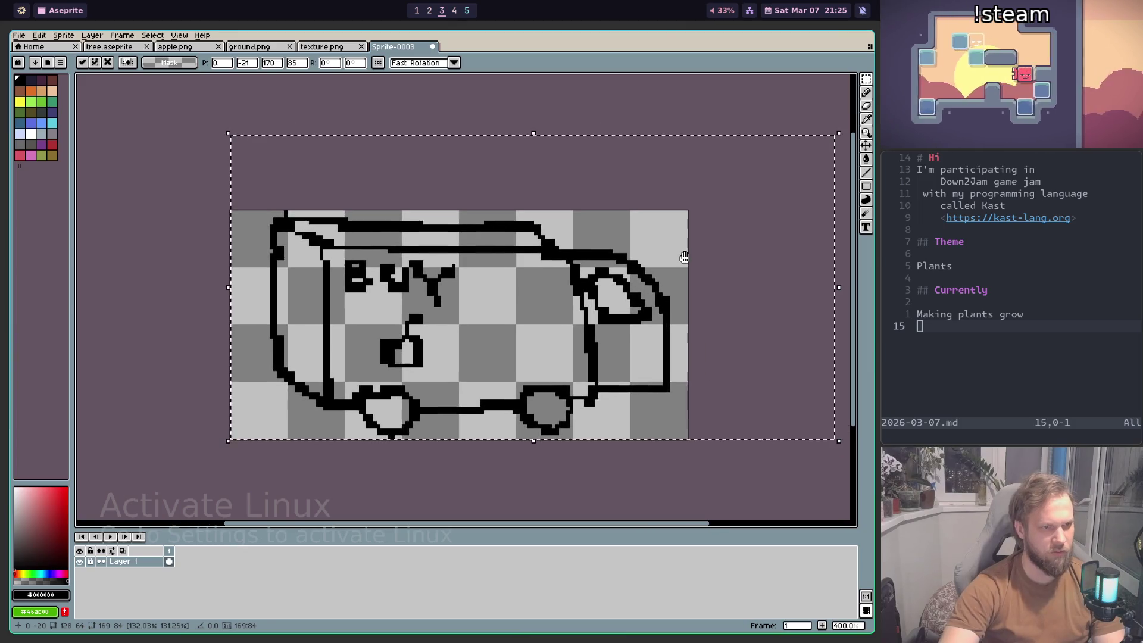
{"action": "left_click_drag", "start_coordinate": [586, 322], "coordinate": [583, 326]}
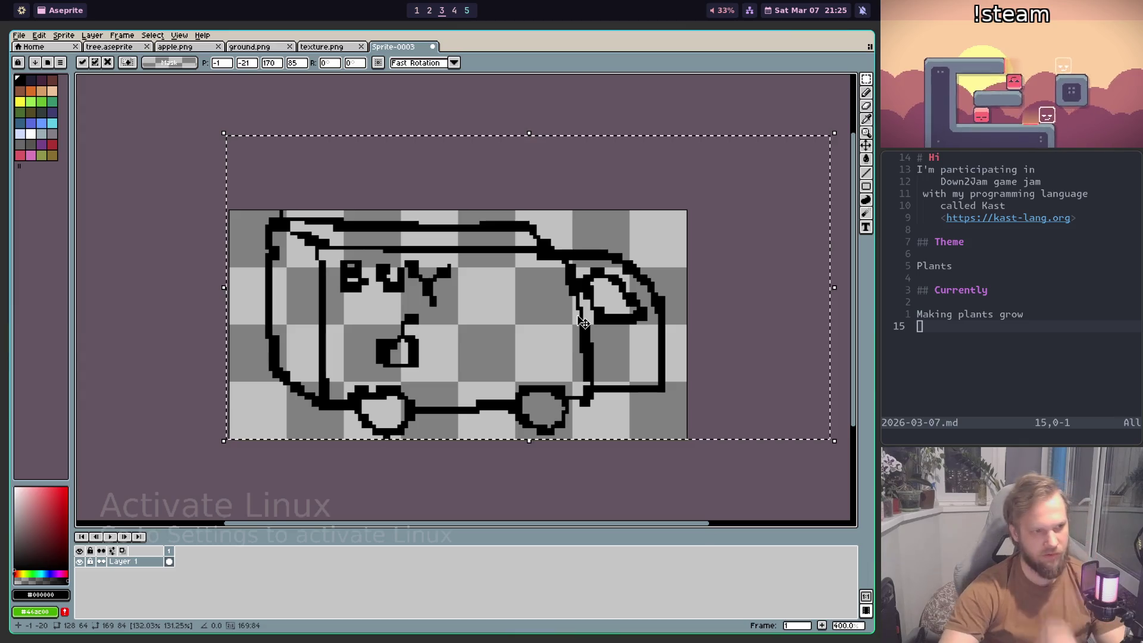
{"action": "left_click_drag", "start_coordinate": [582, 326], "coordinate": [553, 319]}
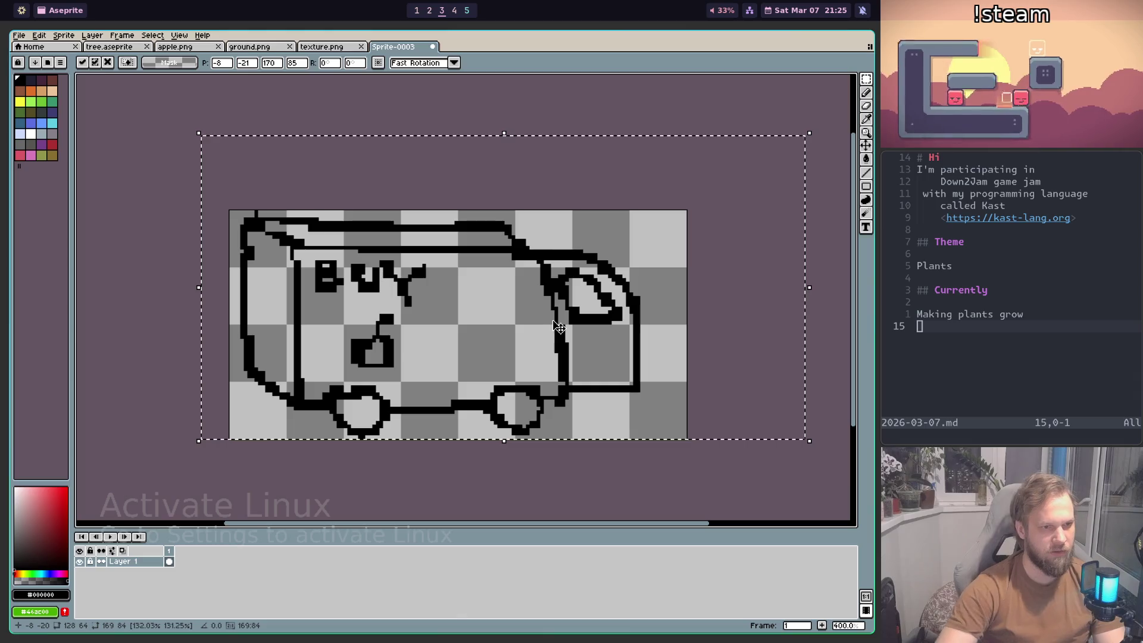
{"action": "key", "text": "ctrl+d"}
{"action": "scroll", "coordinate": [436, 439], "scroll_direction": "down", "scroll_amount": 1}
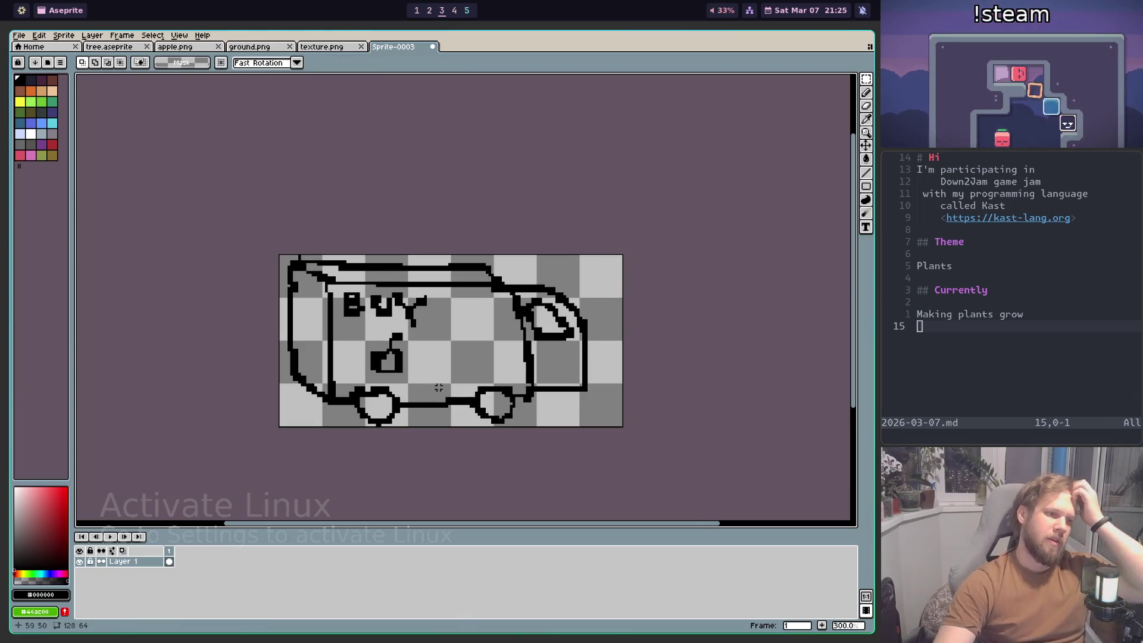
{"action": "scroll", "coordinate": [437, 439], "scroll_direction": "up", "scroll_amount": 1}
{"action": "scroll", "coordinate": [437, 434], "scroll_direction": "up", "scroll_amount": 1}
Step: Shift the van's front half, then a middle strip, rightward to lengthen the body
{"action": "scroll", "coordinate": [452, 423], "scroll_direction": "down", "scroll_amount": 1}
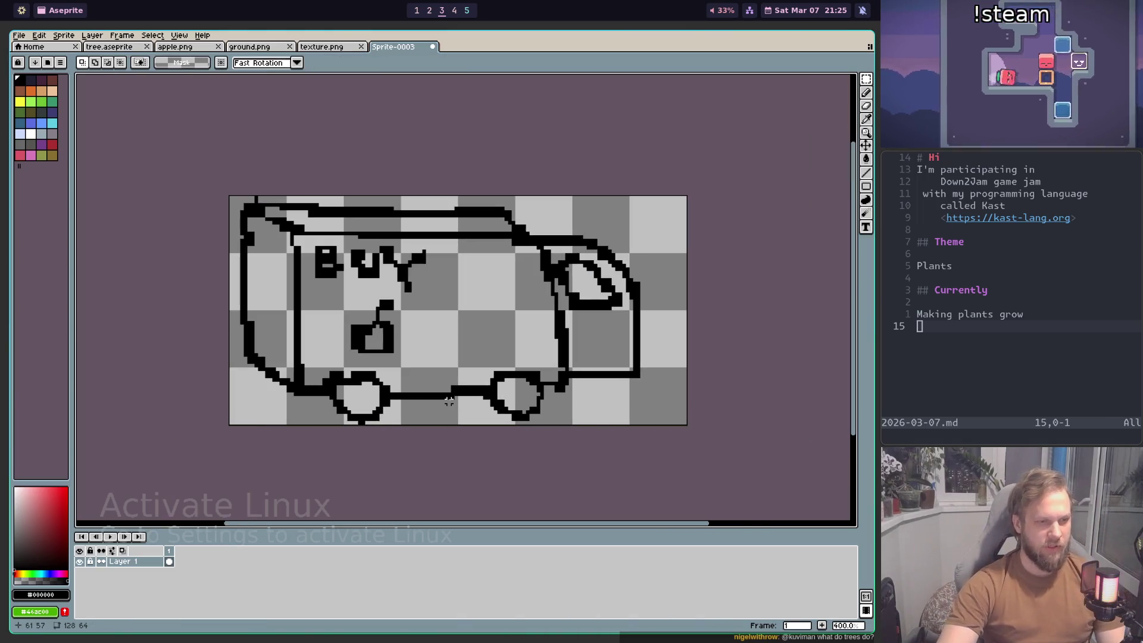
{"action": "left_click_drag", "start_coordinate": [689, 170], "coordinate": [467, 462]}
{"action": "mouse_move", "coordinate": [560, 334]}
{"action": "left_mouse_down"}
{"action": "mouse_move", "coordinate": [608, 327]}
{"action": "mouse_move", "coordinate": [603, 337]}
{"action": "left_mouse_up"}
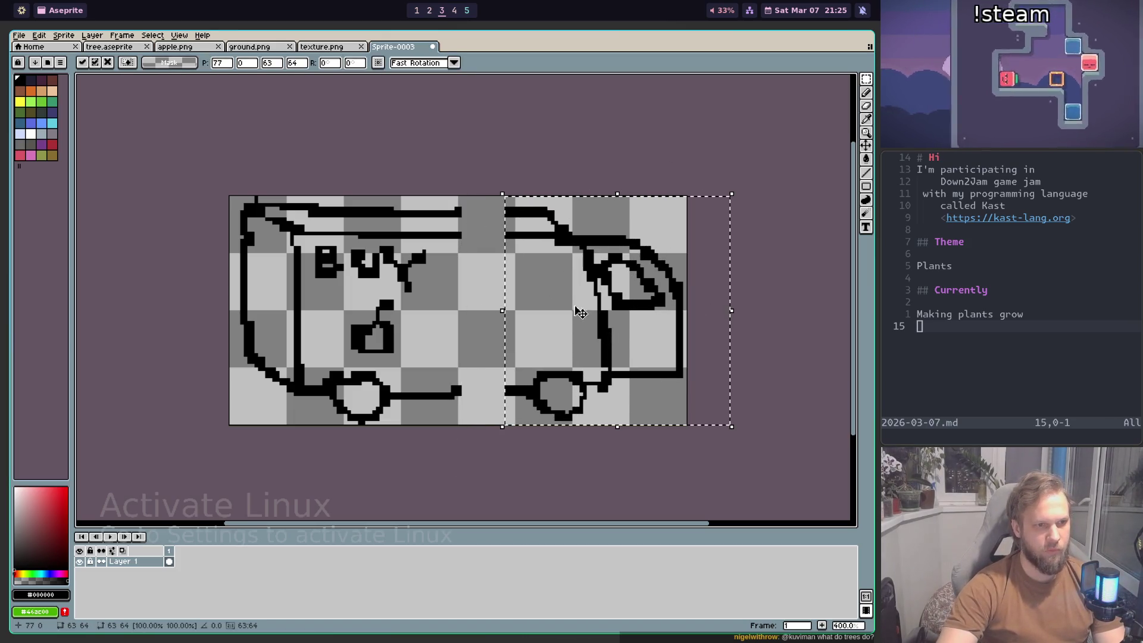
{"action": "left_click", "coordinate": [456, 186]}
{"action": "left_click_drag", "start_coordinate": [456, 187], "coordinate": [419, 440]}
{"action": "left_click_drag", "start_coordinate": [450, 364], "coordinate": [485, 366]}
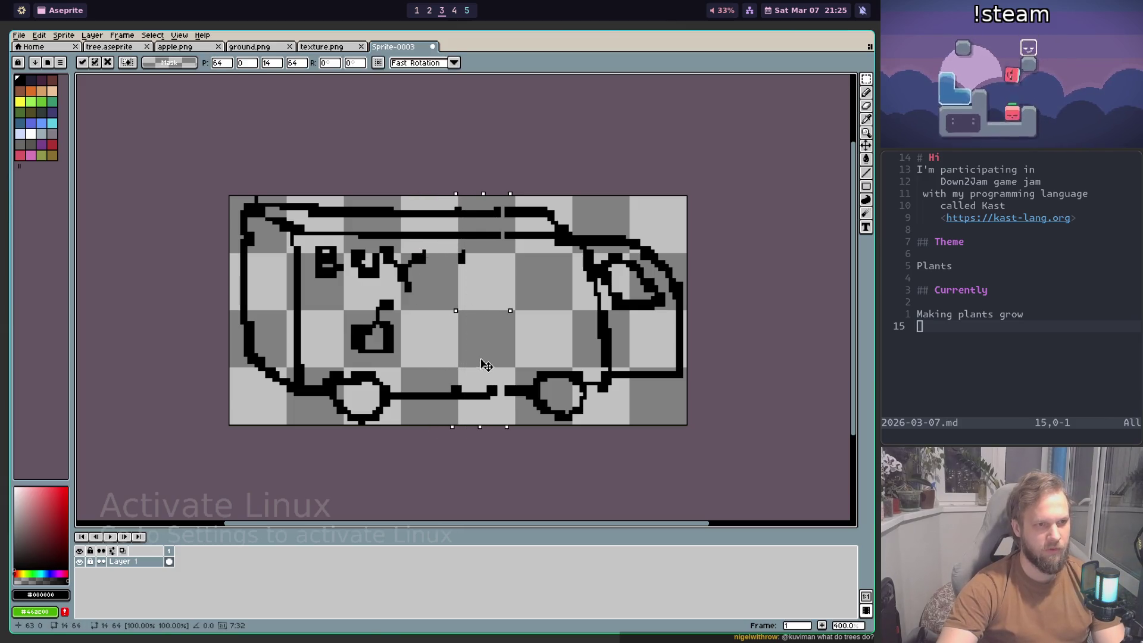
{"action": "key", "text": "Return"}
{"action": "scroll", "coordinate": [595, 381], "scroll_direction": "down", "scroll_amount": 3}
{"action": "scroll", "coordinate": [610, 394], "scroll_direction": "up", "scroll_amount": 2}
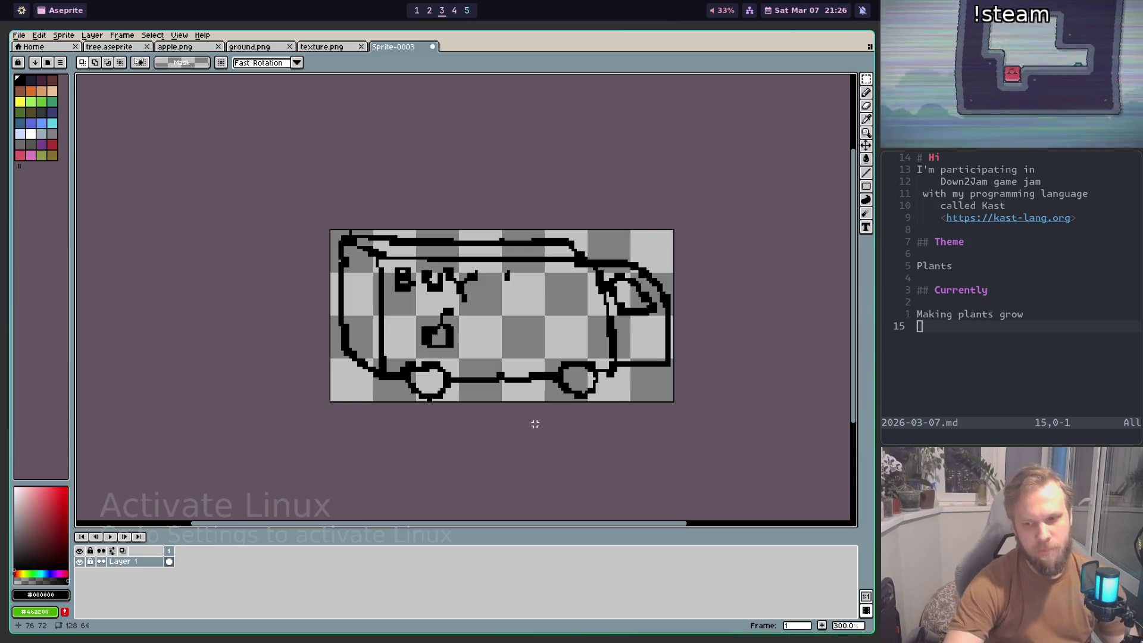
Step: Extend the cherry stem with black pixels
{"action": "scroll", "coordinate": [472, 338], "scroll_direction": "up", "scroll_amount": 3}
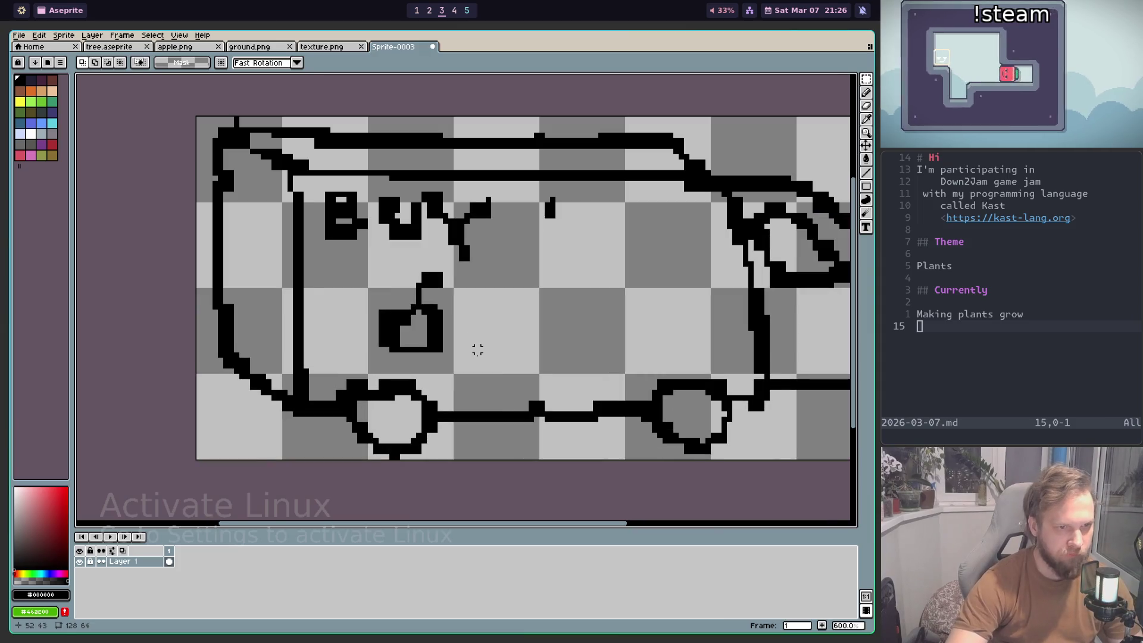
{"action": "left_click_drag", "start_coordinate": [434, 301], "coordinate": [439, 307]}
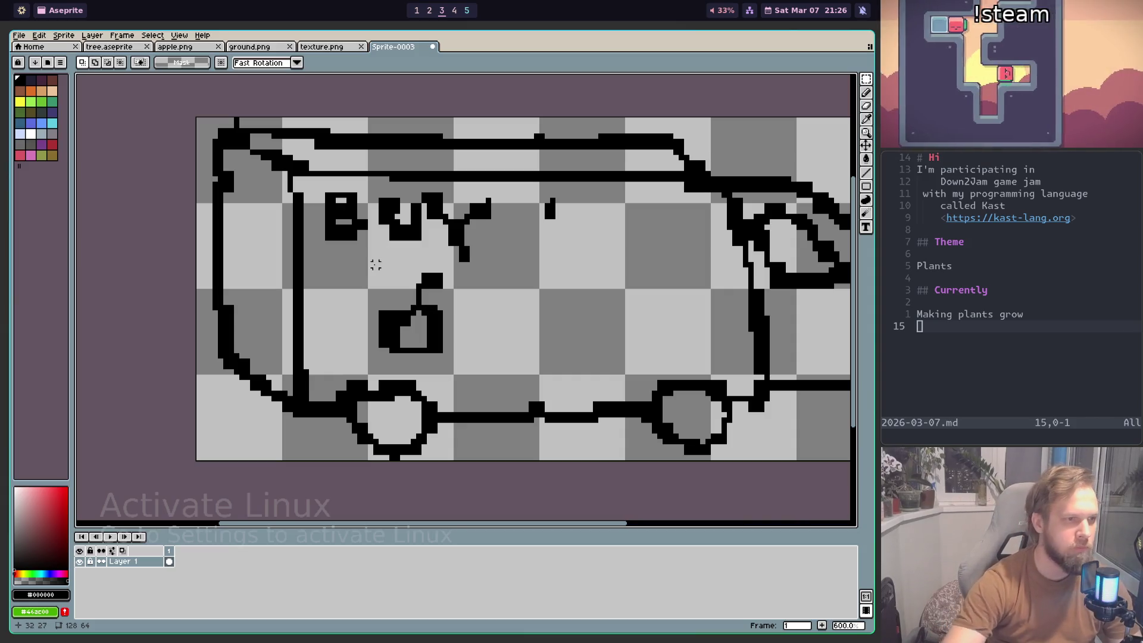
{"action": "scroll", "coordinate": [431, 338], "scroll_direction": "down", "scroll_amount": 1}
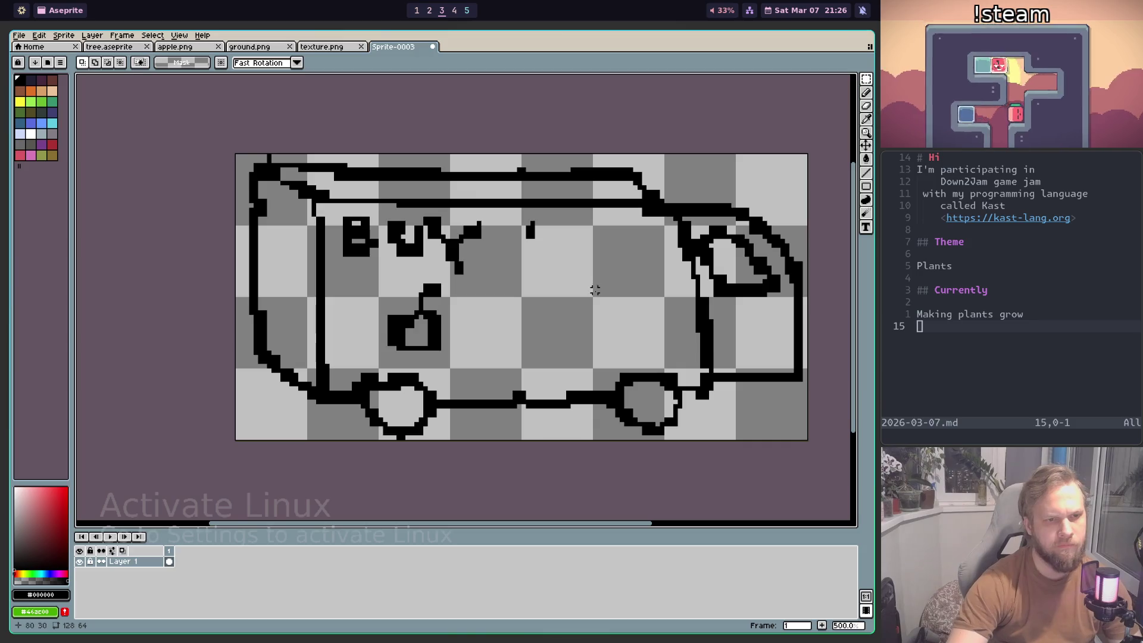
{"action": "scroll", "coordinate": [607, 274], "scroll_direction": "up", "scroll_amount": 1}
Step: Erase the stray black mark on the van body
{"action": "key", "text": "e"}
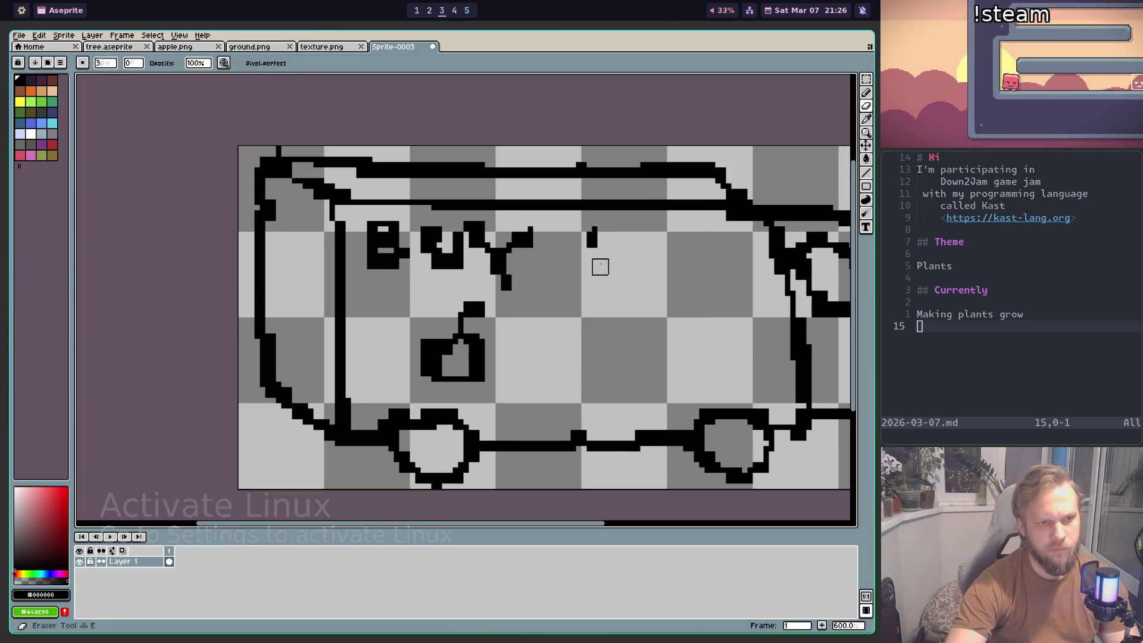
{"action": "left_click", "coordinate": [592, 235]}
{"action": "scroll", "coordinate": [595, 250], "scroll_direction": "down", "scroll_amount": 1}
{"action": "scroll", "coordinate": [597, 282], "scroll_direction": "down", "scroll_amount": 1}
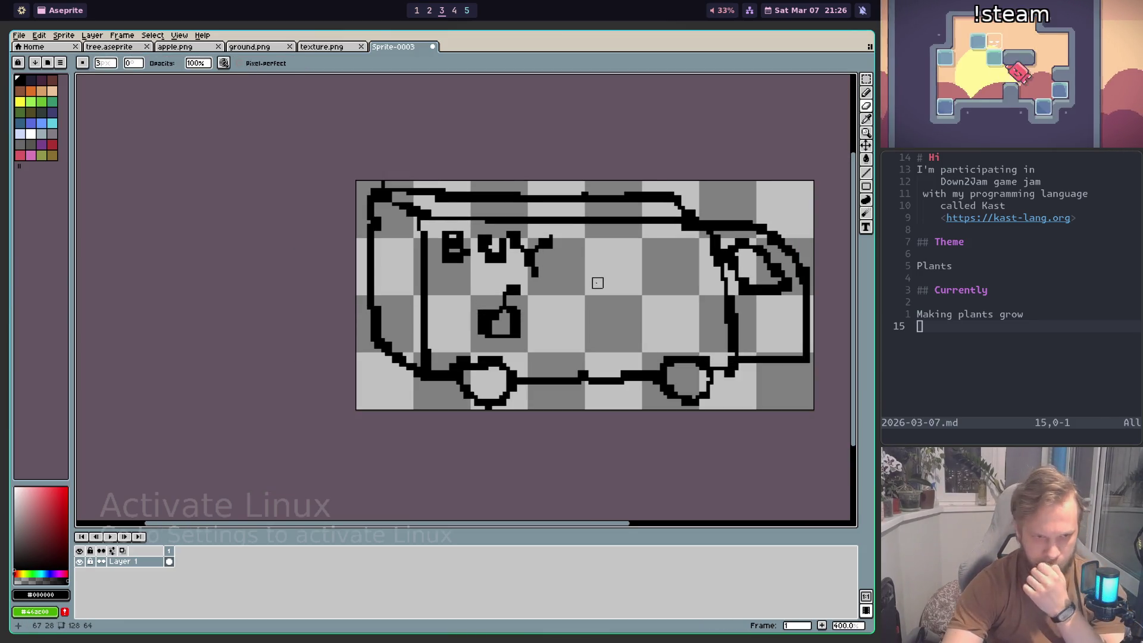
Step: Add a new empty Layer 2 above Layer 1
{"action": "key", "text": "shift+n"}
{"action": "scroll", "coordinate": [441, 326], "scroll_direction": "up", "scroll_amount": 1}
{"action": "scroll", "coordinate": [441, 326], "scroll_direction": "down", "scroll_amount": 1}
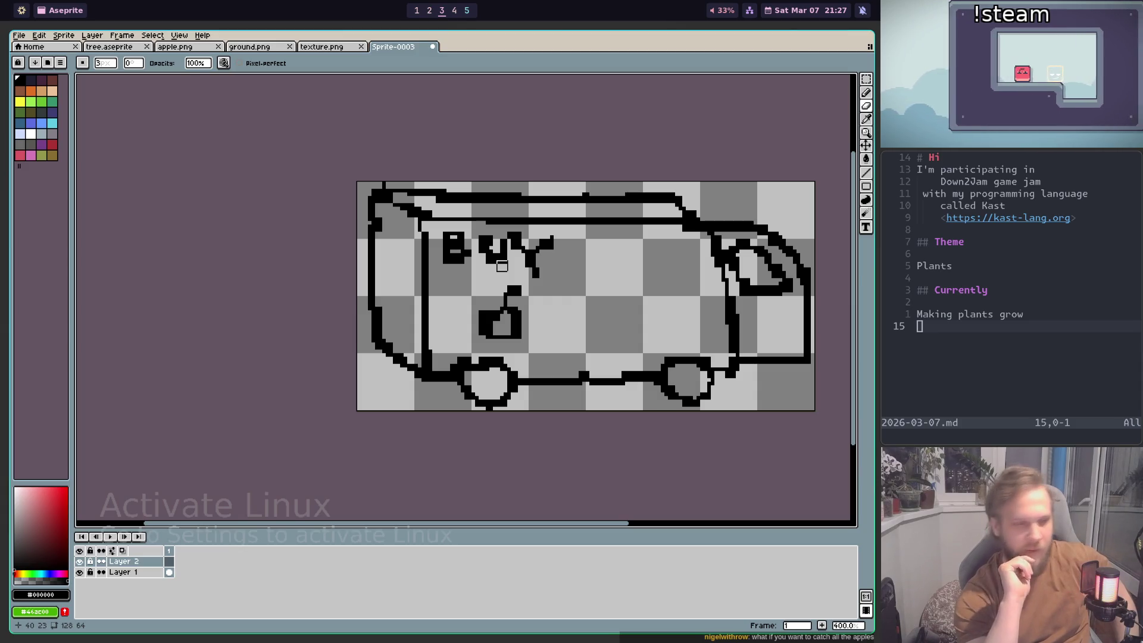
Step: Switch to the Pencil with a dark grey colour, checking the running game in between
{"action": "scroll", "coordinate": [451, 182], "scroll_direction": "up", "scroll_amount": 1}
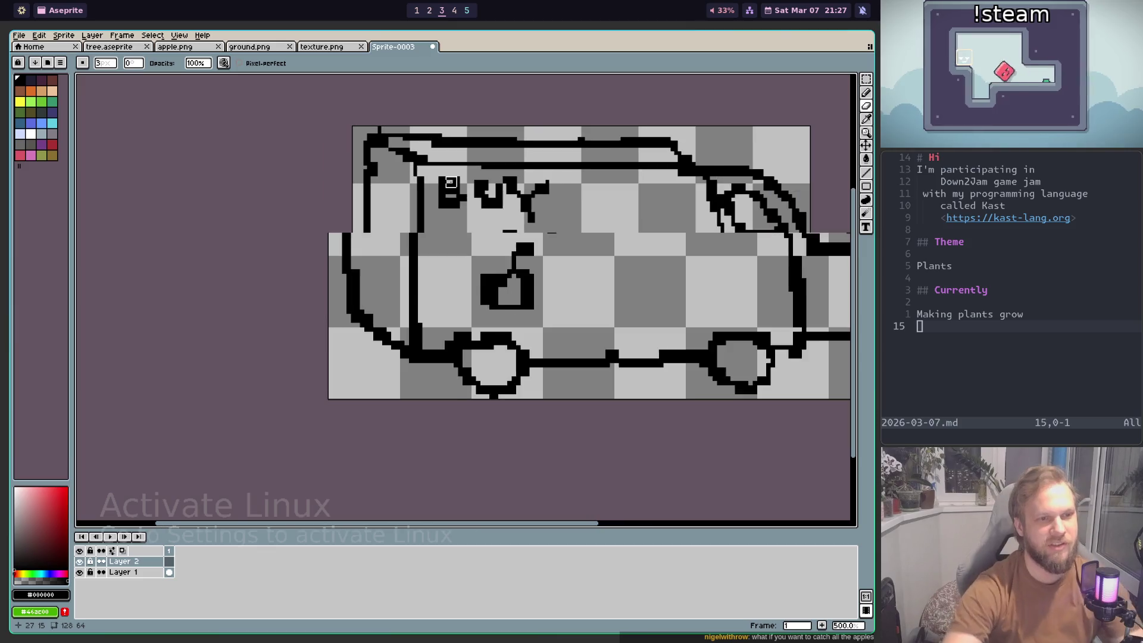
{"action": "scroll", "coordinate": [433, 395], "scroll_direction": "up", "scroll_amount": 1}
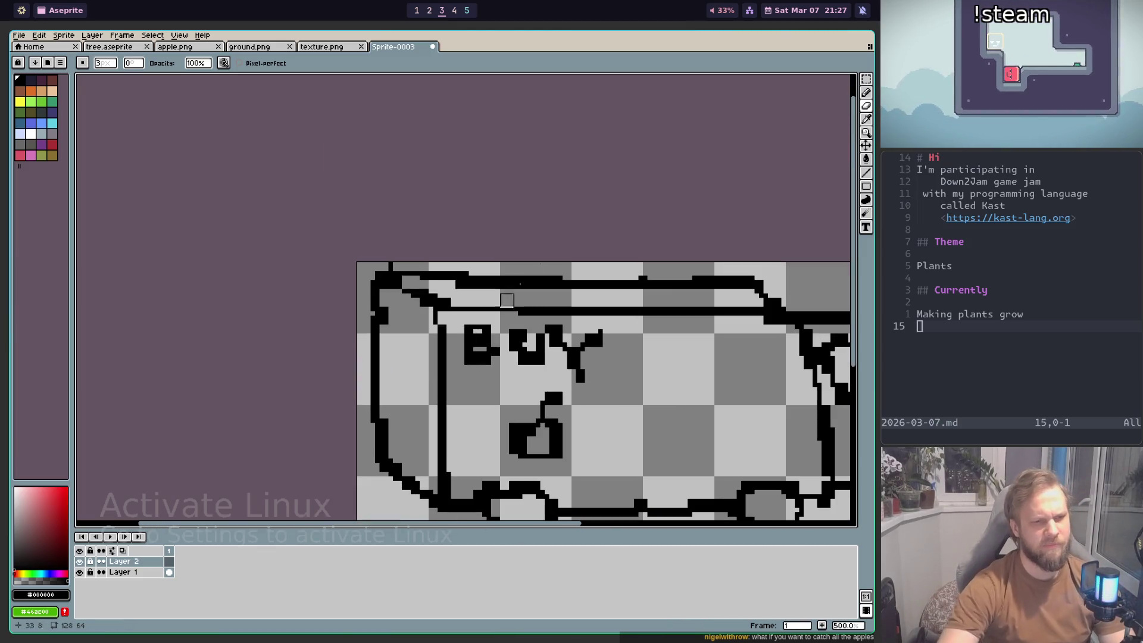
{"action": "scroll", "coordinate": [493, 314], "scroll_direction": "down", "scroll_amount": 2}
{"action": "scroll", "coordinate": [476, 280], "scroll_direction": "down", "scroll_amount": 2}
{"action": "scroll", "coordinate": [464, 244], "scroll_direction": "right", "scroll_amount": 2}
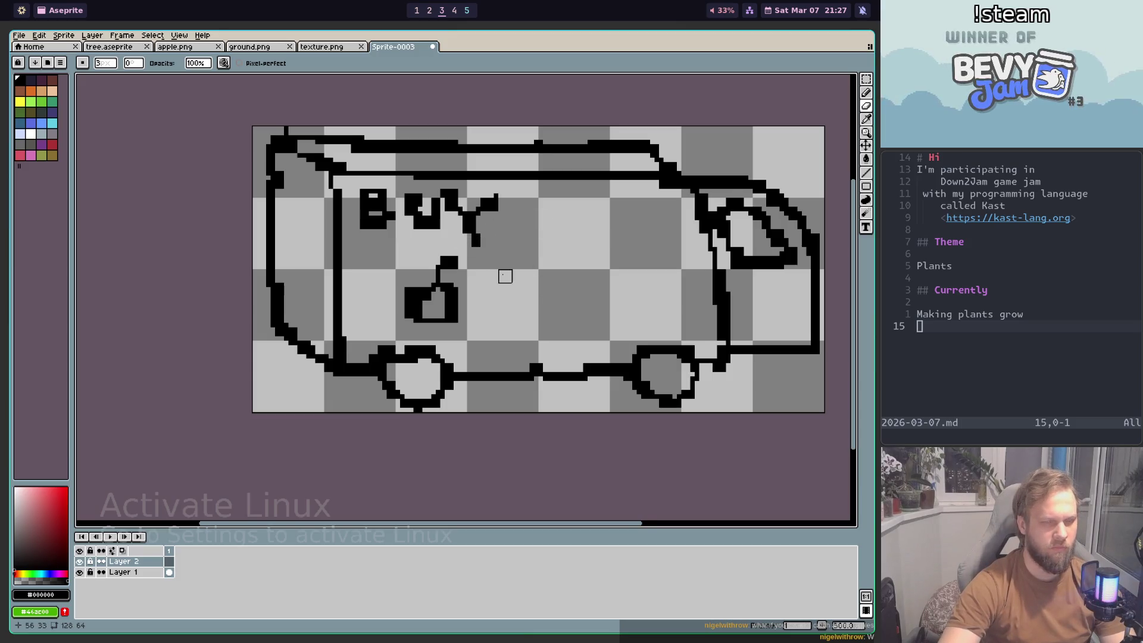
{"action": "scroll", "coordinate": [577, 245], "scroll_direction": "down", "scroll_amount": 1}
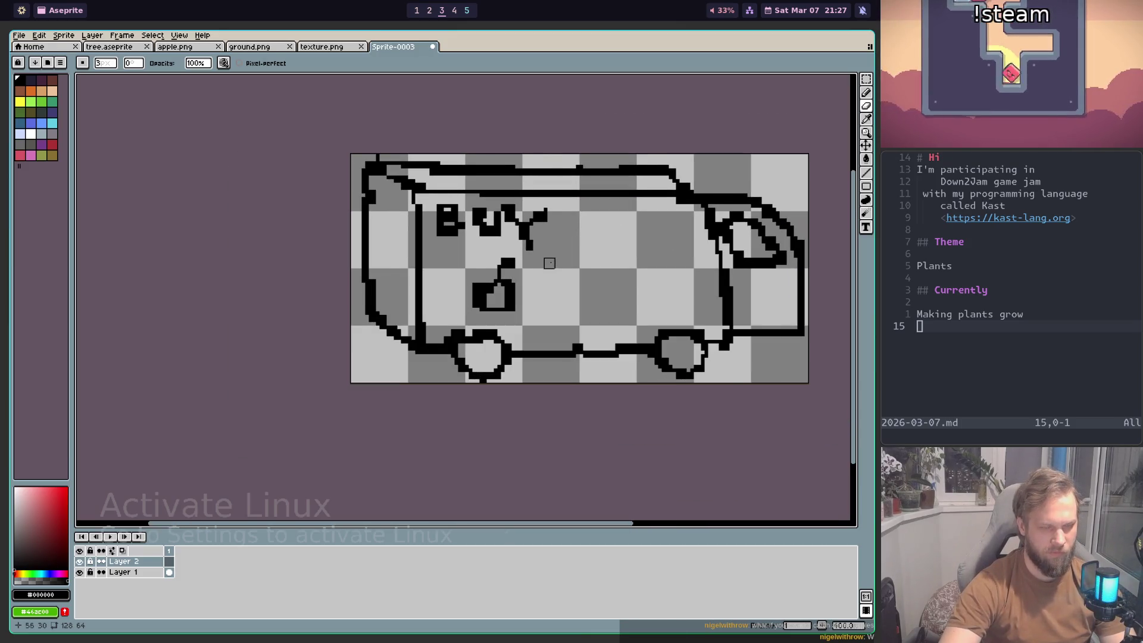
{"action": "scroll", "coordinate": [549, 263], "scroll_direction": "up", "scroll_amount": 1}
{"action": "key", "text": "b"}
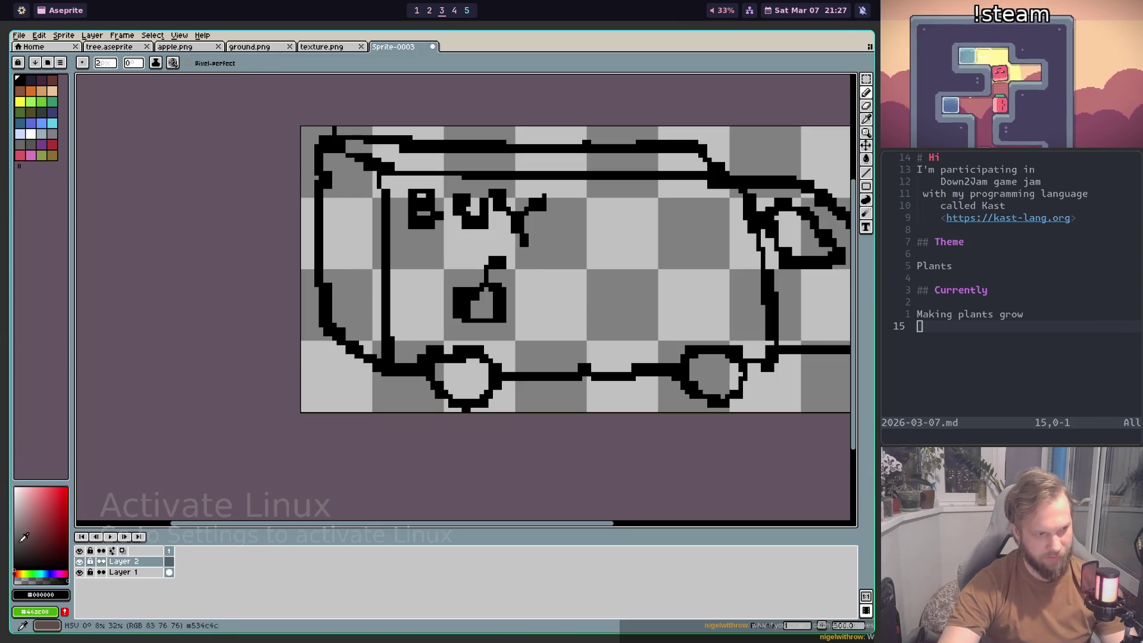
{"action": "left_click", "coordinate": [17, 549]}
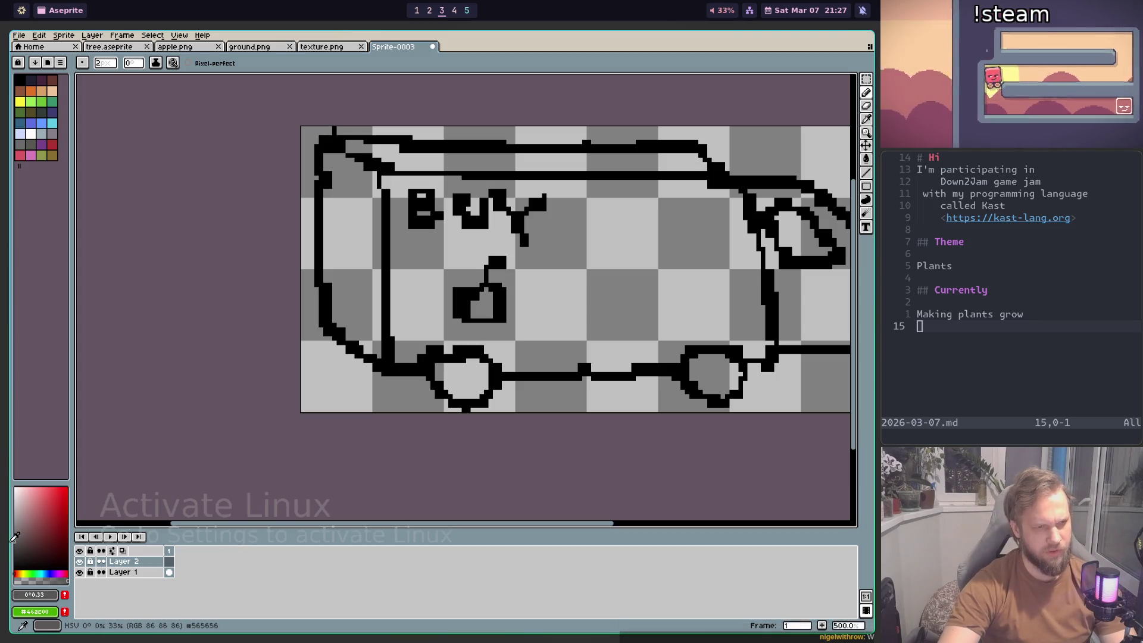
{"action": "left_click", "coordinate": [18, 537]}
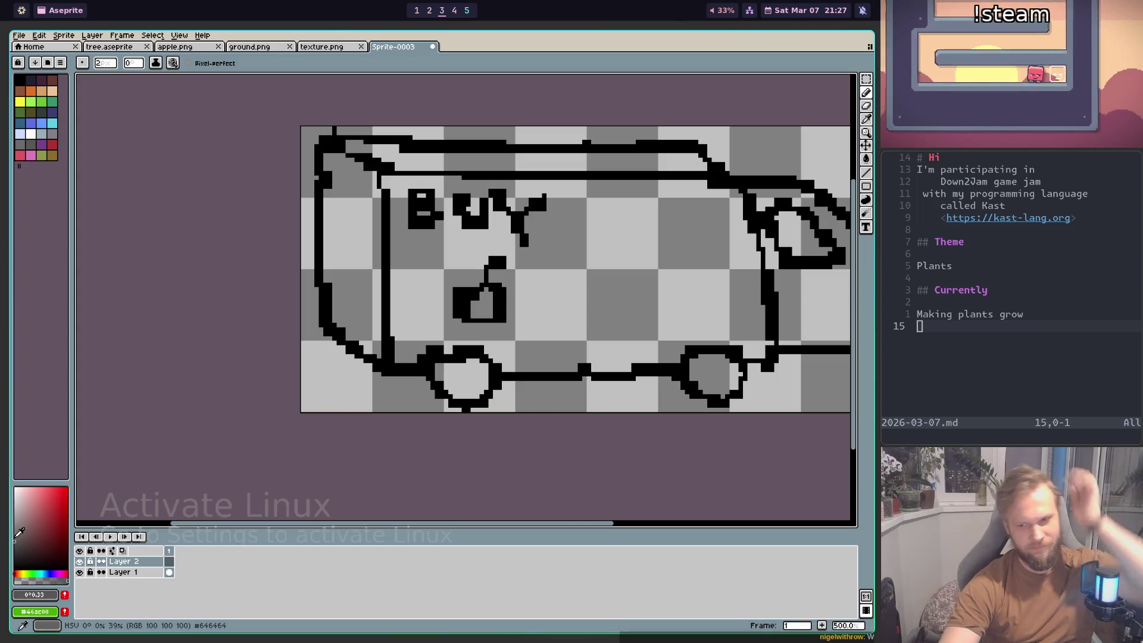
{"action": "scroll", "coordinate": [331, 335], "scroll_direction": "up", "scroll_amount": 5}
{"action": "scroll", "coordinate": [319, 330], "scroll_direction": "down", "scroll_amount": 4}
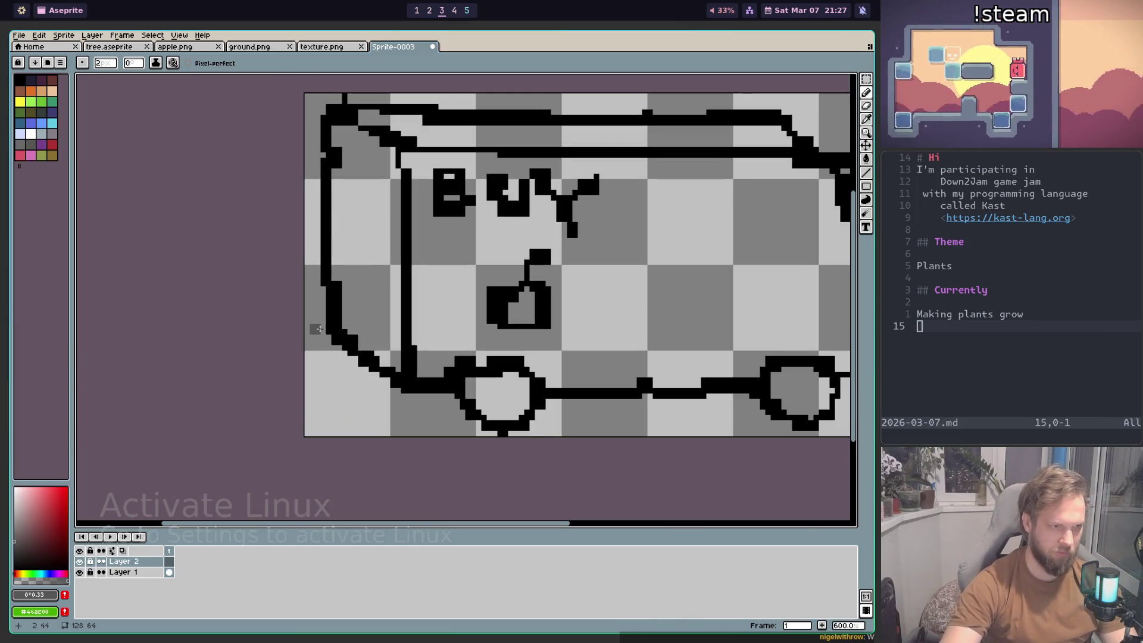
{"action": "key", "text": "super+1"}
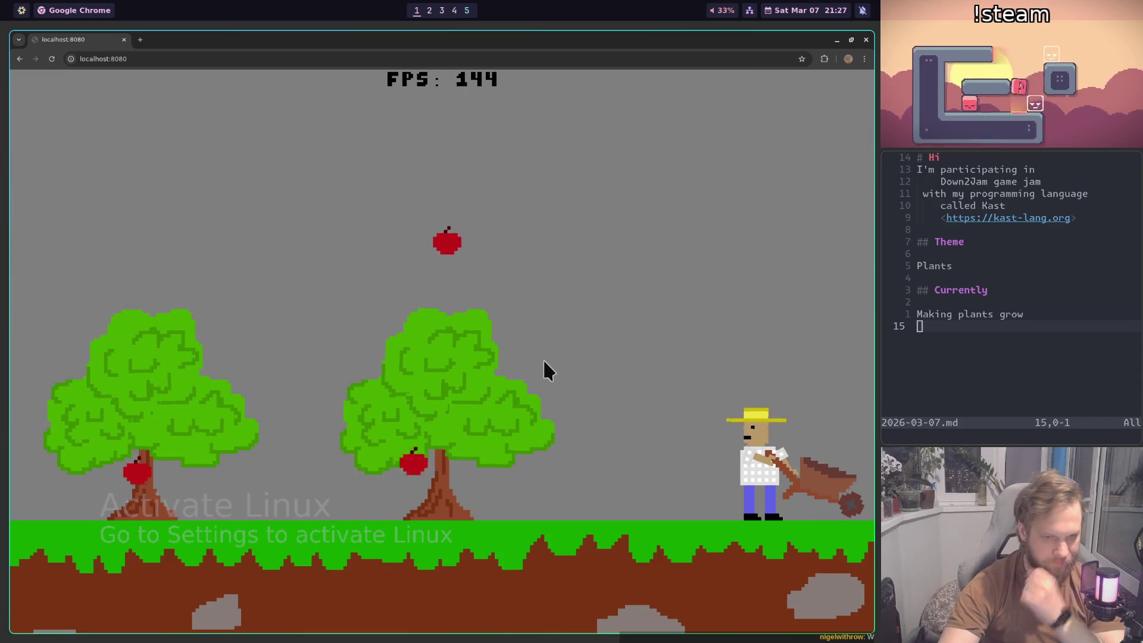
{"action": "key", "text": "super+3"}
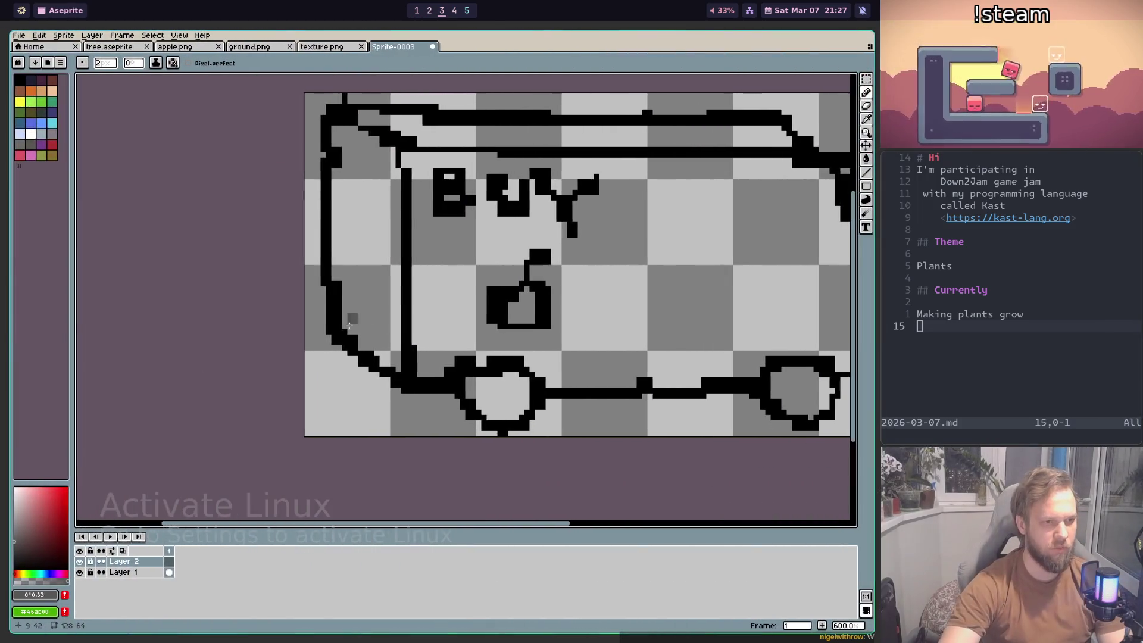
{"action": "scroll", "coordinate": [350, 381], "scroll_direction": "up", "scroll_amount": 2}
{"action": "scroll", "coordinate": [350, 381], "scroll_direction": "down", "scroll_amount": 1}
{"action": "scroll", "coordinate": [350, 381], "scroll_direction": "up", "scroll_amount": 1}
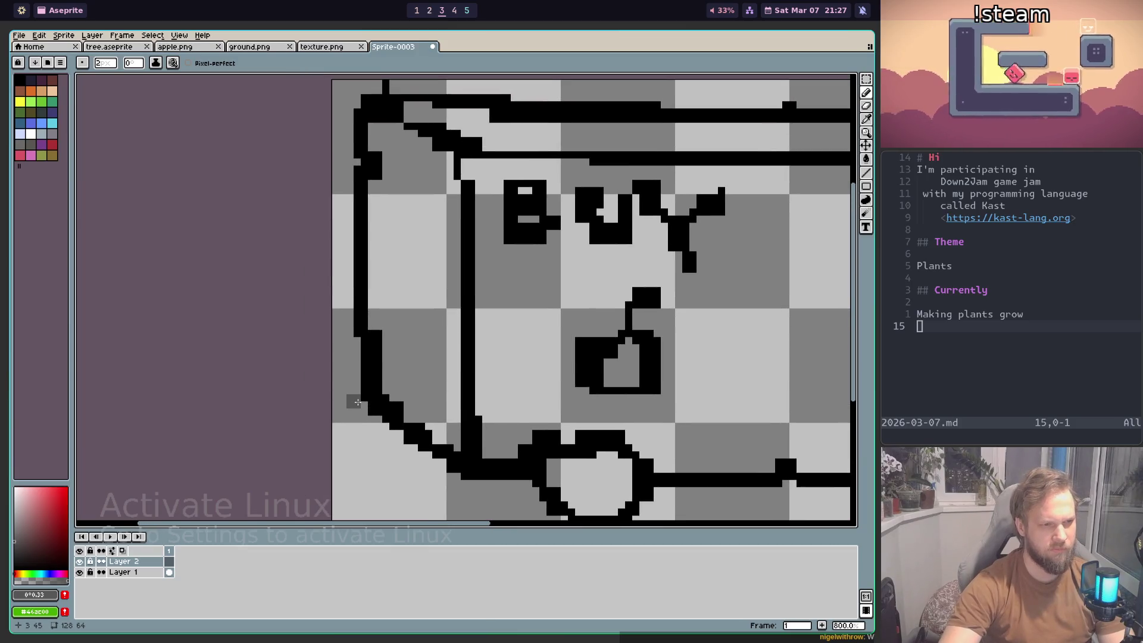
Step: Shade a grey strip down the van's left edge
{"action": "left_click_drag", "start_coordinate": [355, 382], "coordinate": [363, 135]}
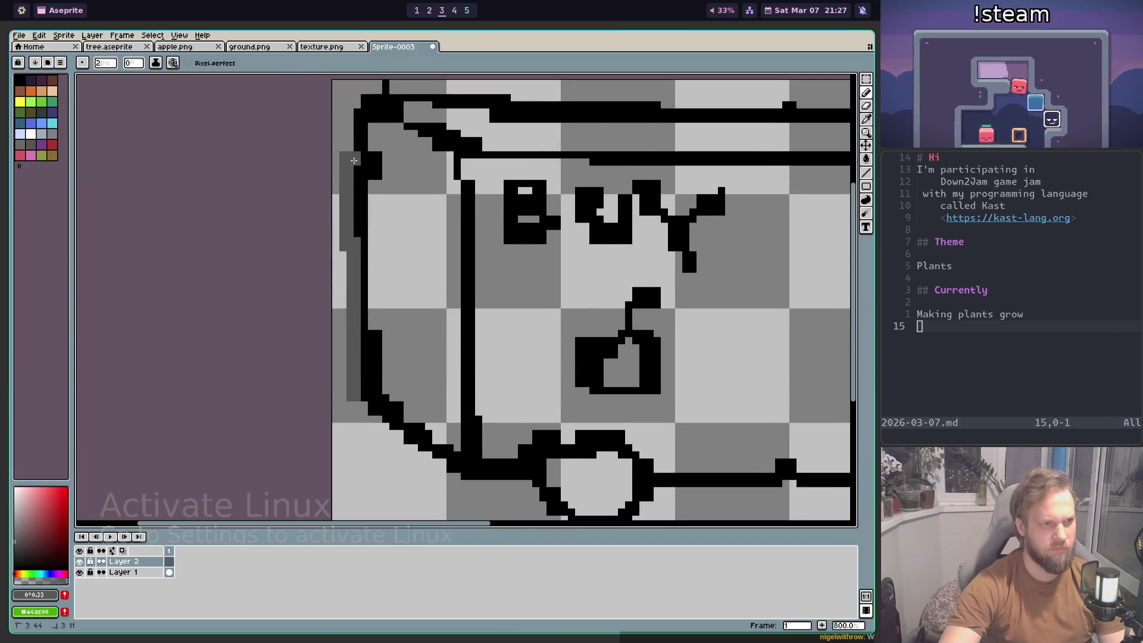
{"action": "key", "text": "ctrl+z"}
{"action": "scroll", "coordinate": [362, 135], "scroll_direction": "down", "scroll_amount": 3}
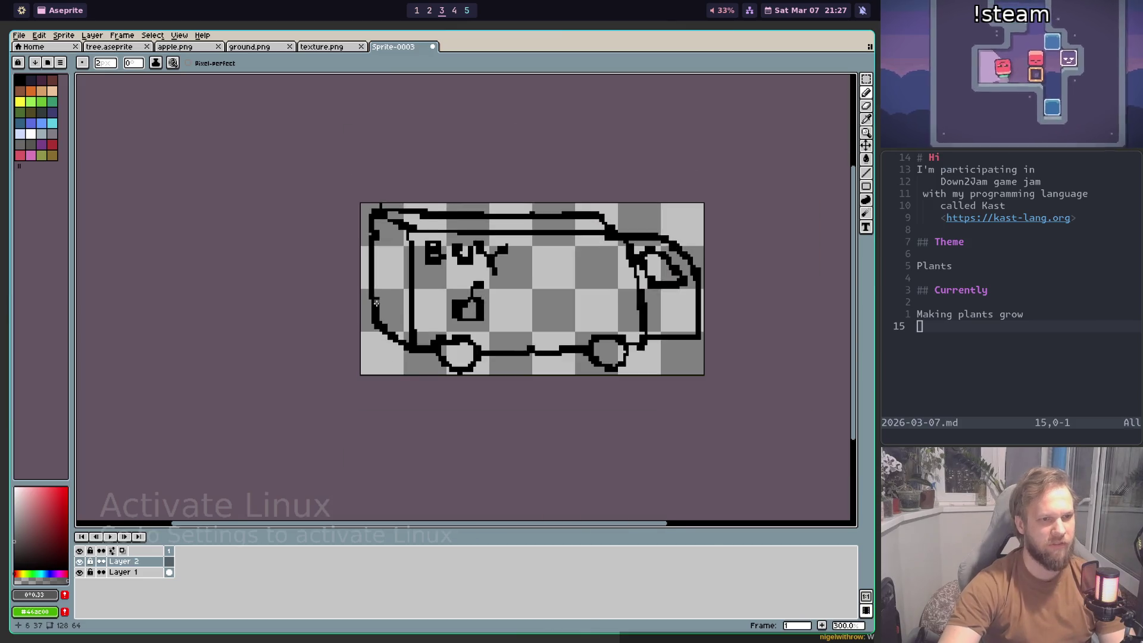
{"action": "scroll", "coordinate": [392, 168], "scroll_direction": "up", "scroll_amount": 5}
{"action": "scroll", "coordinate": [392, 168], "scroll_direction": "down", "scroll_amount": 3}
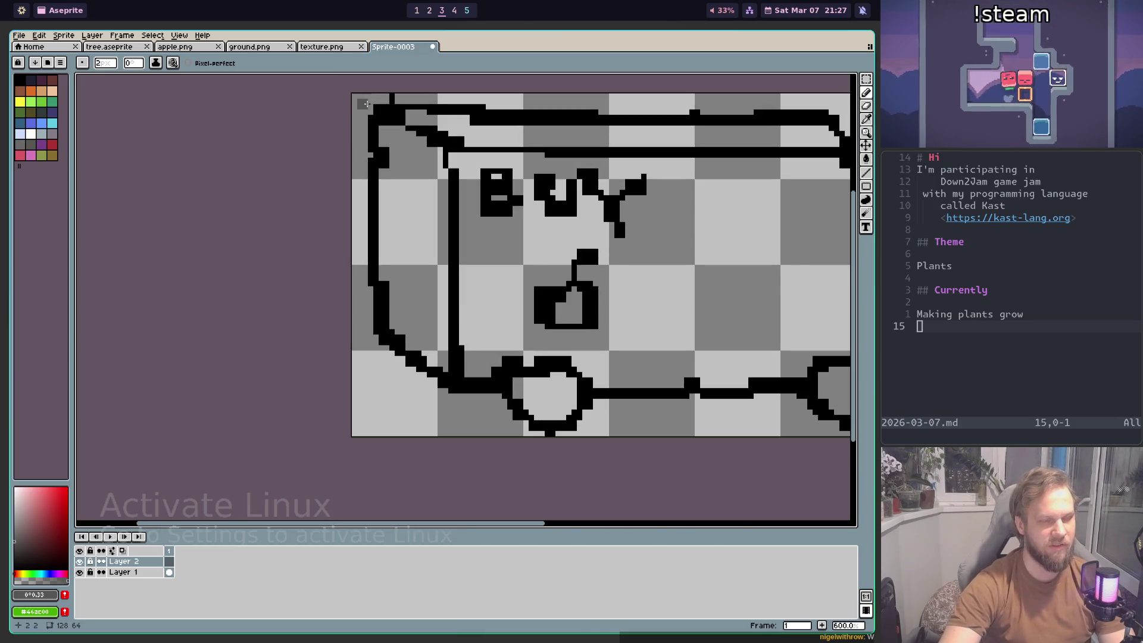
{"action": "left_click_drag", "start_coordinate": [371, 108], "coordinate": [367, 140]}
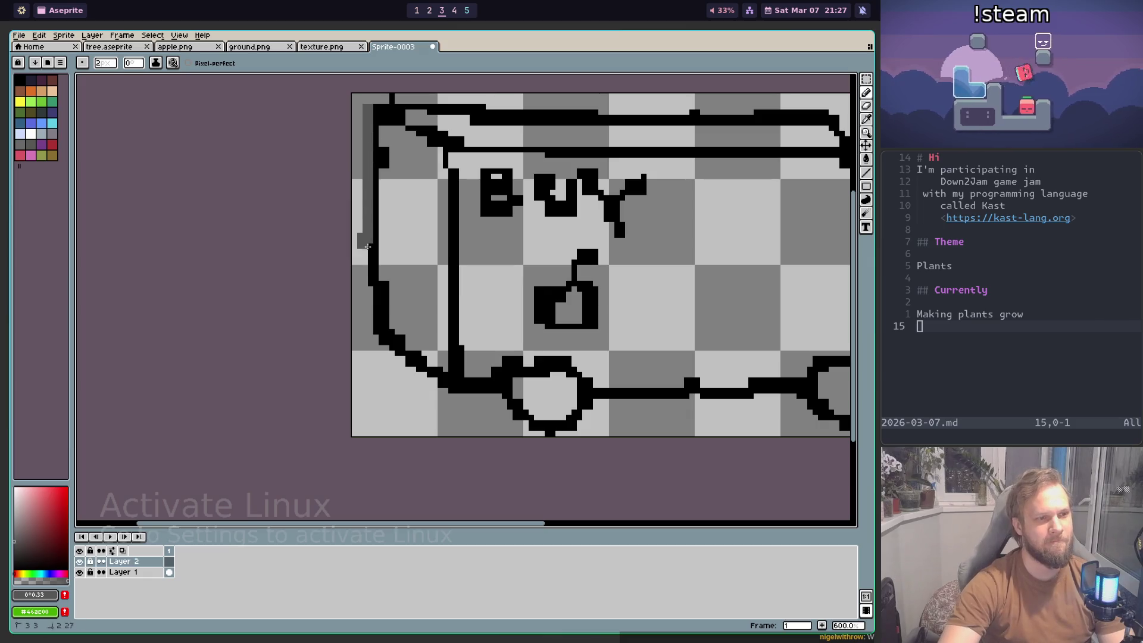
{"action": "left_click_drag", "start_coordinate": [367, 243], "coordinate": [368, 318]}
{"action": "key", "text": "ctrl+z"}
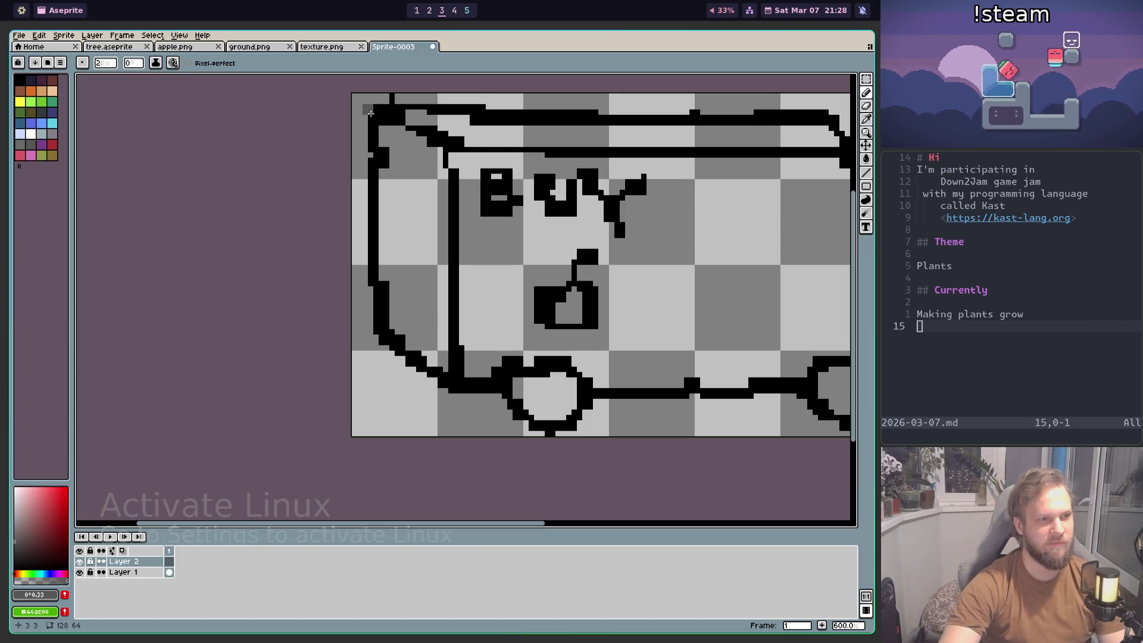
{"action": "key", "text": "ctrl+z"}
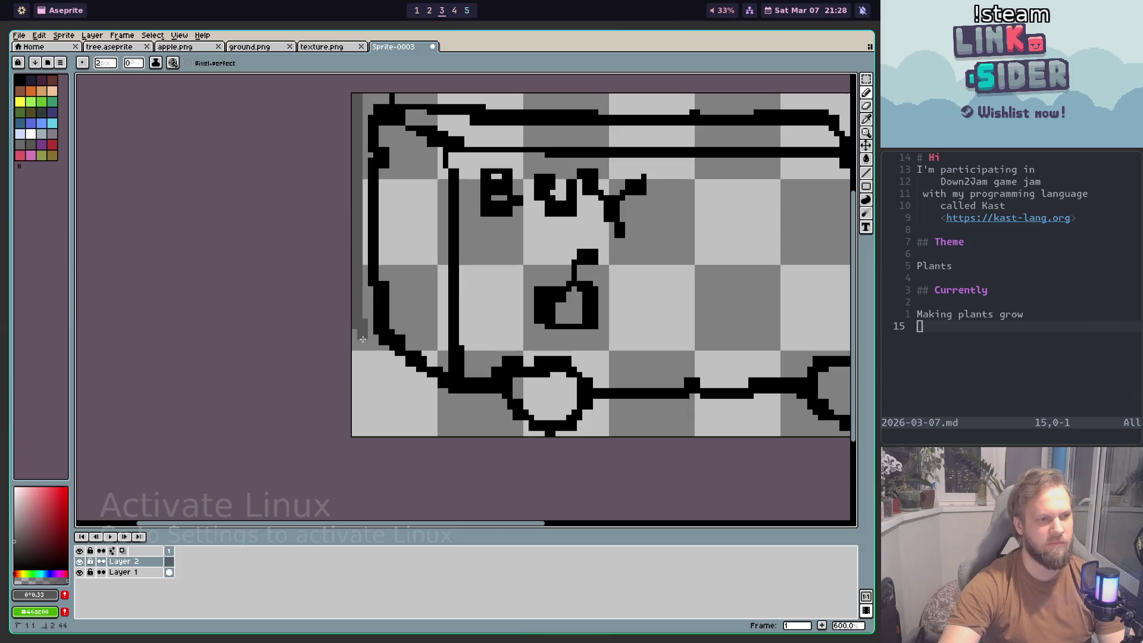
{"action": "key", "text": "ctrl+z"}
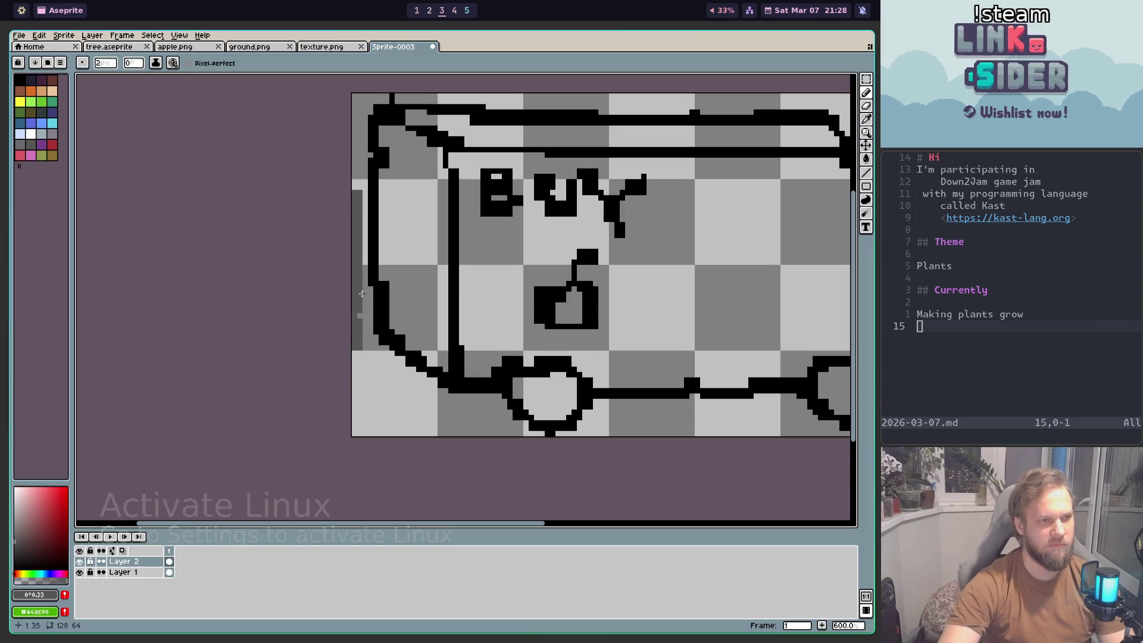
{"action": "key", "text": "ctrl+y"}
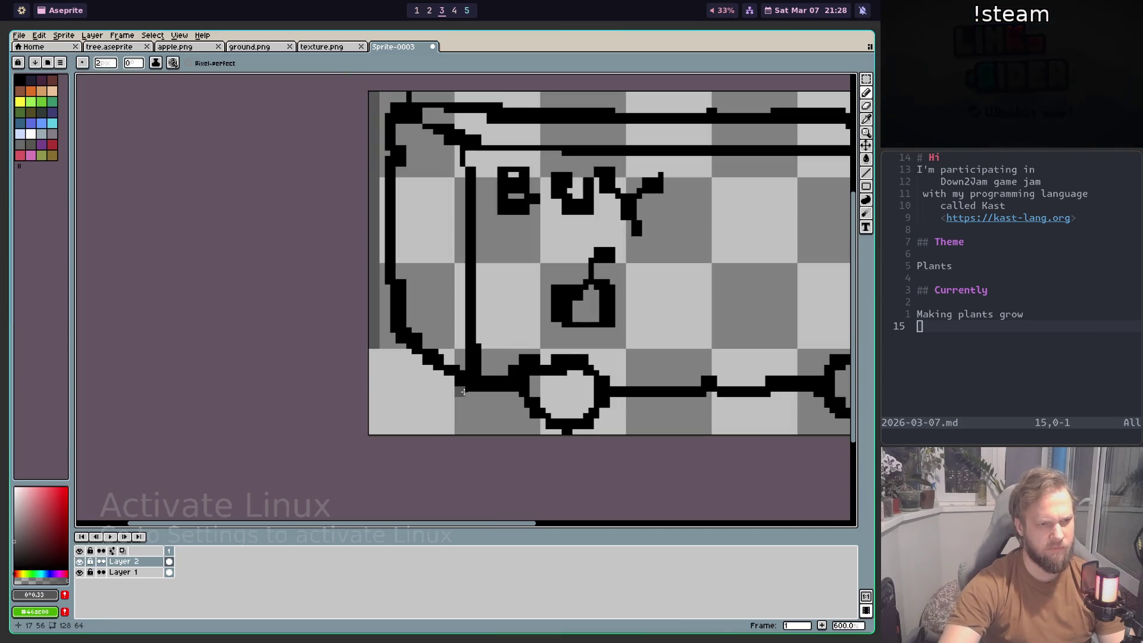
{"action": "scroll", "coordinate": [464, 395], "scroll_direction": "up", "scroll_amount": 1}
{"action": "scroll", "coordinate": [454, 375], "scroll_direction": "up", "scroll_amount": 2}
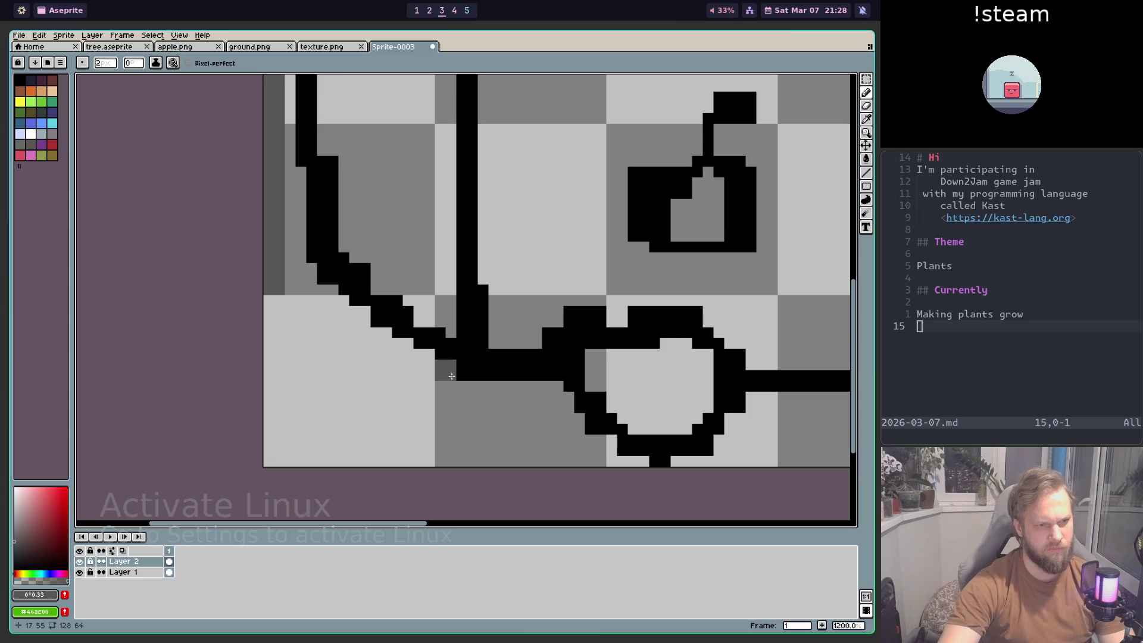
Step: Add grey stair-step shading along the lower-left diagonal outline
{"action": "left_click_drag", "start_coordinate": [429, 364], "coordinate": [340, 323]}
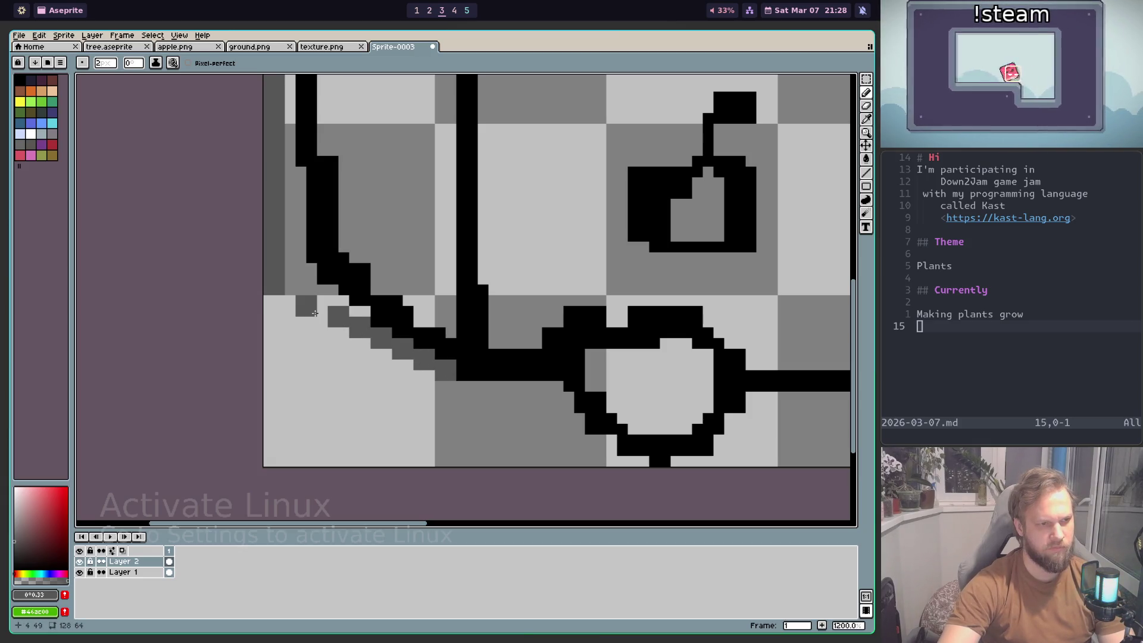
{"action": "scroll", "coordinate": [374, 349], "scroll_direction": "down", "scroll_amount": 3}
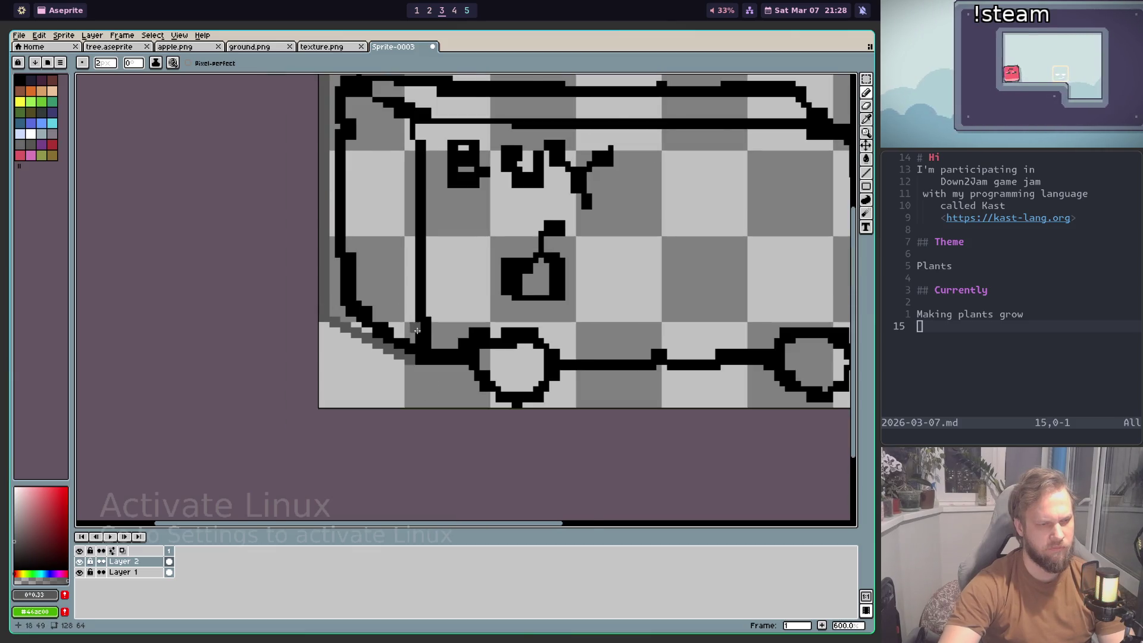
{"action": "scroll", "coordinate": [417, 333], "scroll_direction": "down", "scroll_amount": 1}
{"action": "left_click", "coordinate": [389, 271]}
{"action": "scroll", "coordinate": [484, 384], "scroll_direction": "up", "scroll_amount": 2}
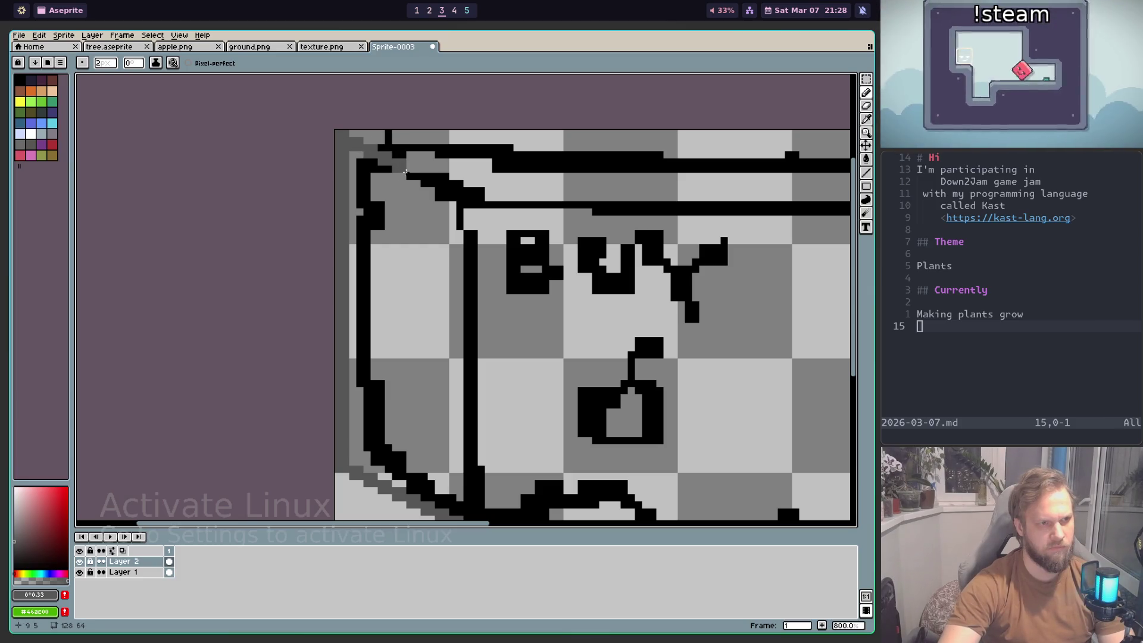
{"action": "left_click_drag", "start_coordinate": [416, 175], "coordinate": [431, 182]}
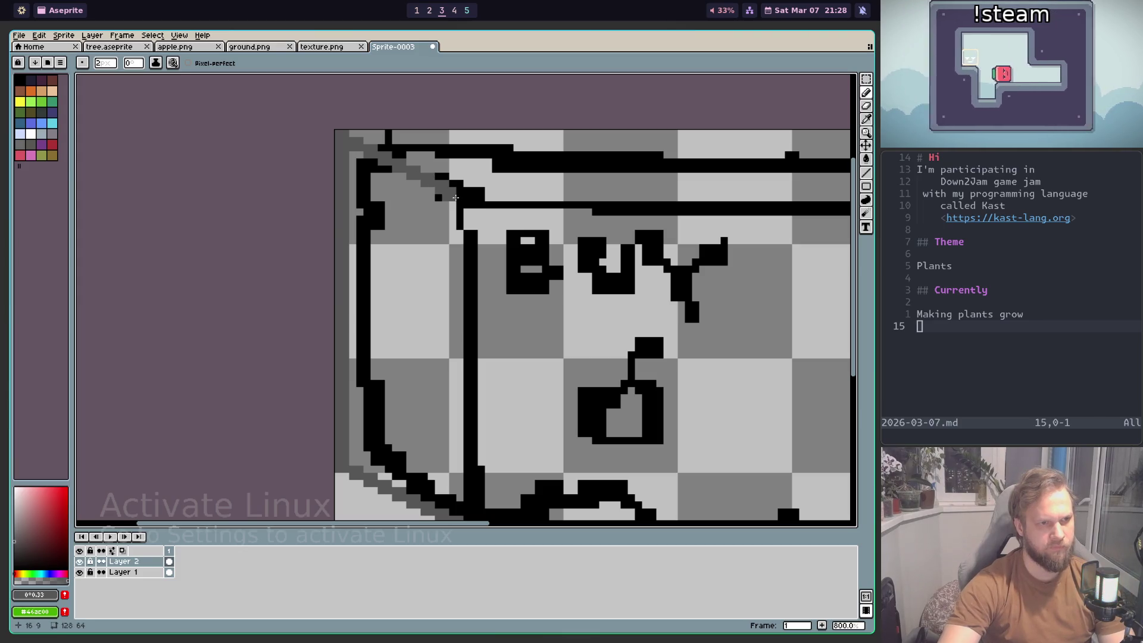
{"action": "key", "text": "ctrl+z"}
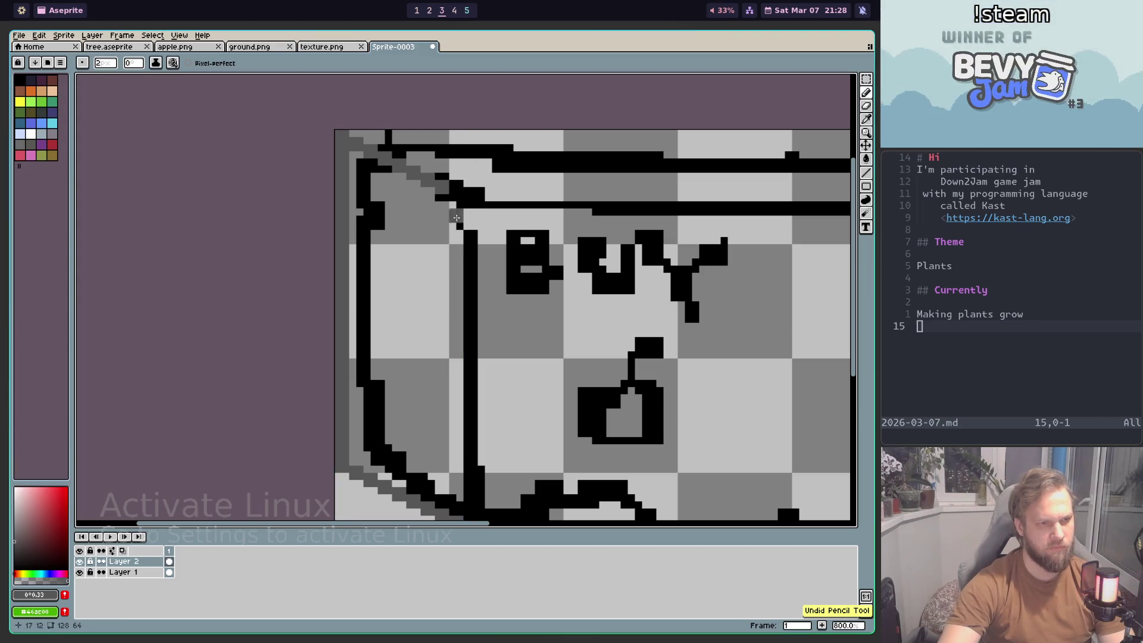
{"action": "mouse_move", "coordinate": [460, 197]}
{"action": "left_mouse_down"}
{"action": "mouse_move", "coordinate": [453, 175]}
{"action": "mouse_move", "coordinate": [457, 354]}
{"action": "mouse_move", "coordinate": [449, 224]}
{"action": "left_mouse_up"}
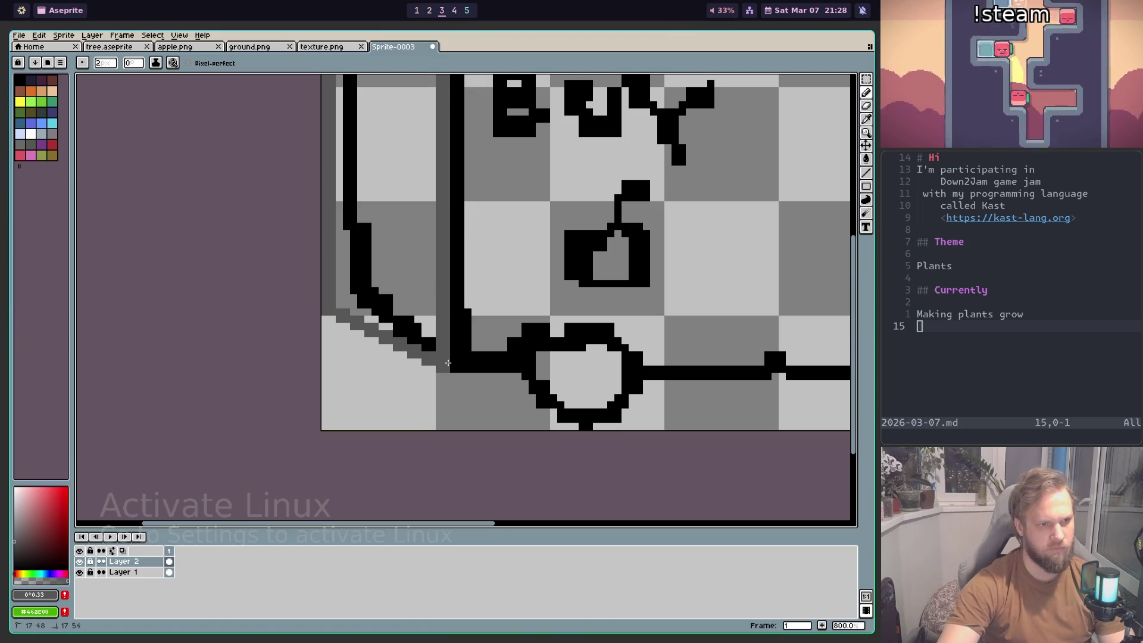
{"action": "scroll", "coordinate": [417, 369], "scroll_direction": "down", "scroll_amount": 2}
{"action": "scroll", "coordinate": [381, 428], "scroll_direction": "down", "scroll_amount": 2}
{"action": "scroll", "coordinate": [351, 479], "scroll_direction": "up", "scroll_amount": 1}
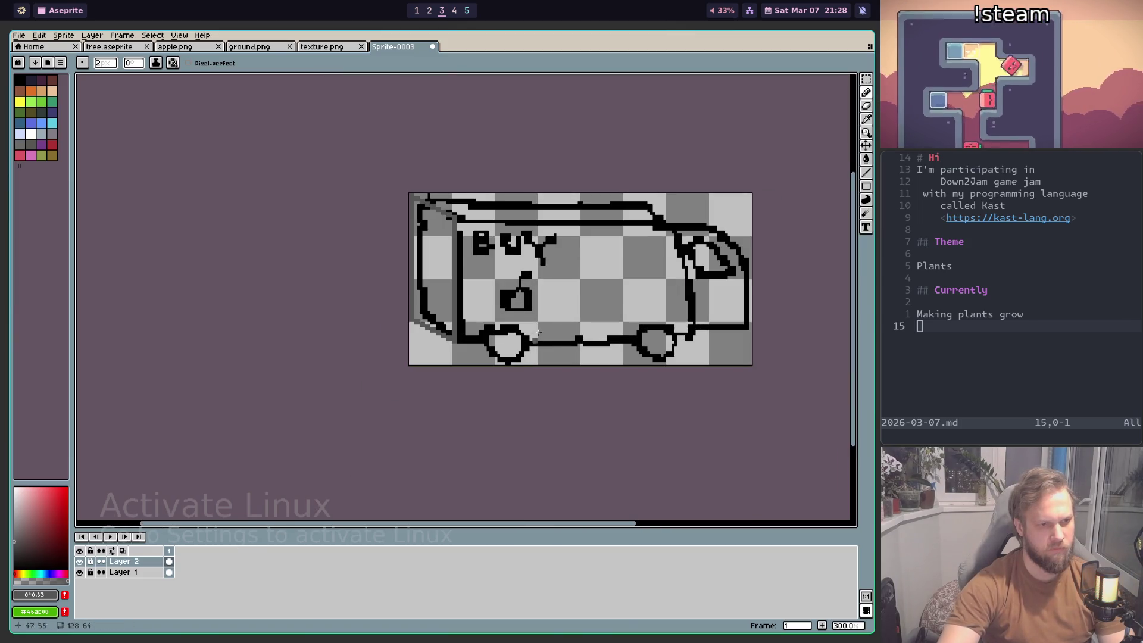
{"action": "scroll", "coordinate": [387, 357], "scroll_direction": "up", "scroll_amount": 1}
{"action": "scroll", "coordinate": [375, 286], "scroll_direction": "up", "scroll_amount": 1}
{"action": "scroll", "coordinate": [370, 239], "scroll_direction": "up", "scroll_amount": 1}
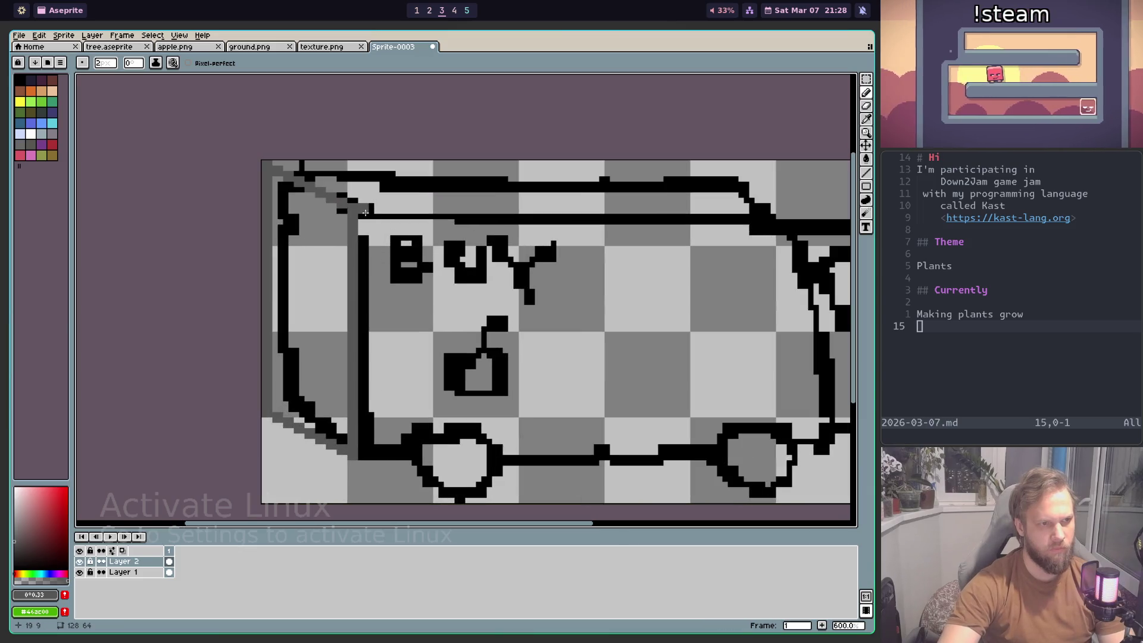
Step: Draw grey lines along the cargo box's top and bottom edges, undoing a stray stroke near the cab
{"action": "mouse_move", "coordinate": [366, 207]}
{"action": "left_mouse_down"}
{"action": "mouse_move", "coordinate": [531, 209]}
{"action": "mouse_move", "coordinate": [325, 215]}
{"action": "mouse_move", "coordinate": [520, 214]}
{"action": "left_mouse_up"}
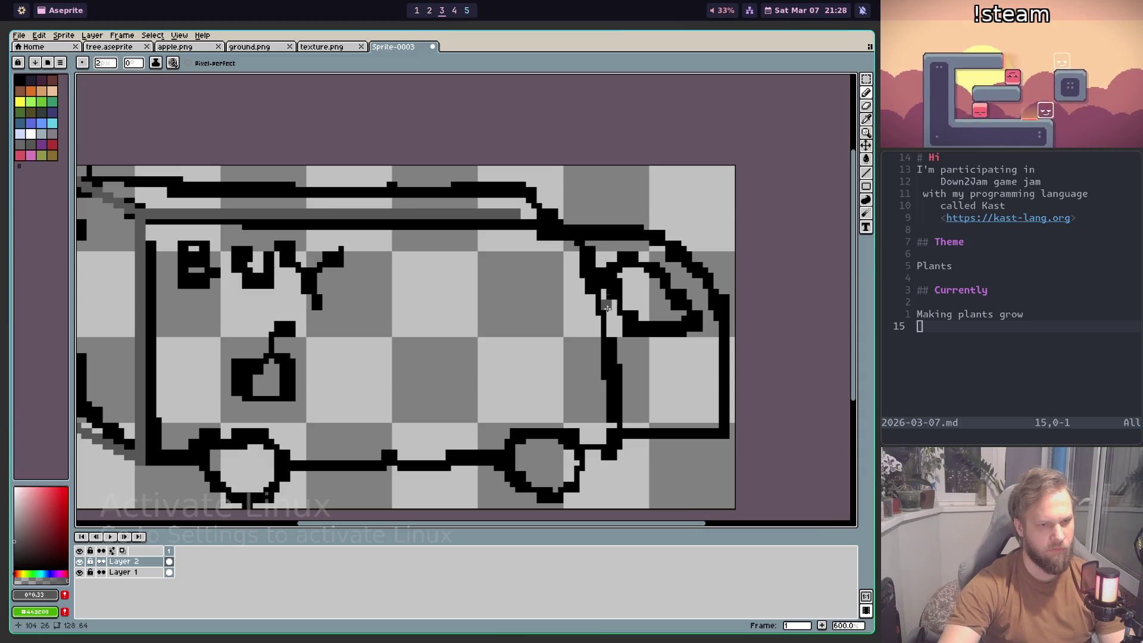
{"action": "left_click_drag", "start_coordinate": [586, 323], "coordinate": [652, 293]}
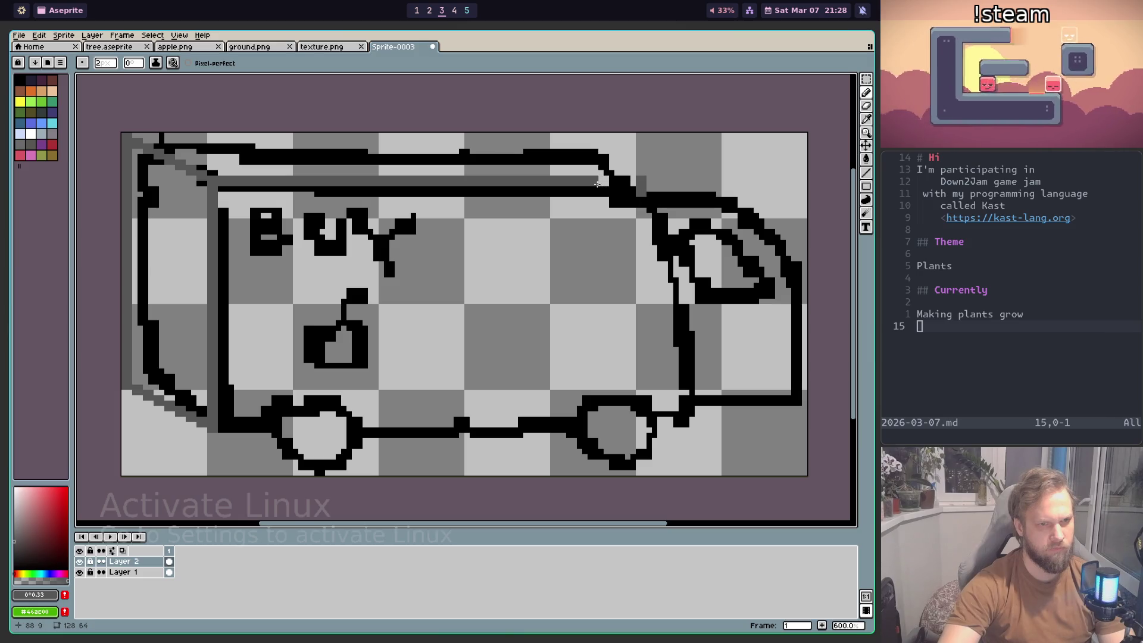
{"action": "mouse_move", "coordinate": [604, 182]}
{"action": "left_mouse_down"}
{"action": "mouse_move", "coordinate": [641, 182]}
{"action": "mouse_move", "coordinate": [647, 297]}
{"action": "left_mouse_up"}
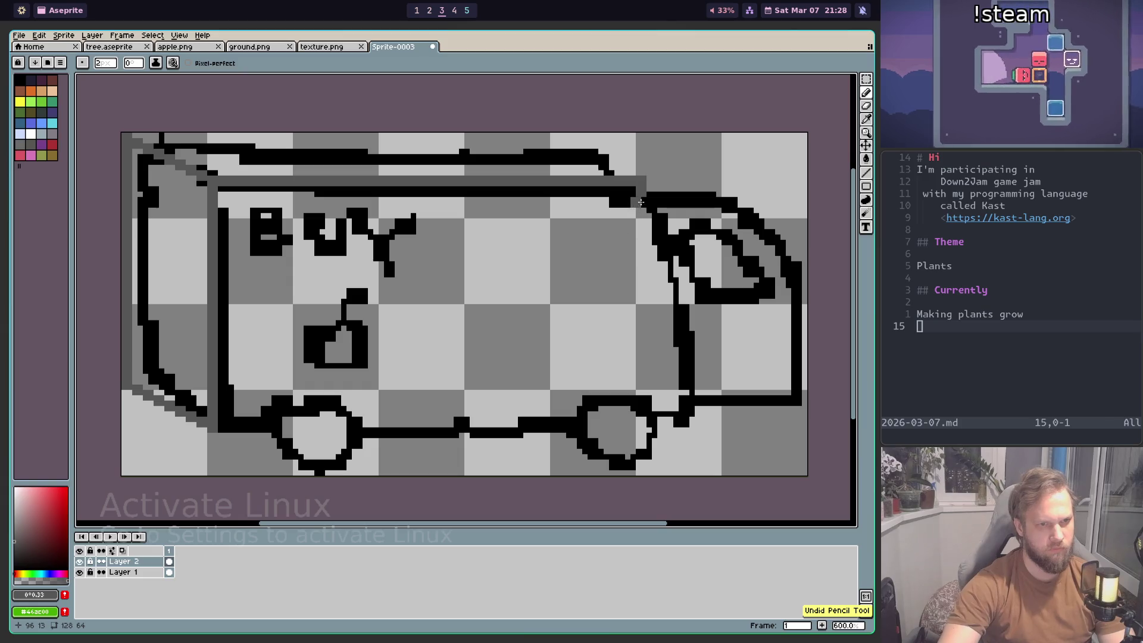
{"action": "key", "text": "ctrl+z"}
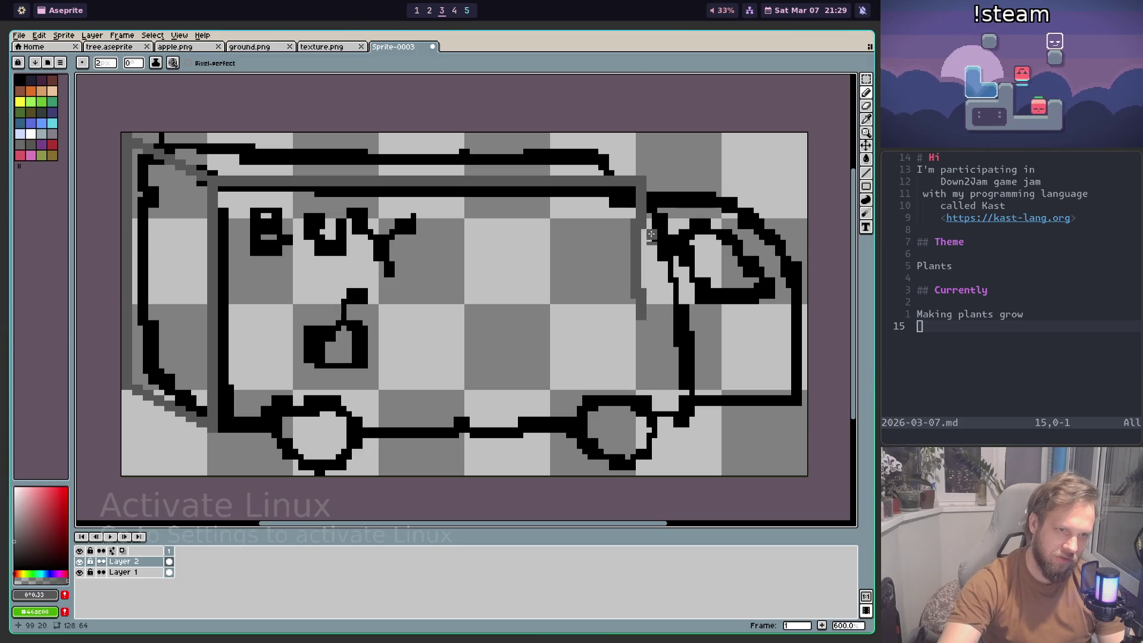
{"action": "left_click_drag", "start_coordinate": [647, 338], "coordinate": [639, 193]}
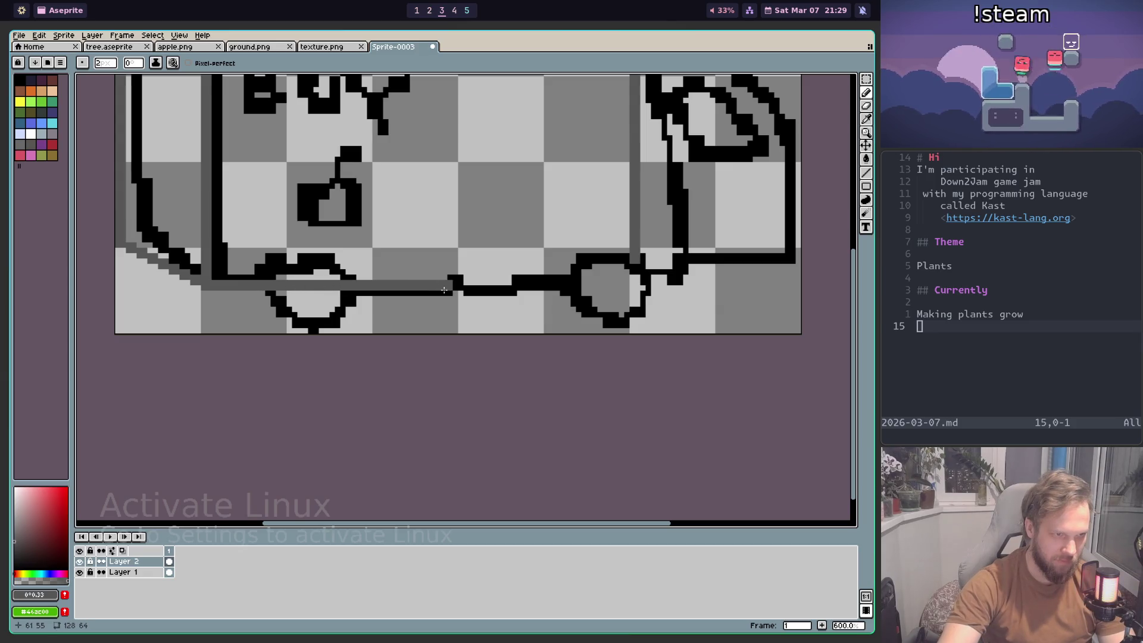
{"action": "left_click_drag", "start_coordinate": [560, 289], "coordinate": [644, 290]}
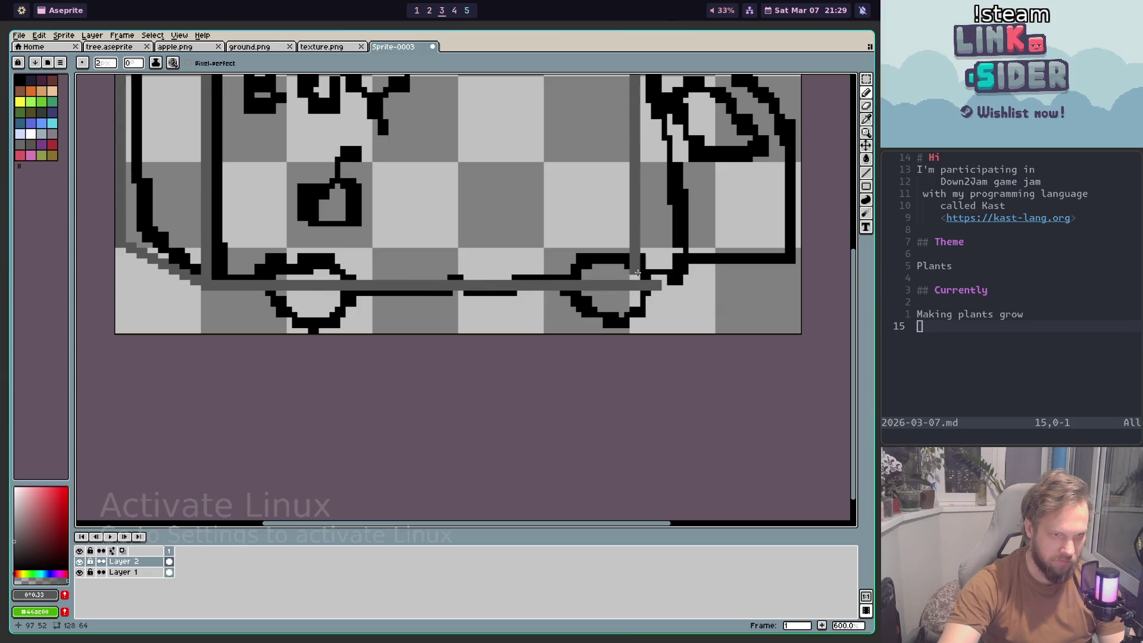
Step: Shade the van's roof edge in grey with a 2-pixel brush, undoing the last roof stroke
{"action": "scroll", "coordinate": [686, 299], "scroll_direction": "down", "scroll_amount": 2}
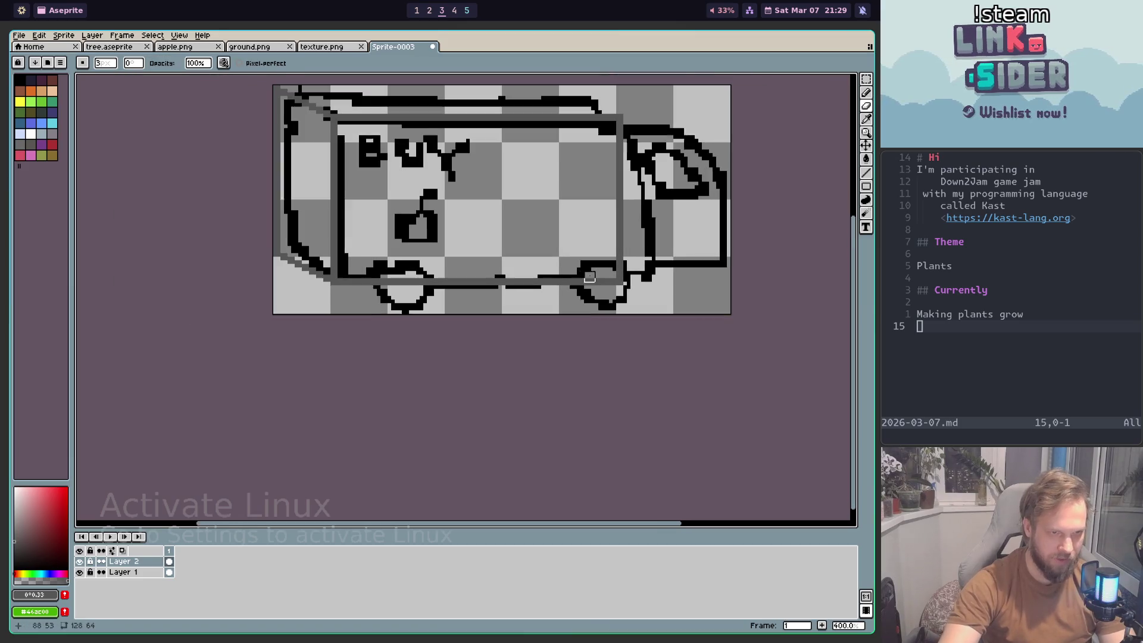
{"action": "scroll", "coordinate": [581, 171], "scroll_direction": "up", "scroll_amount": 2}
{"action": "key", "text": "e"}
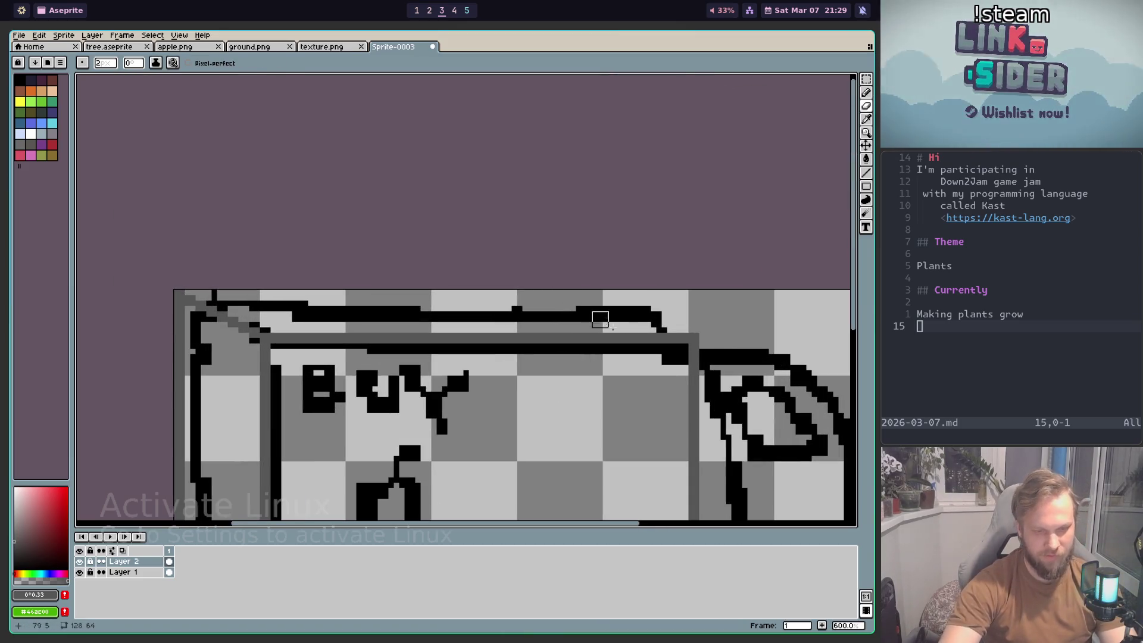
{"action": "scroll", "coordinate": [655, 327], "scroll_direction": "up", "scroll_amount": 1}
{"action": "scroll", "coordinate": [695, 332], "scroll_direction": "up", "scroll_amount": 1}
{"action": "left_click_drag", "start_coordinate": [695, 332], "coordinate": [671, 326]}
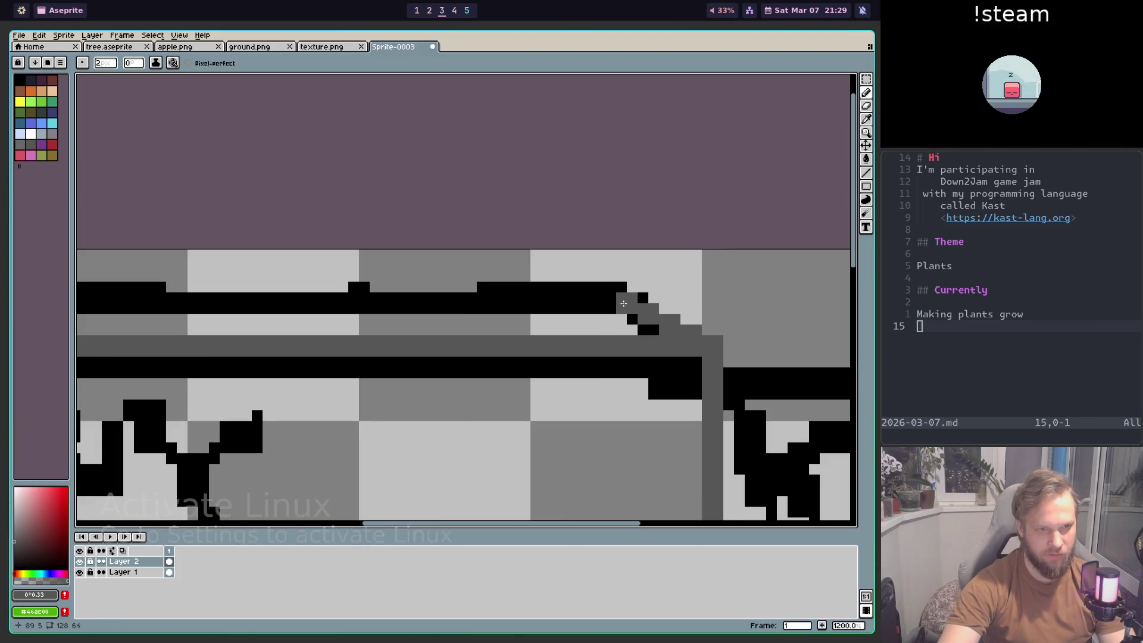
{"action": "left_click", "coordinate": [612, 295]}
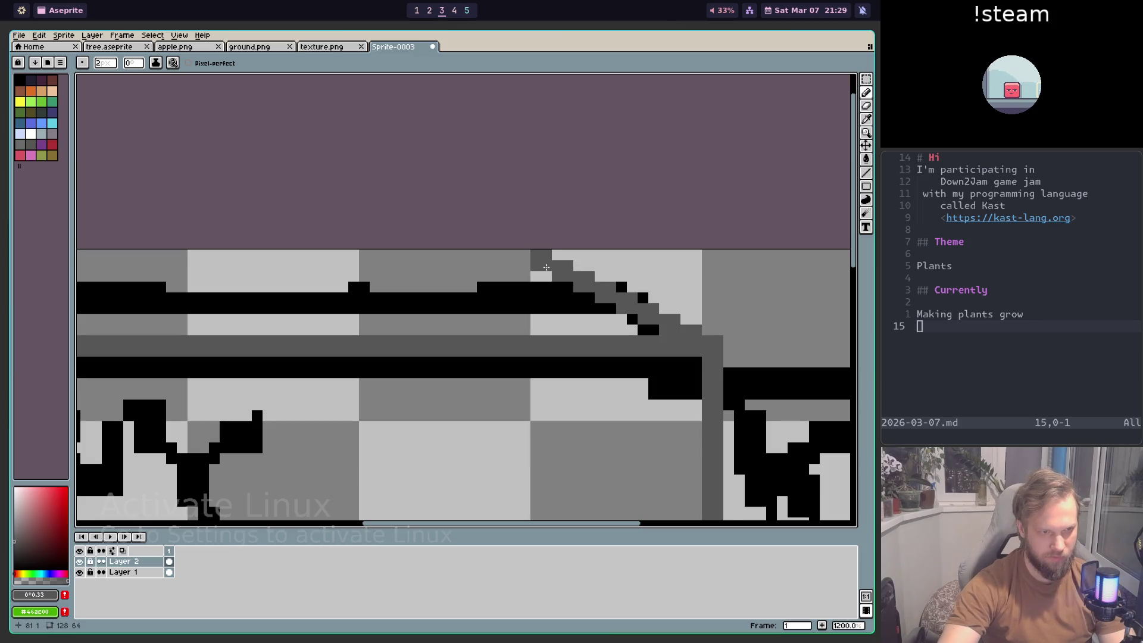
{"action": "scroll", "coordinate": [267, 282], "scroll_direction": "down", "scroll_amount": 2}
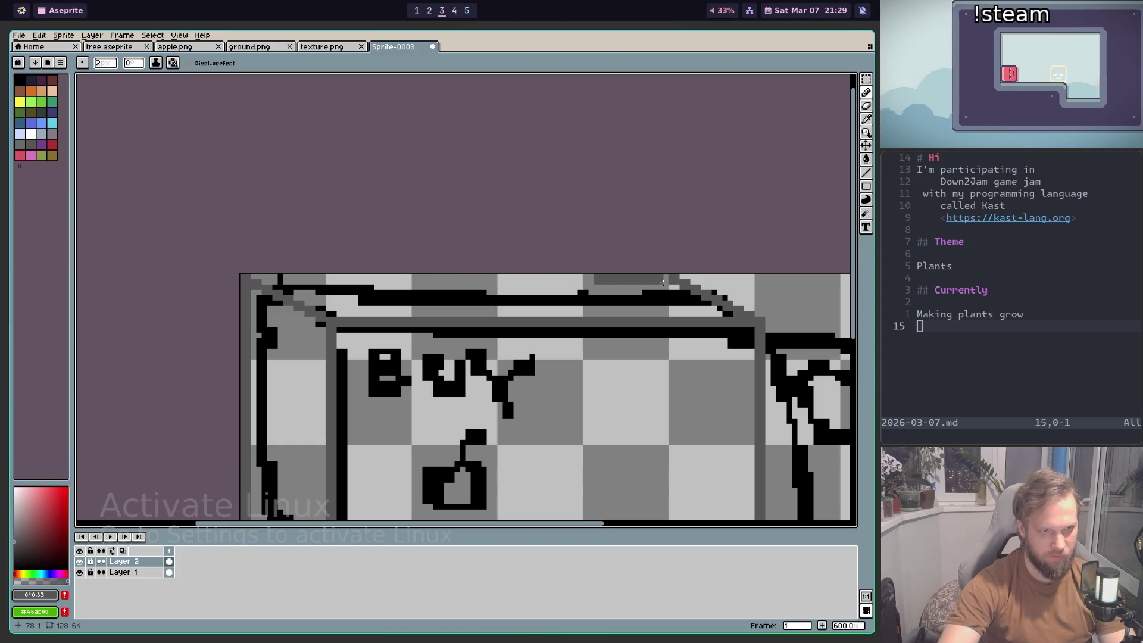
{"action": "key", "text": "ctrl+z"}
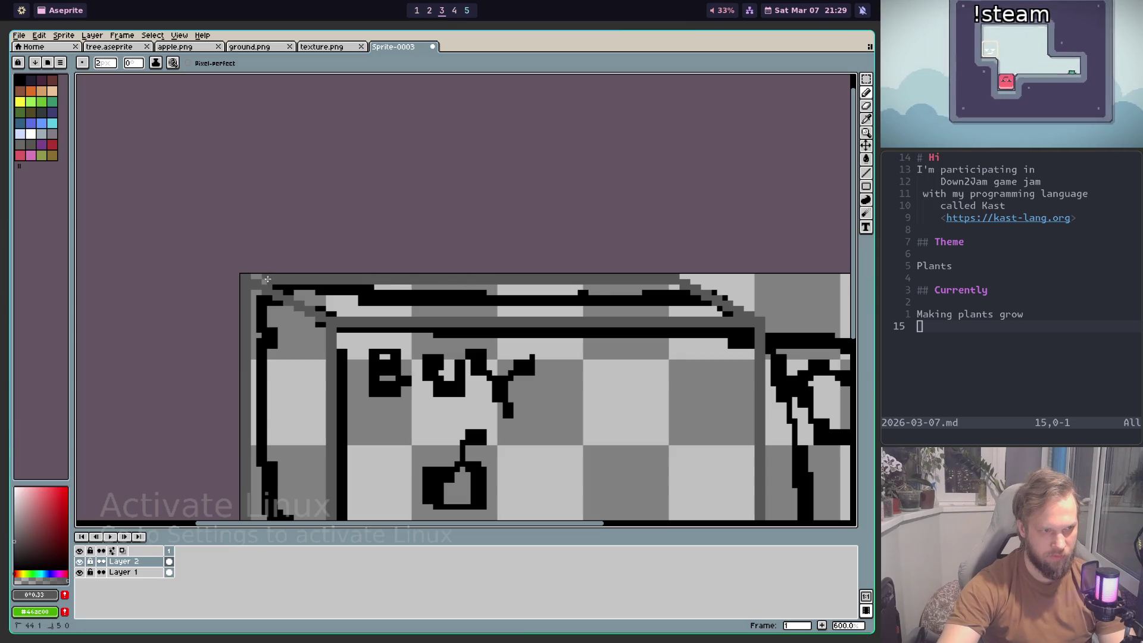
Step: Choose a light blue-grey colour from the palette
{"action": "scroll", "coordinate": [303, 290], "scroll_direction": "down", "scroll_amount": 3}
{"action": "scroll", "coordinate": [658, 395], "scroll_direction": "up", "scroll_amount": 1}
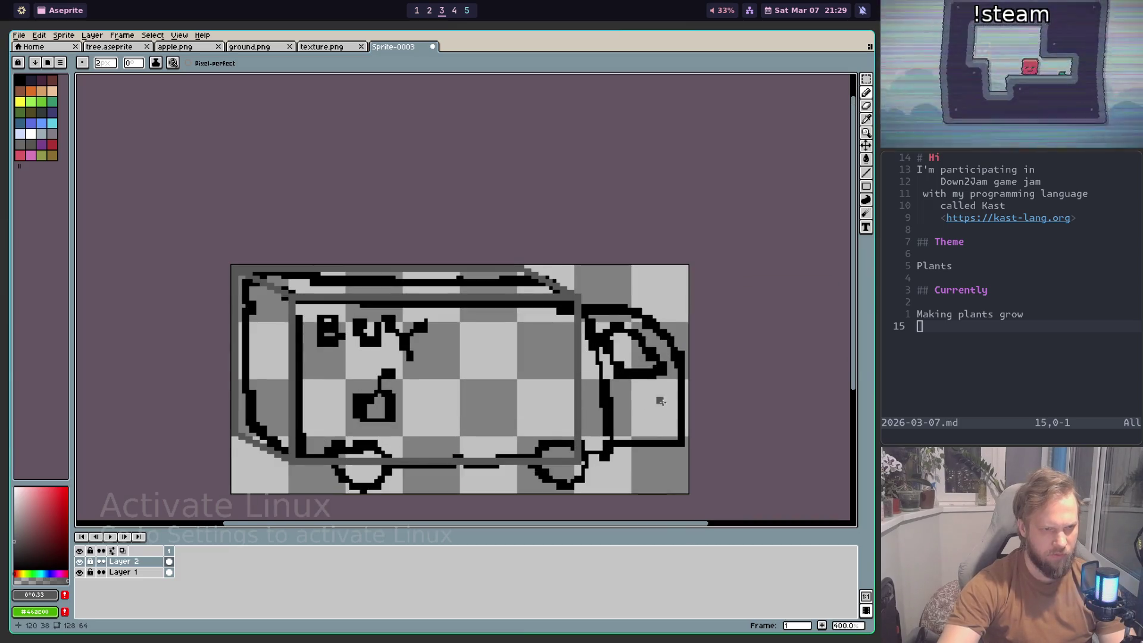
{"action": "scroll", "coordinate": [530, 367], "scroll_direction": "up", "scroll_amount": 1}
{"action": "scroll", "coordinate": [489, 277], "scroll_direction": "down", "scroll_amount": 1}
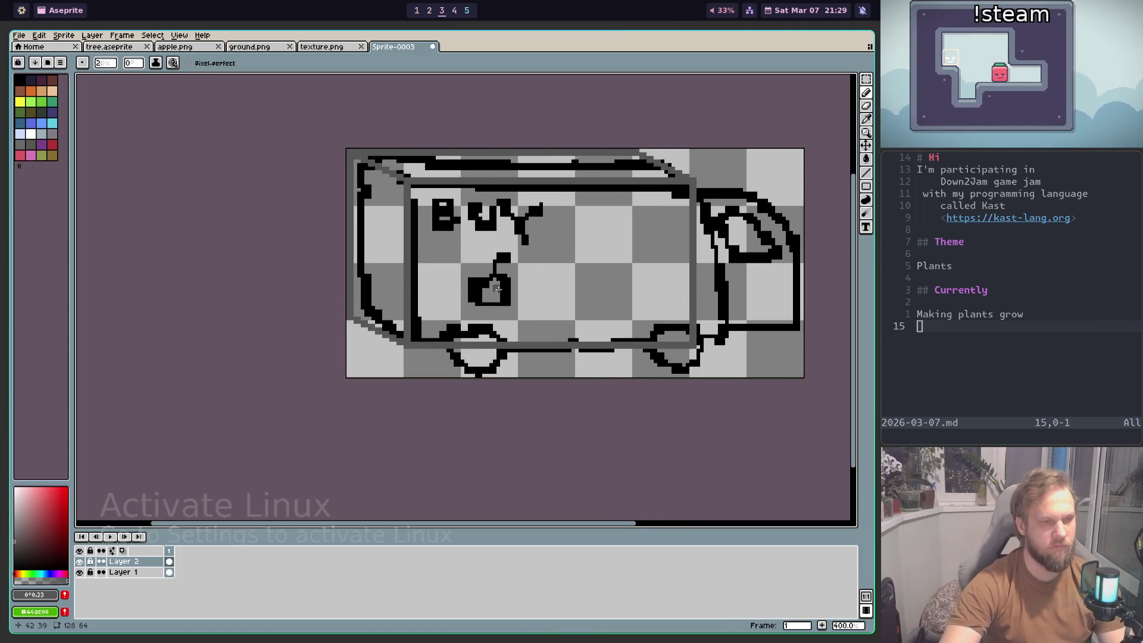
{"action": "scroll", "coordinate": [489, 277], "scroll_direction": "up", "scroll_amount": 1}
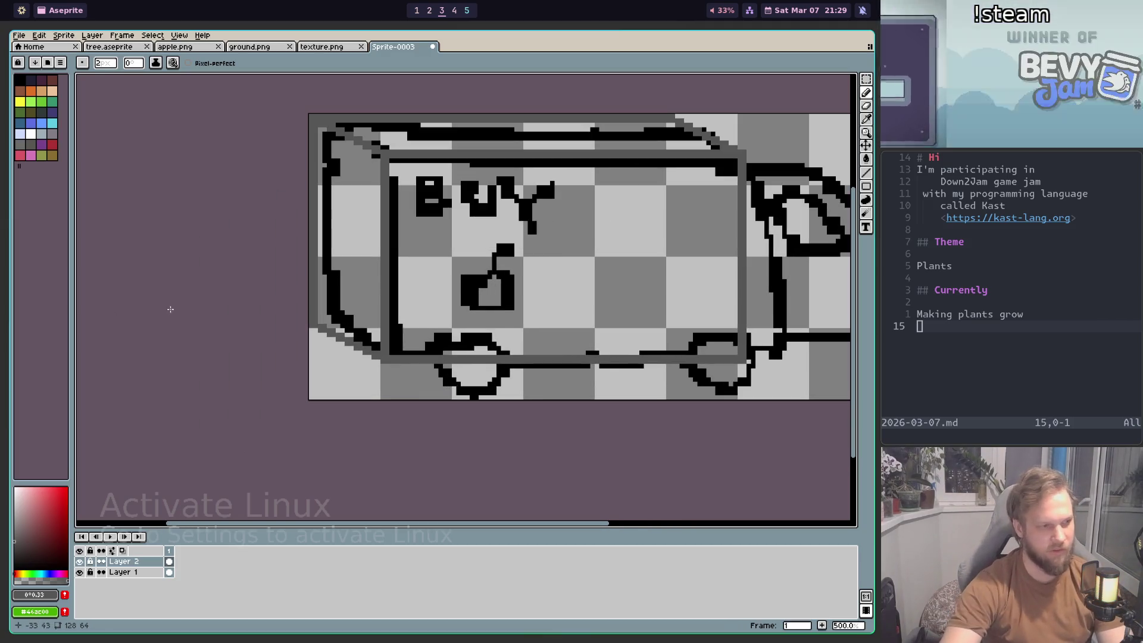
{"action": "left_click", "coordinate": [41, 134]}
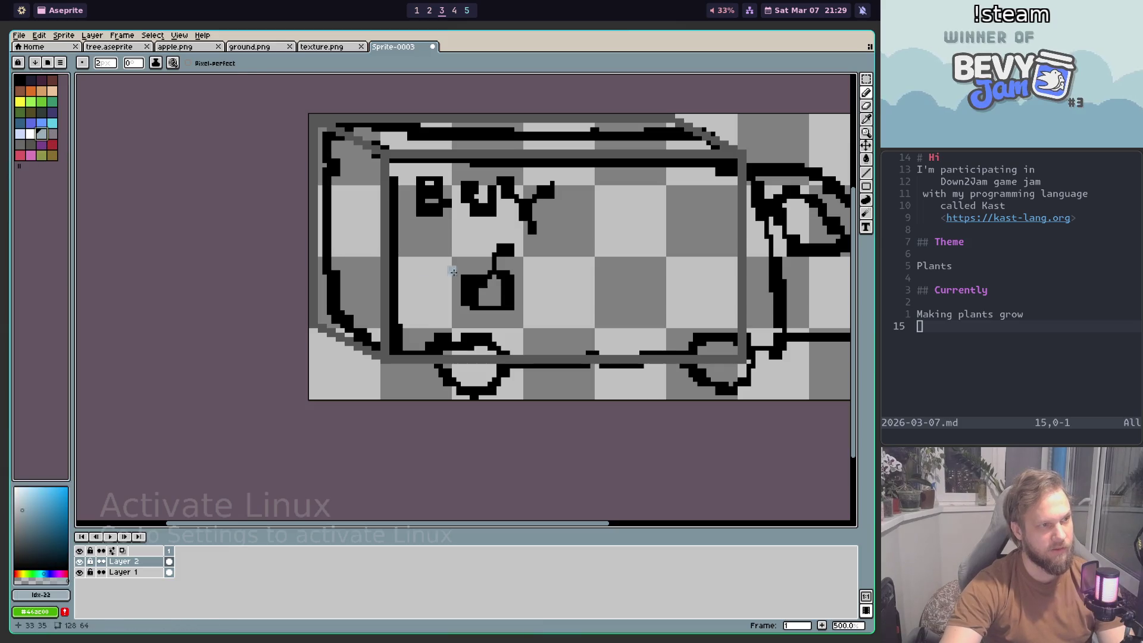
Step: Paint-bucket the cargo box's side, front and top panels light blue-grey
{"action": "key", "text": "g"}
{"action": "left_click", "coordinate": [363, 248]}
{"action": "left_click", "coordinate": [484, 212]}
{"action": "left_click", "coordinate": [483, 140]}
{"action": "scroll", "coordinate": [483, 165], "scroll_direction": "down", "scroll_amount": 1}
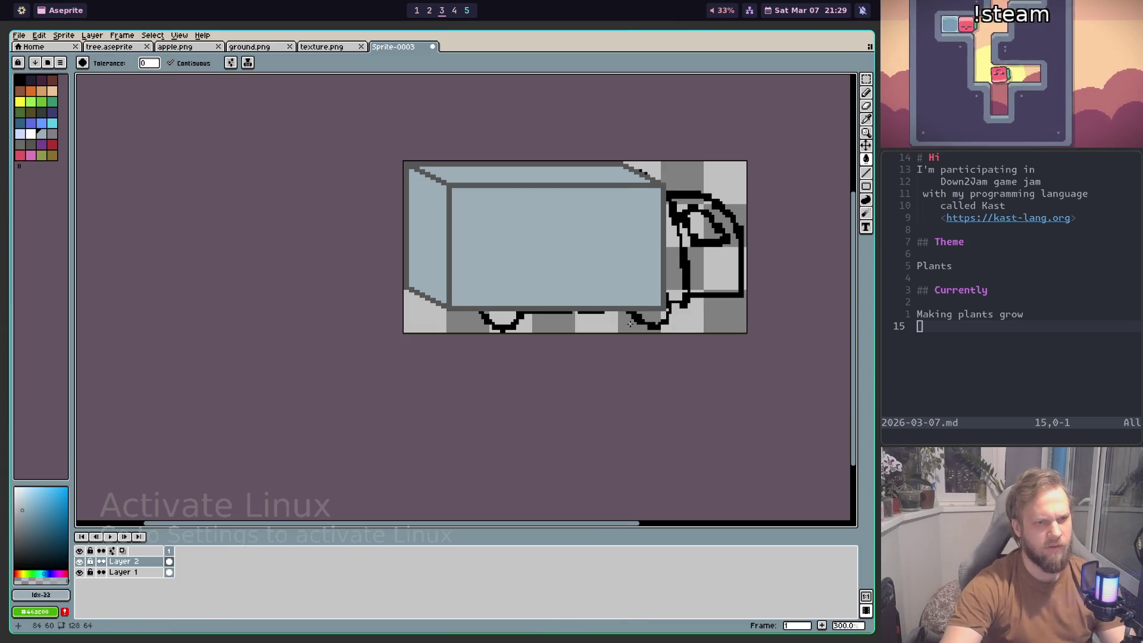
{"action": "scroll", "coordinate": [489, 337], "scroll_direction": "up", "scroll_amount": 1}
{"action": "left_click_drag", "start_coordinate": [677, 265], "coordinate": [733, 173]}
{"action": "scroll", "coordinate": [638, 352], "scroll_direction": "up", "scroll_amount": 1}
{"action": "scroll", "coordinate": [426, 373], "scroll_direction": "down", "scroll_amount": 1}
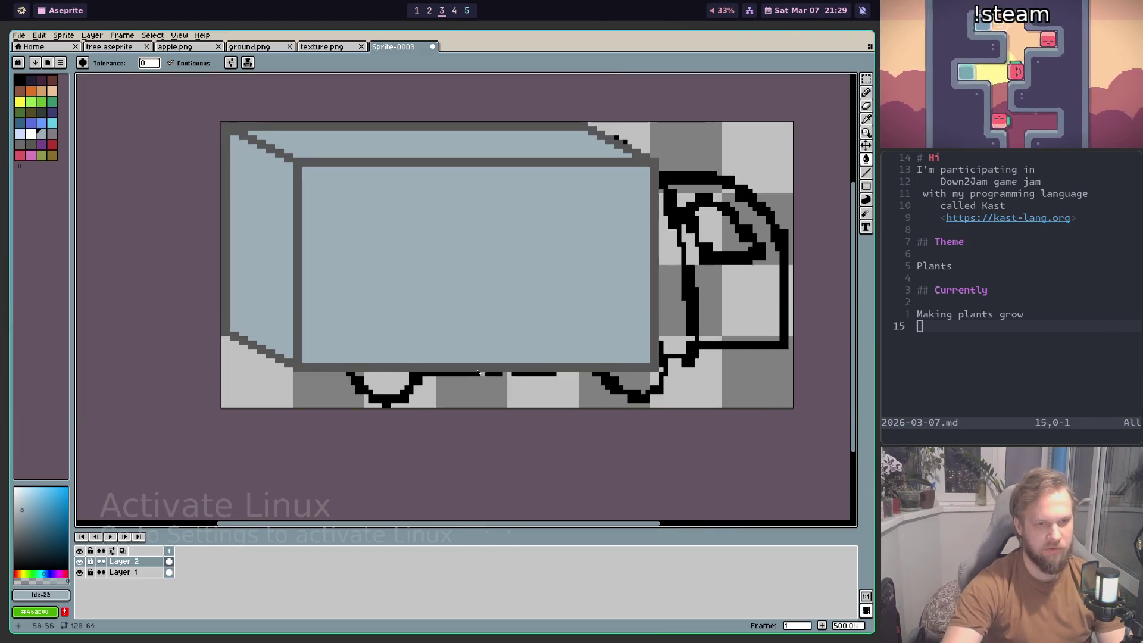
{"action": "scroll", "coordinate": [355, 388], "scroll_direction": "up", "scroll_amount": 2}
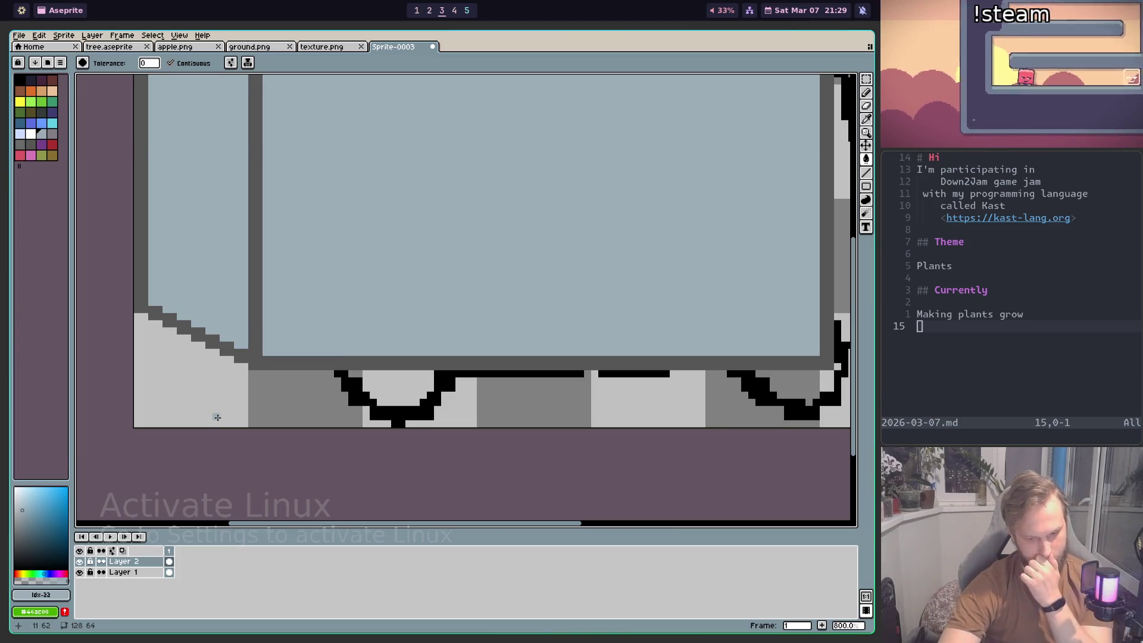
Step: Add a new Layer 3 and make it the active layer
{"action": "key", "text": "shift+n"}
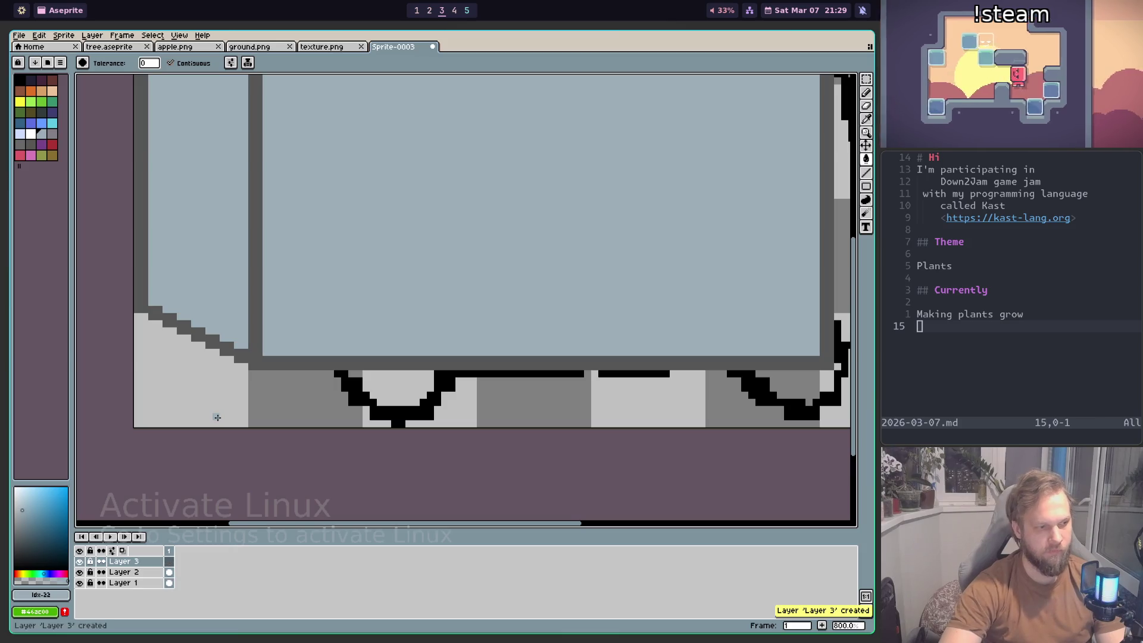
{"action": "left_click", "coordinate": [122, 572]}
{"action": "key", "text": "shift+p"}
{"action": "key", "text": "Escape"}
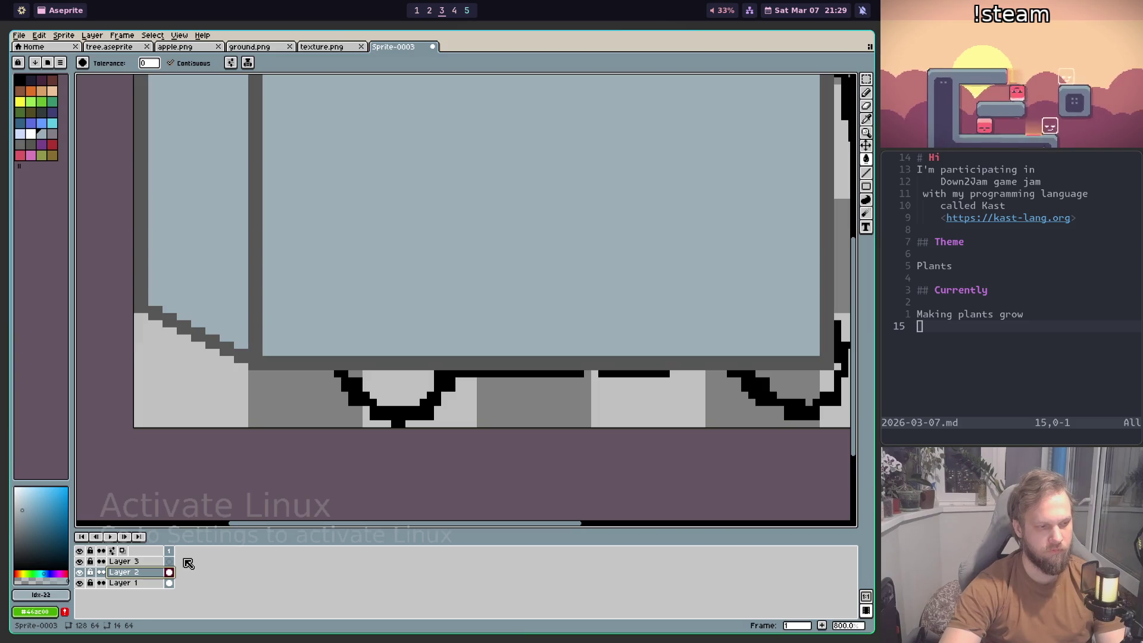
{"action": "left_click", "coordinate": [147, 562]}
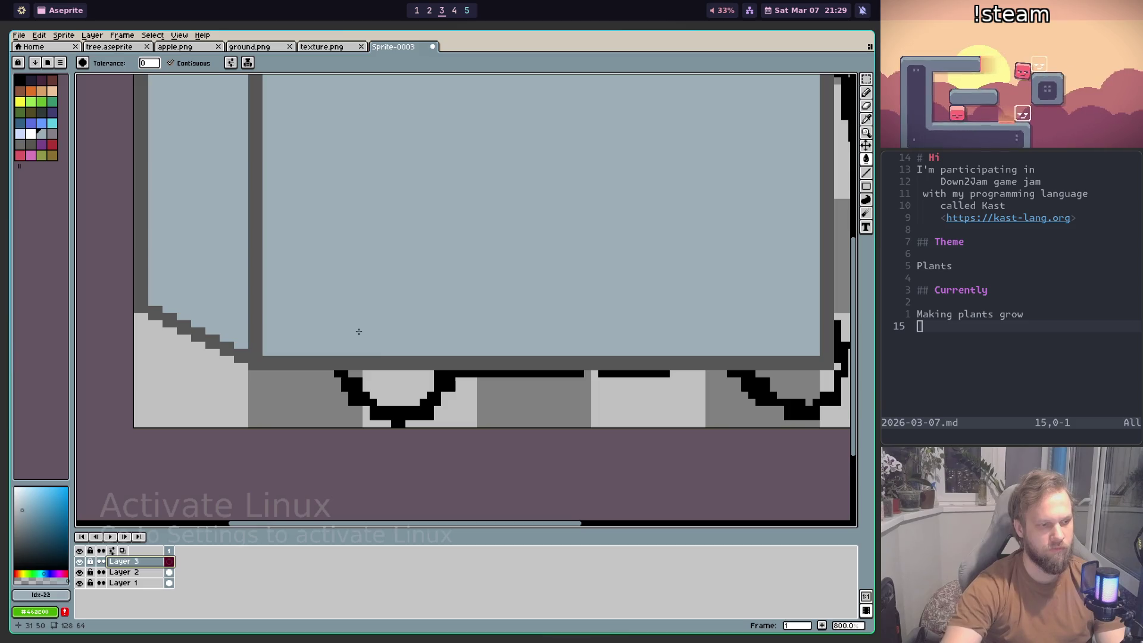
{"action": "key", "text": "b"}
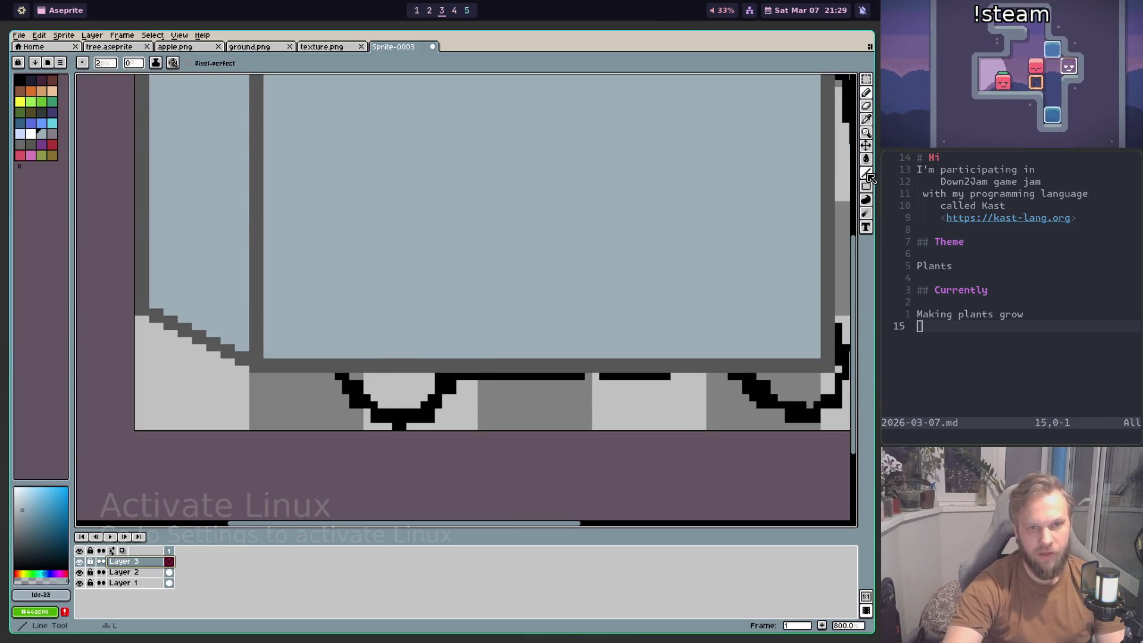
Step: Draw a solid black wheel circle on Layer 3 with the Filled Ellipse tool
{"action": "left_click", "coordinate": [866, 199]}
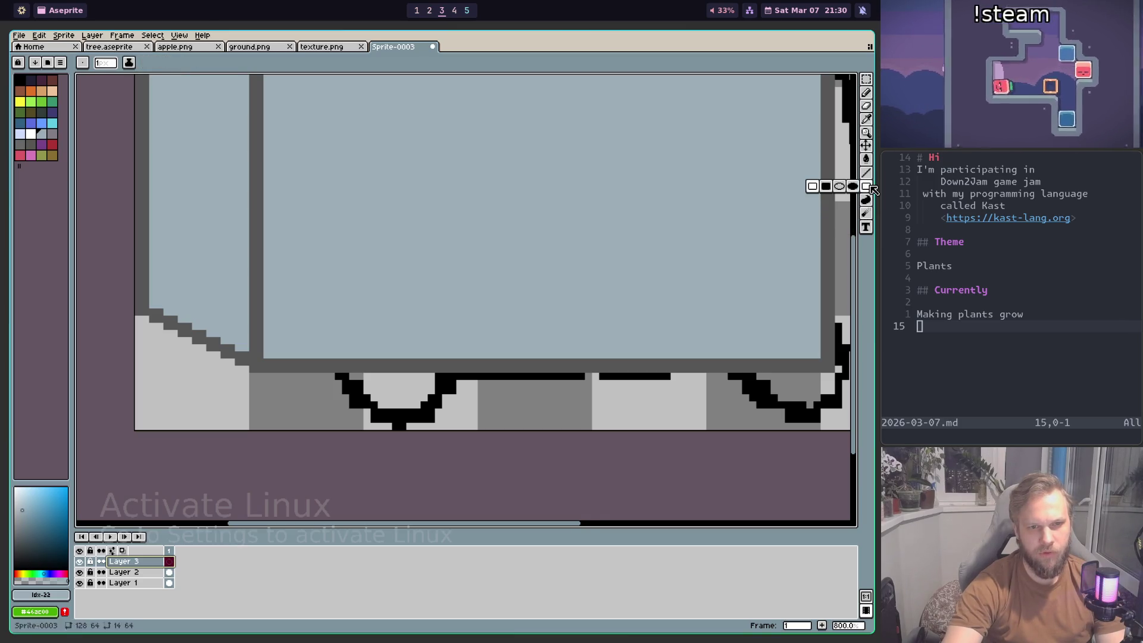
{"action": "left_click", "coordinate": [866, 186]}
{"action": "left_click", "coordinate": [853, 187]}
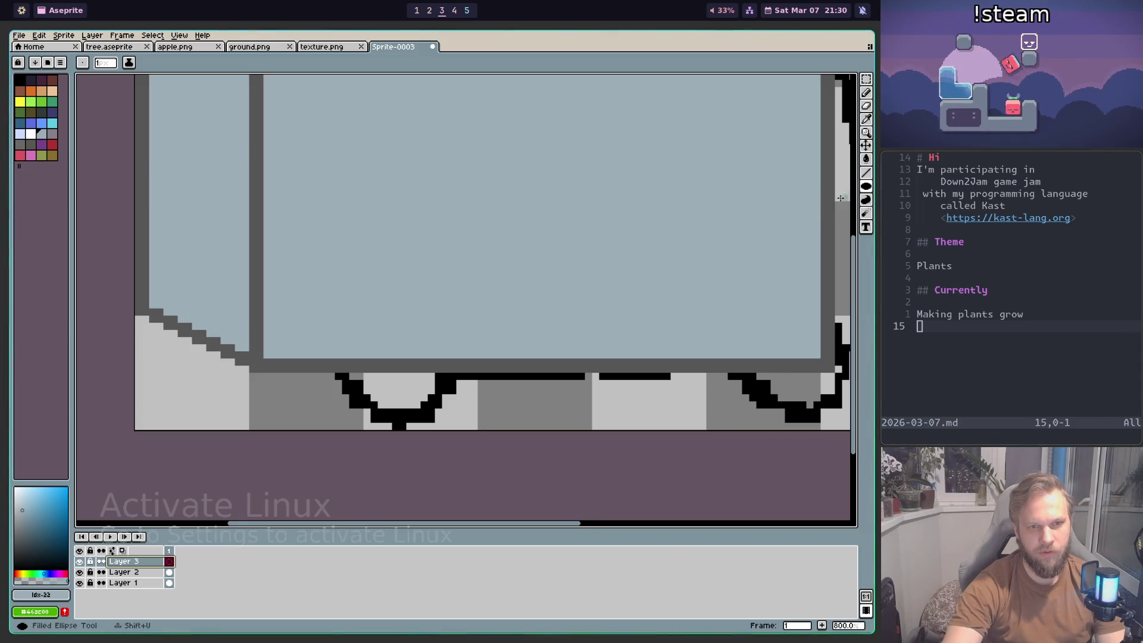
{"action": "scroll", "coordinate": [357, 390], "scroll_direction": "up", "scroll_amount": 1}
{"action": "scroll", "coordinate": [321, 387], "scroll_direction": "up", "scroll_amount": 1}
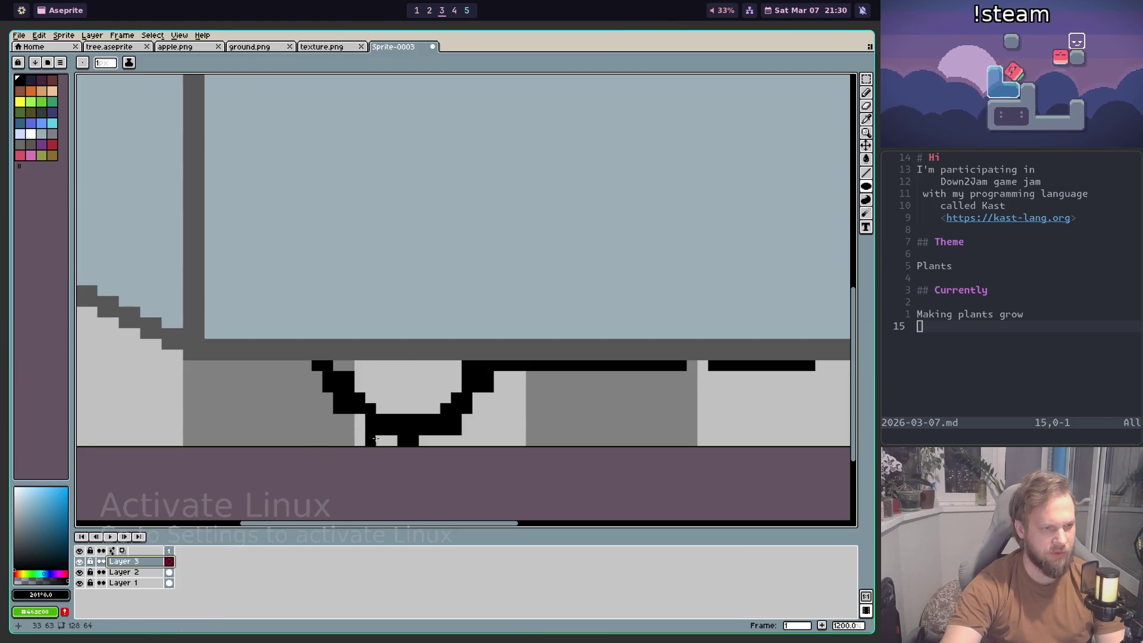
{"action": "scroll", "coordinate": [375, 439], "scroll_direction": "down", "scroll_amount": 1}
{"action": "scroll", "coordinate": [250, 424], "scroll_direction": "down", "scroll_amount": 1}
{"action": "scroll", "coordinate": [478, 409], "scroll_direction": "down", "scroll_amount": 1}
{"action": "scroll", "coordinate": [411, 420], "scroll_direction": "up", "scroll_amount": 2}
{"action": "mouse_move", "coordinate": [230, 417]}
{"action": "left_mouse_down"}
{"action": "mouse_move", "coordinate": [357, 319]}
{"action": "mouse_move", "coordinate": [389, 260]}
{"action": "mouse_move", "coordinate": [220, 381]}
{"action": "left_mouse_up"}
Step: Move the black wheel left over the rear wheel outline
{"action": "scroll", "coordinate": [365, 332], "scroll_direction": "down", "scroll_amount": 1}
{"action": "key", "text": "m"}
{"action": "scroll", "coordinate": [222, 409], "scroll_direction": "down", "scroll_amount": 2}
{"action": "left_click_drag", "start_coordinate": [661, 335], "coordinate": [452, 331]}
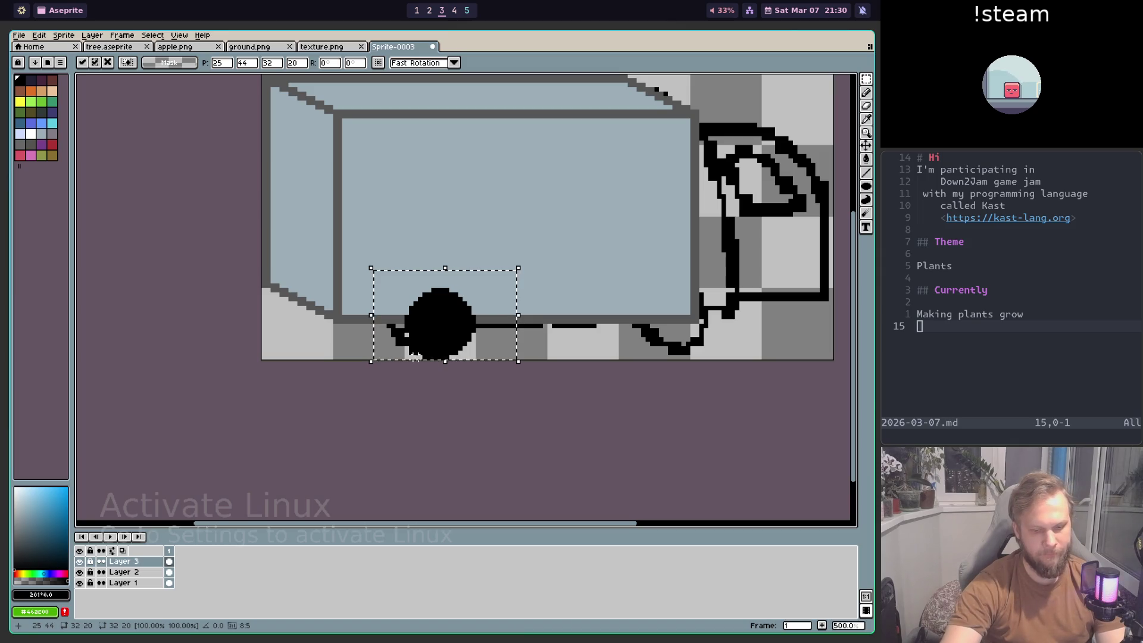
Step: Copy the wheel from Layer 3 onto a new Layer 4 and place it beside the first wheel
{"action": "key", "text": "shift+n"}
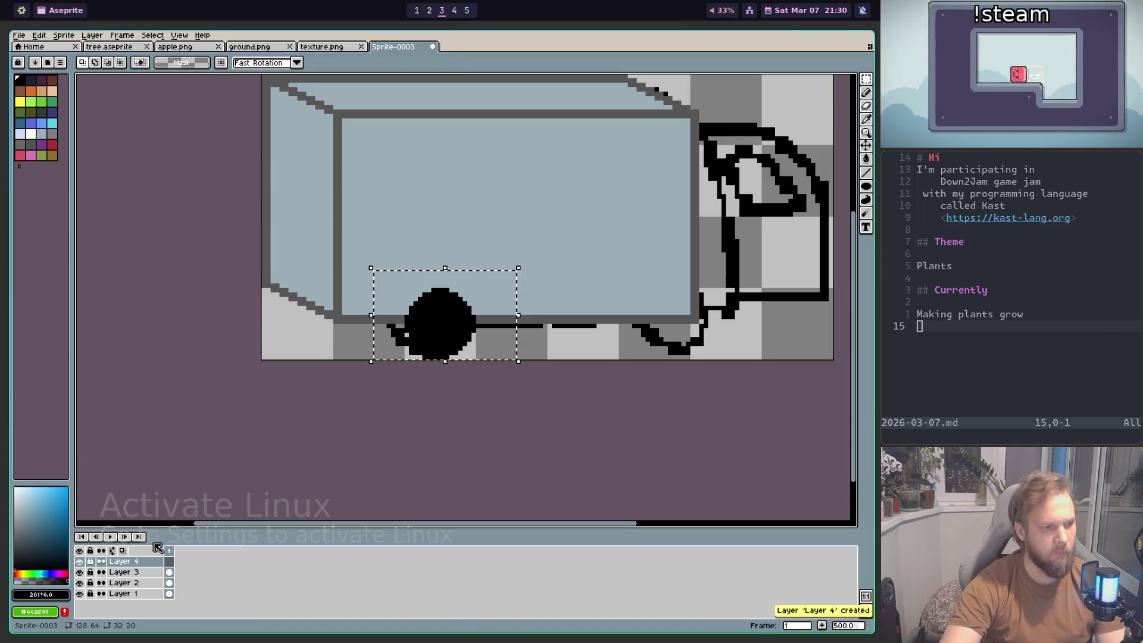
{"action": "left_click_drag", "start_coordinate": [482, 321], "coordinate": [658, 326]}
{"action": "key", "text": "ctrl+d"}
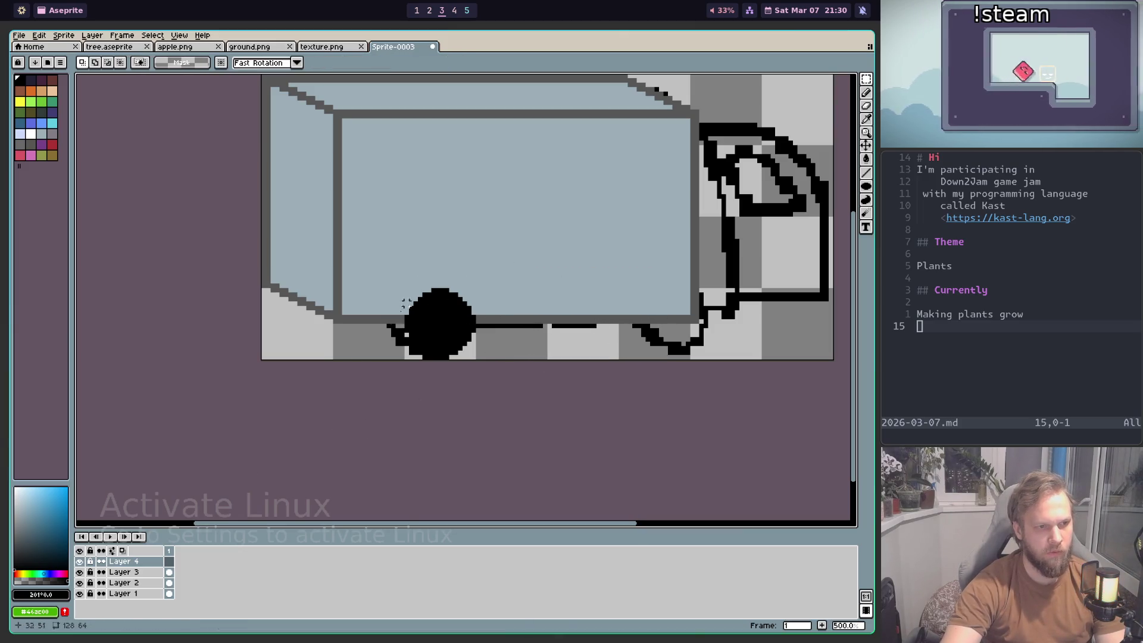
{"action": "key", "text": "alt+Down"}
{"action": "left_click_drag", "start_coordinate": [349, 242], "coordinate": [545, 361]}
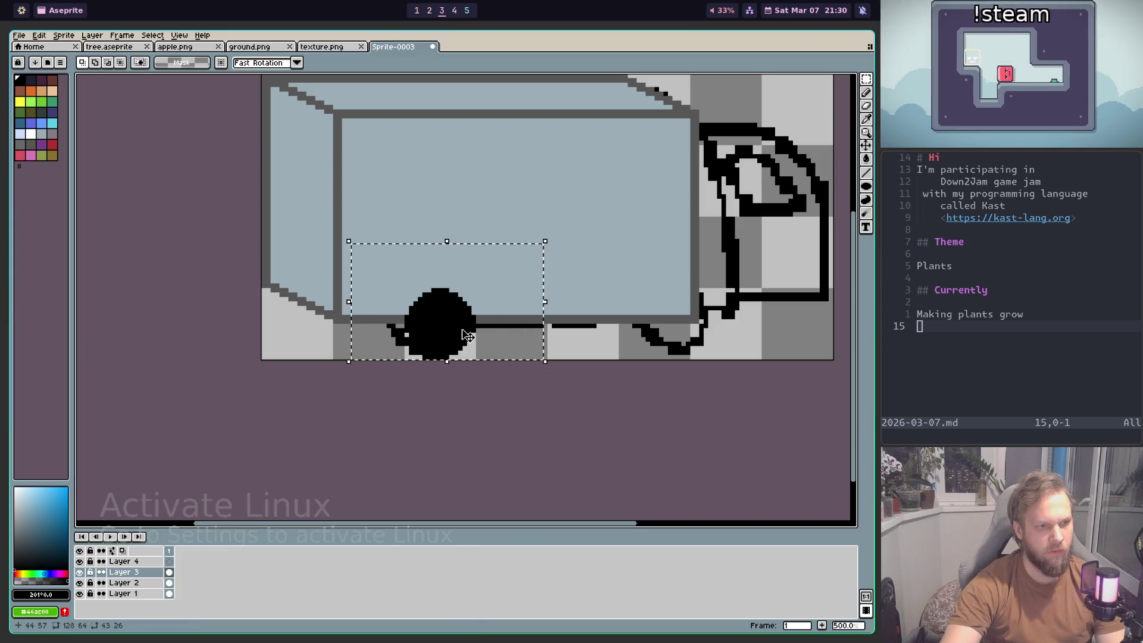
{"action": "key", "text": "ctrl+c"}
{"action": "left_click", "coordinate": [124, 561]}
{"action": "key", "text": "ctrl+v"}
{"action": "left_click_drag", "start_coordinate": [450, 331], "coordinate": [593, 332]}
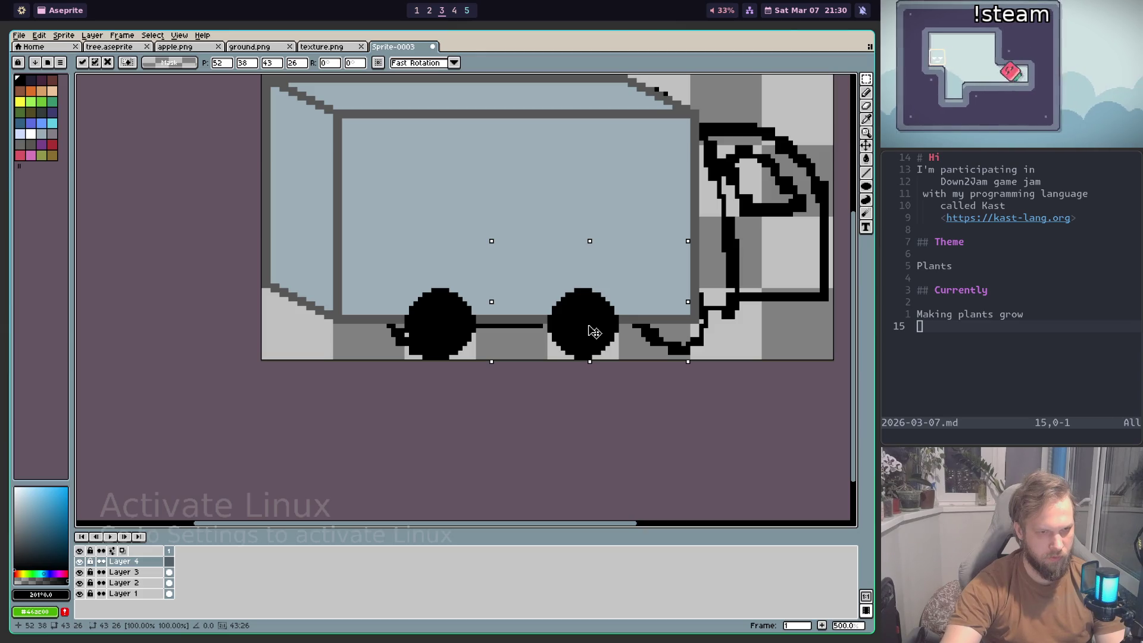
{"action": "mouse_move", "coordinate": [600, 331]}
{"action": "left_mouse_down"}
{"action": "mouse_move", "coordinate": [703, 328]}
{"action": "mouse_move", "coordinate": [383, 329]}
{"action": "mouse_move", "coordinate": [544, 324]}
{"action": "mouse_move", "coordinate": [489, 332]}
{"action": "left_mouse_up"}
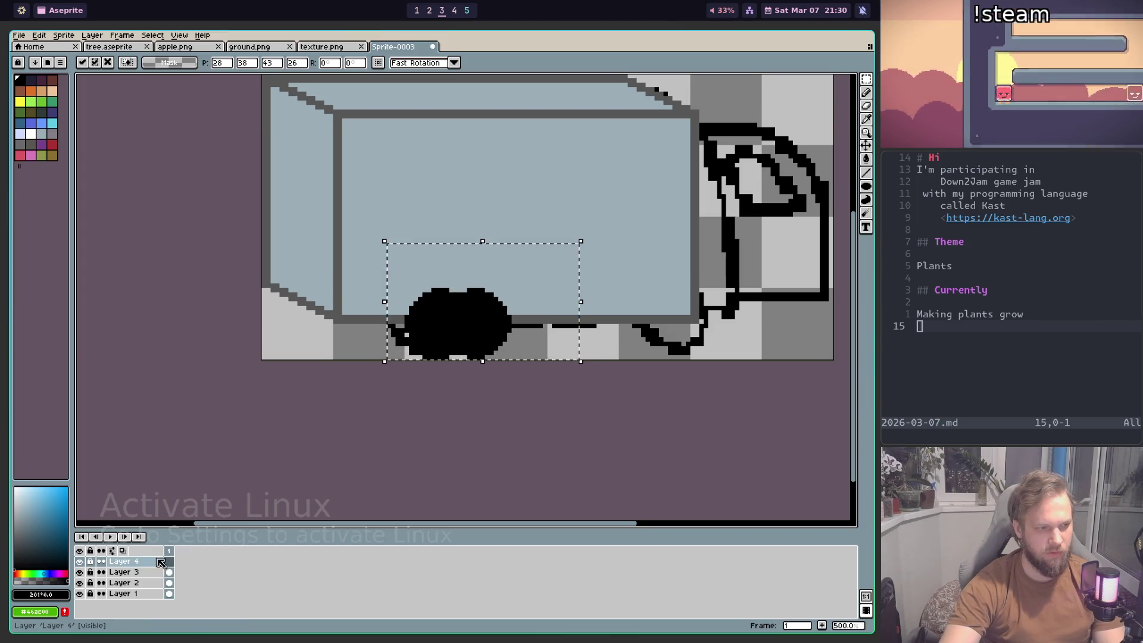
{"action": "mouse_move", "coordinate": [490, 332]}
{"action": "left_mouse_down"}
{"action": "mouse_move", "coordinate": [464, 340]}
{"action": "mouse_move", "coordinate": [456, 302]}
{"action": "mouse_move", "coordinate": [455, 335]}
{"action": "left_mouse_up"}
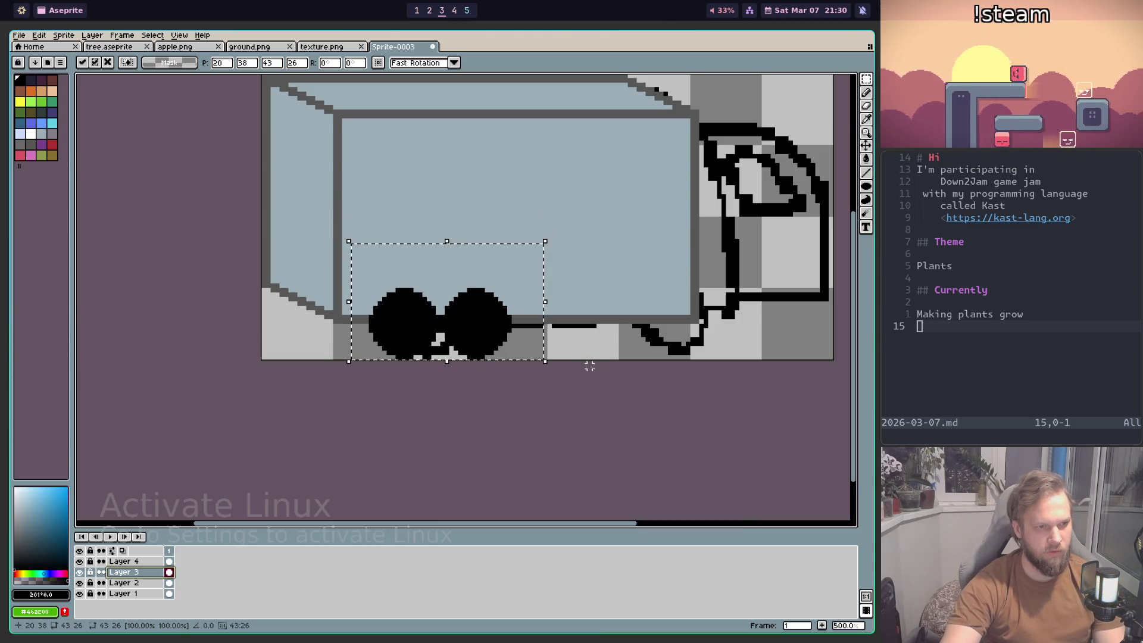
{"action": "left_click", "coordinate": [558, 329]}
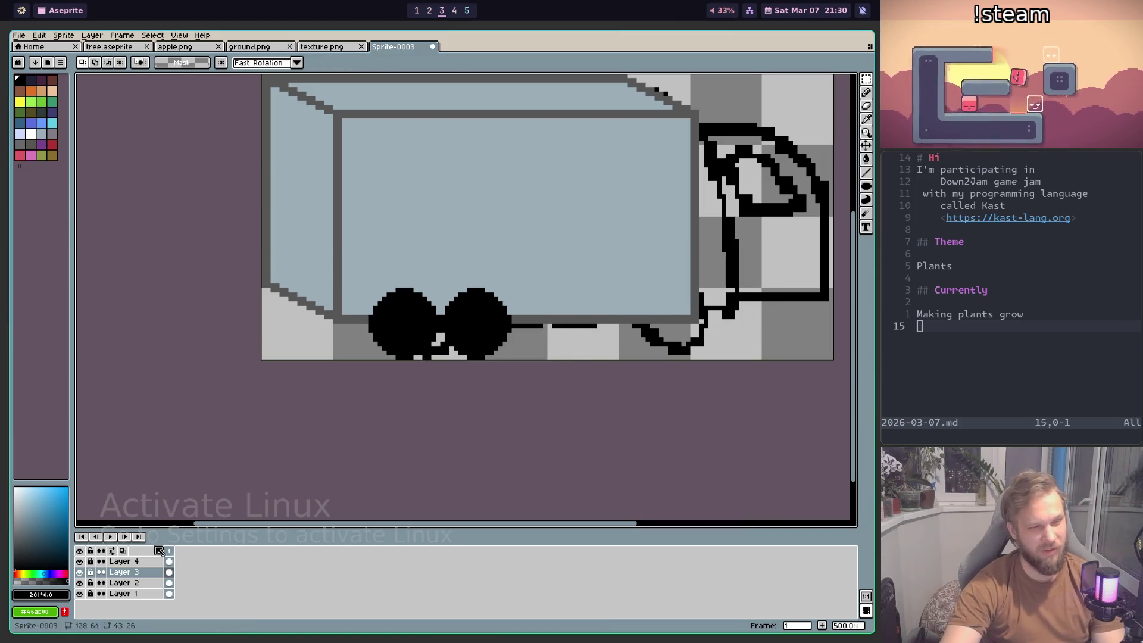
Step: On another new layer, paste a copied wheel under the cab
{"action": "key", "text": "shift+n"}
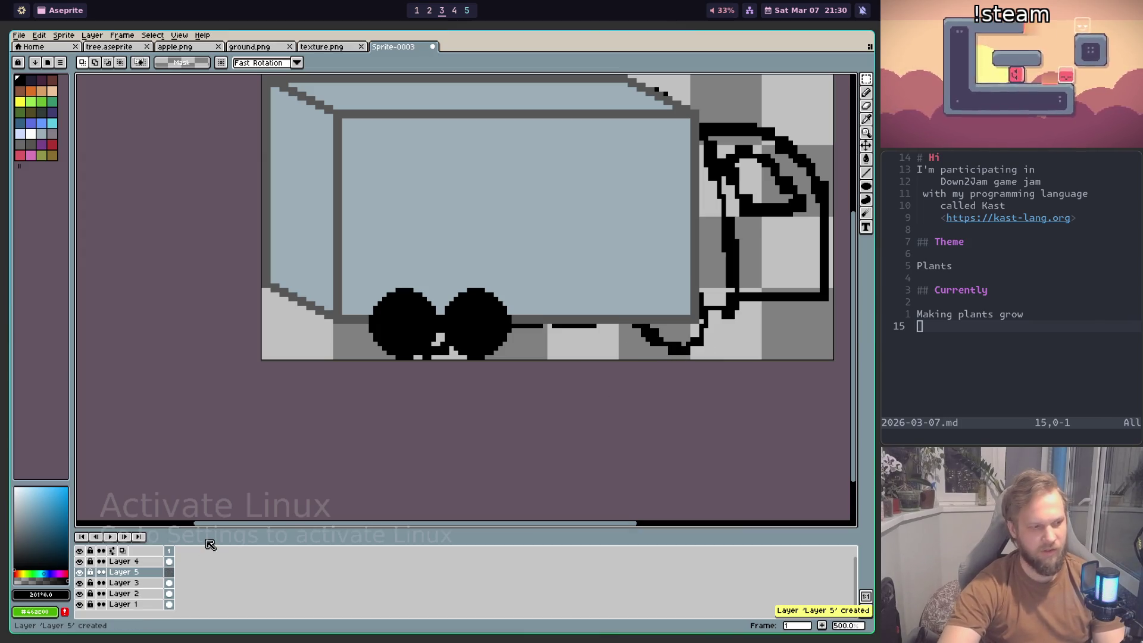
{"action": "left_click_drag", "start_coordinate": [345, 242], "coordinate": [542, 360]}
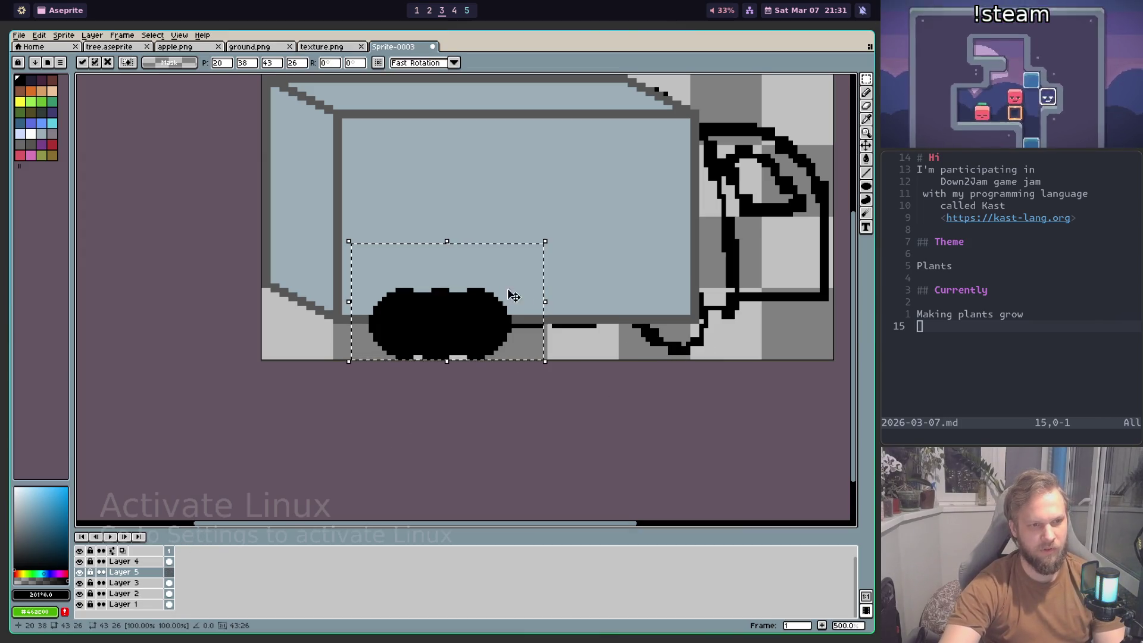
{"action": "left_click_drag", "start_coordinate": [447, 327], "coordinate": [765, 333]}
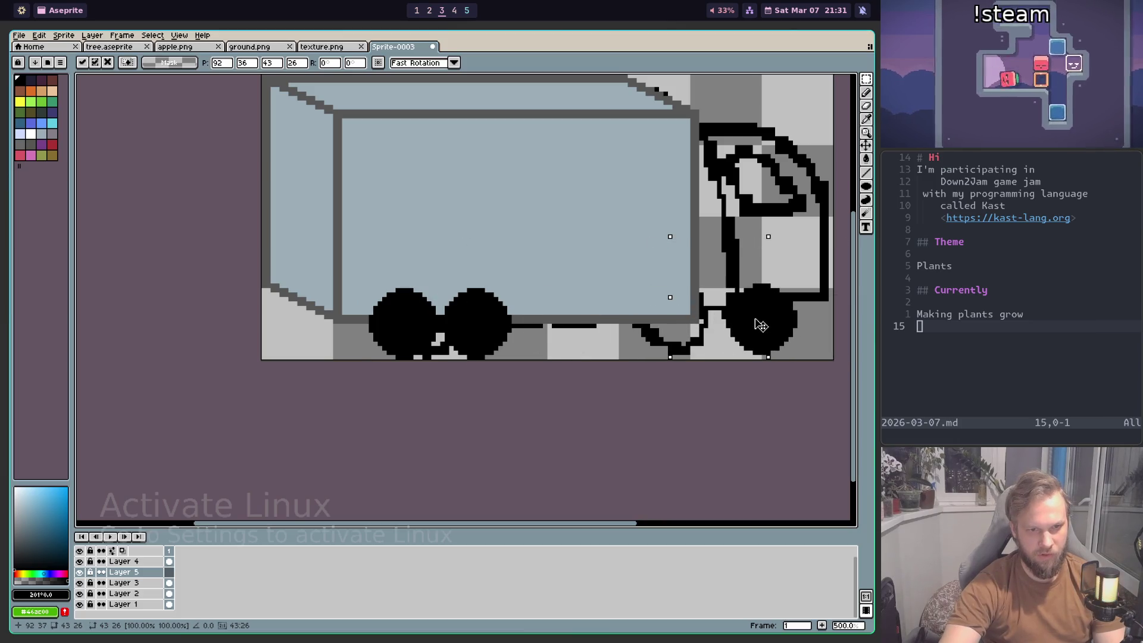
{"action": "scroll", "coordinate": [685, 401], "scroll_direction": "down", "scroll_amount": 2}
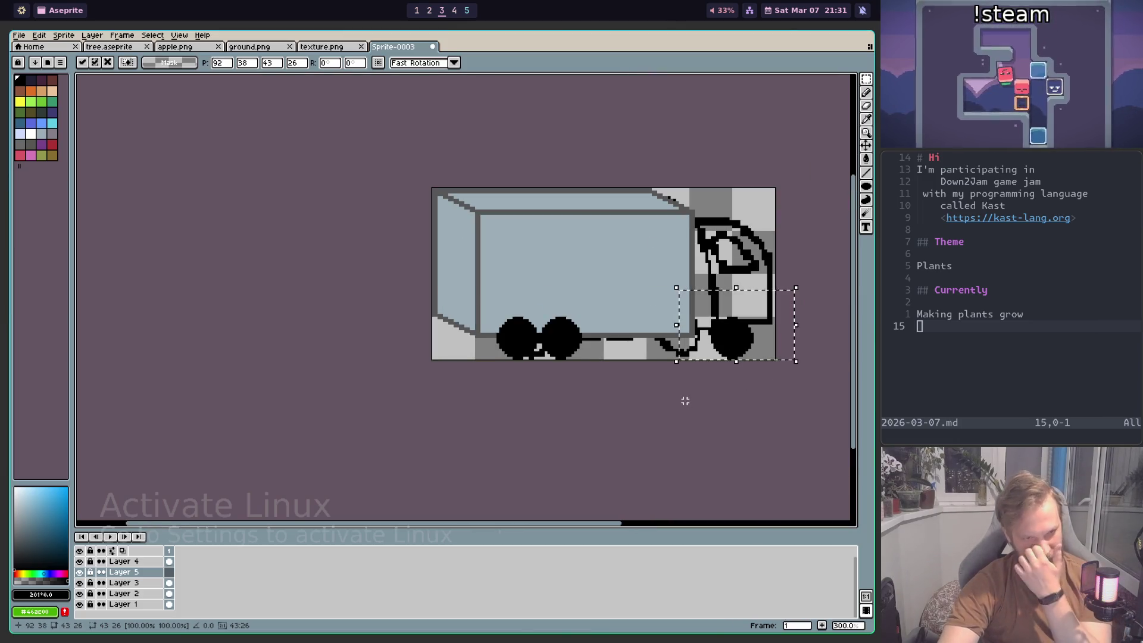
{"action": "left_click", "coordinate": [679, 370]}
{"action": "scroll", "coordinate": [506, 362], "scroll_direction": "up", "scroll_amount": 1}
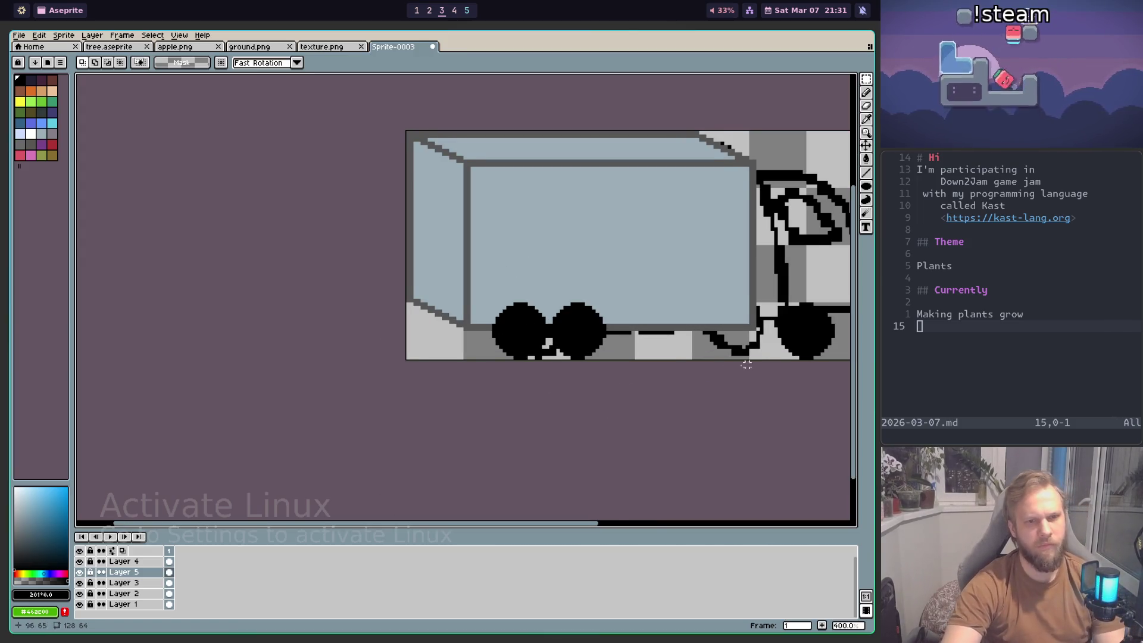
{"action": "left_click_drag", "start_coordinate": [755, 362], "coordinate": [676, 373]}
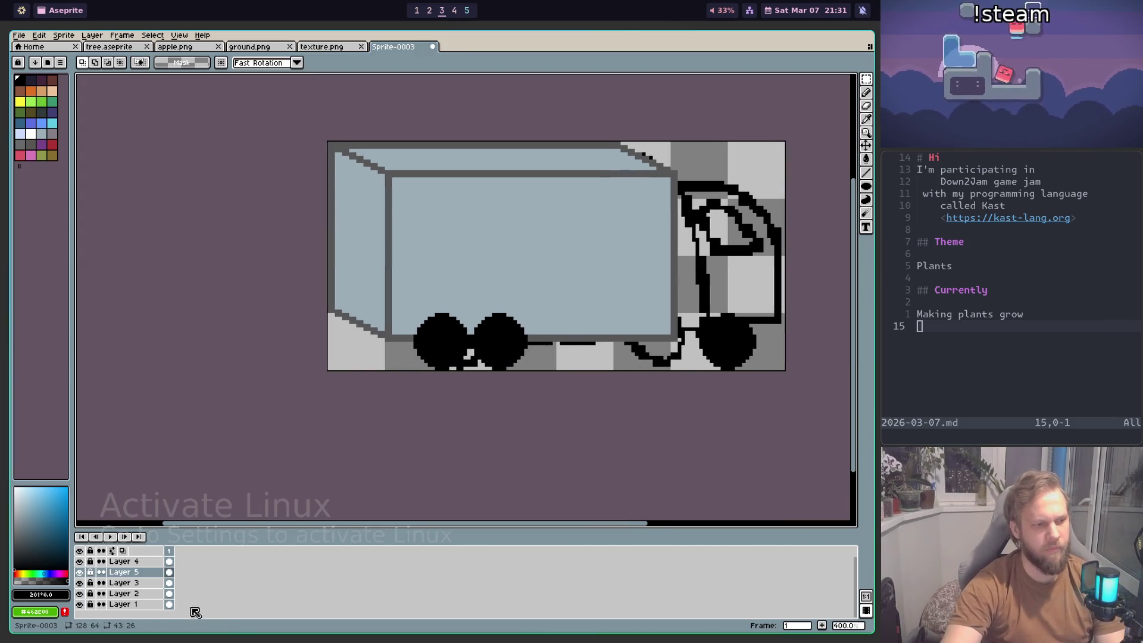
Step: Hide Layer 1, the cab outline drawing
{"action": "left_click", "coordinate": [134, 603]}
{"action": "left_click", "coordinate": [80, 604]}
{"action": "scroll", "coordinate": [598, 396], "scroll_direction": "down", "scroll_amount": 1}
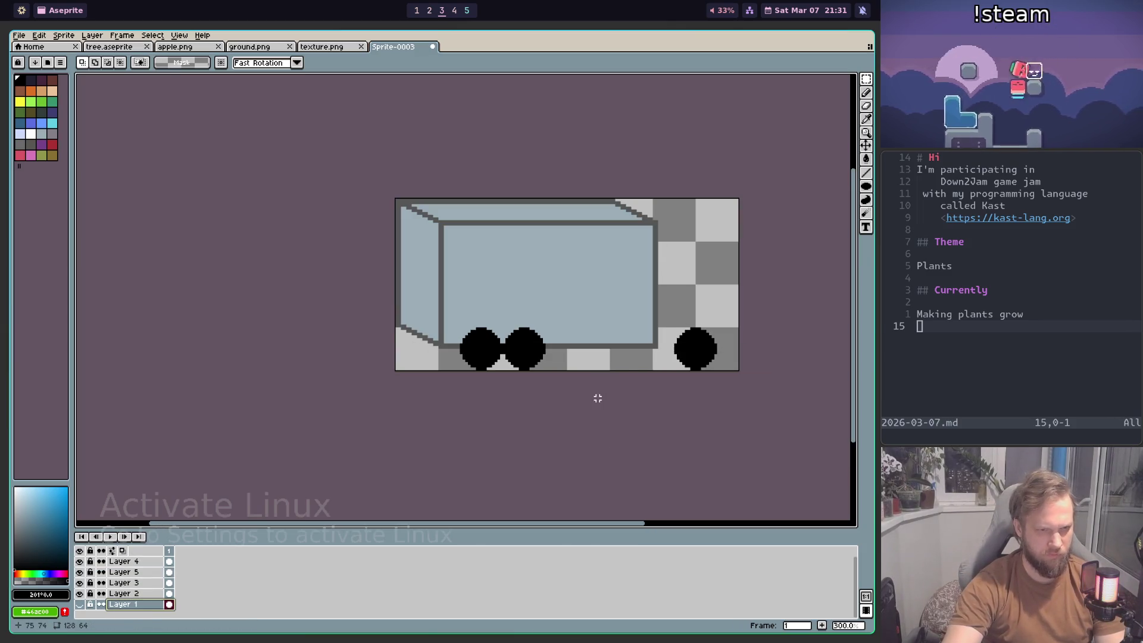
Step: On Layer 4, move the second rear wheel further right and commit it
{"action": "scroll", "coordinate": [650, 360], "scroll_direction": "up", "scroll_amount": 1}
{"action": "scroll", "coordinate": [657, 357], "scroll_direction": "up", "scroll_amount": 1}
{"action": "left_click_drag", "start_coordinate": [728, 332], "coordinate": [638, 326]}
{"action": "scroll", "coordinate": [638, 326], "scroll_direction": "down", "scroll_amount": 1}
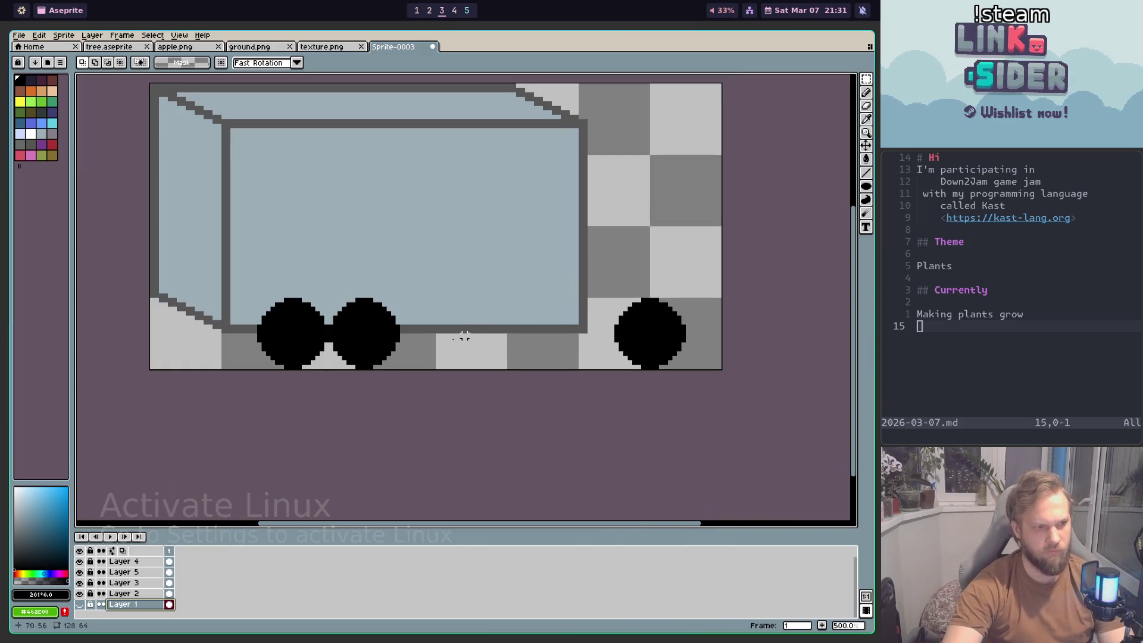
{"action": "left_click_drag", "start_coordinate": [243, 289], "coordinate": [322, 379]}
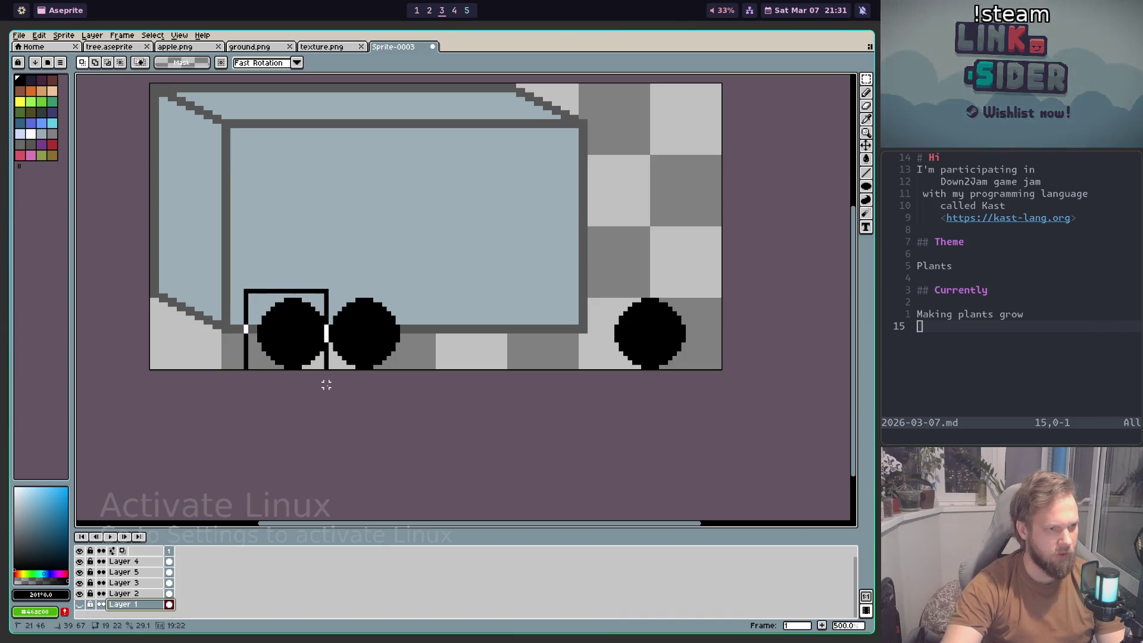
{"action": "left_click", "coordinate": [291, 349]}
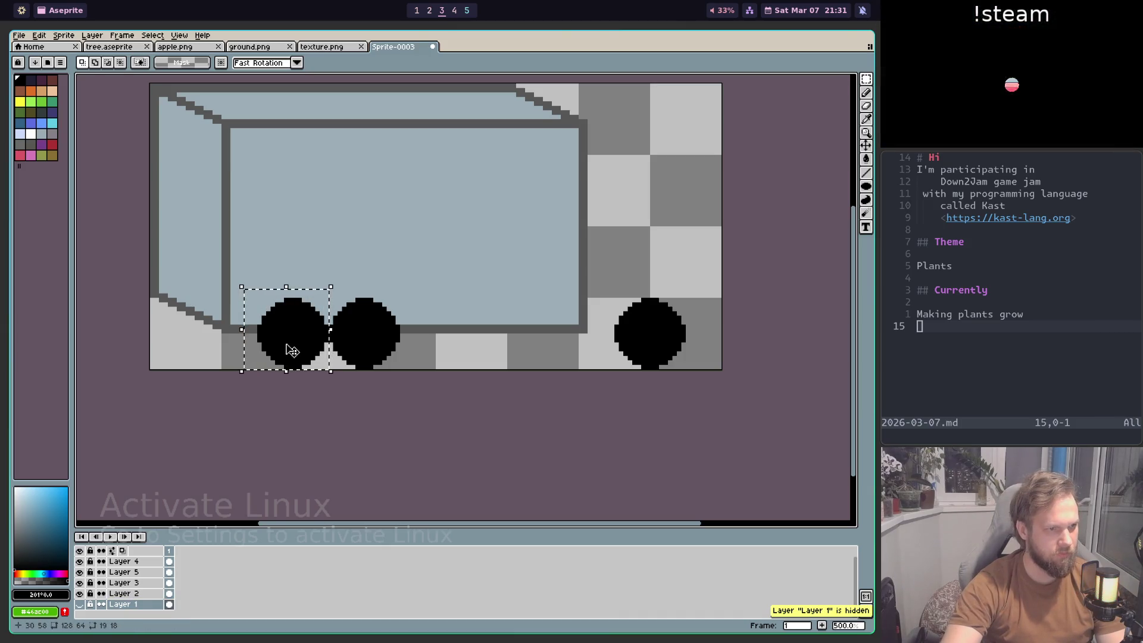
{"action": "left_click", "coordinate": [145, 563]}
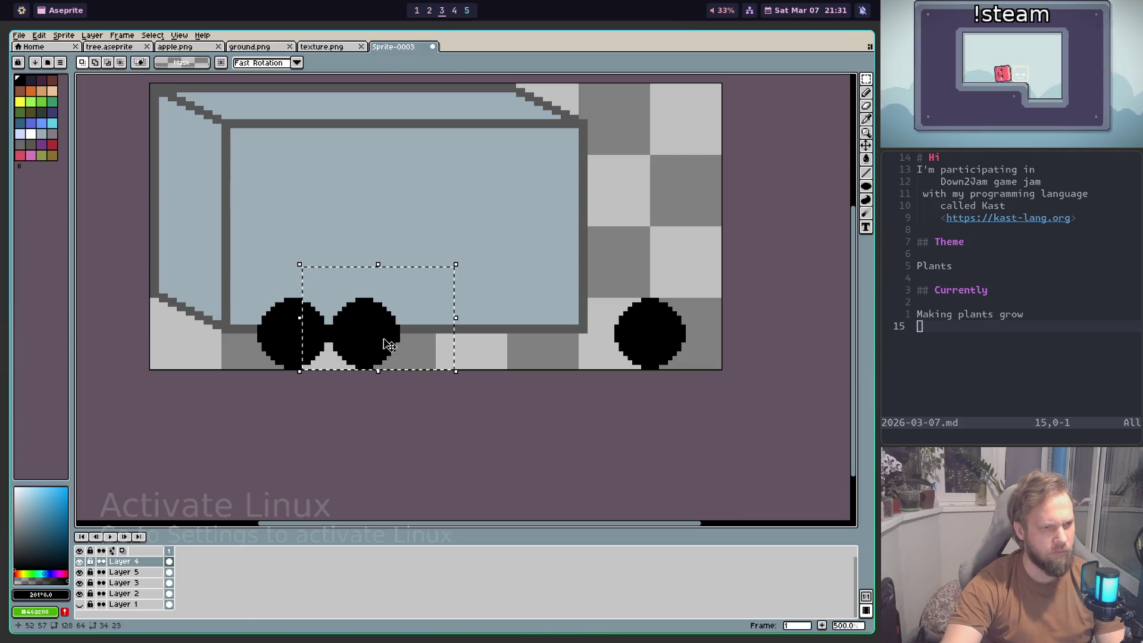
{"action": "left_click_drag", "start_coordinate": [386, 346], "coordinate": [399, 345]}
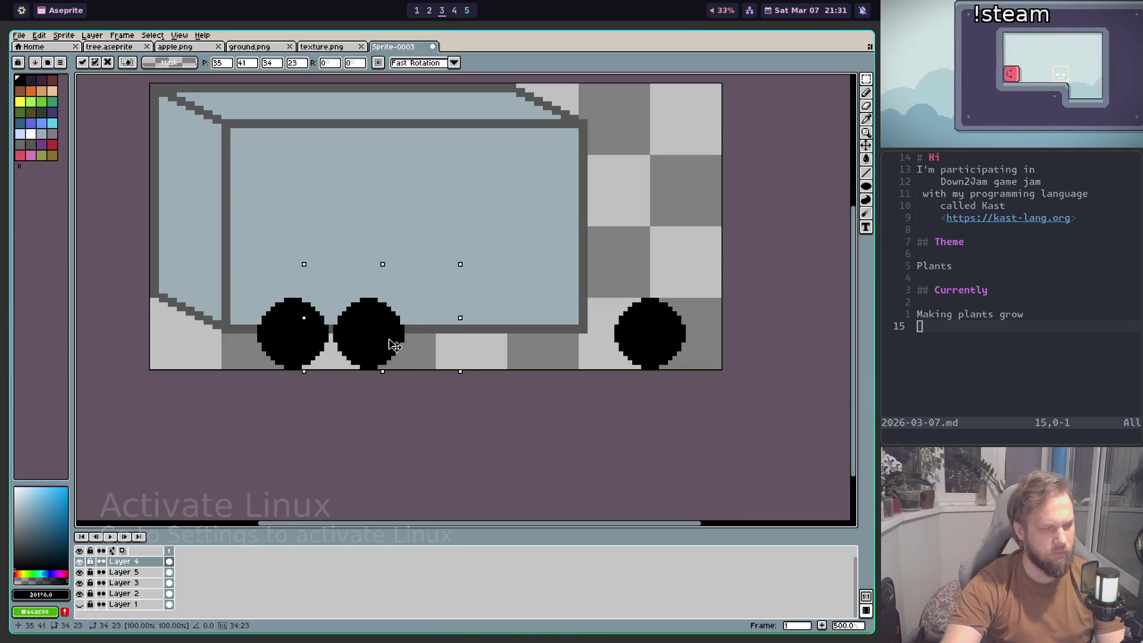
{"action": "left_click_drag", "start_coordinate": [393, 345], "coordinate": [398, 345]}
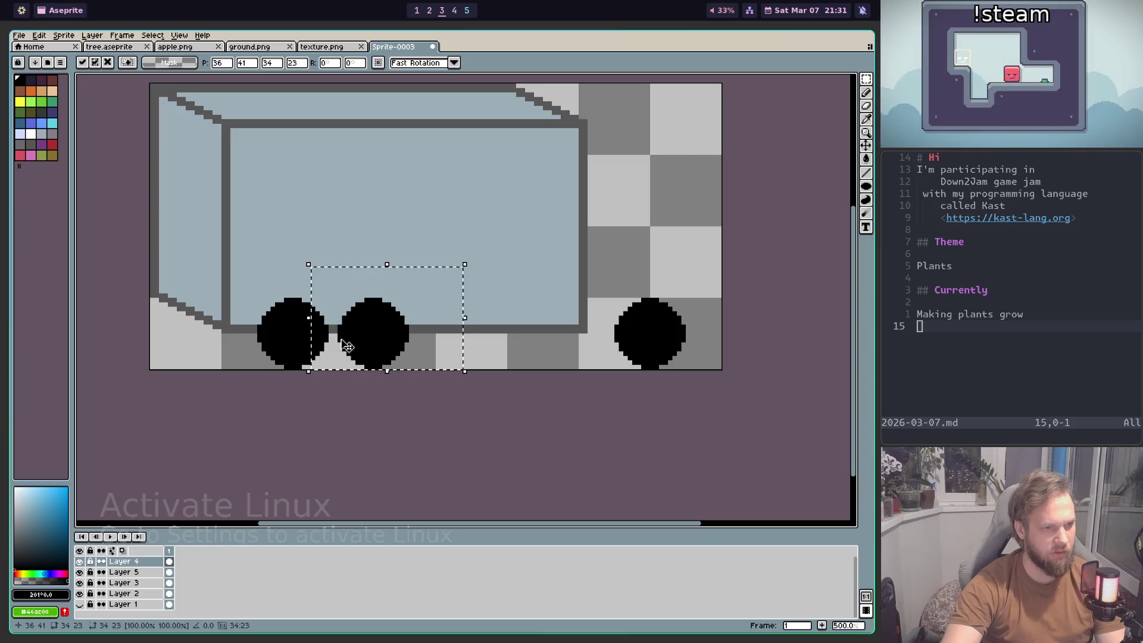
{"action": "key", "text": "ctrl+d"}
Step: Reselect the second wheel and shift it a few more pixels right
{"action": "scroll", "coordinate": [375, 384], "scroll_direction": "down", "scroll_amount": 1}
{"action": "scroll", "coordinate": [367, 388], "scroll_direction": "up", "scroll_amount": 1}
{"action": "scroll", "coordinate": [366, 384], "scroll_direction": "down", "scroll_amount": 1}
{"action": "scroll", "coordinate": [364, 383], "scroll_direction": "up", "scroll_amount": 2}
{"action": "mouse_move", "coordinate": [313, 281]}
{"action": "left_mouse_down"}
{"action": "mouse_move", "coordinate": [379, 363]}
{"action": "mouse_move", "coordinate": [437, 388]}
{"action": "left_mouse_up"}
{"action": "left_click_drag", "start_coordinate": [384, 356], "coordinate": [418, 357]}
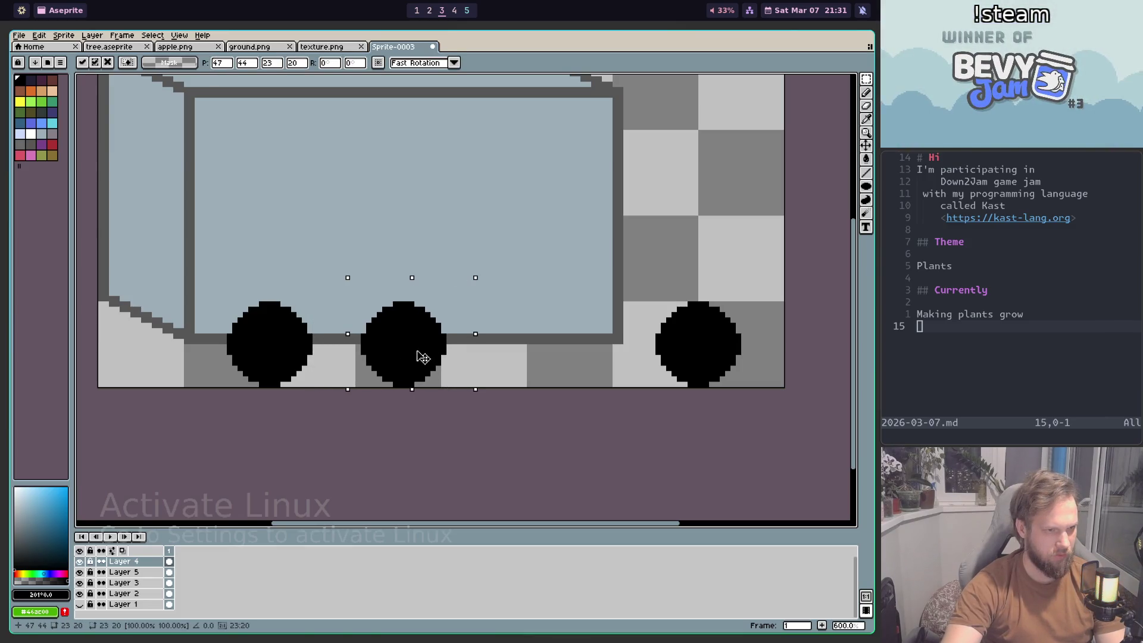
{"action": "key", "text": "Return"}
Step: Move the middle wheel back to the left and commit its placement
{"action": "scroll", "coordinate": [417, 417], "scroll_direction": "down", "scroll_amount": 1}
{"action": "scroll", "coordinate": [411, 428], "scroll_direction": "down", "scroll_amount": 1}
{"action": "scroll", "coordinate": [408, 416], "scroll_direction": "down", "scroll_amount": 2}
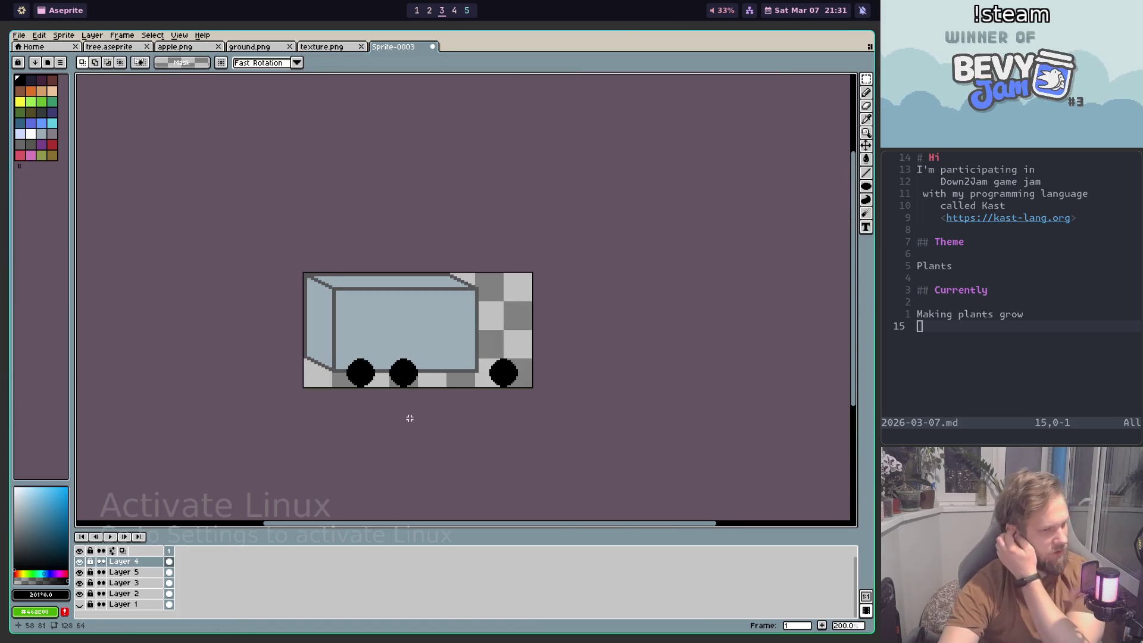
{"action": "scroll", "coordinate": [416, 406], "scroll_direction": "up", "scroll_amount": 5}
{"action": "left_click_drag", "start_coordinate": [339, 323], "coordinate": [534, 462]}
{"action": "mouse_move", "coordinate": [451, 425]}
{"action": "left_mouse_down"}
{"action": "mouse_move", "coordinate": [386, 424]}
{"action": "mouse_move", "coordinate": [418, 429]}
{"action": "left_mouse_up"}
{"action": "scroll", "coordinate": [418, 429], "scroll_direction": "down", "scroll_amount": 4}
{"action": "scroll", "coordinate": [452, 432], "scroll_direction": "up", "scroll_amount": 2}
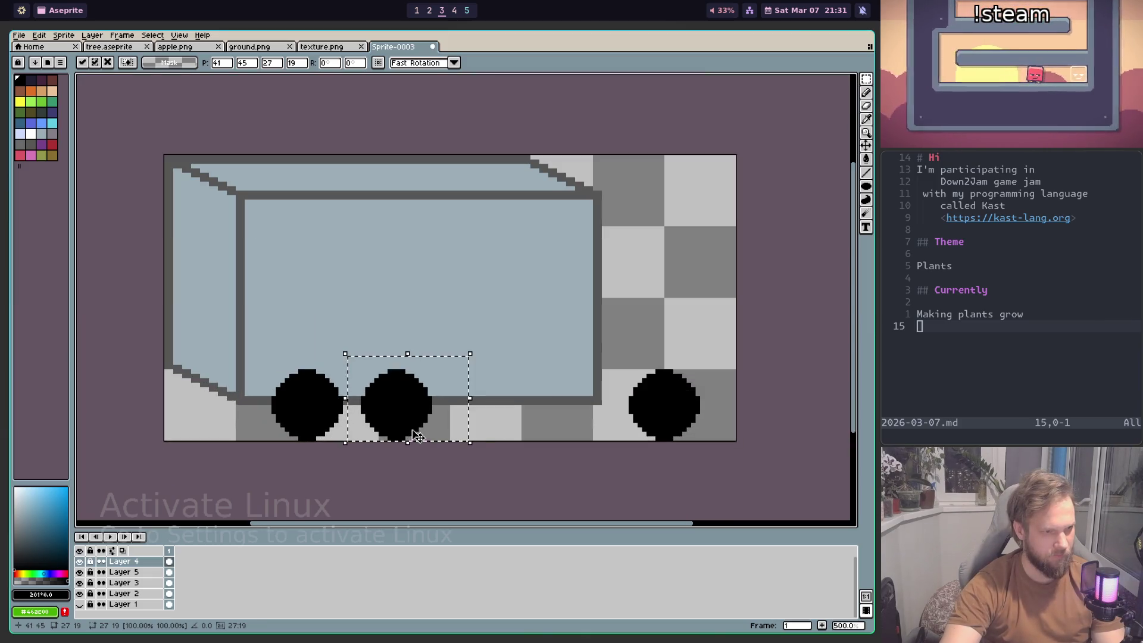
{"action": "key", "text": "ctrl+d"}
{"action": "scroll", "coordinate": [482, 434], "scroll_direction": "down", "scroll_amount": 4}
{"action": "scroll", "coordinate": [482, 434], "scroll_direction": "up", "scroll_amount": 4}
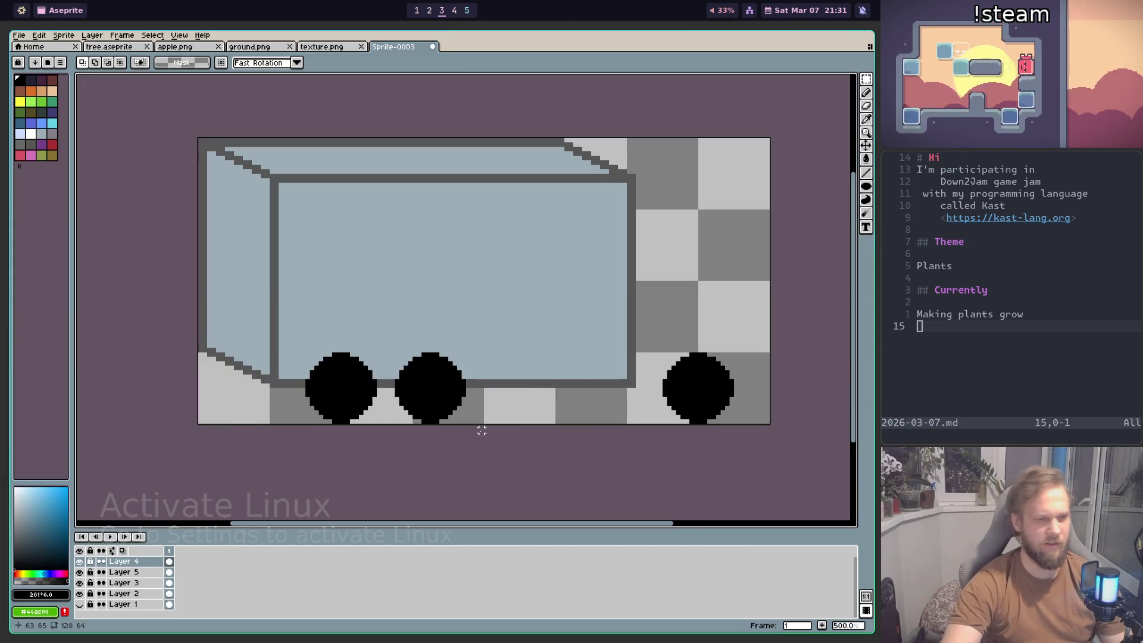
{"action": "scroll", "coordinate": [481, 428], "scroll_direction": "down", "scroll_amount": 1}
{"action": "scroll", "coordinate": [666, 370], "scroll_direction": "up", "scroll_amount": 1}
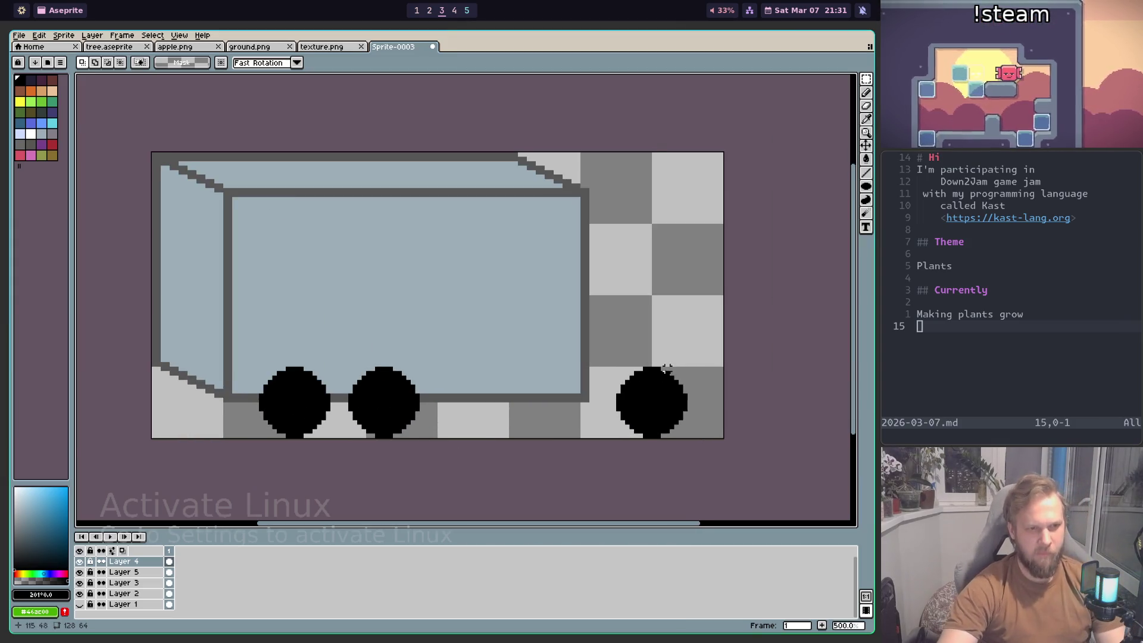
{"action": "scroll", "coordinate": [666, 369], "scroll_direction": "up", "scroll_amount": 1}
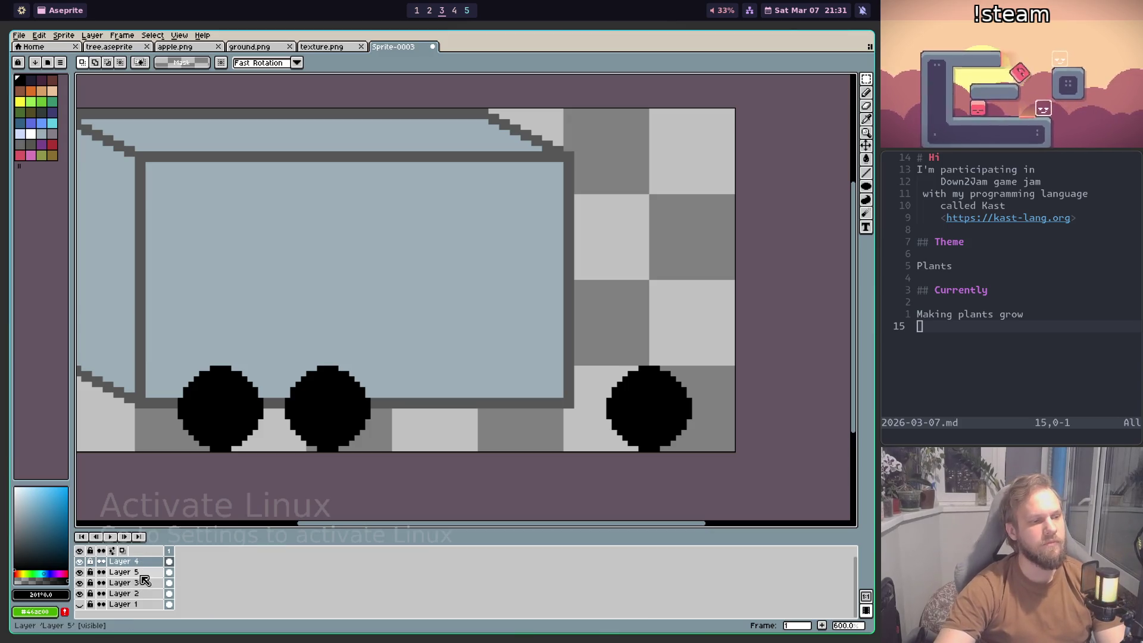
Step: Make Layer 2 active, choose red as the Pencil colour, then open a new Chrome tab
{"action": "left_click", "coordinate": [80, 593]}
{"action": "left_click", "coordinate": [81, 593]}
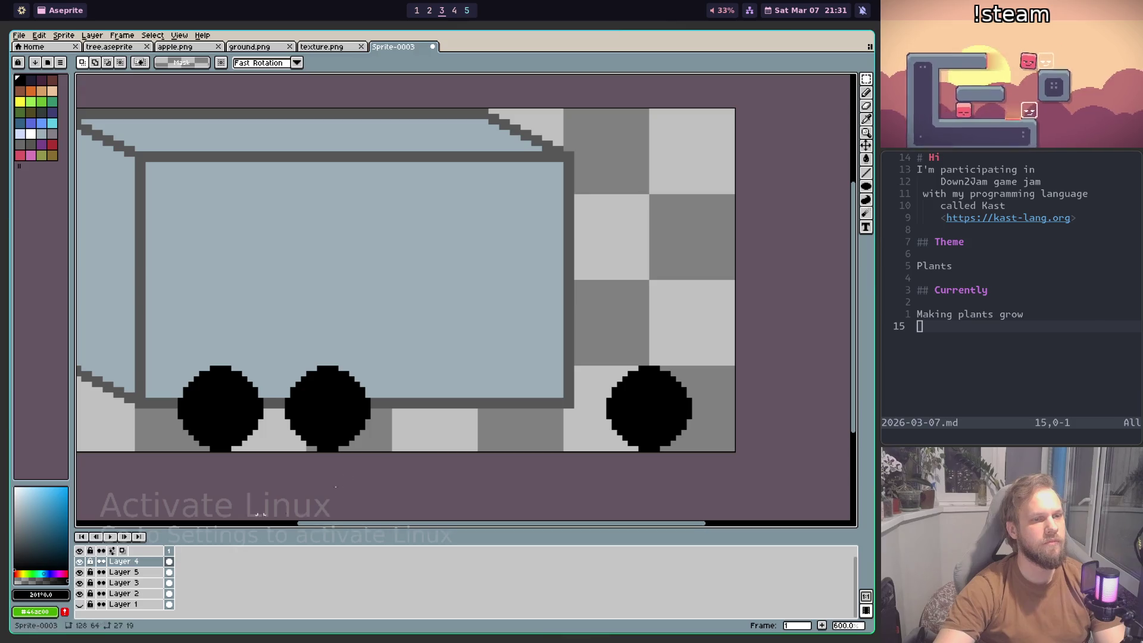
{"action": "left_click", "coordinate": [139, 593]}
{"action": "key", "text": "b"}
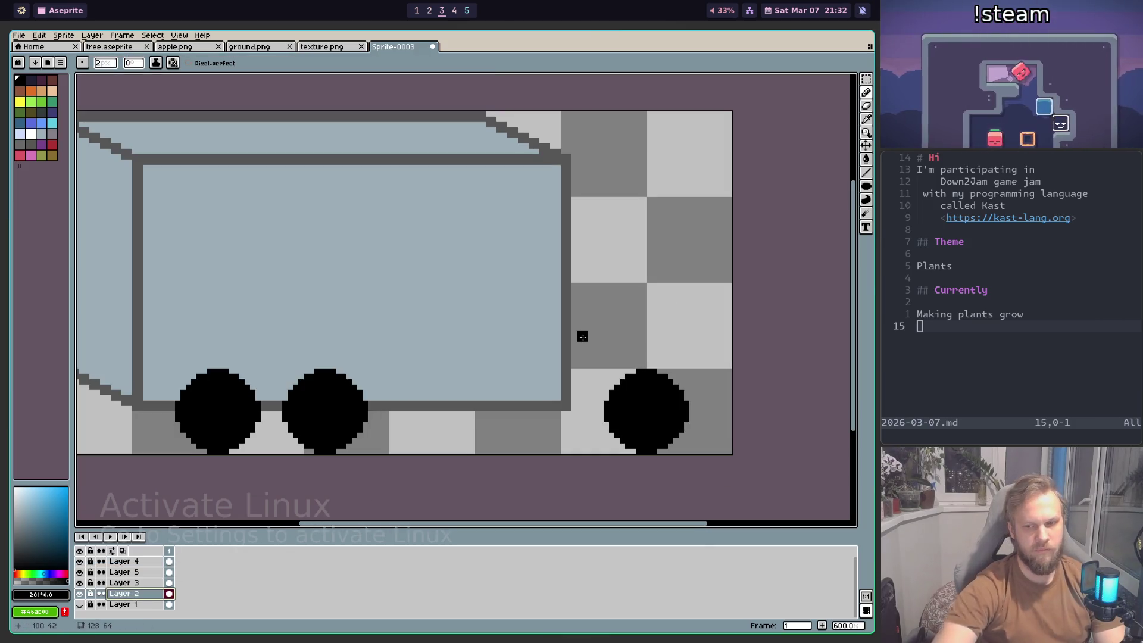
{"action": "left_click", "coordinate": [576, 384], "text": "alt"}
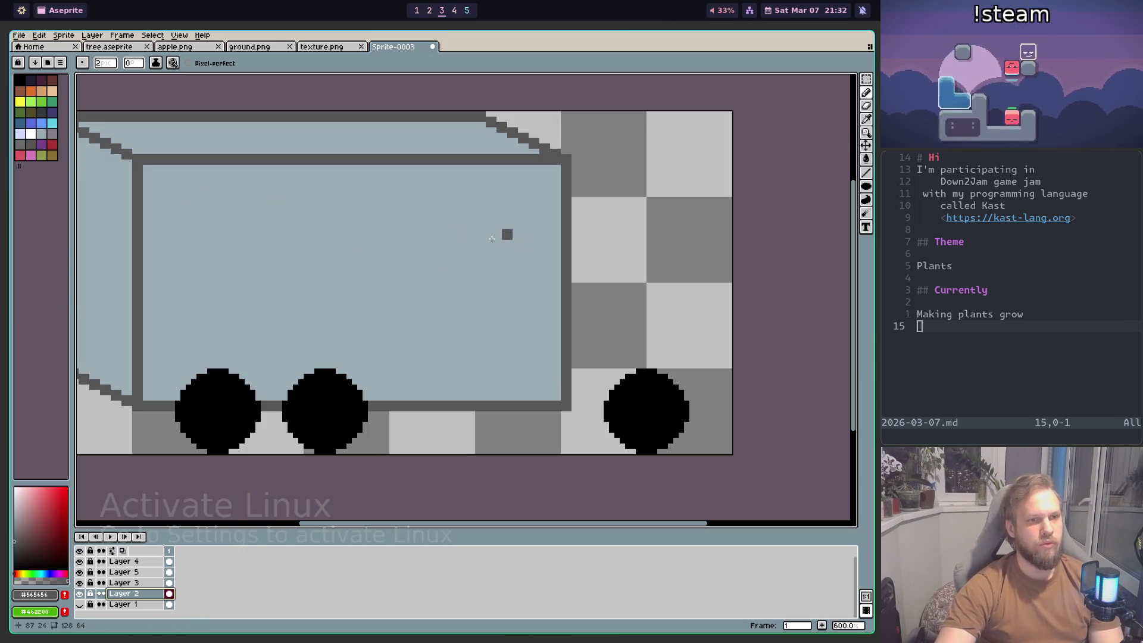
{"action": "left_click", "coordinate": [27, 96]}
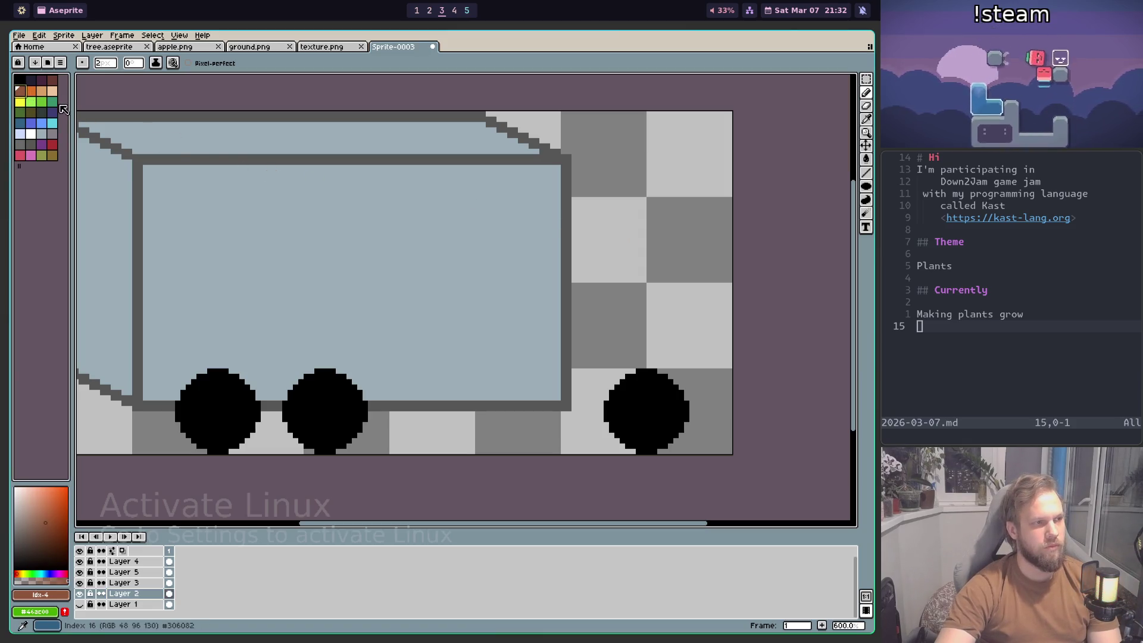
{"action": "left_click", "coordinate": [54, 145]}
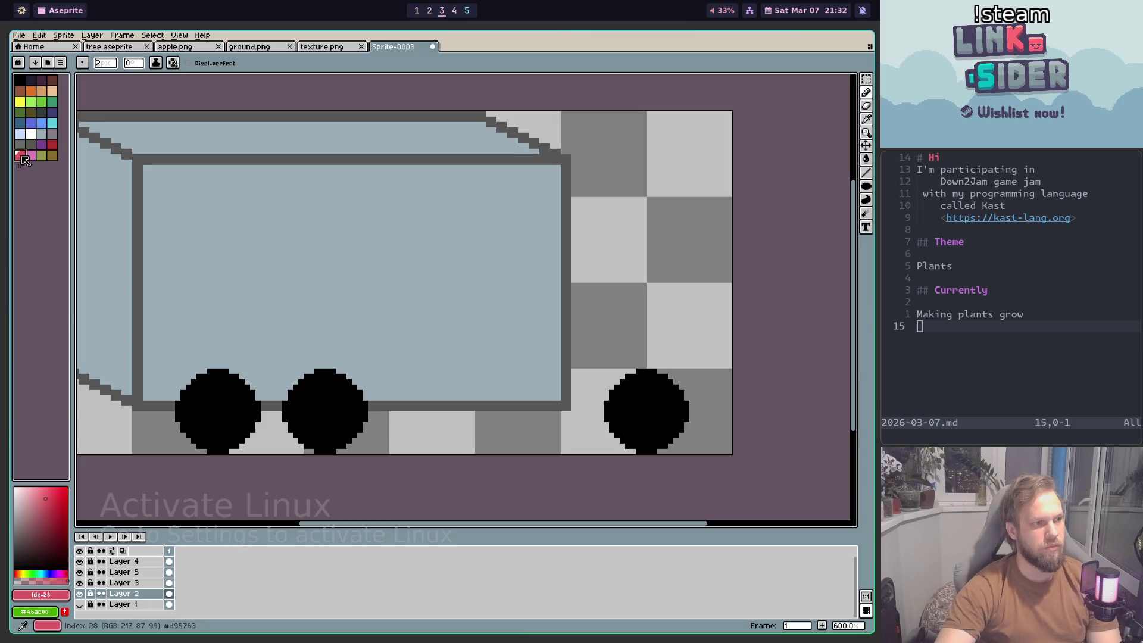
{"action": "key", "text": "super+1"}
{"action": "left_click", "coordinate": [141, 40]}
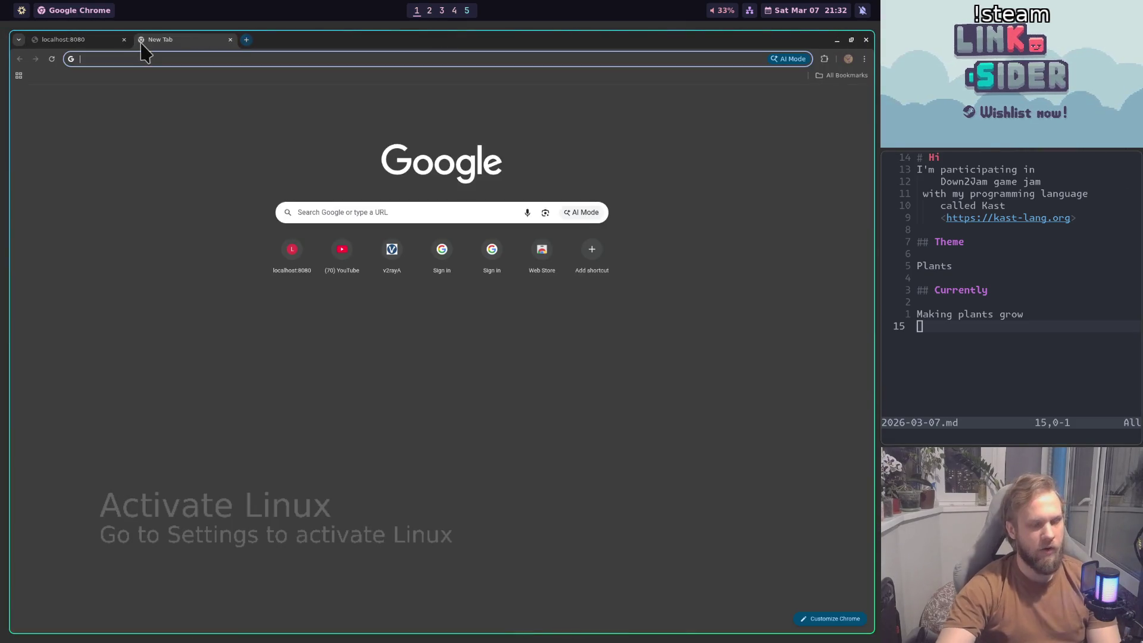
Step: Search Google for 'truck' and view the Images results
{"action": "type", "text": "truck"}
{"action": "key", "text": "Return"}
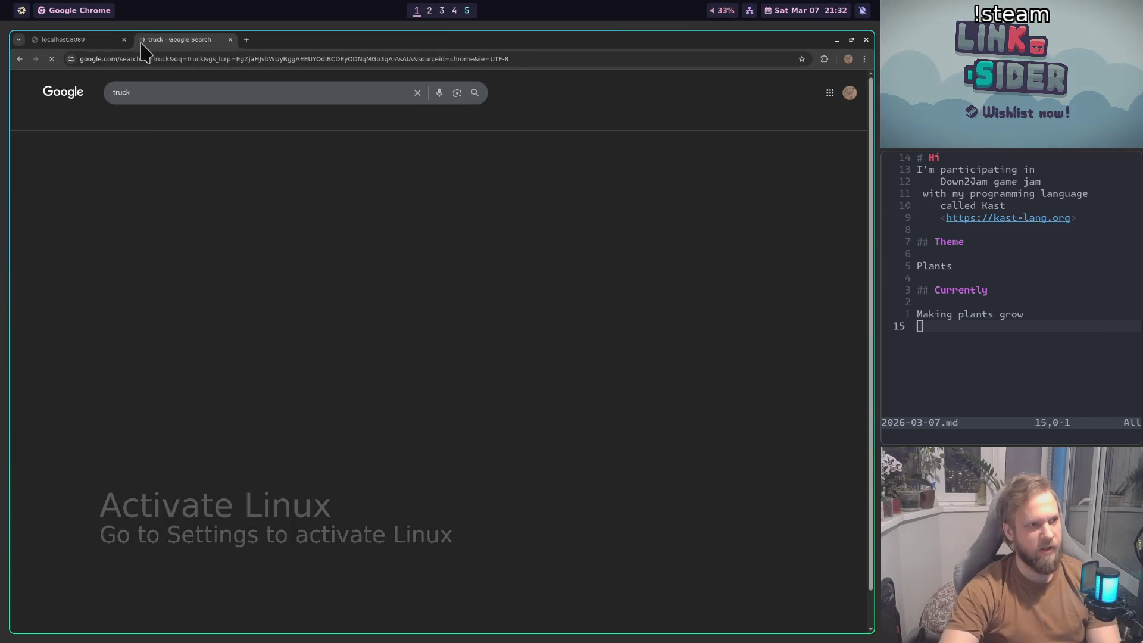
{"action": "left_click", "coordinate": [175, 121]}
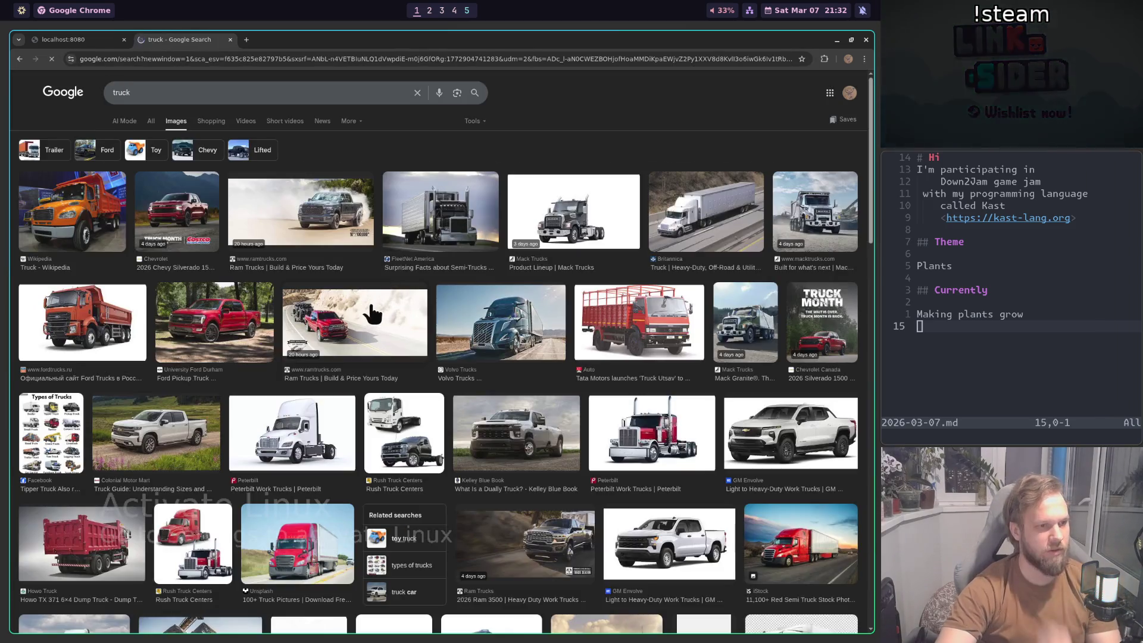
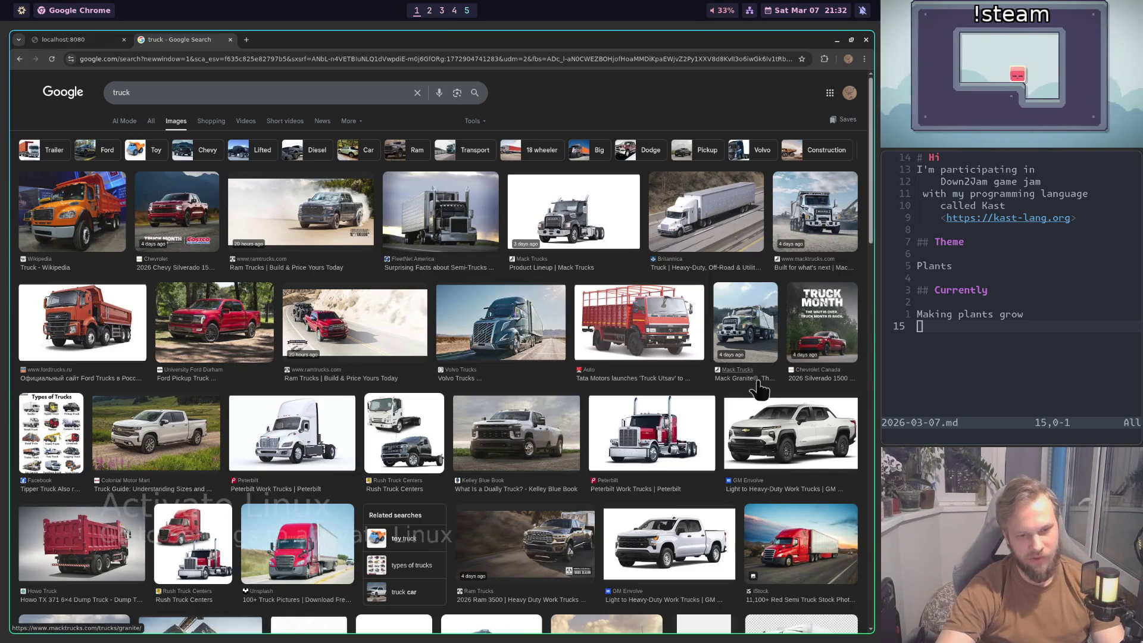
Step: Browse two more screens of 'truck' reference photos, then leave the browser
{"action": "scroll", "coordinate": [768, 381], "scroll_direction": "down", "scroll_amount": 2}
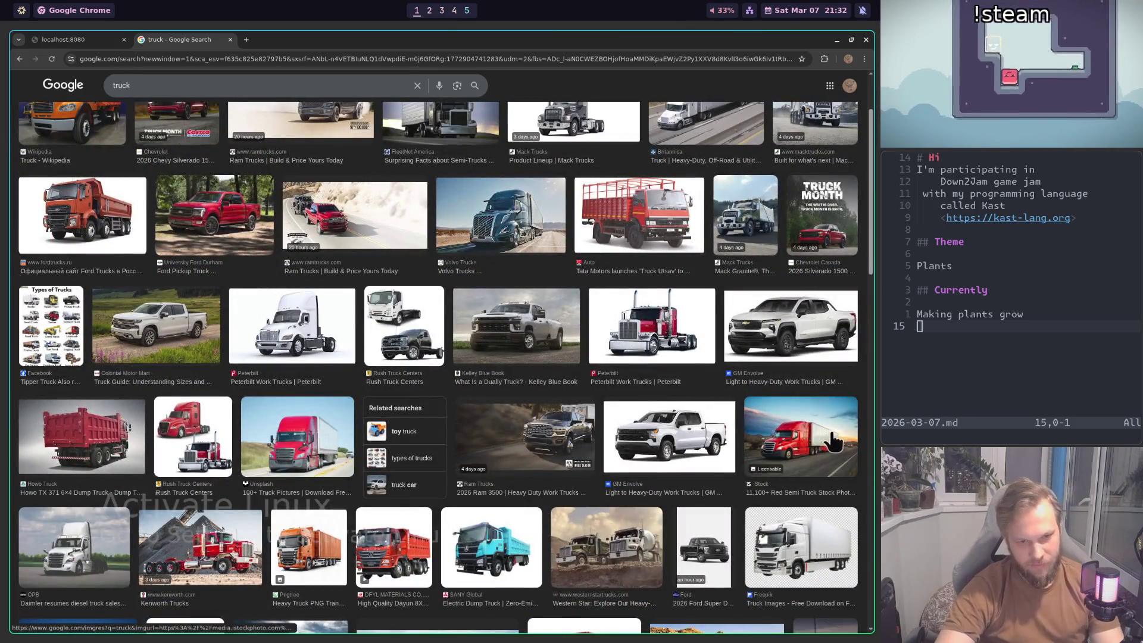
{"action": "scroll", "coordinate": [668, 320], "scroll_direction": "down", "scroll_amount": 3}
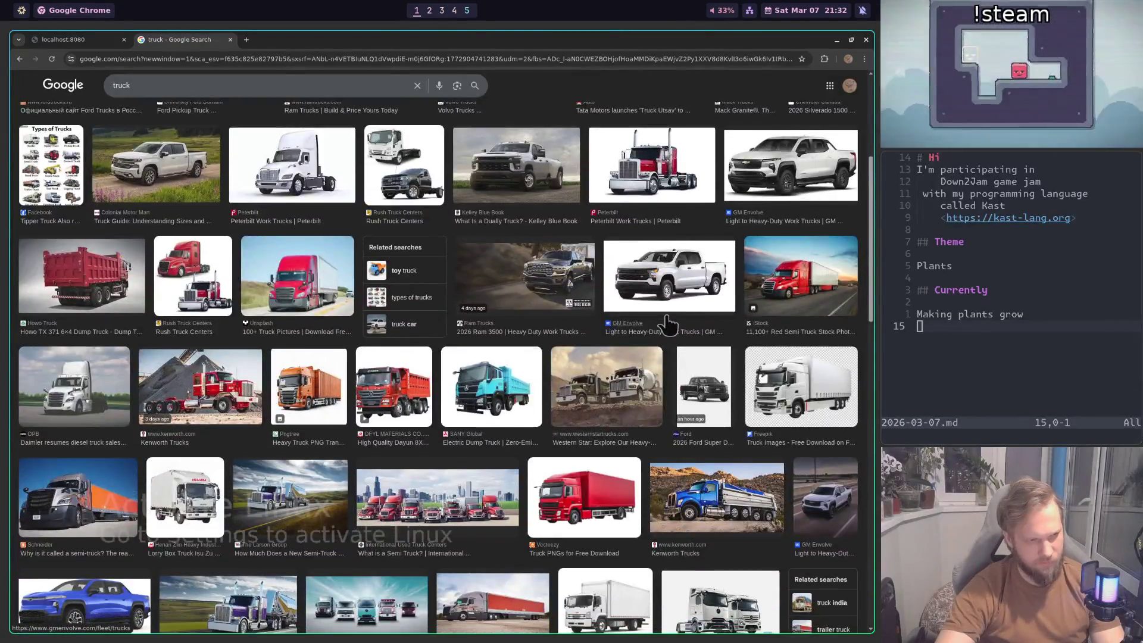
{"action": "key", "text": "super+2"}
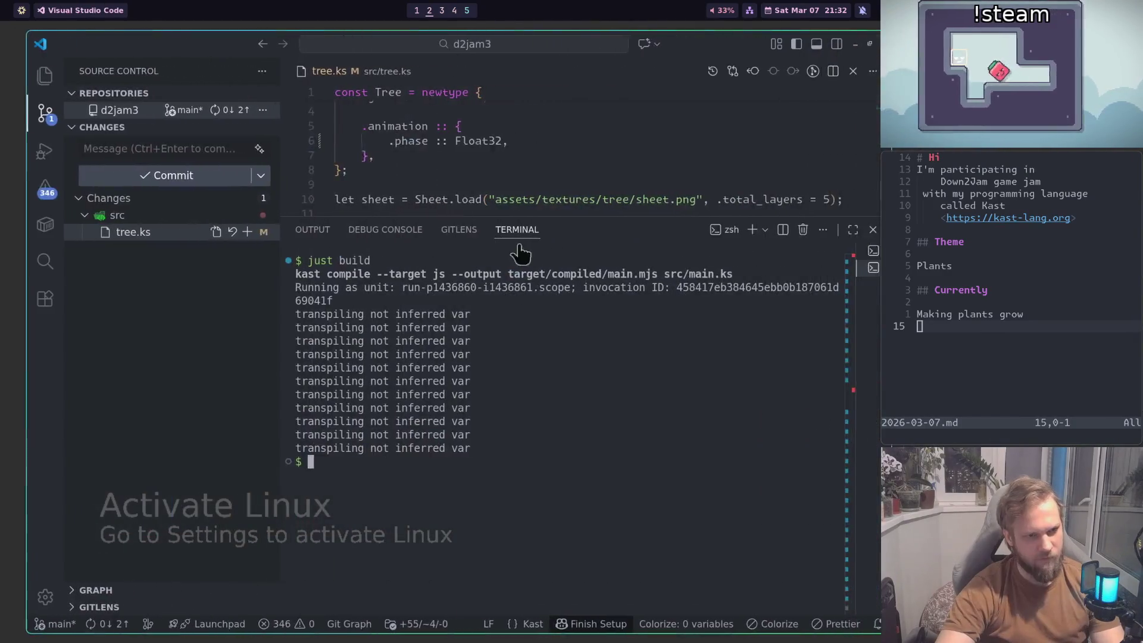
Step: Back on the truck sprite, add one dark grey outline pixel with a 1-pixel brush, then restore 2 pixels
{"action": "key", "text": "super+1"}
{"action": "key", "text": "super+3"}
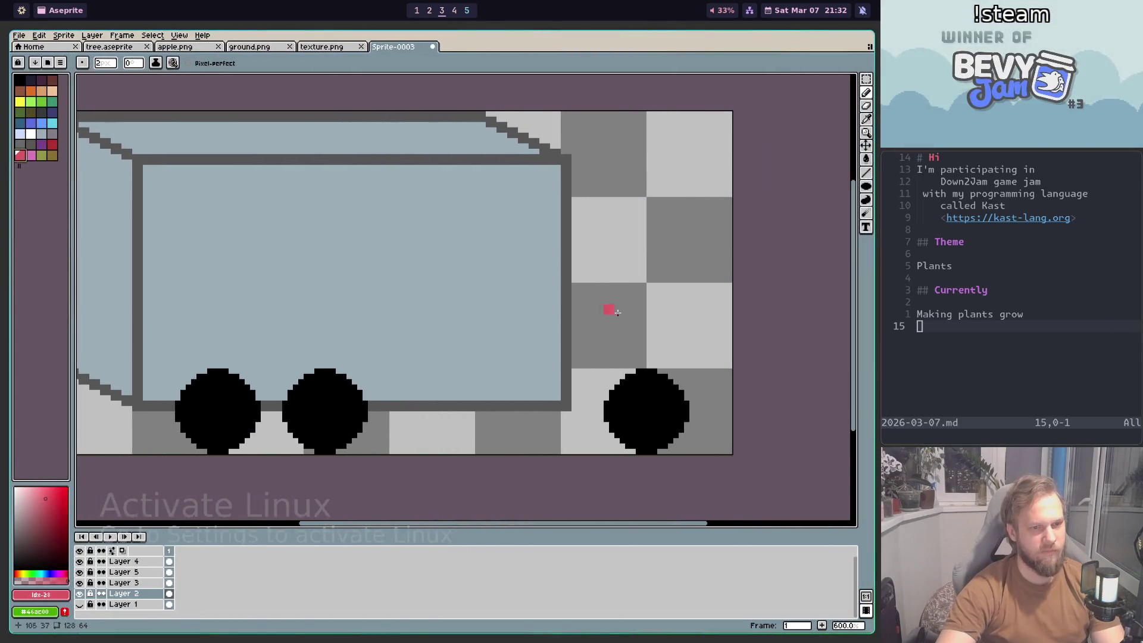
{"action": "scroll", "coordinate": [410, 288], "scroll_direction": "down", "scroll_amount": 1}
{"action": "scroll", "coordinate": [433, 288], "scroll_direction": "up", "scroll_amount": 1}
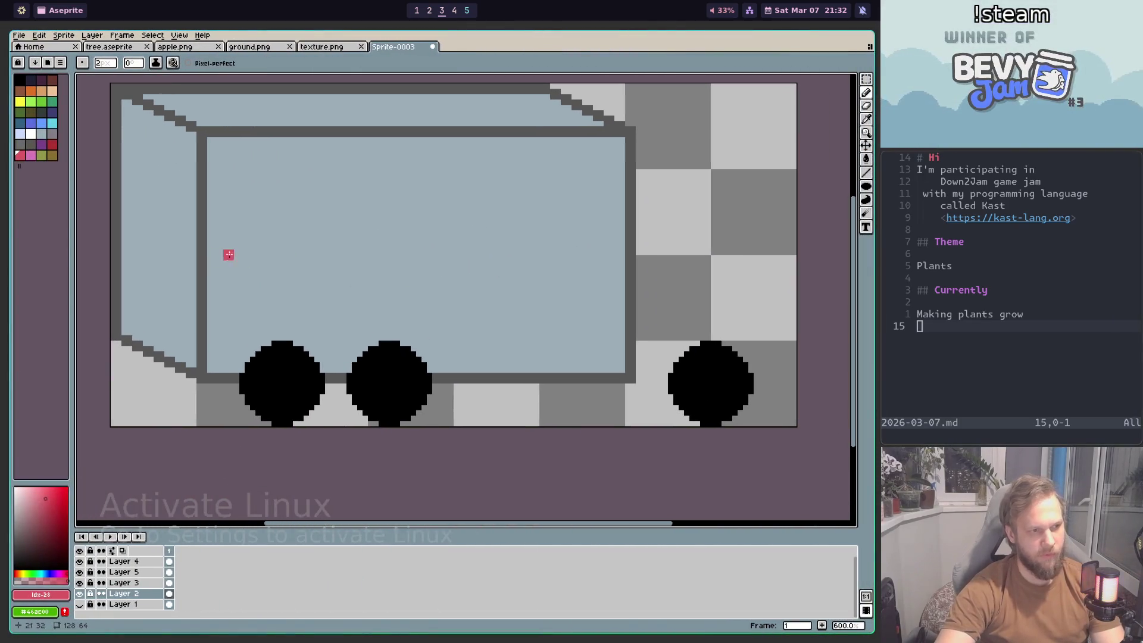
{"action": "left_click", "coordinate": [205, 253], "text": "alt"}
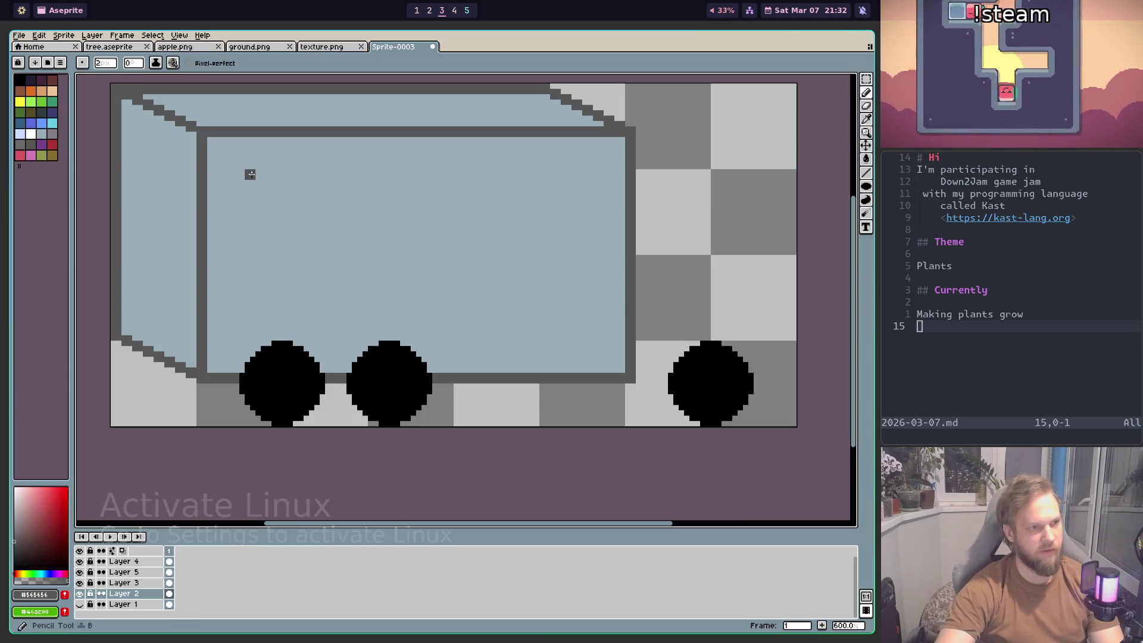
{"action": "key", "text": "minus"}
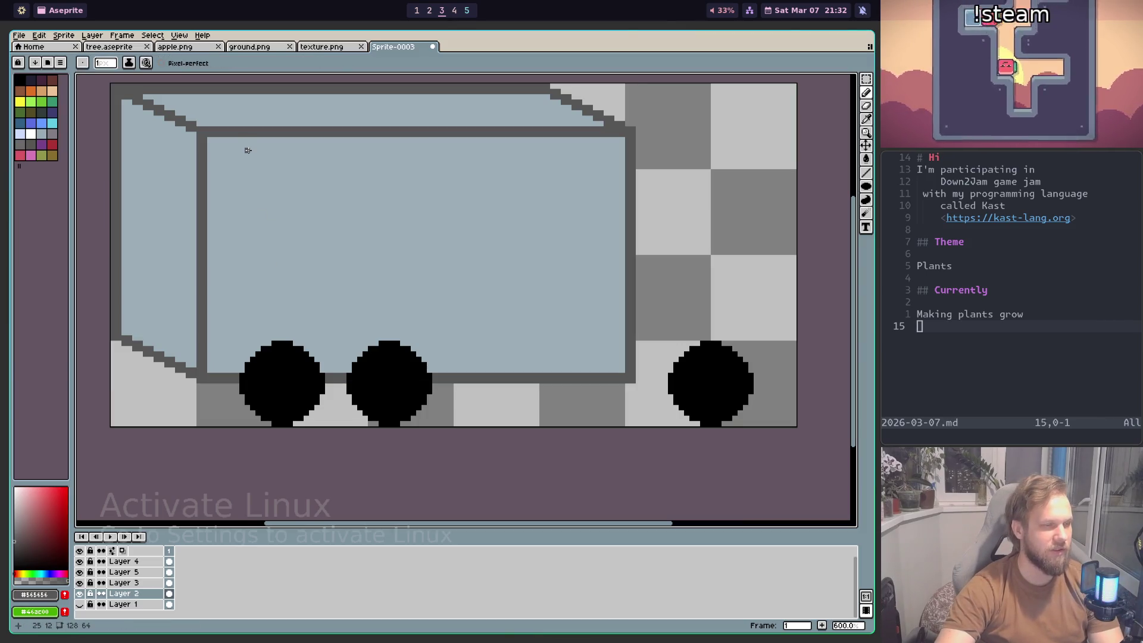
{"action": "left_click", "coordinate": [253, 166]}
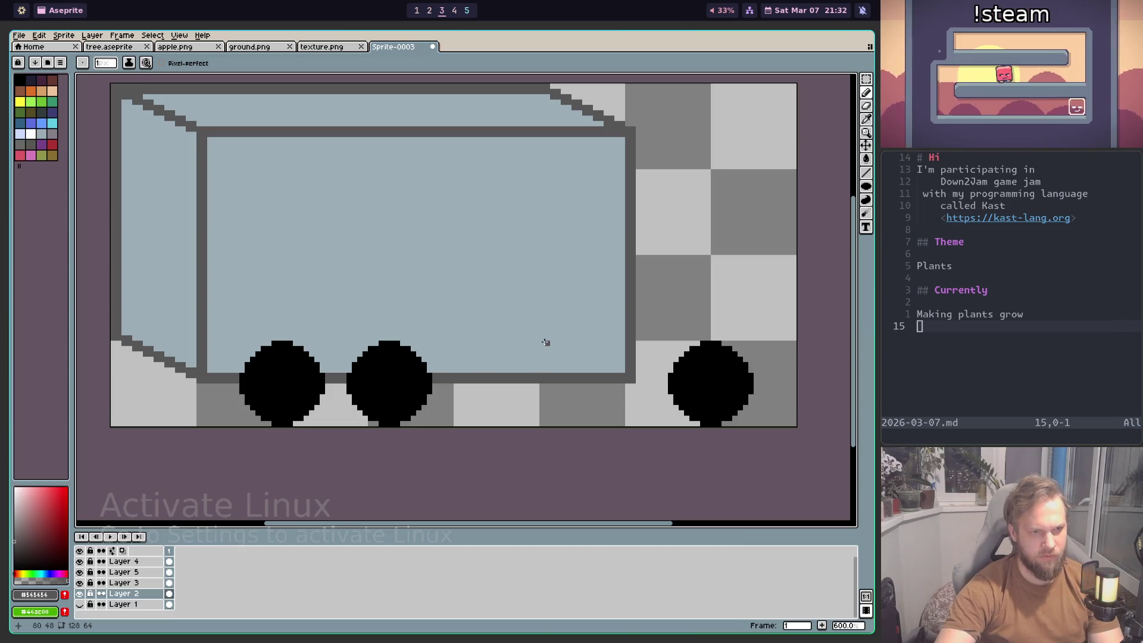
{"action": "key", "text": "plus"}
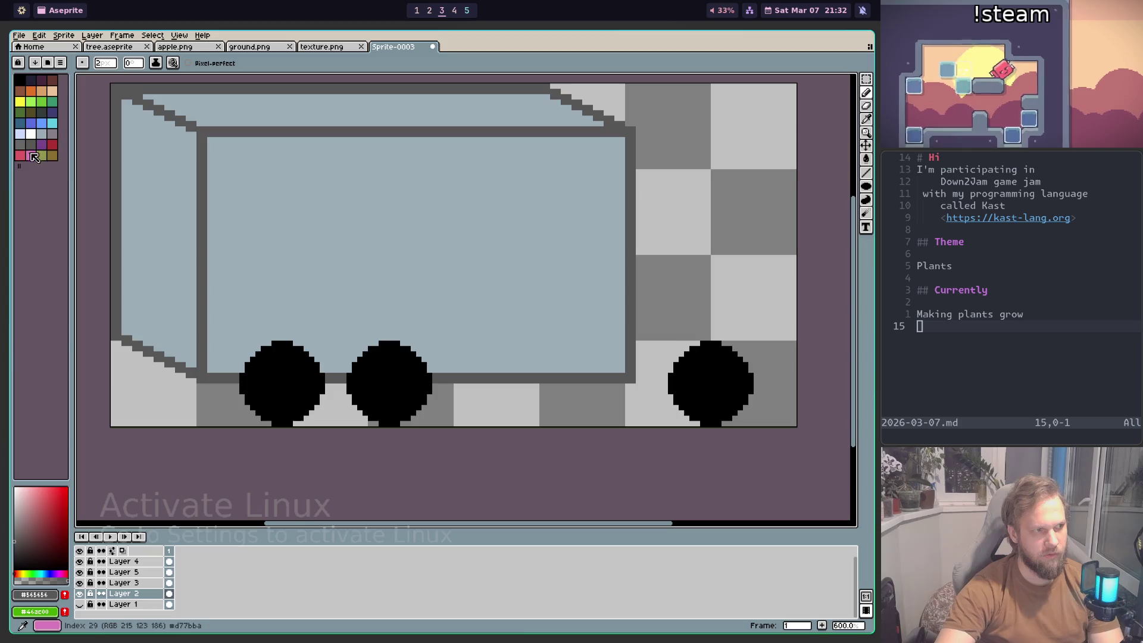
Step: Choose the light blue palette colour and the Line tool
{"action": "left_click", "coordinate": [41, 134]}
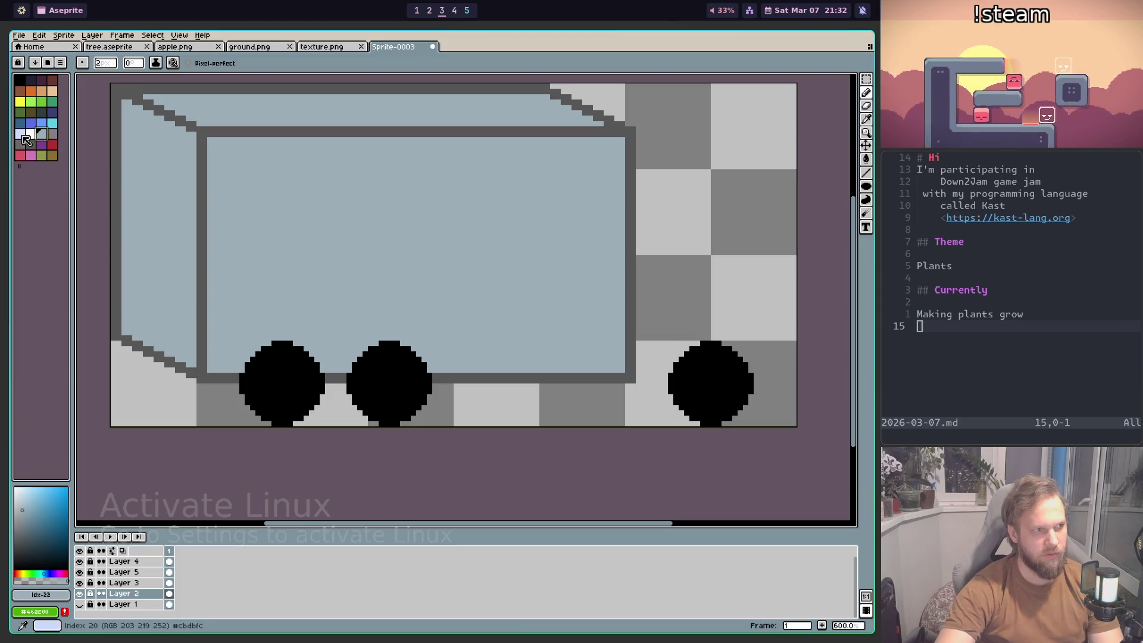
{"action": "left_click", "coordinate": [21, 135]}
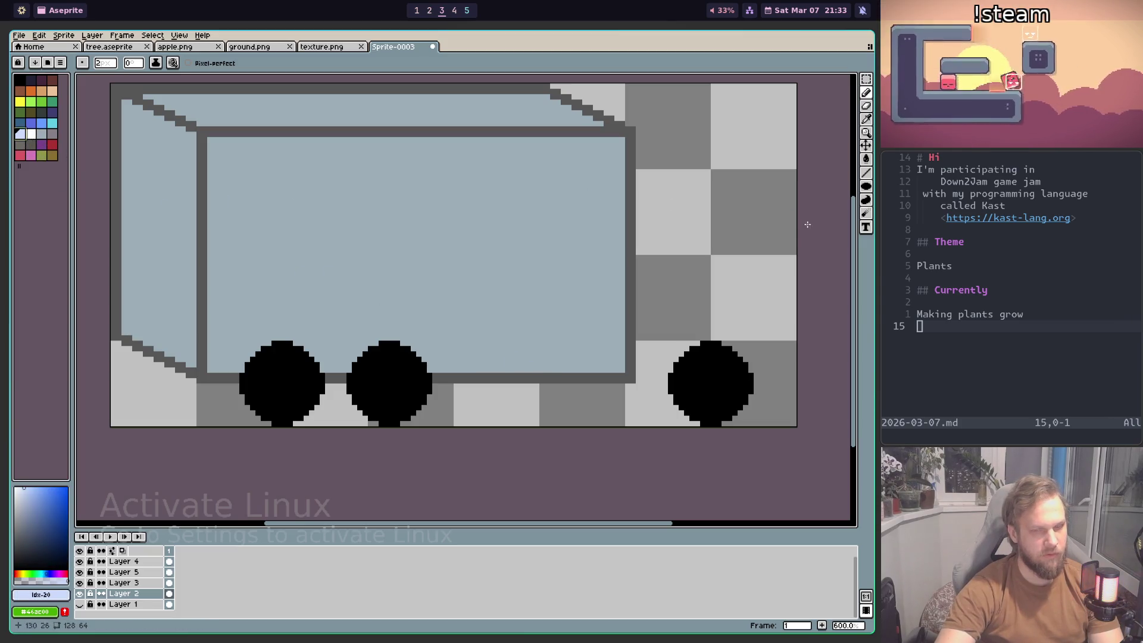
{"action": "key", "text": "shift+l"}
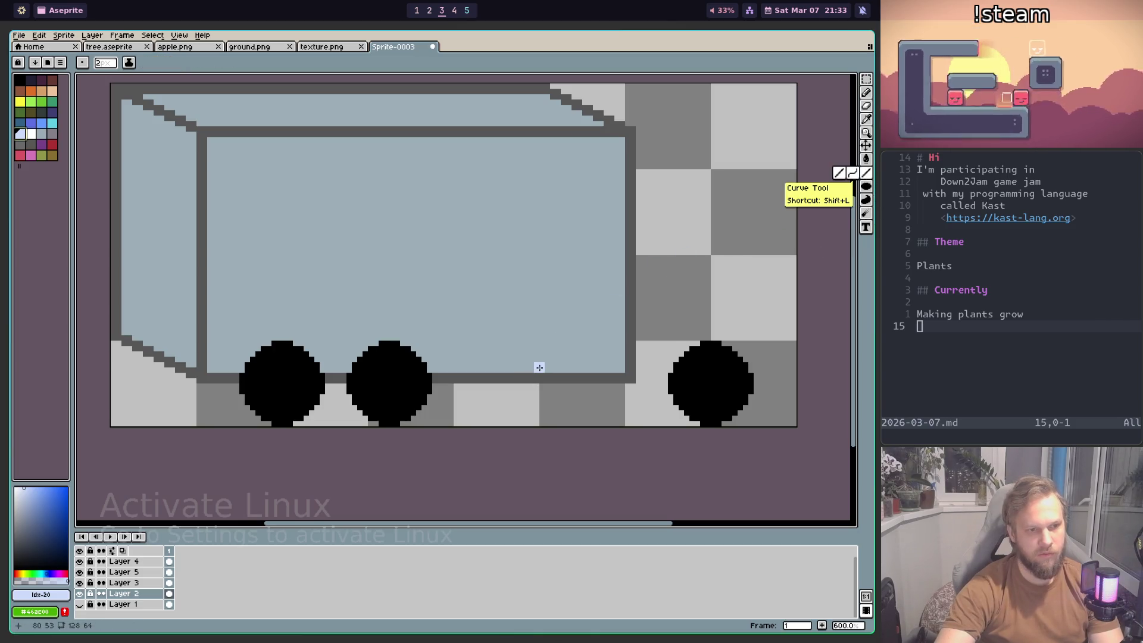
Step: Draw four vertical light-blue stripes up the trailer side, undoing the jagged fourth one
{"action": "left_click_drag", "start_coordinate": [540, 367], "coordinate": [542, 146]}
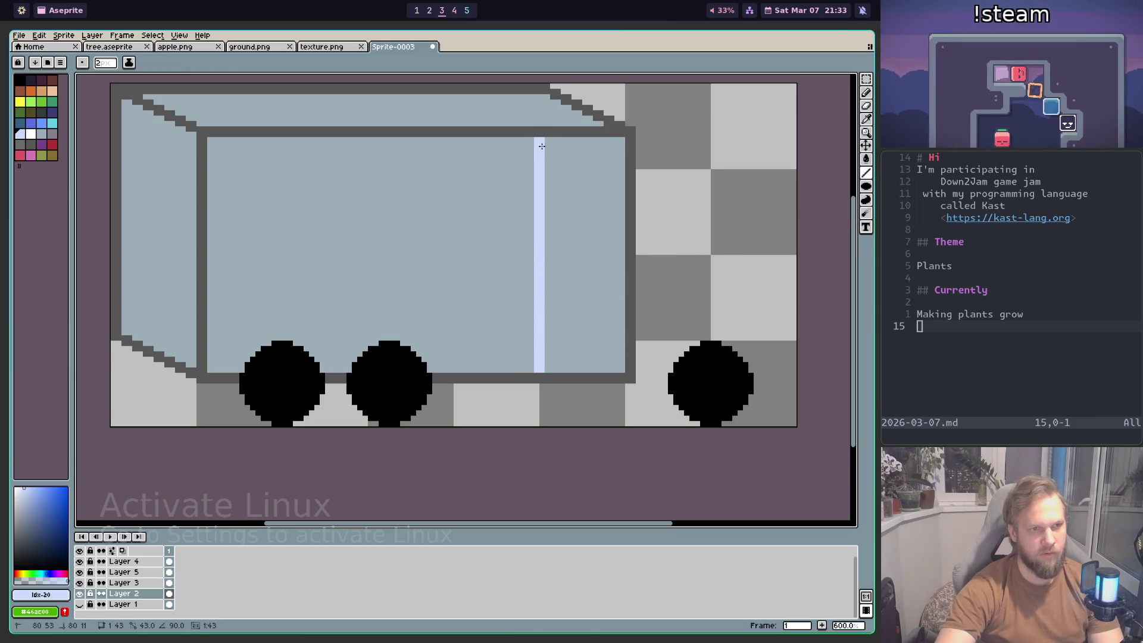
{"action": "left_click_drag", "start_coordinate": [454, 366], "coordinate": [453, 138]}
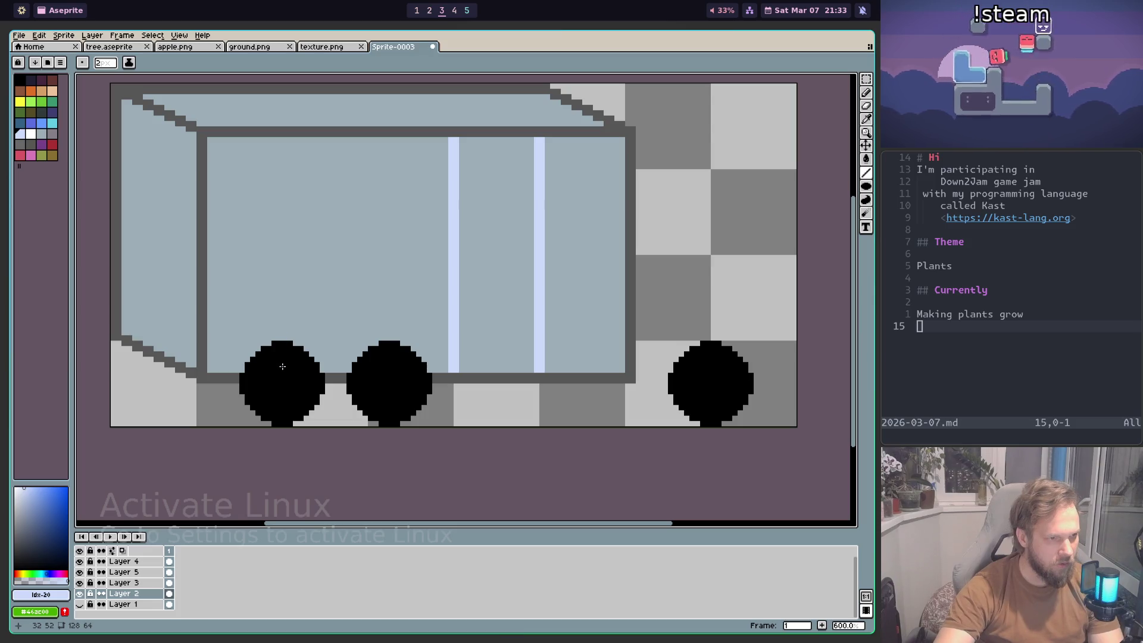
{"action": "left_click_drag", "start_coordinate": [280, 255], "coordinate": [286, 152]}
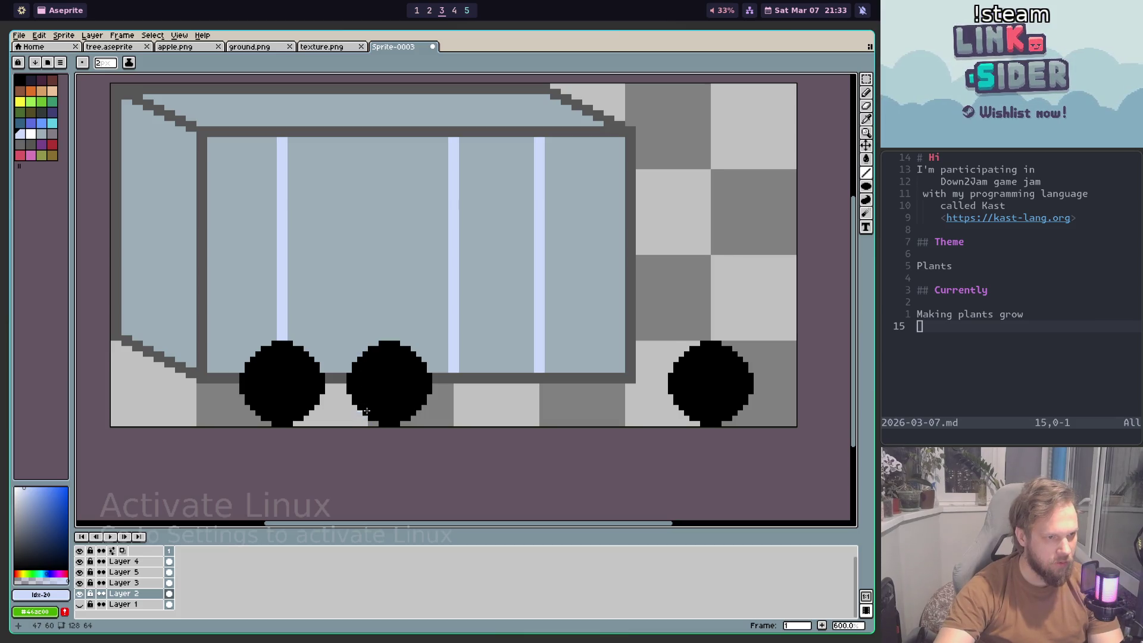
{"action": "left_click_drag", "start_coordinate": [370, 365], "coordinate": [372, 146]}
{"action": "key", "text": "ctrl+z"}
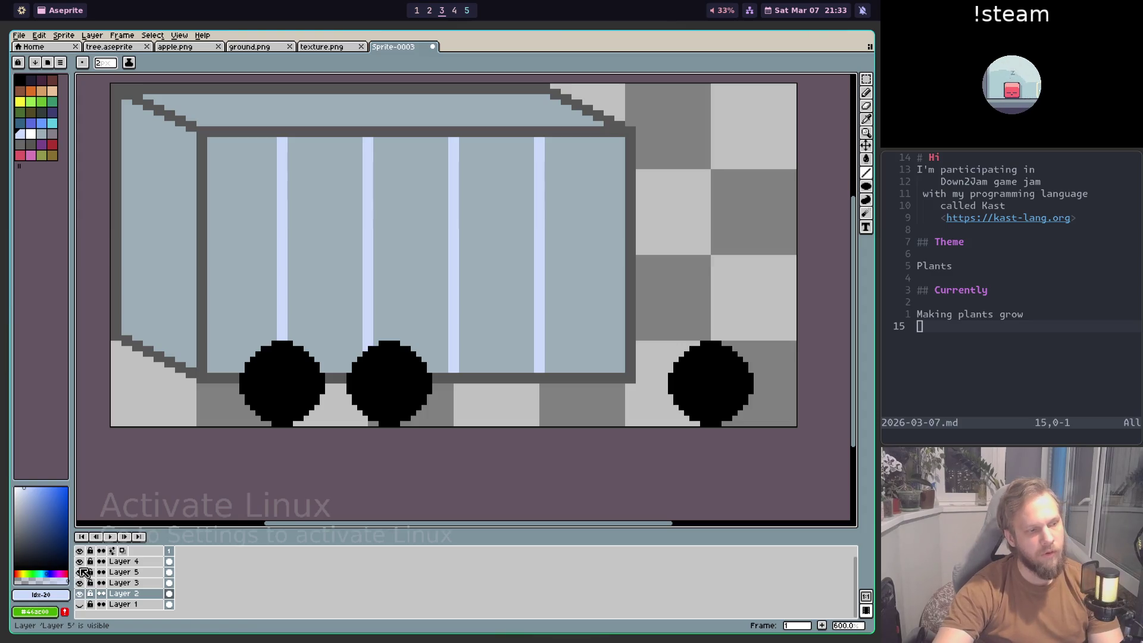
{"action": "left_click", "coordinate": [81, 571]}
{"action": "left_click", "coordinate": [81, 582]}
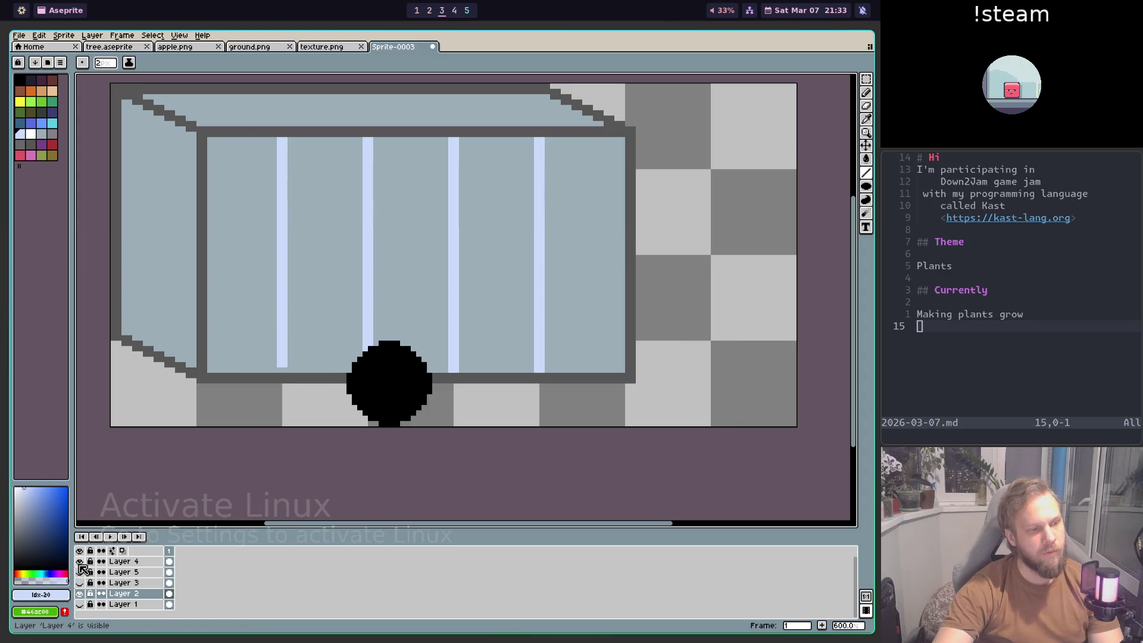
{"action": "left_click", "coordinate": [79, 562]}
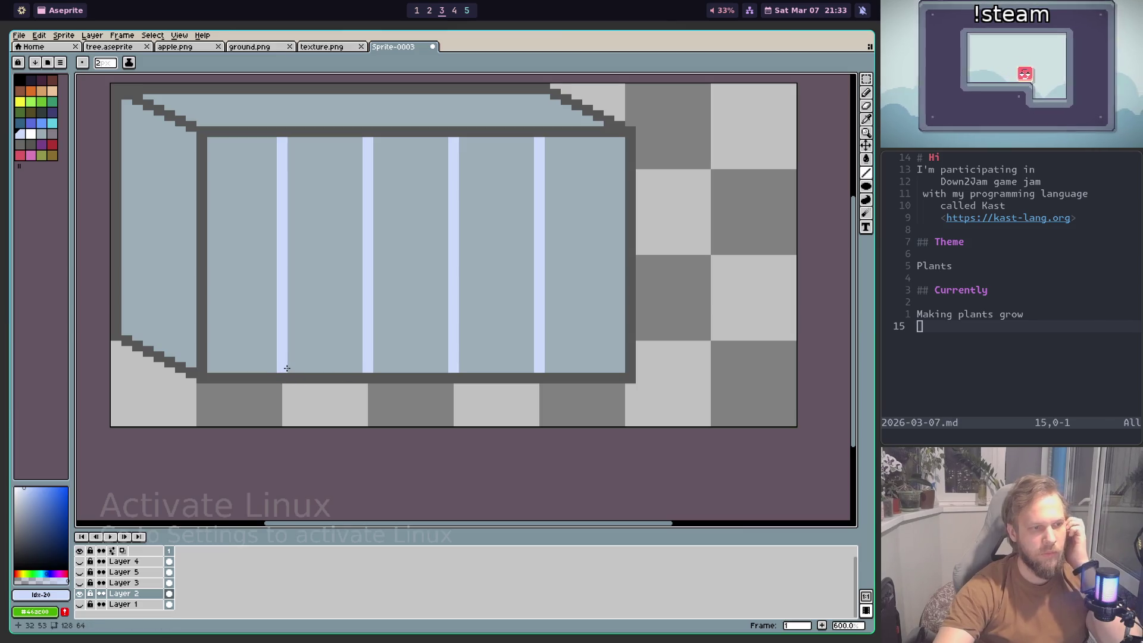
{"action": "scroll", "coordinate": [287, 369], "scroll_direction": "down", "scroll_amount": 4}
{"action": "scroll", "coordinate": [408, 285], "scroll_direction": "up", "scroll_amount": 3}
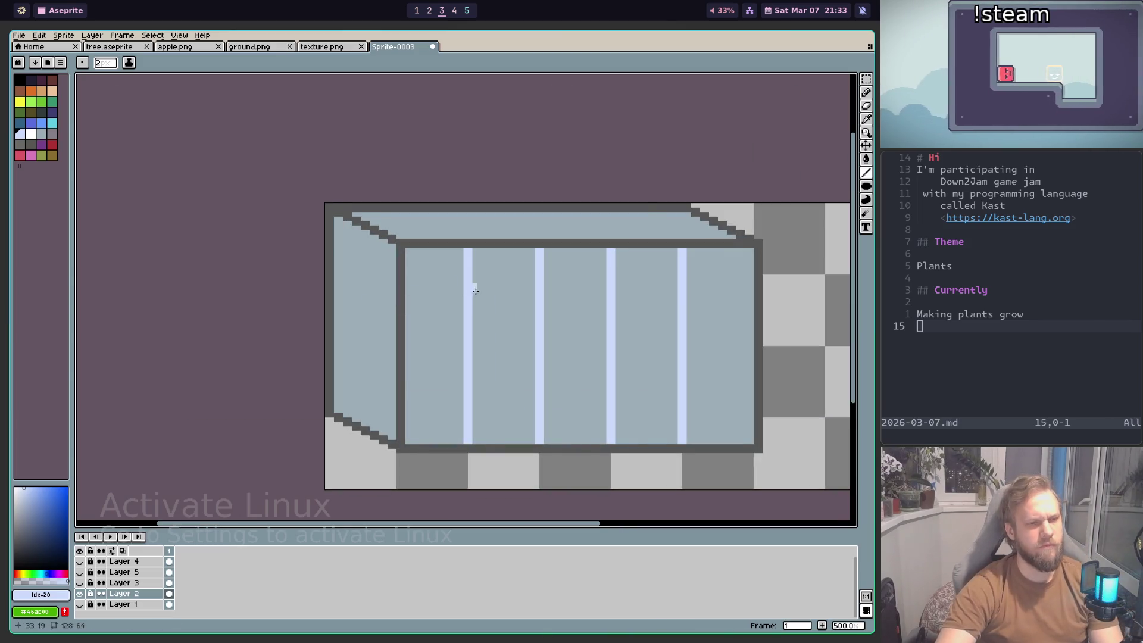
{"action": "scroll", "coordinate": [475, 290], "scroll_direction": "down", "scroll_amount": 1}
{"action": "scroll", "coordinate": [510, 268], "scroll_direction": "up", "scroll_amount": 1}
{"action": "scroll", "coordinate": [421, 311], "scroll_direction": "right", "scroll_amount": 4}
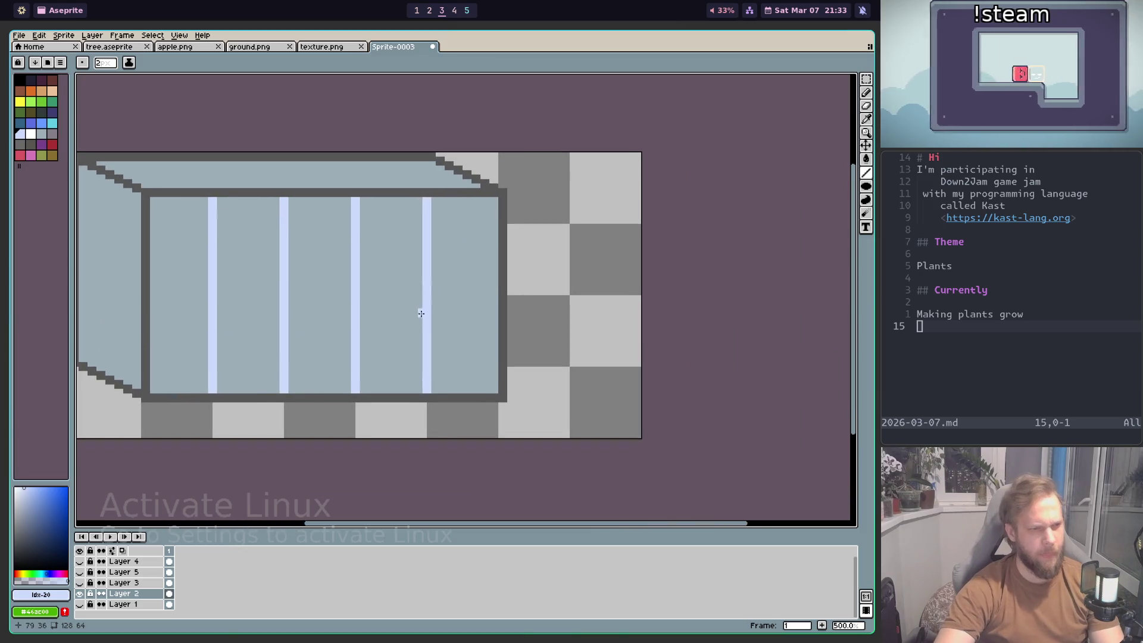
{"action": "scroll", "coordinate": [684, 312], "scroll_direction": "down", "scroll_amount": 1}
{"action": "scroll", "coordinate": [714, 339], "scroll_direction": "down", "scroll_amount": 1}
{"action": "scroll", "coordinate": [717, 343], "scroll_direction": "up", "scroll_amount": 1}
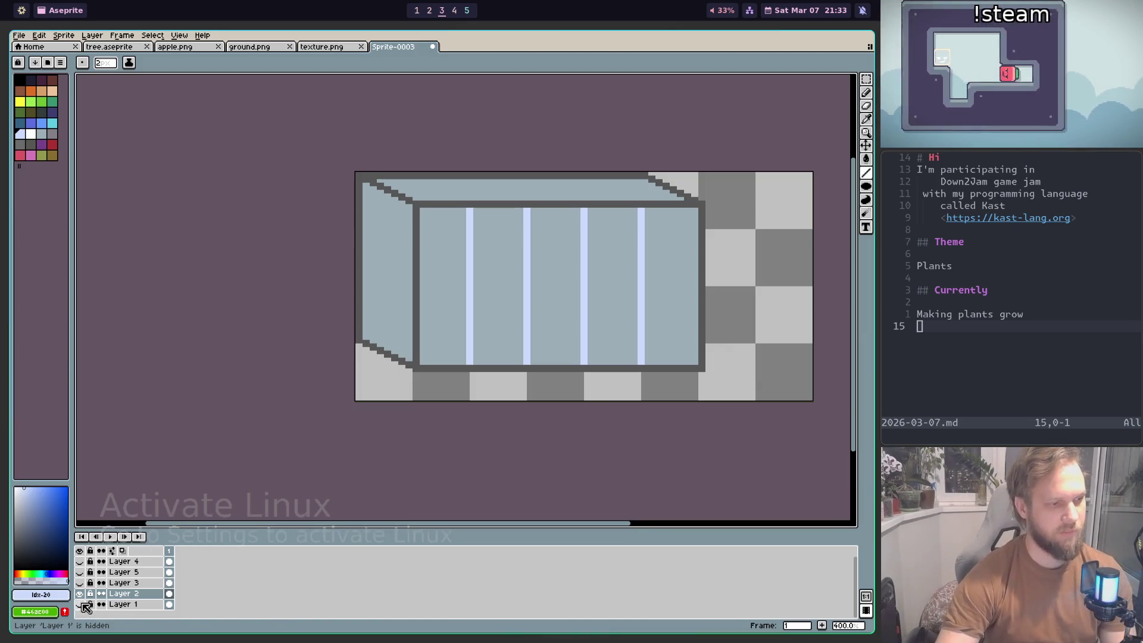
{"action": "left_click", "coordinate": [80, 583]}
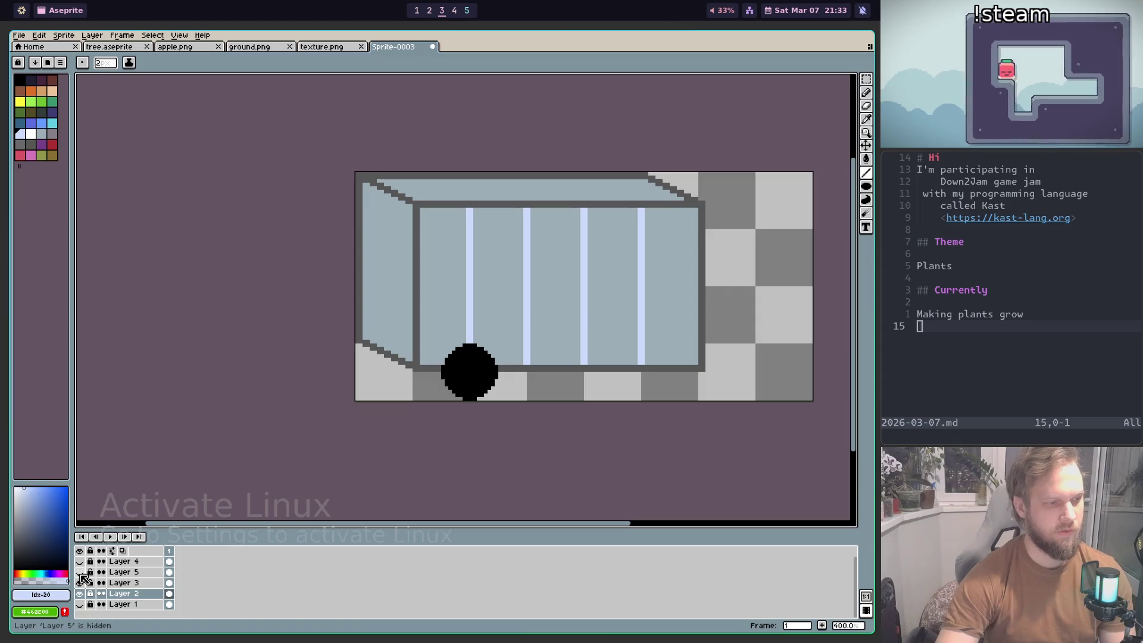
{"action": "left_click", "coordinate": [80, 572]}
{"action": "left_click", "coordinate": [80, 561]}
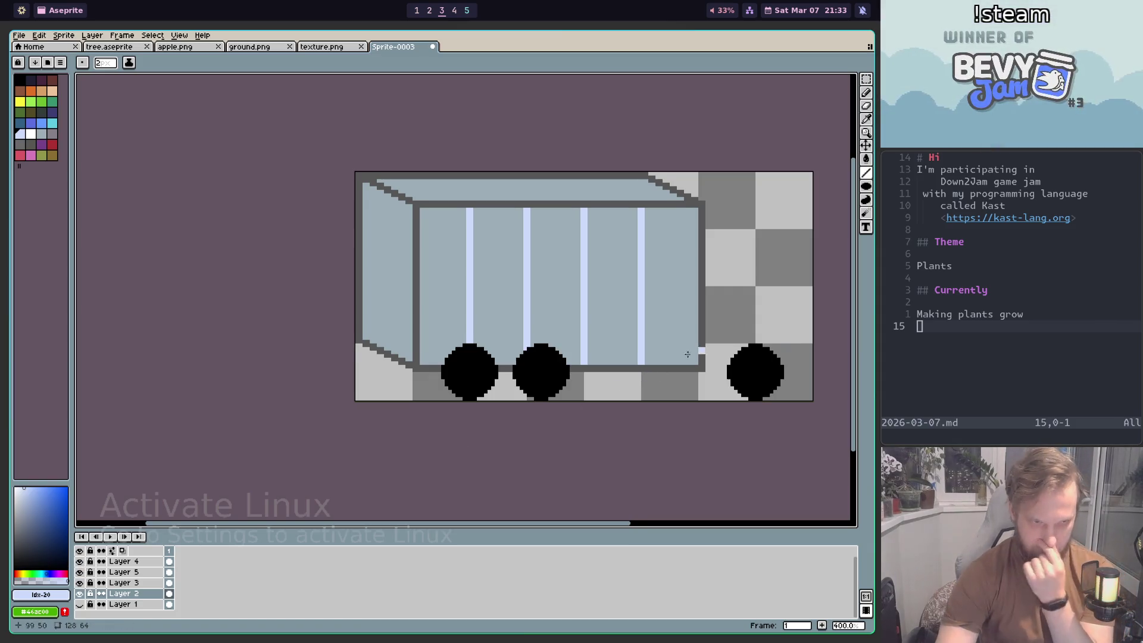
{"action": "scroll", "coordinate": [708, 353], "scroll_direction": "up", "scroll_amount": 1}
{"action": "key", "text": "i"}
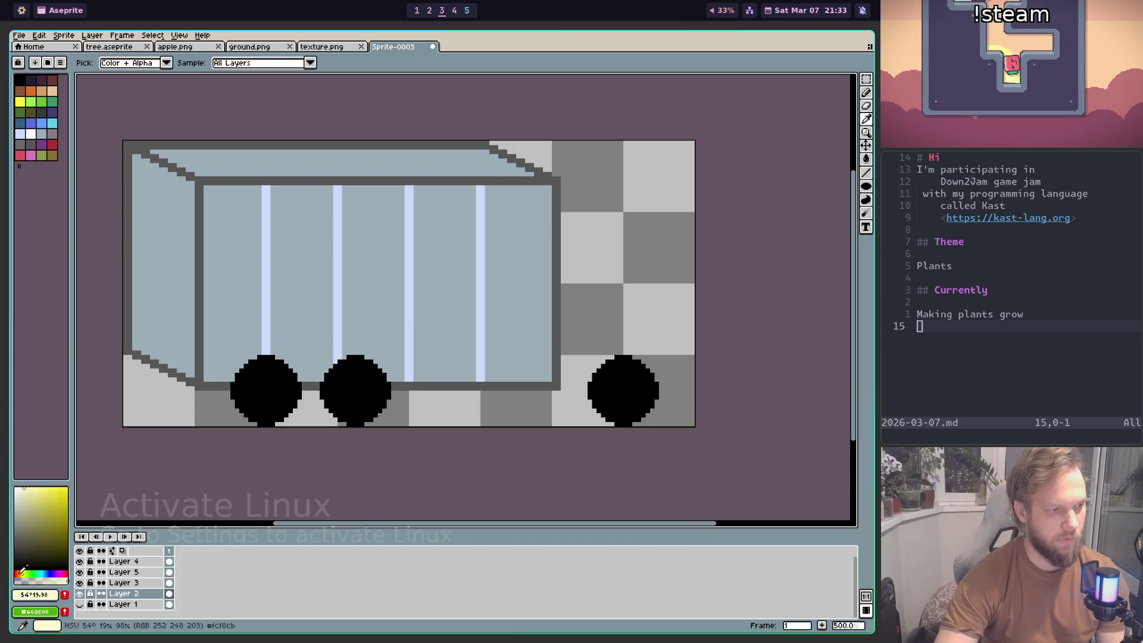
Step: Pick a deep red and draw a straight horizontal line along the cab base
{"action": "left_click", "coordinate": [574, 370]}
{"action": "key", "text": "b"}
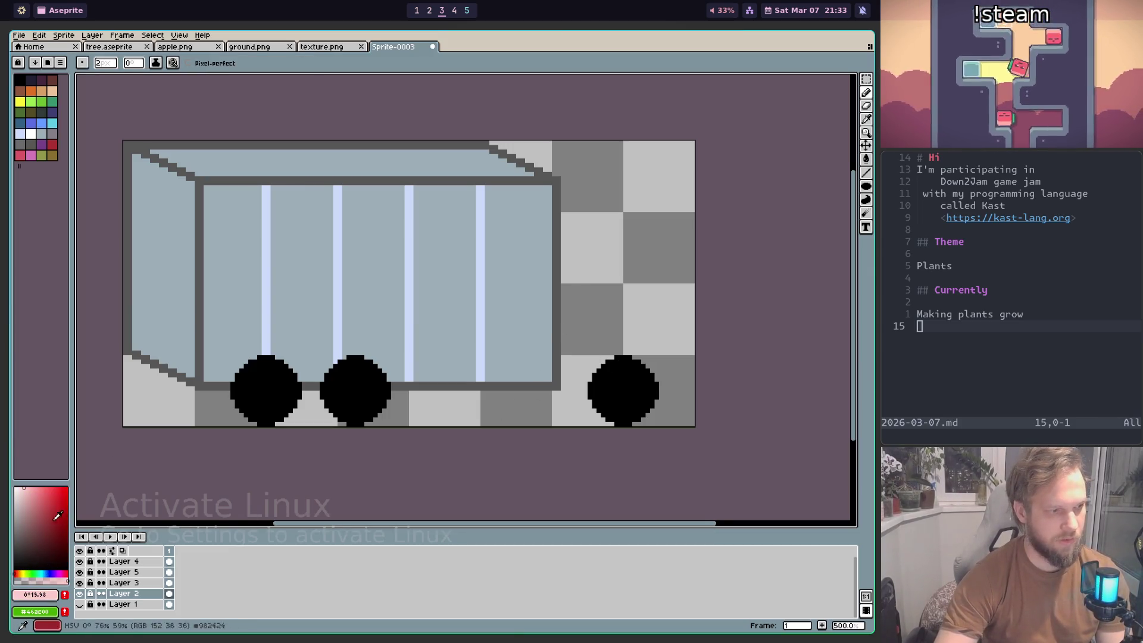
{"action": "left_click", "coordinate": [52, 522]}
{"action": "scroll", "coordinate": [570, 377], "scroll_direction": "up", "scroll_amount": 2}
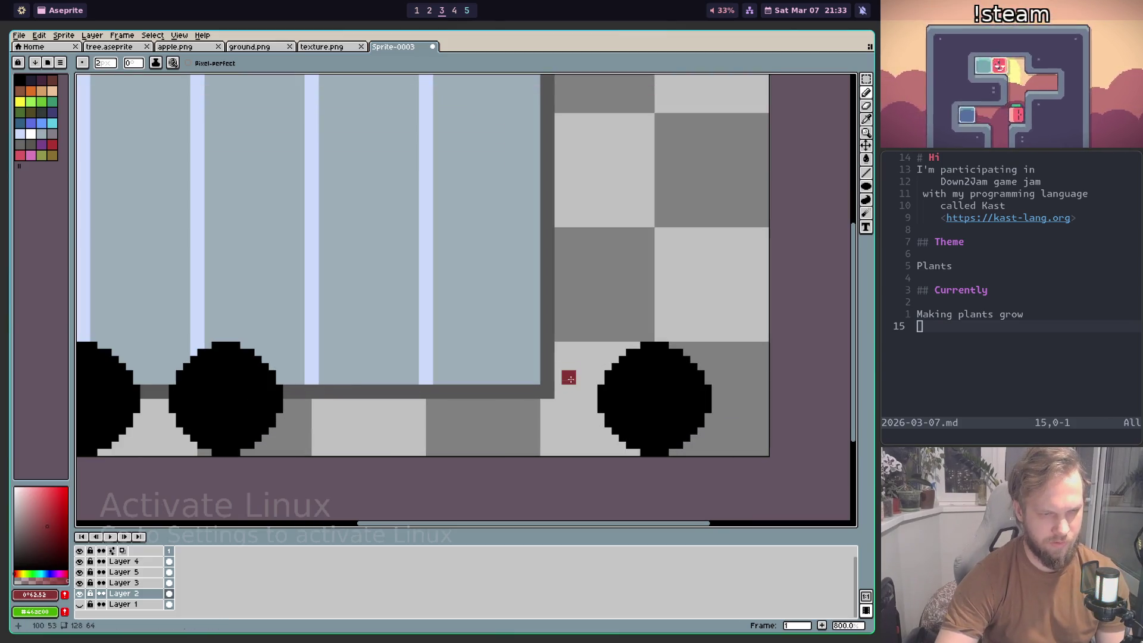
{"action": "left_click_drag", "start_coordinate": [578, 392], "coordinate": [586, 392]}
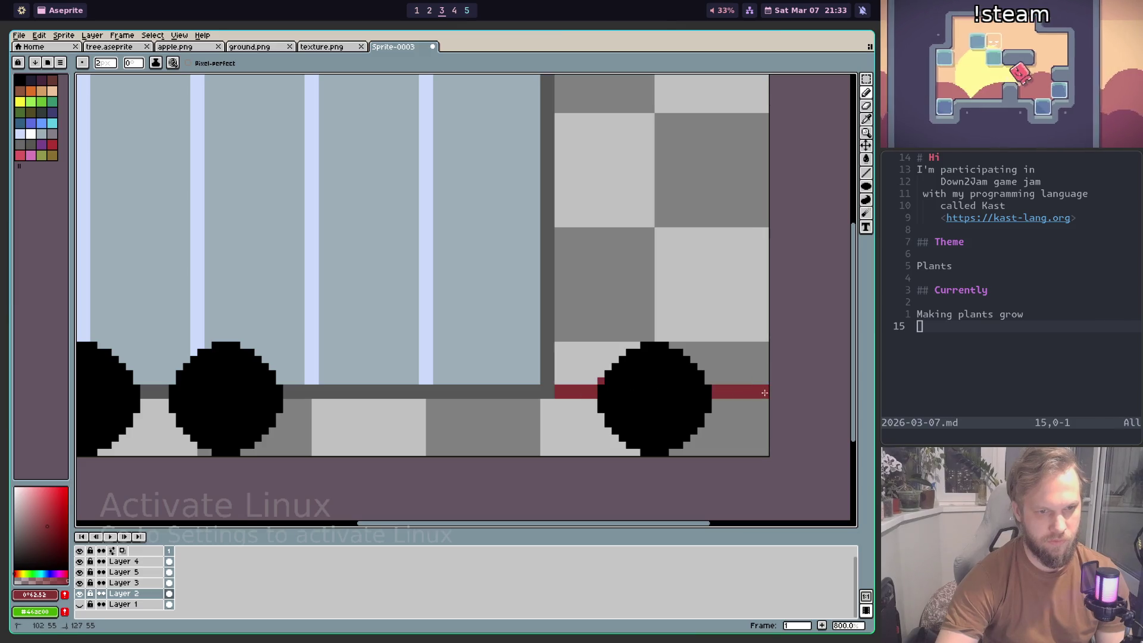
{"action": "left_click_drag", "start_coordinate": [765, 393], "coordinate": [763, 380]}
{"action": "key", "text": "ctrl+z"}
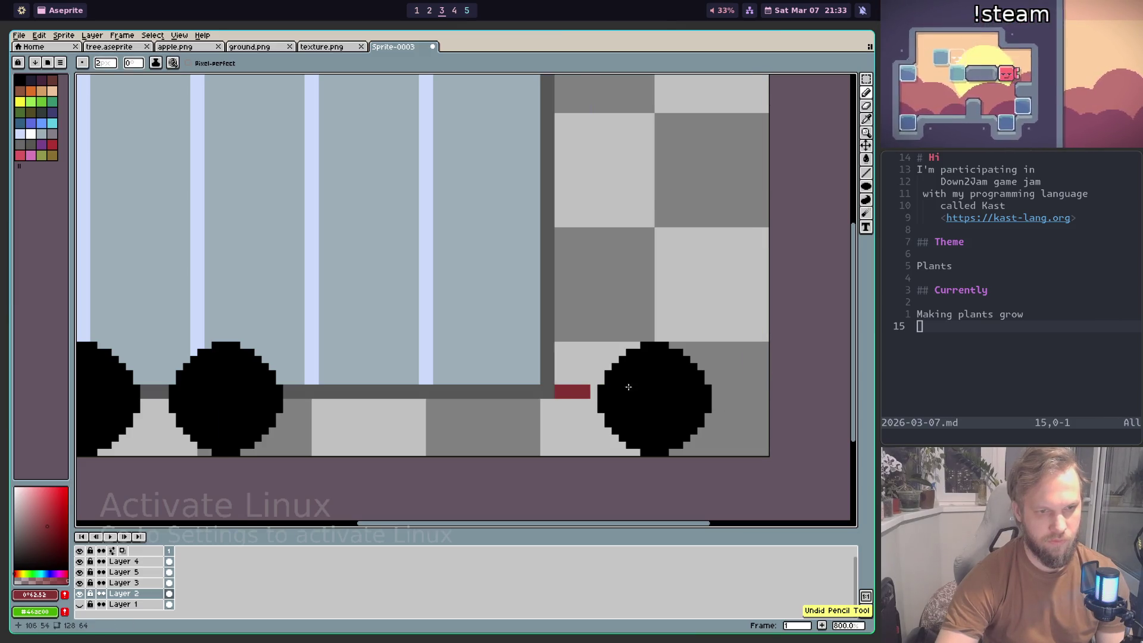
{"action": "key", "text": "shift"}
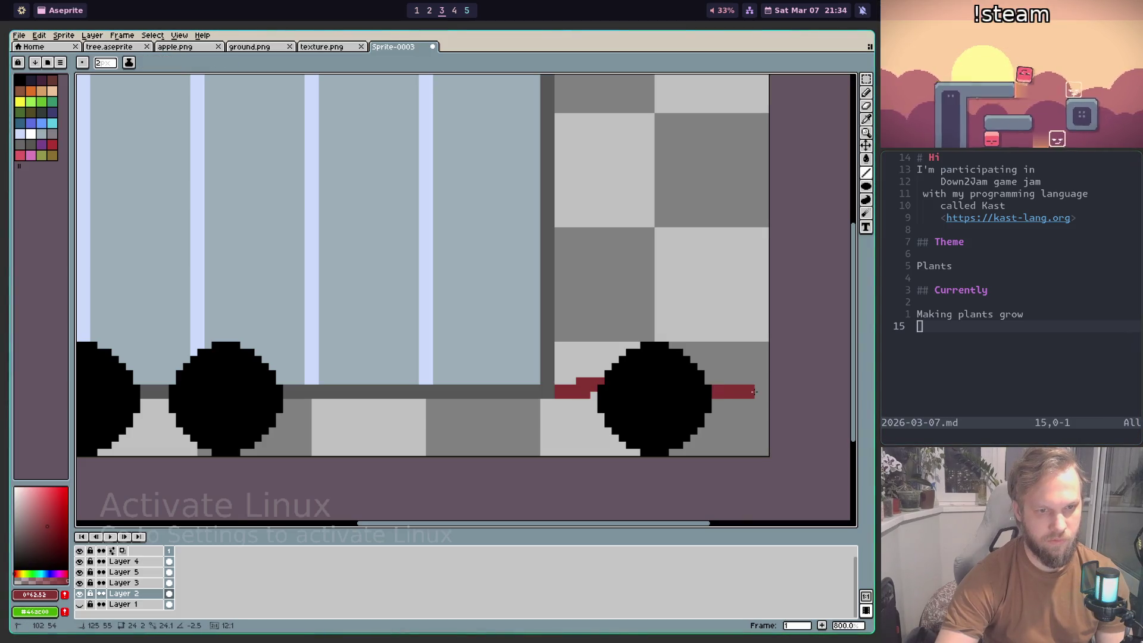
{"action": "left_click_drag", "start_coordinate": [753, 392], "coordinate": [740, 394]}
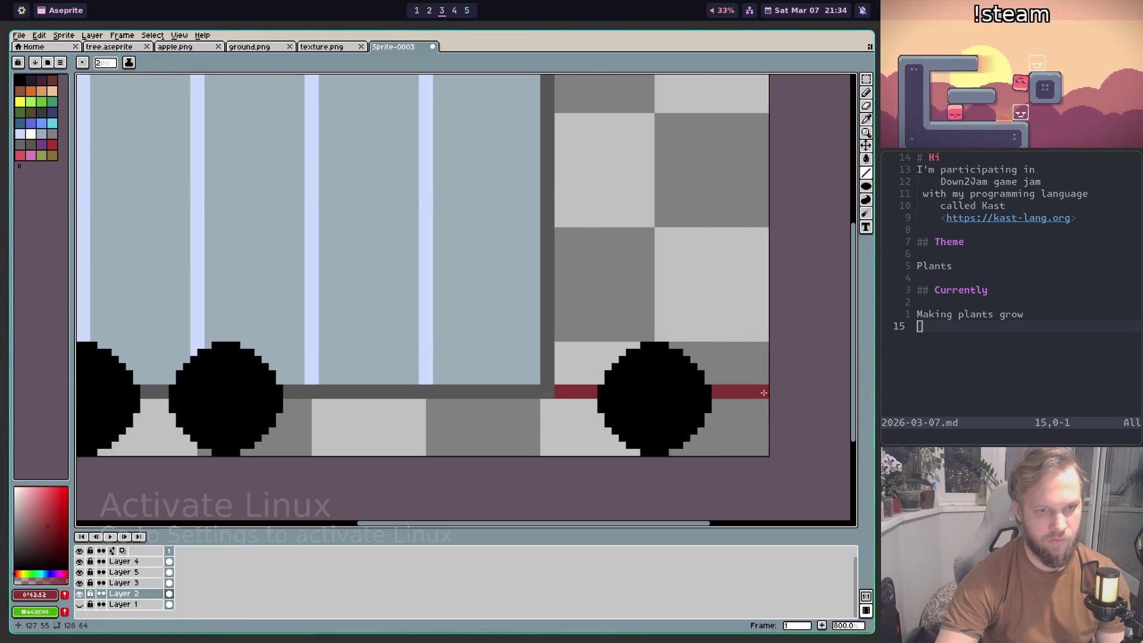
{"action": "scroll", "coordinate": [728, 275], "scroll_direction": "down", "scroll_amount": 2}
{"action": "scroll", "coordinate": [469, 244], "scroll_direction": "up", "scroll_amount": 1}
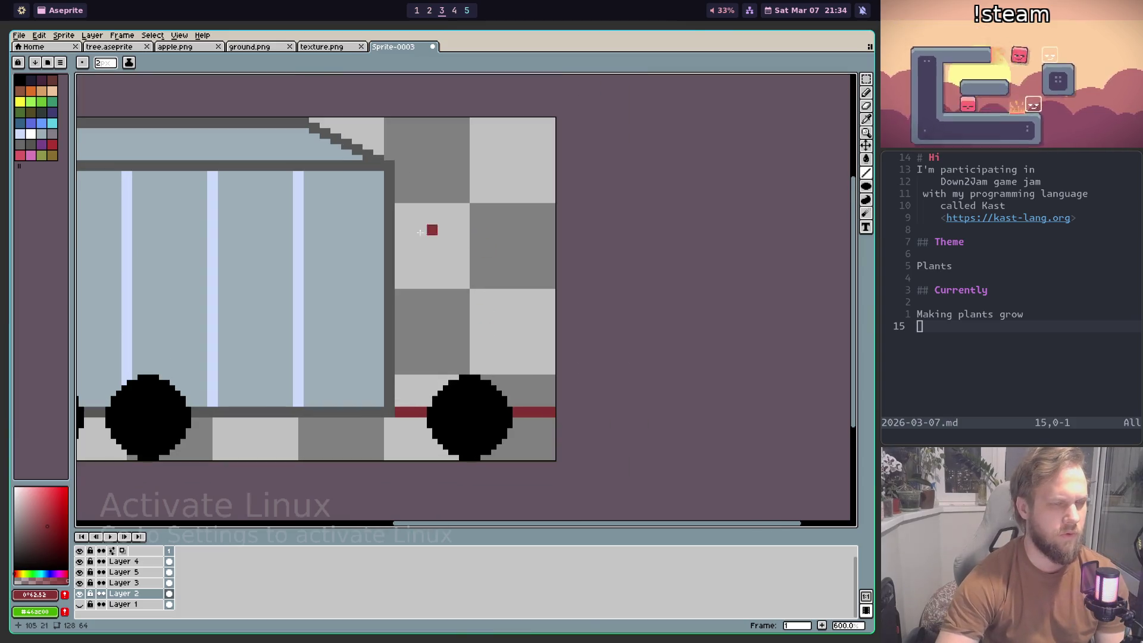
Step: Draw the red cab roof, a slope down from it, and the cab's front edge
{"action": "left_click_drag", "start_coordinate": [441, 230], "coordinate": [588, 211]}
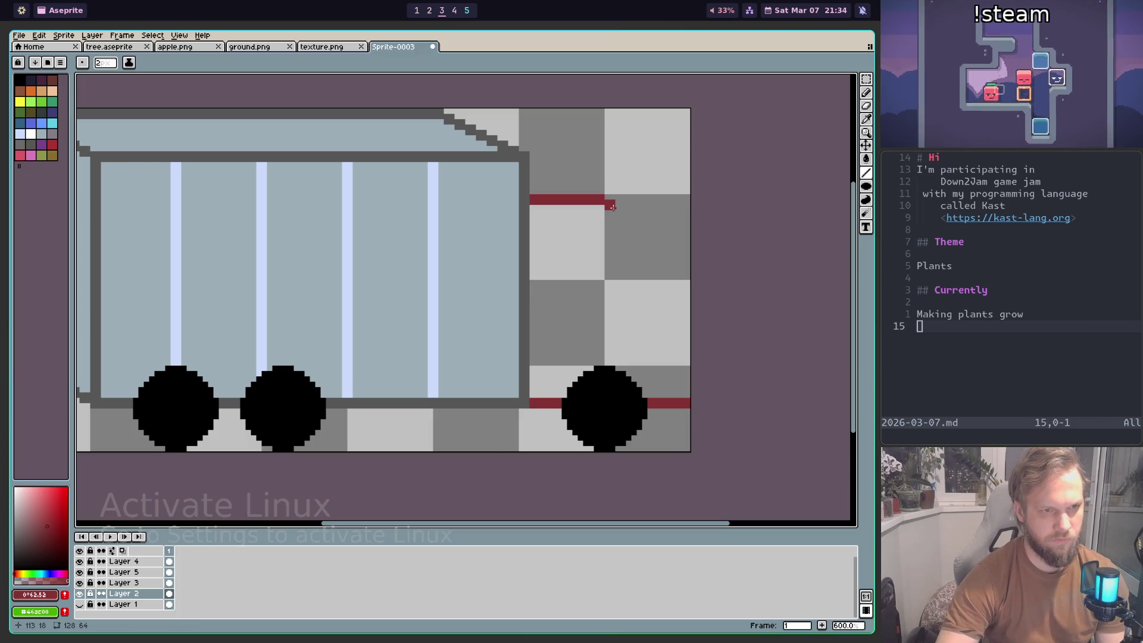
{"action": "mouse_move", "coordinate": [607, 201]}
{"action": "left_mouse_down"}
{"action": "mouse_move", "coordinate": [685, 276]}
{"action": "mouse_move", "coordinate": [686, 399]}
{"action": "left_mouse_up"}
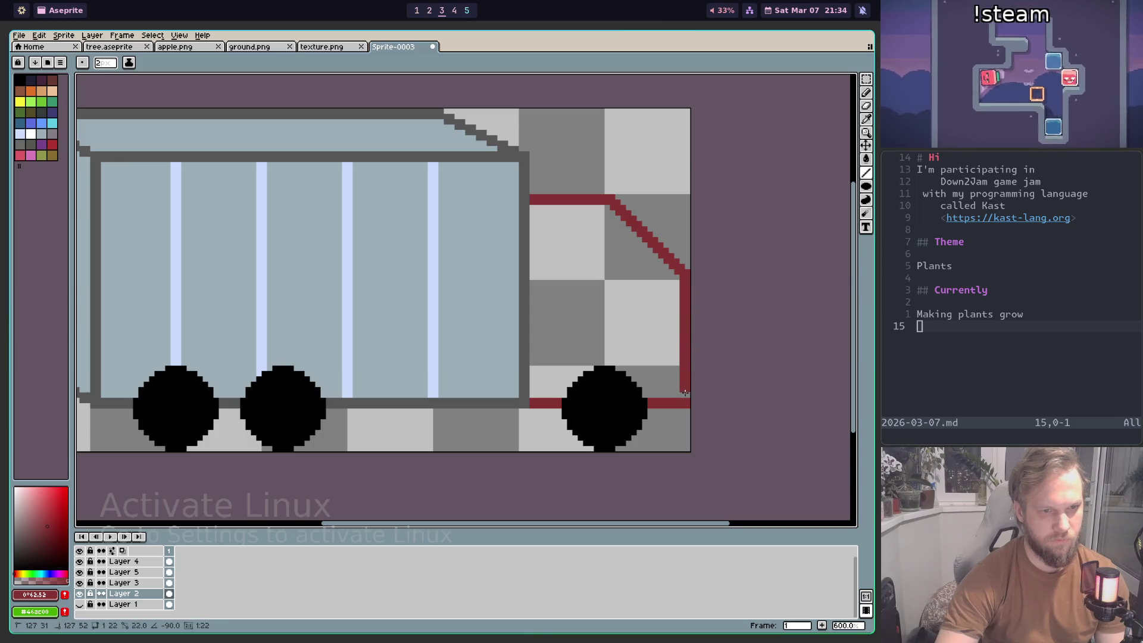
{"action": "left_click_drag", "start_coordinate": [603, 255], "coordinate": [689, 332]}
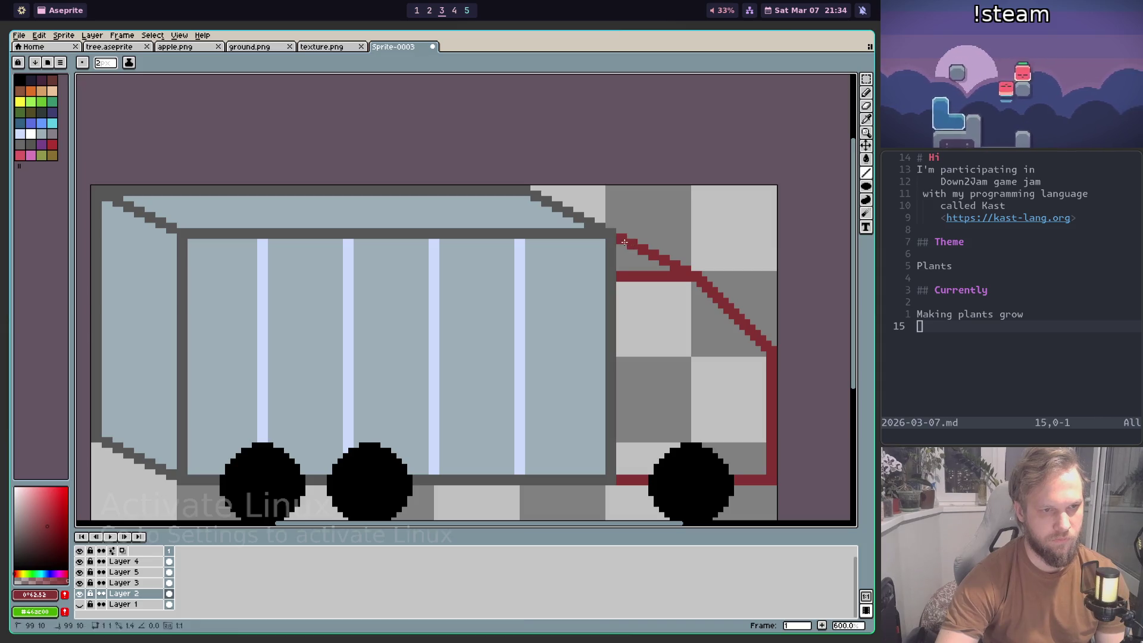
{"action": "scroll", "coordinate": [623, 241], "scroll_direction": "down", "scroll_amount": 3}
{"action": "scroll", "coordinate": [624, 241], "scroll_direction": "down", "scroll_amount": 1}
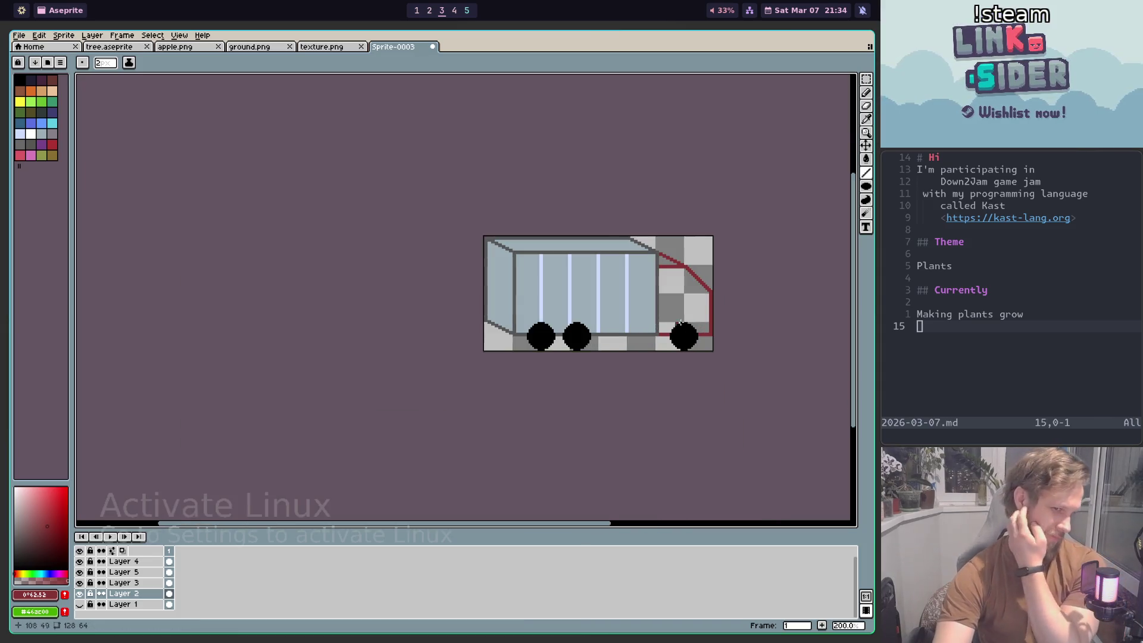
{"action": "scroll", "coordinate": [676, 329], "scroll_direction": "up", "scroll_amount": 3}
{"action": "scroll", "coordinate": [707, 293], "scroll_direction": "up", "scroll_amount": 2}
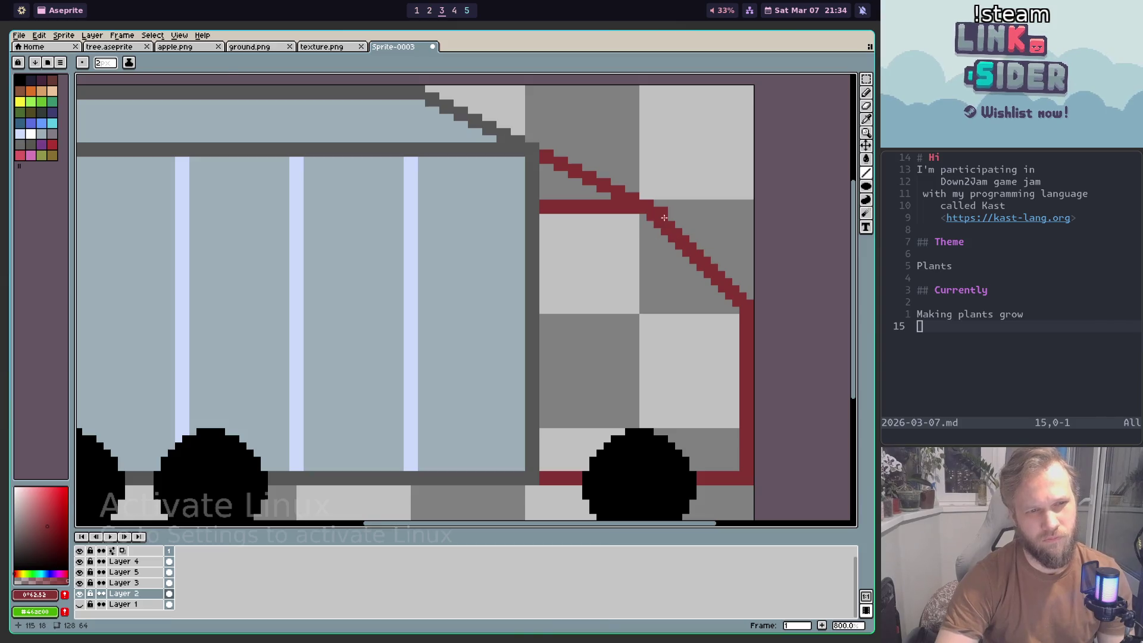
Step: Erase the misplaced red diagonal and redraw the roof slope and a curved cab front
{"action": "key", "text": "e"}
{"action": "left_click_drag", "start_coordinate": [653, 209], "coordinate": [742, 296]}
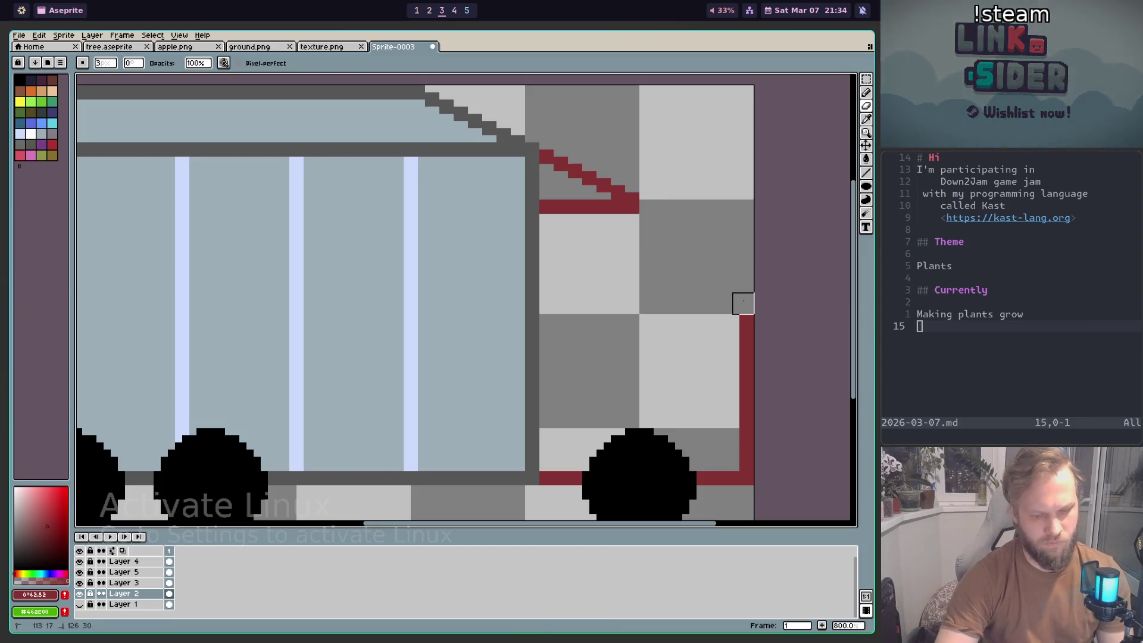
{"action": "left_click", "coordinate": [866, 173]}
{"action": "left_click", "coordinate": [650, 209]}
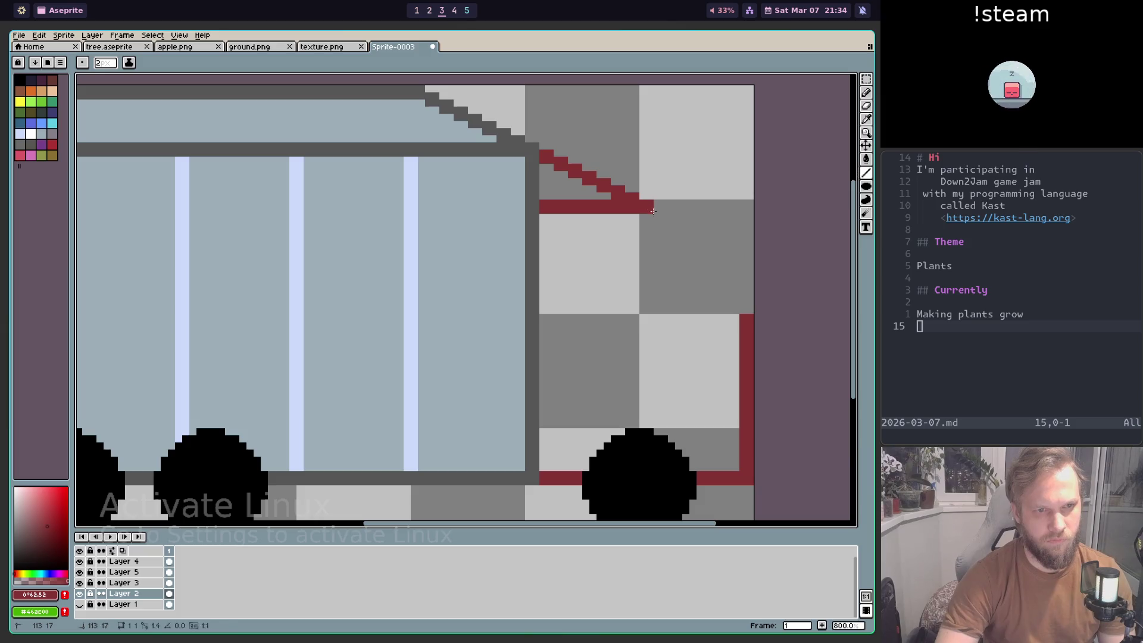
{"action": "left_click_drag", "start_coordinate": [650, 209], "coordinate": [727, 231]}
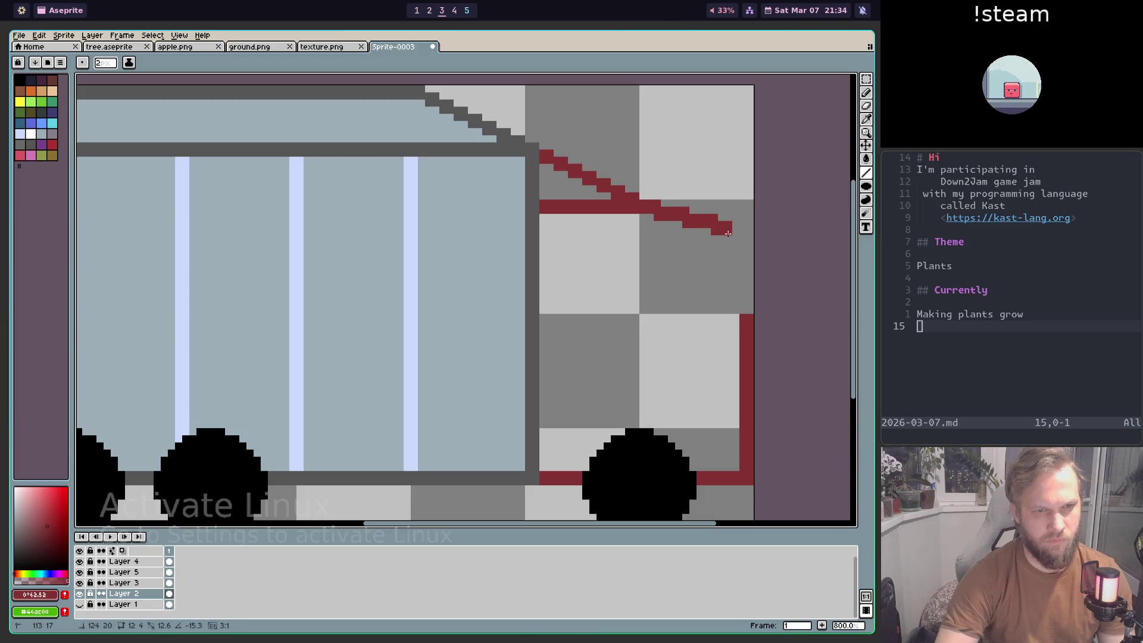
{"action": "mouse_move", "coordinate": [728, 233]}
{"action": "left_mouse_down"}
{"action": "mouse_move", "coordinate": [748, 210]}
{"action": "mouse_move", "coordinate": [734, 223]}
{"action": "left_mouse_up"}
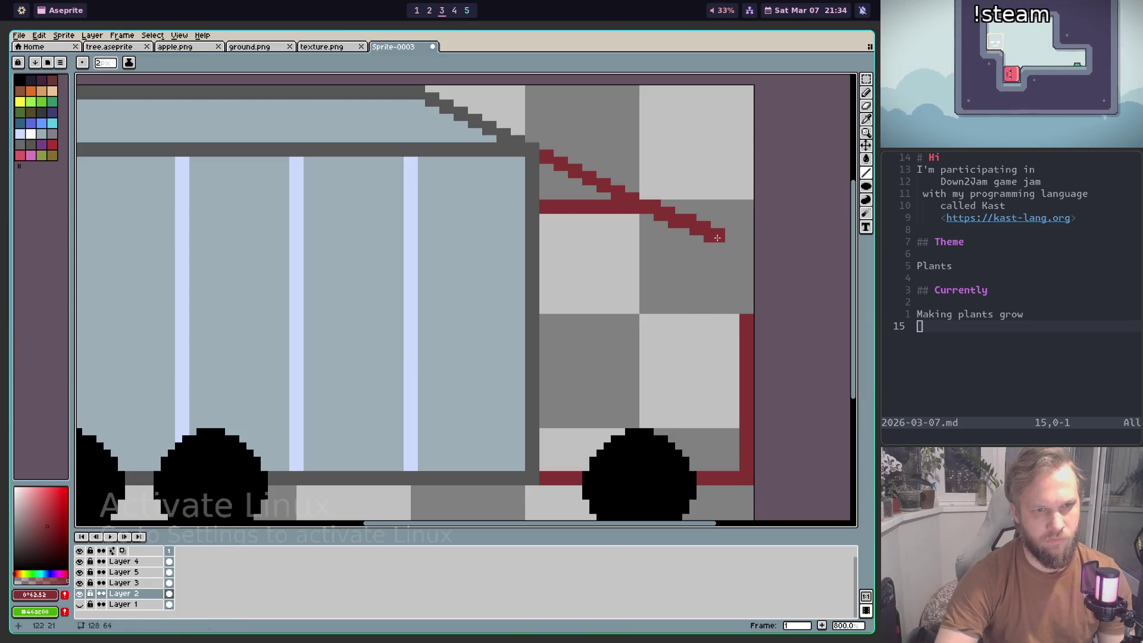
{"action": "left_click_drag", "start_coordinate": [717, 237], "coordinate": [744, 314]}
{"action": "scroll", "coordinate": [731, 368], "scroll_direction": "down", "scroll_amount": 4}
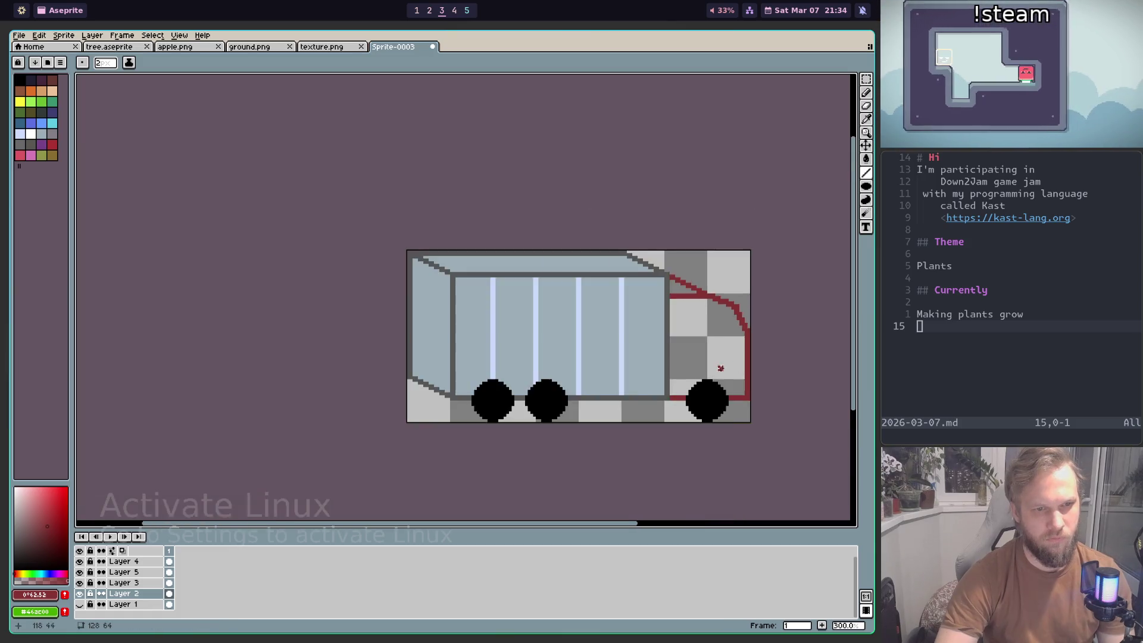
{"action": "scroll", "coordinate": [731, 369], "scroll_direction": "up", "scroll_amount": 3}
{"action": "scroll", "coordinate": [731, 368], "scroll_direction": "up", "scroll_amount": 1}
{"action": "scroll", "coordinate": [749, 393], "scroll_direction": "down", "scroll_amount": 2}
{"action": "scroll", "coordinate": [779, 427], "scroll_direction": "down", "scroll_amount": 3}
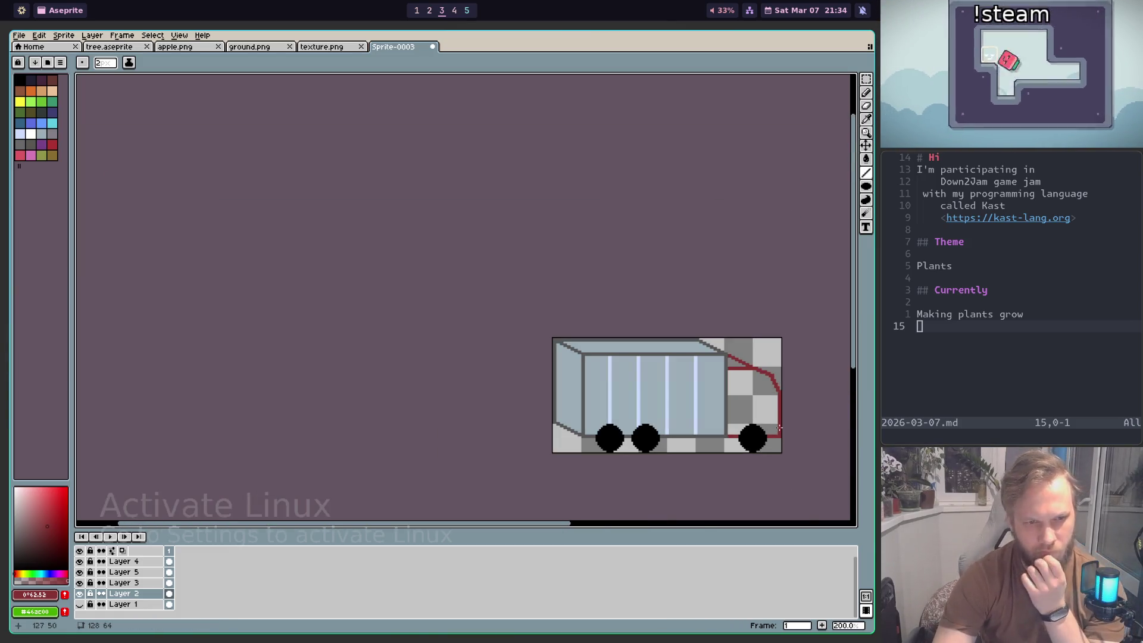
{"action": "scroll", "coordinate": [776, 411], "scroll_direction": "up", "scroll_amount": 3}
{"action": "scroll", "coordinate": [771, 358], "scroll_direction": "up", "scroll_amount": 1}
{"action": "scroll", "coordinate": [776, 369], "scroll_direction": "down", "scroll_amount": 2}
Step: Undo the curved front and erase the red staircase pixels above the roof bar
{"action": "key", "text": "ctrl+z"}
{"action": "scroll", "coordinate": [755, 348], "scroll_direction": "up", "scroll_amount": 1}
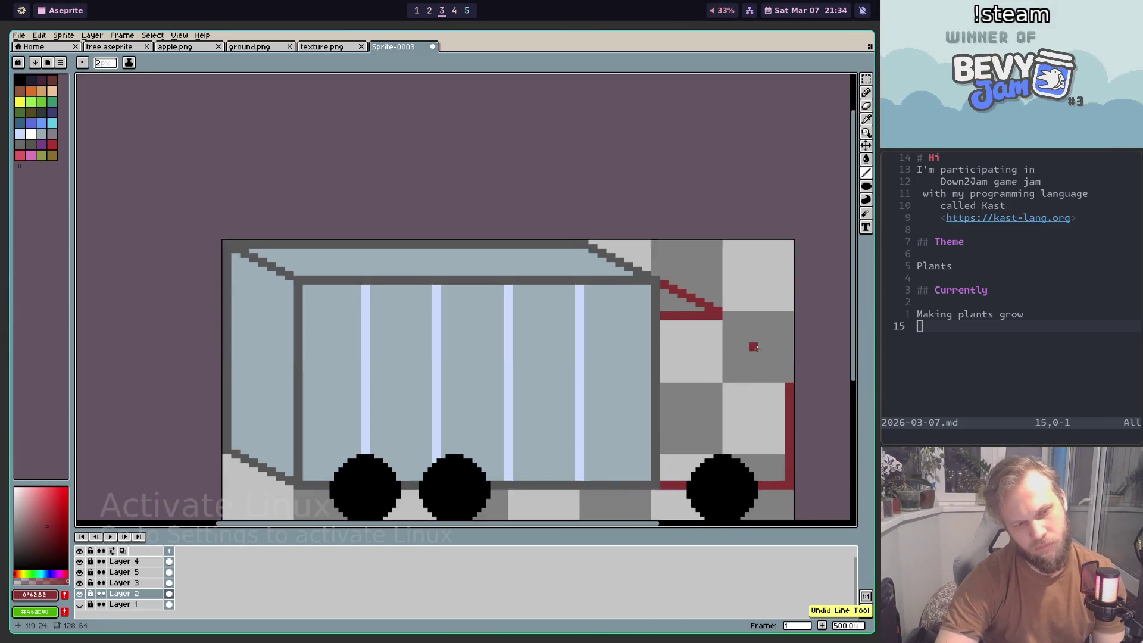
{"action": "scroll", "coordinate": [755, 348], "scroll_direction": "up", "scroll_amount": 2}
{"action": "scroll", "coordinate": [700, 297], "scroll_direction": "up", "scroll_amount": 2}
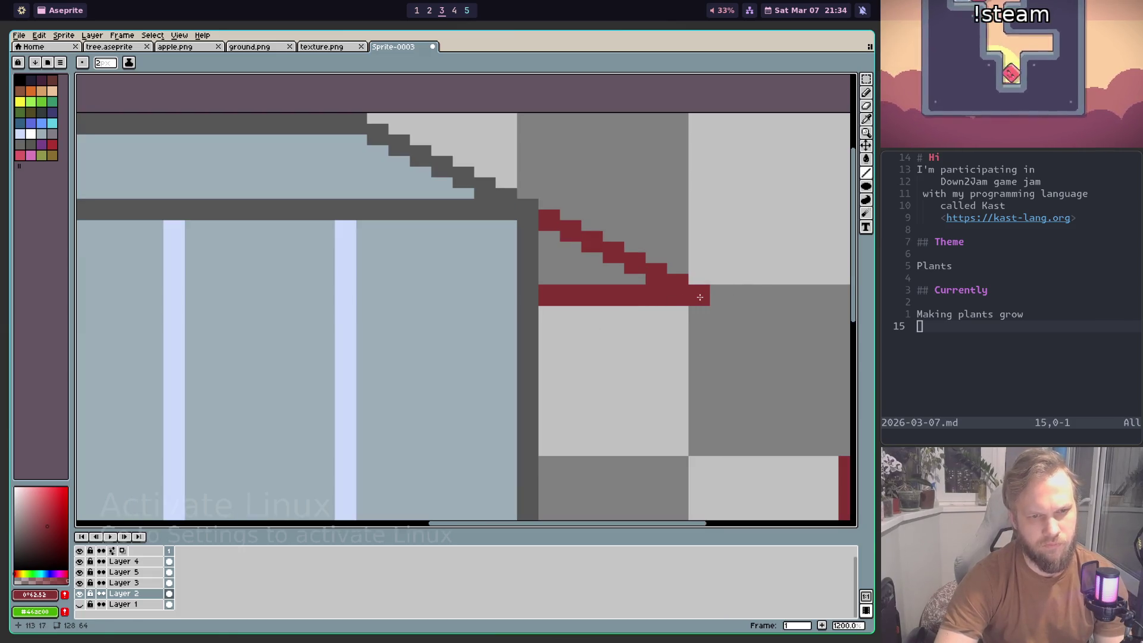
{"action": "mouse_move", "coordinate": [766, 297]}
{"action": "left_mouse_down"}
{"action": "mouse_move", "coordinate": [705, 295]}
{"action": "mouse_move", "coordinate": [738, 299]}
{"action": "left_mouse_up"}
{"action": "key", "text": "ctrl+z"}
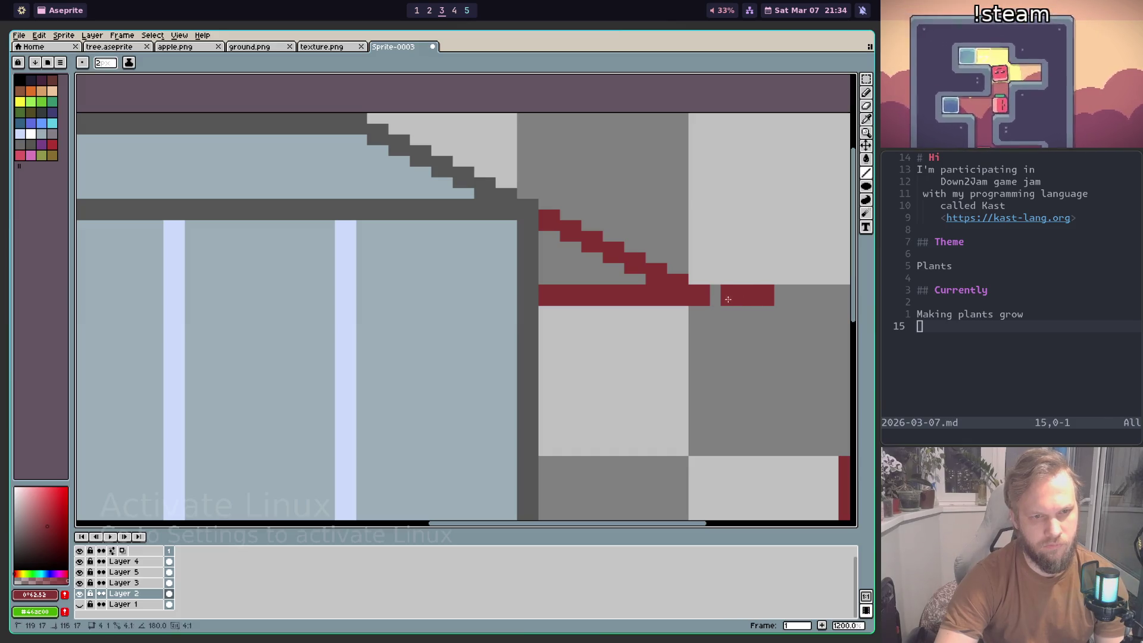
{"action": "key", "text": "e"}
{"action": "left_click_drag", "start_coordinate": [678, 275], "coordinate": [551, 220]}
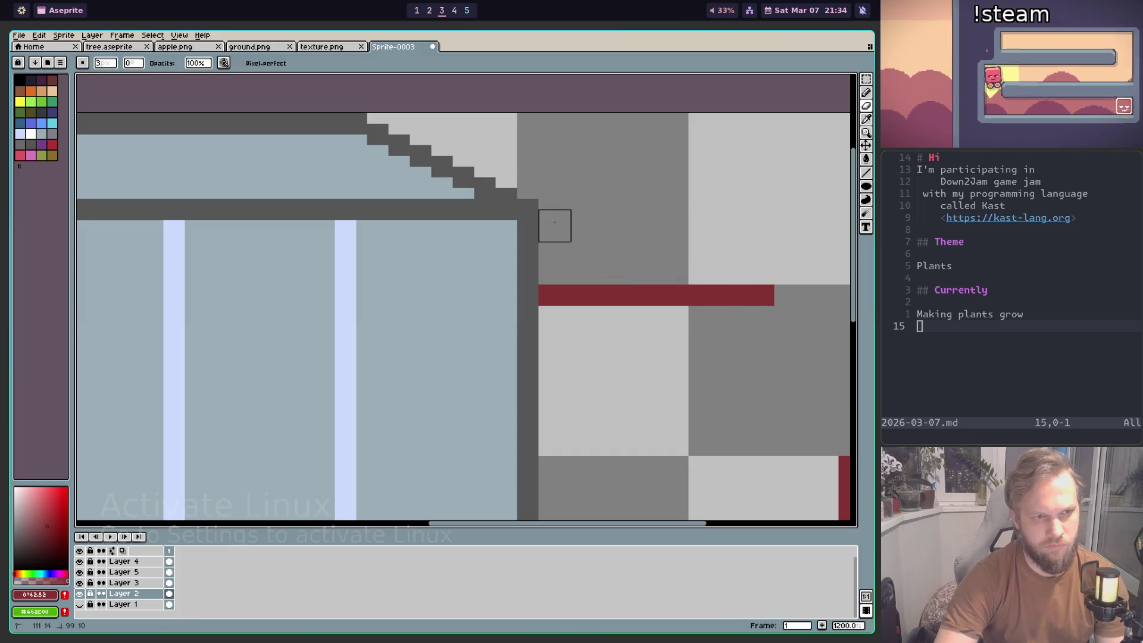
{"action": "key", "text": "b"}
{"action": "left_click_drag", "start_coordinate": [744, 279], "coordinate": [701, 266]}
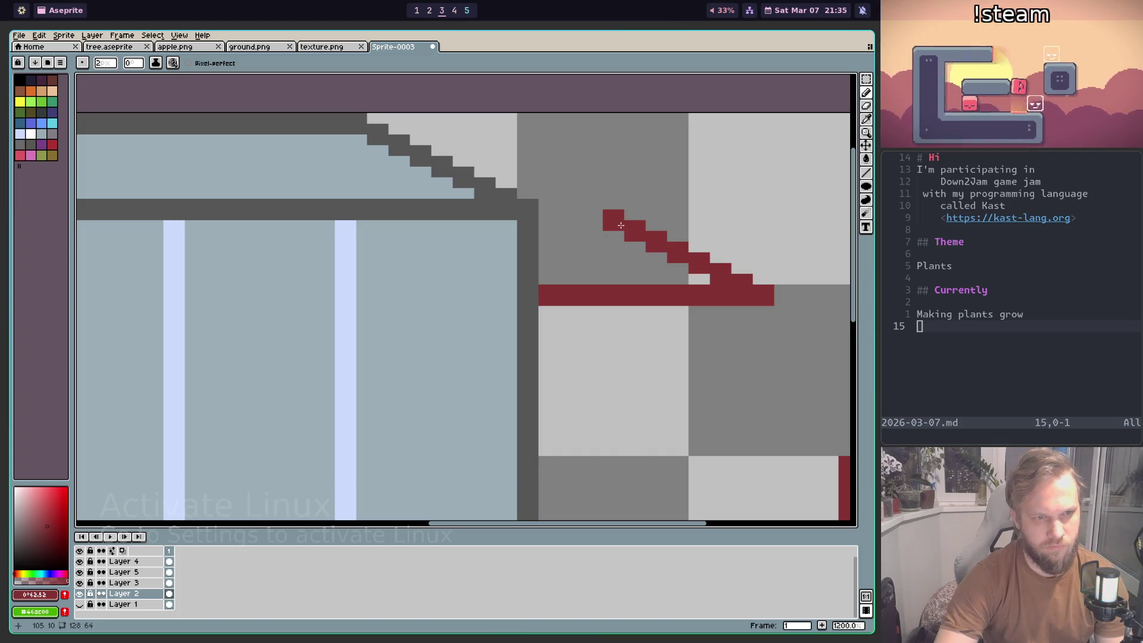
{"action": "key", "text": "ctrl+z"}
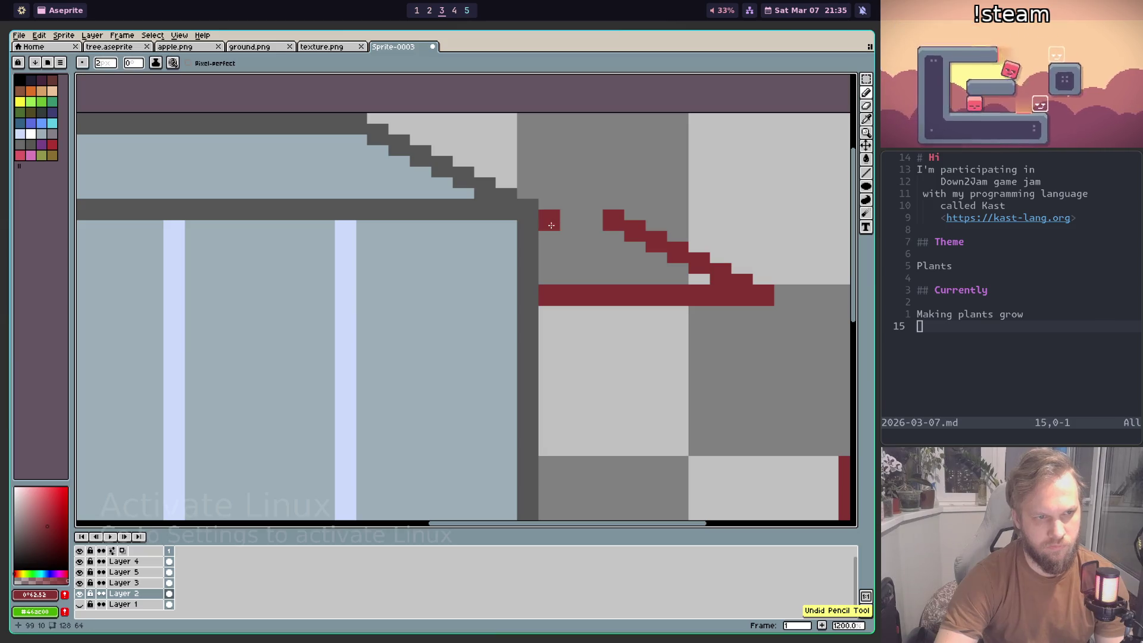
{"action": "scroll", "coordinate": [604, 223], "scroll_direction": "down", "scroll_amount": 4}
{"action": "scroll", "coordinate": [724, 296], "scroll_direction": "up", "scroll_amount": 2}
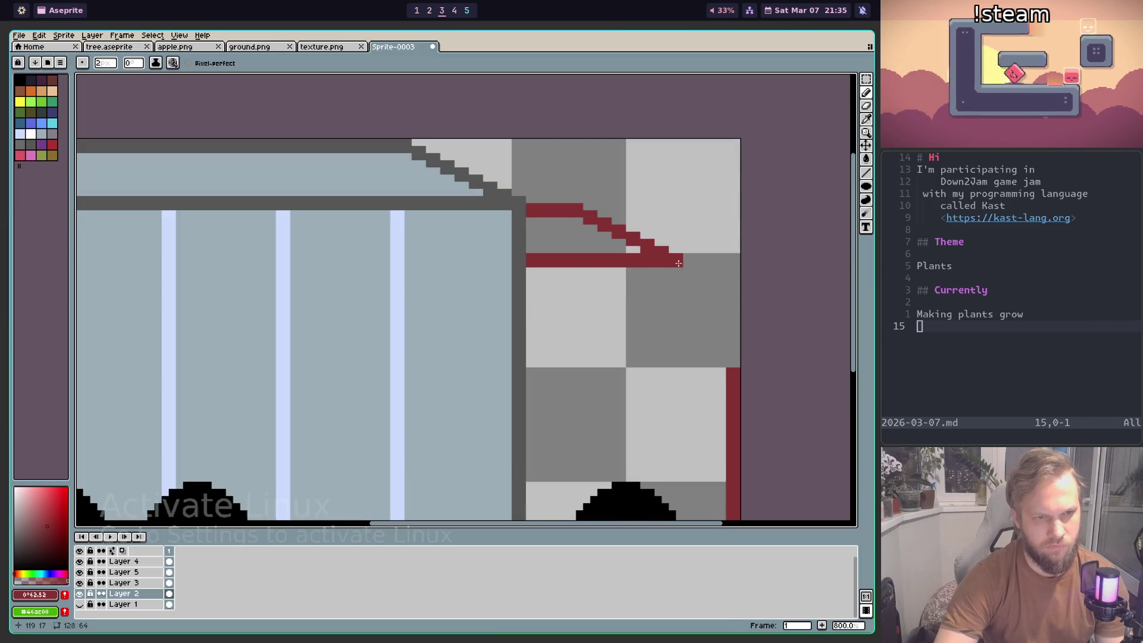
Step: Draw a straight red line down the cab's front corner to the base
{"action": "left_click_drag", "start_coordinate": [685, 285], "coordinate": [728, 366]}
{"action": "key", "text": "ctrl+z"}
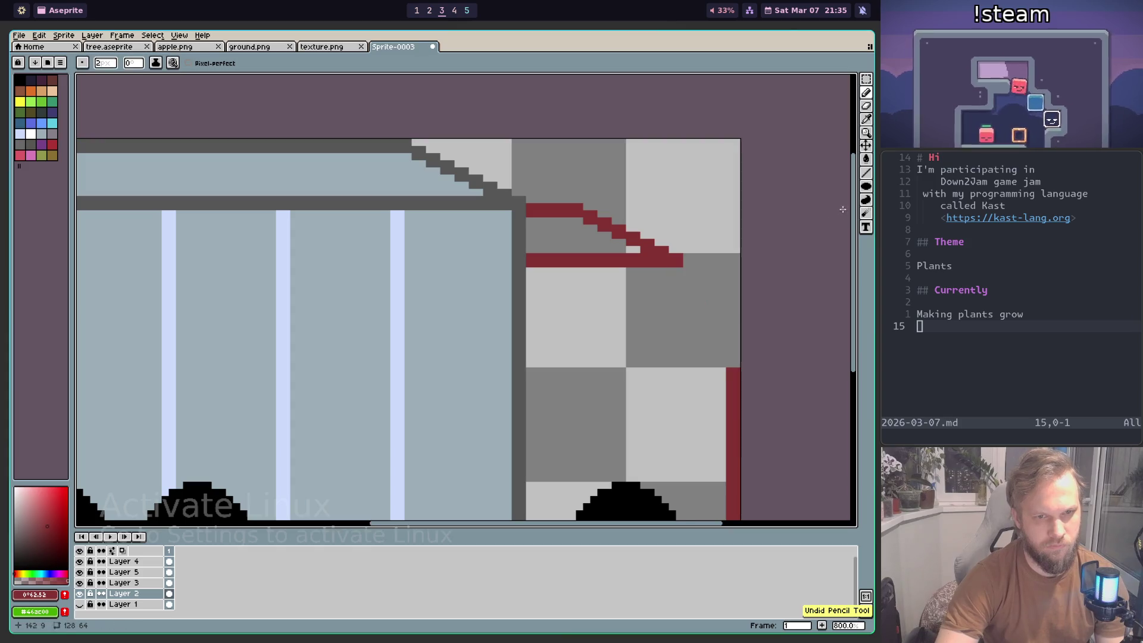
{"action": "left_click", "coordinate": [866, 173]}
{"action": "left_click_drag", "start_coordinate": [680, 262], "coordinate": [734, 364]}
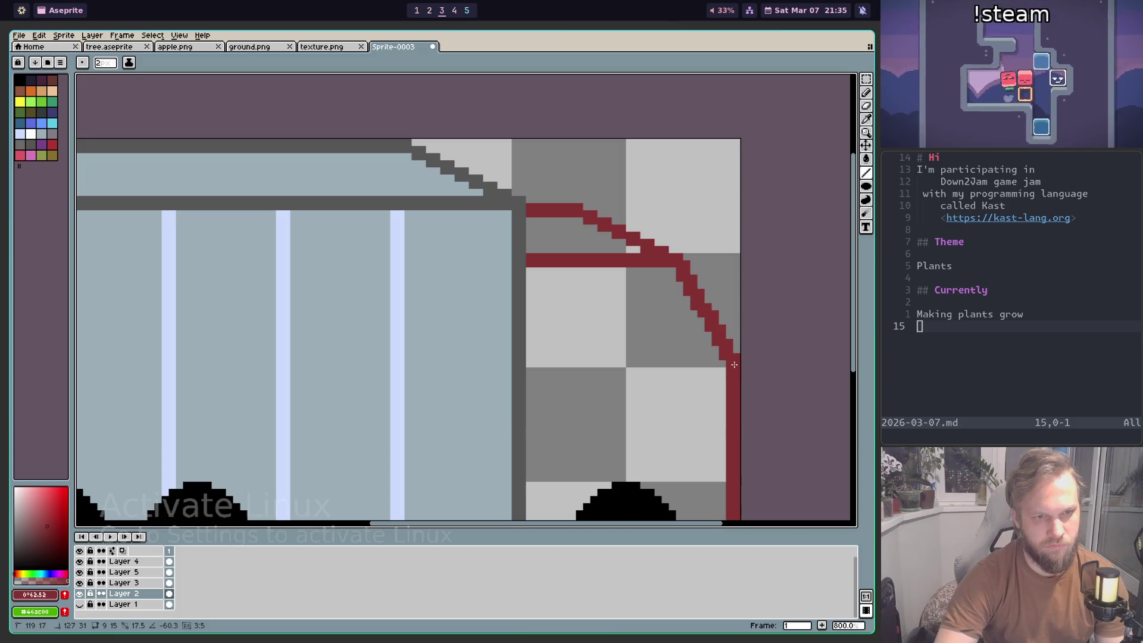
{"action": "left_click_drag", "start_coordinate": [736, 381], "coordinate": [731, 372]}
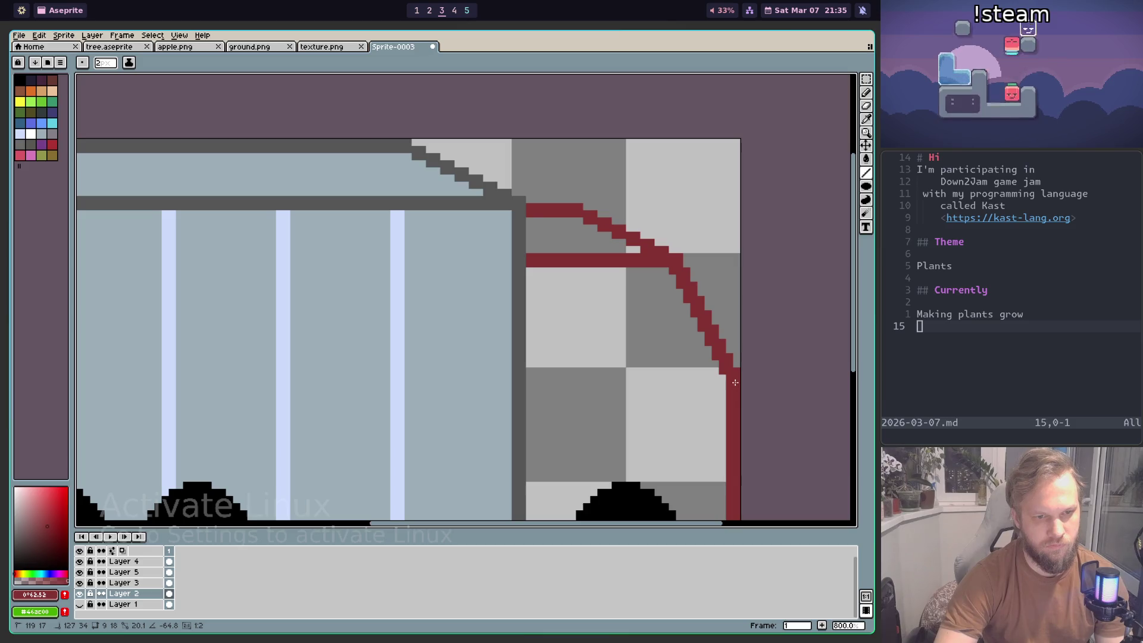
{"action": "scroll", "coordinate": [735, 377], "scroll_direction": "down", "scroll_amount": 4}
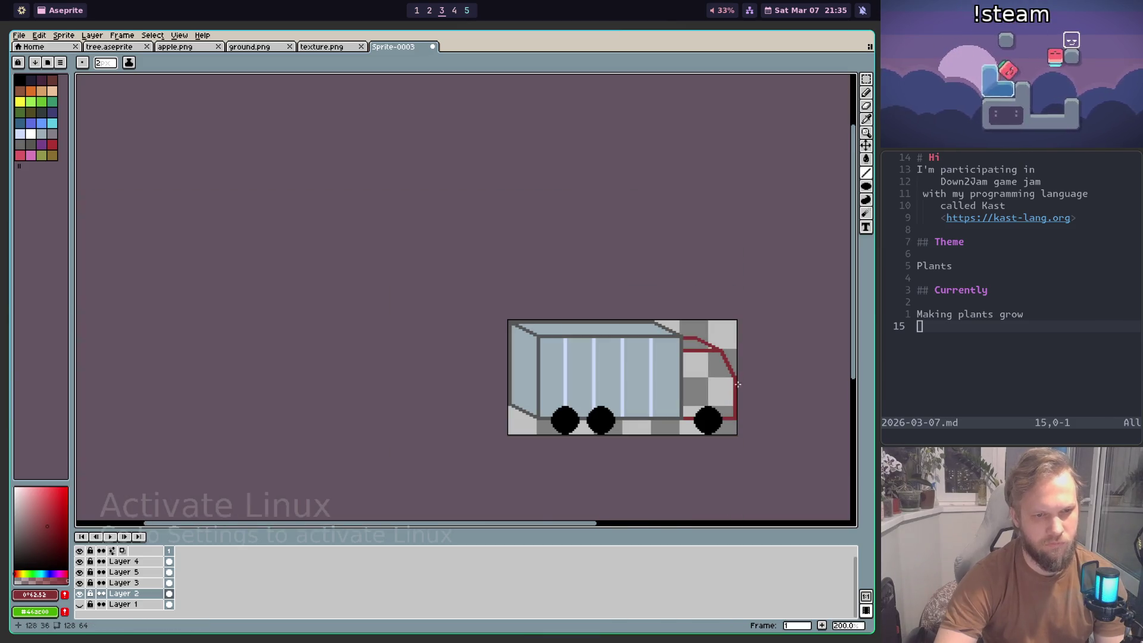
{"action": "scroll", "coordinate": [738, 416], "scroll_direction": "down", "scroll_amount": 3}
{"action": "scroll", "coordinate": [727, 381], "scroll_direction": "up", "scroll_amount": 5}
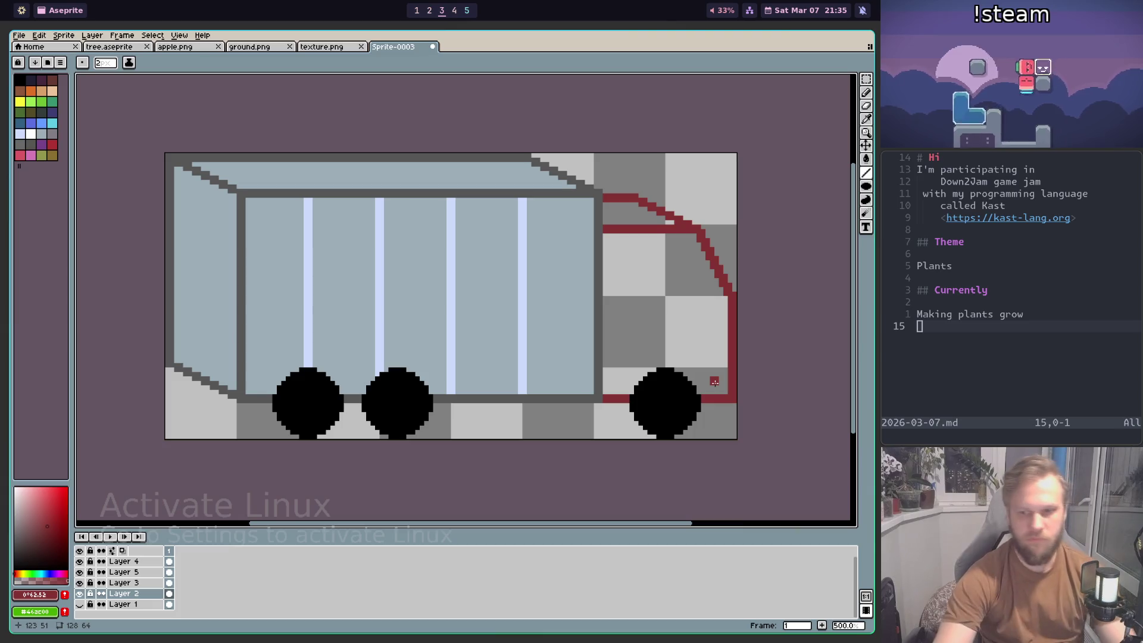
{"action": "scroll", "coordinate": [649, 237], "scroll_direction": "down", "scroll_amount": 1}
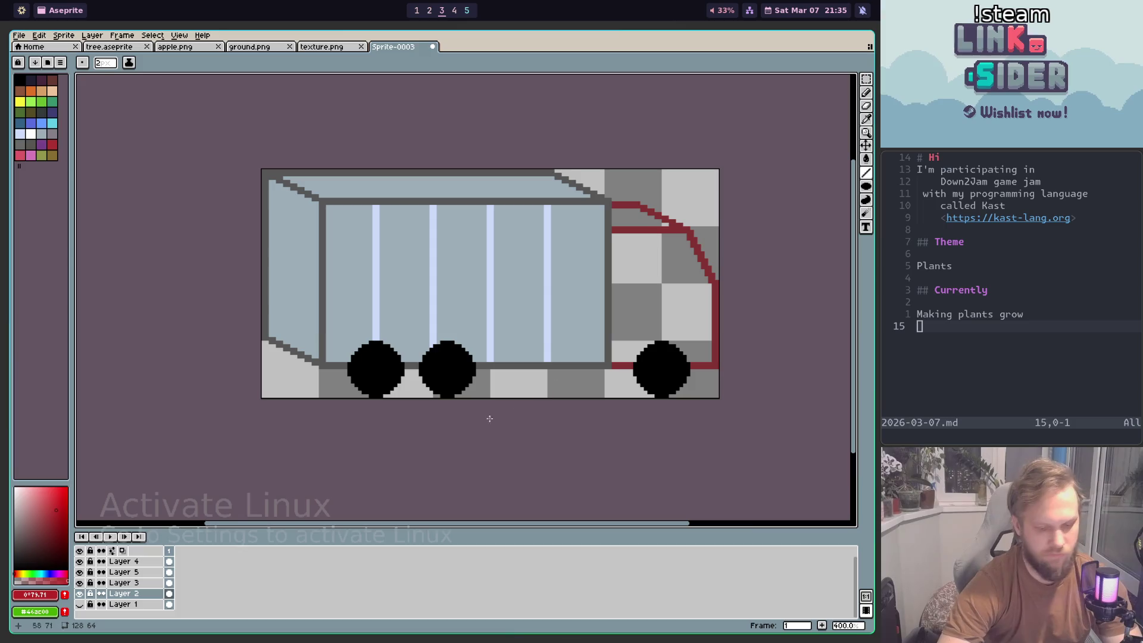
Step: Fill the cab interior with red using the Paint Bucket
{"action": "key", "text": "g"}
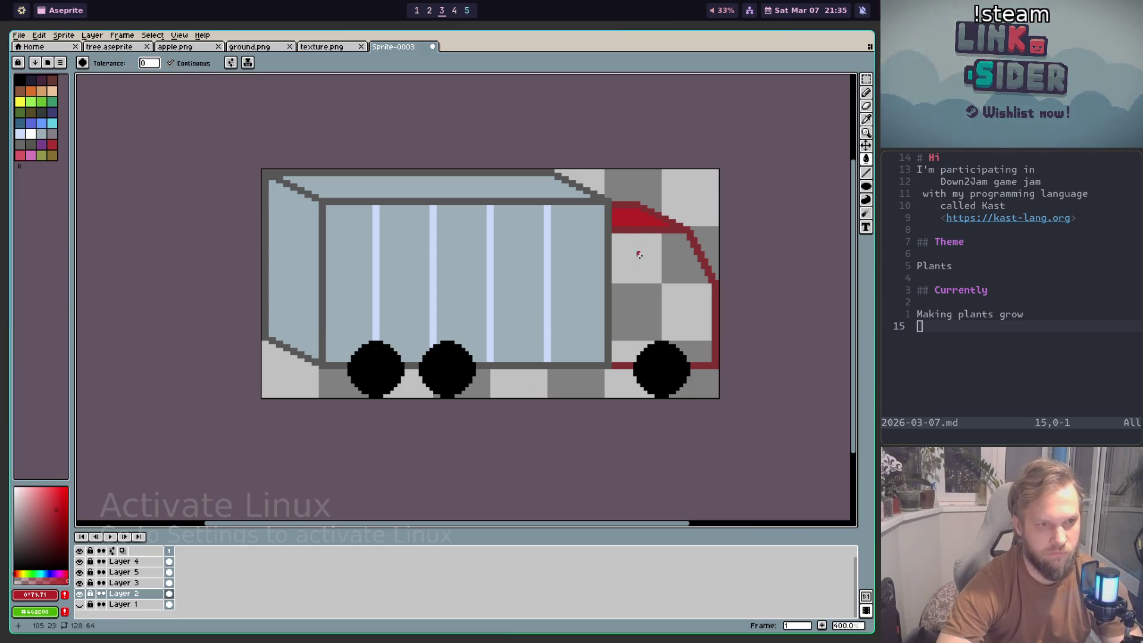
{"action": "left_click", "coordinate": [633, 248]}
{"action": "scroll", "coordinate": [694, 351], "scroll_direction": "down", "scroll_amount": 1}
{"action": "scroll", "coordinate": [683, 343], "scroll_direction": "down", "scroll_amount": 1}
{"action": "scroll", "coordinate": [683, 342], "scroll_direction": "up", "scroll_amount": 1}
{"action": "scroll", "coordinate": [679, 310], "scroll_direction": "up", "scroll_amount": 1}
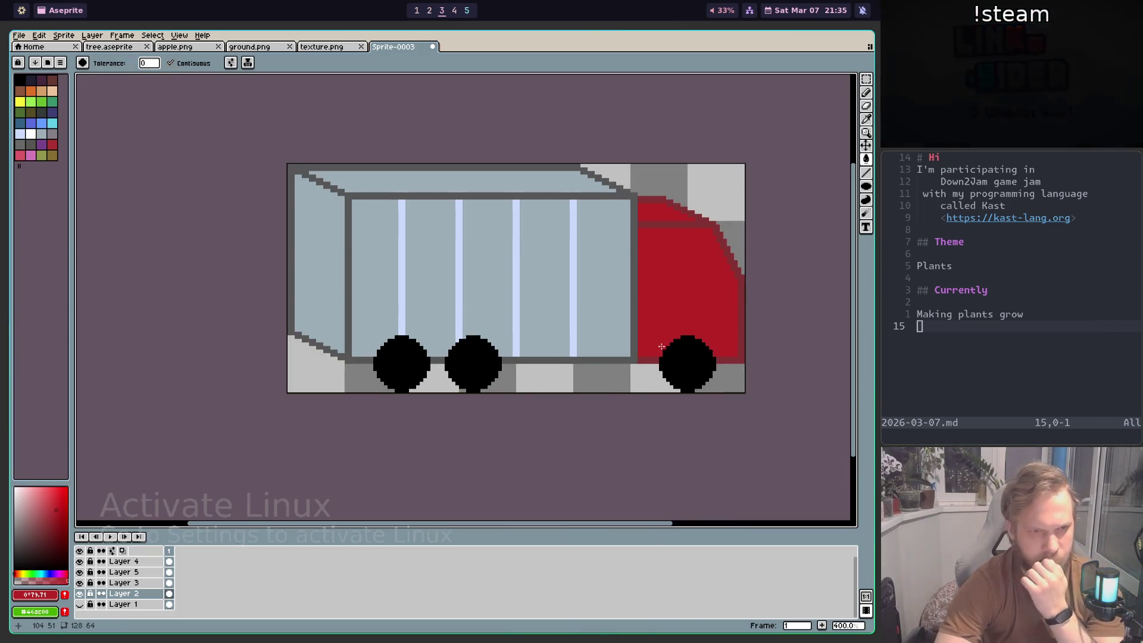
{"action": "scroll", "coordinate": [687, 300], "scroll_direction": "down", "scroll_amount": 1}
{"action": "scroll", "coordinate": [687, 299], "scroll_direction": "down", "scroll_amount": 1}
{"action": "scroll", "coordinate": [680, 318], "scroll_direction": "up", "scroll_amount": 2}
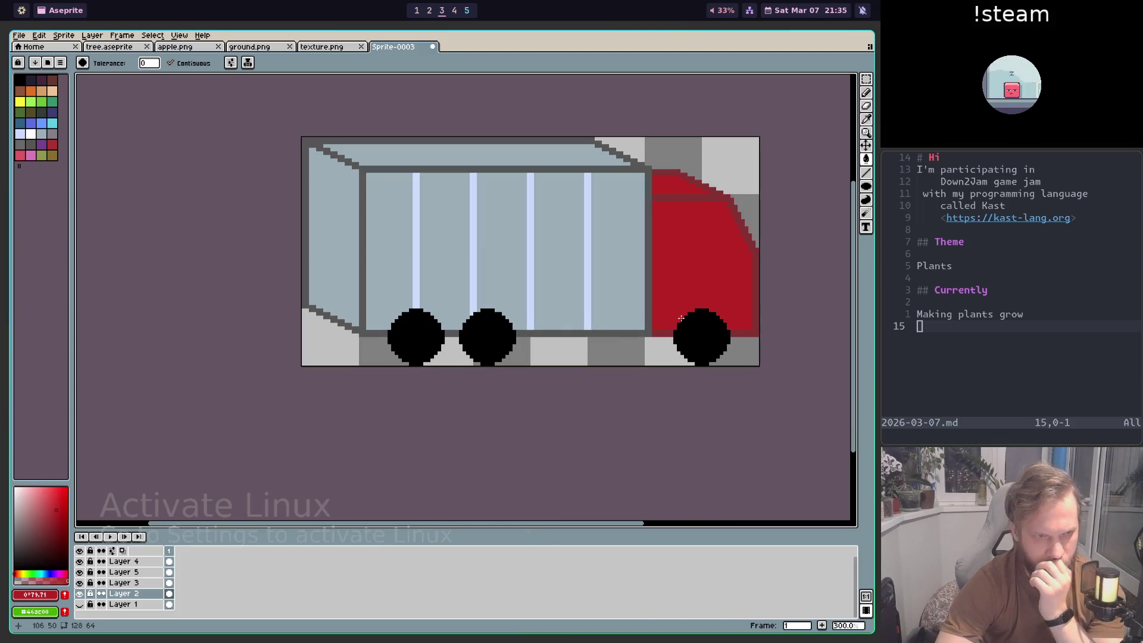
{"action": "scroll", "coordinate": [601, 343], "scroll_direction": "up", "scroll_amount": 1}
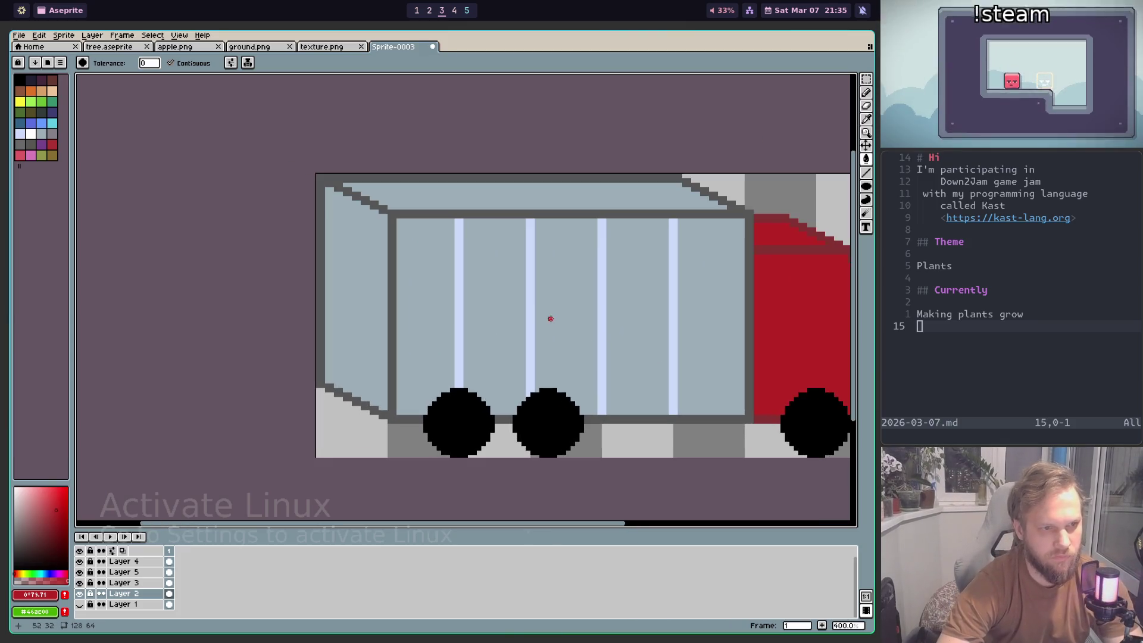
{"action": "scroll", "coordinate": [564, 314], "scroll_direction": "down", "scroll_amount": 1}
{"action": "scroll", "coordinate": [522, 303], "scroll_direction": "up", "scroll_amount": 1}
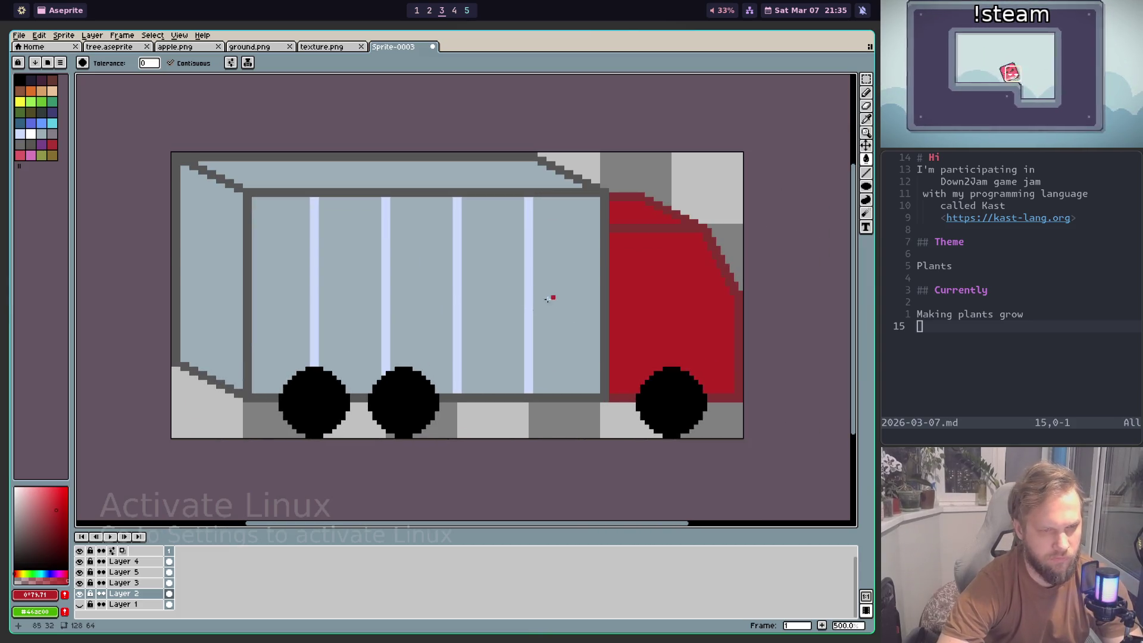
Step: Select dark grey #565656 as the drawing colour
{"action": "left_click_drag", "start_coordinate": [450, 390], "coordinate": [538, 369]}
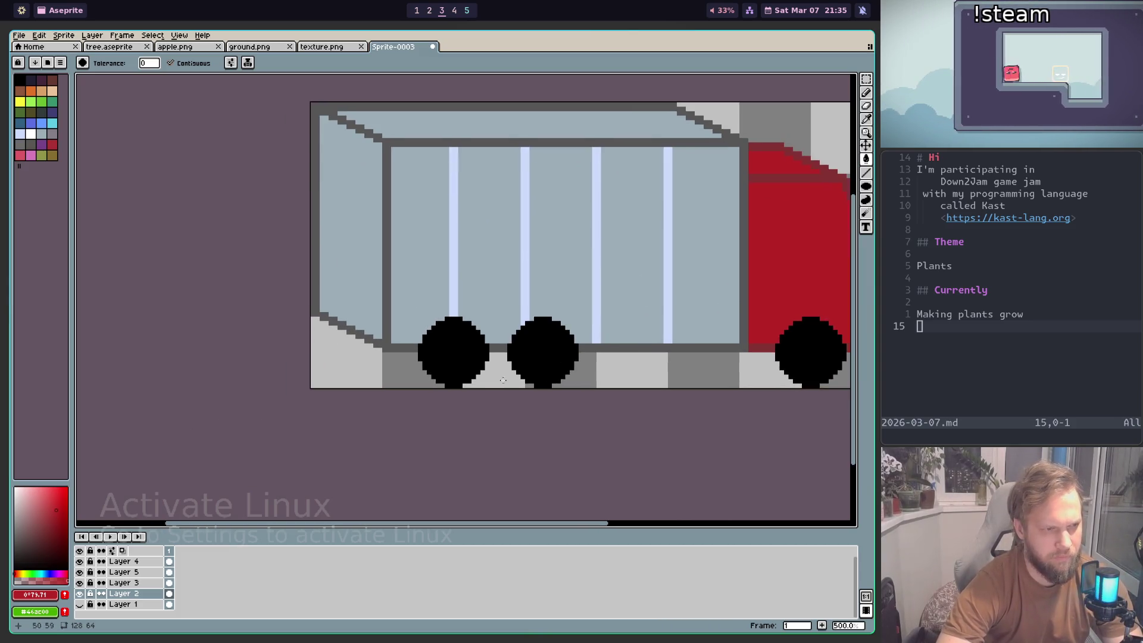
{"action": "scroll", "coordinate": [421, 332], "scroll_direction": "up", "scroll_amount": 1}
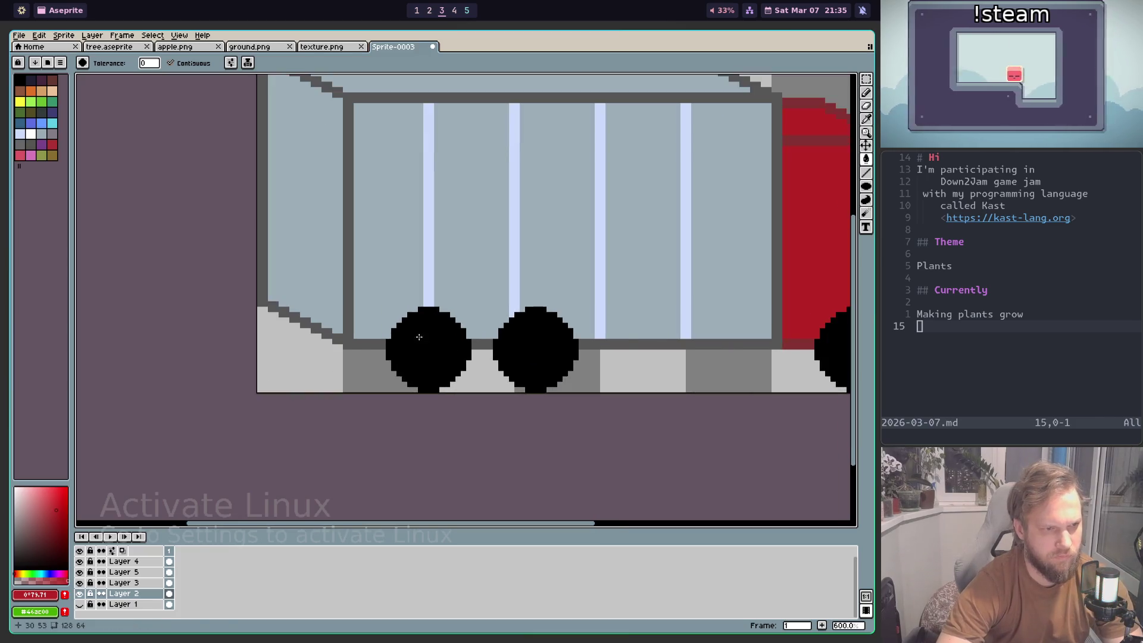
{"action": "scroll", "coordinate": [395, 362], "scroll_direction": "up", "scroll_amount": 2}
{"action": "scroll", "coordinate": [401, 352], "scroll_direction": "down", "scroll_amount": 1}
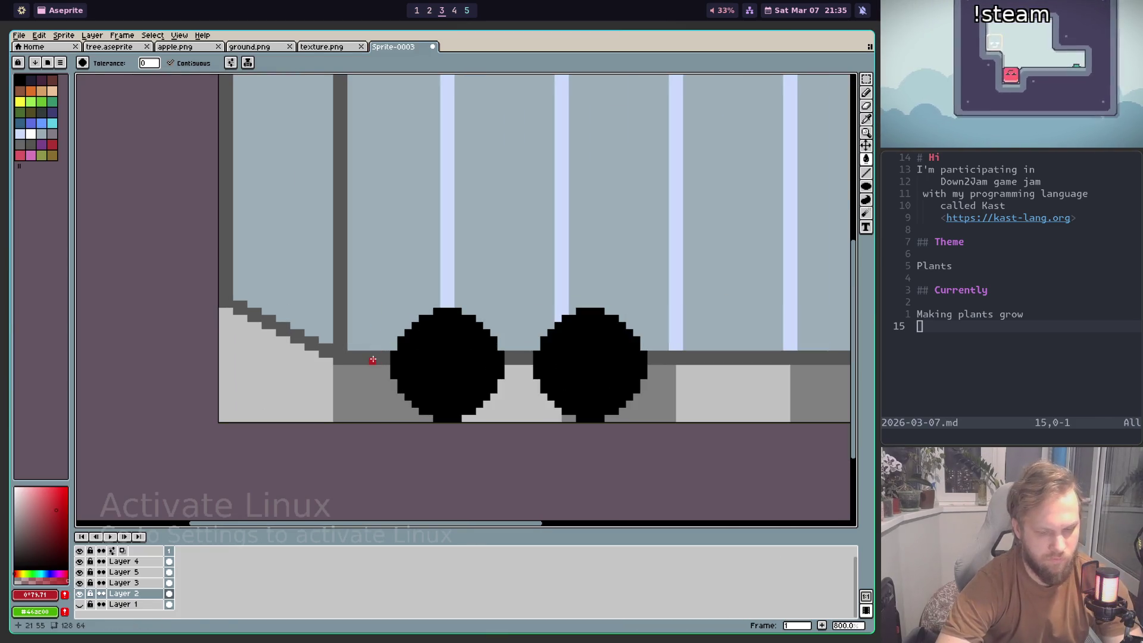
{"action": "left_click", "coordinate": [381, 356], "text": "alt"}
Step: Draw a dark grey arch over the left trailer wheel, extending down its right side
{"action": "key", "text": "b"}
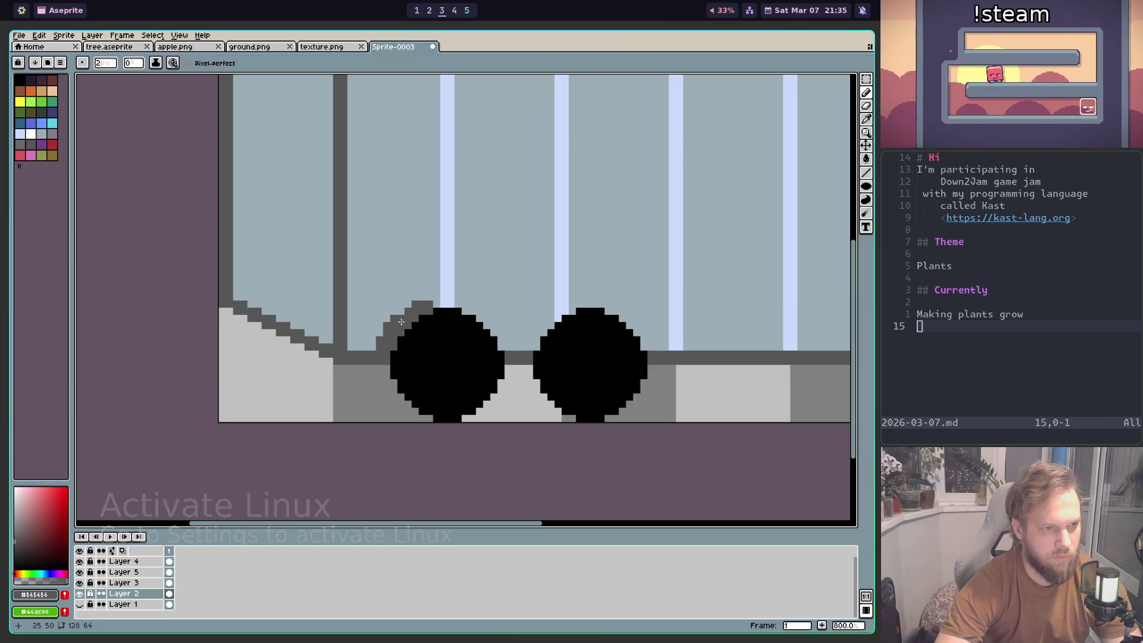
{"action": "mouse_move", "coordinate": [399, 321]}
{"action": "left_mouse_down"}
{"action": "mouse_move", "coordinate": [421, 305]}
{"action": "mouse_move", "coordinate": [467, 303]}
{"action": "left_mouse_up"}
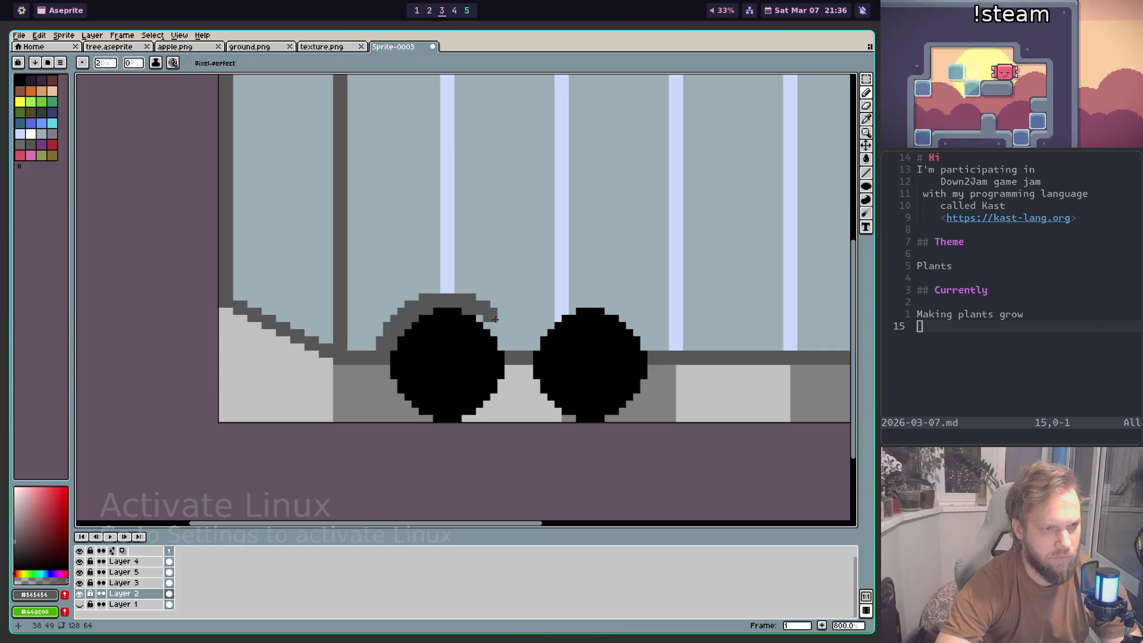
{"action": "left_click_drag", "start_coordinate": [492, 315], "coordinate": [501, 323]}
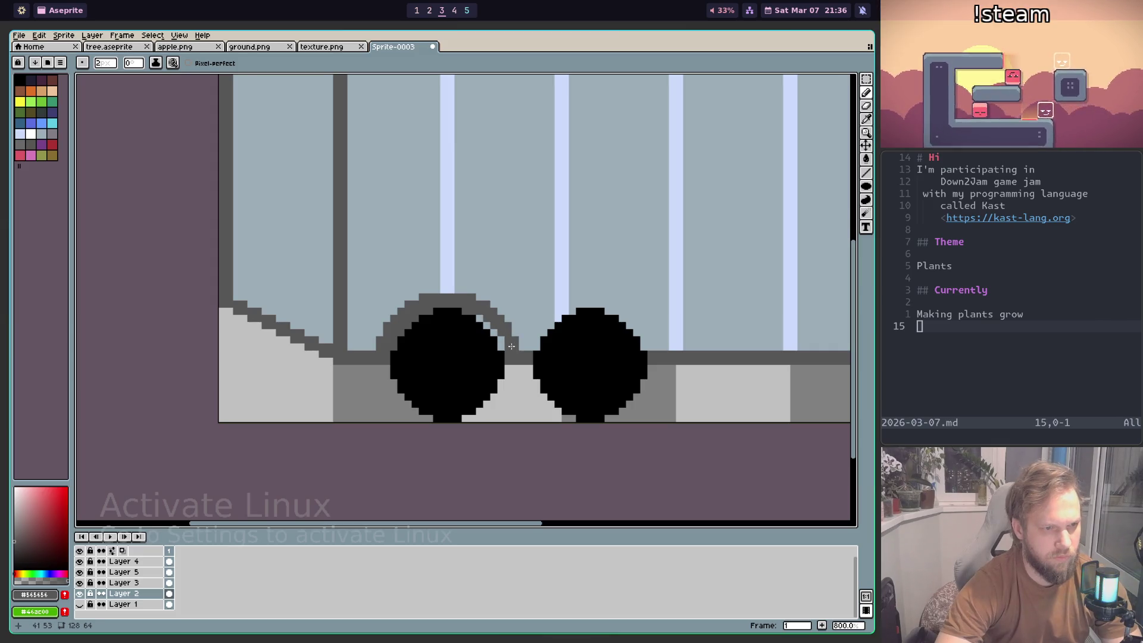
{"action": "scroll", "coordinate": [482, 331], "scroll_direction": "down", "scroll_amount": 3}
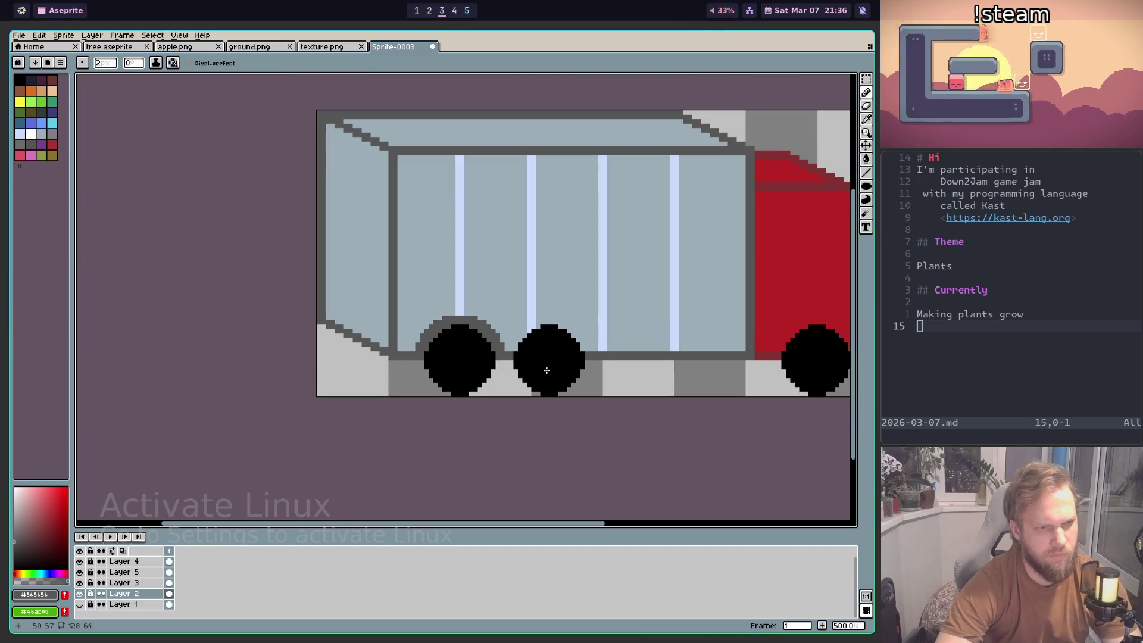
{"action": "scroll", "coordinate": [538, 360], "scroll_direction": "up", "scroll_amount": 3}
{"action": "scroll", "coordinate": [453, 339], "scroll_direction": "up", "scroll_amount": 3}
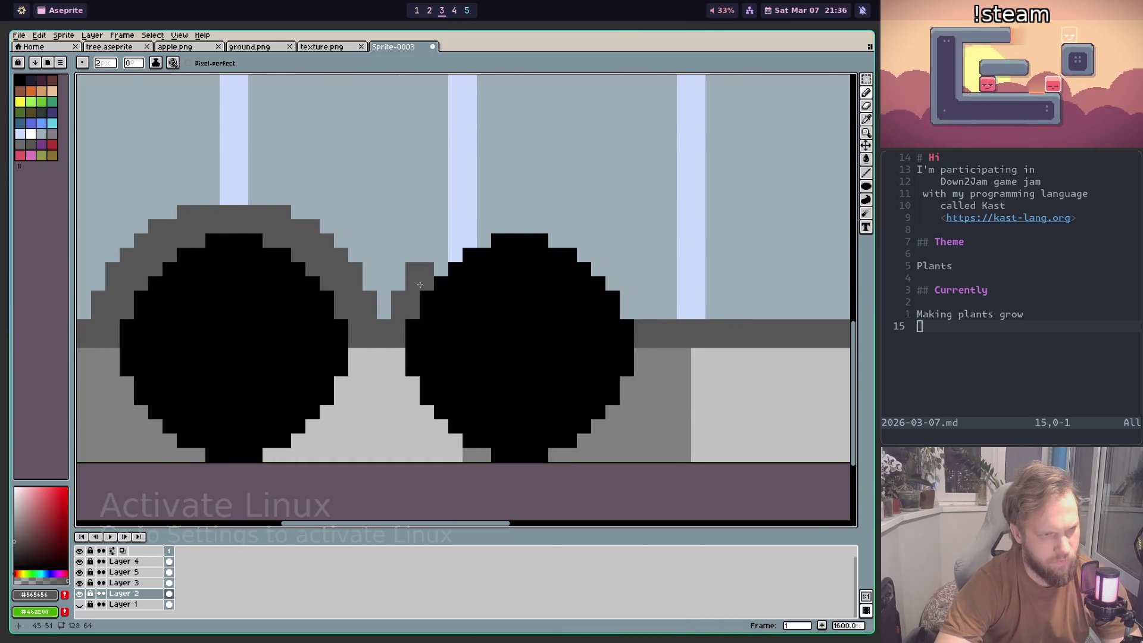
Step: Draw the dark grey arch over the right wheel and patch its gap and stray light-blue pixel
{"action": "mouse_move", "coordinate": [411, 285]}
{"action": "left_mouse_down"}
{"action": "mouse_move", "coordinate": [473, 220]}
{"action": "mouse_move", "coordinate": [567, 223]}
{"action": "mouse_move", "coordinate": [604, 250]}
{"action": "left_mouse_up"}
{"action": "left_click", "coordinate": [456, 256]}
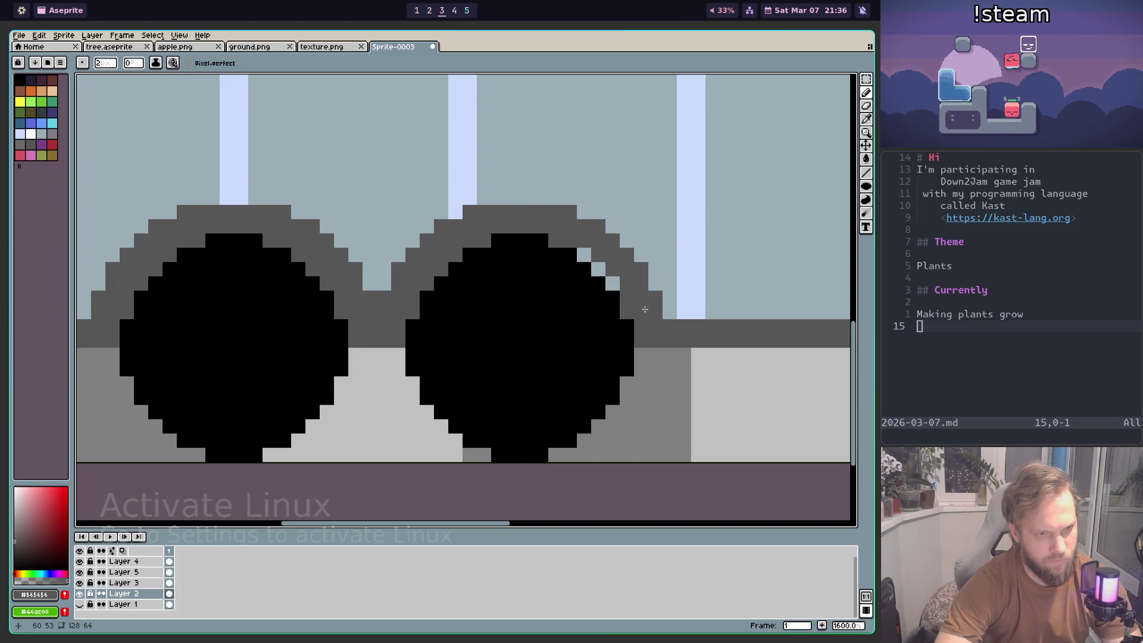
{"action": "left_click", "coordinate": [584, 254]}
{"action": "scroll", "coordinate": [613, 297], "scroll_direction": "down", "scroll_amount": 4}
{"action": "scroll", "coordinate": [619, 322], "scroll_direction": "down", "scroll_amount": 3}
{"action": "scroll", "coordinate": [621, 327], "scroll_direction": "up", "scroll_amount": 3}
{"action": "scroll", "coordinate": [621, 326], "scroll_direction": "down", "scroll_amount": 2}
{"action": "scroll", "coordinate": [621, 327], "scroll_direction": "down", "scroll_amount": 1}
{"action": "scroll", "coordinate": [684, 321], "scroll_direction": "up", "scroll_amount": 3}
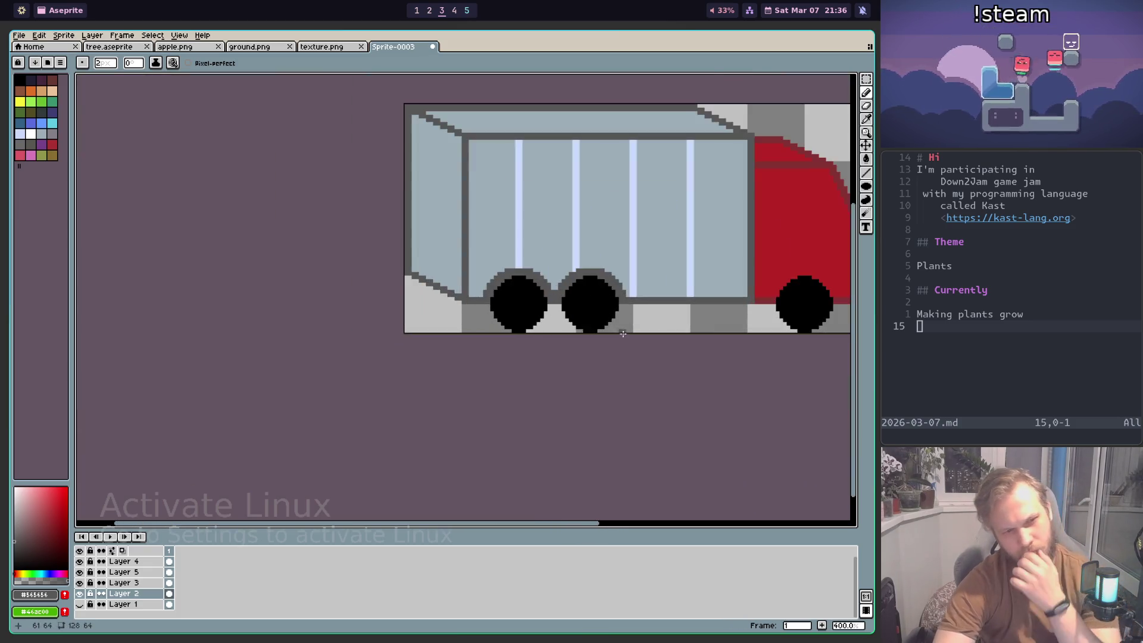
Step: Sample the cab's dark red and pencil a dark red arch over the cab's front wheel
{"action": "scroll", "coordinate": [721, 316], "scroll_direction": "up", "scroll_amount": 1}
{"action": "scroll", "coordinate": [721, 316], "scroll_direction": "up", "scroll_amount": 2}
{"action": "scroll", "coordinate": [473, 342], "scroll_direction": "up", "scroll_amount": 2}
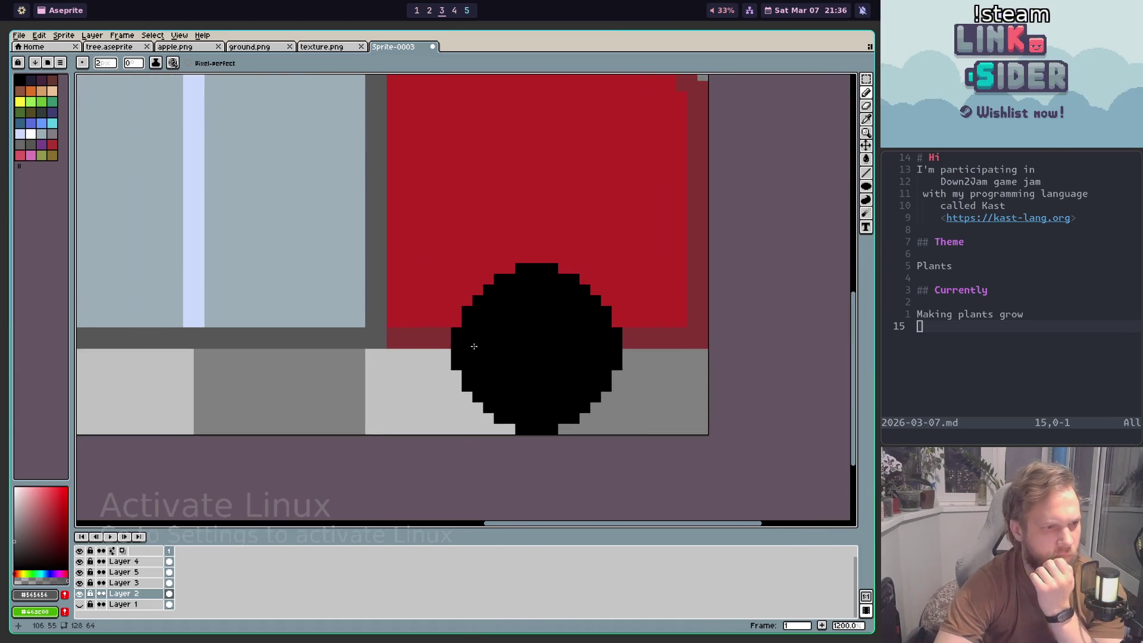
{"action": "key", "text": "i"}
{"action": "left_click", "coordinate": [433, 336]}
{"action": "key", "text": "b"}
{"action": "left_click", "coordinate": [445, 322]}
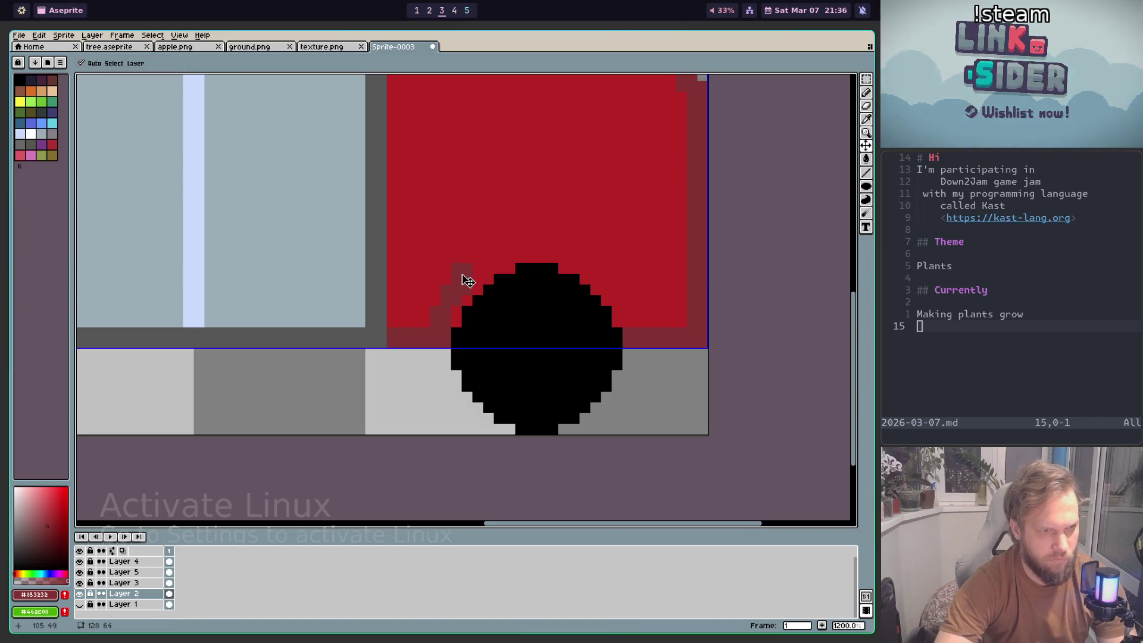
{"action": "mouse_move", "coordinate": [475, 278]}
{"action": "left_mouse_down"}
{"action": "mouse_move", "coordinate": [505, 253]}
{"action": "mouse_move", "coordinate": [569, 253]}
{"action": "mouse_move", "coordinate": [608, 274]}
{"action": "left_mouse_up"}
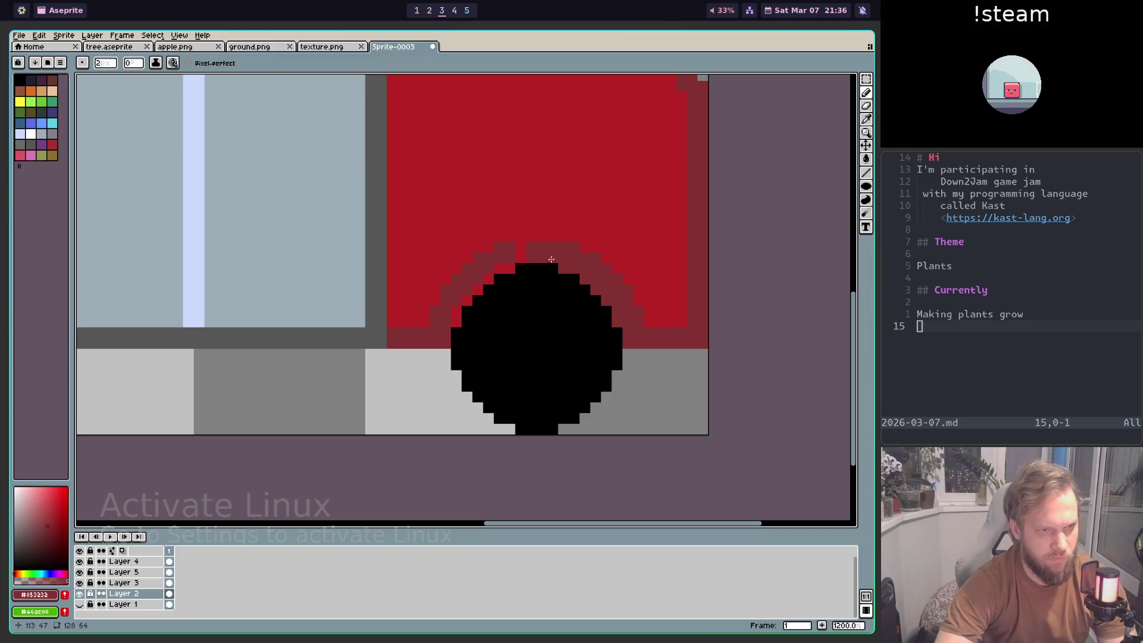
Step: Hide Layers 5, 3 and 4
{"action": "scroll", "coordinate": [506, 345], "scroll_direction": "down", "scroll_amount": 6}
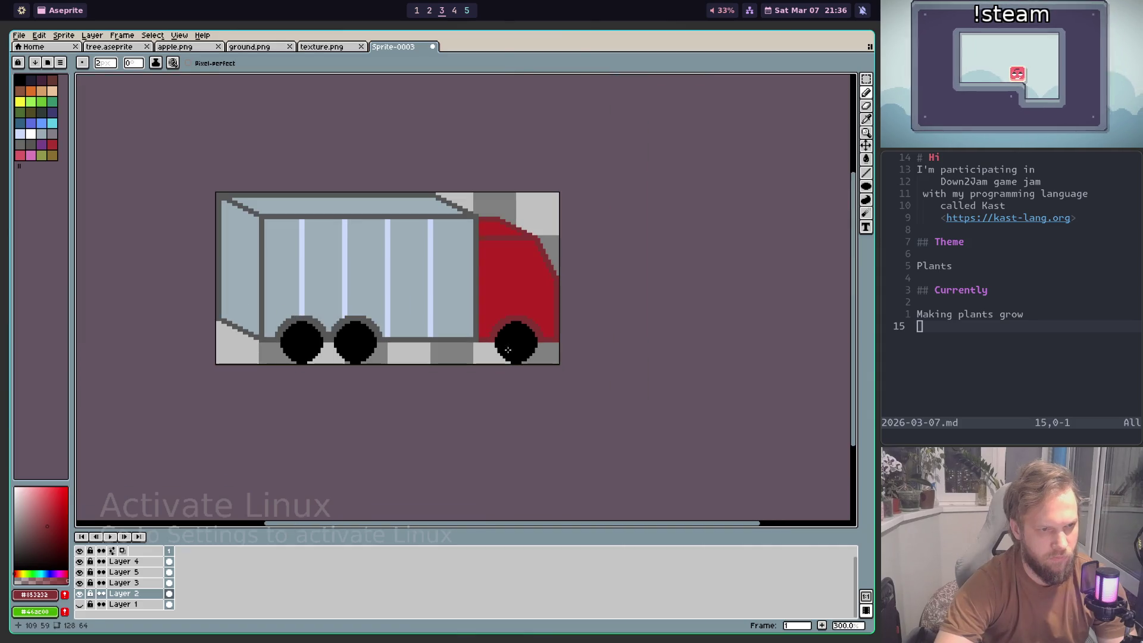
{"action": "left_click", "coordinate": [80, 572]}
{"action": "left_click", "coordinate": [79, 583]}
{"action": "left_click", "coordinate": [79, 562]}
Step: Pencil-fill the inside of both trailer wheel arches dark grey, then view the truck reference images
{"action": "scroll", "coordinate": [312, 298], "scroll_direction": "up", "scroll_amount": 6}
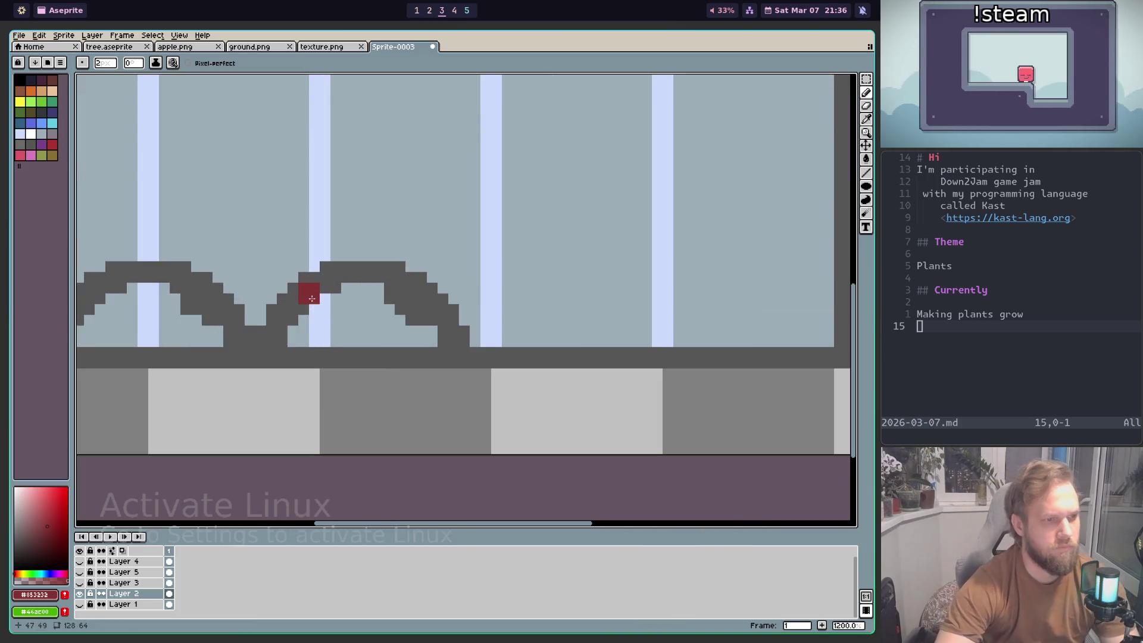
{"action": "scroll", "coordinate": [531, 294], "scroll_direction": "down", "scroll_amount": 2}
{"action": "scroll", "coordinate": [531, 294], "scroll_direction": "up", "scroll_amount": 2}
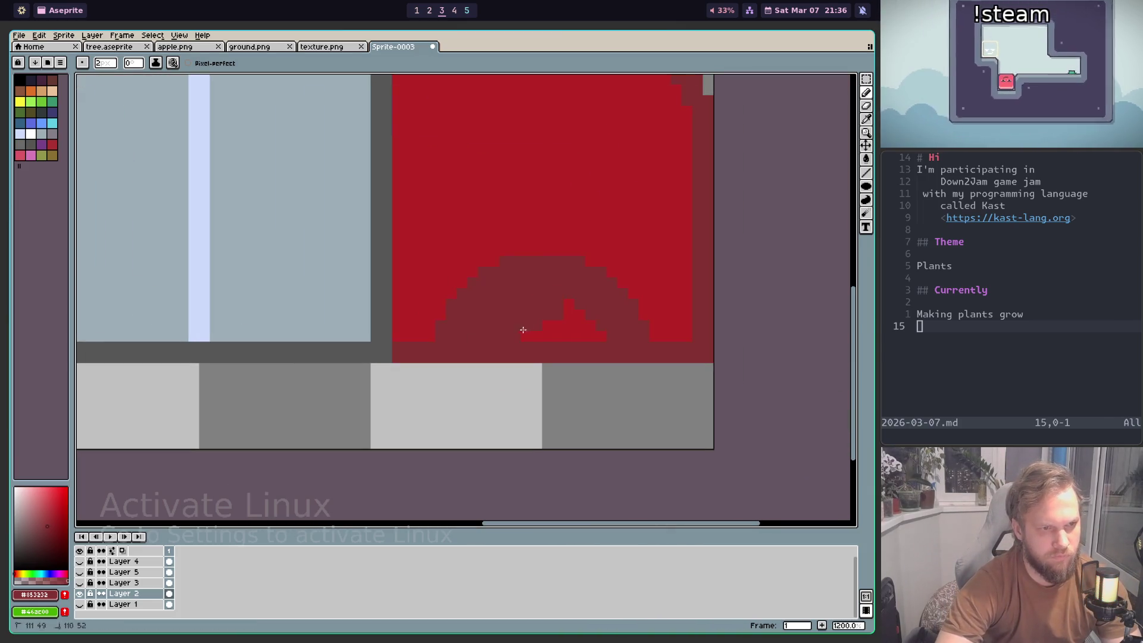
{"action": "scroll", "coordinate": [554, 360], "scroll_direction": "down", "scroll_amount": 4}
{"action": "scroll", "coordinate": [413, 398], "scroll_direction": "down", "scroll_amount": 1}
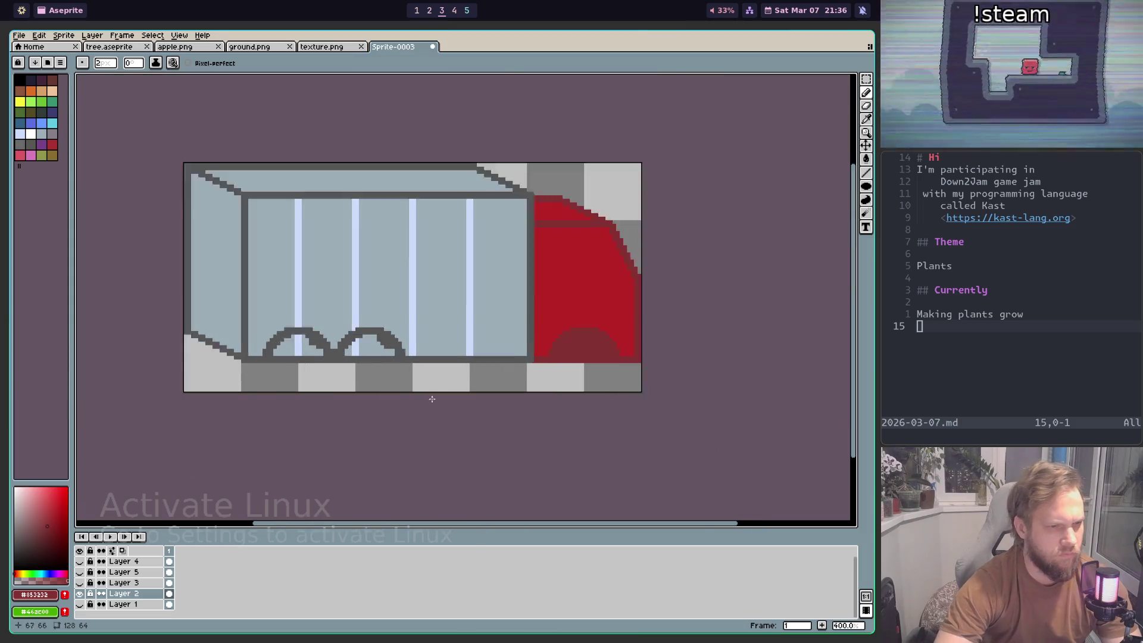
{"action": "scroll", "coordinate": [362, 358], "scroll_direction": "up", "scroll_amount": 1}
{"action": "scroll", "coordinate": [635, 347], "scroll_direction": "up", "scroll_amount": 1}
{"action": "scroll", "coordinate": [635, 347], "scroll_direction": "down", "scroll_amount": 1}
{"action": "scroll", "coordinate": [562, 342], "scroll_direction": "up", "scroll_amount": 1}
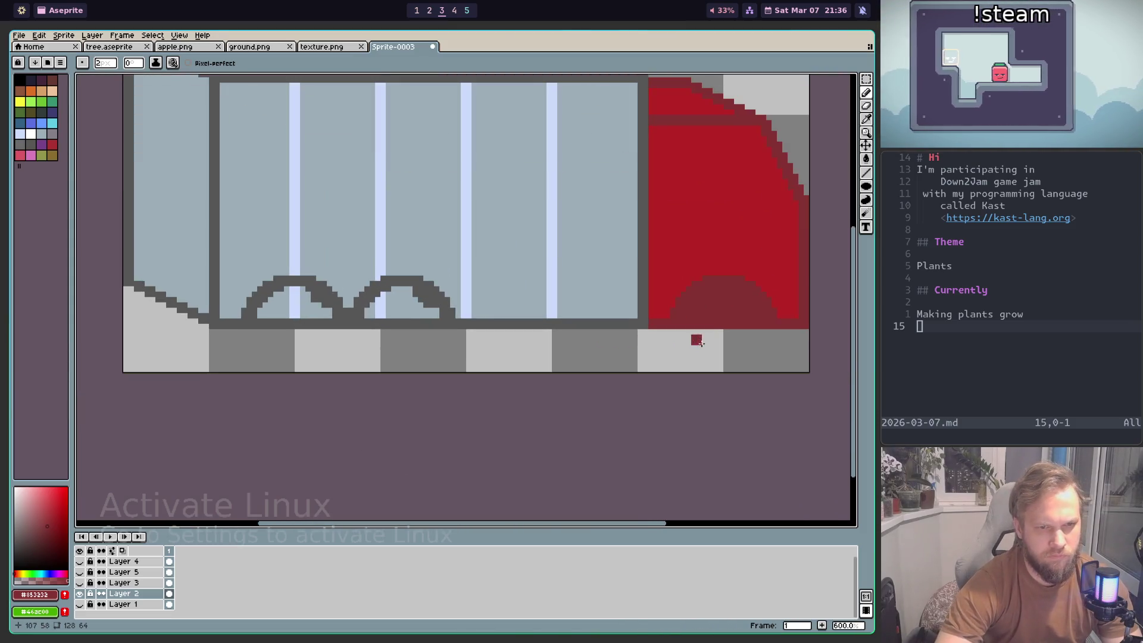
{"action": "scroll", "coordinate": [695, 337], "scroll_direction": "up", "scroll_amount": 1}
{"action": "scroll", "coordinate": [723, 326], "scroll_direction": "up", "scroll_amount": 1}
{"action": "key", "text": "e"}
{"action": "scroll", "coordinate": [647, 348], "scroll_direction": "down", "scroll_amount": 3}
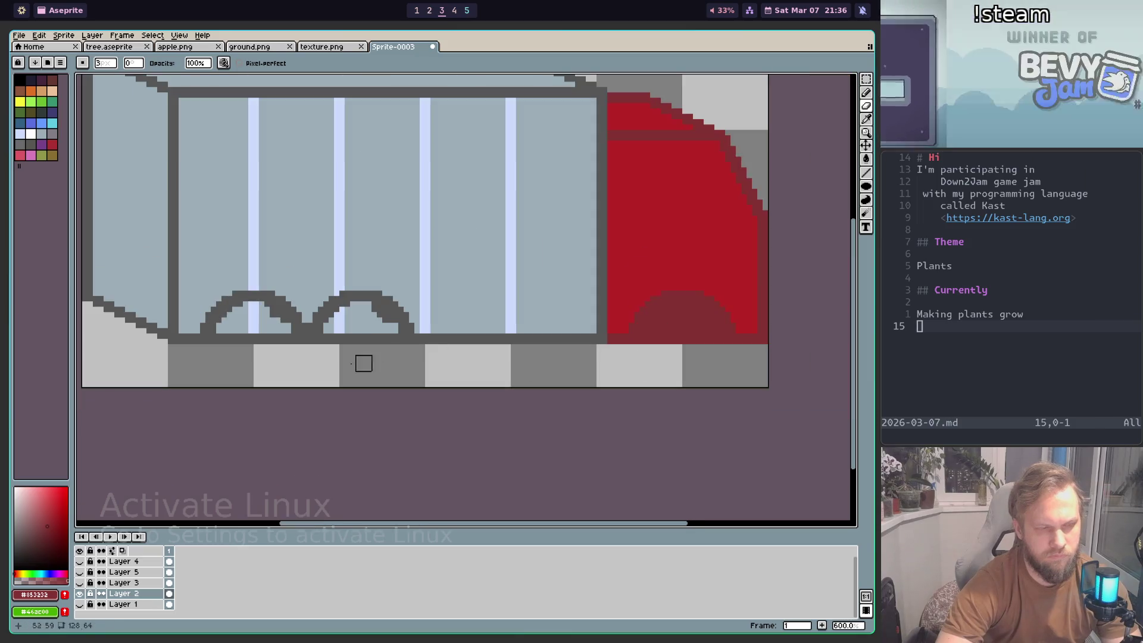
{"action": "scroll", "coordinate": [564, 336], "scroll_direction": "up", "scroll_amount": 1}
{"action": "key", "text": "i"}
{"action": "key", "text": "b"}
{"action": "left_click_drag", "start_coordinate": [528, 297], "coordinate": [610, 300]}
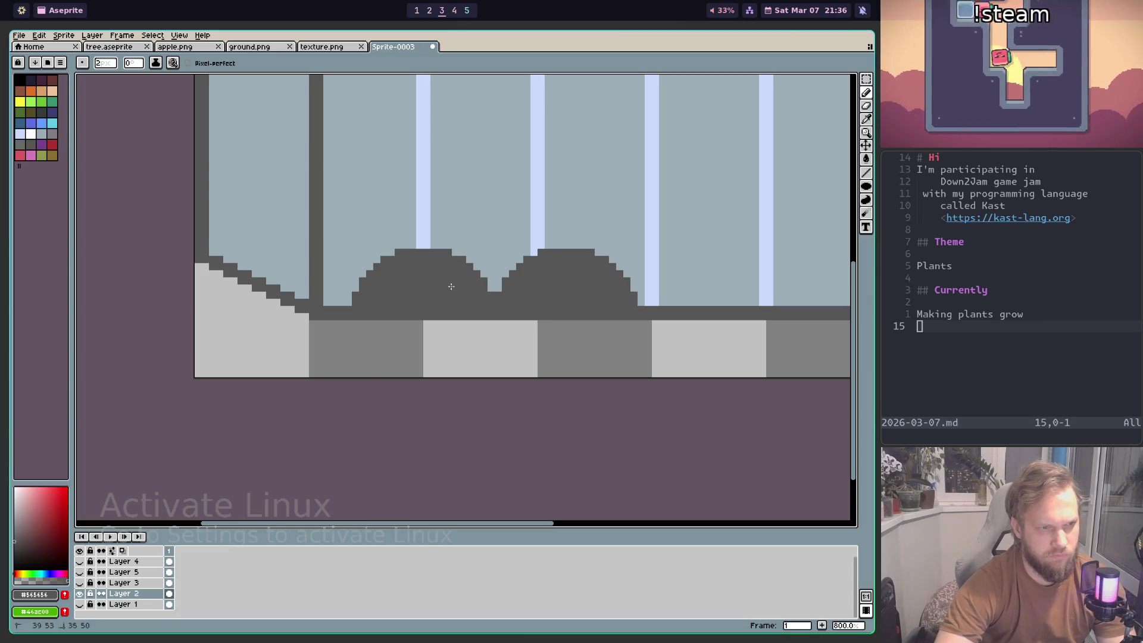
{"action": "scroll", "coordinate": [449, 284], "scroll_direction": "down", "scroll_amount": 4}
{"action": "scroll", "coordinate": [449, 284], "scroll_direction": "down", "scroll_amount": 3}
{"action": "scroll", "coordinate": [518, 289], "scroll_direction": "up", "scroll_amount": 5}
{"action": "scroll", "coordinate": [522, 288], "scroll_direction": "down", "scroll_amount": 1}
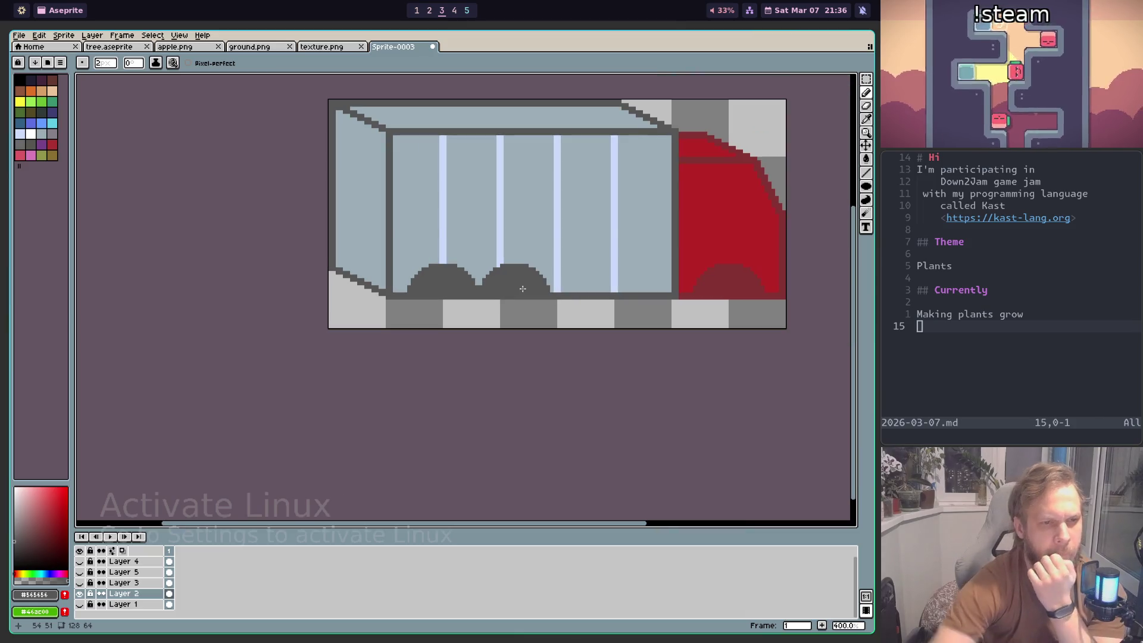
{"action": "scroll", "coordinate": [522, 289], "scroll_direction": "down", "scroll_amount": 1}
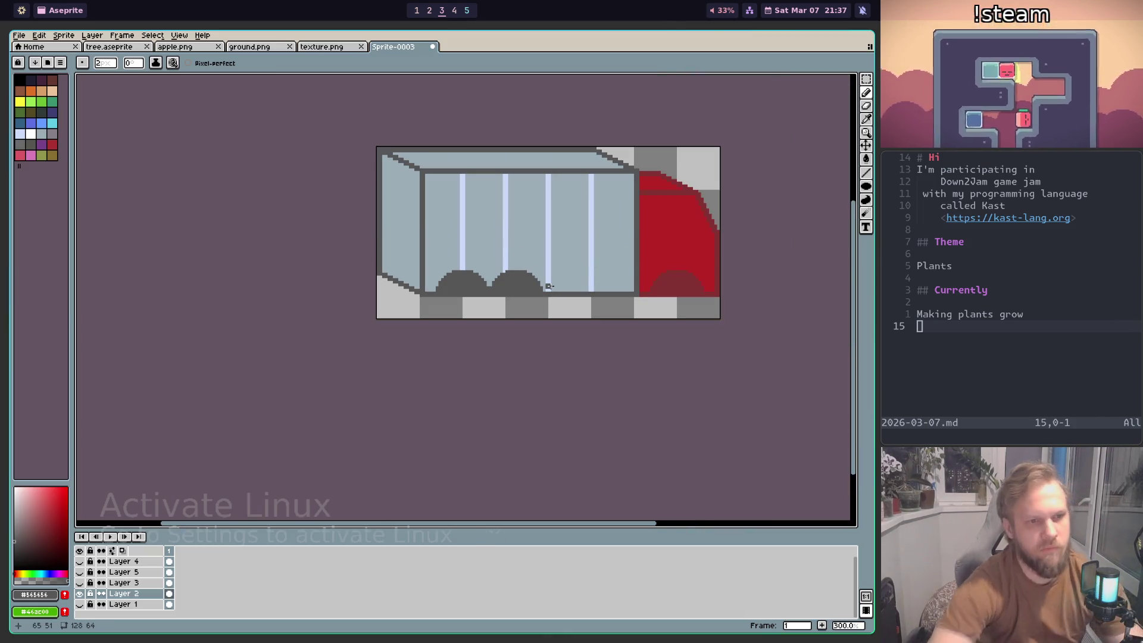
{"action": "key", "text": "super+1"}
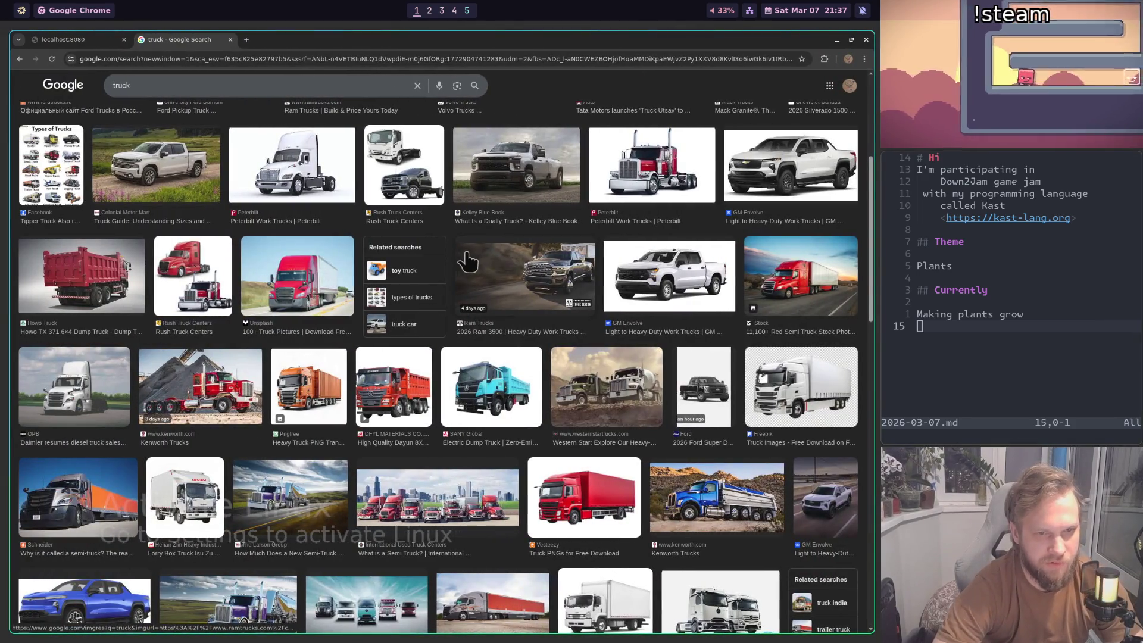
{"action": "key", "text": "super+2"}
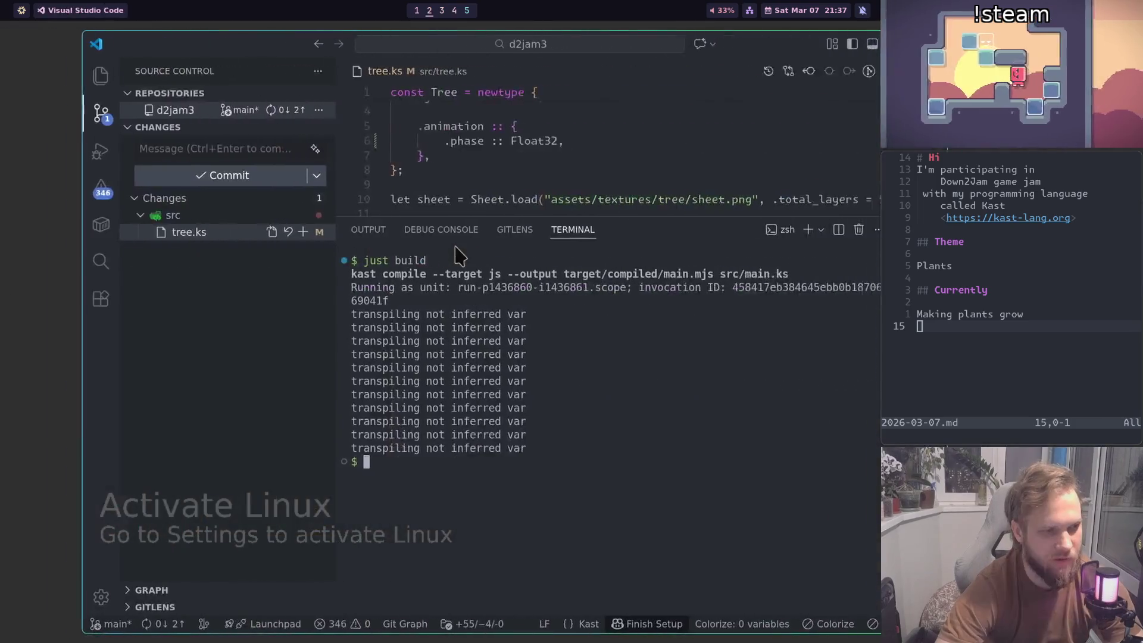
{"action": "key", "text": "super+3"}
{"action": "key", "text": "super+1"}
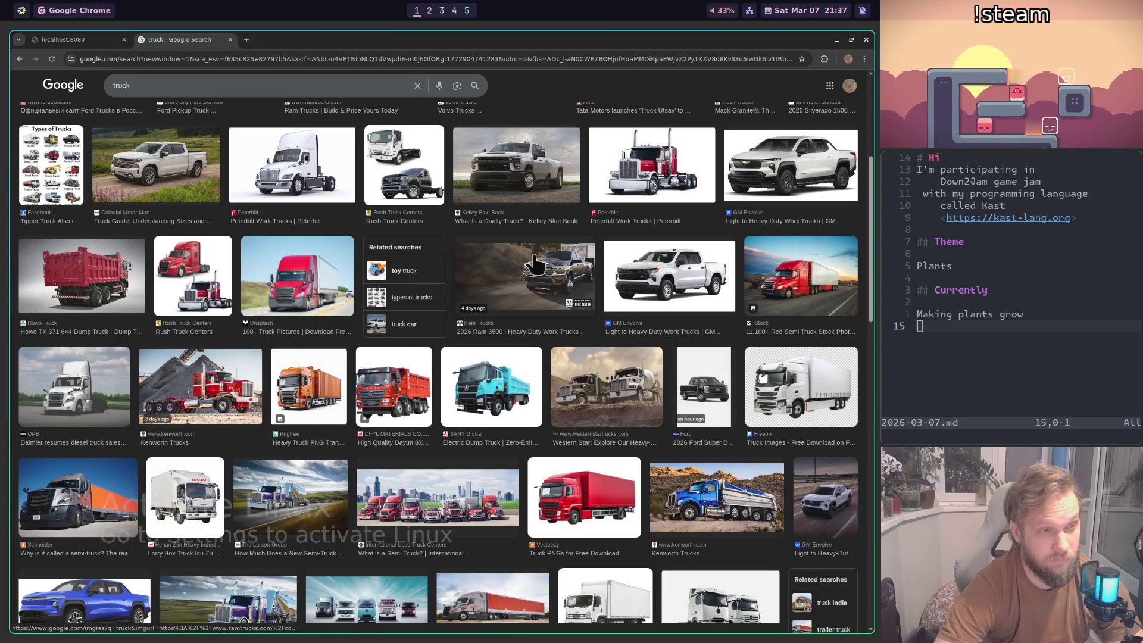
{"action": "key", "text": "super+2"}
{"action": "key", "text": "super+3"}
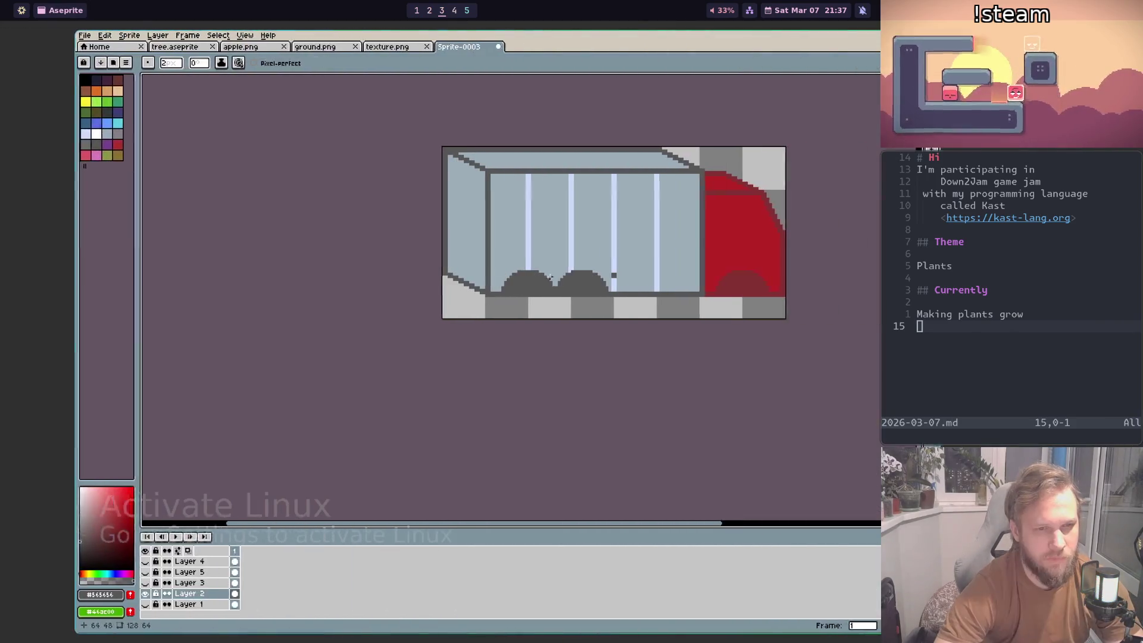
Step: Fill the five trailer window panes, the roof face and the left side face light grey
{"action": "left_click", "coordinate": [22, 132]}
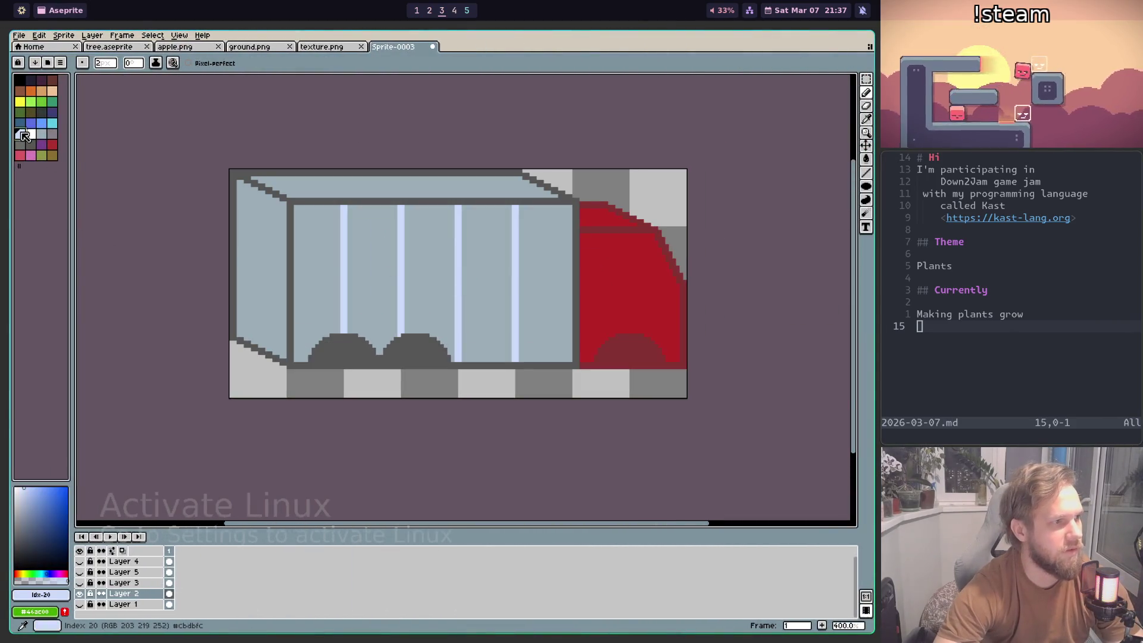
{"action": "left_click", "coordinate": [32, 135]}
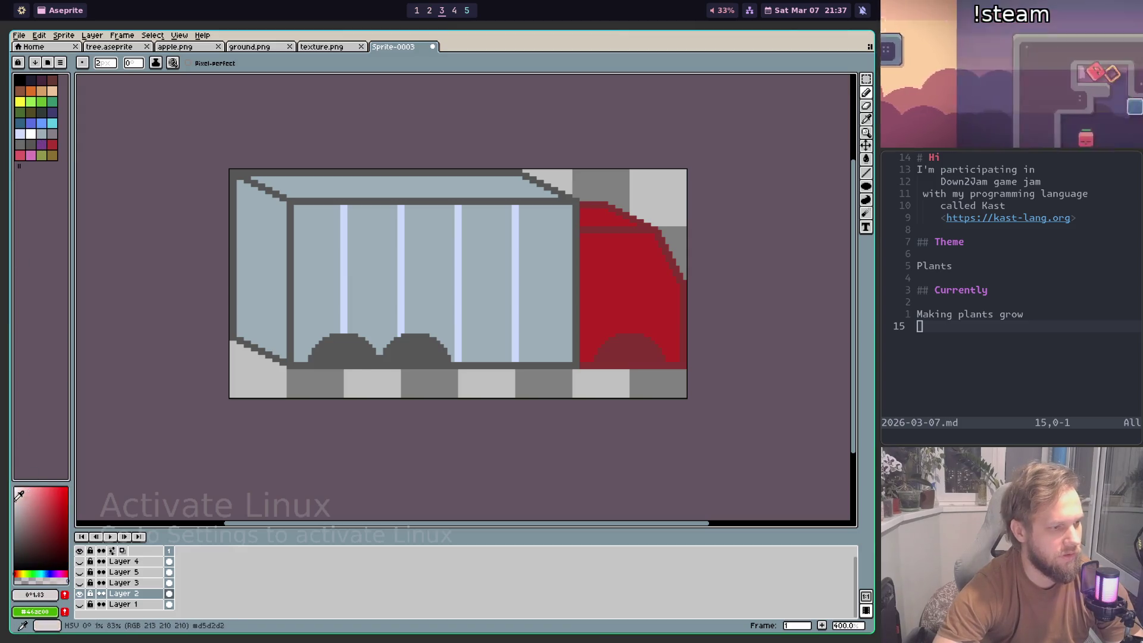
{"action": "key", "text": "g"}
{"action": "left_click", "coordinate": [434, 273]}
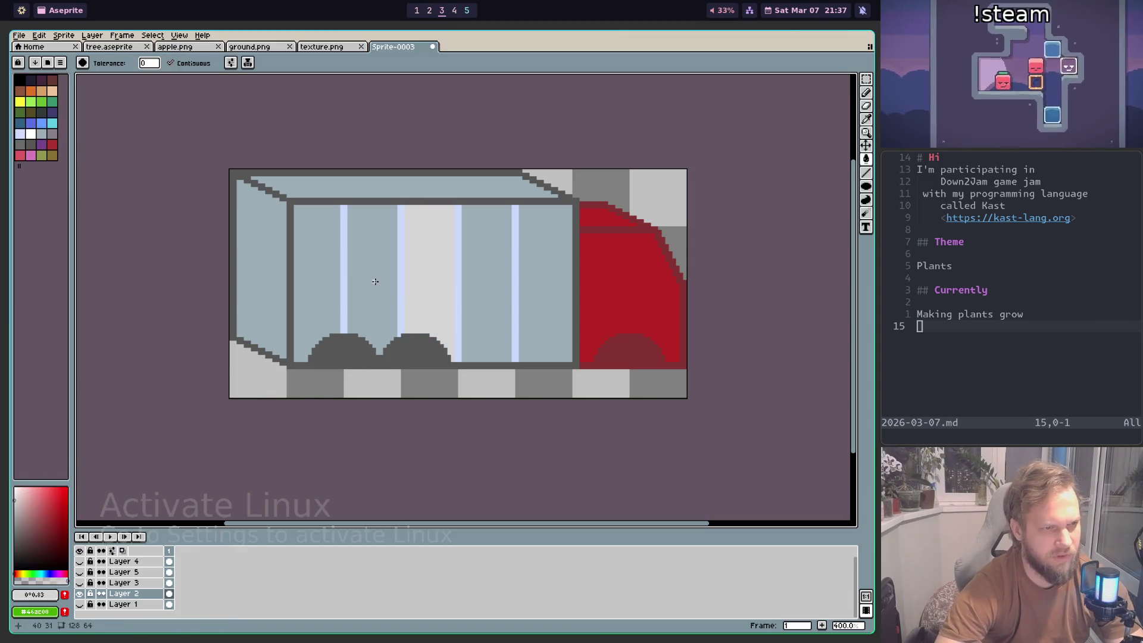
{"action": "left_click", "coordinate": [378, 280]}
{"action": "left_click", "coordinate": [316, 280]}
{"action": "left_click", "coordinate": [486, 275]}
{"action": "left_click", "coordinate": [556, 268]}
{"action": "left_click", "coordinate": [409, 191]}
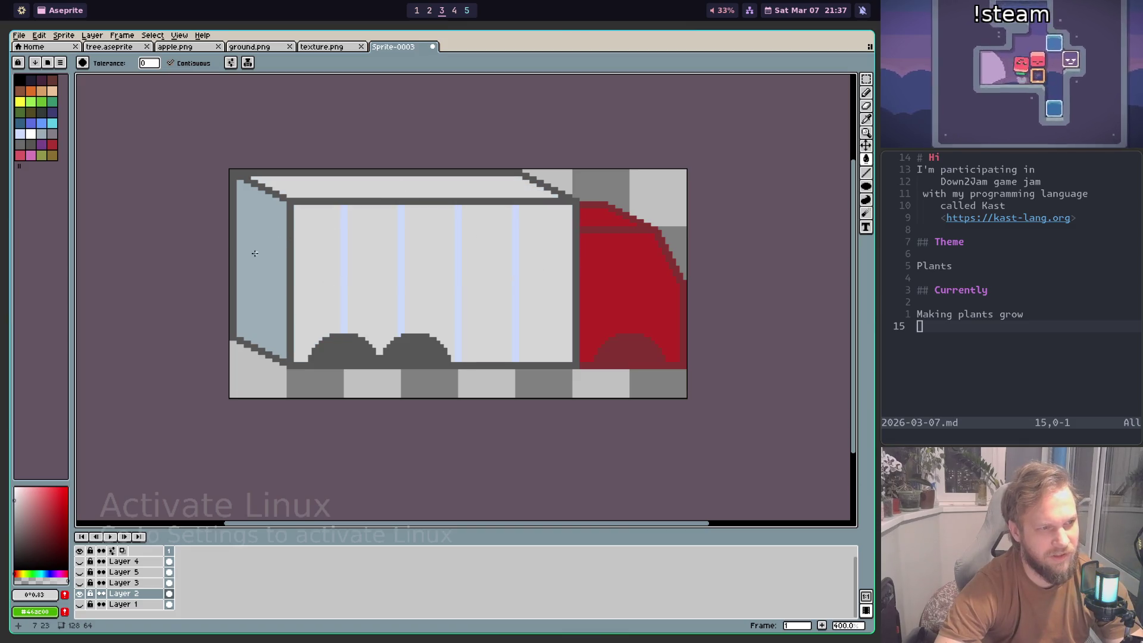
{"action": "left_click", "coordinate": [260, 258]}
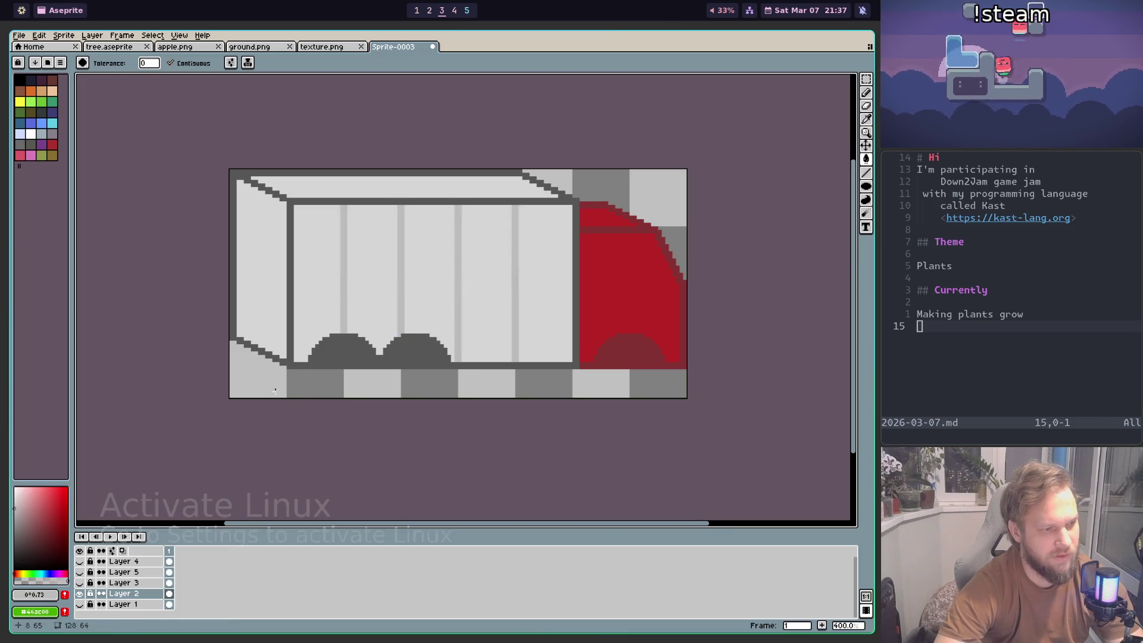
Step: Recolour the dark outlines and wheel arches a lighter grey
{"action": "scroll", "coordinate": [411, 277], "scroll_direction": "down", "scroll_amount": 3}
{"action": "scroll", "coordinate": [404, 265], "scroll_direction": "up", "scroll_amount": 2}
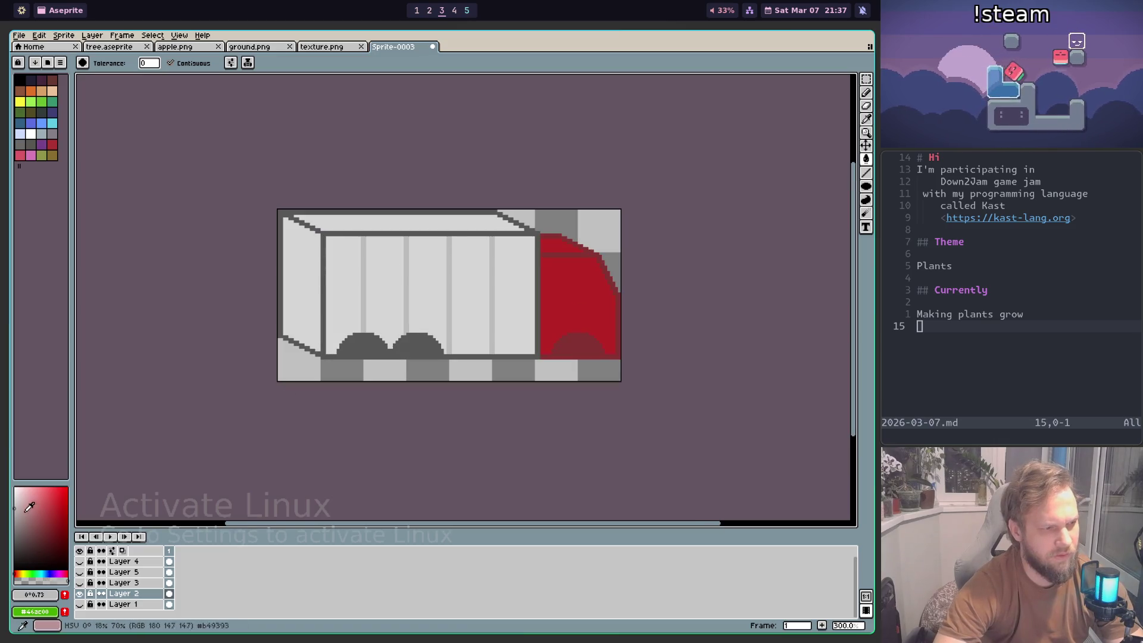
{"action": "left_click", "coordinate": [324, 310]}
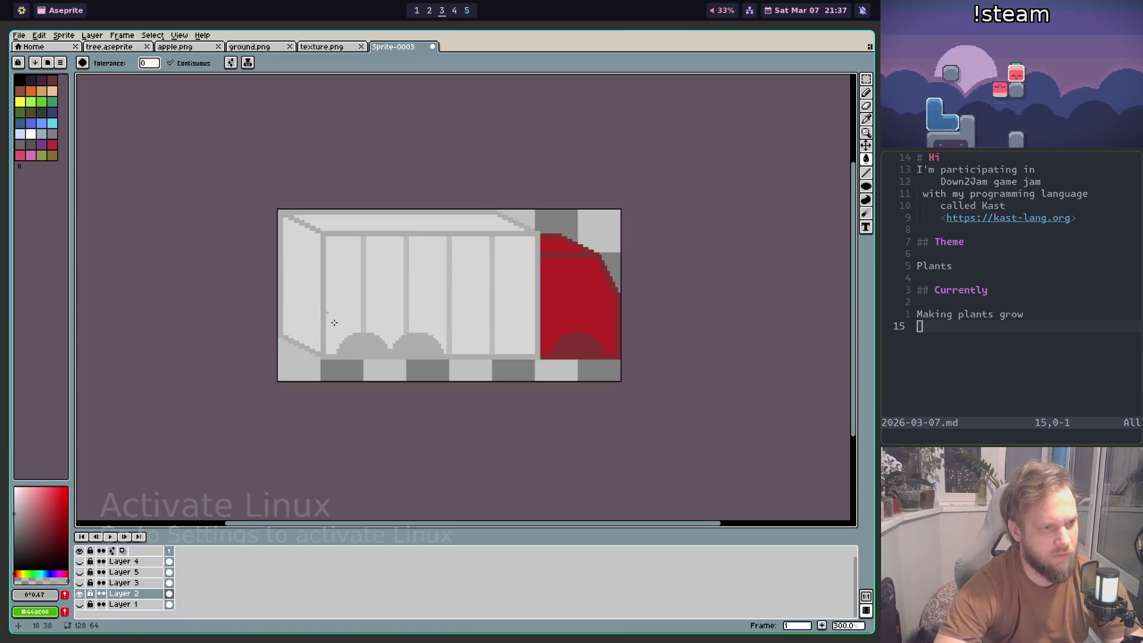
{"action": "scroll", "coordinate": [324, 311], "scroll_direction": "down", "scroll_amount": 2}
{"action": "scroll", "coordinate": [384, 324], "scroll_direction": "up", "scroll_amount": 3}
{"action": "scroll", "coordinate": [384, 325], "scroll_direction": "up", "scroll_amount": 1}
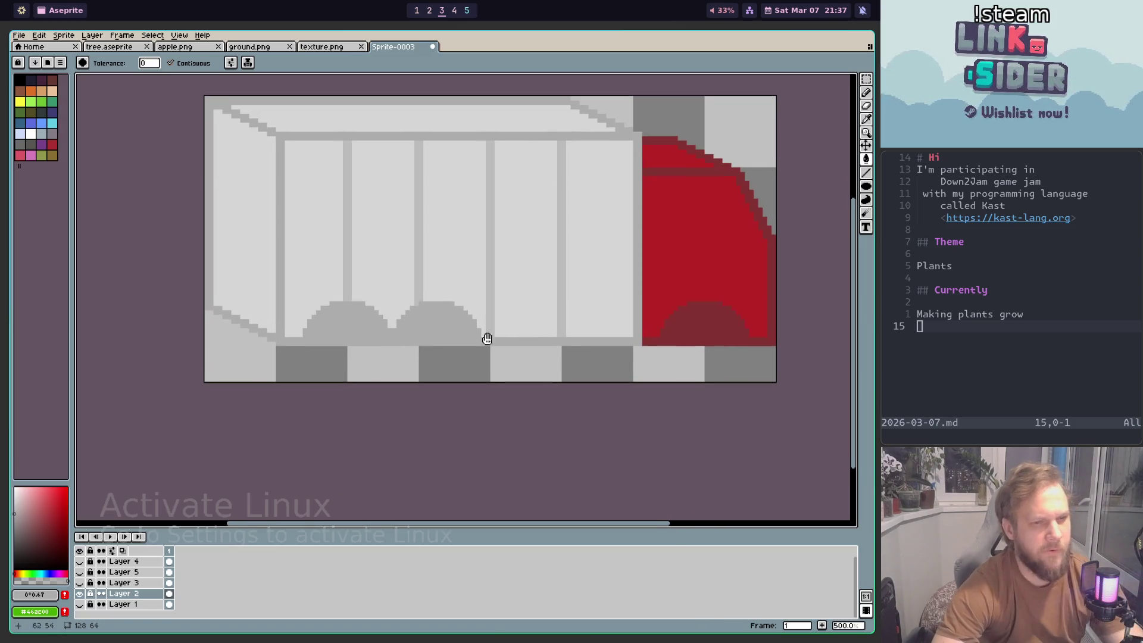
{"action": "scroll", "coordinate": [479, 337], "scroll_direction": "up", "scroll_amount": 2}
Step: Choose a much darker grey and pencil-seal the bases of both wheel shapes
{"action": "left_click", "coordinate": [15, 549]}
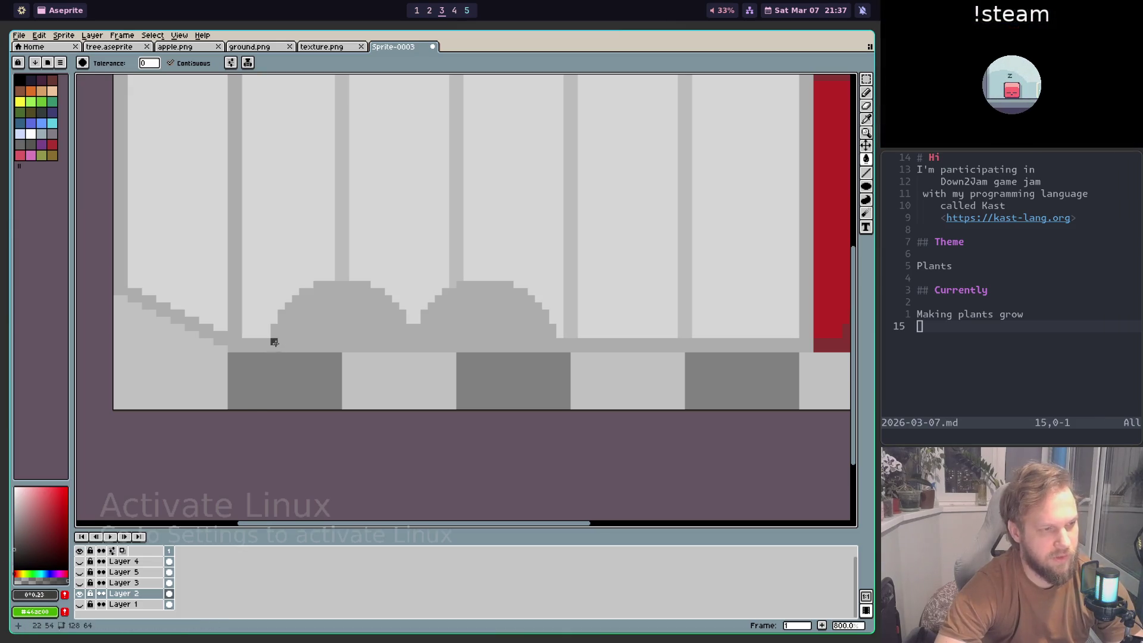
{"action": "left_click", "coordinate": [274, 345]}
{"action": "key", "text": "ctrl+z"}
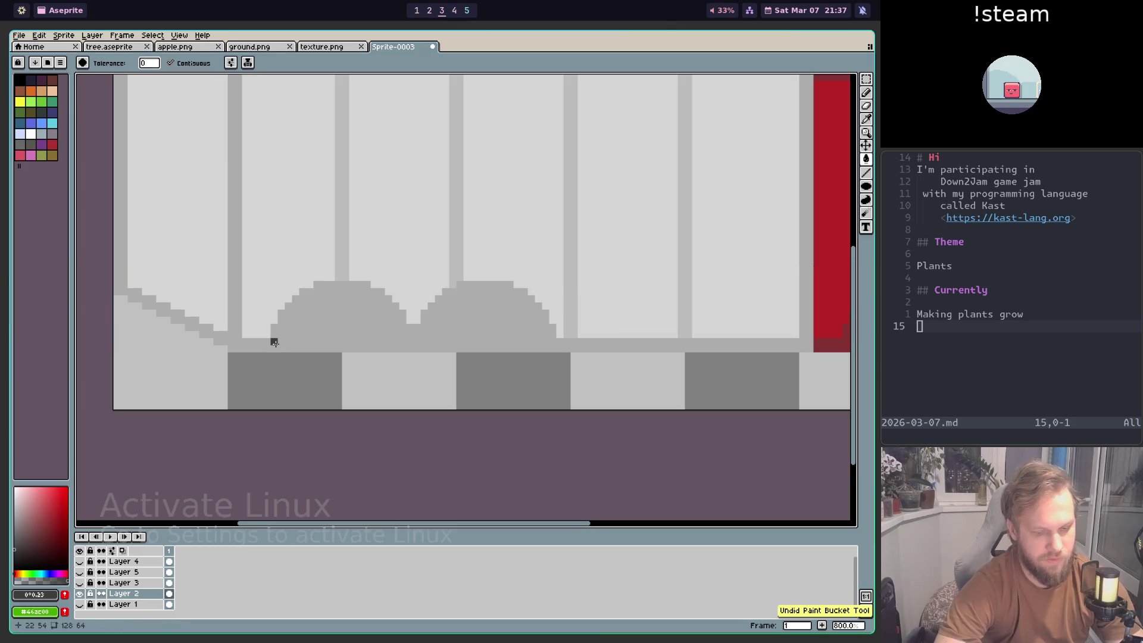
{"action": "key", "text": "b"}
{"action": "left_click", "coordinate": [280, 345]}
{"action": "left_click", "coordinate": [552, 339]}
Step: Flood-fill both trailer wheel shapes solid dark grey
{"action": "key", "text": "g"}
{"action": "left_click", "coordinate": [503, 336]}
{"action": "scroll", "coordinate": [506, 357], "scroll_direction": "down", "scroll_amount": 3}
{"action": "scroll", "coordinate": [507, 380], "scroll_direction": "down", "scroll_amount": 2}
{"action": "scroll", "coordinate": [508, 380], "scroll_direction": "up", "scroll_amount": 3}
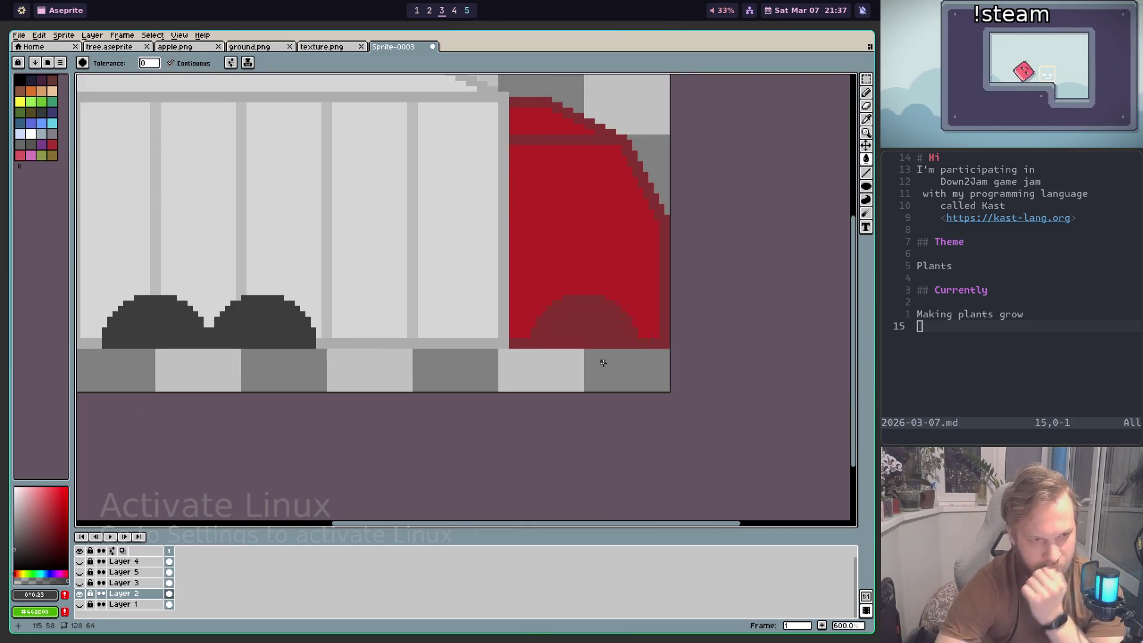
{"action": "scroll", "coordinate": [403, 344], "scroll_direction": "down", "scroll_amount": 1}
{"action": "scroll", "coordinate": [411, 315], "scroll_direction": "down", "scroll_amount": 3}
{"action": "scroll", "coordinate": [415, 307], "scroll_direction": "up", "scroll_amount": 1}
{"action": "scroll", "coordinate": [415, 307], "scroll_direction": "up", "scroll_amount": 2}
{"action": "mouse_move", "coordinate": [414, 307]}
{"action": "left_mouse_down"}
{"action": "mouse_move", "coordinate": [689, 351]}
{"action": "mouse_move", "coordinate": [541, 357]}
{"action": "left_mouse_up"}
{"action": "scroll", "coordinate": [630, 337], "scroll_direction": "up", "scroll_amount": 1}
{"action": "left_click_drag", "start_coordinate": [630, 337], "coordinate": [522, 345]}
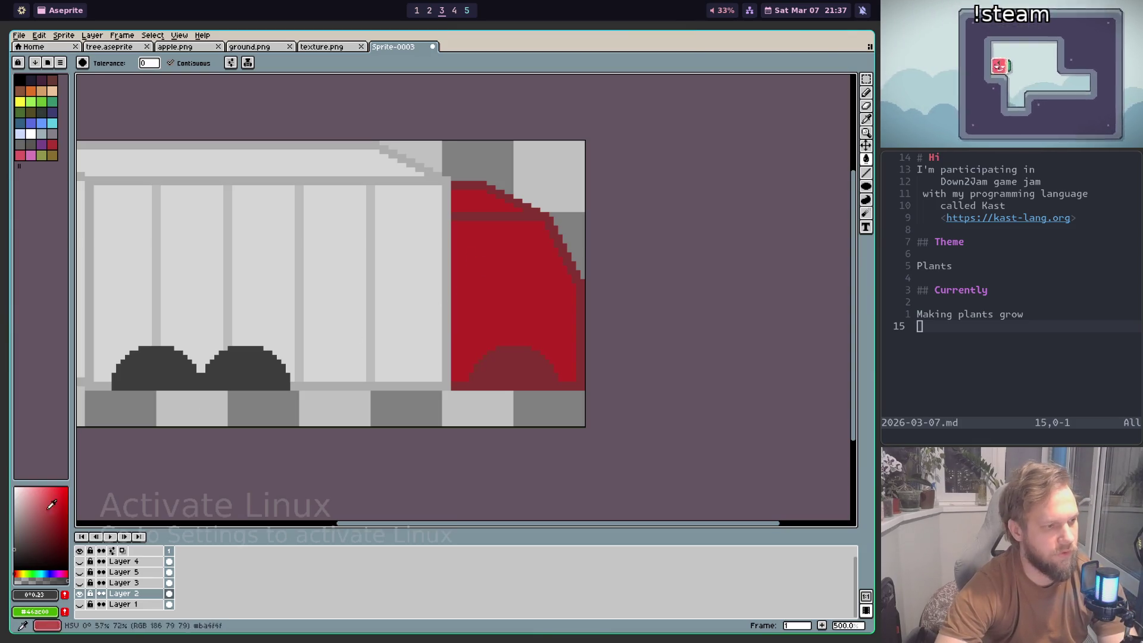
Step: Sample the cab red and refill the cab body and roof band a brighter red
{"action": "key", "text": "super+1"}
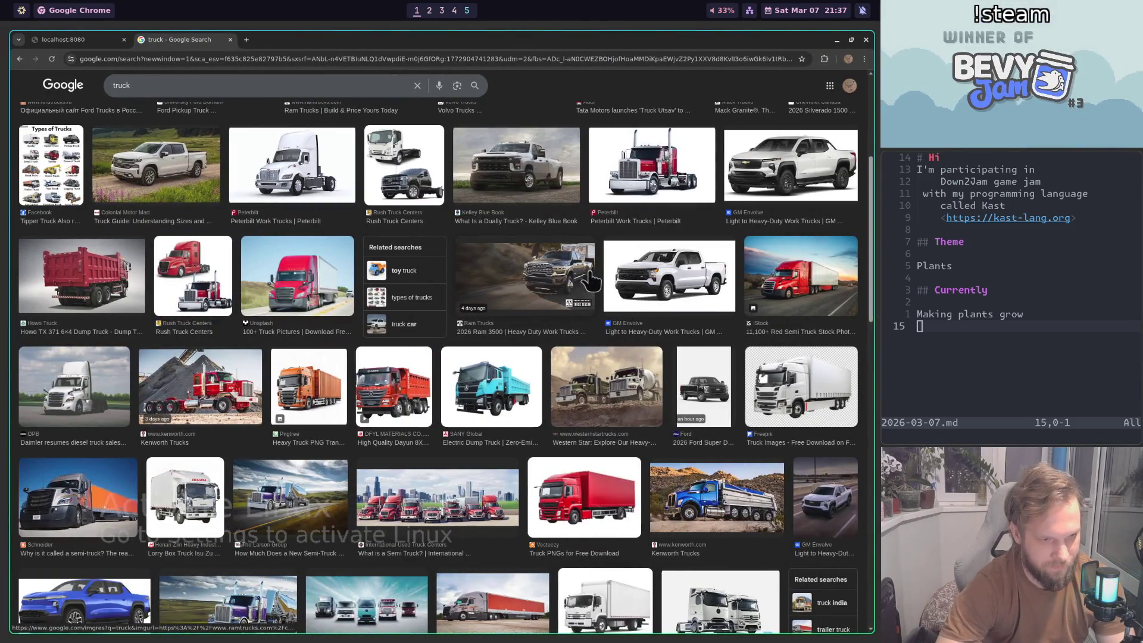
{"action": "key", "text": "super+2"}
{"action": "key", "text": "super+3"}
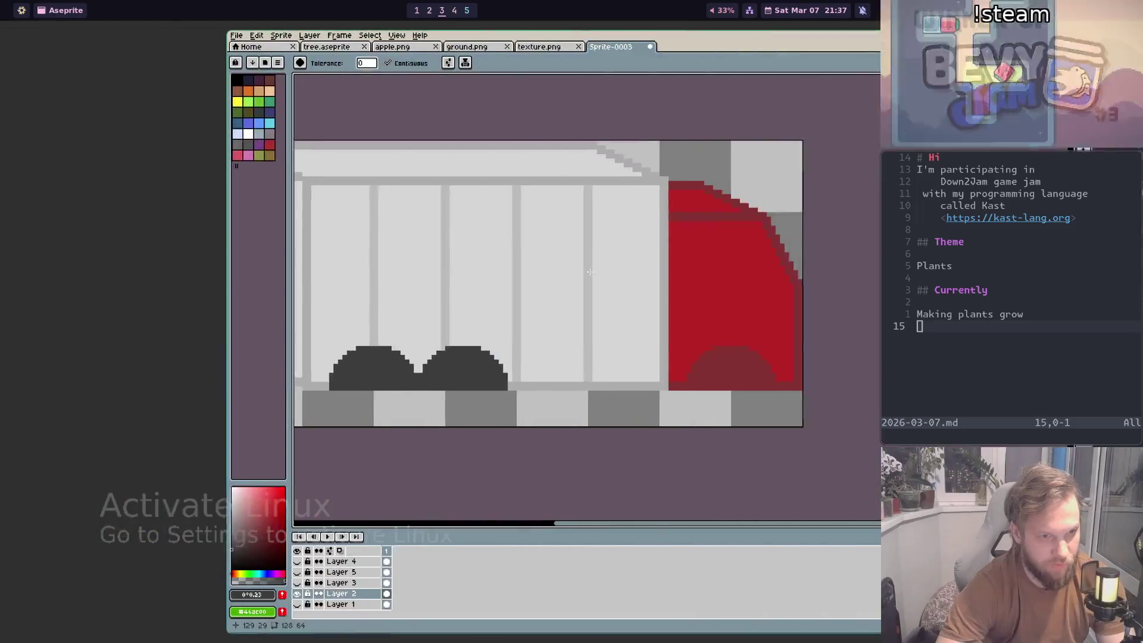
{"action": "key", "text": "super+1"}
{"action": "key", "text": "super+3"}
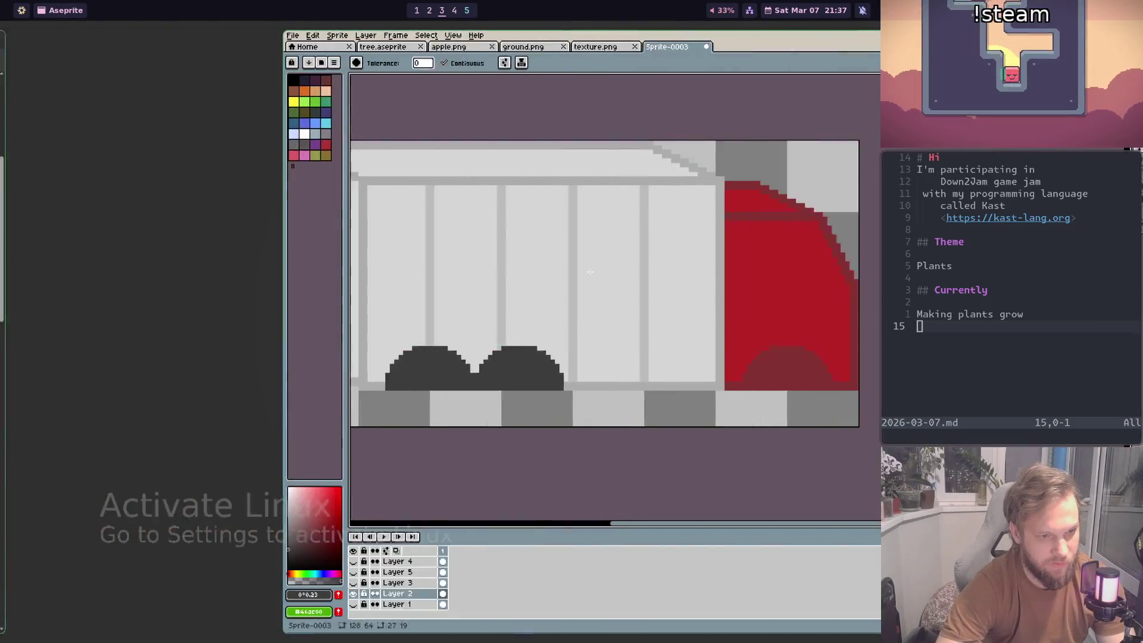
{"action": "key", "text": "i"}
{"action": "left_click", "coordinate": [504, 294]}
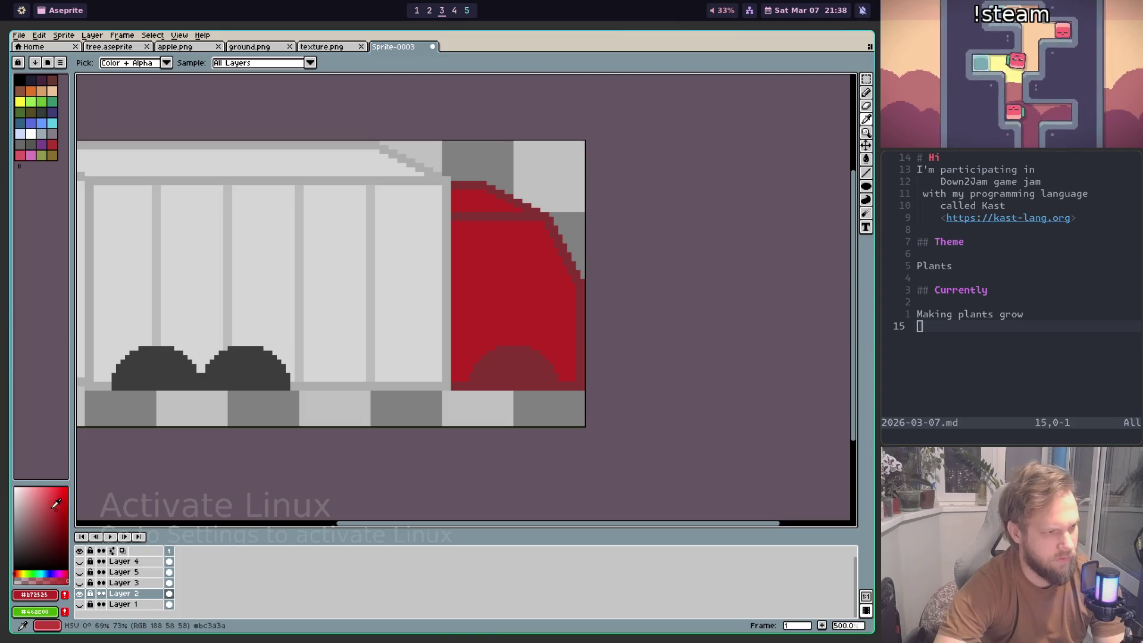
{"action": "key", "text": "g"}
{"action": "left_click", "coordinate": [516, 299]}
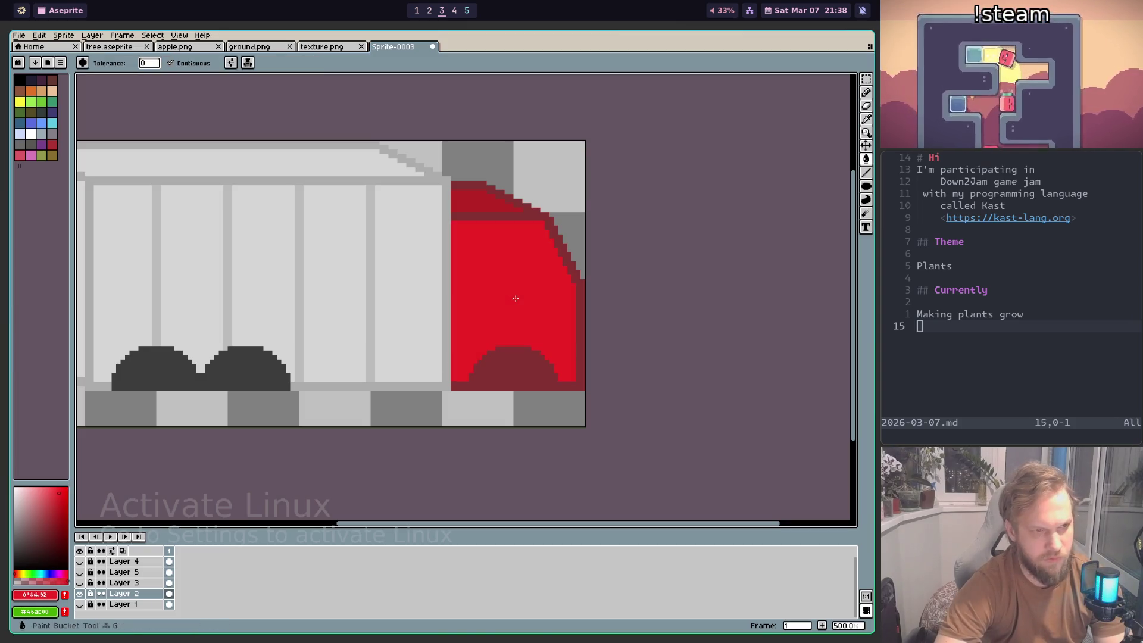
{"action": "left_click", "coordinate": [484, 201]}
Step: Compare against the references while trying a lighter pinkish red, then bright red, on the cab
{"action": "key", "text": "super+1"}
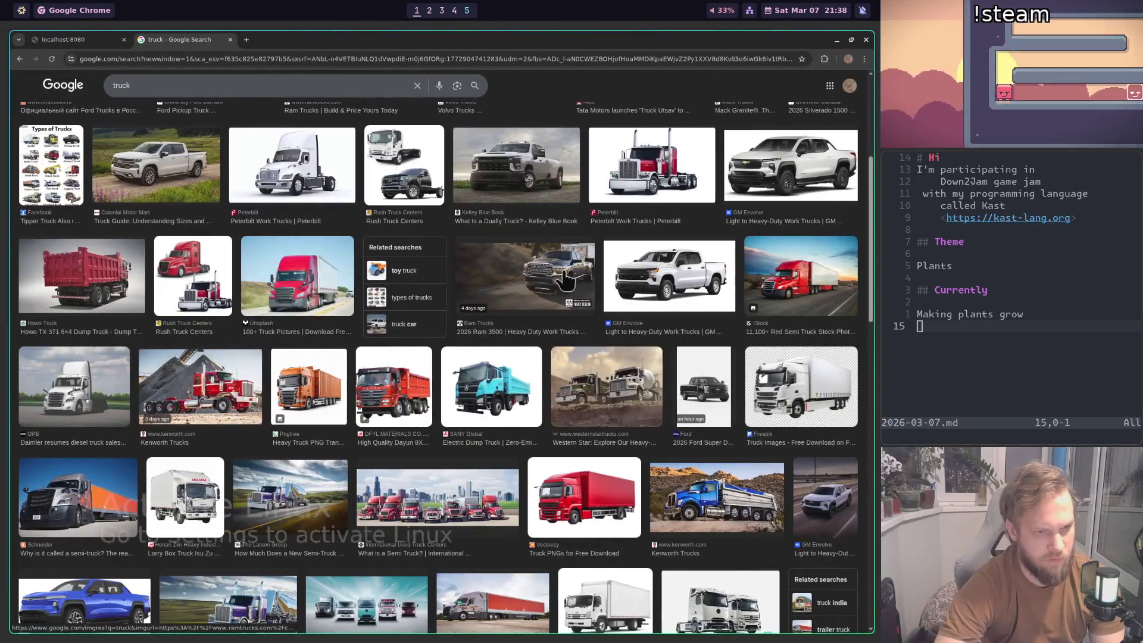
{"action": "key", "text": "super+3"}
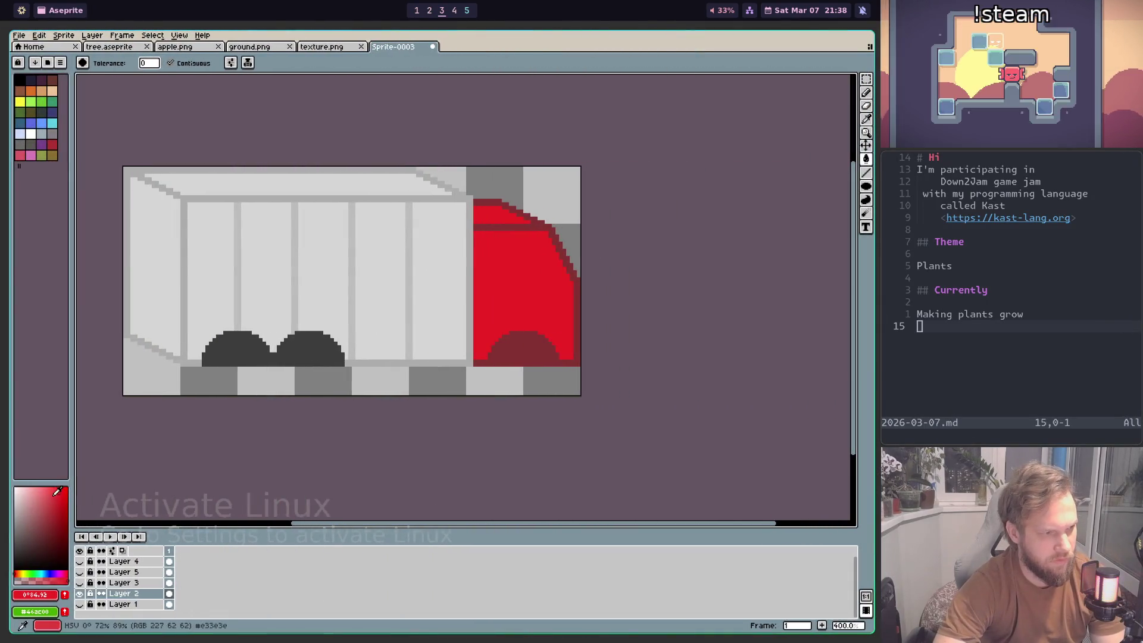
{"action": "left_click", "coordinate": [517, 288]}
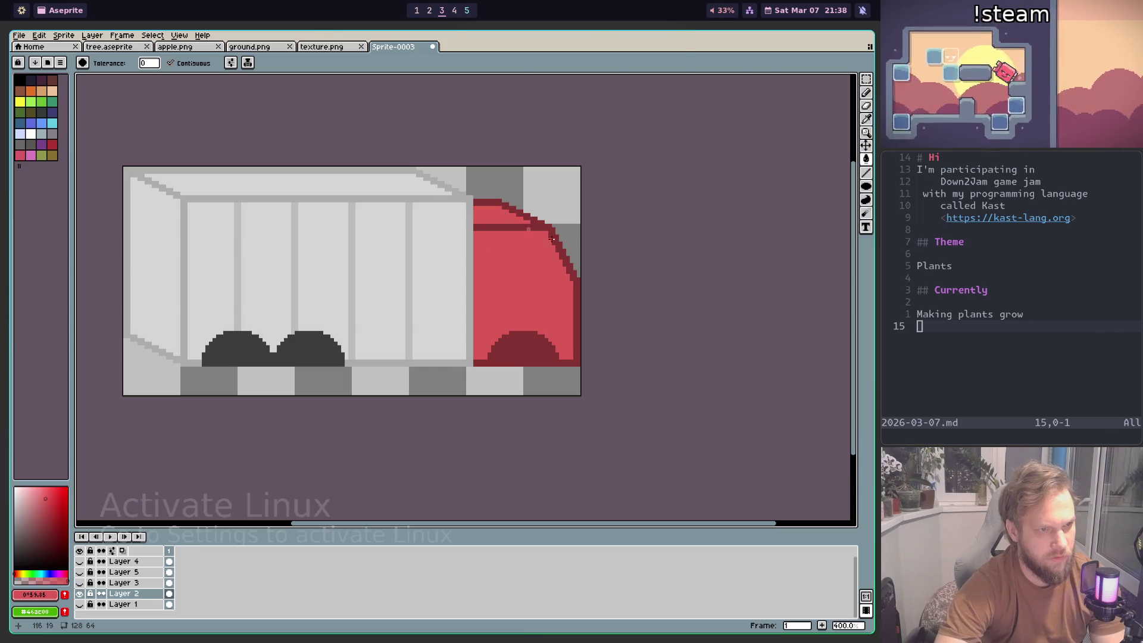
{"action": "key", "text": "super+1"}
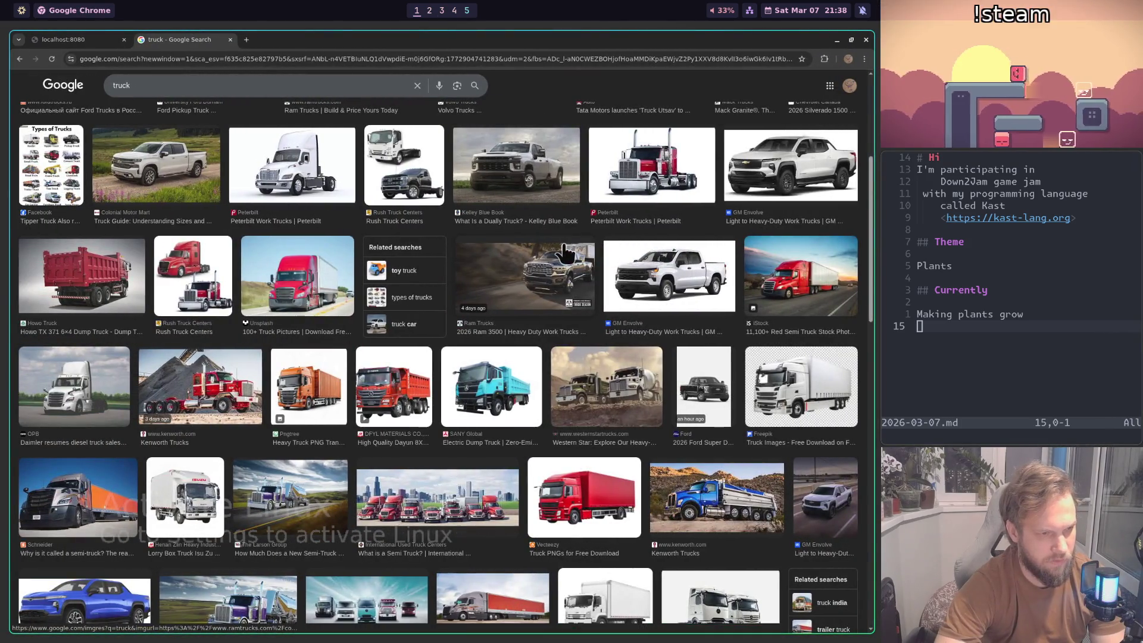
{"action": "key", "text": "super+3"}
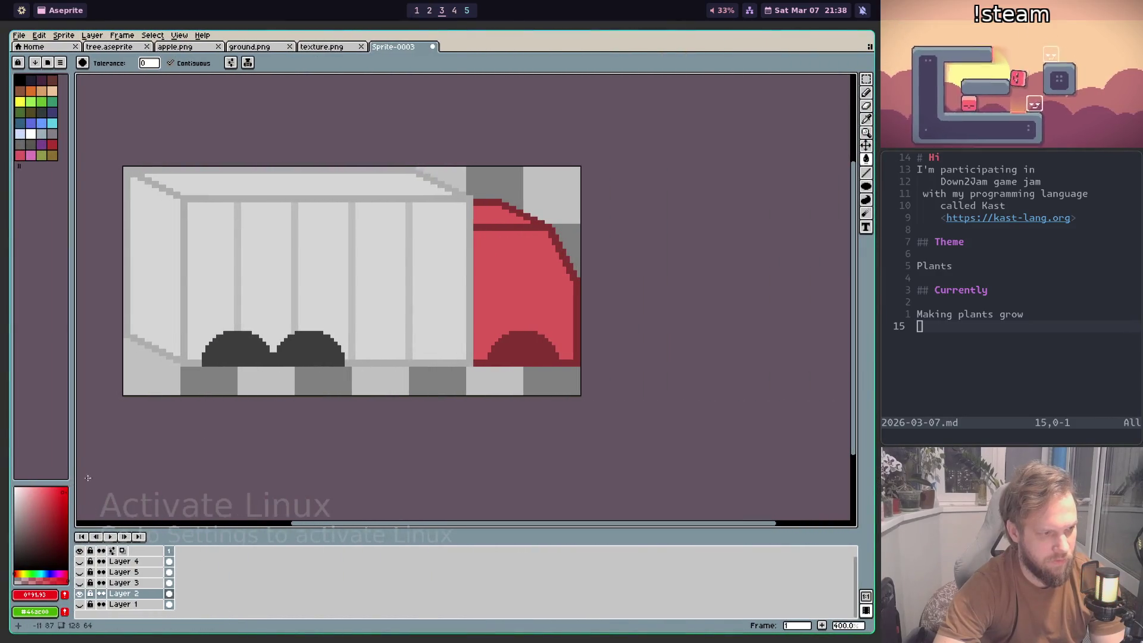
{"action": "left_click", "coordinate": [523, 272]}
{"action": "scroll", "coordinate": [551, 269], "scroll_direction": "down", "scroll_amount": 1}
{"action": "key", "text": "super+1"}
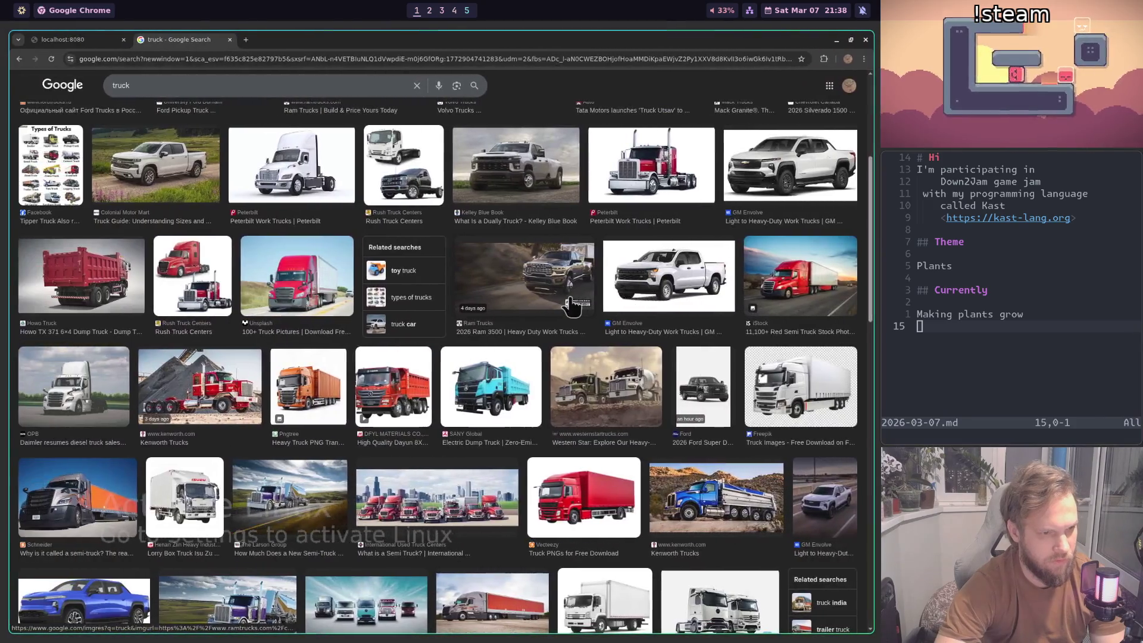
{"action": "key", "text": "super+3"}
Step: Choose a darker red and refill the cab with a deep red
{"action": "left_click", "coordinate": [58, 512]}
{"action": "left_click", "coordinate": [518, 242]}
{"action": "scroll", "coordinate": [576, 292], "scroll_direction": "down", "scroll_amount": 2}
{"action": "scroll", "coordinate": [576, 292], "scroll_direction": "up", "scroll_amount": 3}
{"action": "key", "text": "super+1"}
{"action": "key", "text": "super+3"}
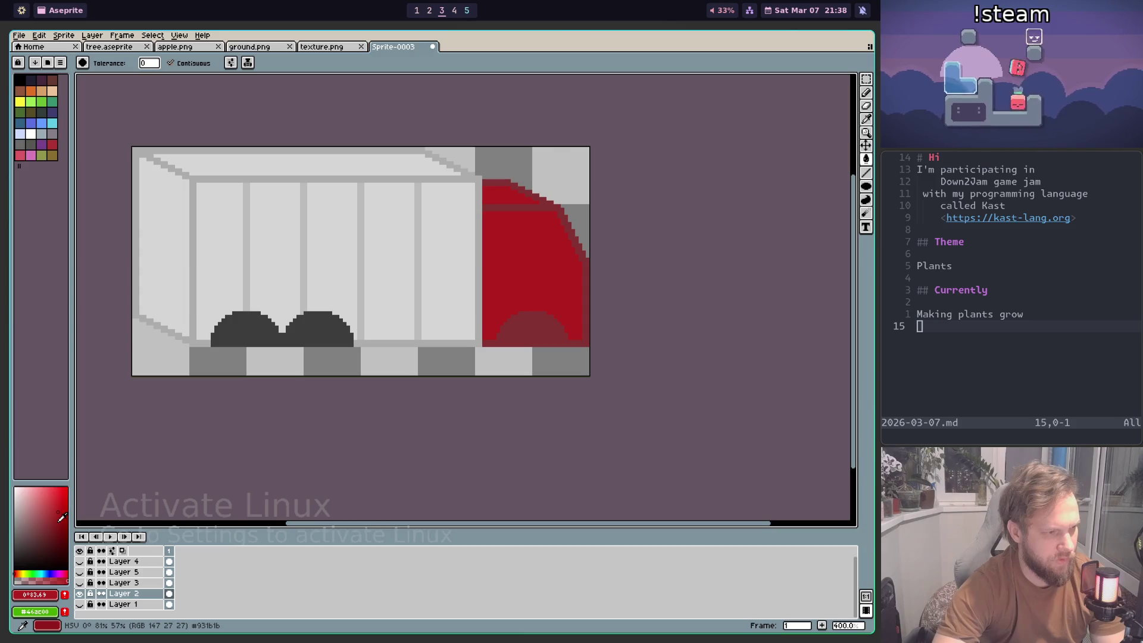
{"action": "key", "text": "g"}
{"action": "left_click", "coordinate": [532, 326]}
{"action": "scroll", "coordinate": [550, 275], "scroll_direction": "down", "scroll_amount": 2}
{"action": "scroll", "coordinate": [530, 308], "scroll_direction": "up", "scroll_amount": 3}
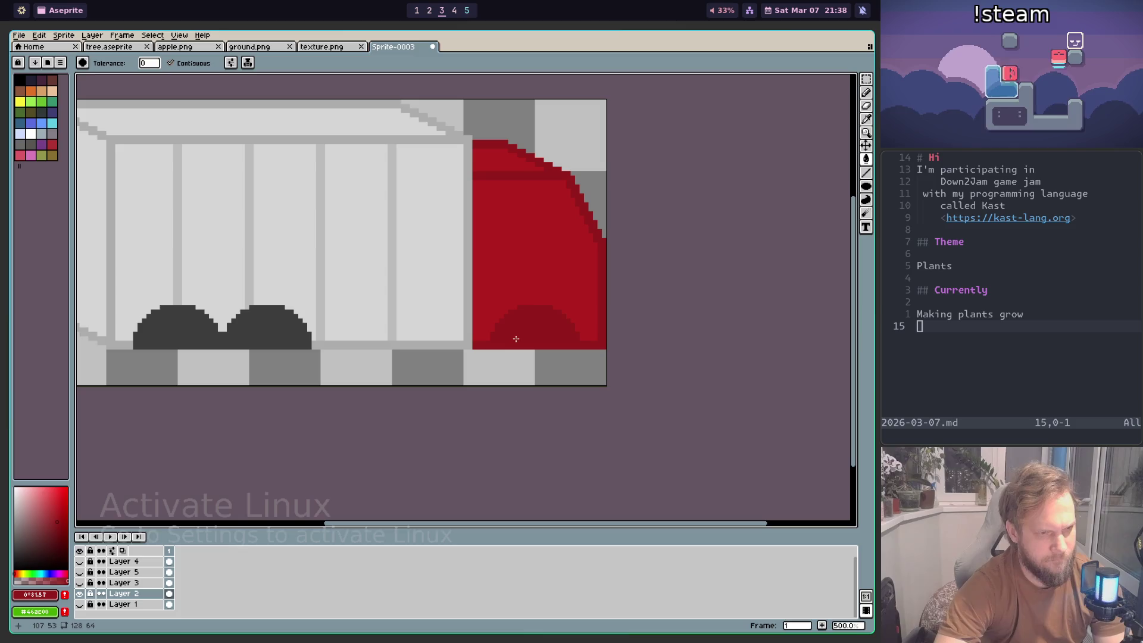
Step: Bucket-fill the cab's front wheel with a very dark red
{"action": "key", "text": "b"}
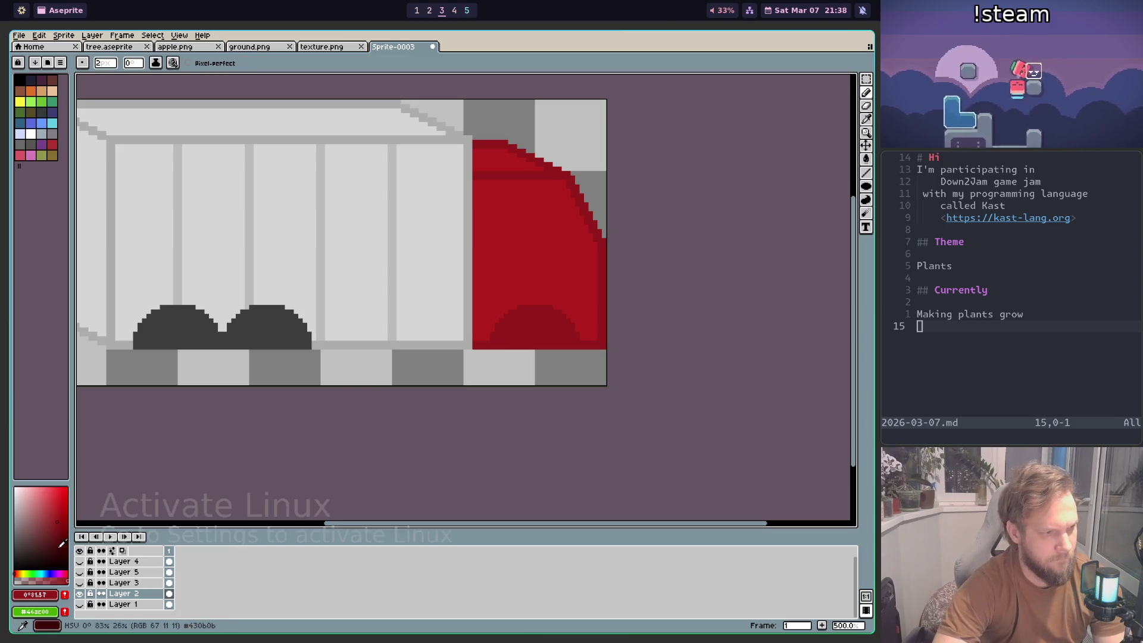
{"action": "left_click", "coordinate": [57, 543]}
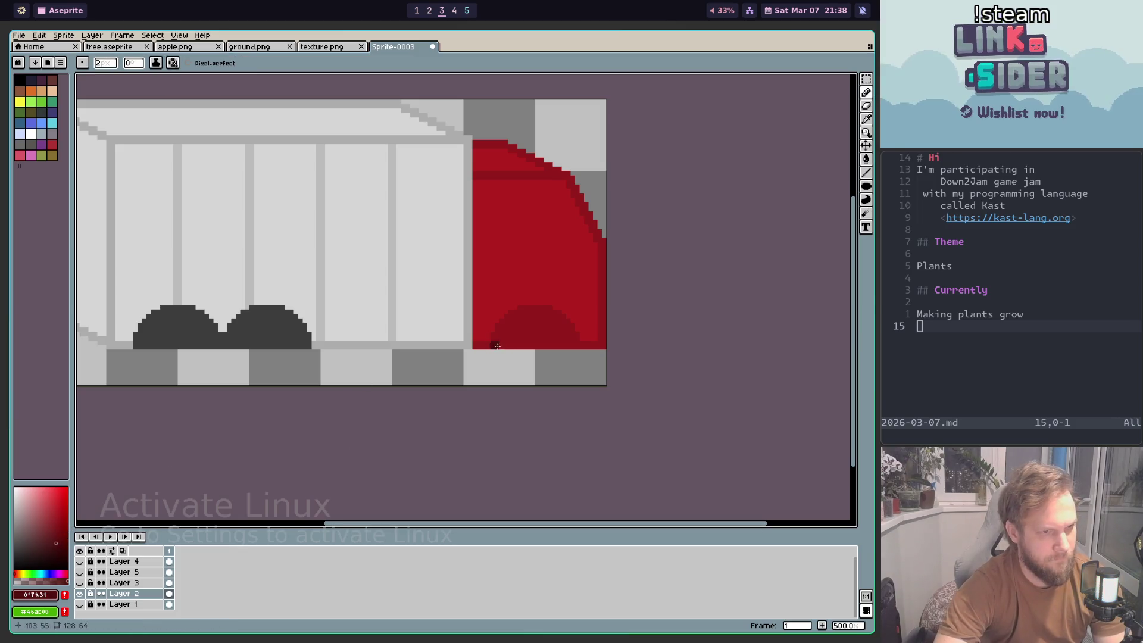
{"action": "key", "text": "g"}
{"action": "left_click", "coordinate": [559, 340]}
{"action": "scroll", "coordinate": [559, 339], "scroll_direction": "down", "scroll_amount": 5}
{"action": "scroll", "coordinate": [553, 369], "scroll_direction": "up", "scroll_amount": 3}
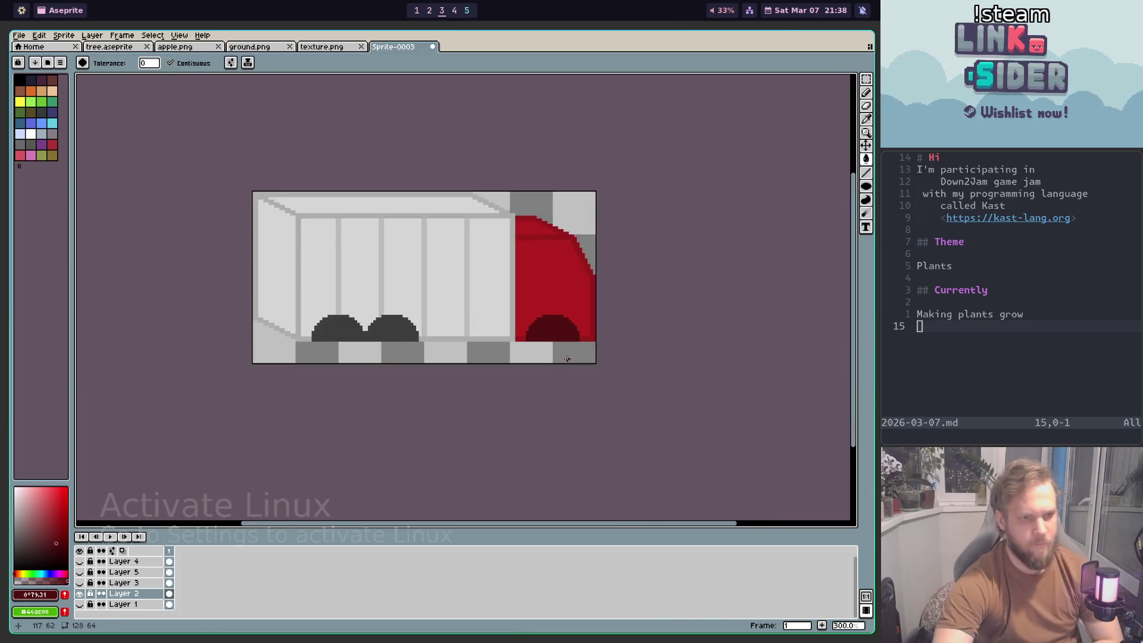
{"action": "scroll", "coordinate": [551, 416], "scroll_direction": "up", "scroll_amount": 1}
{"action": "scroll", "coordinate": [534, 383], "scroll_direction": "down", "scroll_amount": 1}
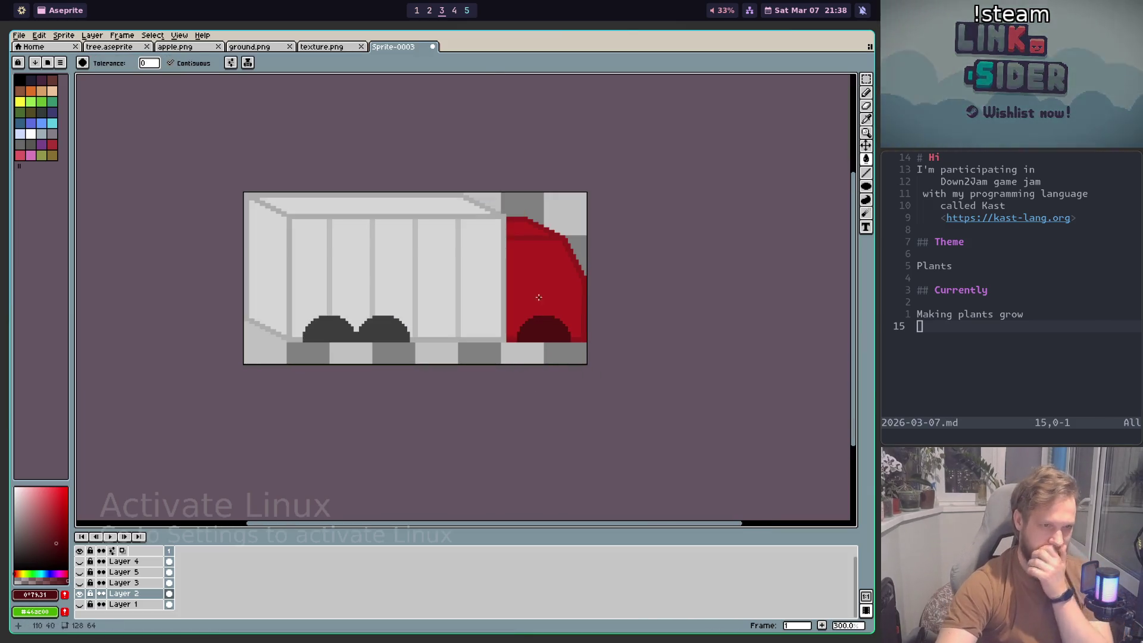
{"action": "scroll", "coordinate": [539, 301], "scroll_direction": "up", "scroll_amount": 3}
{"action": "scroll", "coordinate": [538, 309], "scroll_direction": "down", "scroll_amount": 1}
{"action": "left_click_drag", "start_coordinate": [534, 327], "coordinate": [703, 347]}
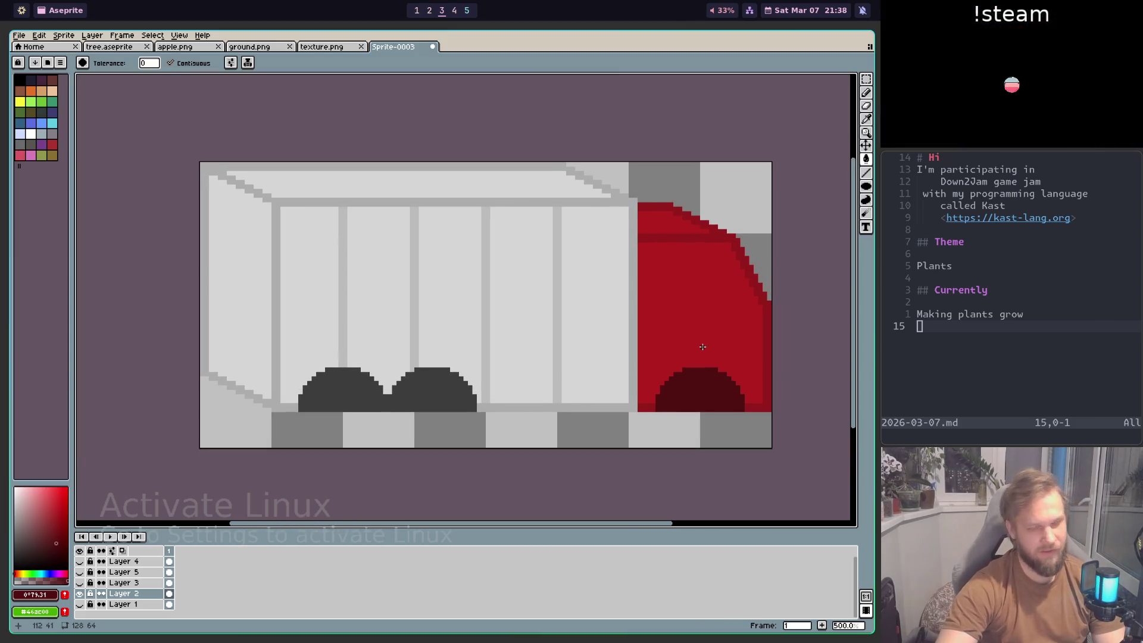
{"action": "key", "text": "ctrl+s"}
Step: Create a new truck folder under assets and save the sprite there as truck.aseprite
{"action": "left_click", "coordinate": [51, 54]}
{"action": "left_click", "coordinate": [83, 95]}
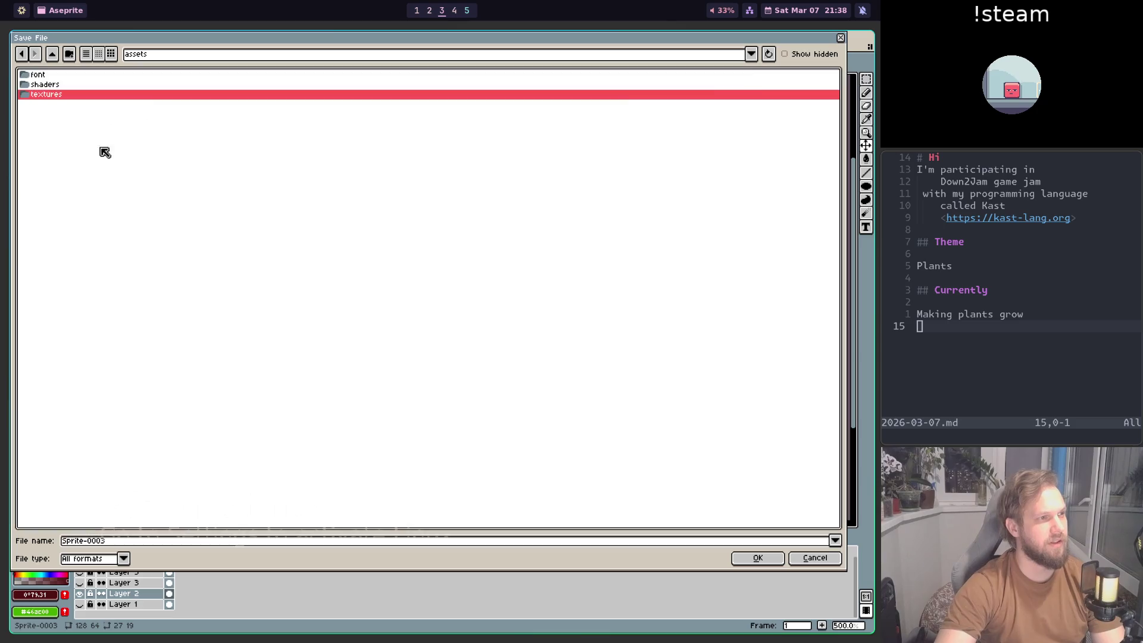
{"action": "left_click", "coordinate": [69, 54]}
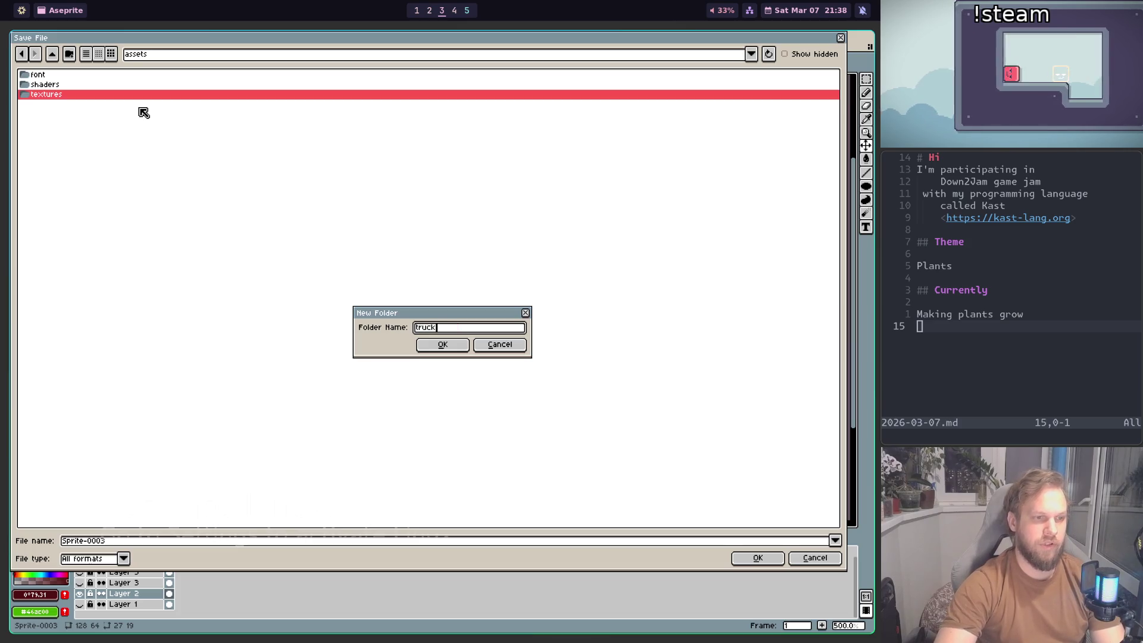
{"action": "key", "text": "Return"}
{"action": "left_click", "coordinate": [137, 543]}
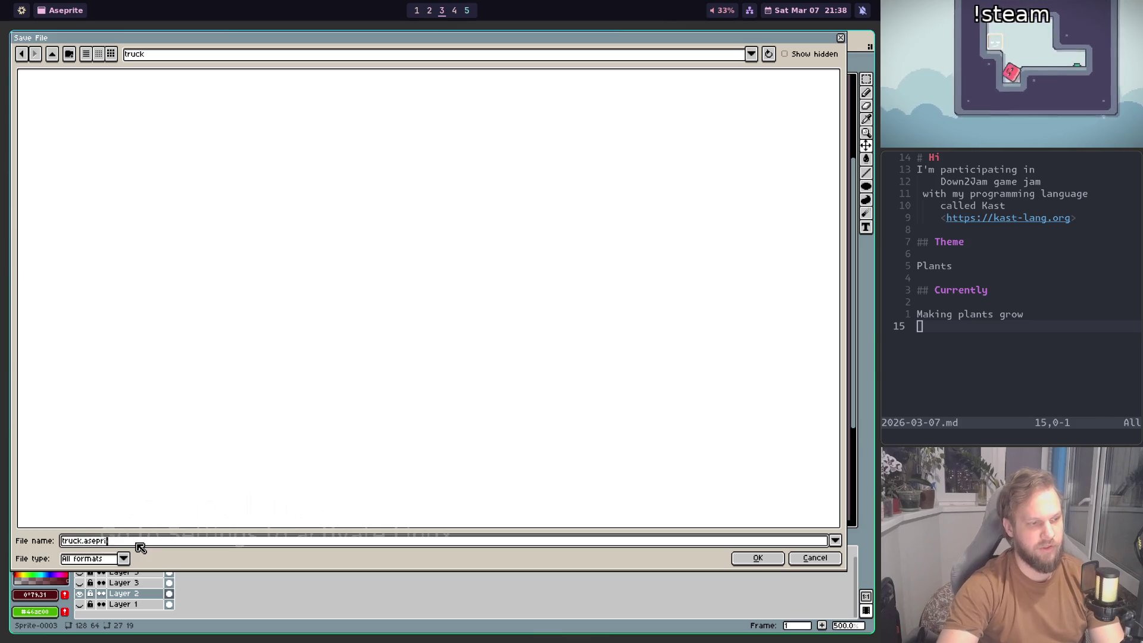
{"action": "type", "text": "te"}
{"action": "key", "text": "Return"}
{"action": "scroll", "coordinate": [428, 264], "scroll_direction": "up", "scroll_amount": 4}
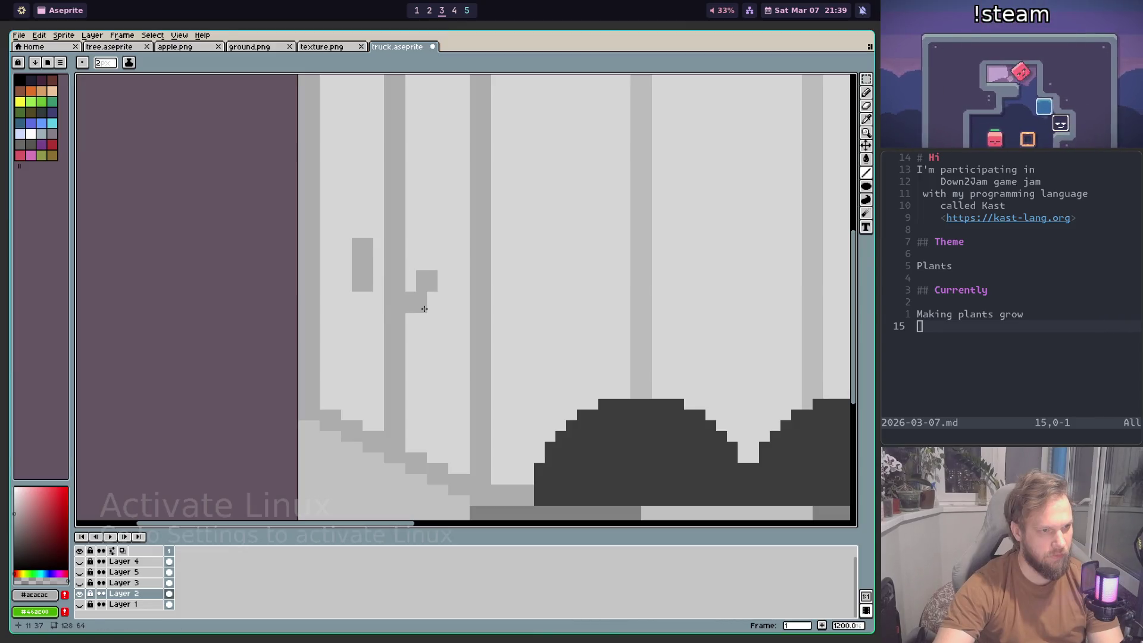
Step: Zoom into the rear door and tidy the handle pixels with eraser and light grey pencil
{"action": "scroll", "coordinate": [526, 373], "scroll_direction": "down", "scroll_amount": 7}
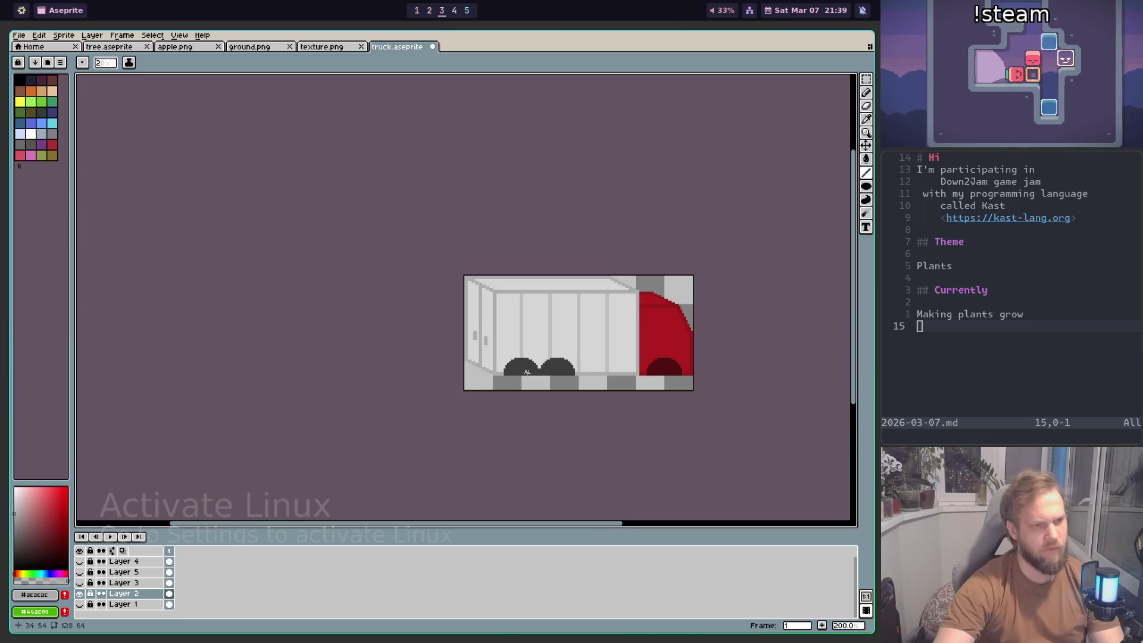
{"action": "scroll", "coordinate": [527, 373], "scroll_direction": "down", "scroll_amount": 1}
{"action": "scroll", "coordinate": [557, 367], "scroll_direction": "up", "scroll_amount": 3}
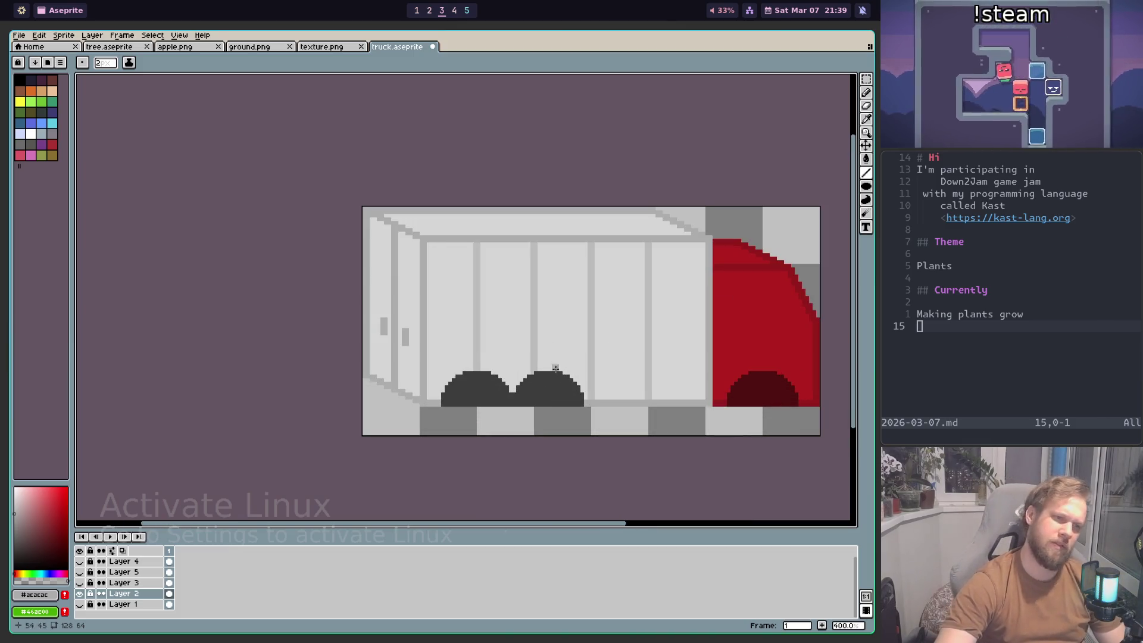
{"action": "scroll", "coordinate": [394, 352], "scroll_direction": "up", "scroll_amount": 5}
{"action": "key", "text": "e"}
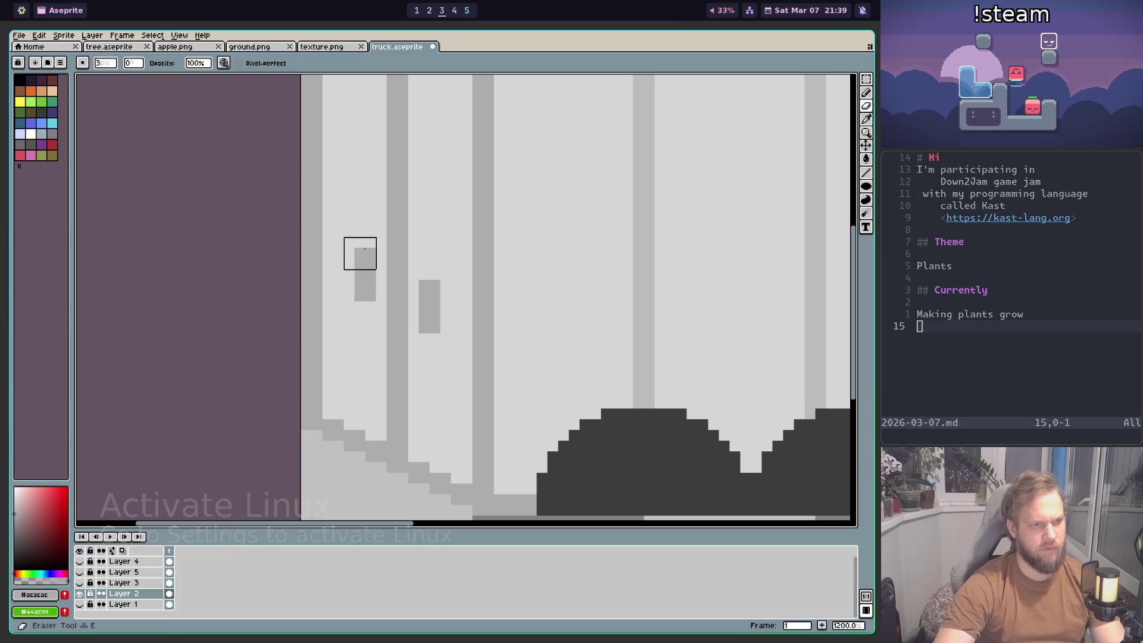
{"action": "key", "text": "b"}
{"action": "left_click", "coordinate": [362, 221], "text": "alt"}
{"action": "left_click", "coordinate": [357, 248]}
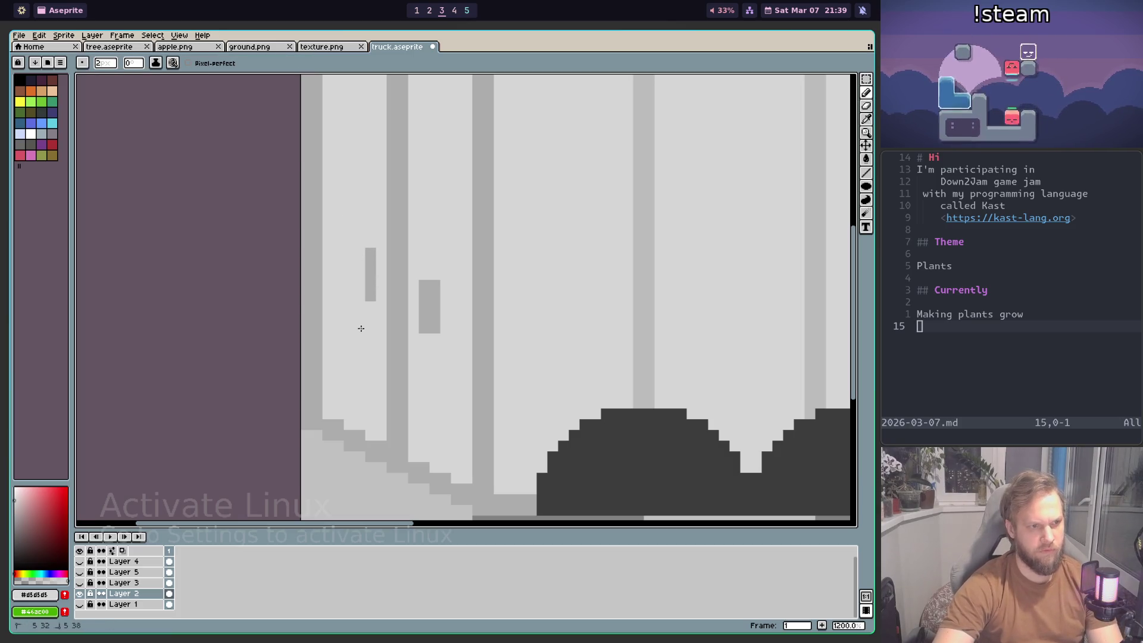
{"action": "scroll", "coordinate": [463, 351], "scroll_direction": "down", "scroll_amount": 5}
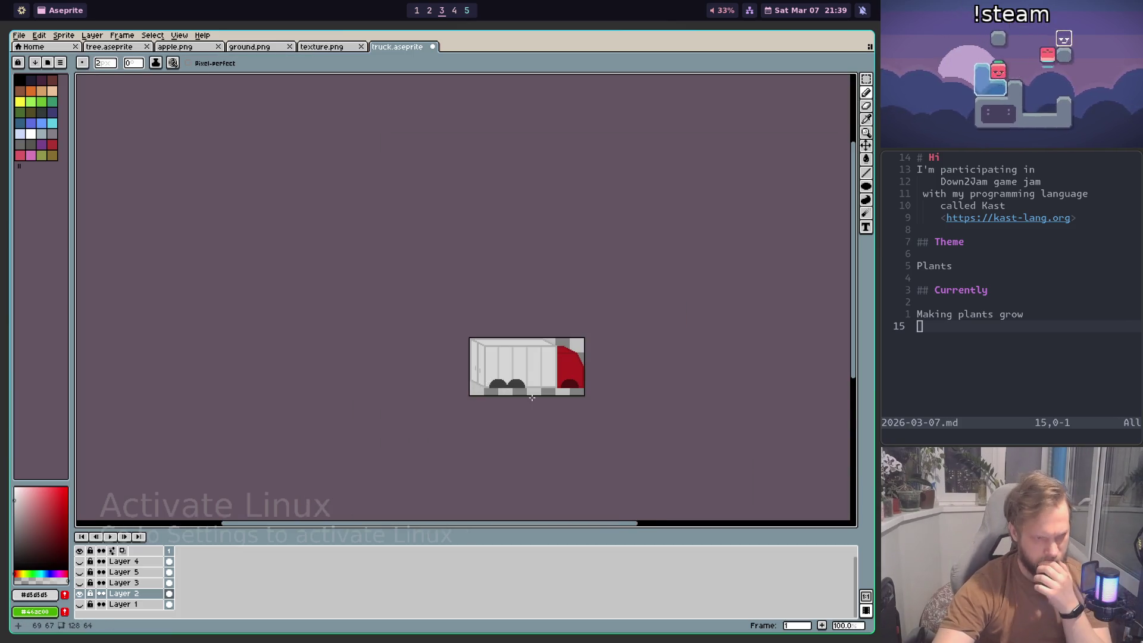
{"action": "scroll", "coordinate": [564, 367], "scroll_direction": "up", "scroll_amount": 1}
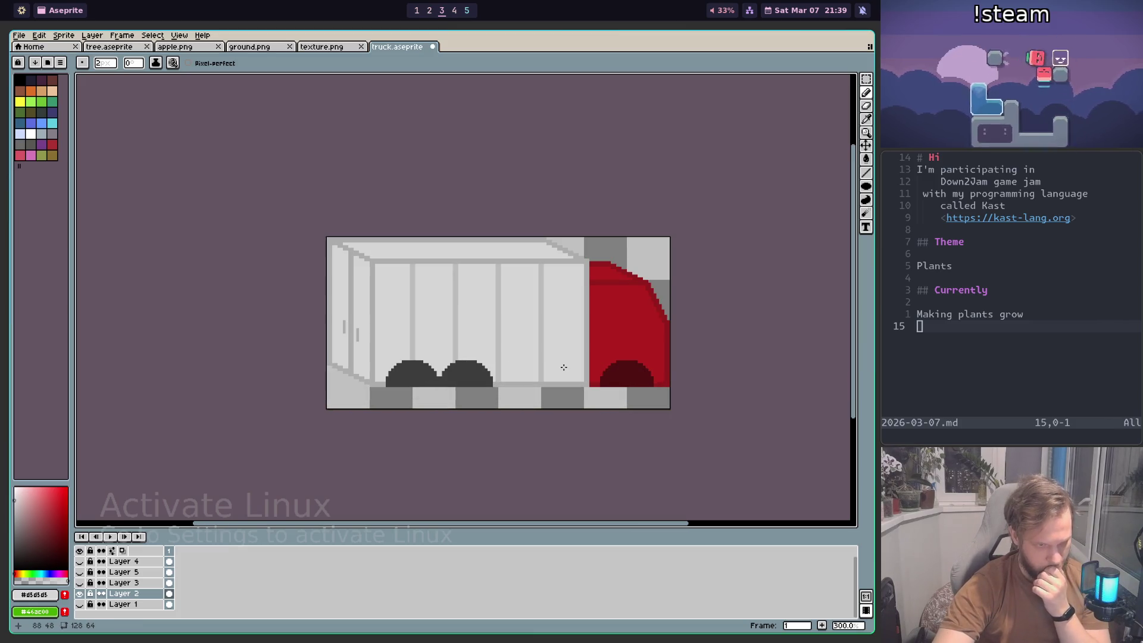
Step: Sample the cab's dark red as the drawing colour and switch to the Line tool
{"action": "scroll", "coordinate": [654, 351], "scroll_direction": "up", "scroll_amount": 1}
{"action": "scroll", "coordinate": [648, 352], "scroll_direction": "up", "scroll_amount": 1}
{"action": "scroll", "coordinate": [637, 355], "scroll_direction": "up", "scroll_amount": 1}
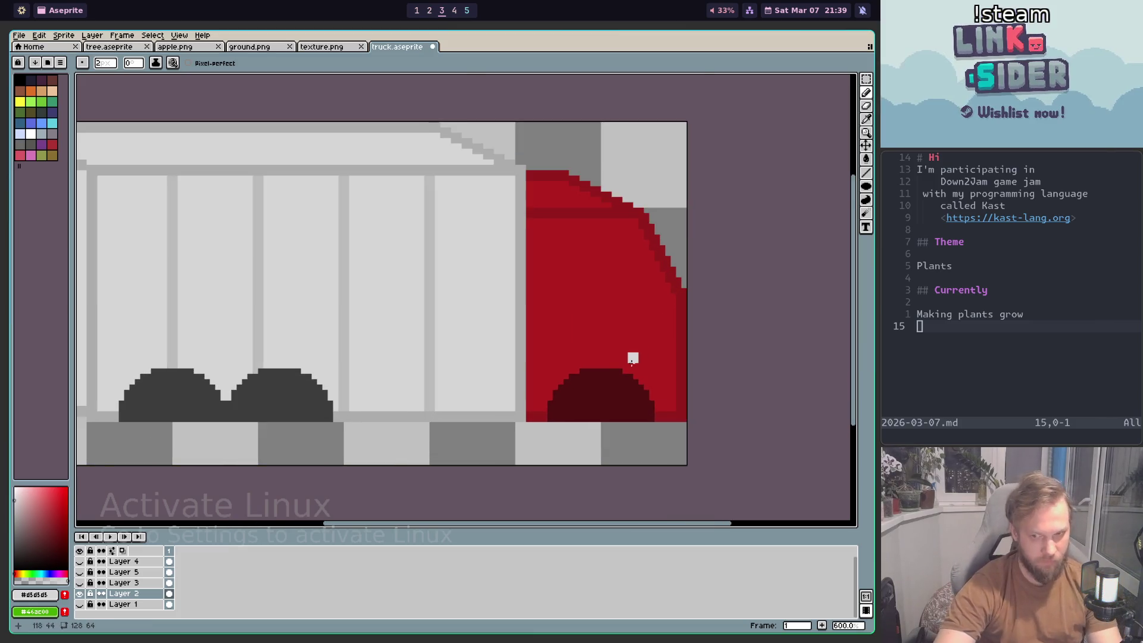
{"action": "scroll", "coordinate": [637, 339], "scroll_direction": "up", "scroll_amount": 1}
{"action": "scroll", "coordinate": [619, 327], "scroll_direction": "up", "scroll_amount": 1}
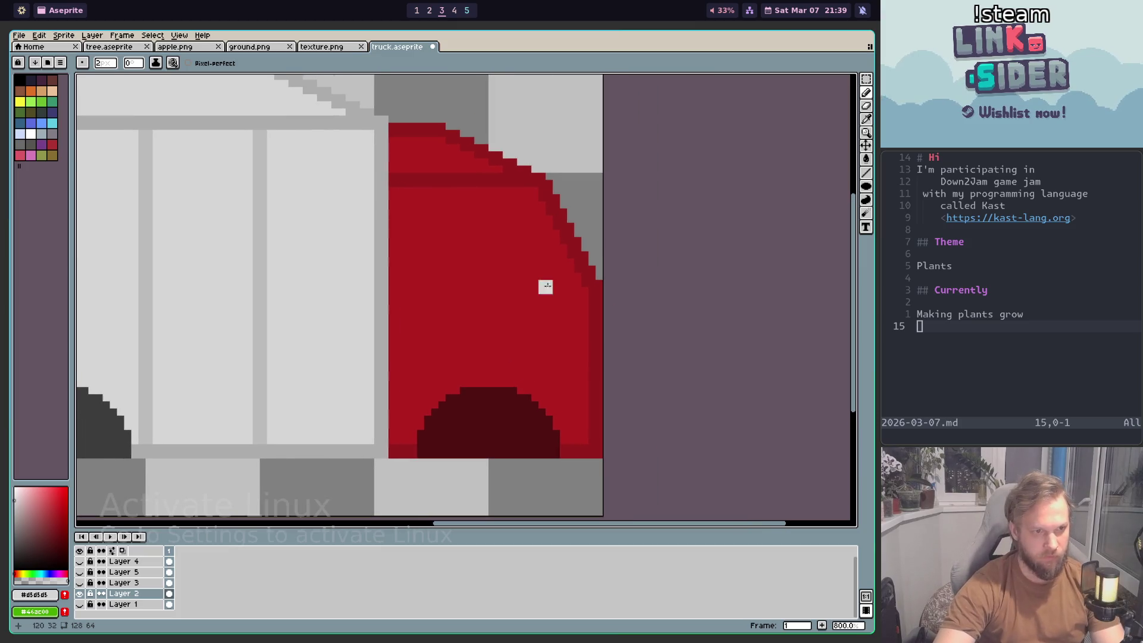
{"action": "left_click", "coordinate": [570, 237], "text": "alt"}
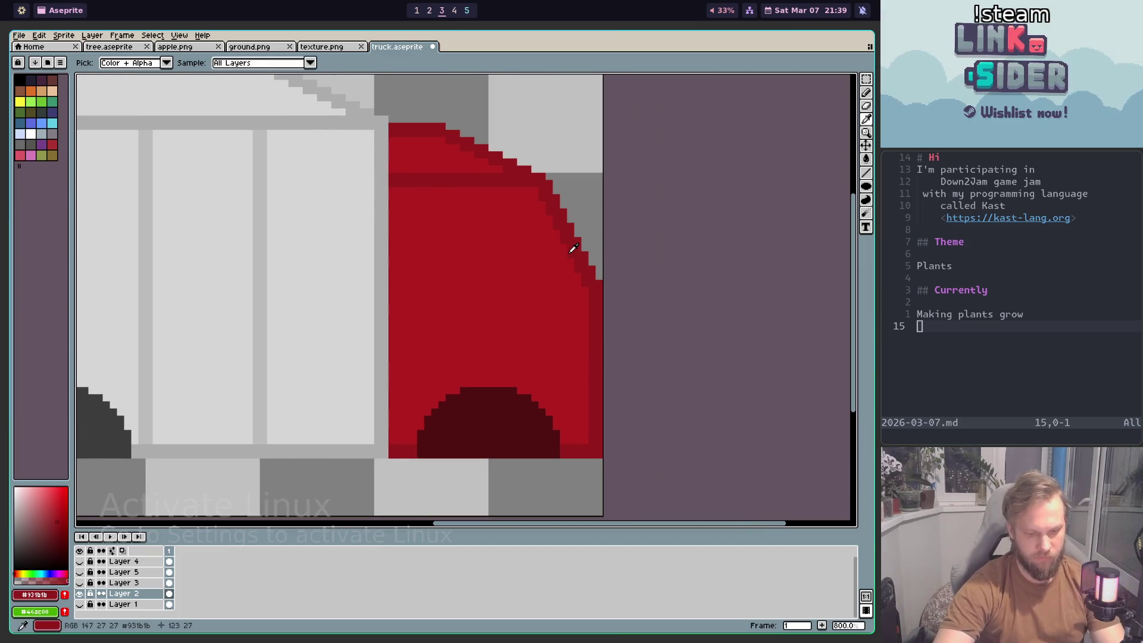
{"action": "left_click", "coordinate": [866, 173]}
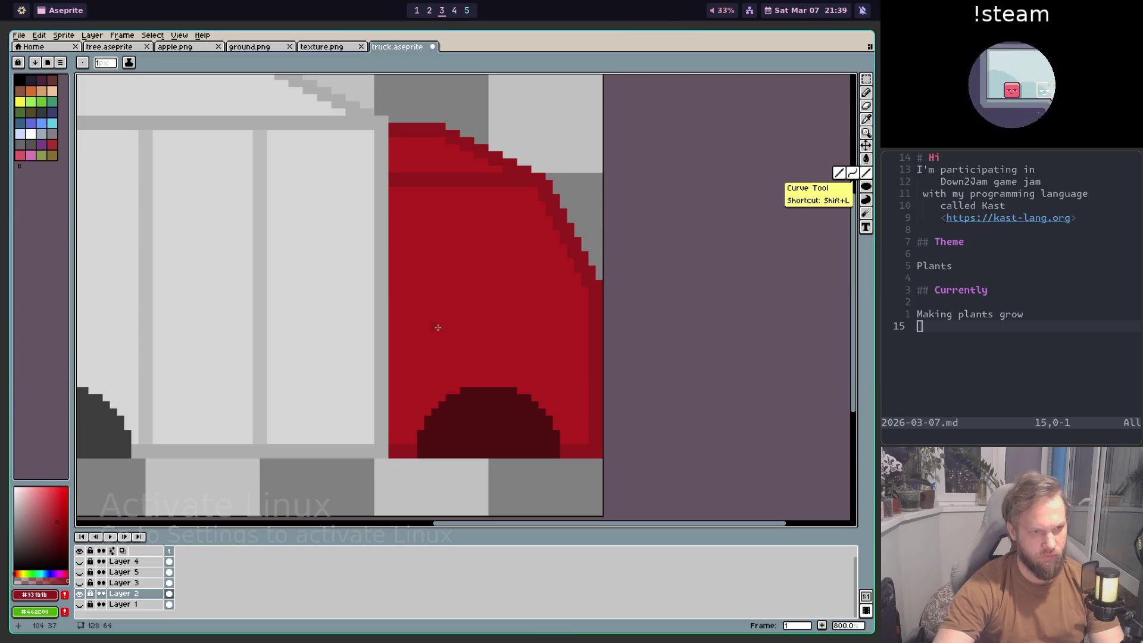
Step: Bring up the Chrome Google Images results for 'truck' on workspace 1
{"action": "scroll", "coordinate": [437, 327], "scroll_direction": "down", "scroll_amount": 3}
{"action": "scroll", "coordinate": [428, 297], "scroll_direction": "up", "scroll_amount": 1}
{"action": "scroll", "coordinate": [416, 254], "scroll_direction": "up", "scroll_amount": 1}
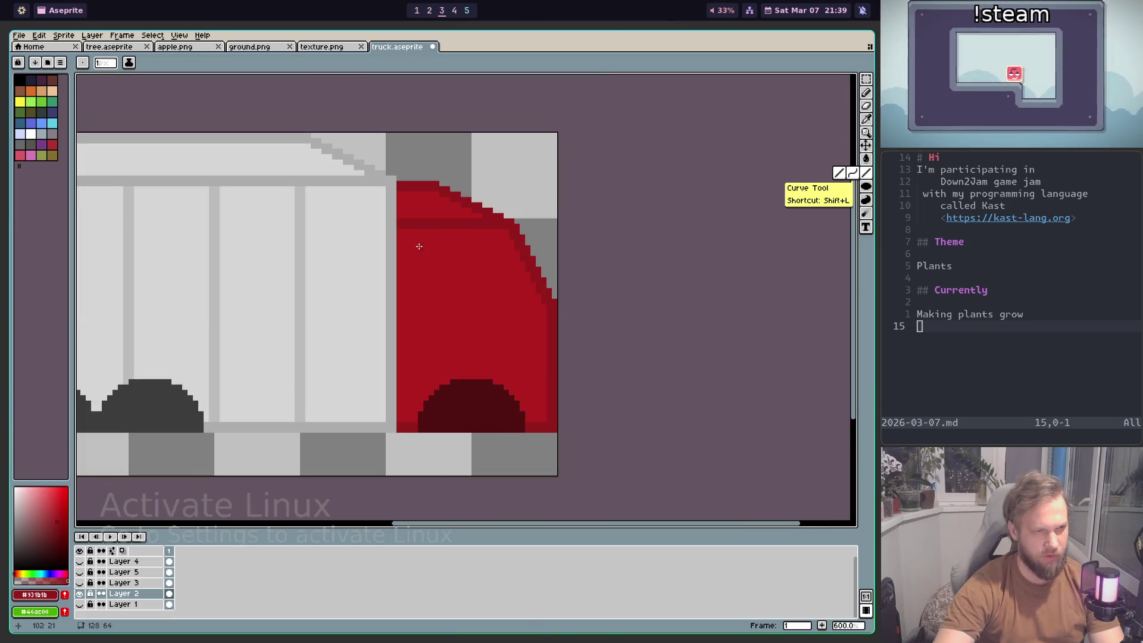
{"action": "scroll", "coordinate": [419, 246], "scroll_direction": "down", "scroll_amount": 3}
{"action": "key", "text": "super+1"}
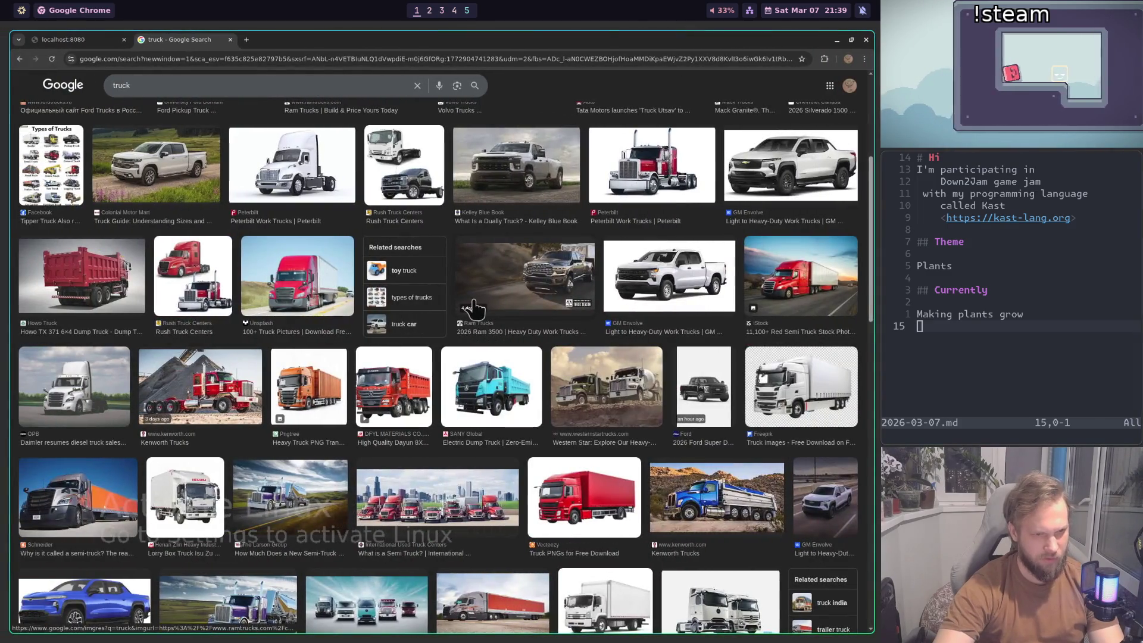
Step: Flip between the Chrome truck photos and Aseprite, ending back on the sprite's cab
{"action": "key", "text": "super+2"}
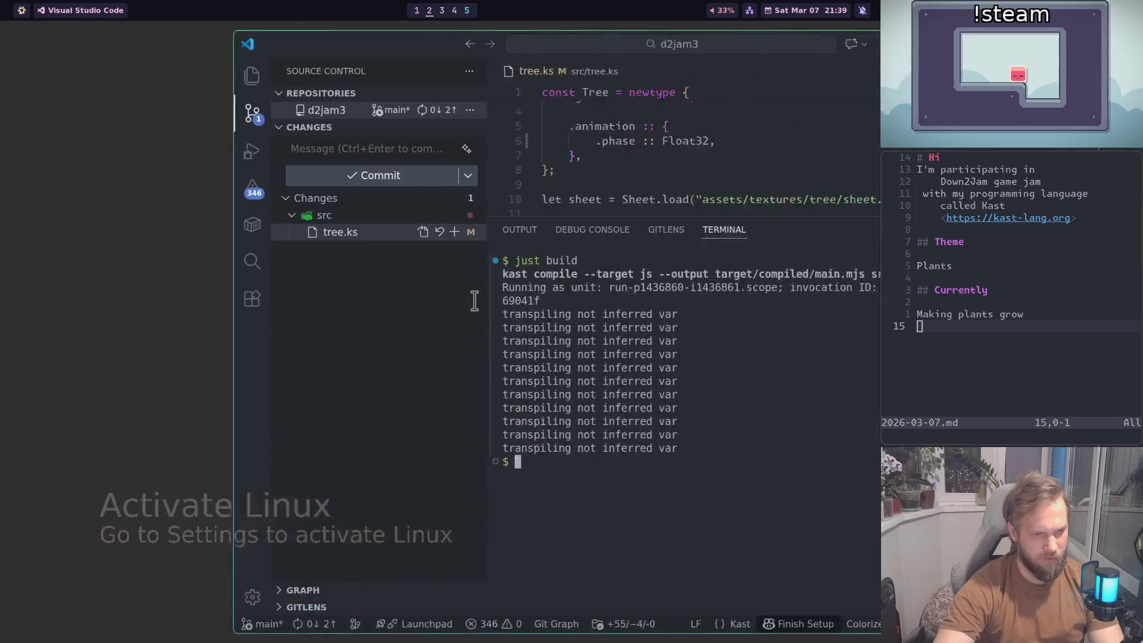
{"action": "key", "text": "super+3"}
{"action": "scroll", "coordinate": [395, 280], "scroll_direction": "up", "scroll_amount": 3}
{"action": "scroll", "coordinate": [395, 279], "scroll_direction": "up", "scroll_amount": 3}
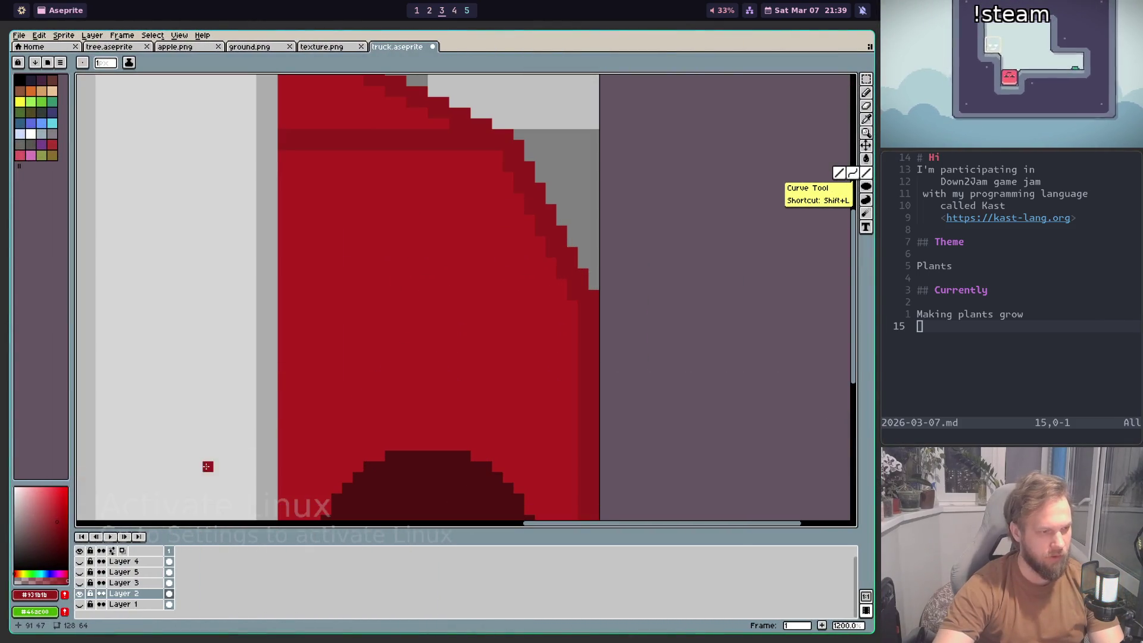
{"action": "key", "text": "super+1"}
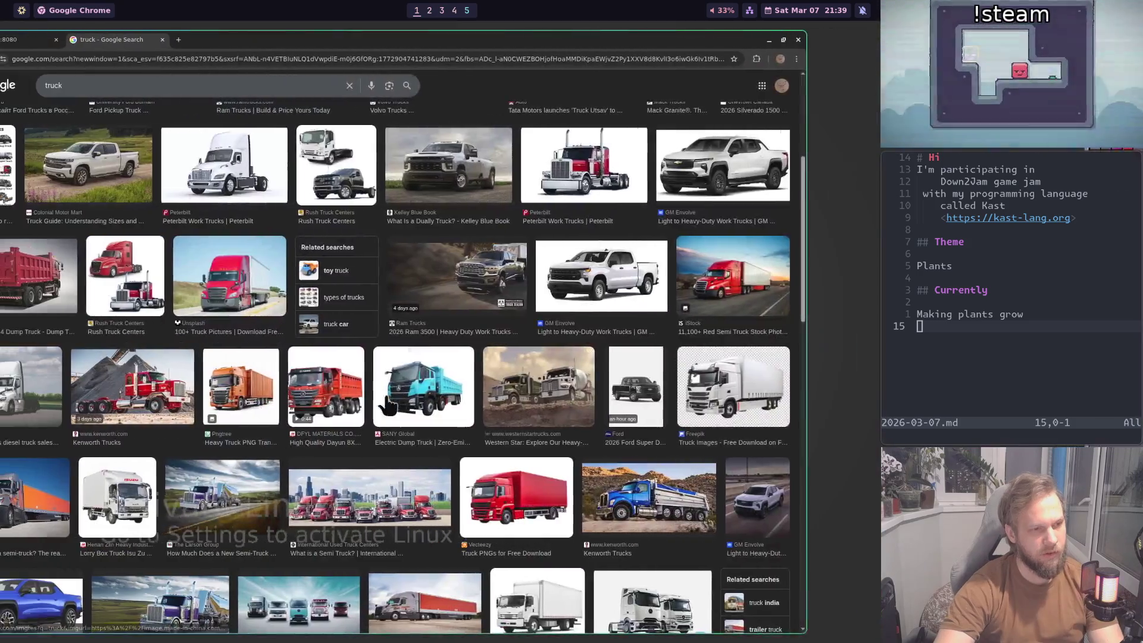
{"action": "key", "text": "super+3"}
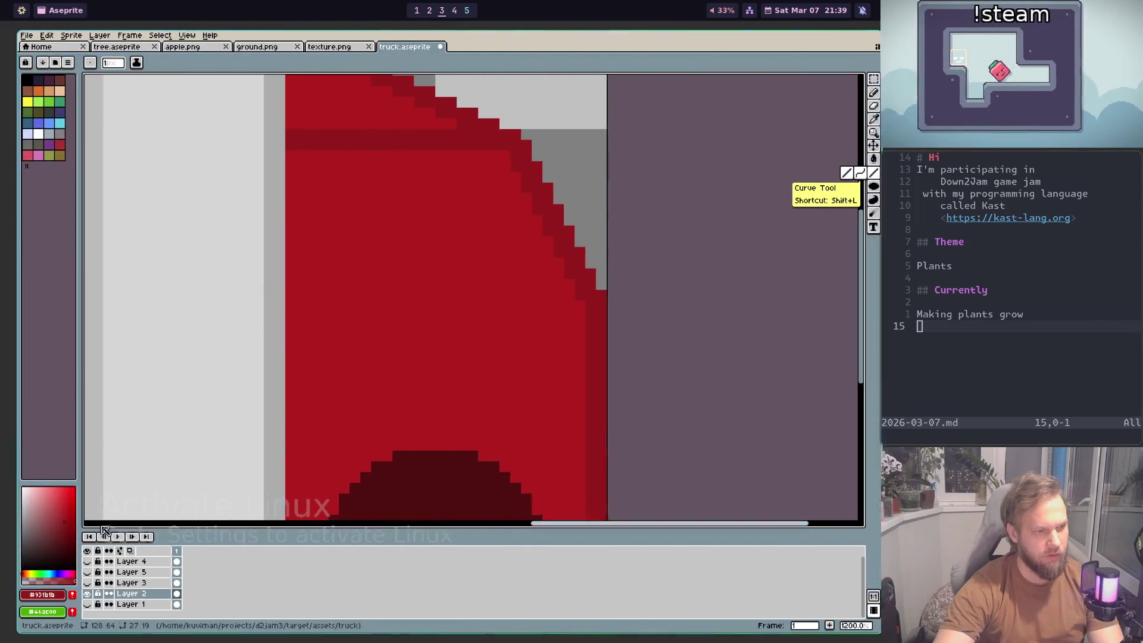
Step: Pencil the cab window's outline: slanted right edge, bottom edge and left side
{"action": "key", "text": "b"}
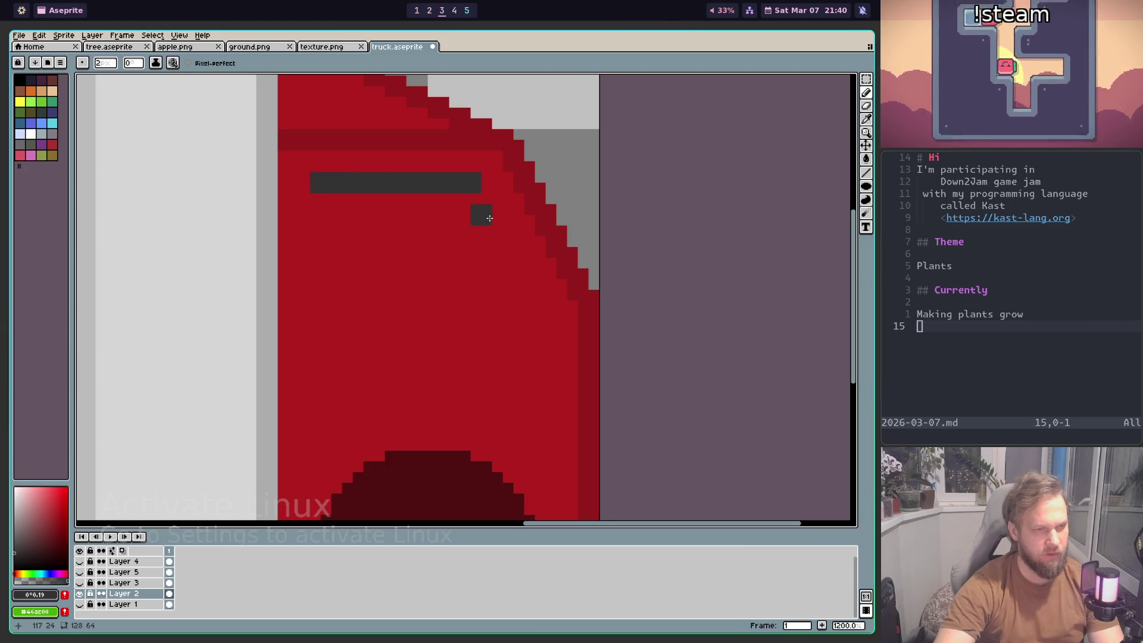
{"action": "left_click", "coordinate": [484, 209]}
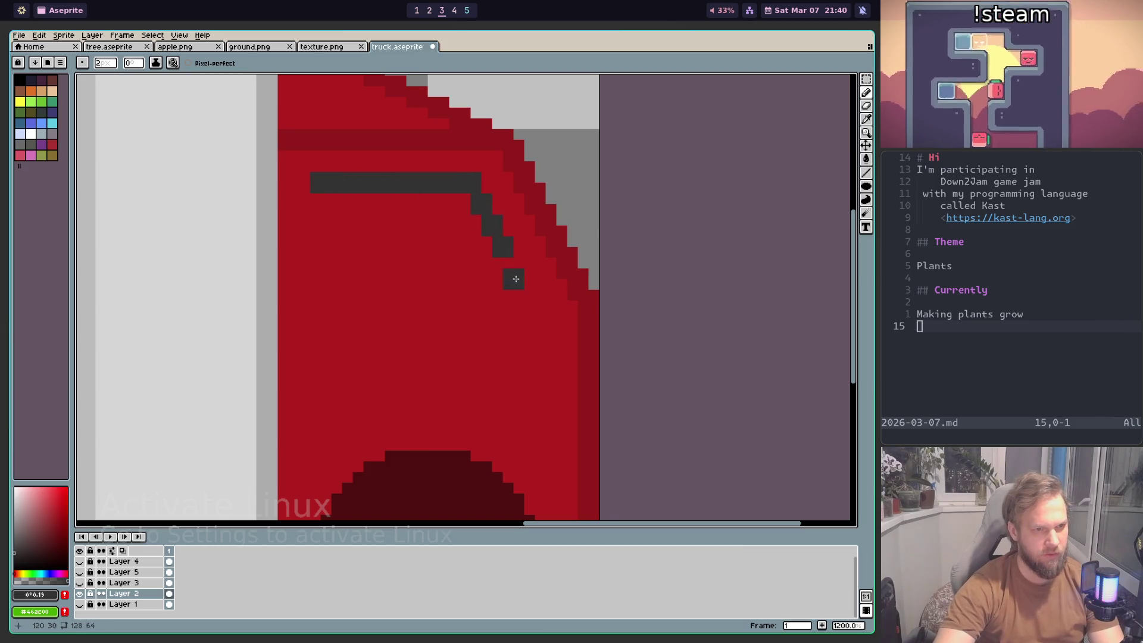
{"action": "left_click_drag", "start_coordinate": [518, 306], "coordinate": [331, 292]}
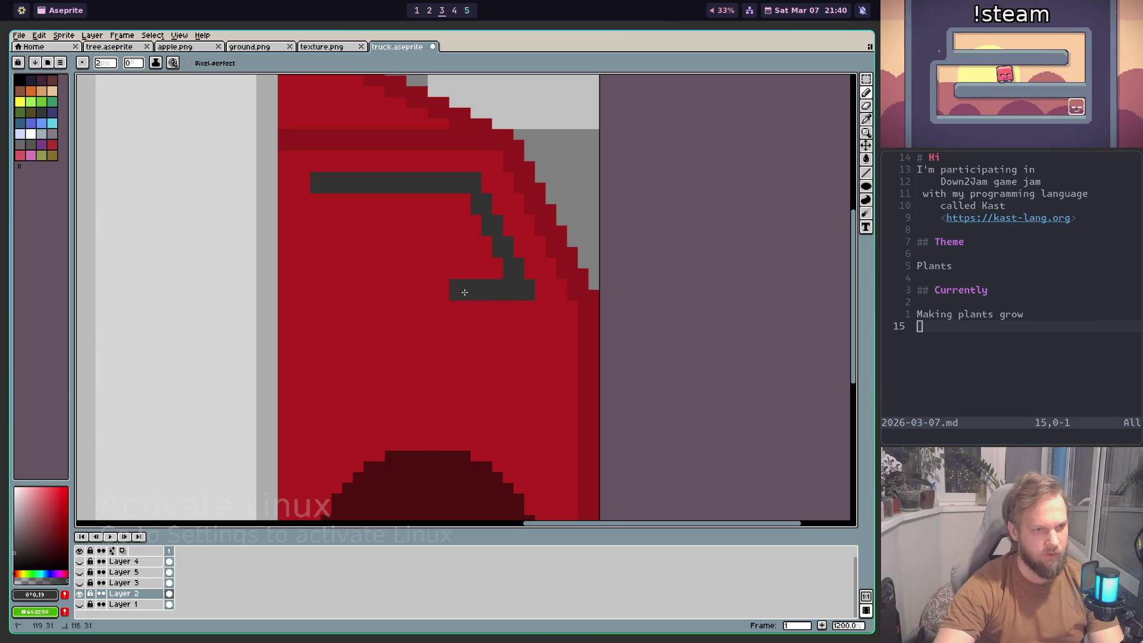
{"action": "left_click_drag", "start_coordinate": [322, 196], "coordinate": [321, 266]}
Step: Bucket-fill the window black, then refill it with a softer near-black
{"action": "key", "text": "g"}
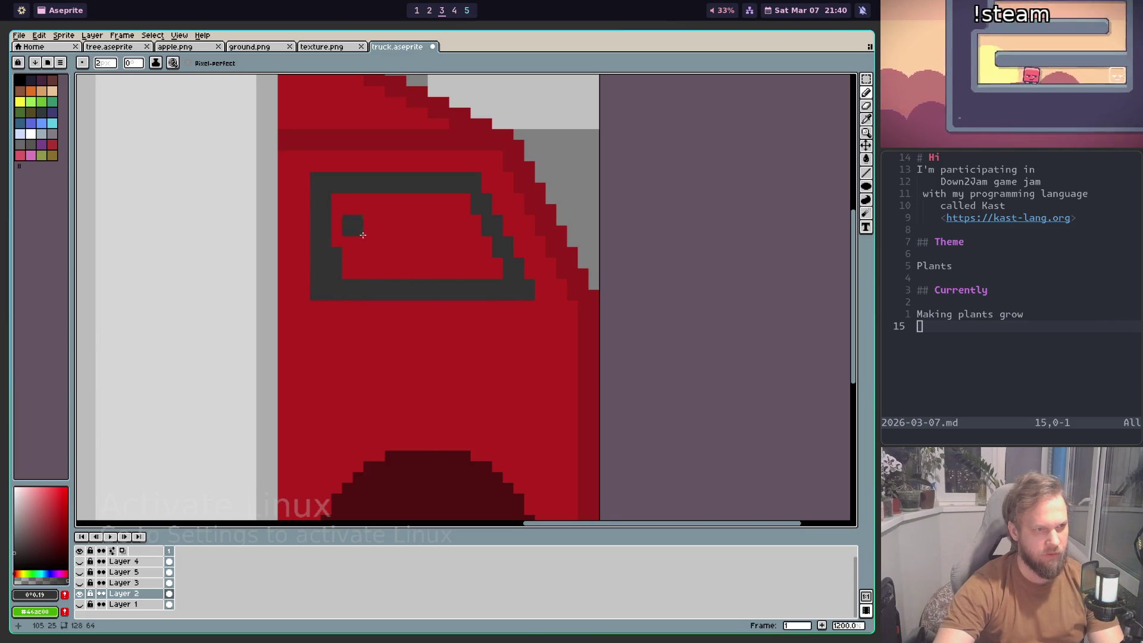
{"action": "left_click", "coordinate": [357, 232]}
{"action": "scroll", "coordinate": [441, 328], "scroll_direction": "down", "scroll_amount": 7}
{"action": "scroll", "coordinate": [440, 329], "scroll_direction": "down", "scroll_amount": 1}
{"action": "scroll", "coordinate": [417, 345], "scroll_direction": "up", "scroll_amount": 1}
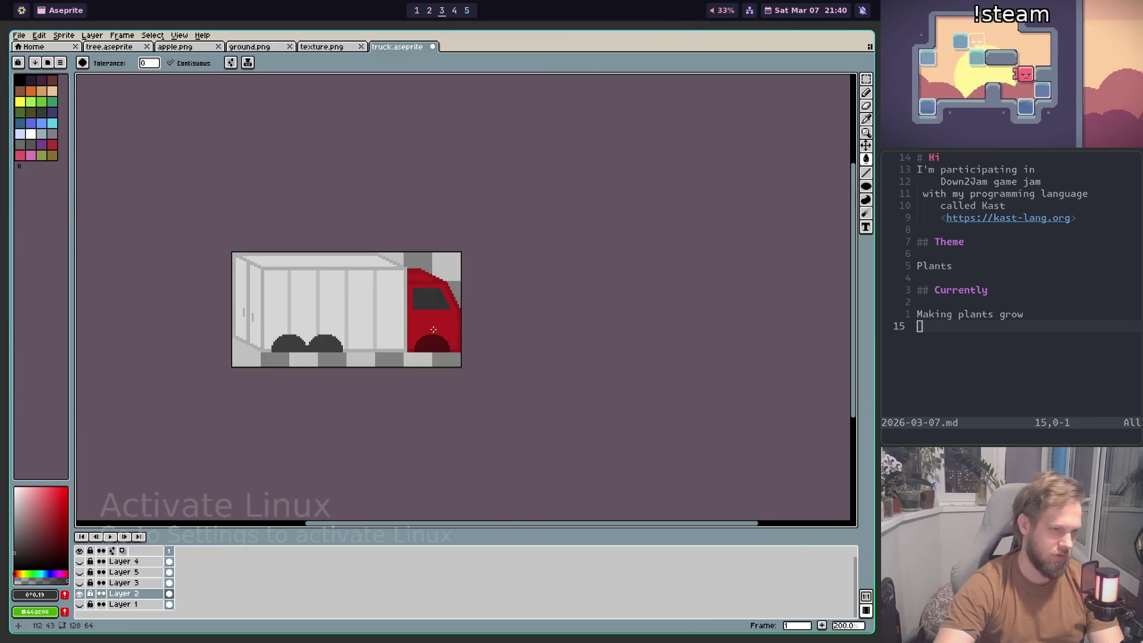
{"action": "scroll", "coordinate": [325, 417], "scroll_direction": "up", "scroll_amount": 2}
{"action": "left_click", "coordinate": [12, 579]}
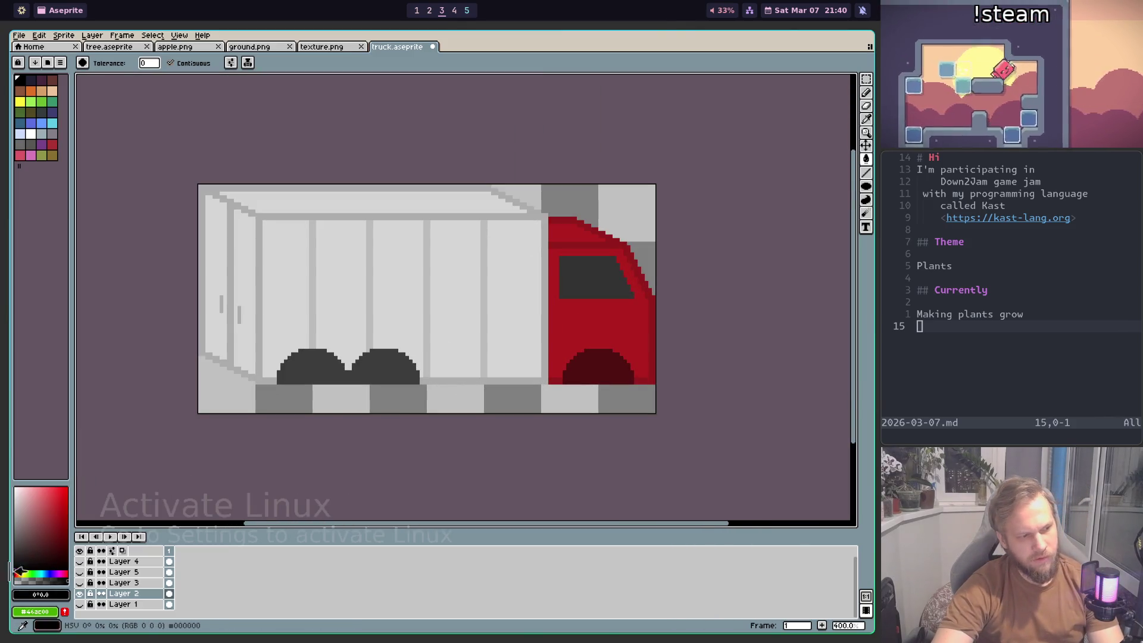
{"action": "left_click", "coordinate": [589, 275]}
{"action": "scroll", "coordinate": [595, 286], "scroll_direction": "down", "scroll_amount": 3}
{"action": "scroll", "coordinate": [609, 320], "scroll_direction": "up", "scroll_amount": 2}
{"action": "scroll", "coordinate": [609, 320], "scroll_direction": "up", "scroll_amount": 1}
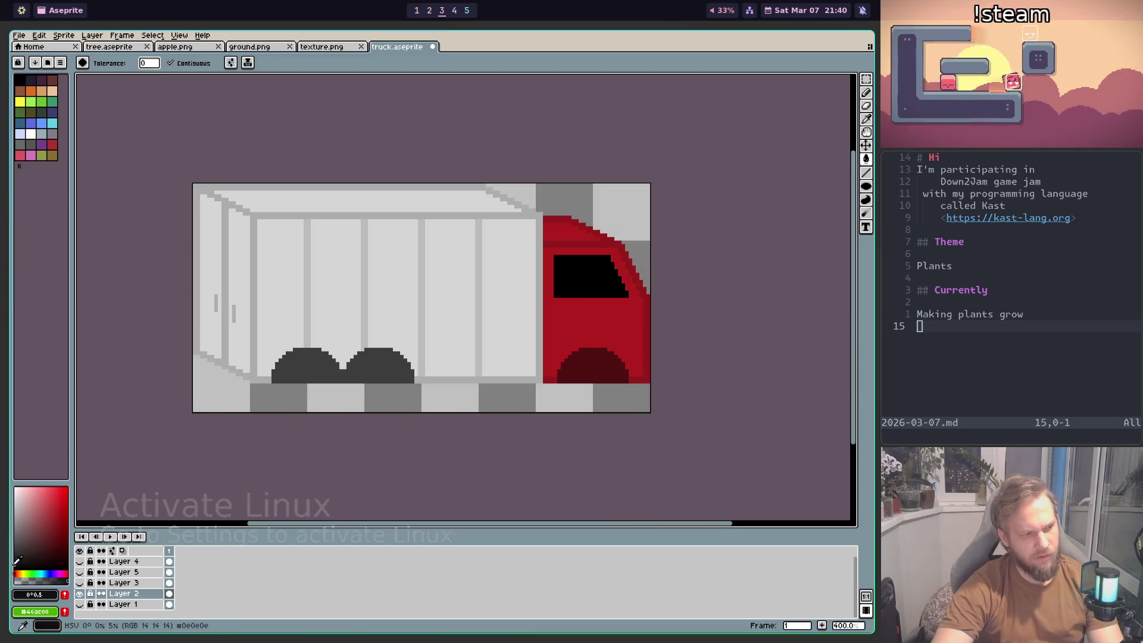
{"action": "left_click", "coordinate": [585, 278]}
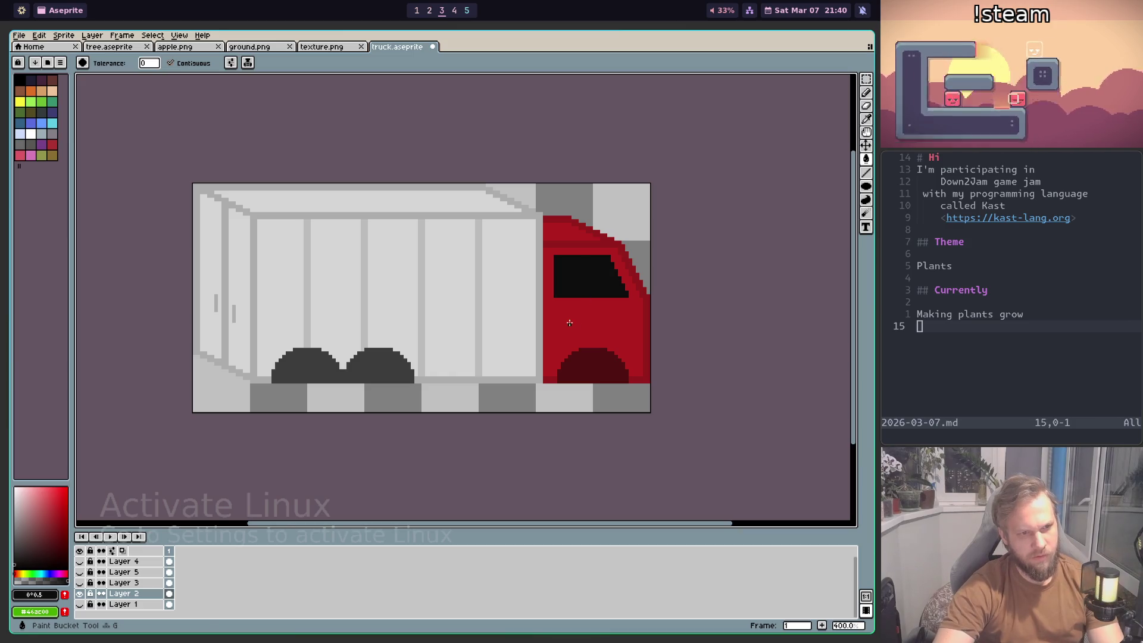
{"action": "scroll", "coordinate": [595, 286], "scroll_direction": "down", "scroll_amount": 2}
{"action": "scroll", "coordinate": [641, 303], "scroll_direction": "up", "scroll_amount": 4}
{"action": "scroll", "coordinate": [642, 304], "scroll_direction": "up", "scroll_amount": 1}
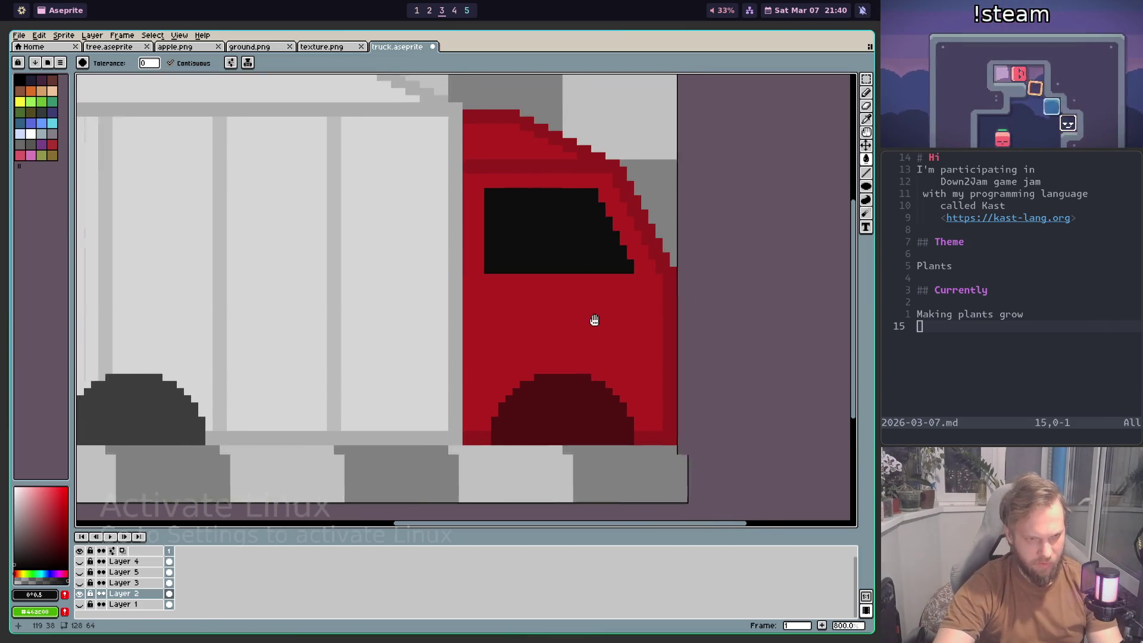
Step: Sample the cab's dark red and switch to the Line tool, undoing a trial line
{"action": "key", "text": "i"}
{"action": "left_click", "coordinate": [590, 218]}
{"action": "key", "text": "b"}
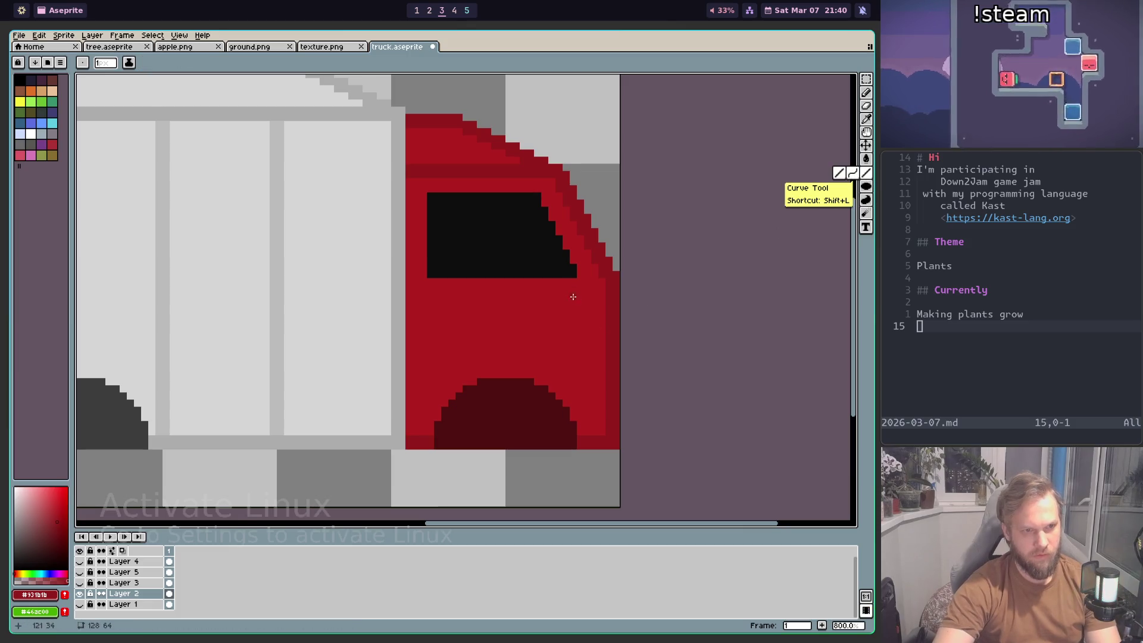
{"action": "left_click", "coordinate": [866, 173]}
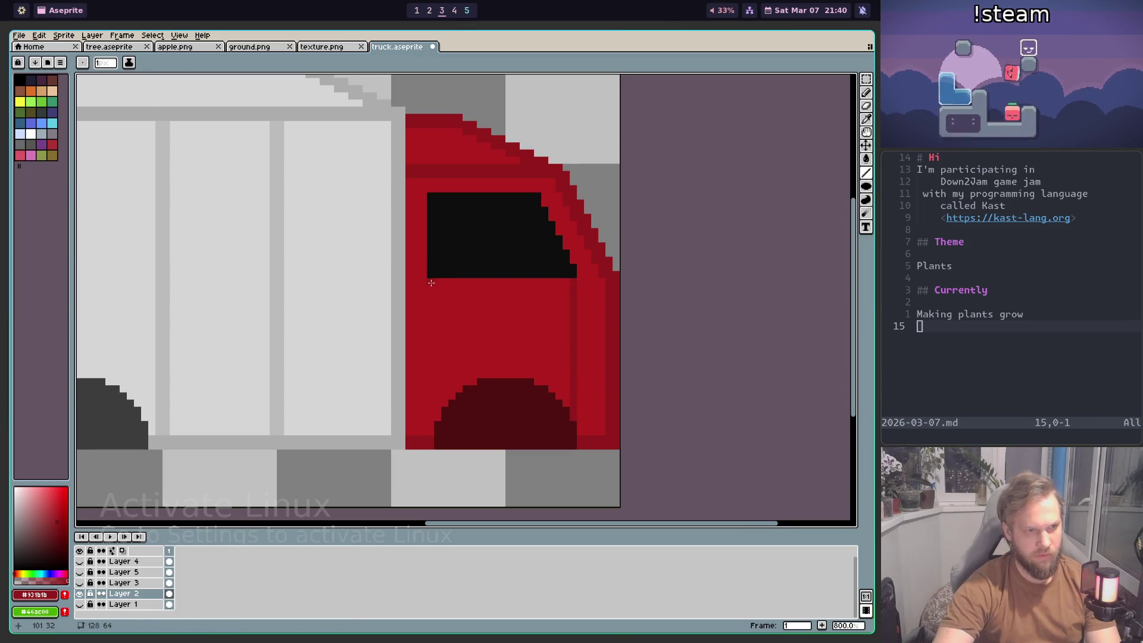
{"action": "scroll", "coordinate": [450, 415], "scroll_direction": "down", "scroll_amount": 5}
{"action": "scroll", "coordinate": [363, 338], "scroll_direction": "up", "scroll_amount": 7}
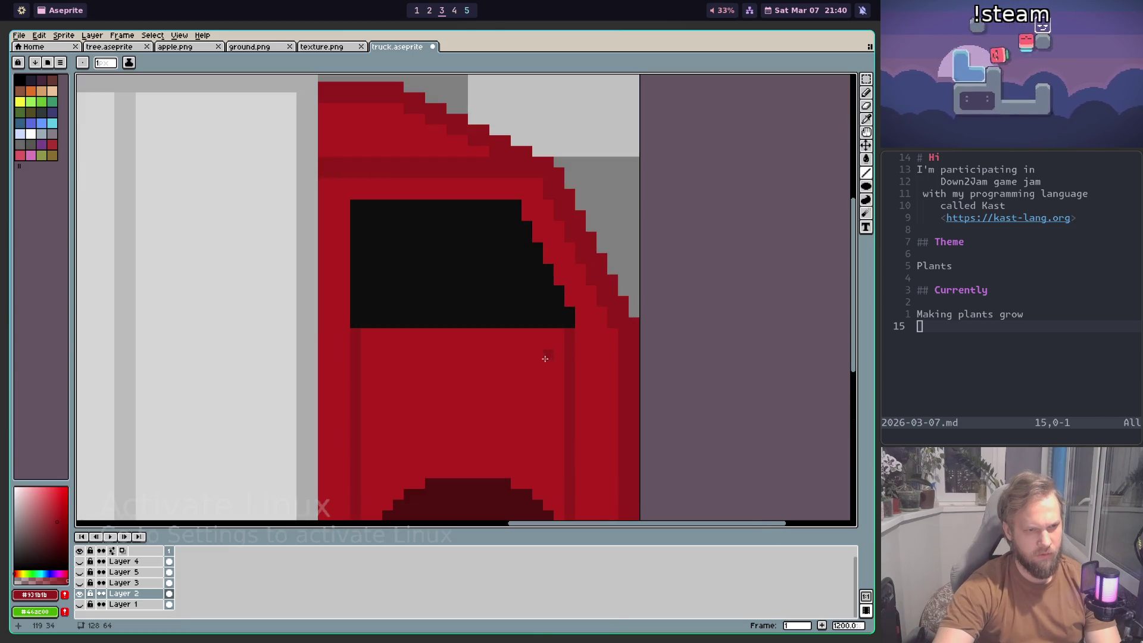
{"action": "scroll", "coordinate": [559, 335], "scroll_direction": "down", "scroll_amount": 3}
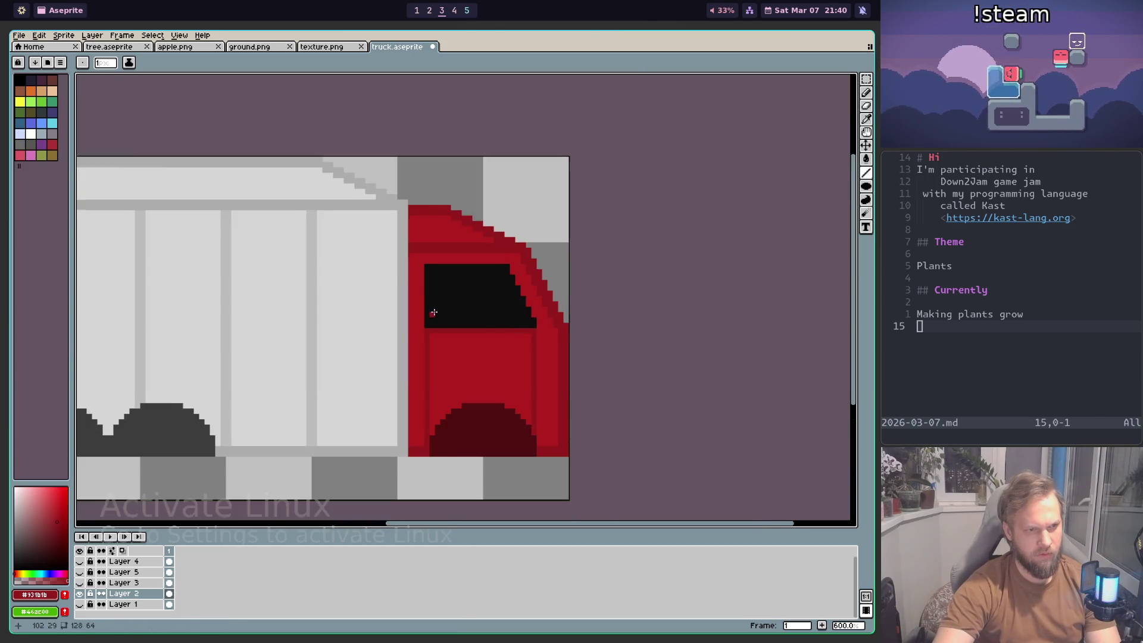
{"action": "scroll", "coordinate": [430, 311], "scroll_direction": "up", "scroll_amount": 2}
{"action": "key", "text": "ctrl+z"}
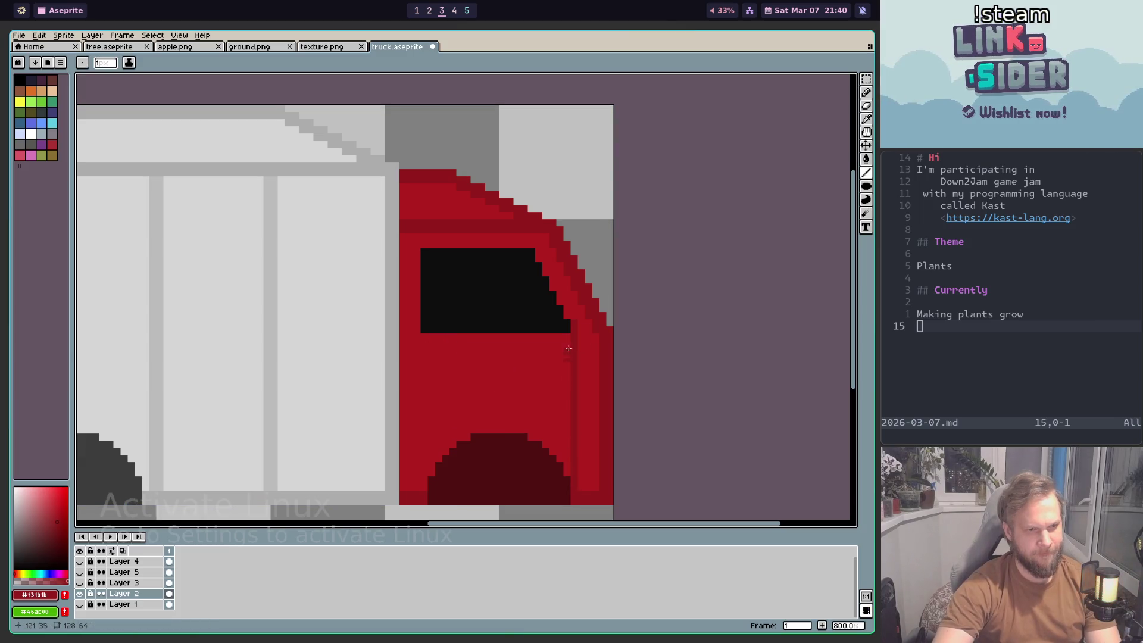
Step: Draw two vertical dark red door lines down the cab, then undo the left one
{"action": "left_click_drag", "start_coordinate": [566, 338], "coordinate": [566, 473]}
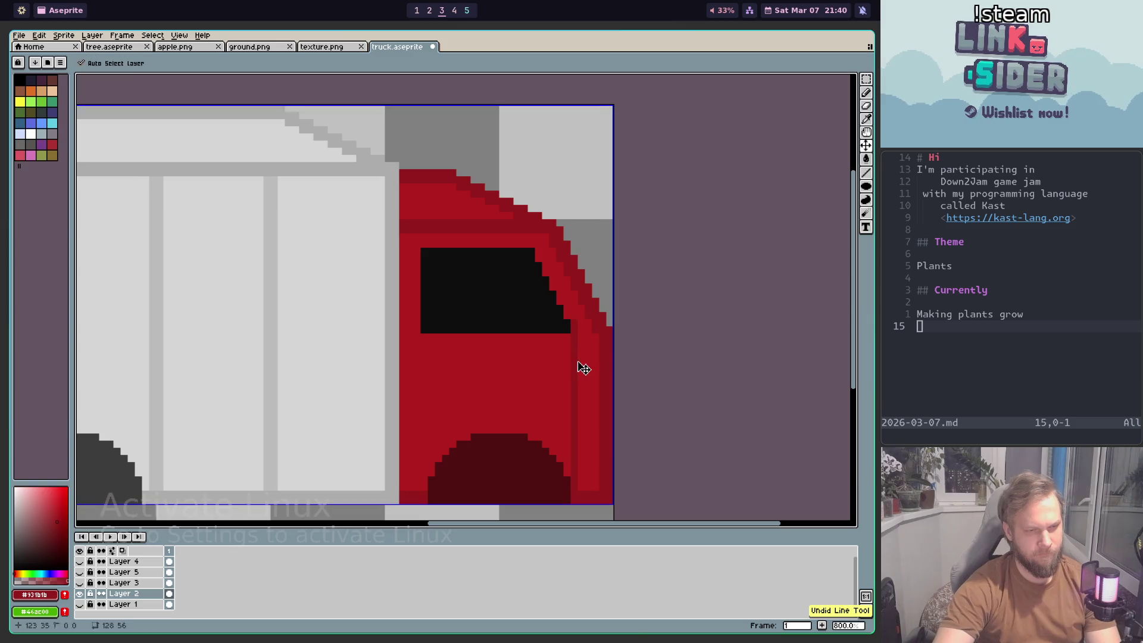
{"action": "left_click_drag", "start_coordinate": [423, 338], "coordinate": [419, 473]}
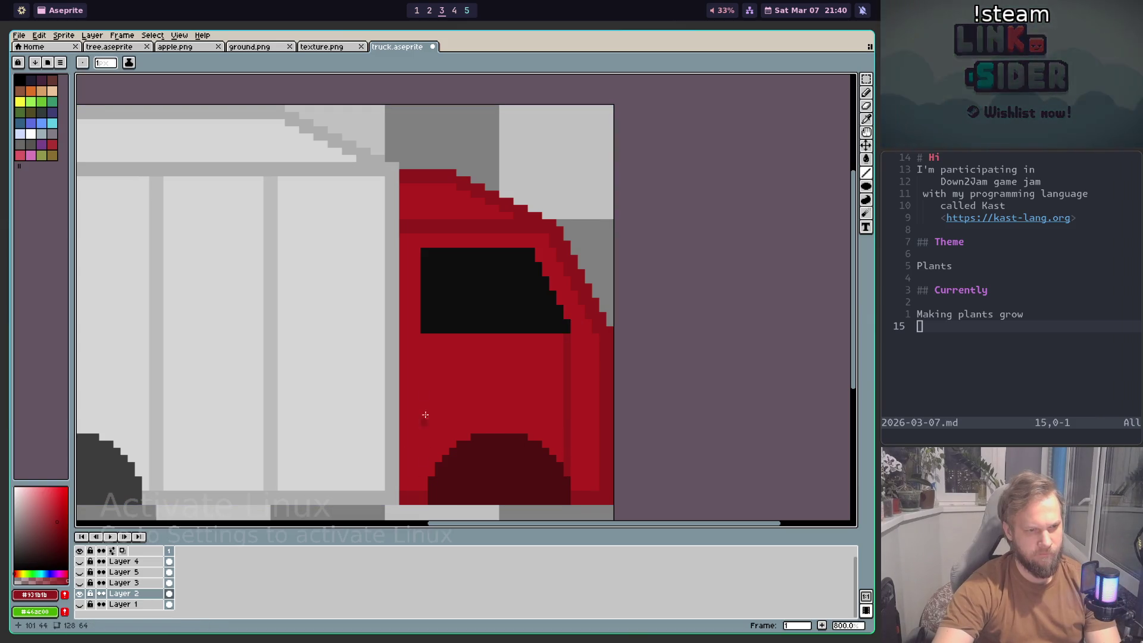
{"action": "scroll", "coordinate": [423, 488], "scroll_direction": "down", "scroll_amount": 3}
{"action": "scroll", "coordinate": [446, 420], "scroll_direction": "up", "scroll_amount": 1}
{"action": "scroll", "coordinate": [449, 453], "scroll_direction": "up", "scroll_amount": 1}
{"action": "key", "text": "ctrl+z"}
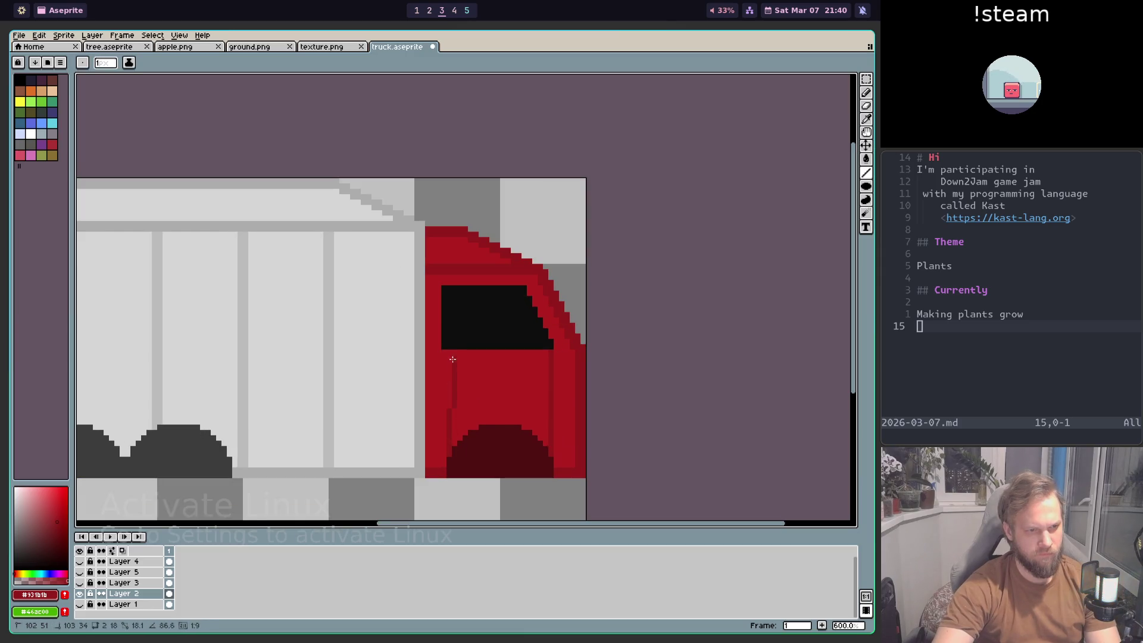
Step: Try the cab's brighter red, then resample its dark red and return to the Pencil
{"action": "left_click", "coordinate": [441, 356], "text": "alt"}
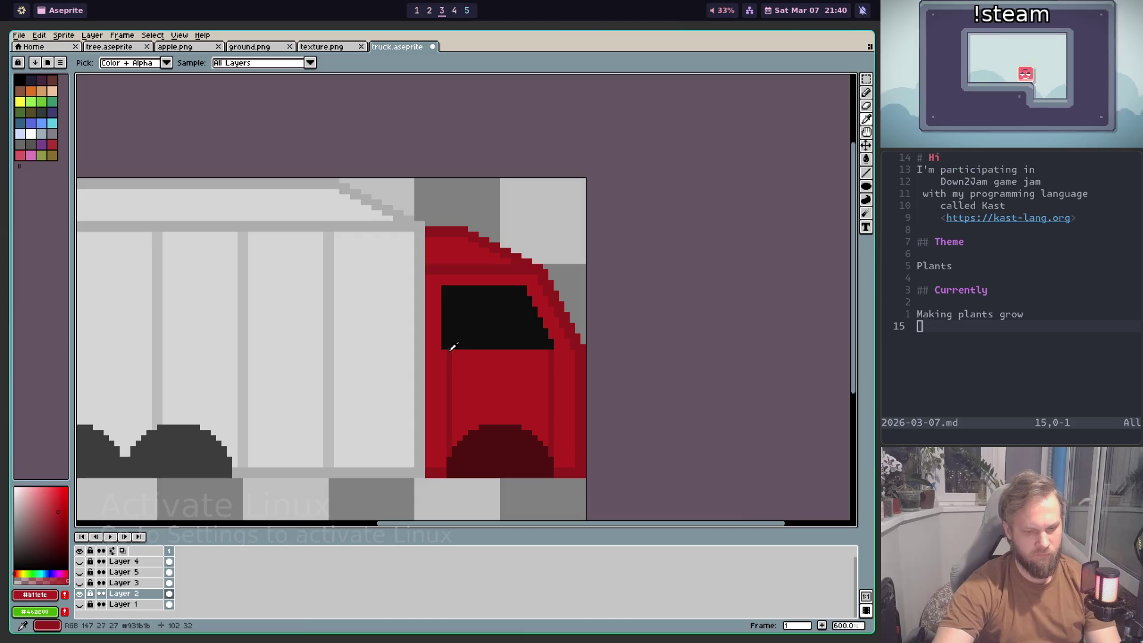
{"action": "key", "text": "b"}
{"action": "scroll", "coordinate": [442, 360], "scroll_direction": "up", "scroll_amount": 3}
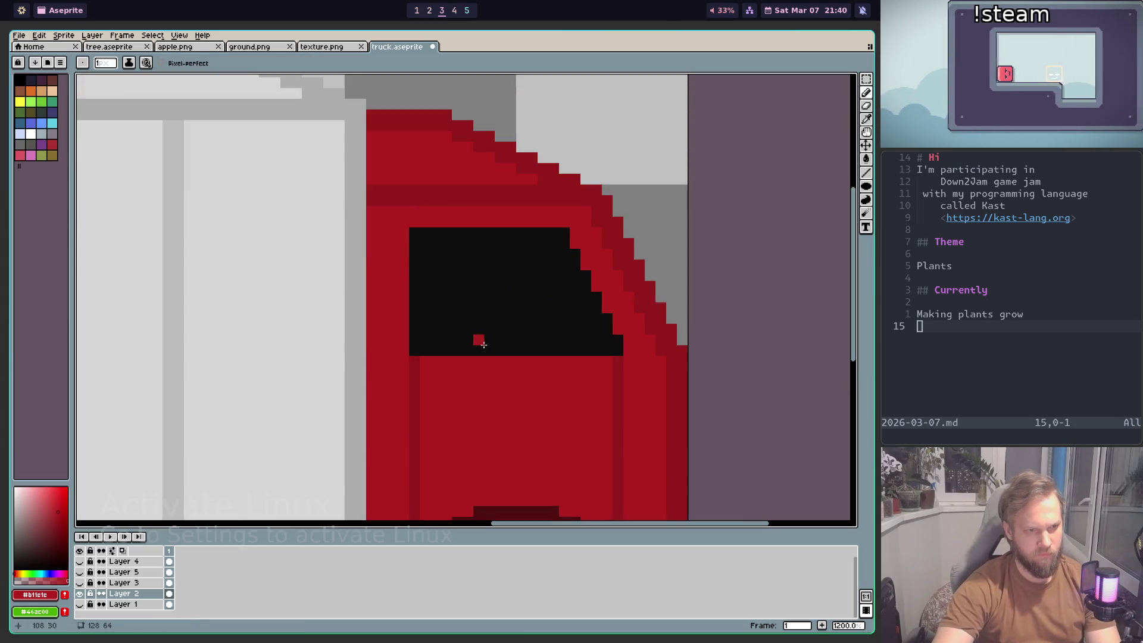
{"action": "scroll", "coordinate": [476, 337], "scroll_direction": "down", "scroll_amount": 2}
{"action": "key", "text": "i"}
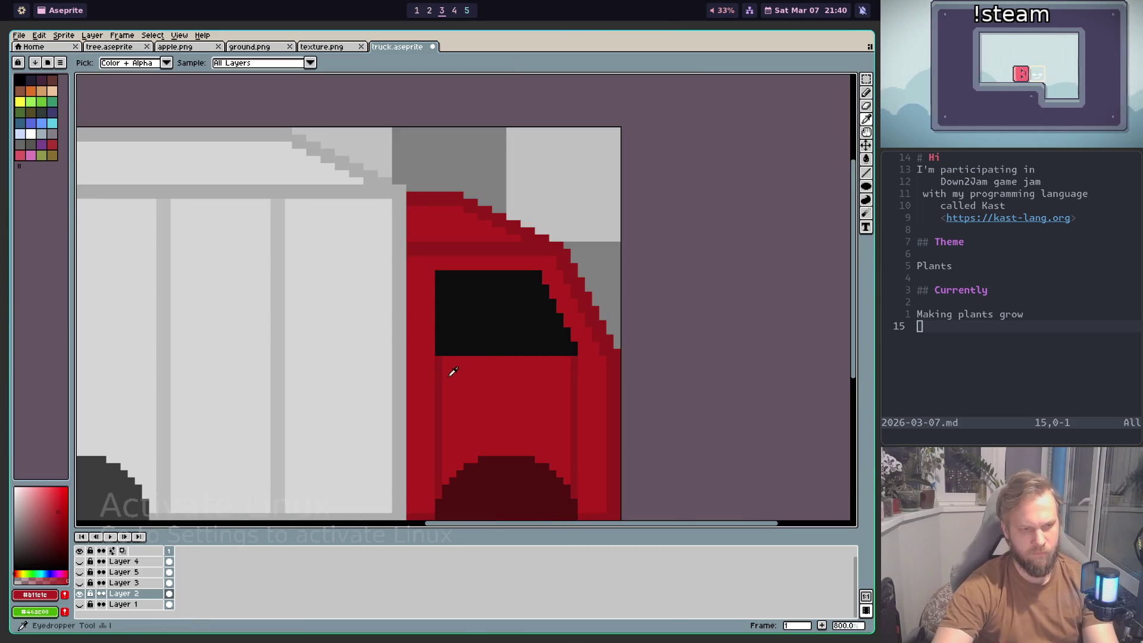
{"action": "left_click", "coordinate": [443, 382]}
{"action": "key", "text": "b"}
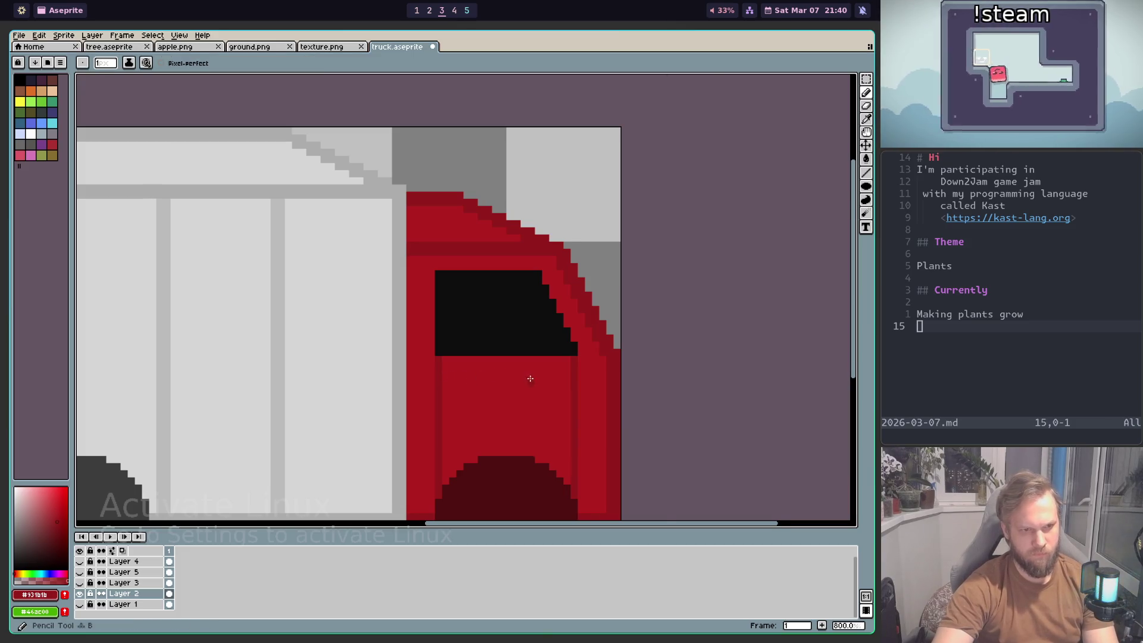
{"action": "scroll", "coordinate": [559, 375], "scroll_direction": "up", "scroll_amount": 2}
{"action": "scroll", "coordinate": [577, 404], "scroll_direction": "up", "scroll_amount": 1}
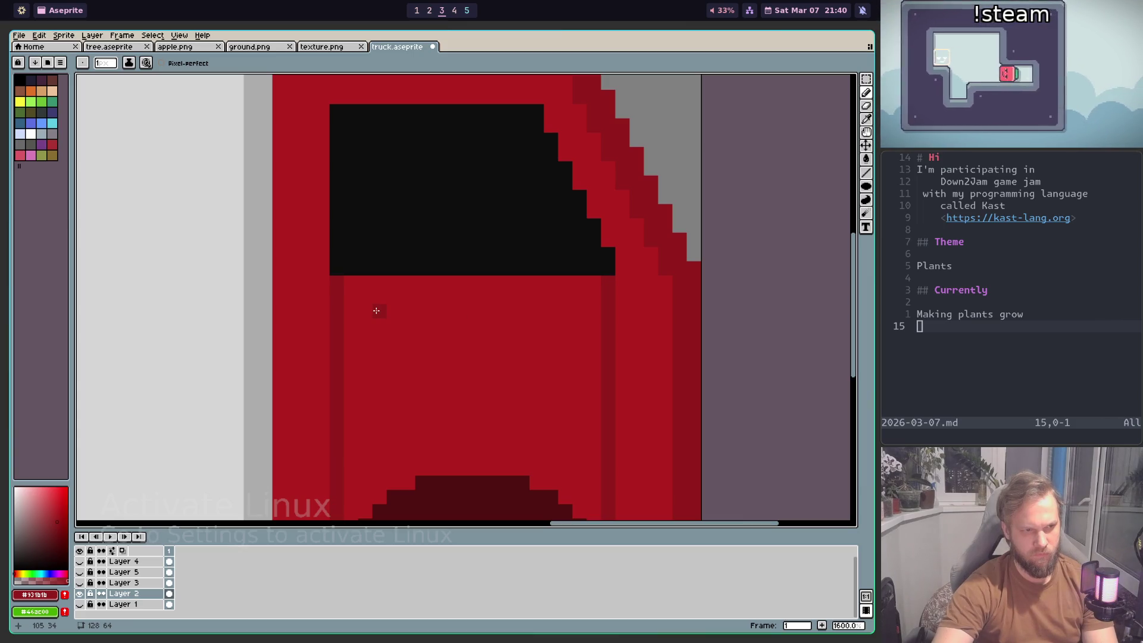
{"action": "scroll", "coordinate": [442, 331], "scroll_direction": "down", "scroll_amount": 6}
{"action": "scroll", "coordinate": [535, 405], "scroll_direction": "down", "scroll_amount": 2}
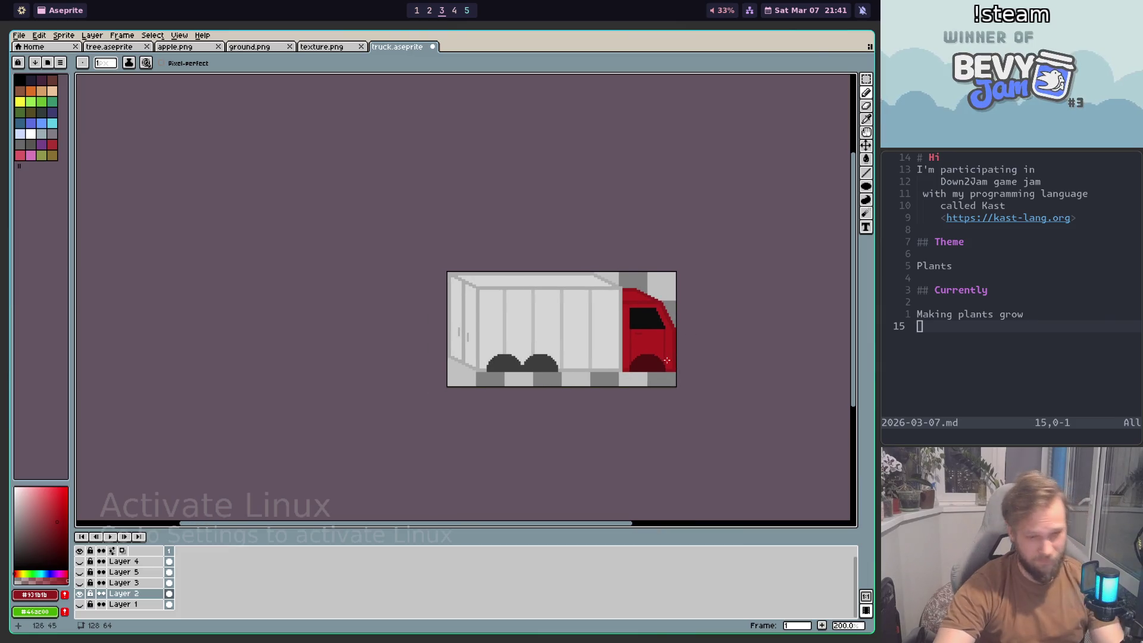
Step: Compare the Chrome truck photos with the sprite repeatedly, ending in Aseprite on the cab
{"action": "key", "text": "super+1"}
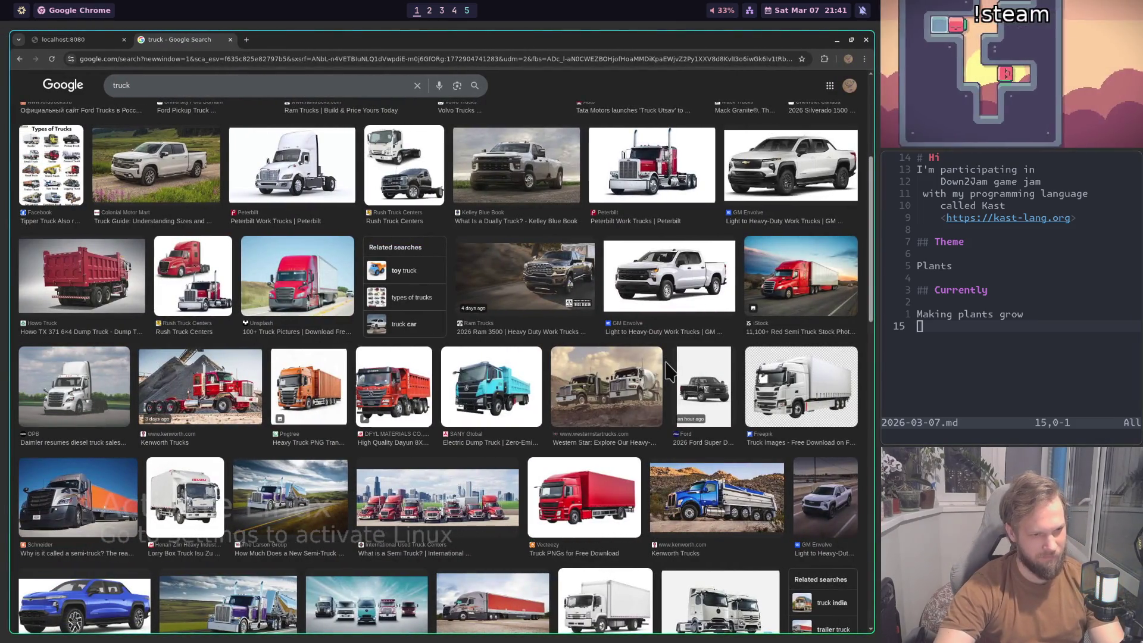
{"action": "key", "text": "super+2"}
{"action": "key", "text": "super+3"}
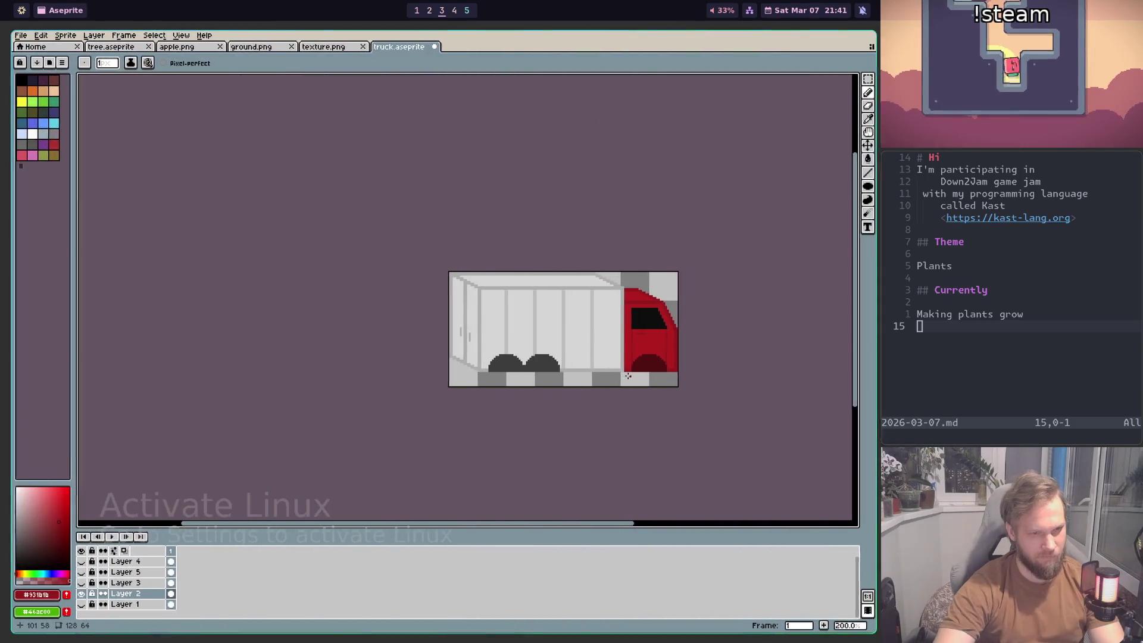
{"action": "key", "text": "super+1"}
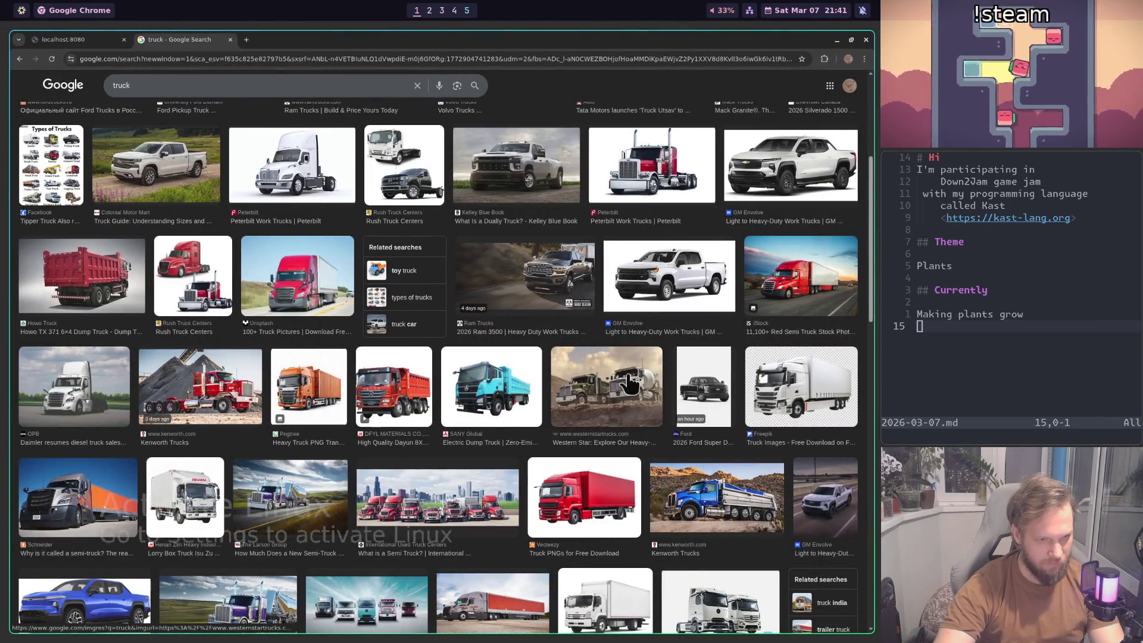
{"action": "key", "text": "super+2"}
{"action": "key", "text": "super+3"}
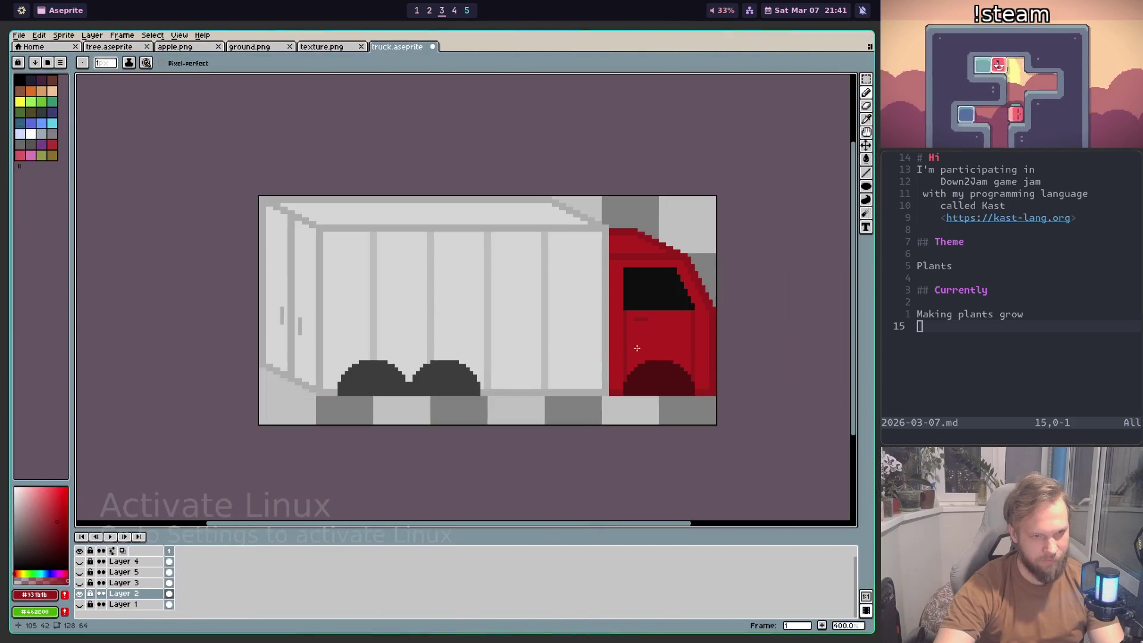
{"action": "key", "text": "super+1"}
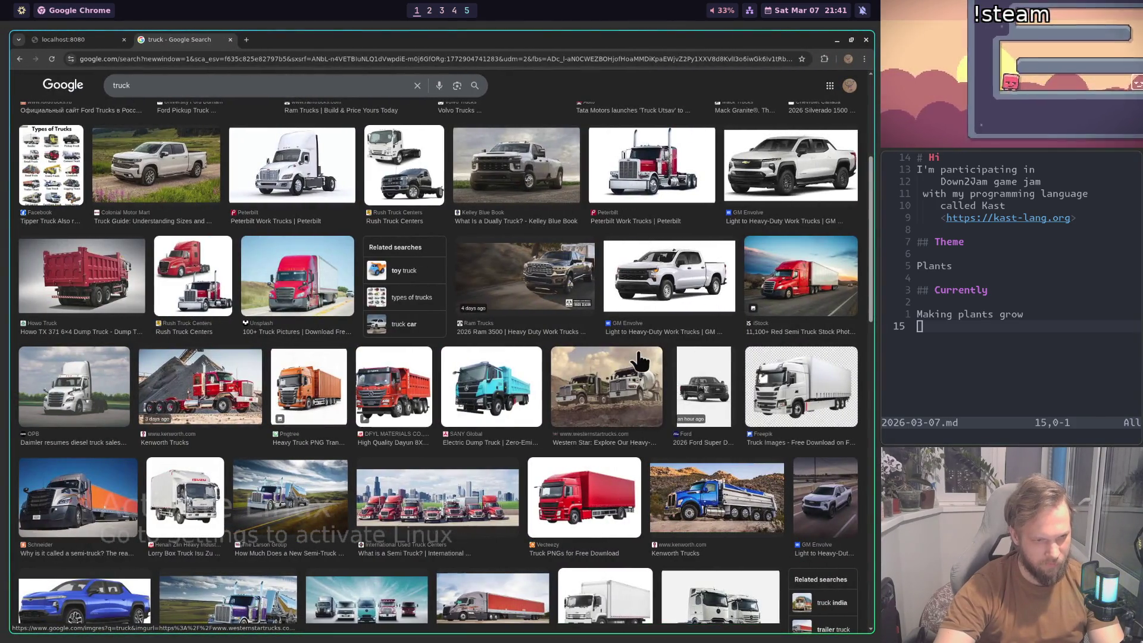
{"action": "key", "text": "super+3"}
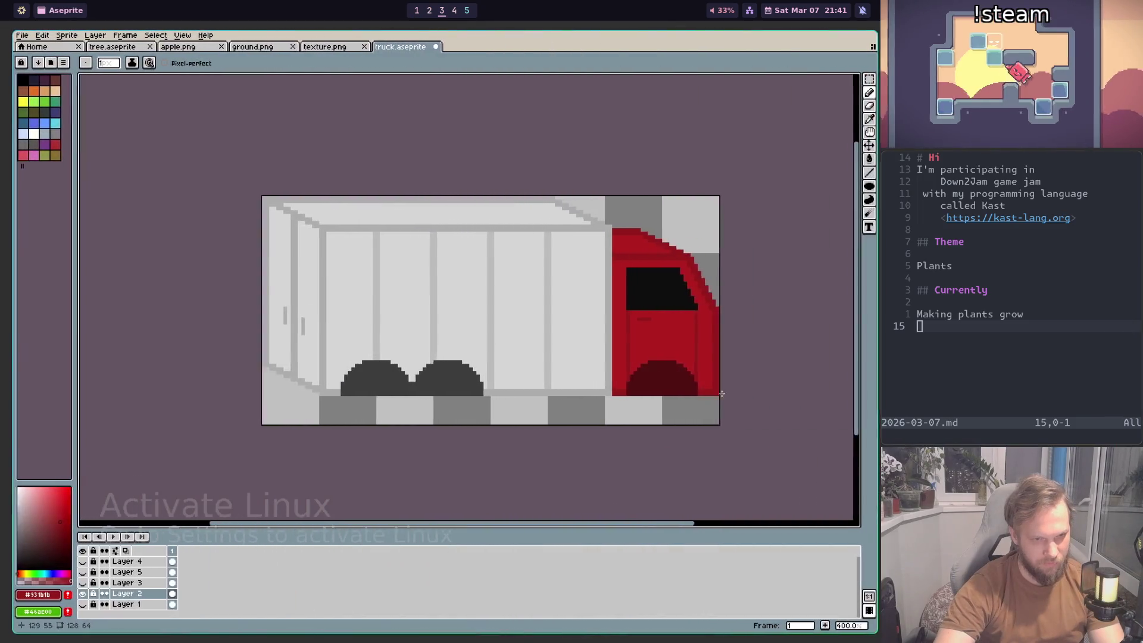
{"action": "key", "text": "super+1"}
{"action": "key", "text": "super+3"}
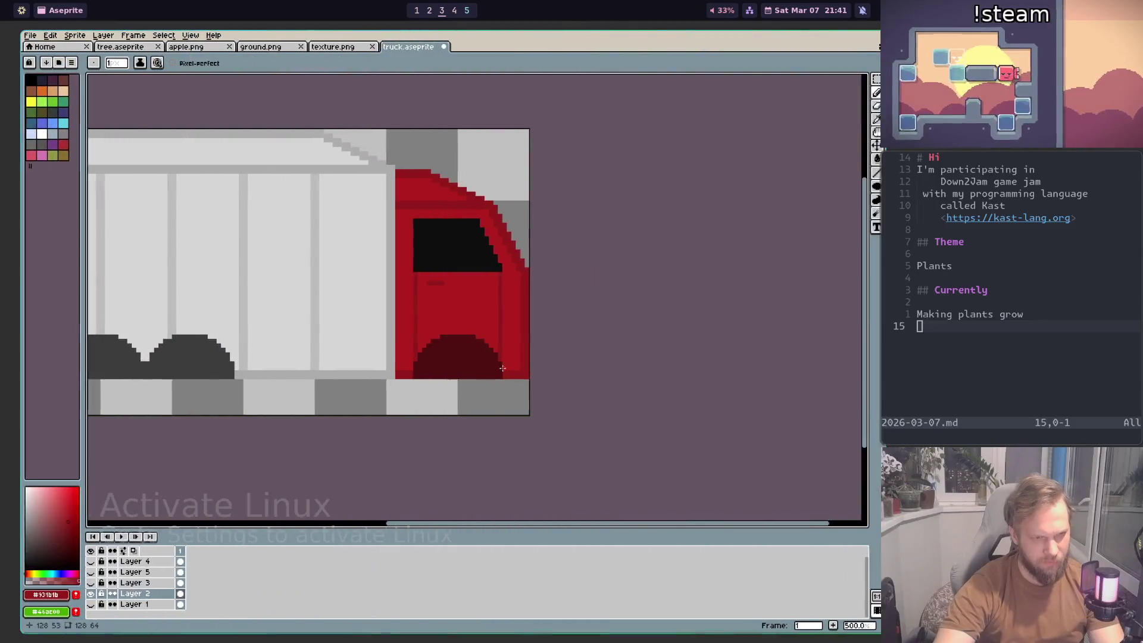
{"action": "scroll", "coordinate": [438, 341], "scroll_direction": "up", "scroll_amount": 2}
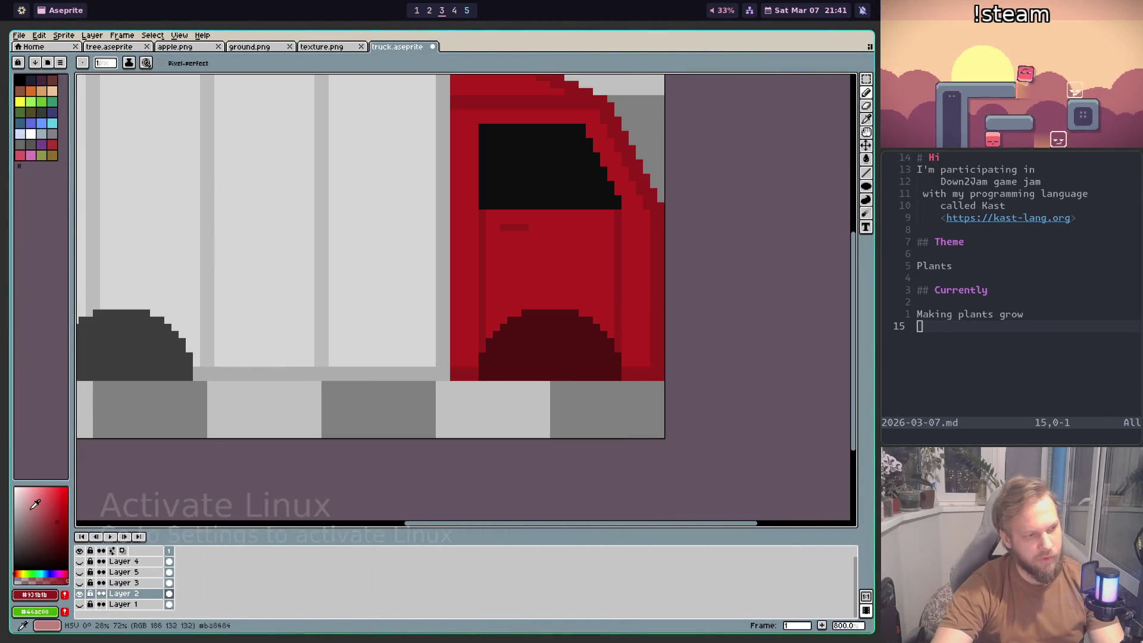
{"action": "key", "text": "super+1"}
{"action": "key", "text": "super+3"}
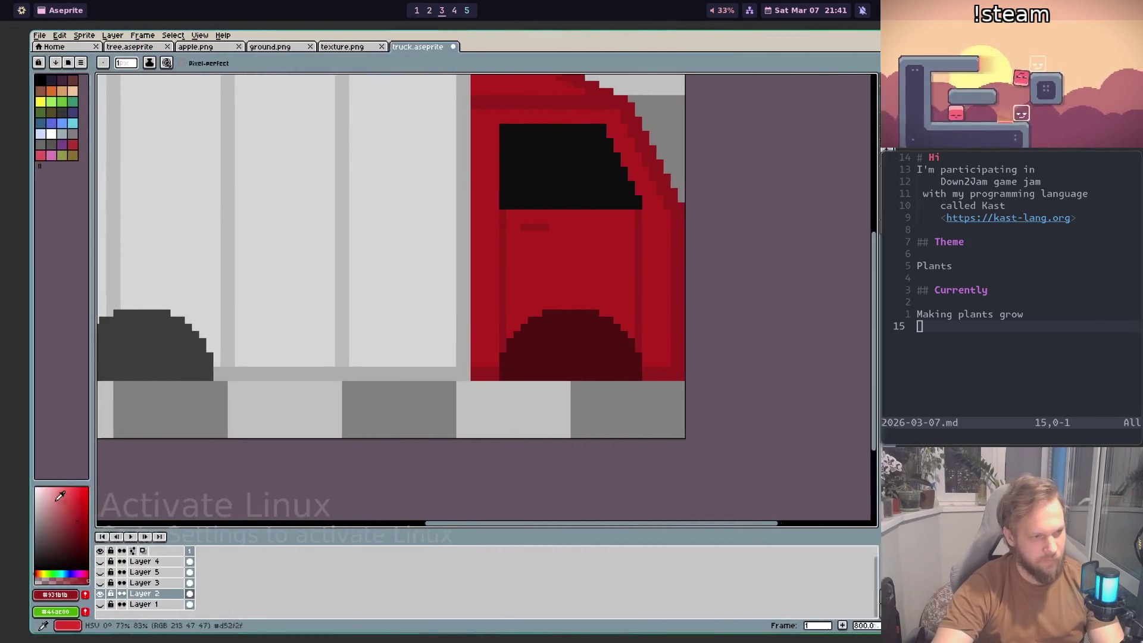
Step: Sample the trailer's light grey and pencil a stripe across the cab, undoing the lower stroke
{"action": "left_click_drag", "start_coordinate": [37, 498], "coordinate": [33, 491]}
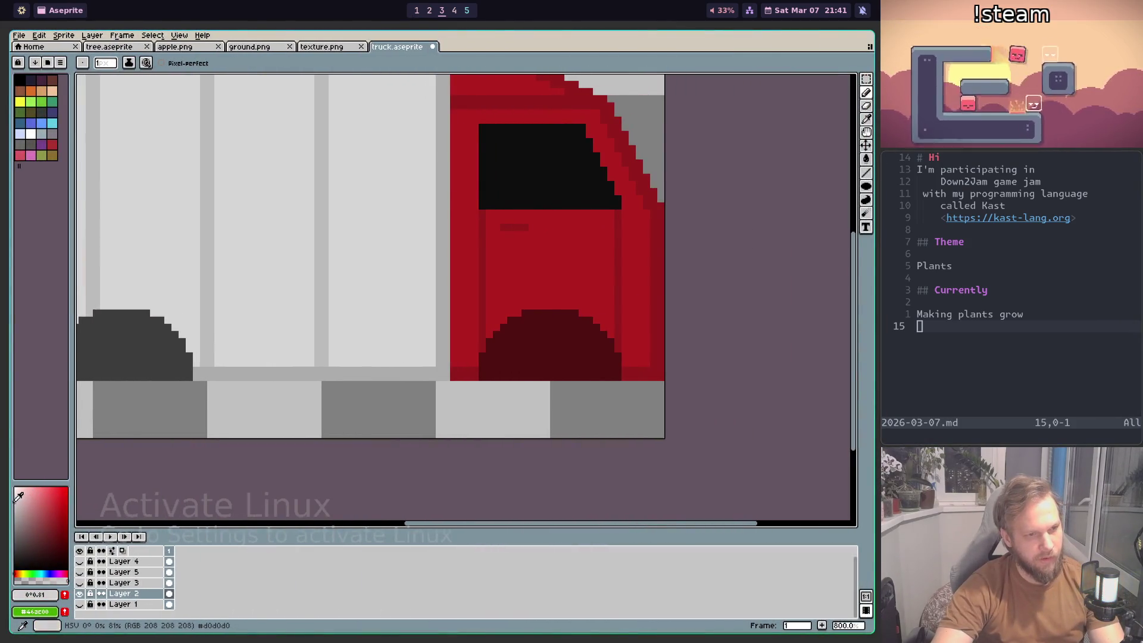
{"action": "scroll", "coordinate": [486, 288], "scroll_direction": "up", "scroll_amount": 2}
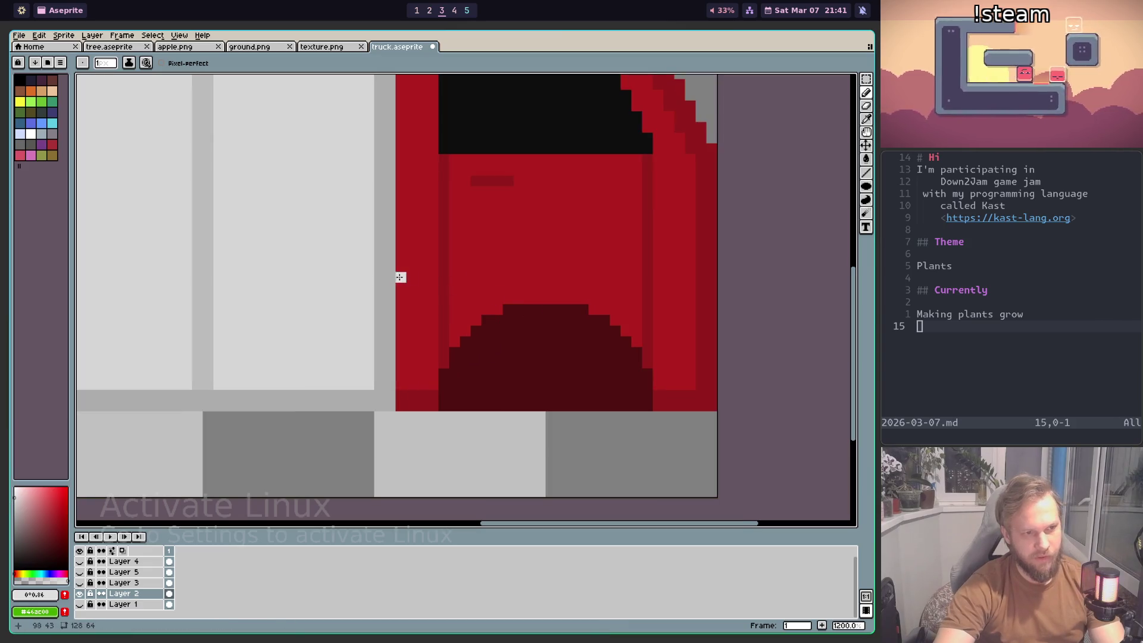
{"action": "key", "text": "i"}
{"action": "left_click", "coordinate": [333, 275]}
{"action": "key", "text": "b"}
{"action": "left_click_drag", "start_coordinate": [400, 273], "coordinate": [637, 277]}
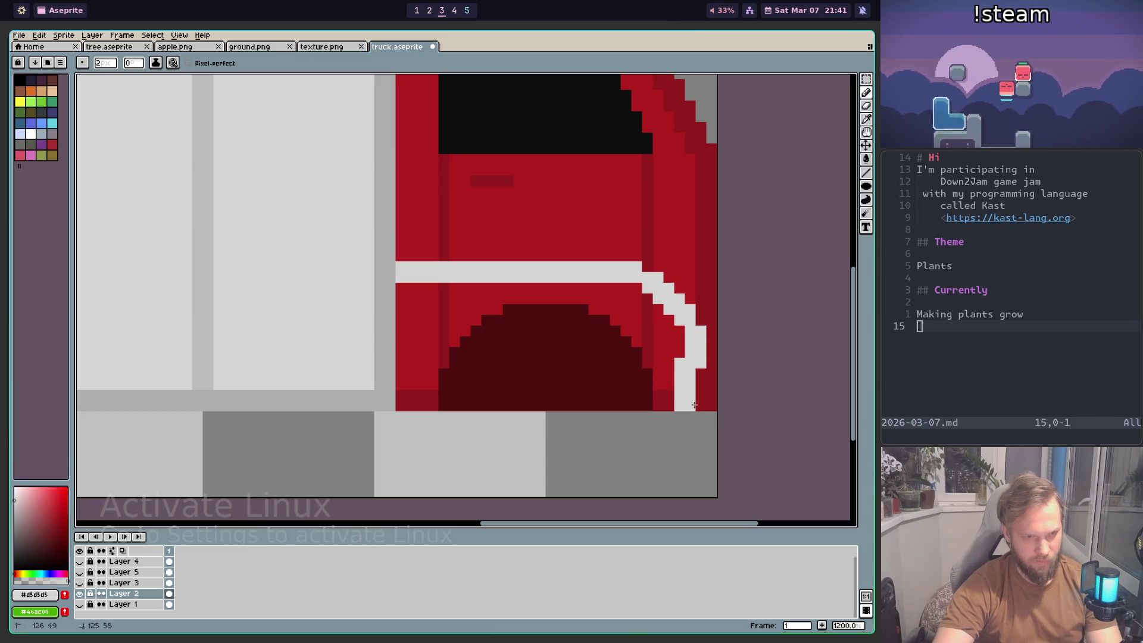
{"action": "key", "text": "ctrl+z"}
{"action": "key", "text": "ctrl+z"}
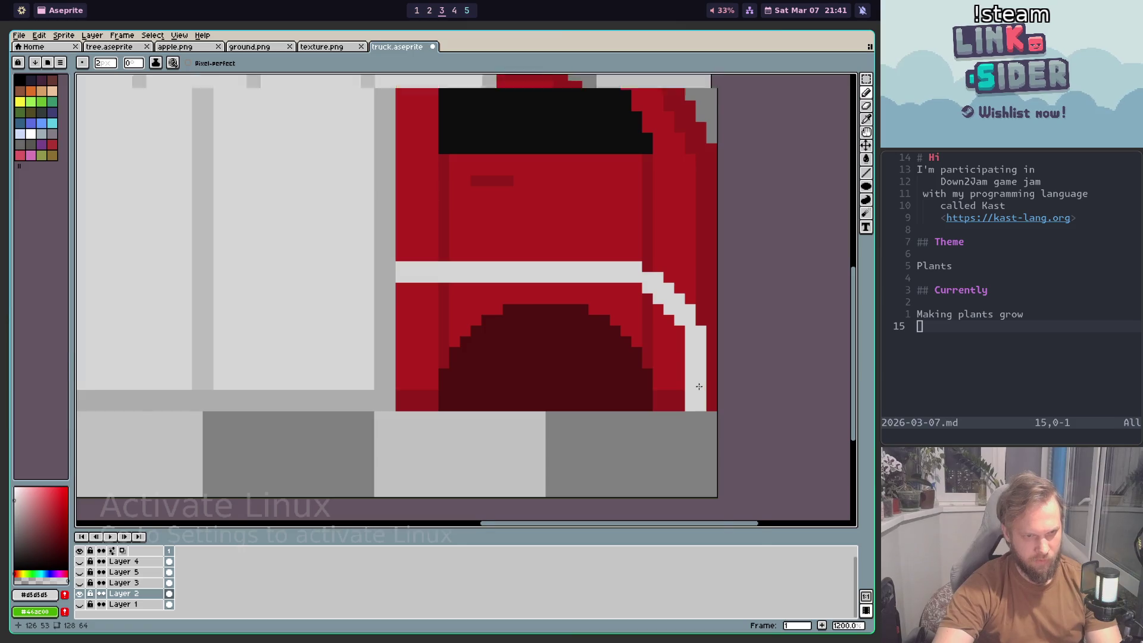
Step: Sample the cab's red as the drawing colour and return to the Pencil
{"action": "scroll", "coordinate": [700, 386], "scroll_direction": "down", "scroll_amount": 4}
{"action": "scroll", "coordinate": [699, 386], "scroll_direction": "up", "scroll_amount": 1}
{"action": "scroll", "coordinate": [699, 381], "scroll_direction": "up", "scroll_amount": 1}
{"action": "scroll", "coordinate": [697, 373], "scroll_direction": "up", "scroll_amount": 1}
{"action": "scroll", "coordinate": [698, 372], "scroll_direction": "down", "scroll_amount": 1}
{"action": "scroll", "coordinate": [698, 372], "scroll_direction": "up", "scroll_amount": 3}
{"action": "key", "text": "i"}
{"action": "left_click", "coordinate": [668, 322]}
{"action": "key", "text": "b"}
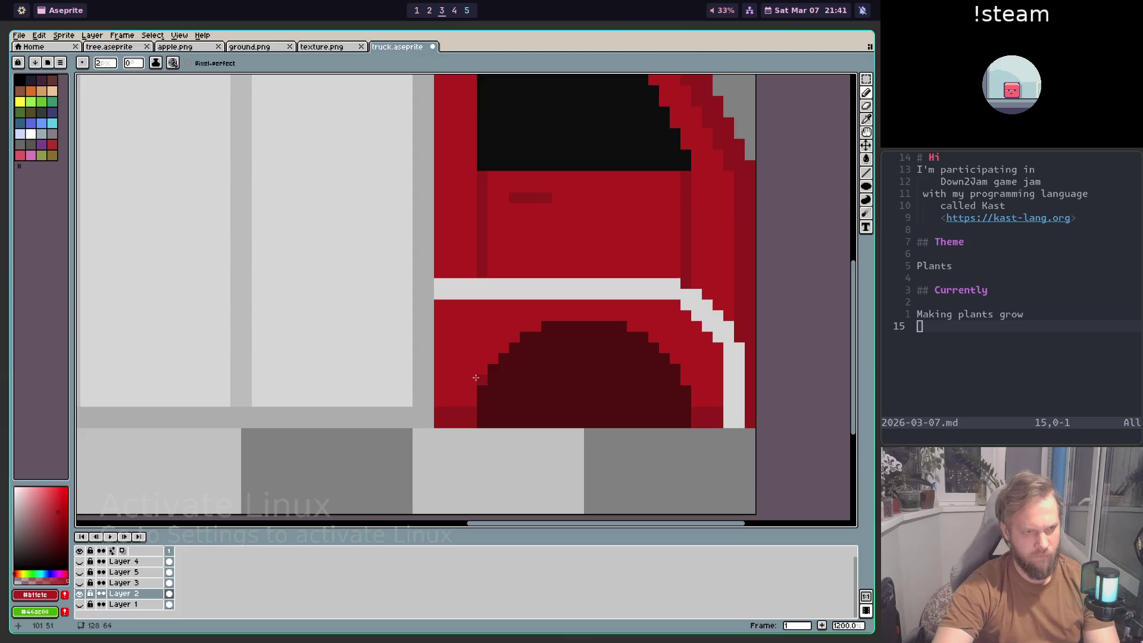
{"action": "scroll", "coordinate": [542, 335], "scroll_direction": "down", "scroll_amount": 8}
{"action": "scroll", "coordinate": [591, 311], "scroll_direction": "up", "scroll_amount": 1}
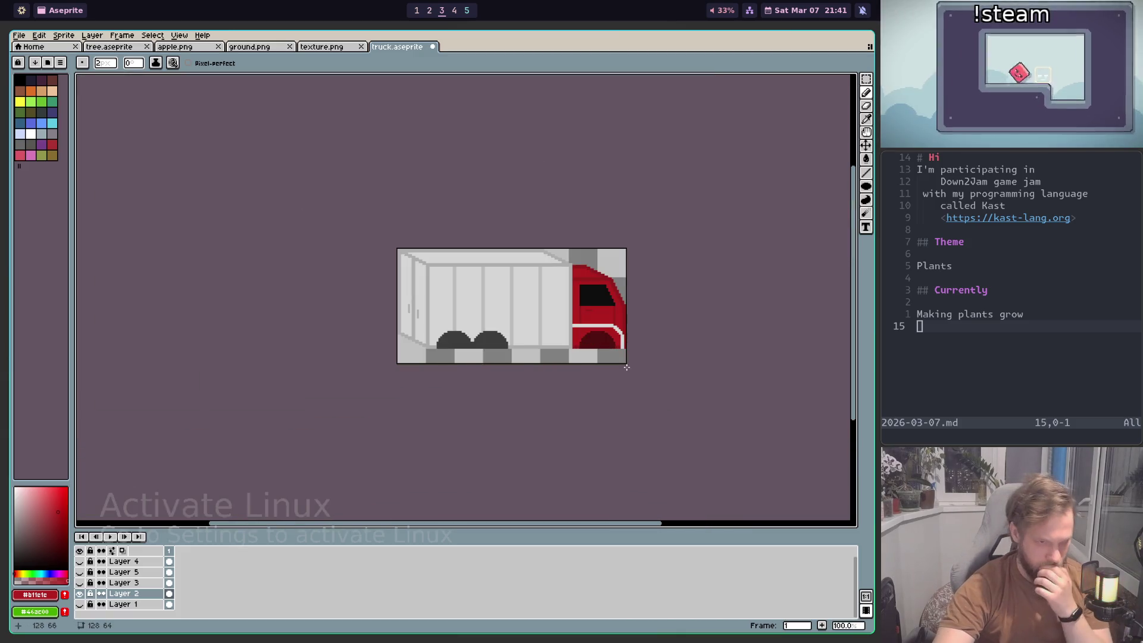
Step: Pencil a darker red column to the right of the cab stripe
{"action": "scroll", "coordinate": [591, 311], "scroll_direction": "up", "scroll_amount": 2}
{"action": "scroll", "coordinate": [591, 311], "scroll_direction": "up", "scroll_amount": 1}
{"action": "scroll", "coordinate": [625, 357], "scroll_direction": "up", "scroll_amount": 2}
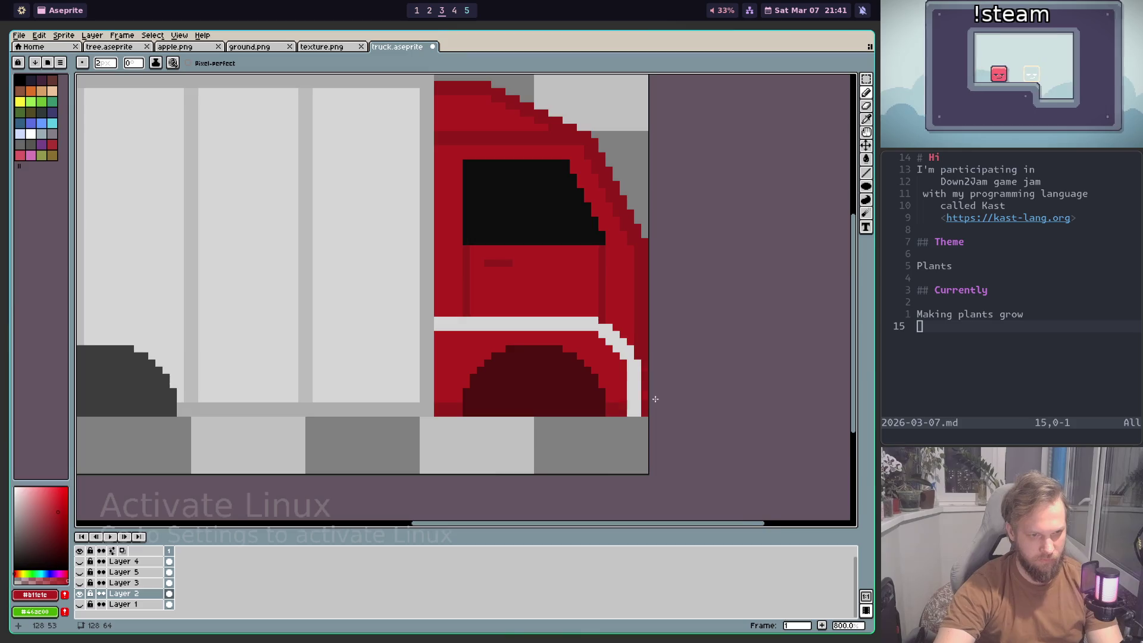
{"action": "scroll", "coordinate": [646, 336], "scroll_direction": "up", "scroll_amount": 3}
{"action": "left_click", "coordinate": [645, 332], "text": "alt"}
{"action": "left_click_drag", "start_coordinate": [636, 343], "coordinate": [644, 456]}
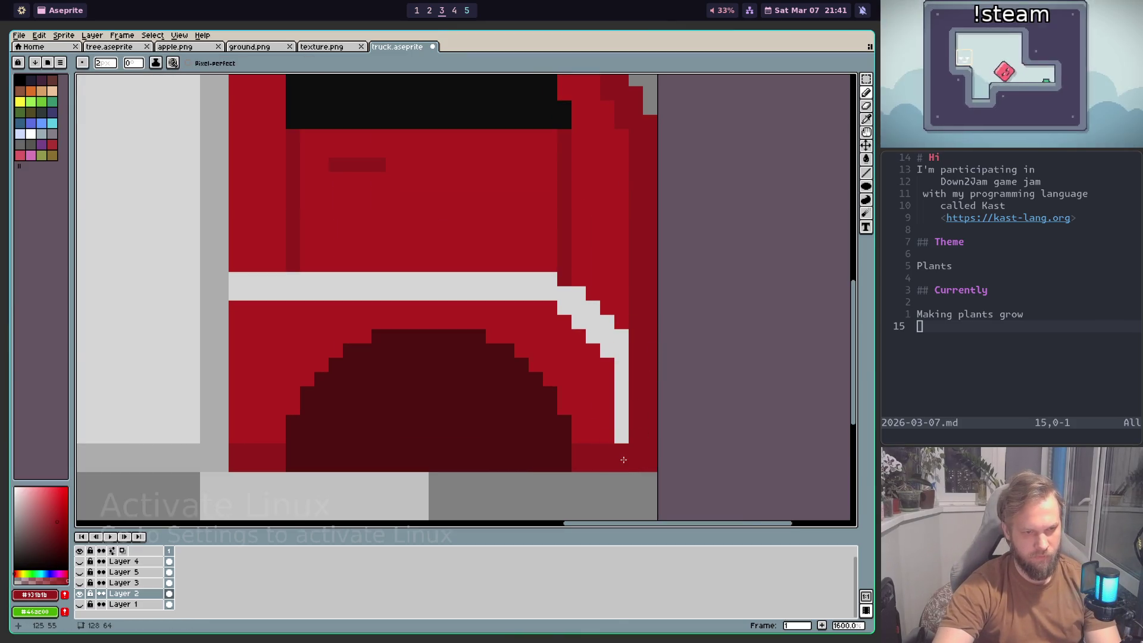
{"action": "scroll", "coordinate": [622, 463], "scroll_direction": "down", "scroll_amount": 3}
{"action": "scroll", "coordinate": [622, 470], "scroll_direction": "up", "scroll_amount": 1}
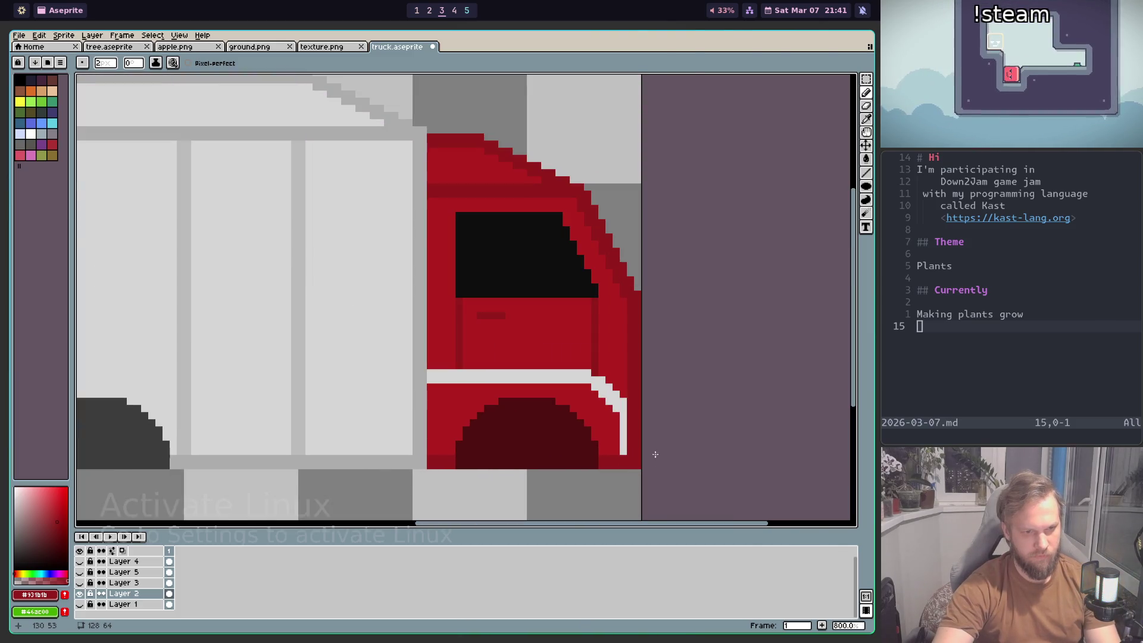
Step: Sample the stripe's light grey and paint a small grey block on the cab
{"action": "key", "text": "alt+Tab"}
{"action": "key", "text": "alt+Tab"}
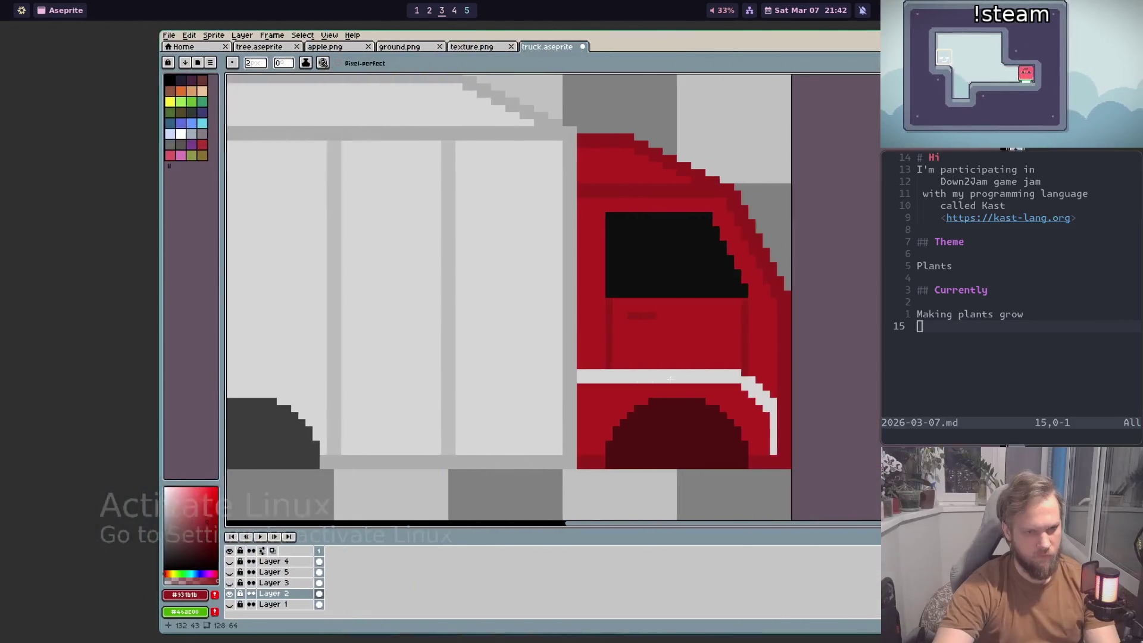
{"action": "scroll", "coordinate": [670, 378], "scroll_direction": "up", "scroll_amount": 1}
{"action": "left_click", "coordinate": [627, 382], "text": "alt"}
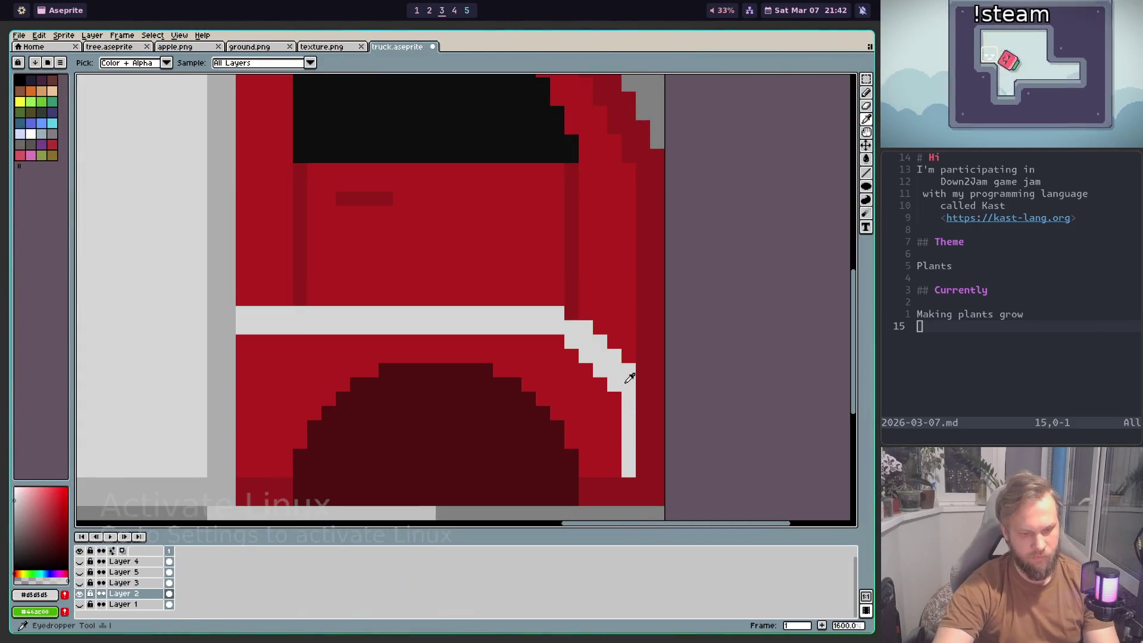
{"action": "scroll", "coordinate": [631, 453], "scroll_direction": "down", "scroll_amount": 1}
{"action": "scroll", "coordinate": [655, 464], "scroll_direction": "down", "scroll_amount": 1}
{"action": "scroll", "coordinate": [595, 357], "scroll_direction": "up", "scroll_amount": 1}
{"action": "scroll", "coordinate": [585, 321], "scroll_direction": "up", "scroll_amount": 1}
{"action": "left_click", "coordinate": [585, 321]}
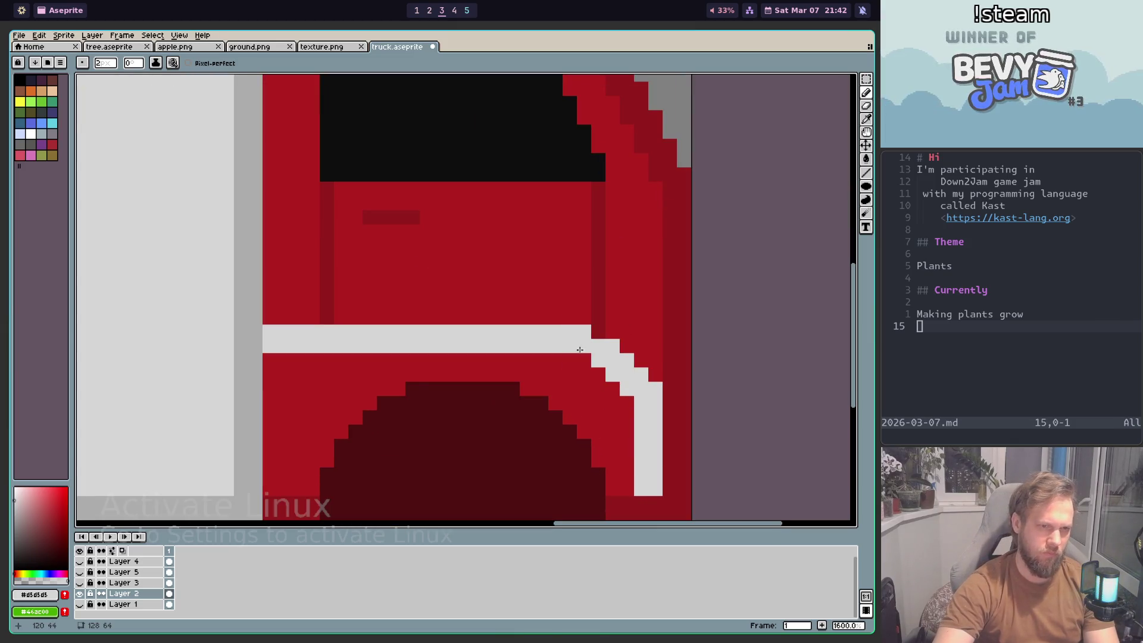
{"action": "scroll", "coordinate": [683, 421], "scroll_direction": "down", "scroll_amount": 3}
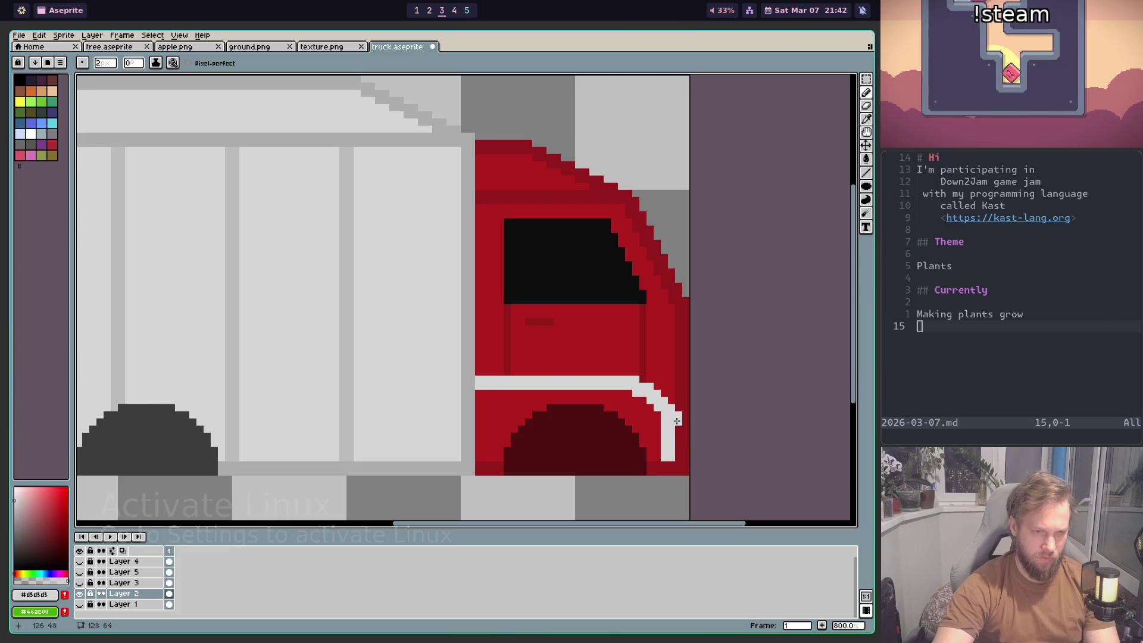
{"action": "scroll", "coordinate": [677, 421], "scroll_direction": "down", "scroll_amount": 1}
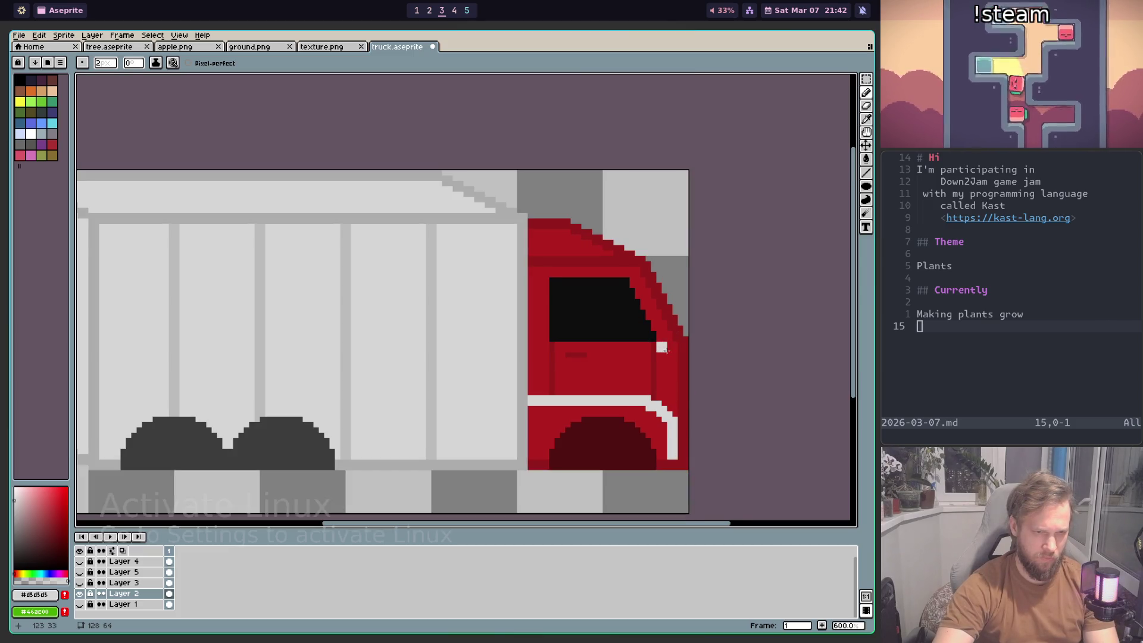
{"action": "scroll", "coordinate": [665, 350], "scroll_direction": "up", "scroll_amount": 3}
{"action": "scroll", "coordinate": [667, 351], "scroll_direction": "down", "scroll_amount": 3}
{"action": "scroll", "coordinate": [624, 312], "scroll_direction": "up", "scroll_amount": 1}
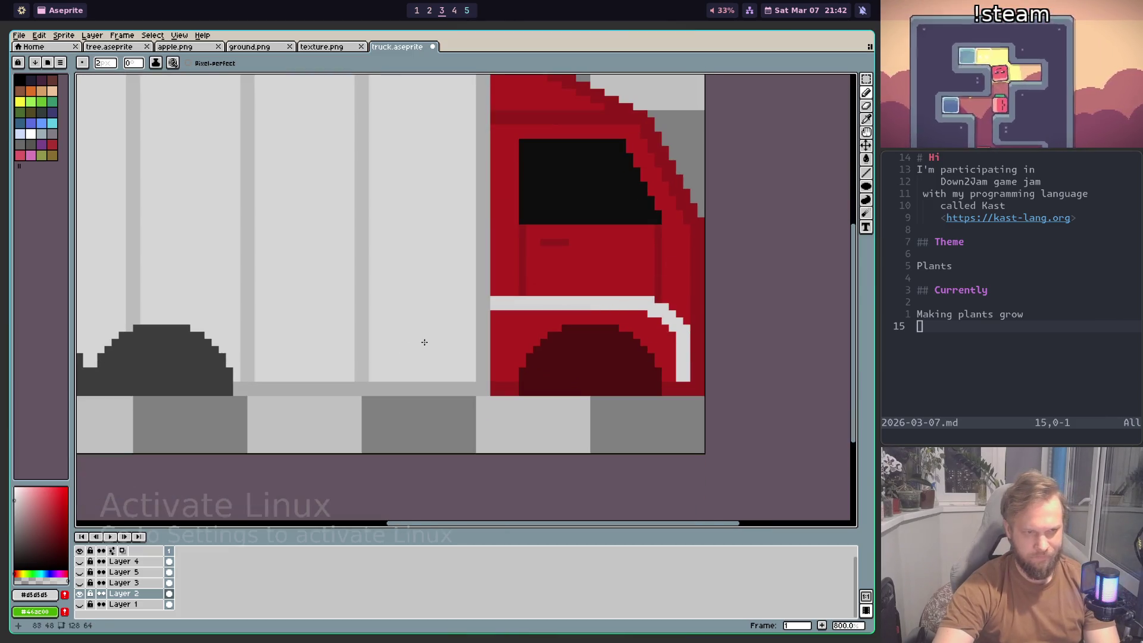
Step: Bucket-fill the cab stripe with pink
{"action": "left_click", "coordinate": [40, 499]}
{"action": "key", "text": "g"}
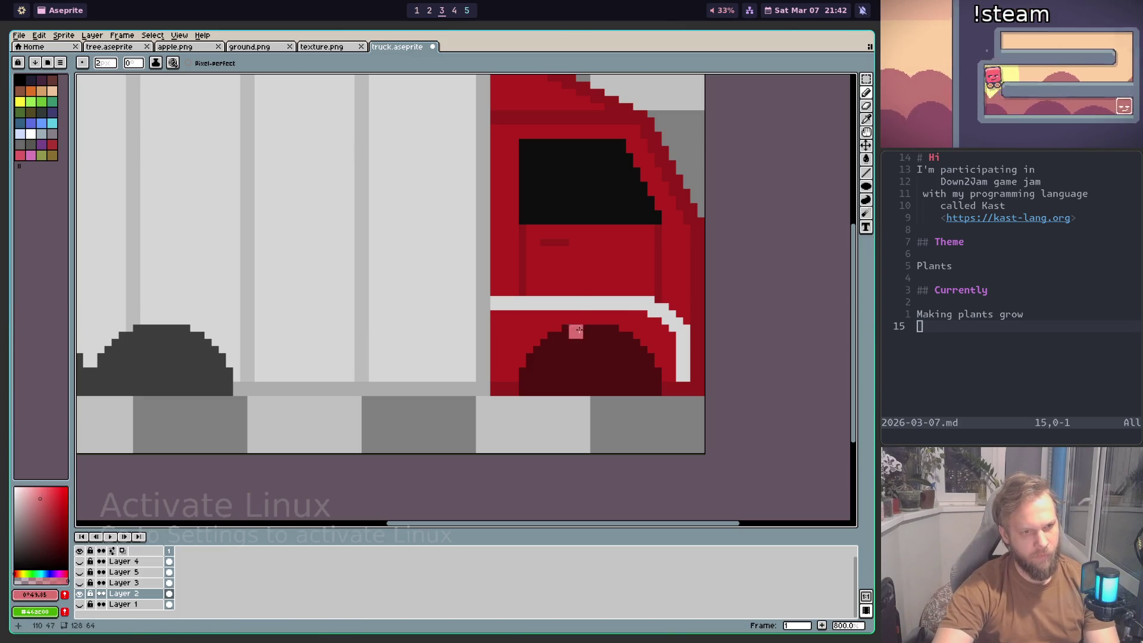
{"action": "left_click", "coordinate": [574, 304]}
{"action": "scroll", "coordinate": [615, 336], "scroll_direction": "down", "scroll_amount": 4}
{"action": "scroll", "coordinate": [619, 345], "scroll_direction": "down", "scroll_amount": 1}
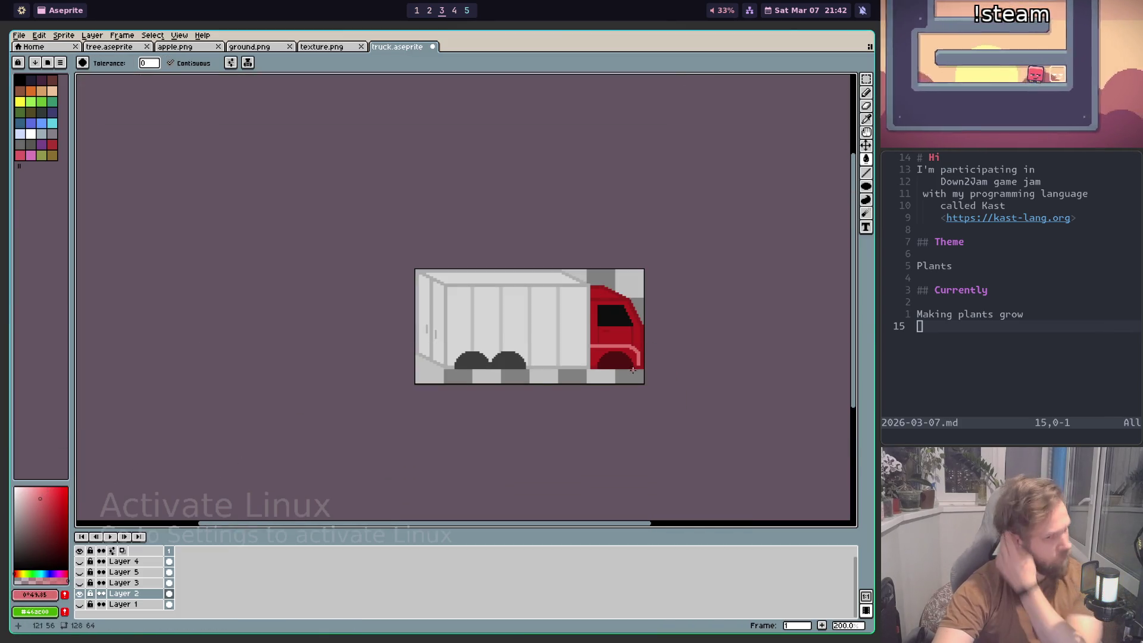
{"action": "scroll", "coordinate": [622, 357], "scroll_direction": "down", "scroll_amount": 1}
{"action": "scroll", "coordinate": [625, 366], "scroll_direction": "up", "scroll_amount": 1}
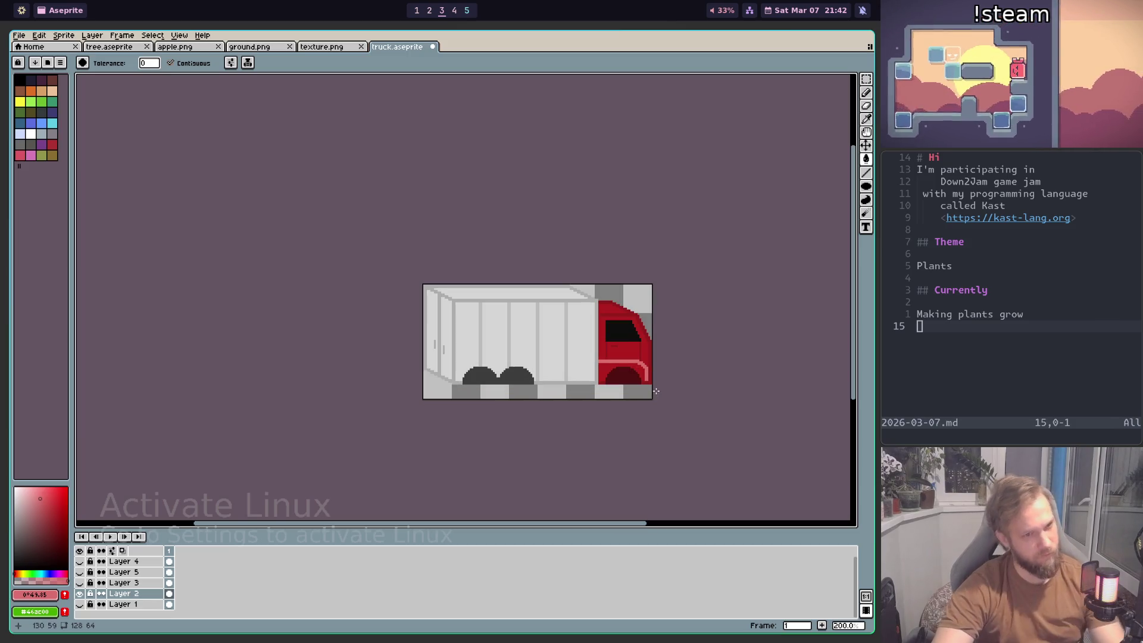
{"action": "scroll", "coordinate": [655, 401], "scroll_direction": "up", "scroll_amount": 1}
Step: Compare the reference photos with the sprite and inspect the recoloured cab
{"action": "key", "text": "super+1"}
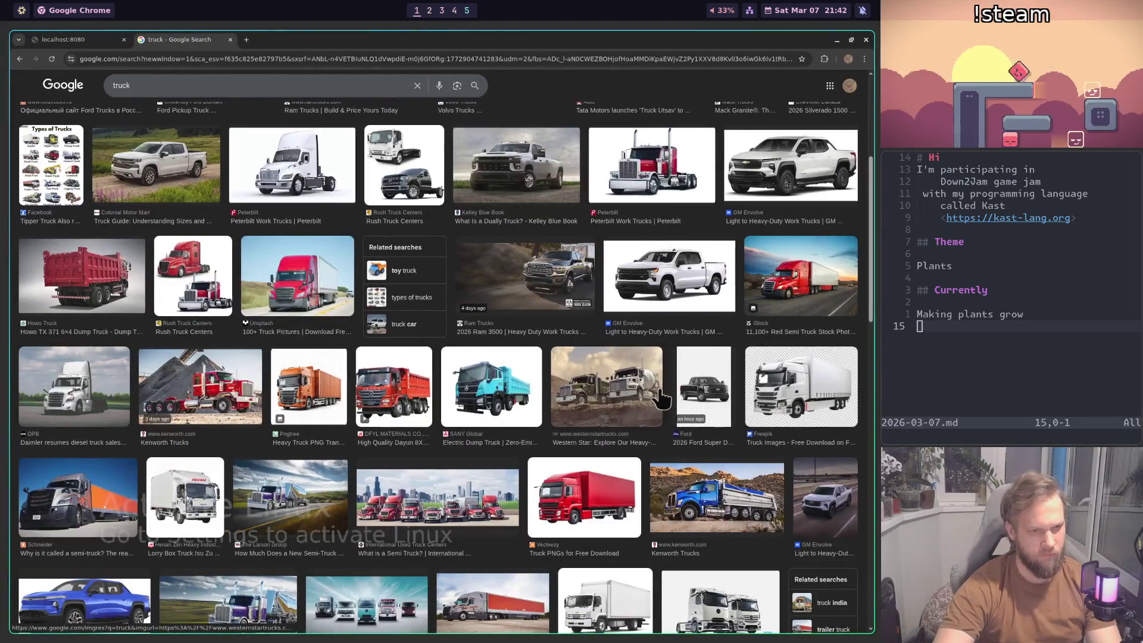
{"action": "key", "text": "super+3"}
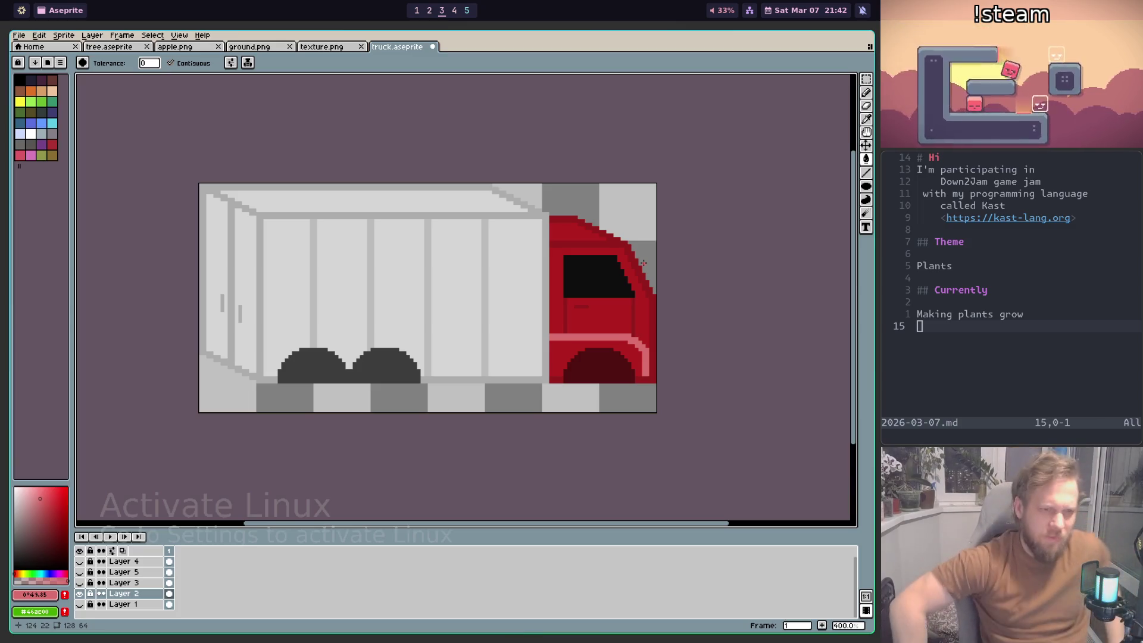
{"action": "scroll", "coordinate": [643, 263], "scroll_direction": "down", "scroll_amount": 5}
{"action": "scroll", "coordinate": [562, 299], "scroll_direction": "up", "scroll_amount": 5}
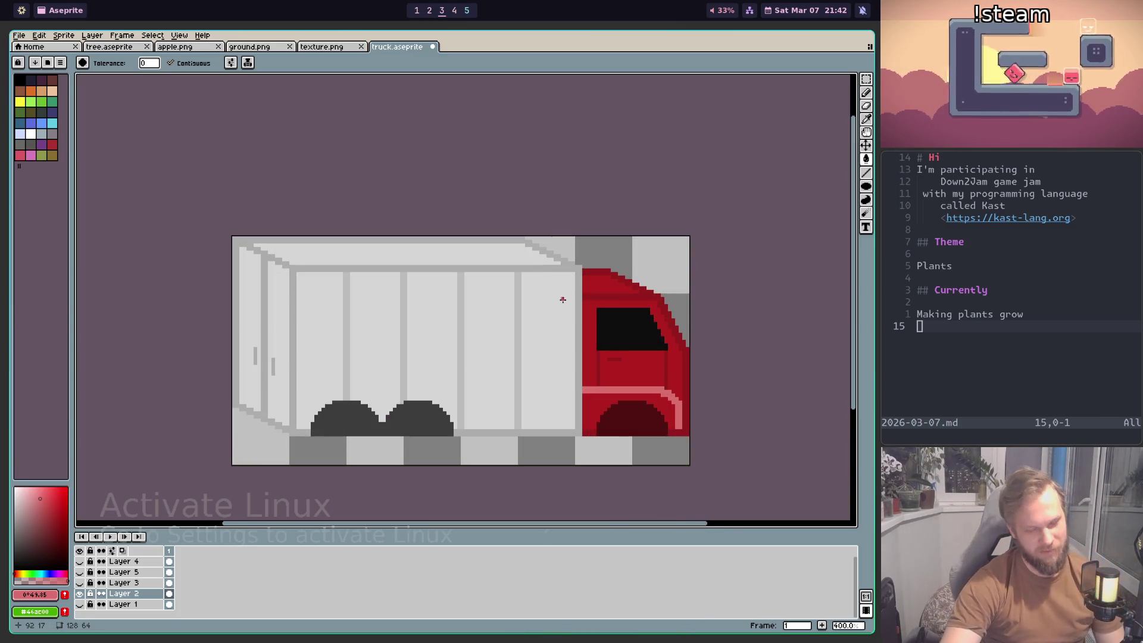
{"action": "scroll", "coordinate": [491, 335], "scroll_direction": "down", "scroll_amount": 1}
{"action": "scroll", "coordinate": [510, 319], "scroll_direction": "down", "scroll_amount": 1}
{"action": "scroll", "coordinate": [467, 342], "scroll_direction": "up", "scroll_amount": 4}
{"action": "scroll", "coordinate": [424, 339], "scroll_direction": "down", "scroll_amount": 1}
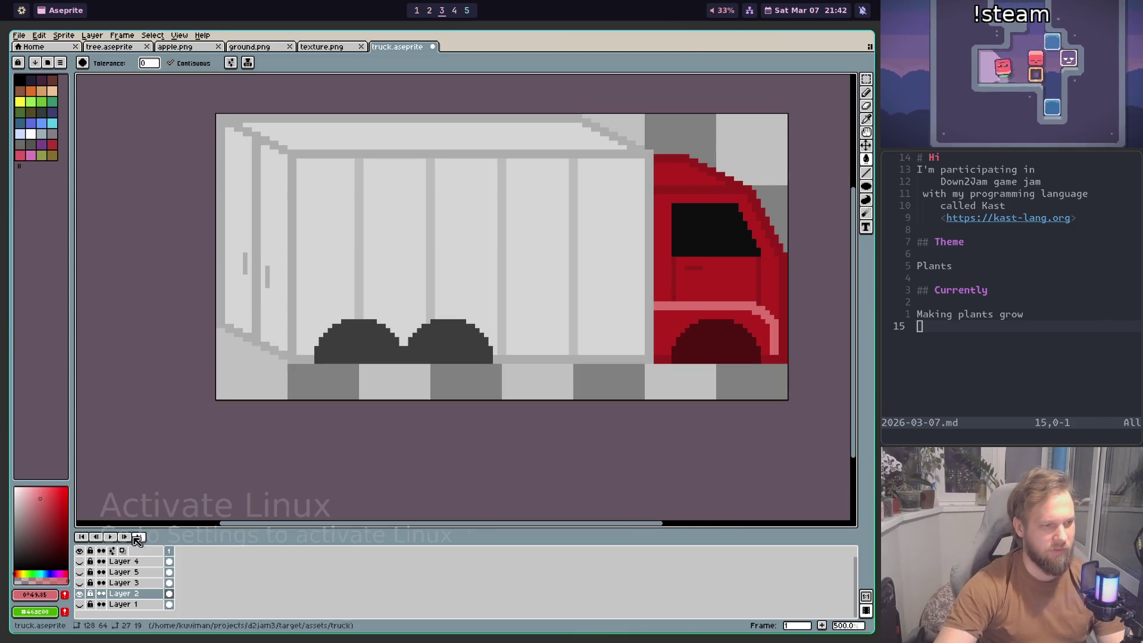
Step: Show Layer 3, marquee-select the whole black tire, and open Layer 2's properties
{"action": "left_click", "coordinate": [79, 582]}
{"action": "scroll", "coordinate": [377, 340], "scroll_direction": "up", "scroll_amount": 2}
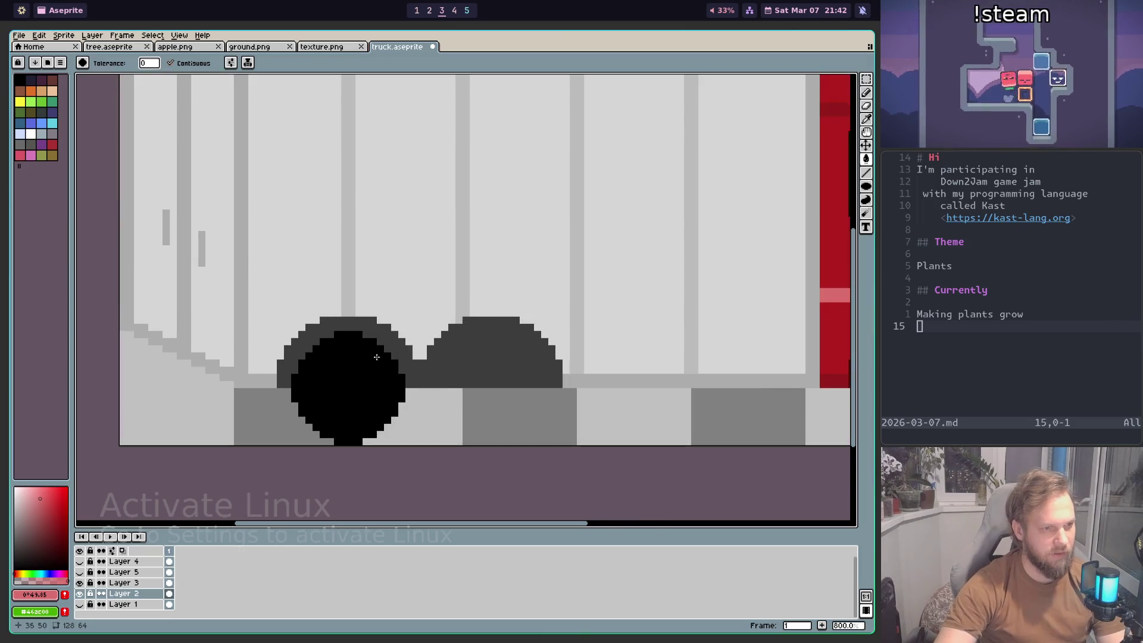
{"action": "scroll", "coordinate": [378, 357], "scroll_direction": "up", "scroll_amount": 2}
{"action": "key", "text": "m"}
{"action": "left_click_drag", "start_coordinate": [237, 312], "coordinate": [434, 476]}
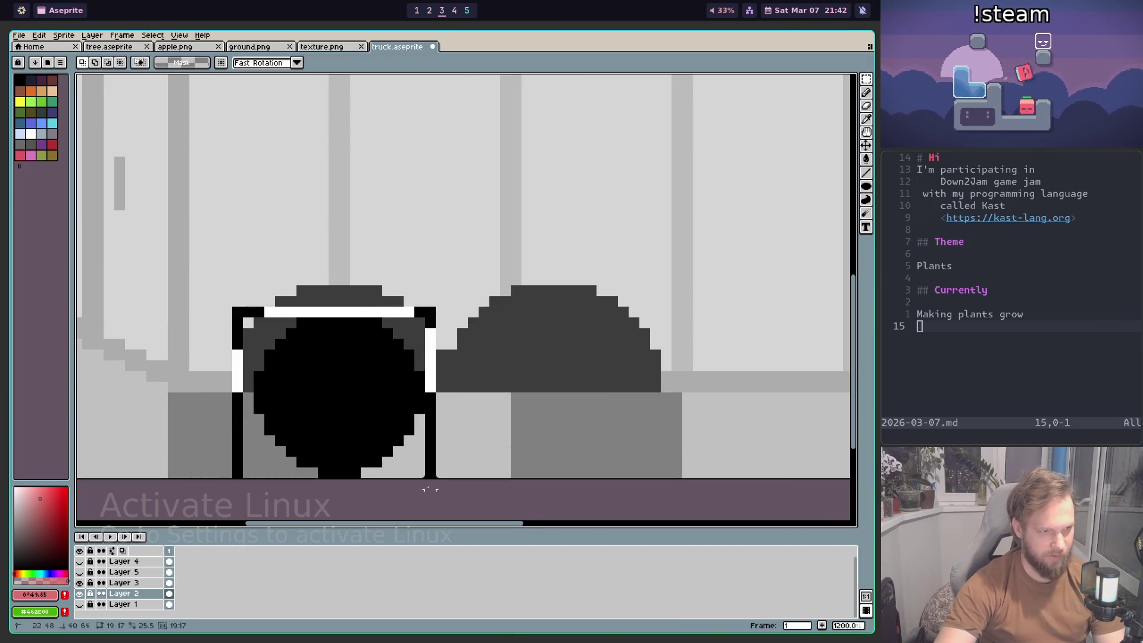
{"action": "left_click_drag", "start_coordinate": [232, 287], "coordinate": [478, 479]}
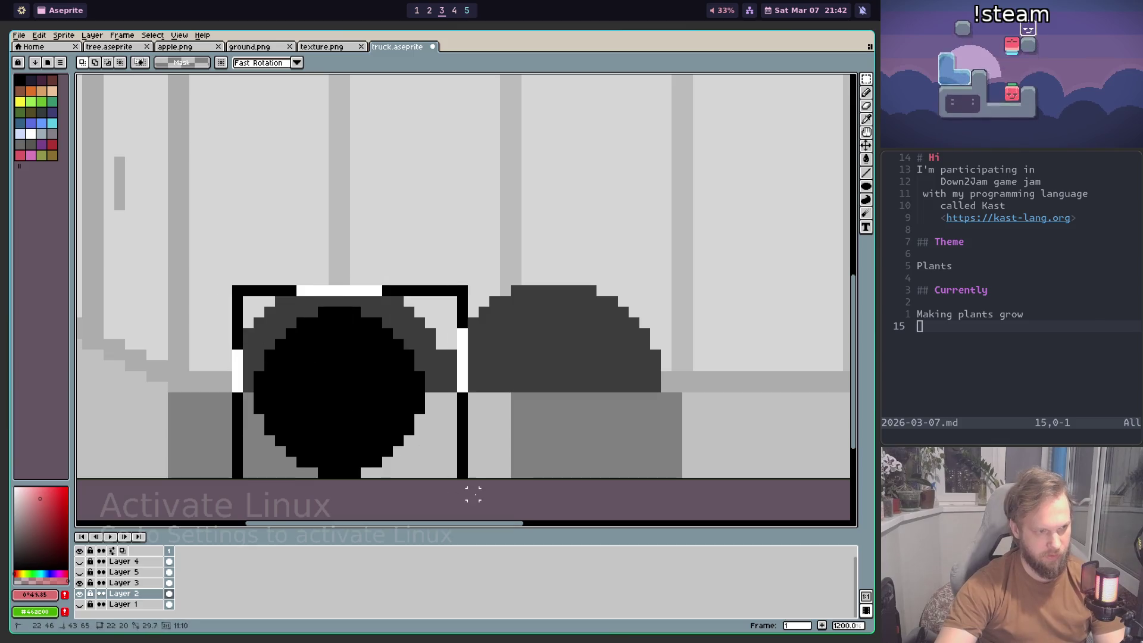
{"action": "scroll", "coordinate": [433, 417], "scroll_direction": "down", "scroll_amount": 3}
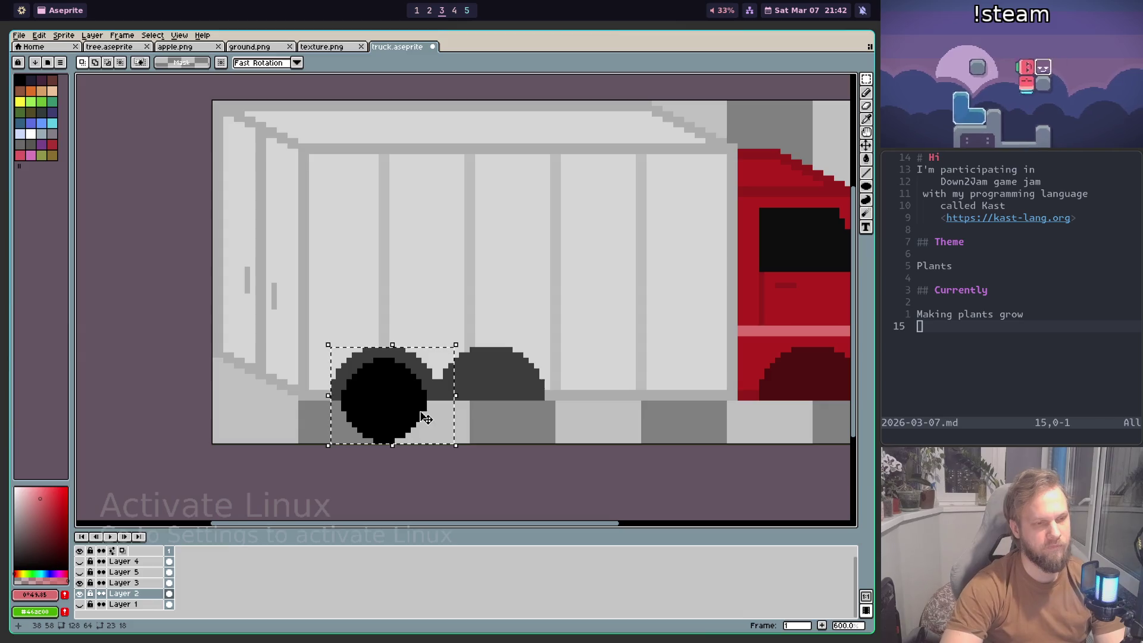
{"action": "double_click", "coordinate": [134, 594]}
{"action": "type", "text": "wheel"}
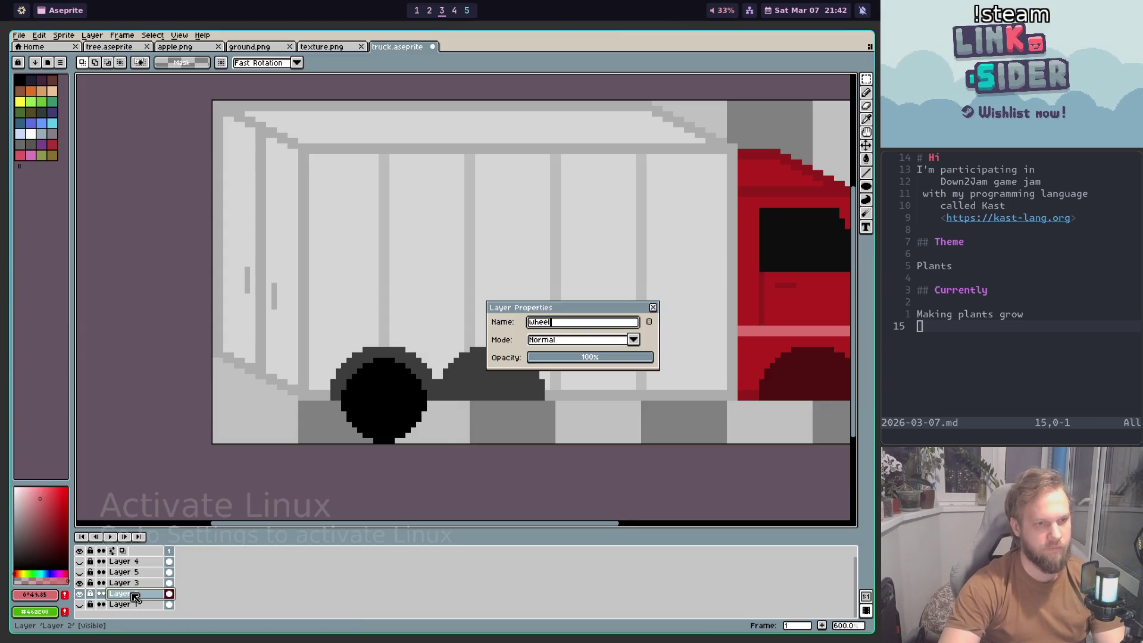
Step: Finish naming the layer wheel, then check and delete the hidden Layer 1
{"action": "key", "text": "Return"}
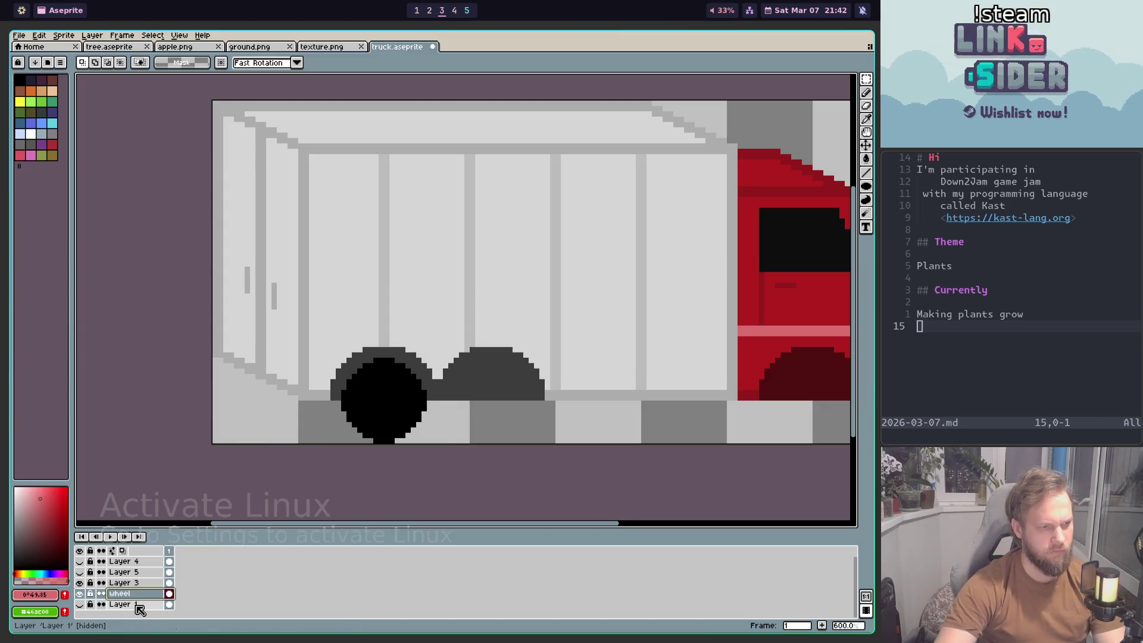
{"action": "left_click", "coordinate": [81, 604]}
{"action": "left_click", "coordinate": [80, 604]}
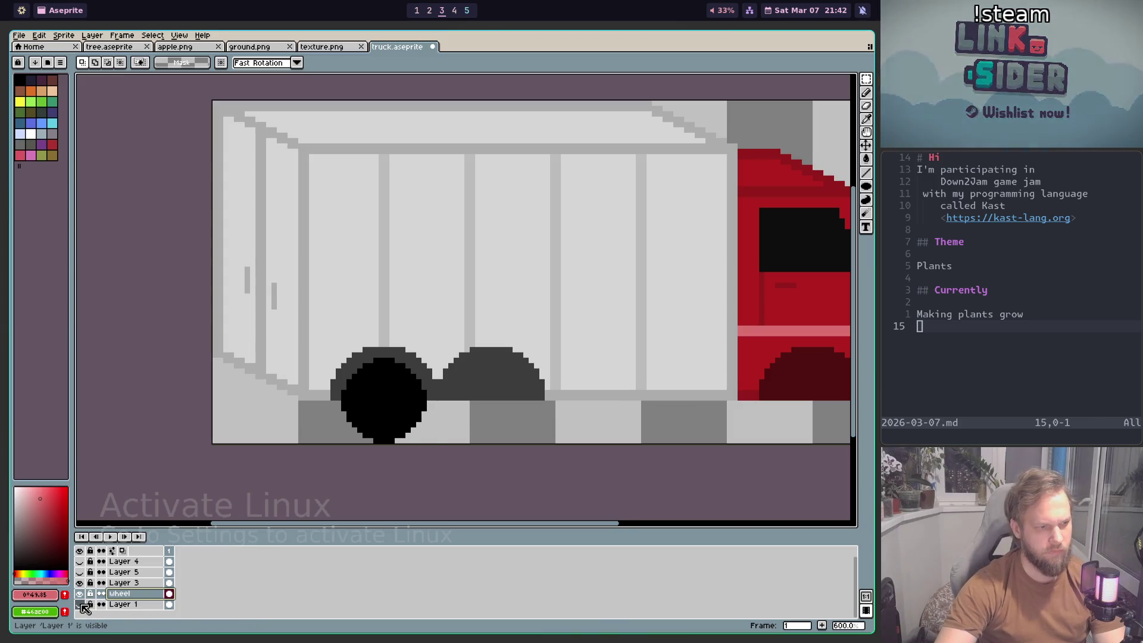
{"action": "right_click", "coordinate": [137, 605]}
{"action": "mouse_move", "coordinate": [168, 582]}
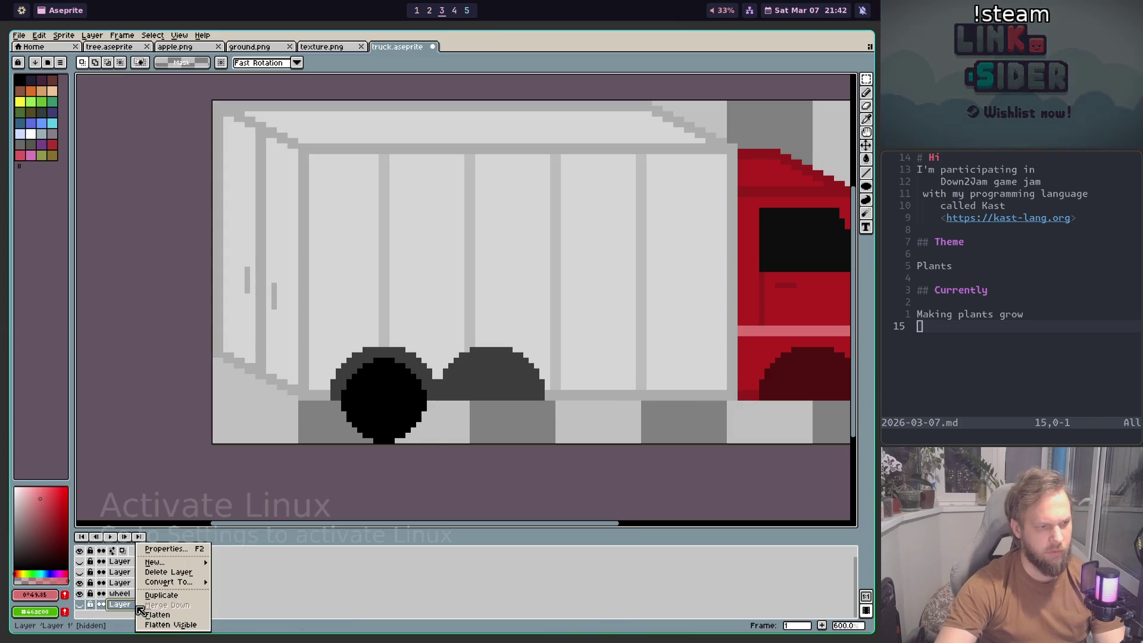
{"action": "left_click", "coordinate": [170, 572]}
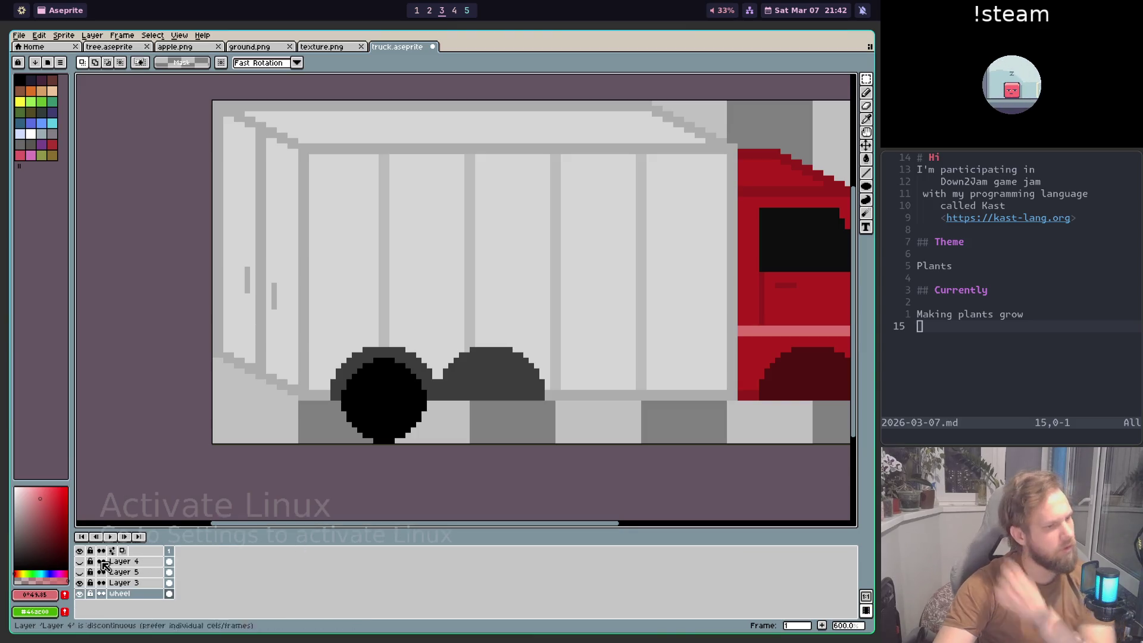
Step: Toggle Layer 4's visibility to inspect its second black wheel
{"action": "left_click", "coordinate": [81, 563]}
{"action": "left_click", "coordinate": [80, 572]}
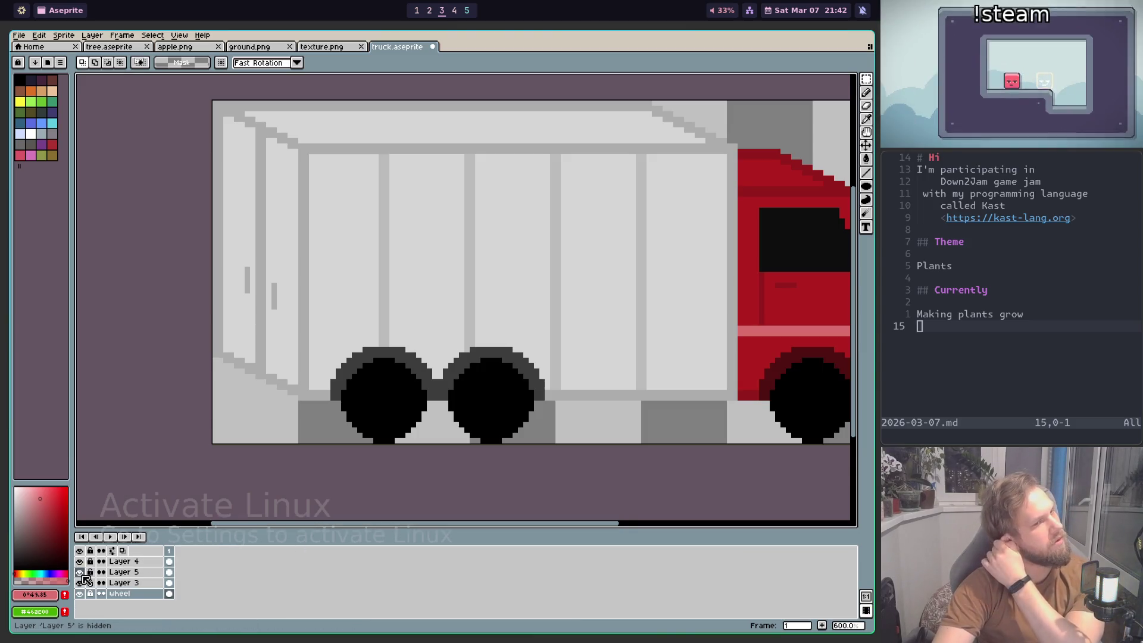
{"action": "left_click", "coordinate": [81, 572]}
{"action": "left_click", "coordinate": [80, 561]}
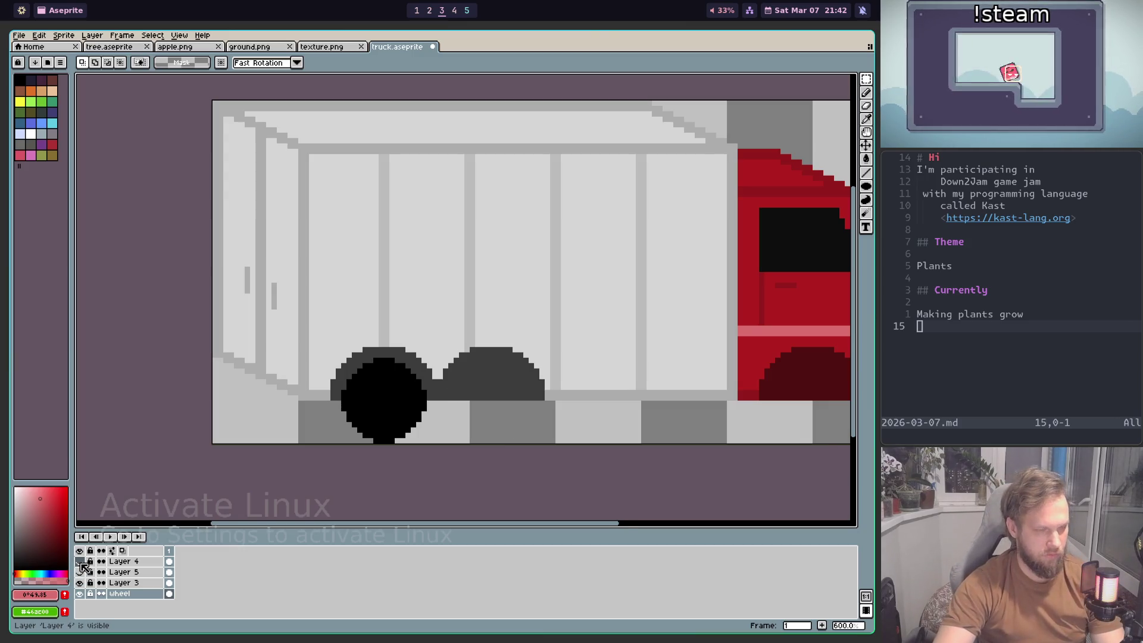
{"action": "scroll", "coordinate": [424, 406], "scroll_direction": "up", "scroll_amount": 1}
{"action": "scroll", "coordinate": [423, 406], "scroll_direction": "down", "scroll_amount": 1}
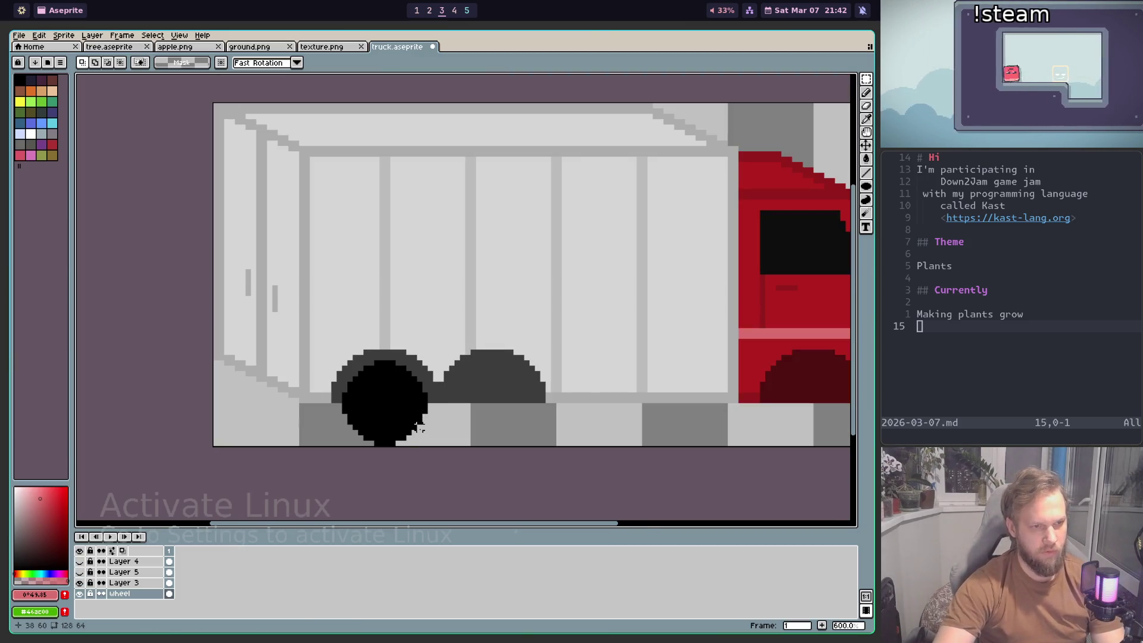
{"action": "scroll", "coordinate": [418, 427], "scroll_direction": "up", "scroll_amount": 3}
{"action": "scroll", "coordinate": [536, 369], "scroll_direction": "left", "scroll_amount": 2}
{"action": "scroll", "coordinate": [577, 355], "scroll_direction": "left", "scroll_amount": 2}
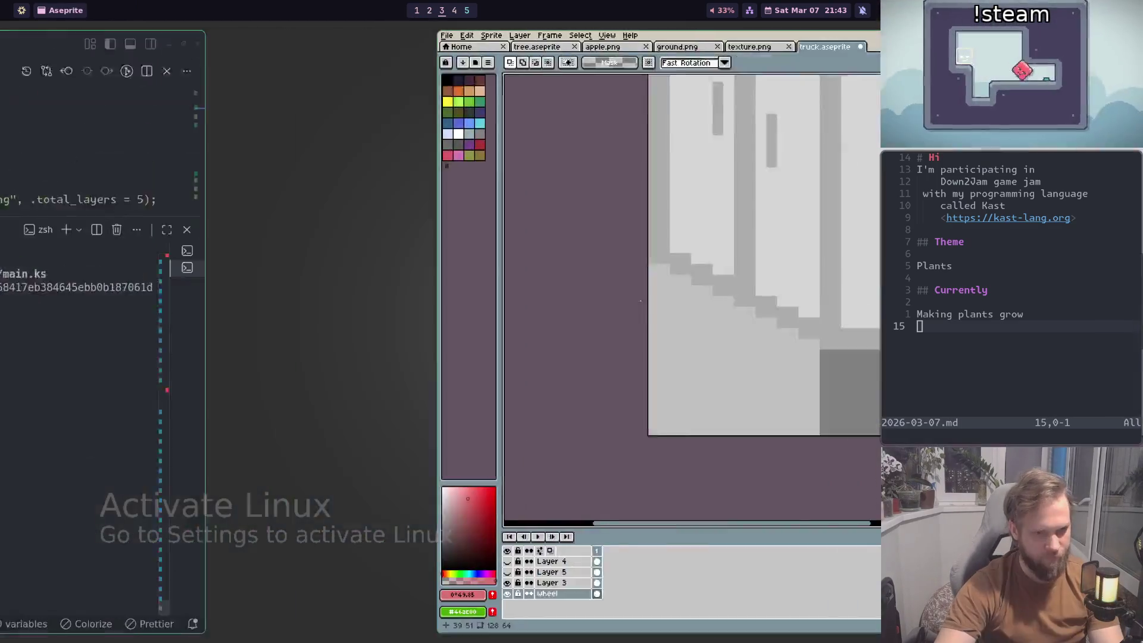
Step: Sample light grey #acacac from the truck and try a filled ellipse on the wheel, then undo it
{"action": "key", "text": "i"}
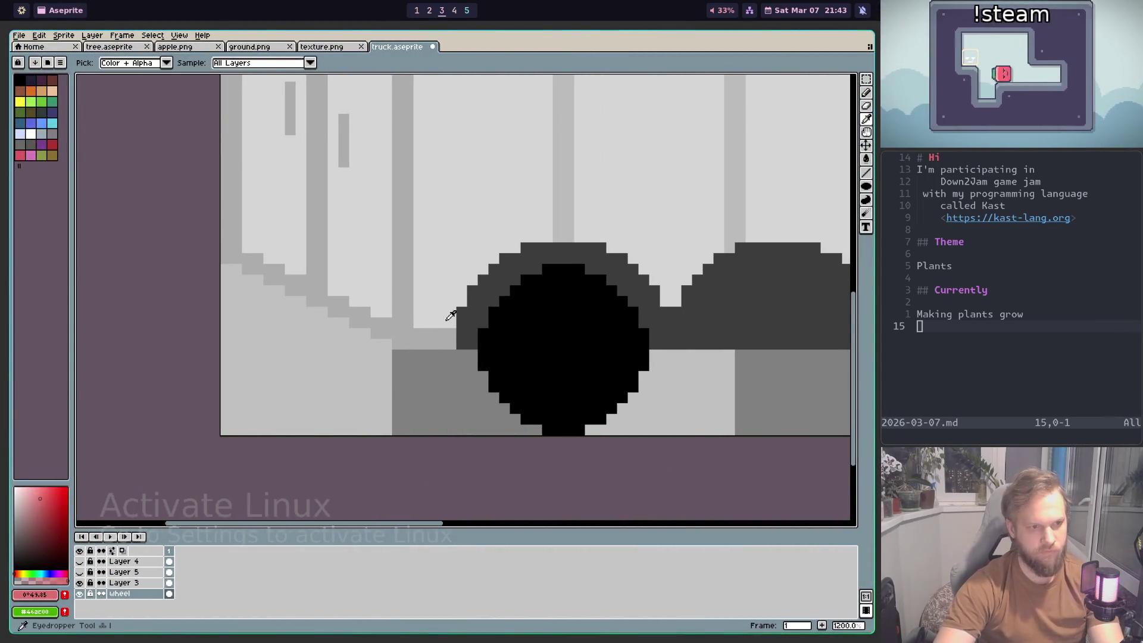
{"action": "left_click", "coordinate": [436, 332]}
{"action": "key", "text": "b"}
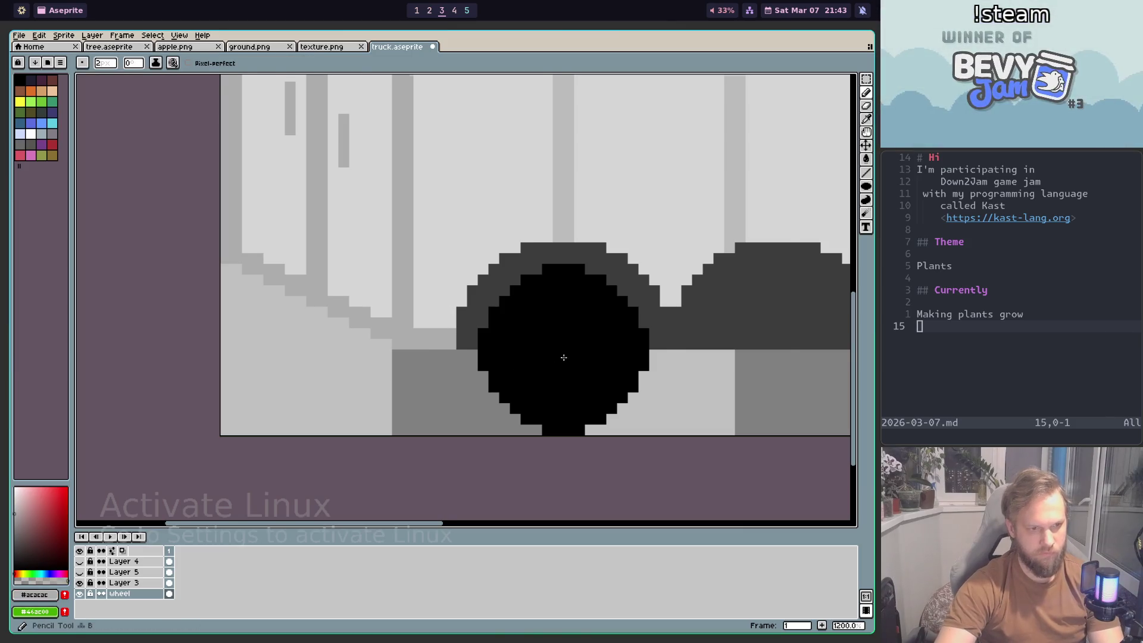
{"action": "scroll", "coordinate": [564, 357], "scroll_direction": "up", "scroll_amount": 1}
{"action": "left_click", "coordinate": [868, 186]}
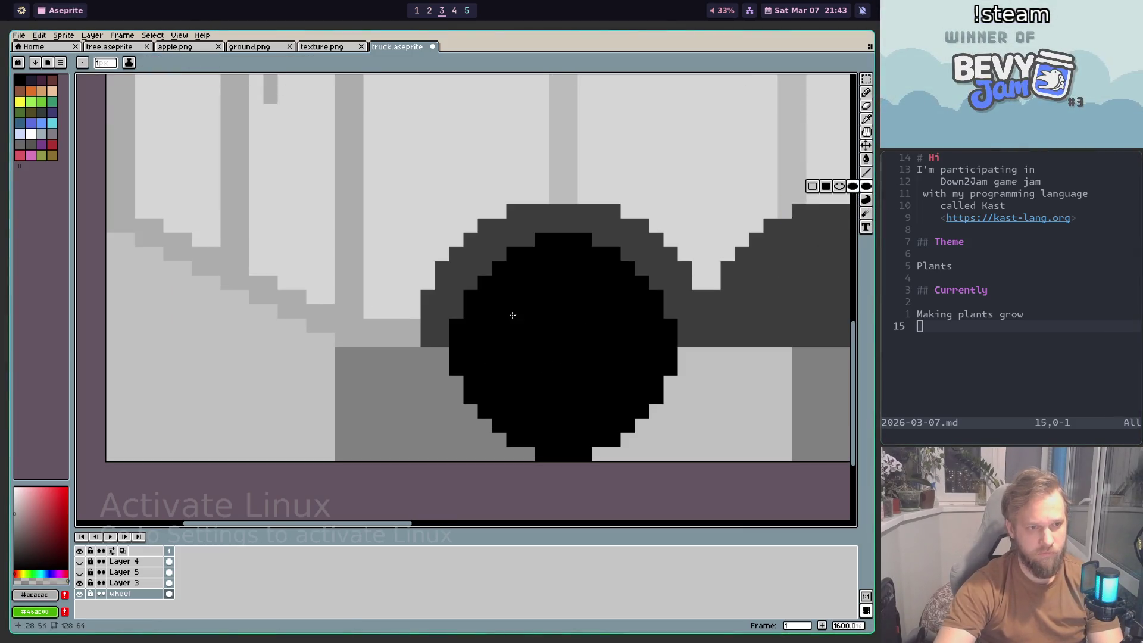
{"action": "left_click_drag", "start_coordinate": [591, 381], "coordinate": [119, 89]}
{"action": "key", "text": "ctrl+z"}
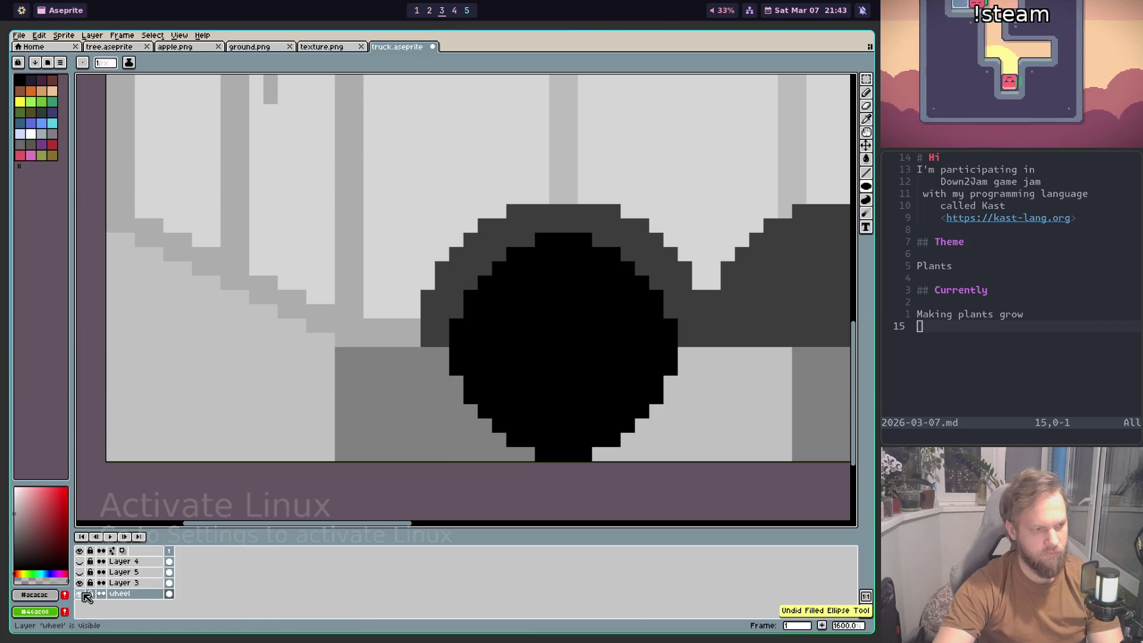
Step: Check the bottom layer's contents and rename it from wheel to body
{"action": "left_click", "coordinate": [84, 594]}
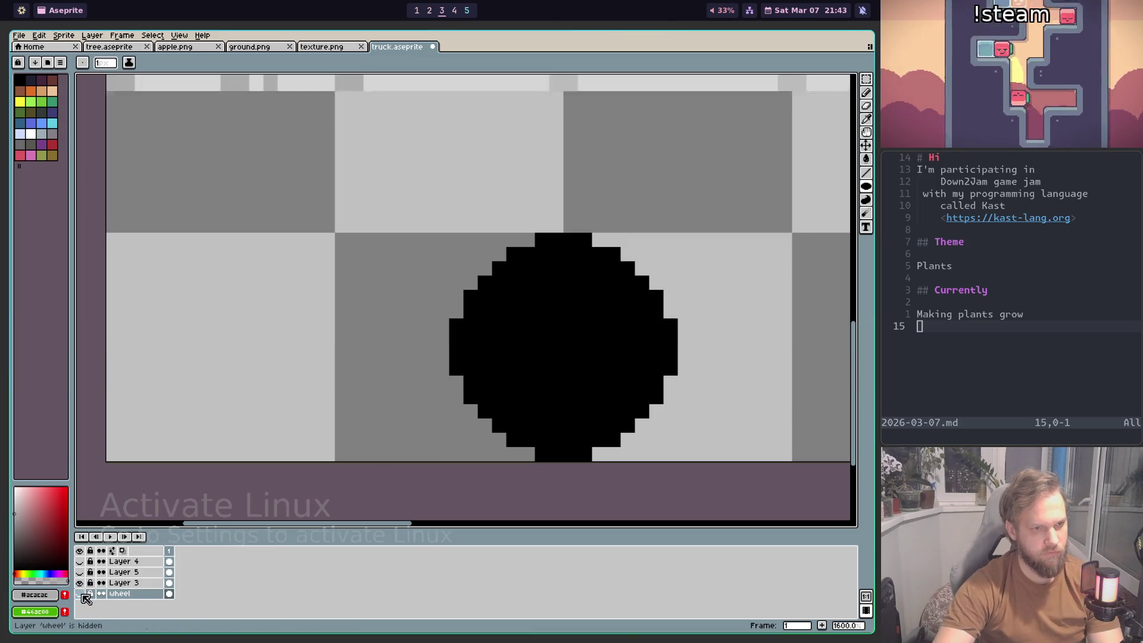
{"action": "left_click", "coordinate": [82, 595]}
{"action": "double_click", "coordinate": [121, 594]}
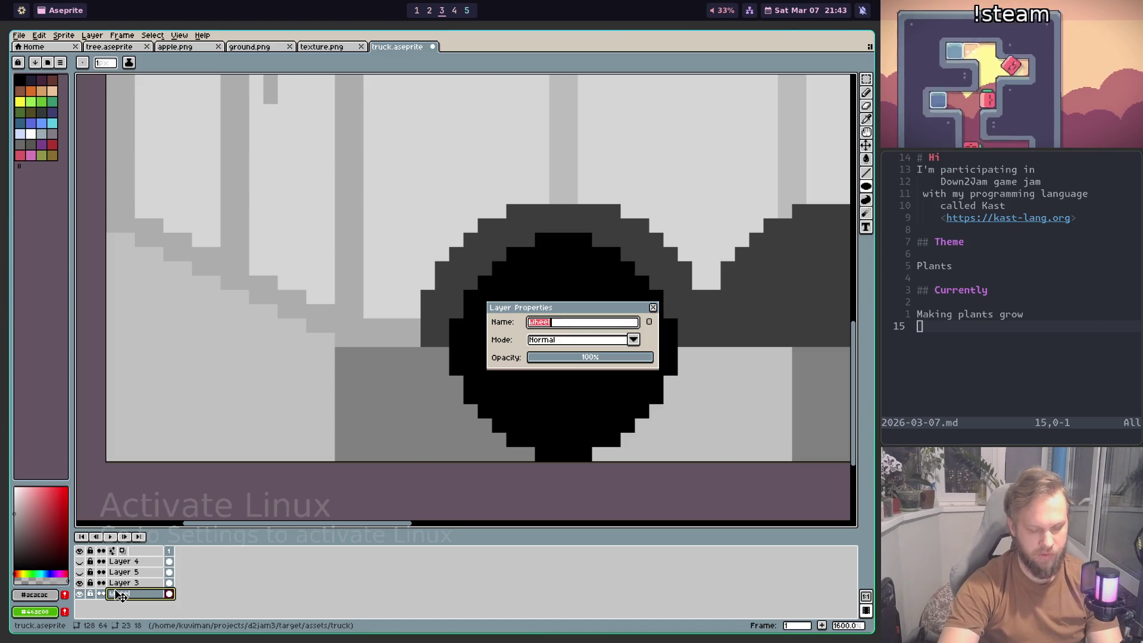
{"action": "type", "text": "body"}
{"action": "key", "text": "Return"}
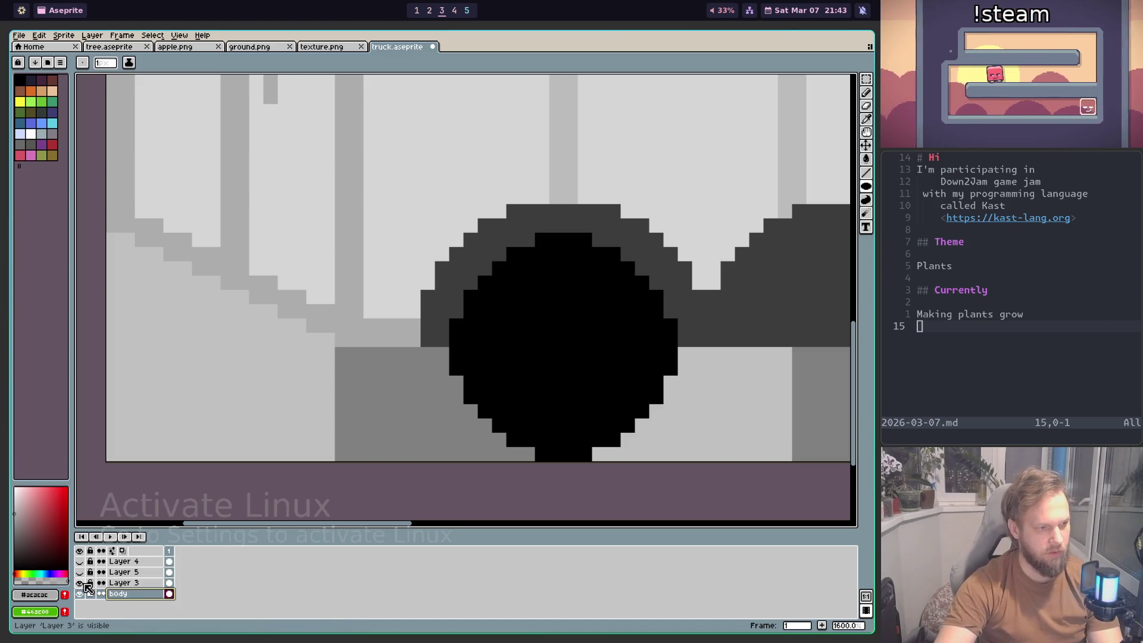
Step: Rename Layer 3 to wheel
{"action": "double_click", "coordinate": [124, 583]}
{"action": "type", "text": "wheel"}
{"action": "key", "text": "Return"}
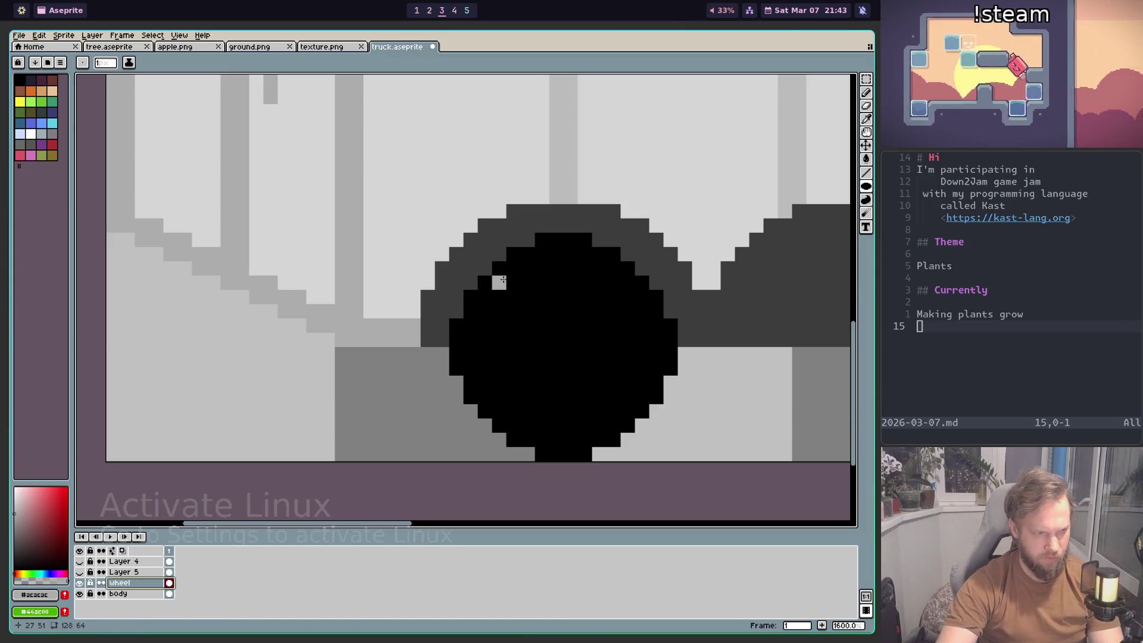
Step: Draw a light grey #acacac ellipse hubcap inside the black tire, redoing the first attempt
{"action": "left_click_drag", "start_coordinate": [499, 282], "coordinate": [632, 415]}
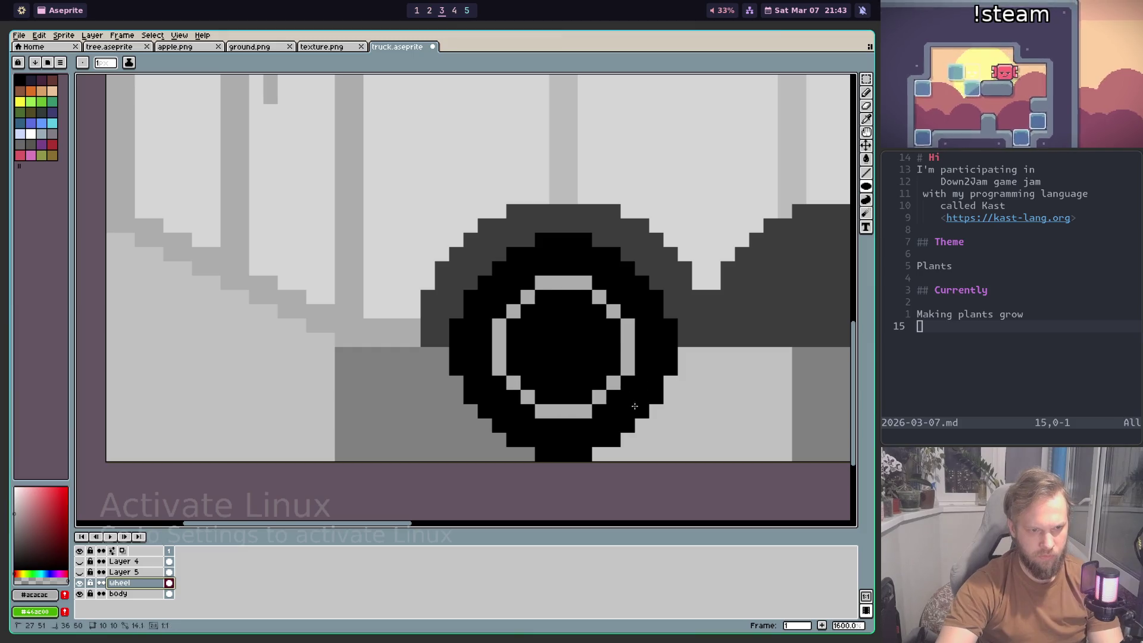
{"action": "scroll", "coordinate": [632, 414], "scroll_direction": "down", "scroll_amount": 3}
{"action": "scroll", "coordinate": [596, 387], "scroll_direction": "down", "scroll_amount": 3}
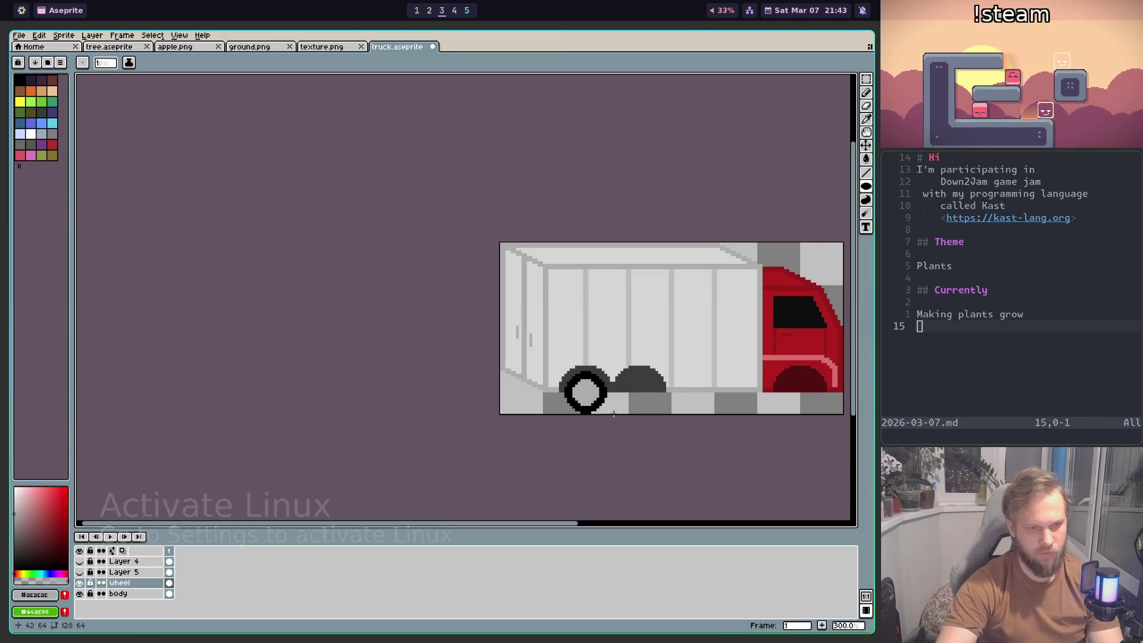
{"action": "scroll", "coordinate": [571, 387], "scroll_direction": "up", "scroll_amount": 1}
{"action": "scroll", "coordinate": [563, 386], "scroll_direction": "up", "scroll_amount": 1}
{"action": "scroll", "coordinate": [564, 386], "scroll_direction": "up", "scroll_amount": 1}
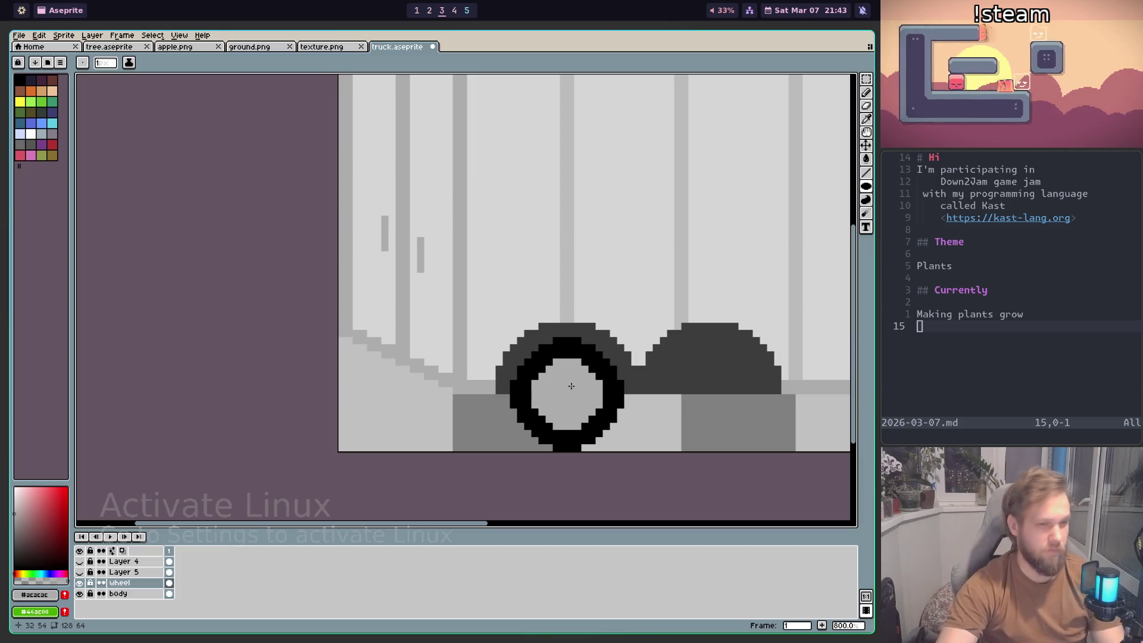
{"action": "key", "text": "ctrl+z"}
{"action": "scroll", "coordinate": [541, 364], "scroll_direction": "up", "scroll_amount": 3}
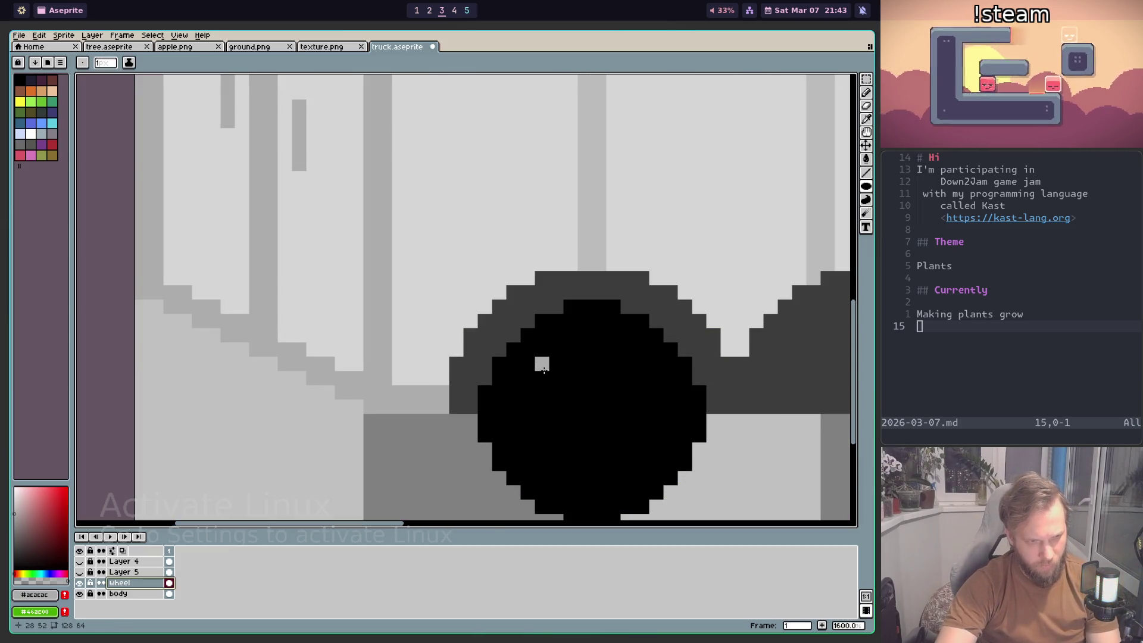
{"action": "left_click_drag", "start_coordinate": [542, 369], "coordinate": [657, 476]}
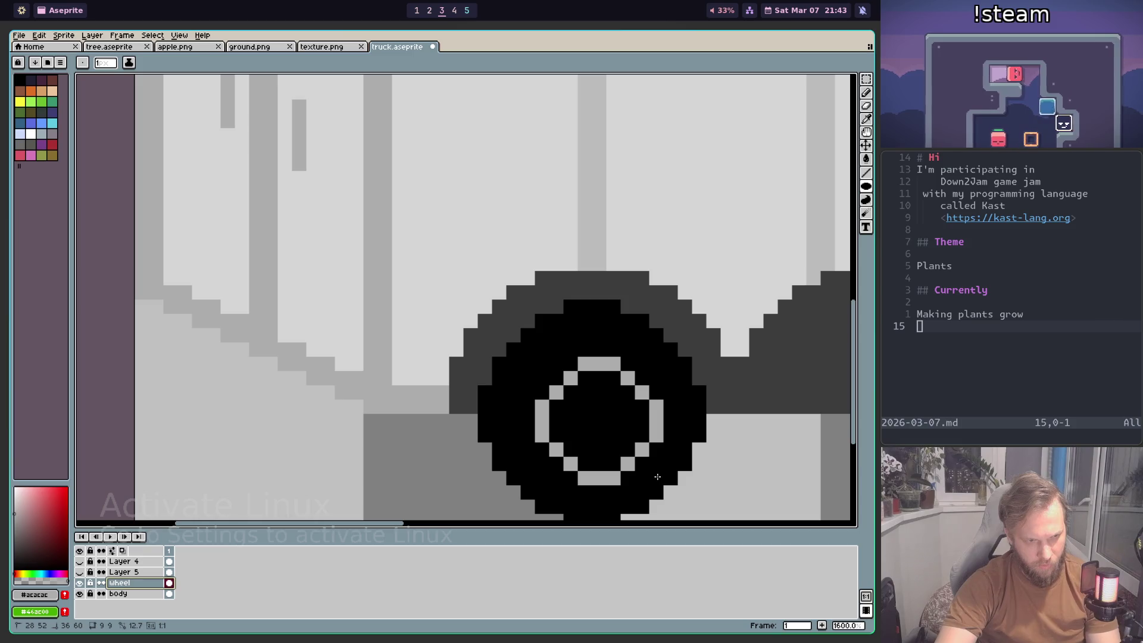
{"action": "scroll", "coordinate": [631, 471], "scroll_direction": "down", "scroll_amount": 2}
{"action": "scroll", "coordinate": [608, 474], "scroll_direction": "down", "scroll_amount": 4}
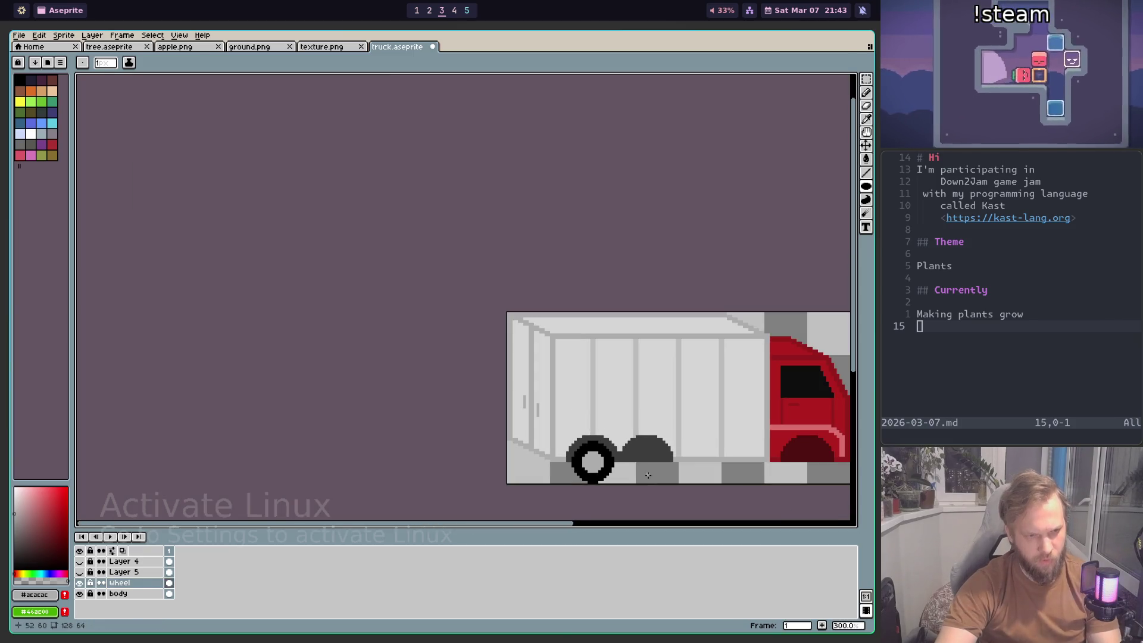
{"action": "scroll", "coordinate": [609, 473], "scroll_direction": "up", "scroll_amount": 6}
{"action": "scroll", "coordinate": [538, 421], "scroll_direction": "up", "scroll_amount": 2}
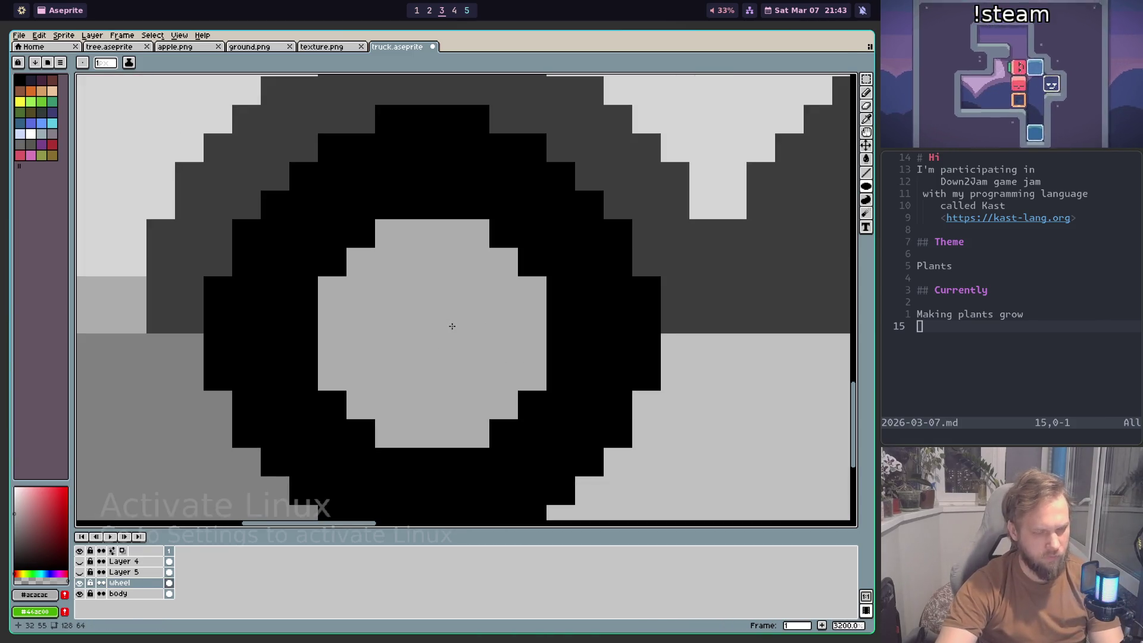
{"action": "scroll", "coordinate": [344, 340], "scroll_direction": "down", "scroll_amount": 4}
{"action": "scroll", "coordinate": [600, 320], "scroll_direction": "up", "scroll_amount": 3}
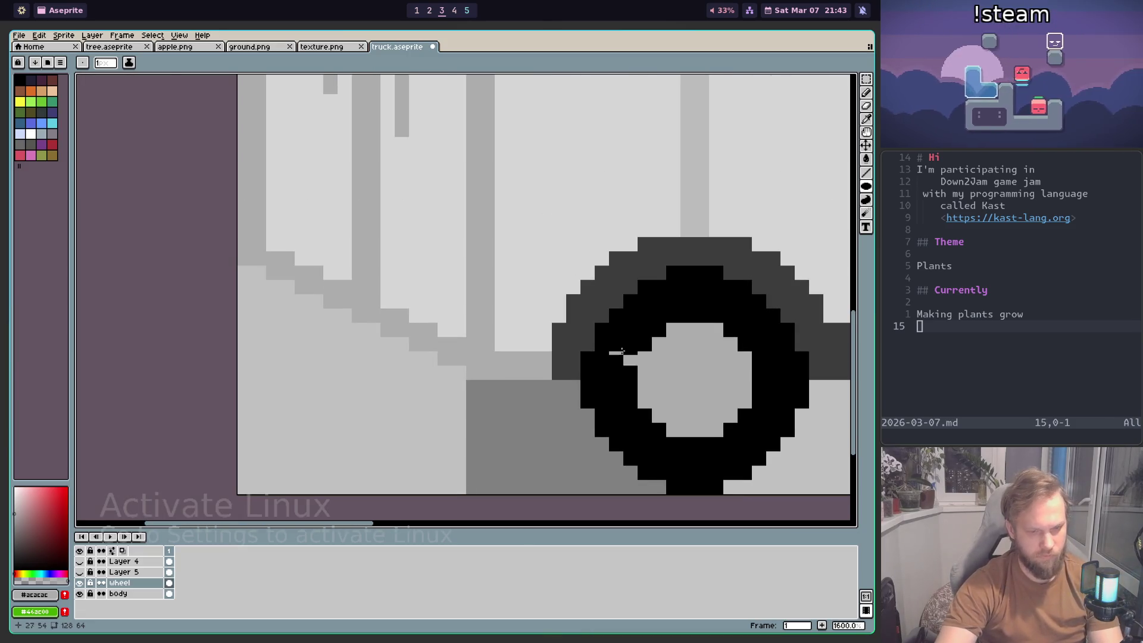
Step: Sample dark grey #3d3d3d, try two bolt pixels on the hubcap, then undo them
{"action": "key", "text": "i"}
{"action": "left_click", "coordinate": [584, 315]}
{"action": "key", "text": "b"}
{"action": "left_click", "coordinate": [685, 375]}
{"action": "scroll", "coordinate": [690, 372], "scroll_direction": "up", "scroll_amount": 2}
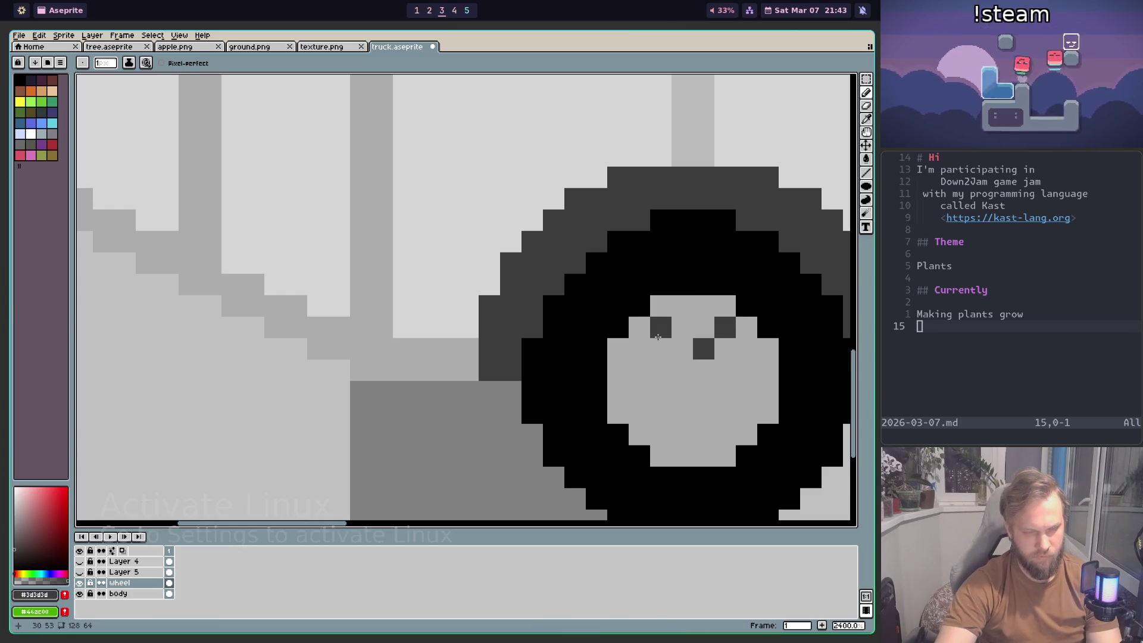
{"action": "left_click", "coordinate": [669, 363]}
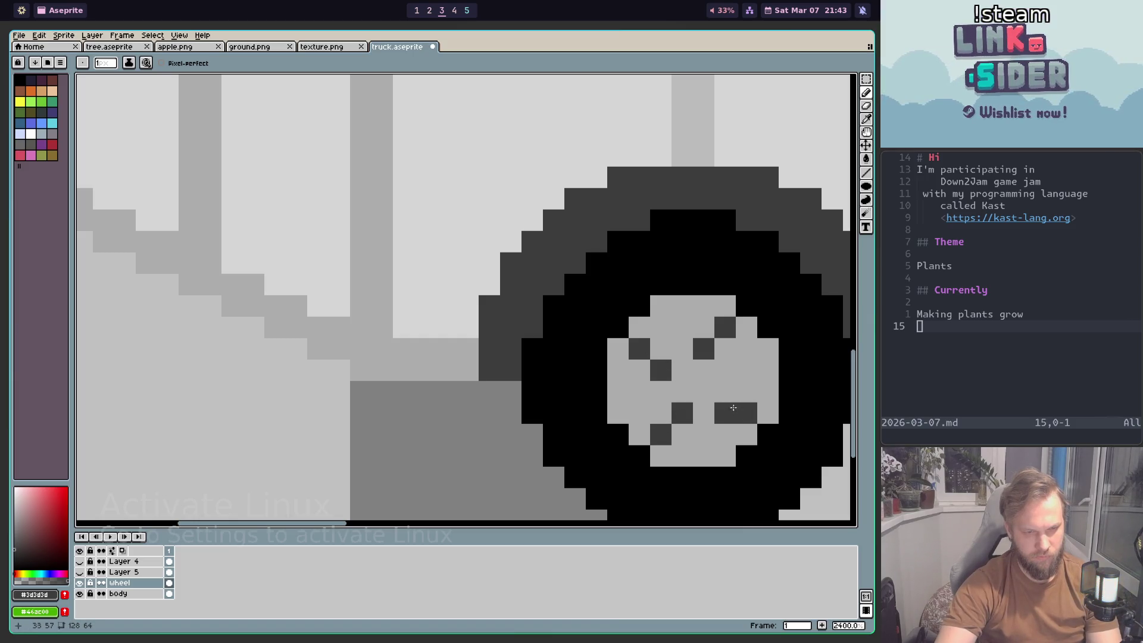
{"action": "scroll", "coordinate": [723, 392], "scroll_direction": "down", "scroll_amount": 5}
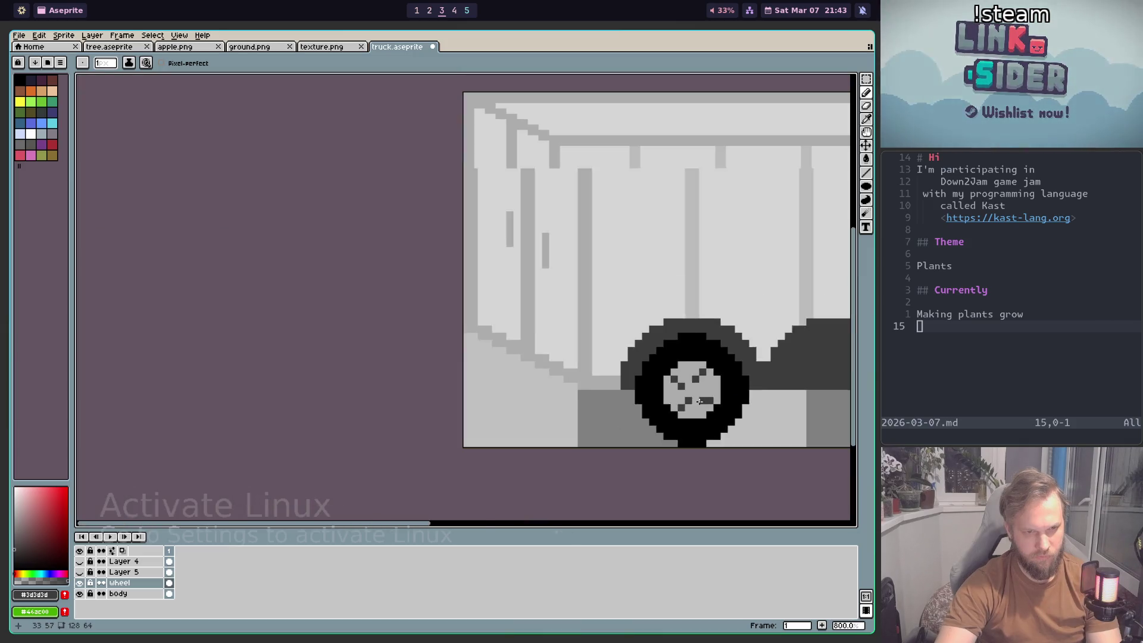
{"action": "scroll", "coordinate": [678, 438], "scroll_direction": "up", "scroll_amount": 5}
{"action": "scroll", "coordinate": [678, 439], "scroll_direction": "down", "scroll_amount": 3}
{"action": "scroll", "coordinate": [610, 447], "scroll_direction": "up", "scroll_amount": 2}
{"action": "scroll", "coordinate": [612, 441], "scroll_direction": "up", "scroll_amount": 3}
{"action": "key", "text": "ctrl+z"}
{"action": "key", "text": "v"}
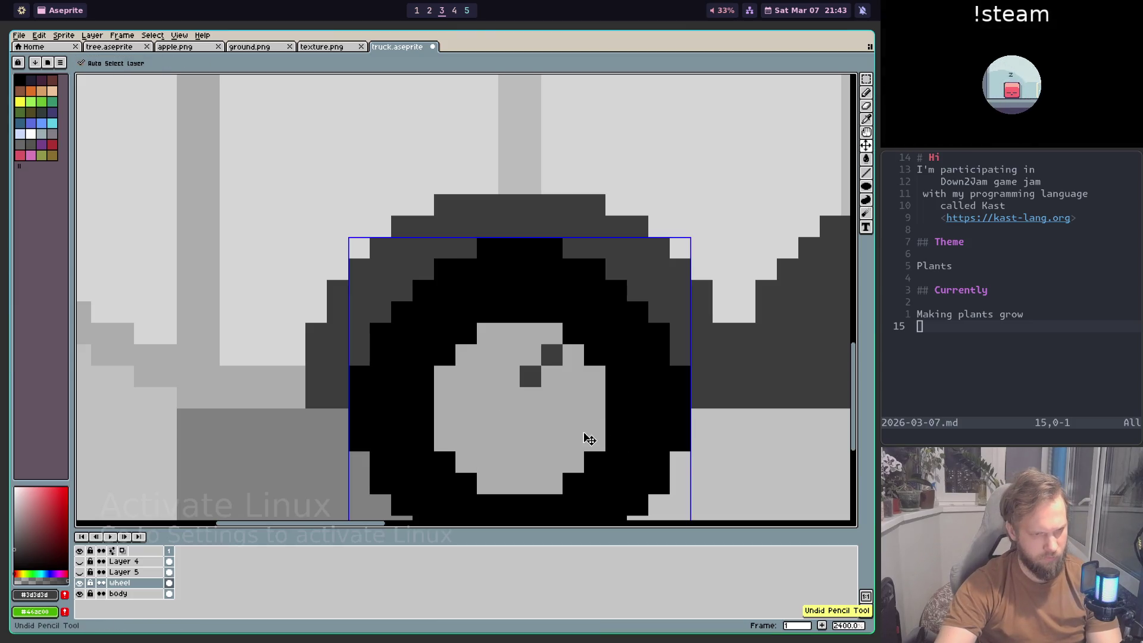
{"action": "key", "text": "ctrl+z"}
{"action": "key", "text": "b"}
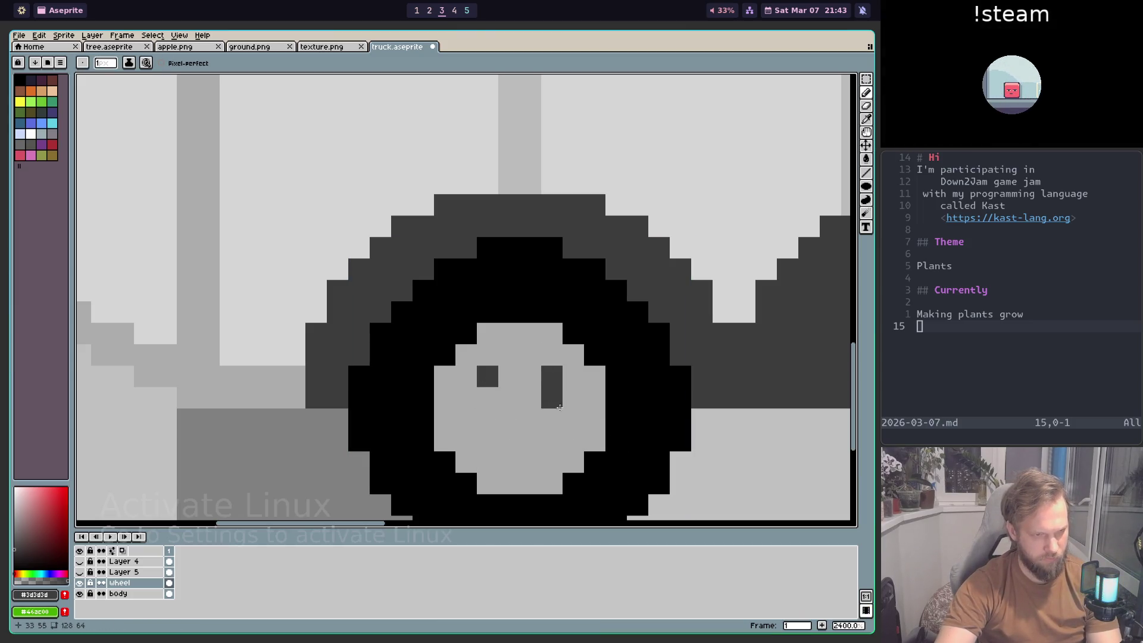
Step: Paint two bolt dots on the hubcap, compare with the truck references, then undo them
{"action": "left_click", "coordinate": [551, 440]}
{"action": "left_click", "coordinate": [488, 441]}
{"action": "scroll", "coordinate": [498, 454], "scroll_direction": "down", "scroll_amount": 1}
{"action": "scroll", "coordinate": [497, 454], "scroll_direction": "down", "scroll_amount": 4}
{"action": "scroll", "coordinate": [503, 441], "scroll_direction": "up", "scroll_amount": 4}
{"action": "scroll", "coordinate": [506, 417], "scroll_direction": "down", "scroll_amount": 5}
{"action": "scroll", "coordinate": [518, 398], "scroll_direction": "down", "scroll_amount": 2}
{"action": "scroll", "coordinate": [514, 402], "scroll_direction": "up", "scroll_amount": 2}
{"action": "key", "text": "super+1"}
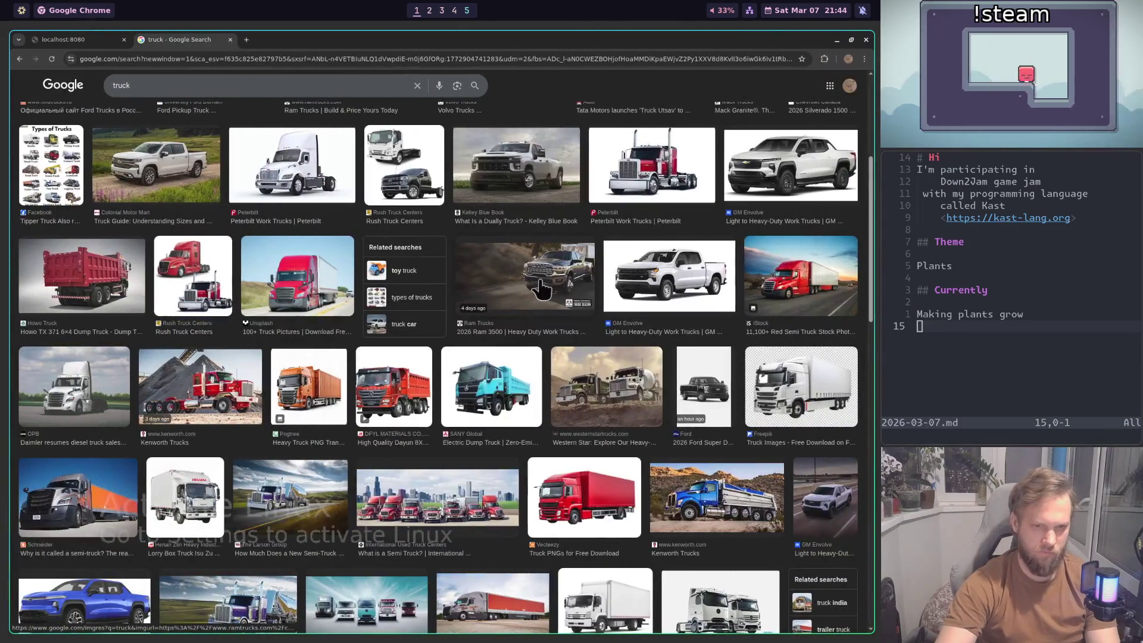
{"action": "key", "text": "super+2"}
{"action": "key", "text": "super+3"}
{"action": "scroll", "coordinate": [653, 355], "scroll_direction": "up", "scroll_amount": 4}
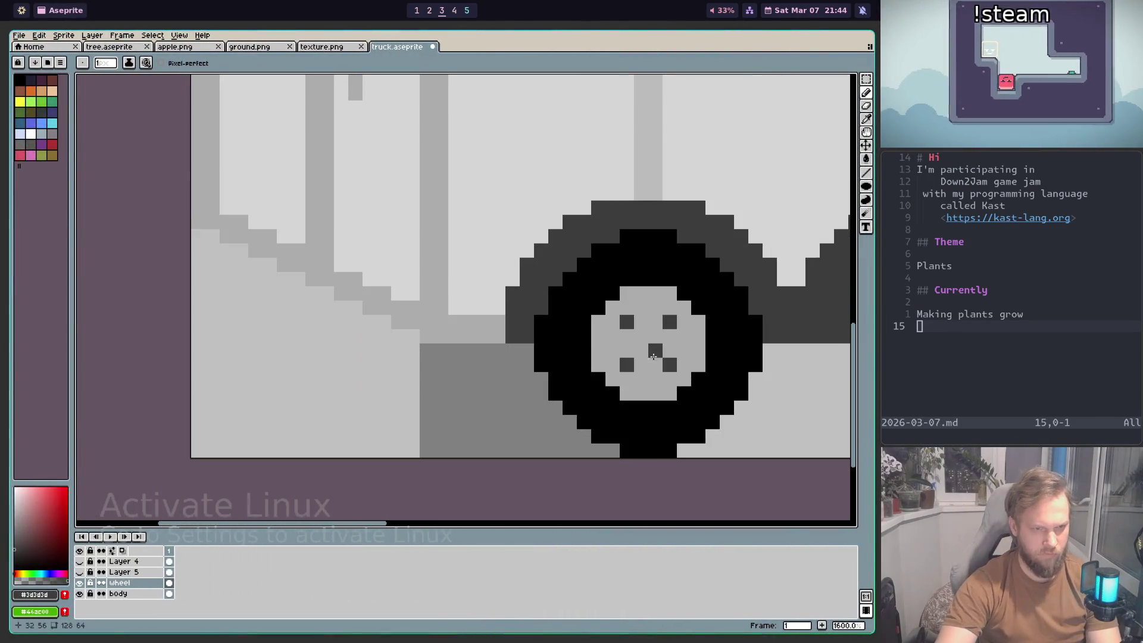
{"action": "scroll", "coordinate": [642, 351], "scroll_direction": "down", "scroll_amount": 2}
{"action": "scroll", "coordinate": [654, 369], "scroll_direction": "down", "scroll_amount": 3}
{"action": "scroll", "coordinate": [672, 378], "scroll_direction": "down", "scroll_amount": 1}
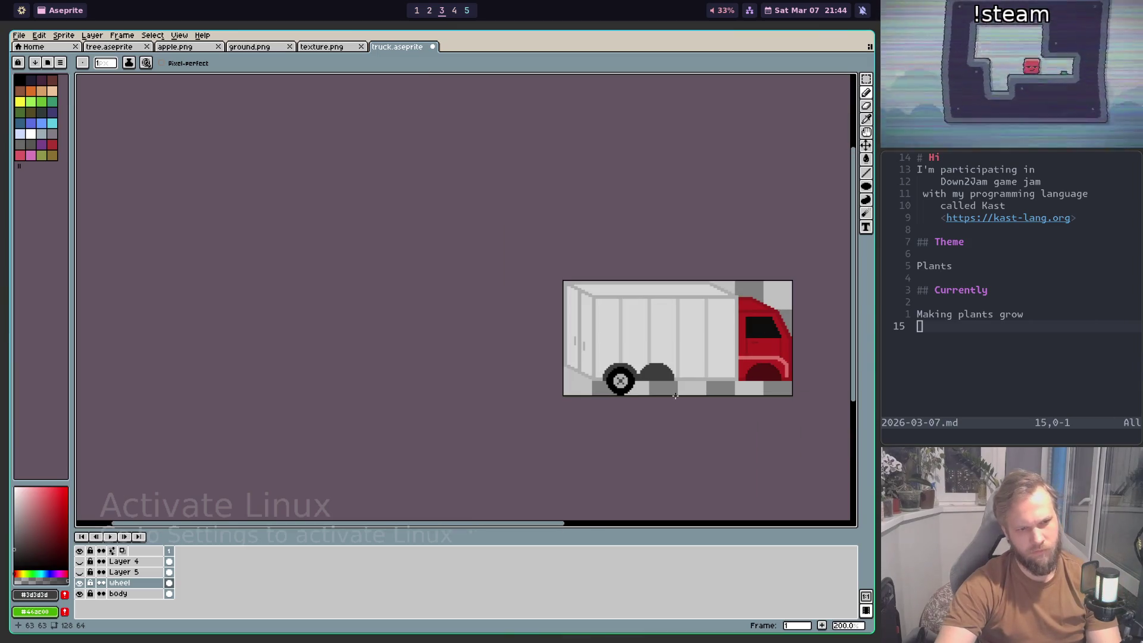
{"action": "scroll", "coordinate": [677, 381], "scroll_direction": "up", "scroll_amount": 3}
{"action": "scroll", "coordinate": [536, 334], "scroll_direction": "up", "scroll_amount": 2}
{"action": "scroll", "coordinate": [486, 254], "scroll_direction": "up", "scroll_amount": 2}
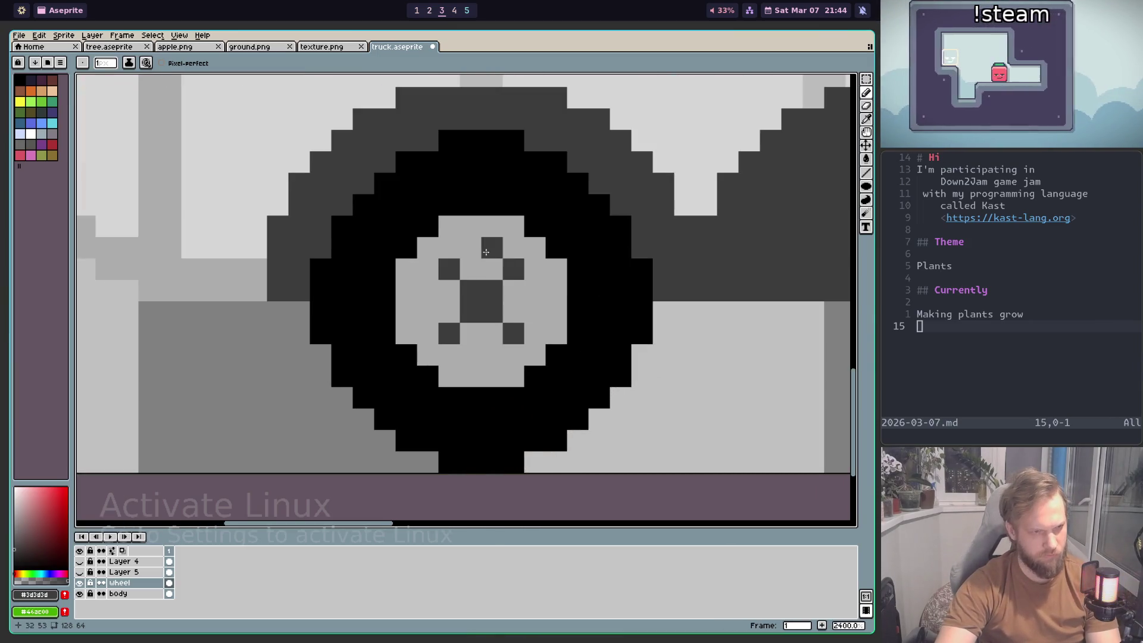
{"action": "key", "text": "ctrl+z"}
{"action": "key", "text": "ctrl+z"}
{"action": "key", "text": "ctrl+z"}
{"action": "key", "text": "ctrl+z"}
{"action": "key", "text": "ctrl+z"}
{"action": "key", "text": "ctrl+z"}
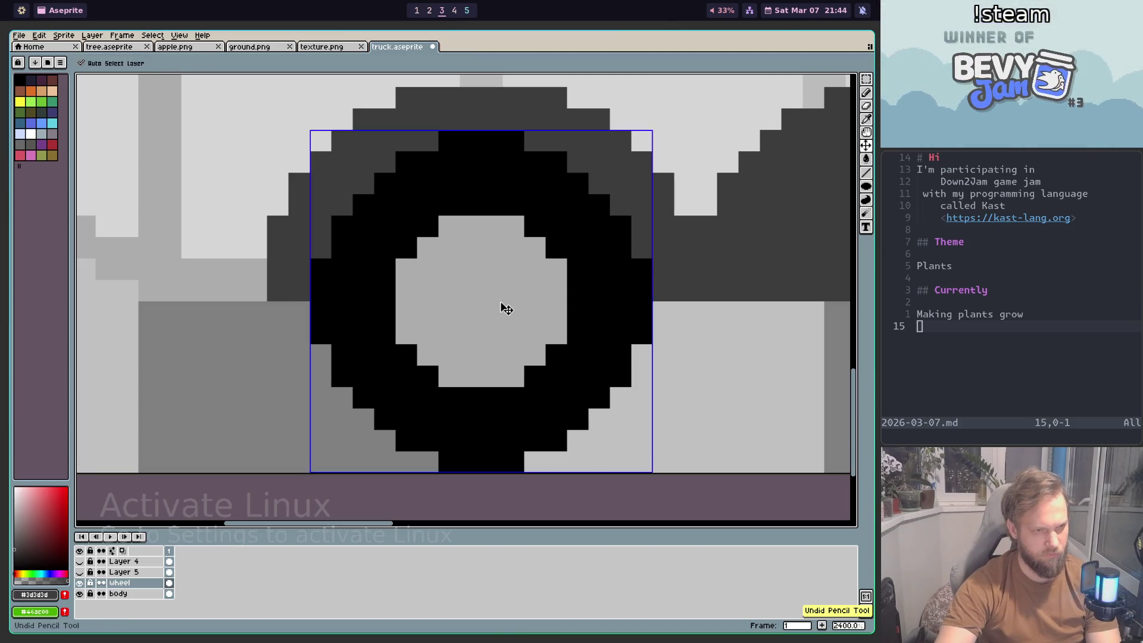
Step: Paint the dark grey centre block of the hub and recheck the reference images
{"action": "left_click_drag", "start_coordinate": [471, 269], "coordinate": [491, 312]}
{"action": "scroll", "coordinate": [472, 267], "scroll_direction": "down", "scroll_amount": 1}
{"action": "scroll", "coordinate": [472, 267], "scroll_direction": "up", "scroll_amount": 1}
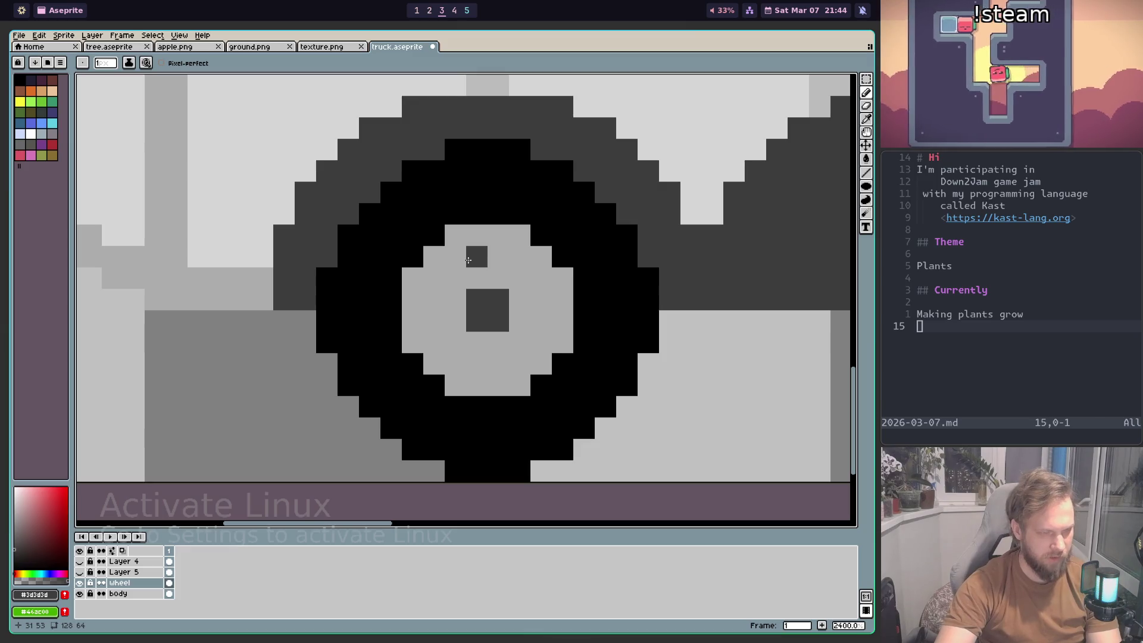
{"action": "key", "text": "super+1"}
{"action": "key", "text": "super+2"}
{"action": "key", "text": "super+3"}
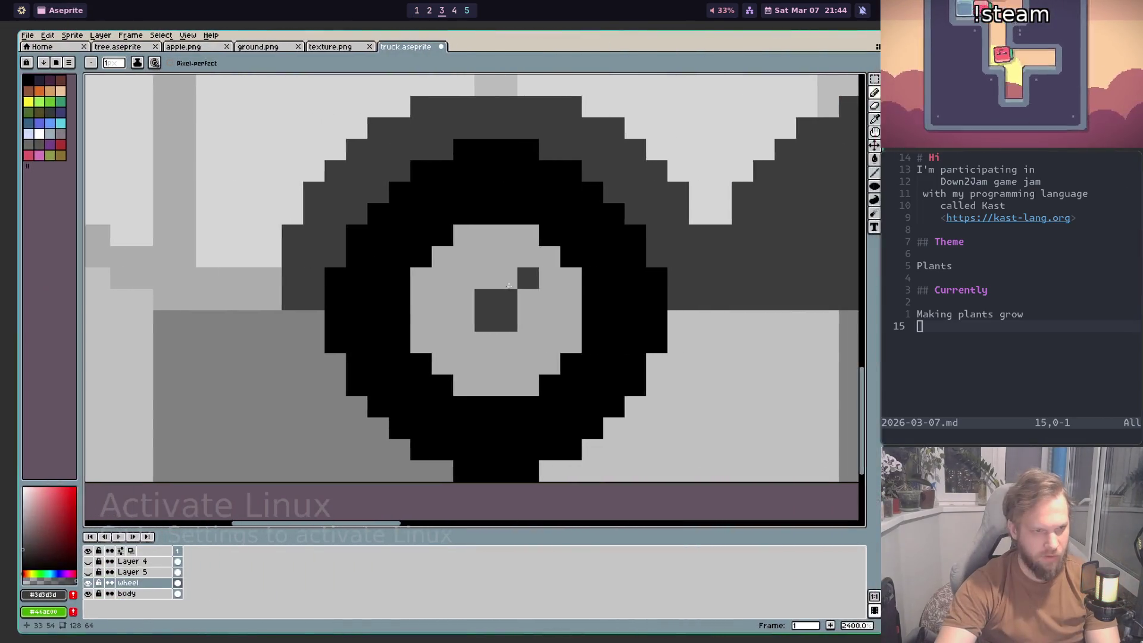
Step: Add dark bolt dots to the right of and below the hub centre
{"action": "left_click", "coordinate": [471, 259]}
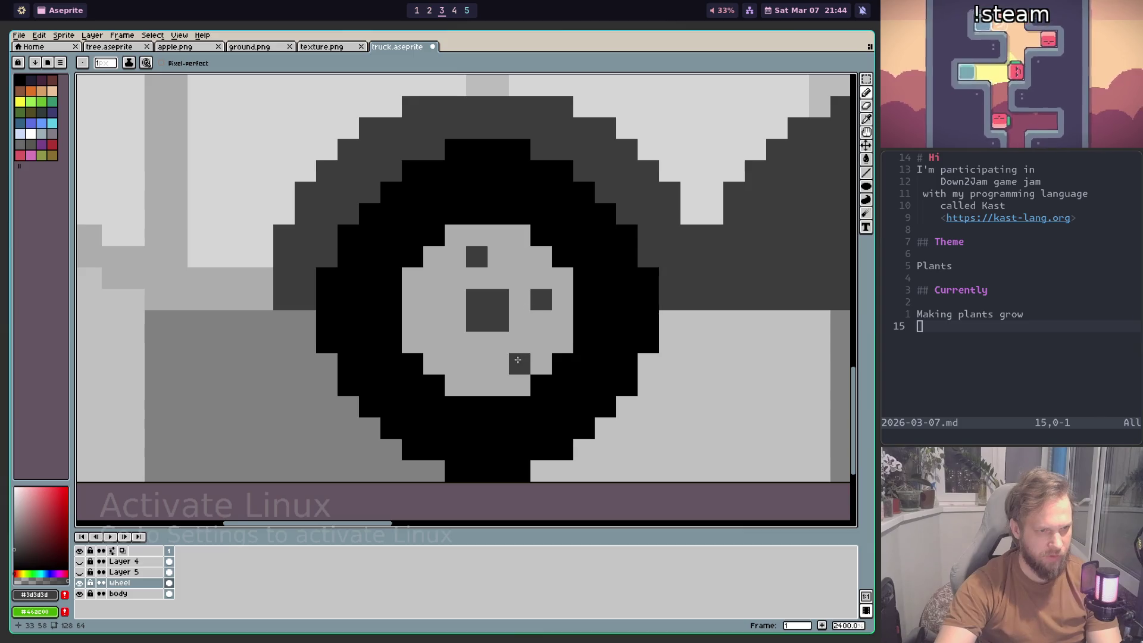
{"action": "left_click", "coordinate": [498, 364]}
{"action": "scroll", "coordinate": [444, 324], "scroll_direction": "down", "scroll_amount": 5}
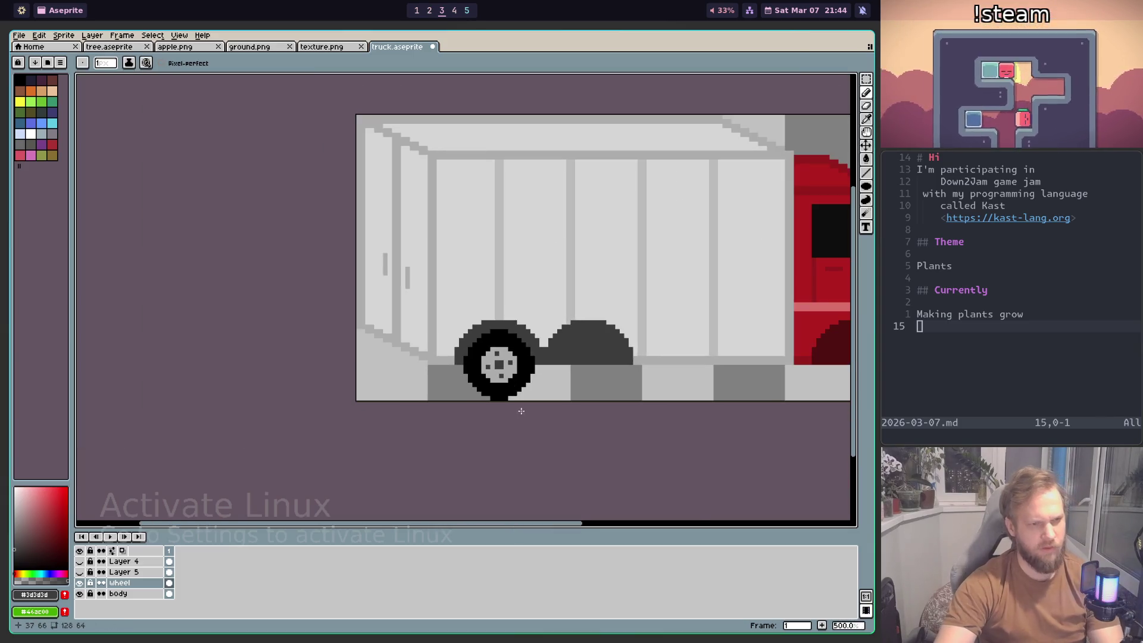
{"action": "scroll", "coordinate": [518, 393], "scroll_direction": "down", "scroll_amount": 2}
{"action": "scroll", "coordinate": [528, 409], "scroll_direction": "down", "scroll_amount": 2}
{"action": "scroll", "coordinate": [528, 409], "scroll_direction": "up", "scroll_amount": 2}
{"action": "scroll", "coordinate": [512, 357], "scroll_direction": "up", "scroll_amount": 2}
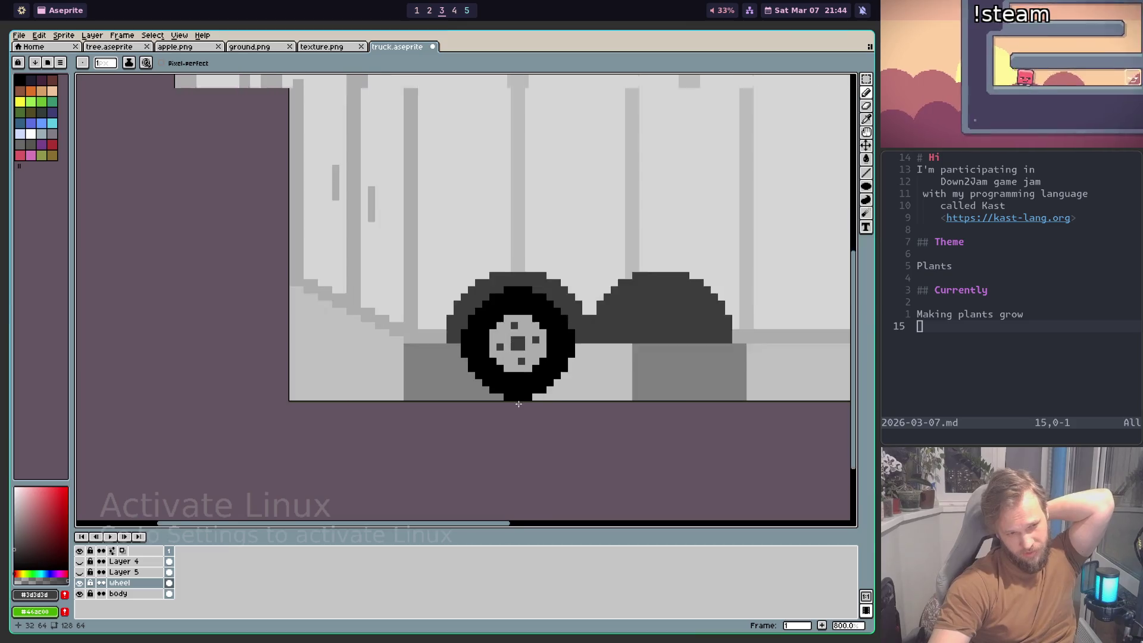
{"action": "scroll", "coordinate": [495, 317], "scroll_direction": "up", "scroll_amount": 1}
{"action": "scroll", "coordinate": [494, 317], "scroll_direction": "up", "scroll_amount": 1}
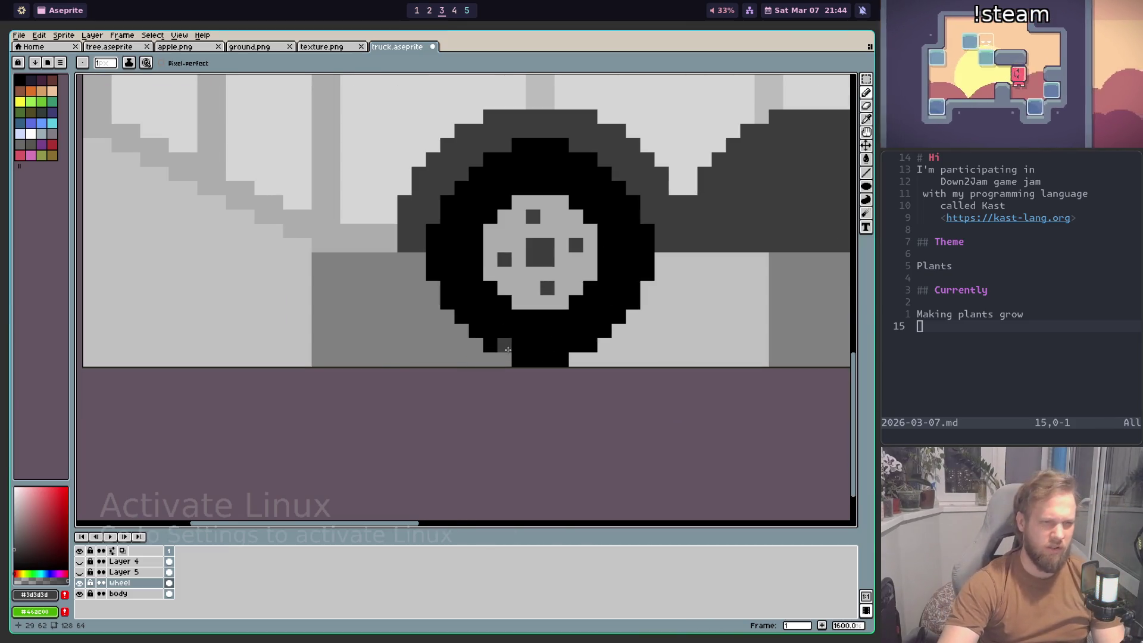
{"action": "key", "text": "i"}
{"action": "scroll", "coordinate": [470, 304], "scroll_direction": "down", "scroll_amount": 2}
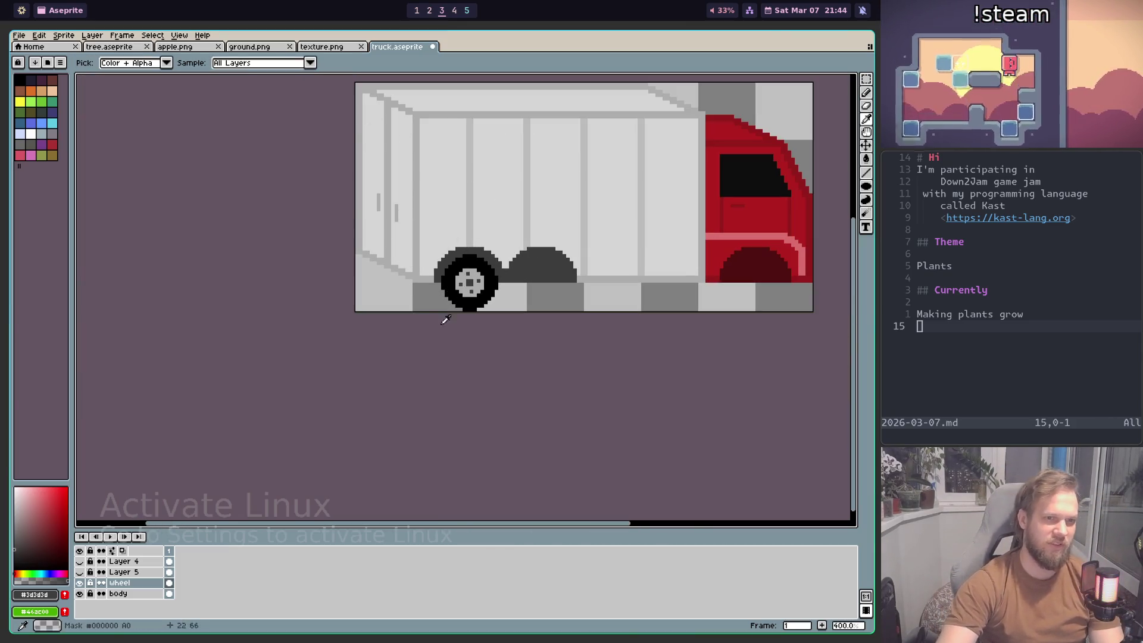
Step: Sample a colour from the canvas and bucket-fill the black tire with it
{"action": "left_click_drag", "start_coordinate": [437, 314], "coordinate": [547, 372]}
{"action": "scroll", "coordinate": [565, 330], "scroll_direction": "up", "scroll_amount": 2}
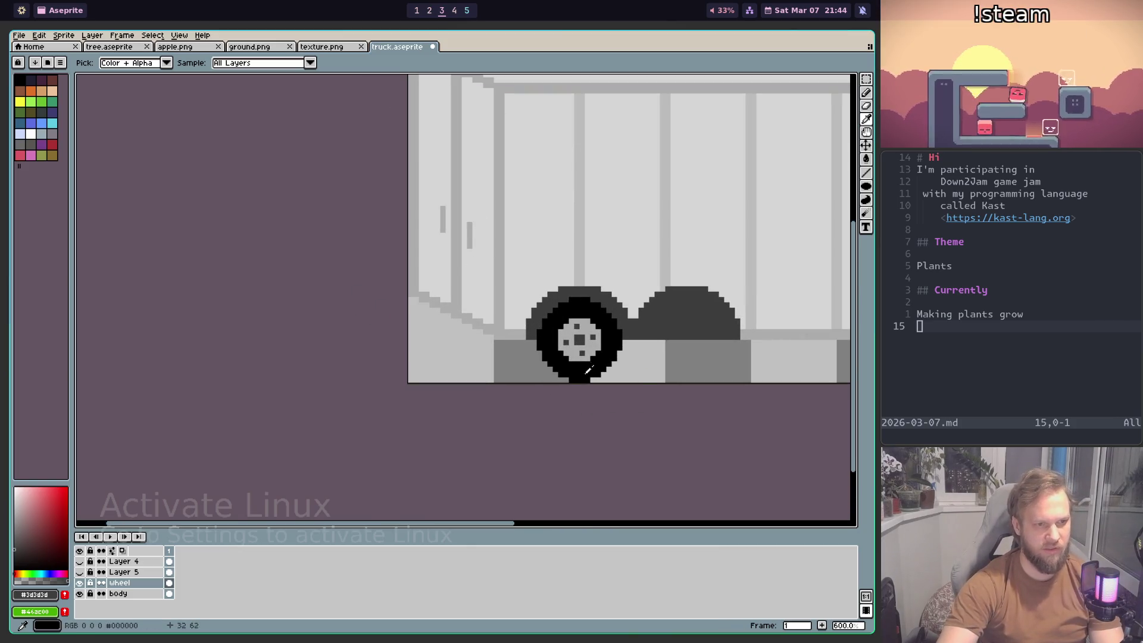
{"action": "scroll", "coordinate": [591, 372], "scroll_direction": "up", "scroll_amount": 3}
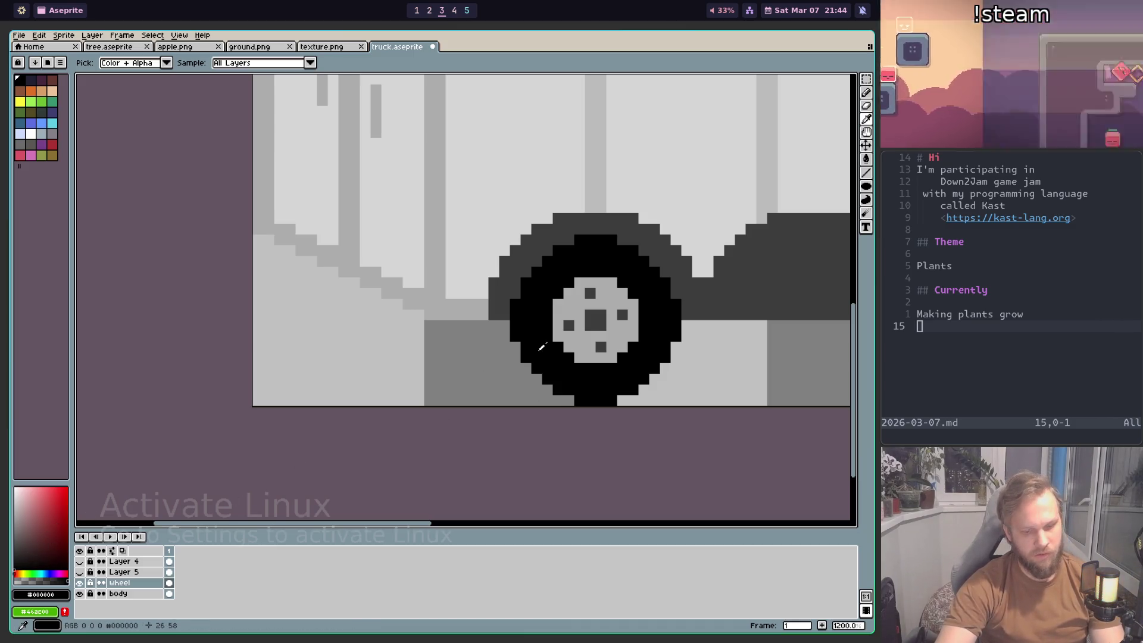
{"action": "left_click", "coordinate": [482, 436]}
{"action": "key", "text": "g"}
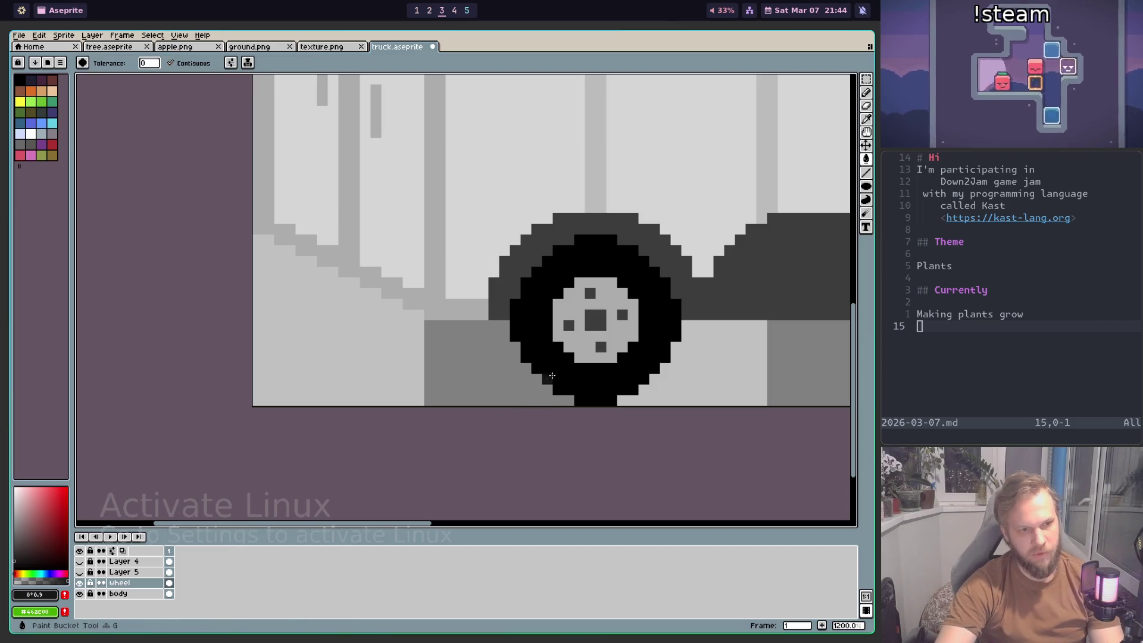
{"action": "left_click", "coordinate": [571, 396]}
Step: Refill the tire with the near-black #0c0c0c colour
{"action": "scroll", "coordinate": [553, 410], "scroll_direction": "down", "scroll_amount": 4}
{"action": "scroll", "coordinate": [575, 407], "scroll_direction": "down", "scroll_amount": 1}
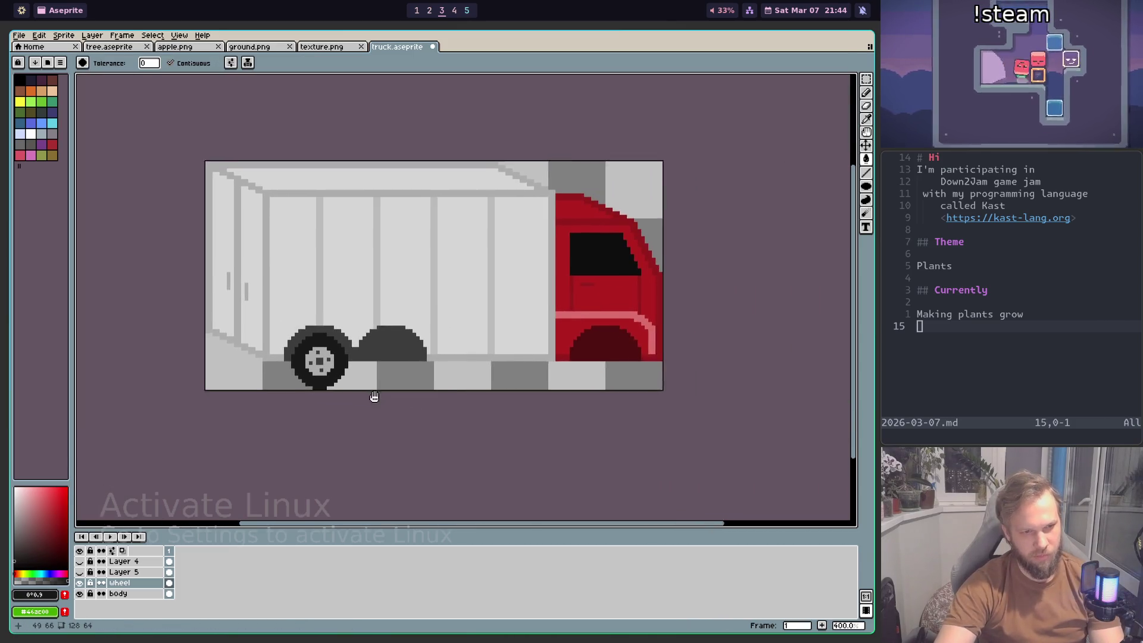
{"action": "scroll", "coordinate": [619, 381], "scroll_direction": "up", "scroll_amount": 1}
{"action": "scroll", "coordinate": [597, 311], "scroll_direction": "down", "scroll_amount": 1}
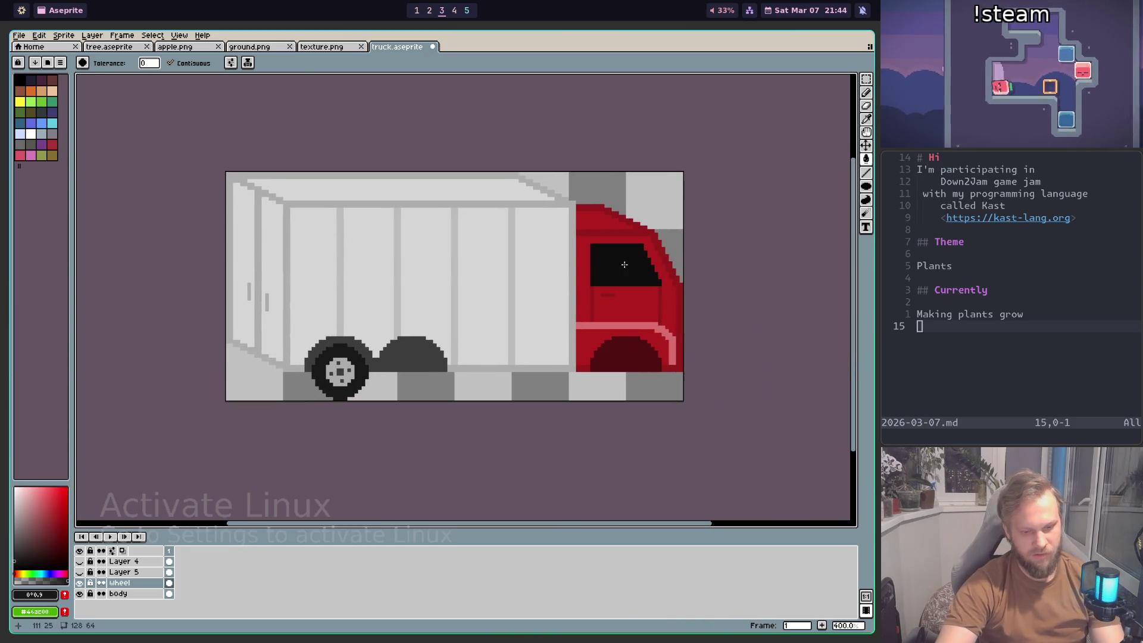
{"action": "left_click", "coordinate": [334, 381], "text": "alt"}
{"action": "left_click", "coordinate": [325, 389]}
{"action": "scroll", "coordinate": [325, 389], "scroll_direction": "up", "scroll_amount": 2}
{"action": "scroll", "coordinate": [325, 389], "scroll_direction": "up", "scroll_amount": 3}
{"action": "scroll", "coordinate": [325, 389], "scroll_direction": "up", "scroll_amount": 1}
{"action": "scroll", "coordinate": [470, 338], "scroll_direction": "up", "scroll_amount": 1}
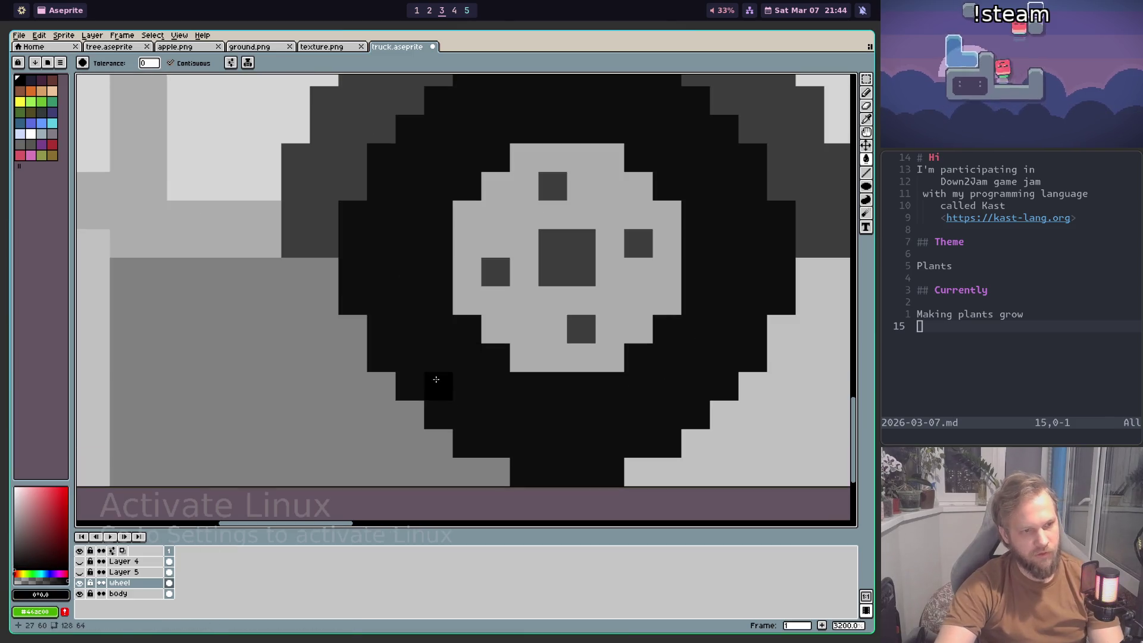
{"action": "key", "text": "b"}
{"action": "scroll", "coordinate": [578, 444], "scroll_direction": "down", "scroll_amount": 1}
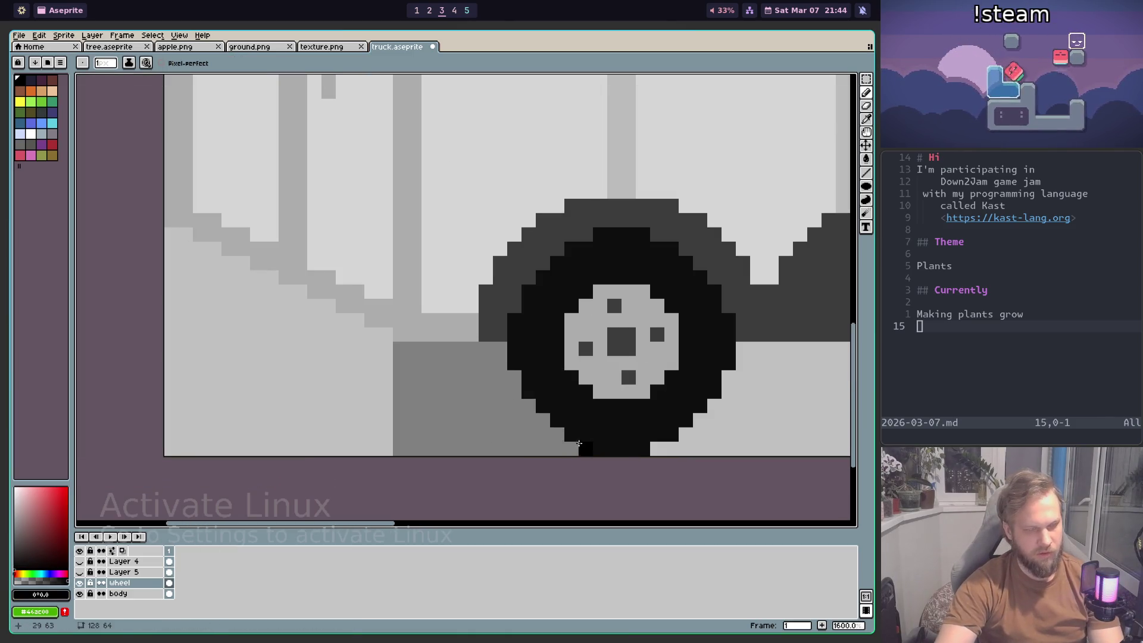
Step: Paint dark shading pixels spreading left from the tire's bottom edge
{"action": "left_click", "coordinate": [529, 434]}
{"action": "key", "text": "ctrl+z"}
{"action": "scroll", "coordinate": [454, 387], "scroll_direction": "down", "scroll_amount": 1}
{"action": "left_click", "coordinate": [544, 435]}
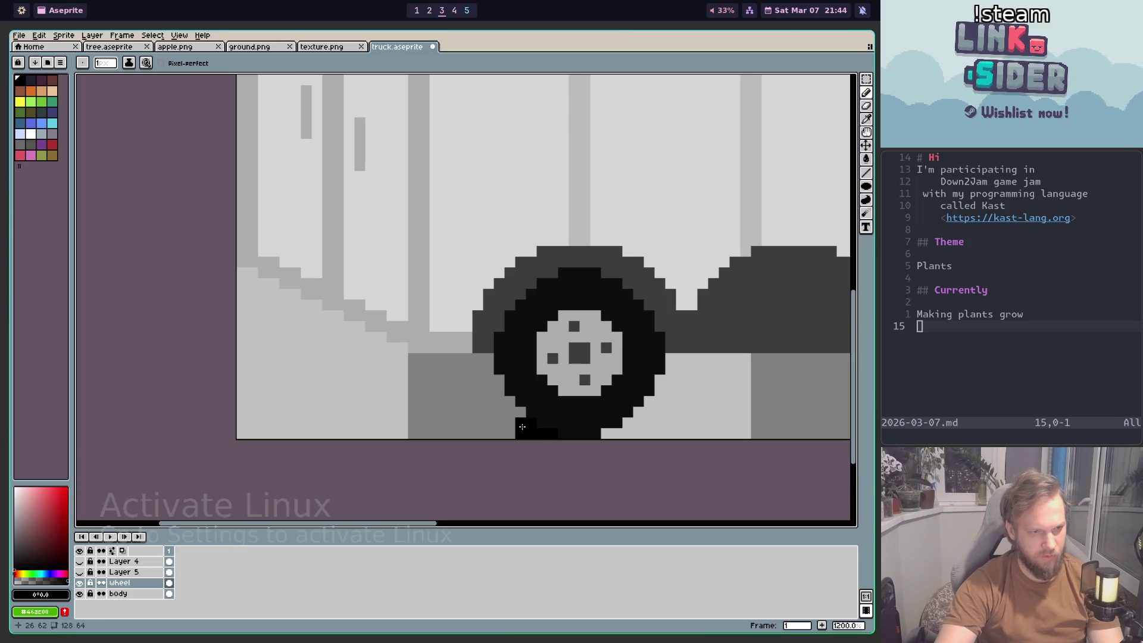
{"action": "left_click_drag", "start_coordinate": [522, 427], "coordinate": [481, 404]}
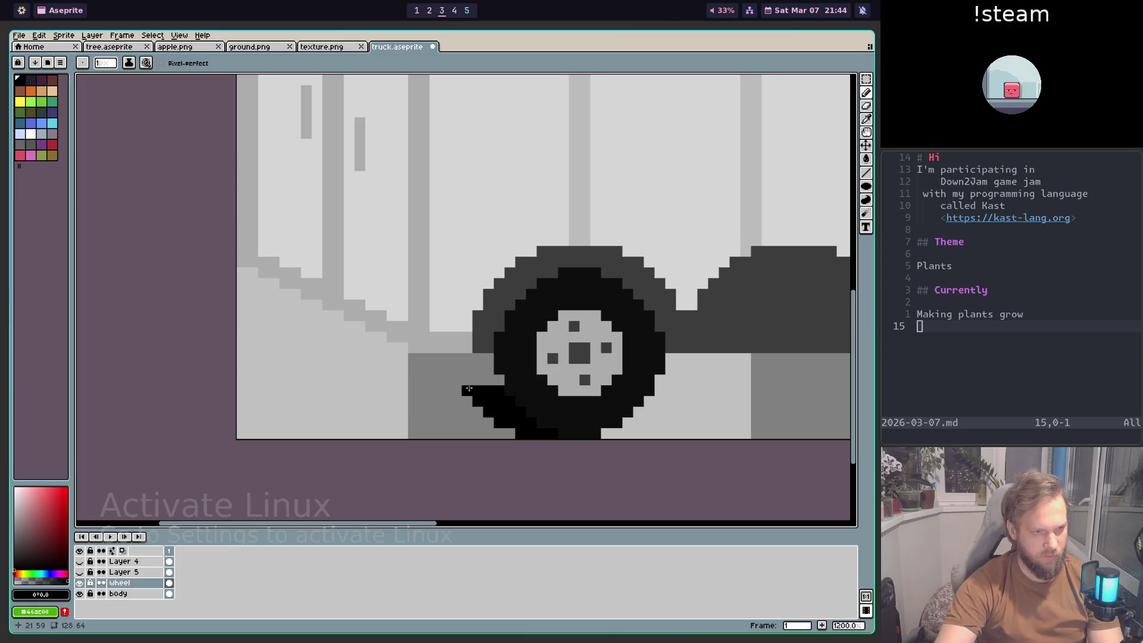
{"action": "left_click_drag", "start_coordinate": [500, 384], "coordinate": [452, 372]}
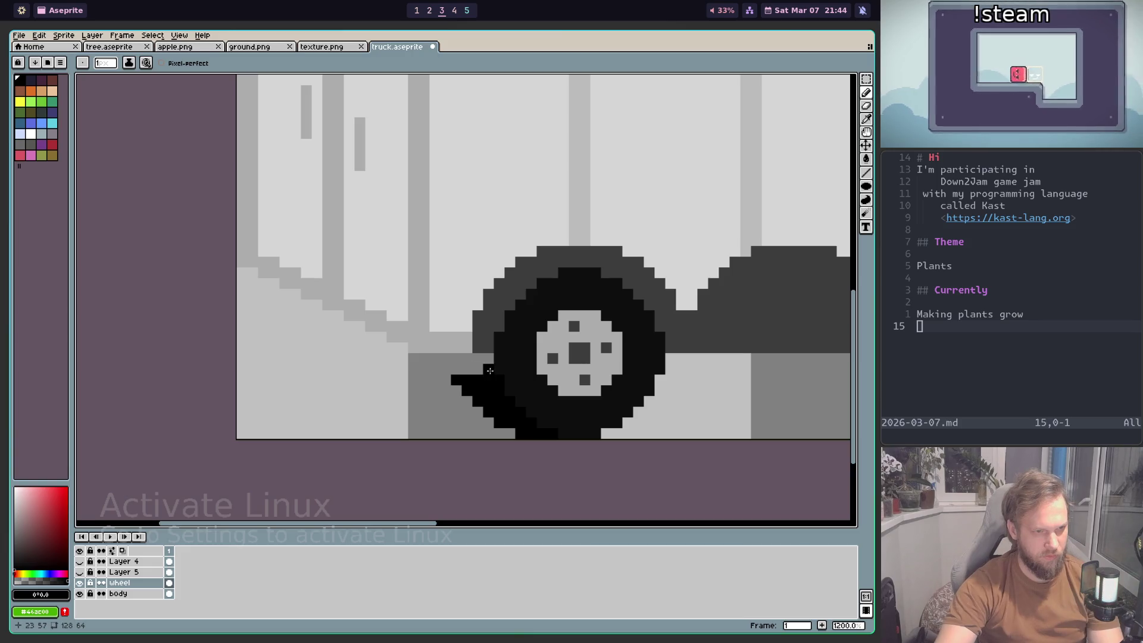
Step: Erase the stray dark pixels beside the tire
{"action": "key", "text": "e"}
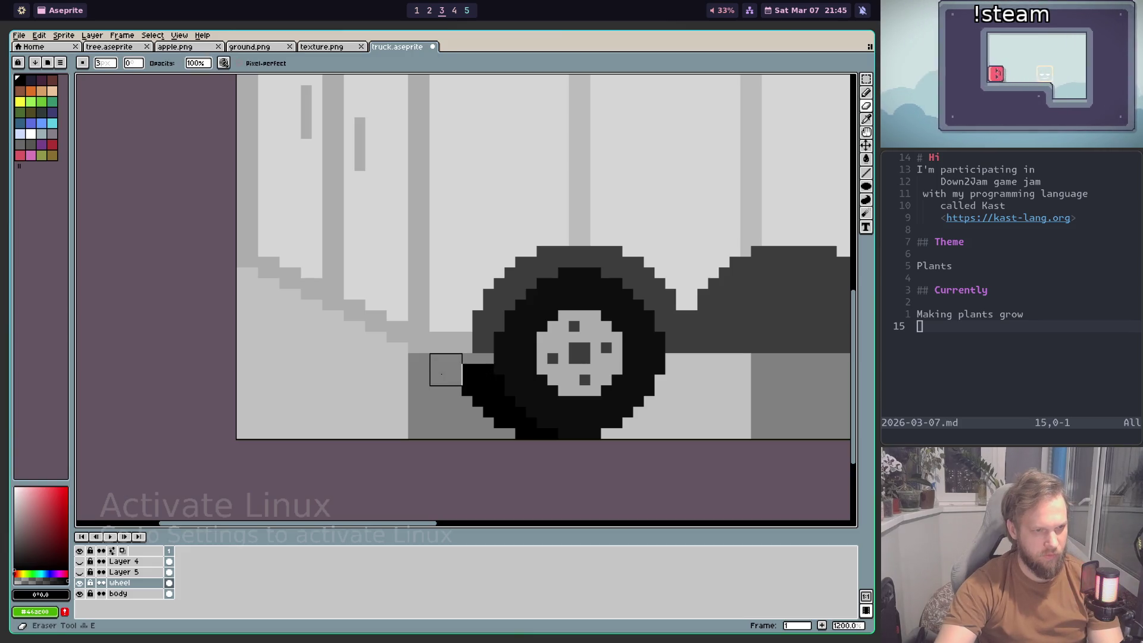
{"action": "left_click_drag", "start_coordinate": [448, 373], "coordinate": [476, 398]}
{"action": "scroll", "coordinate": [521, 453], "scroll_direction": "down", "scroll_amount": 4}
{"action": "scroll", "coordinate": [511, 434], "scroll_direction": "up", "scroll_amount": 2}
{"action": "scroll", "coordinate": [500, 392], "scroll_direction": "up", "scroll_amount": 2}
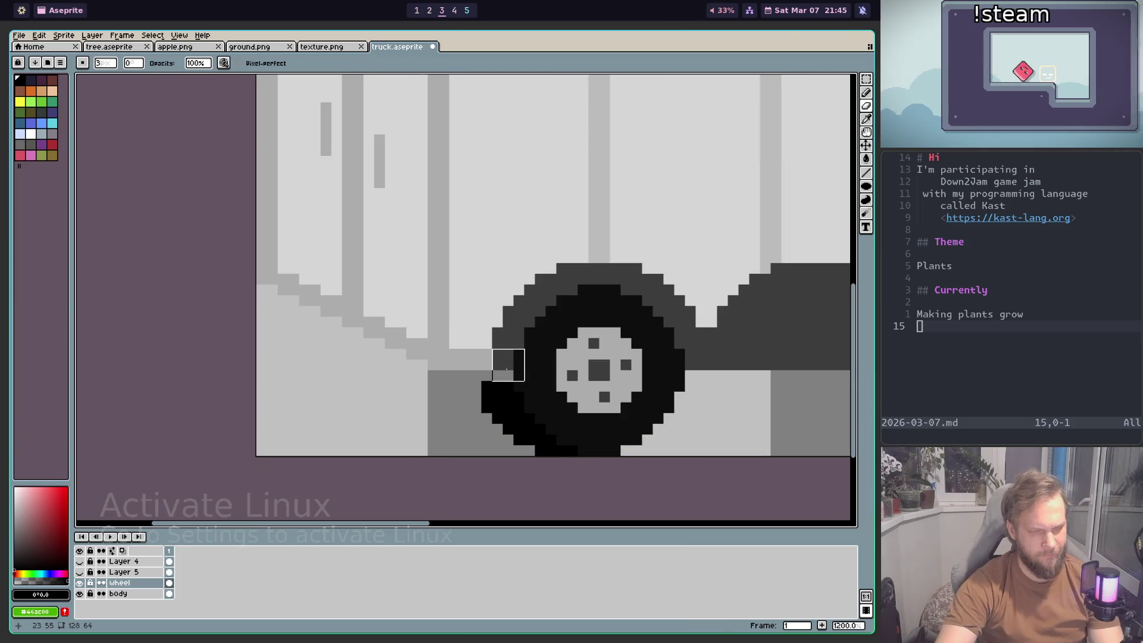
{"action": "scroll", "coordinate": [517, 358], "scroll_direction": "down", "scroll_amount": 2}
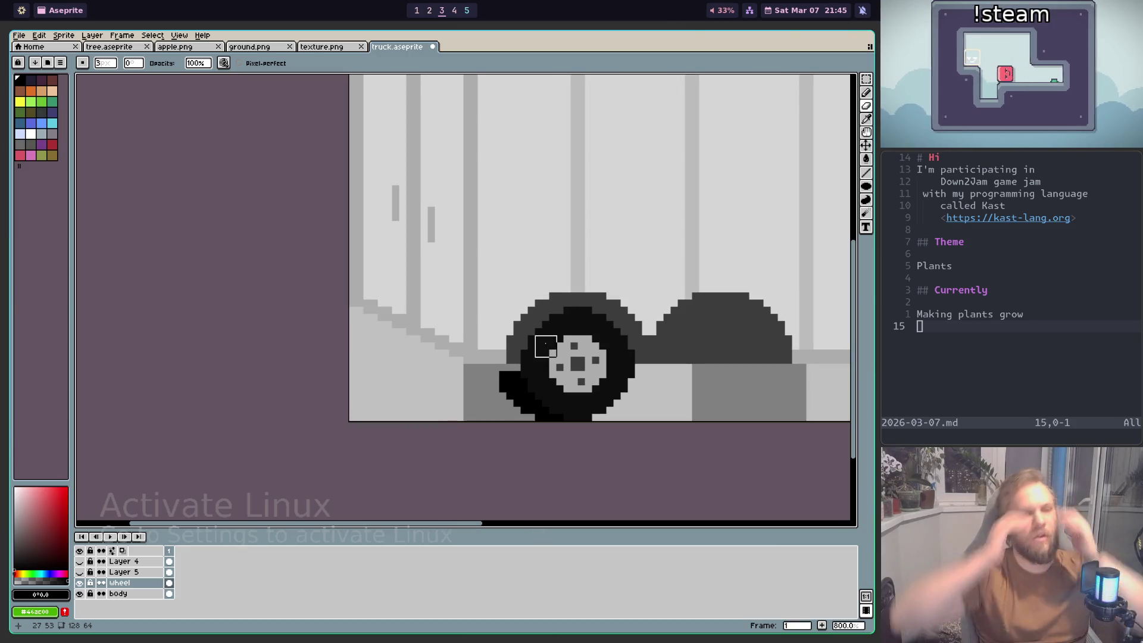
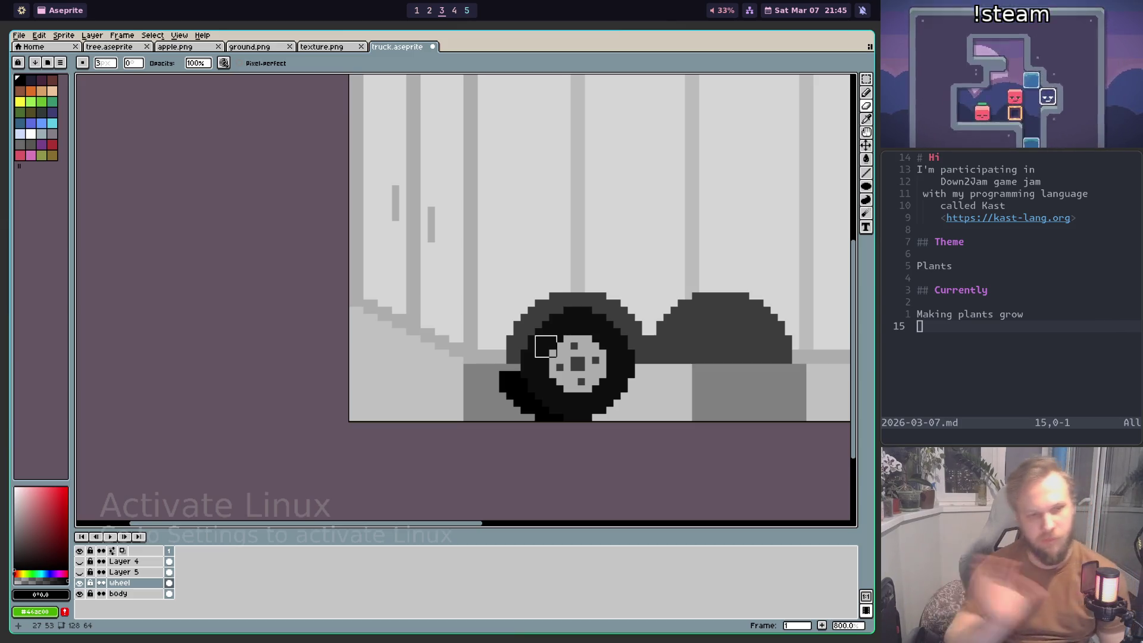
Step: Magic-wand select the stray black pixels beside the rear tyre and delete them
{"action": "scroll", "coordinate": [546, 346], "scroll_direction": "down", "scroll_amount": 2}
{"action": "scroll", "coordinate": [573, 339], "scroll_direction": "down", "scroll_amount": 2}
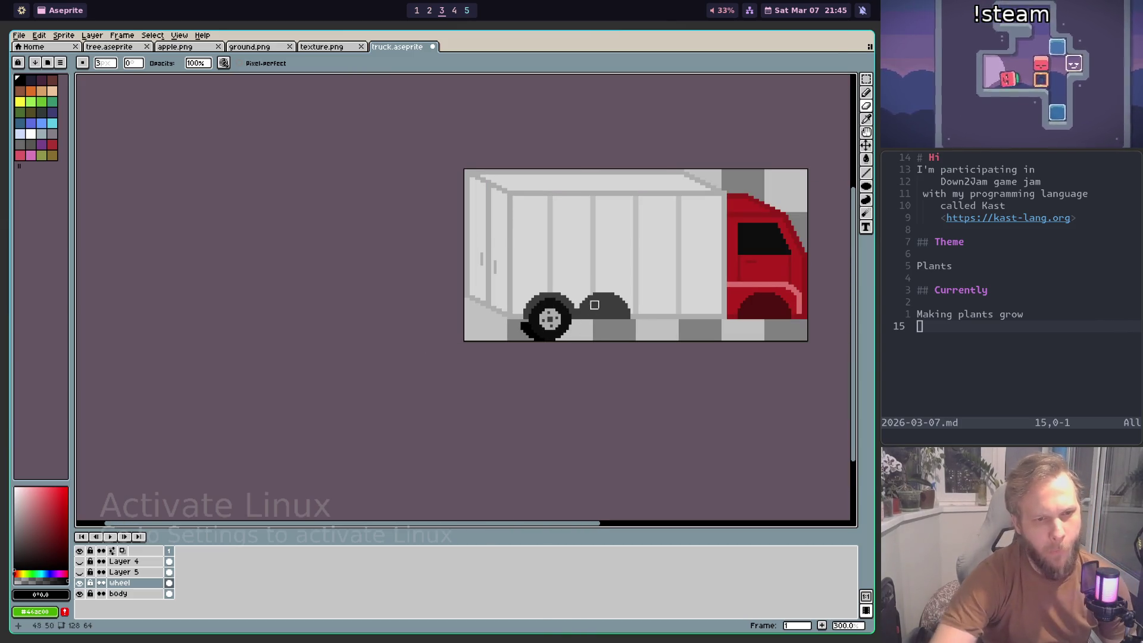
{"action": "scroll", "coordinate": [584, 329], "scroll_direction": "up", "scroll_amount": 1}
{"action": "scroll", "coordinate": [581, 357], "scroll_direction": "up", "scroll_amount": 1}
{"action": "scroll", "coordinate": [579, 399], "scroll_direction": "up", "scroll_amount": 2}
{"action": "scroll", "coordinate": [579, 398], "scroll_direction": "up", "scroll_amount": 2}
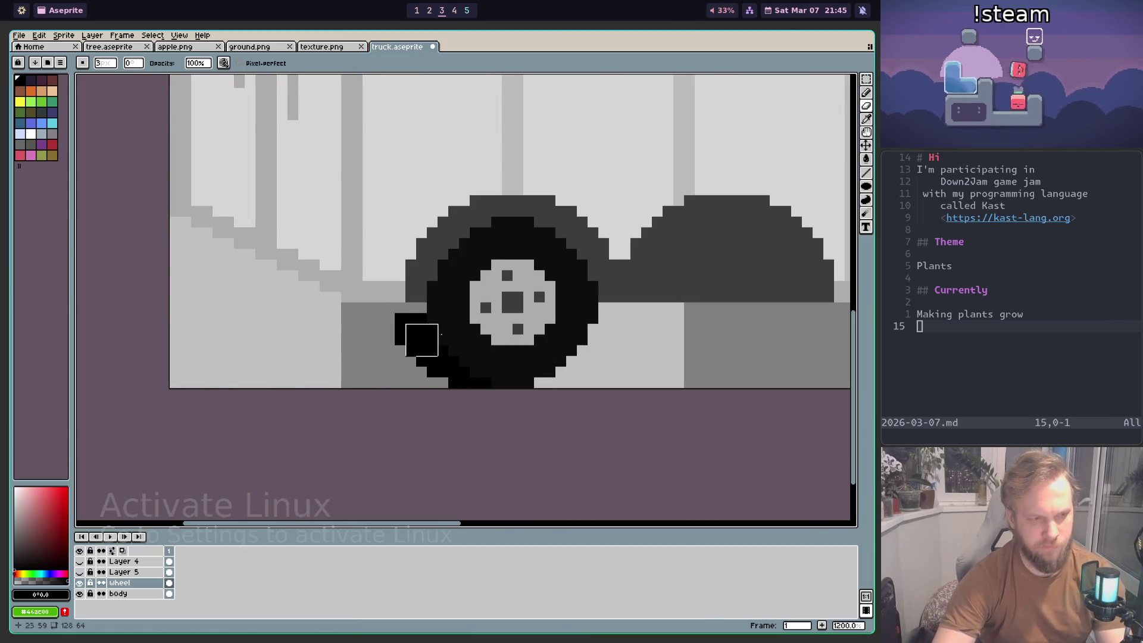
{"action": "key", "text": "w"}
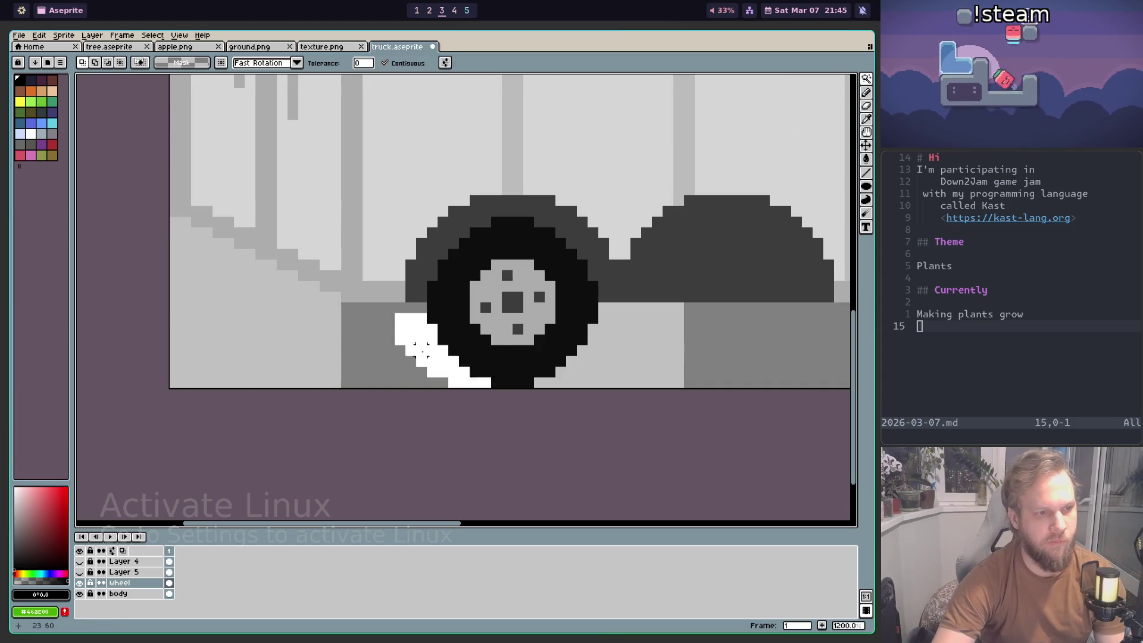
{"action": "key", "text": "Delete"}
{"action": "scroll", "coordinate": [428, 357], "scroll_direction": "down", "scroll_amount": 3}
{"action": "scroll", "coordinate": [536, 340], "scroll_direction": "down", "scroll_amount": 4}
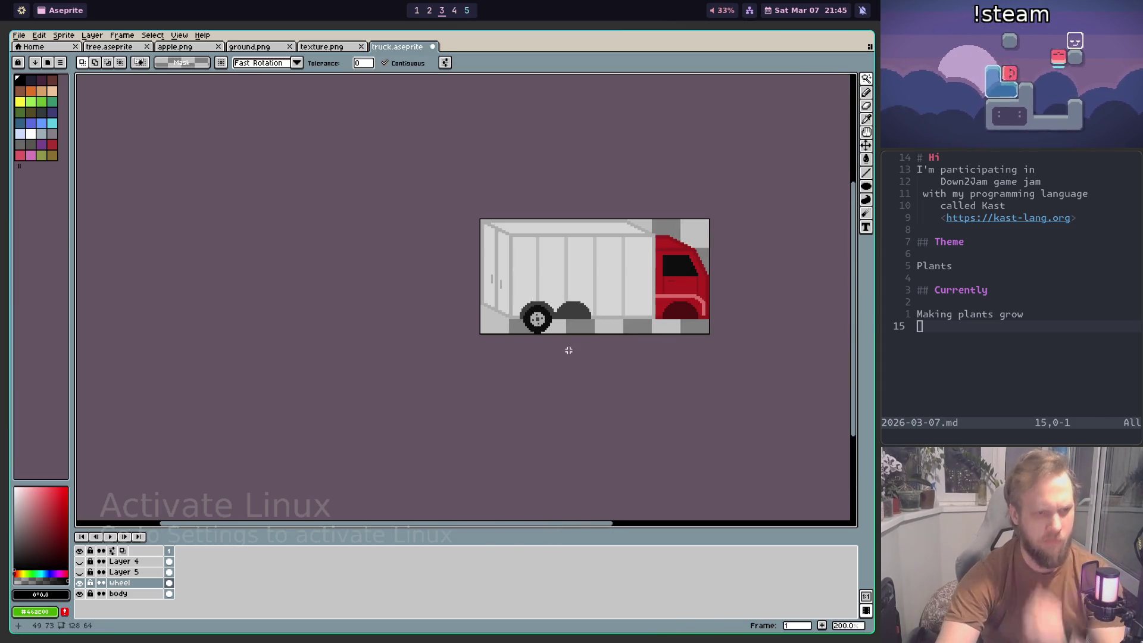
{"action": "scroll", "coordinate": [566, 338], "scroll_direction": "up", "scroll_amount": 1}
{"action": "scroll", "coordinate": [563, 340], "scroll_direction": "up", "scroll_amount": 2}
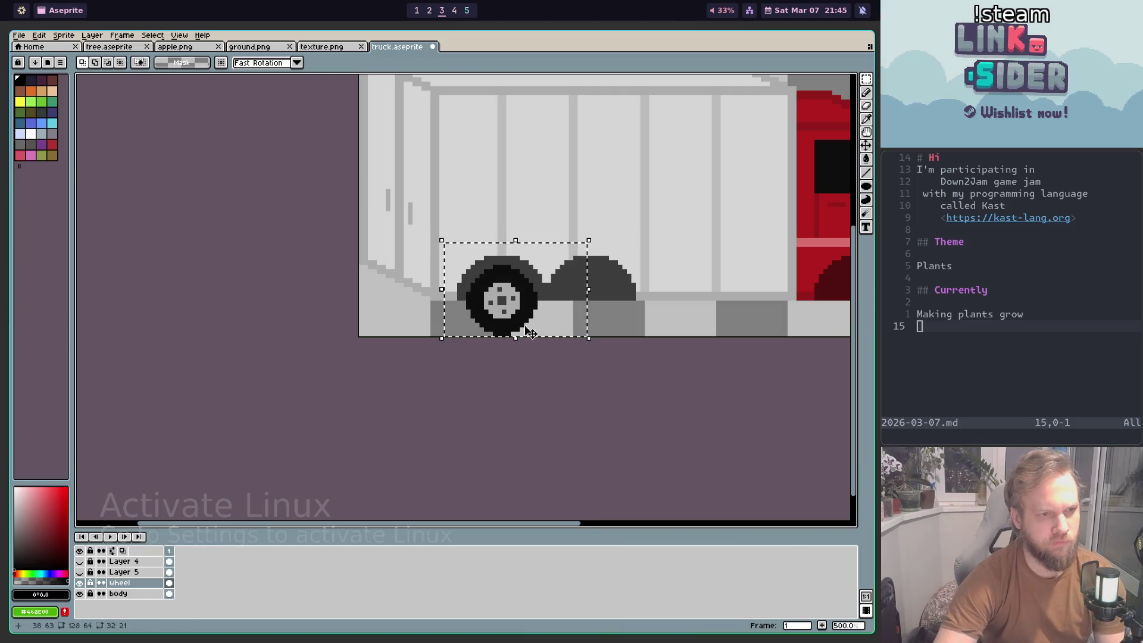
Step: Select the rear wheel and paste a copy onto Layer 5 under the red cab
{"action": "left_click_drag", "start_coordinate": [545, 327], "coordinate": [473, 298]}
{"action": "key", "text": "Escape"}
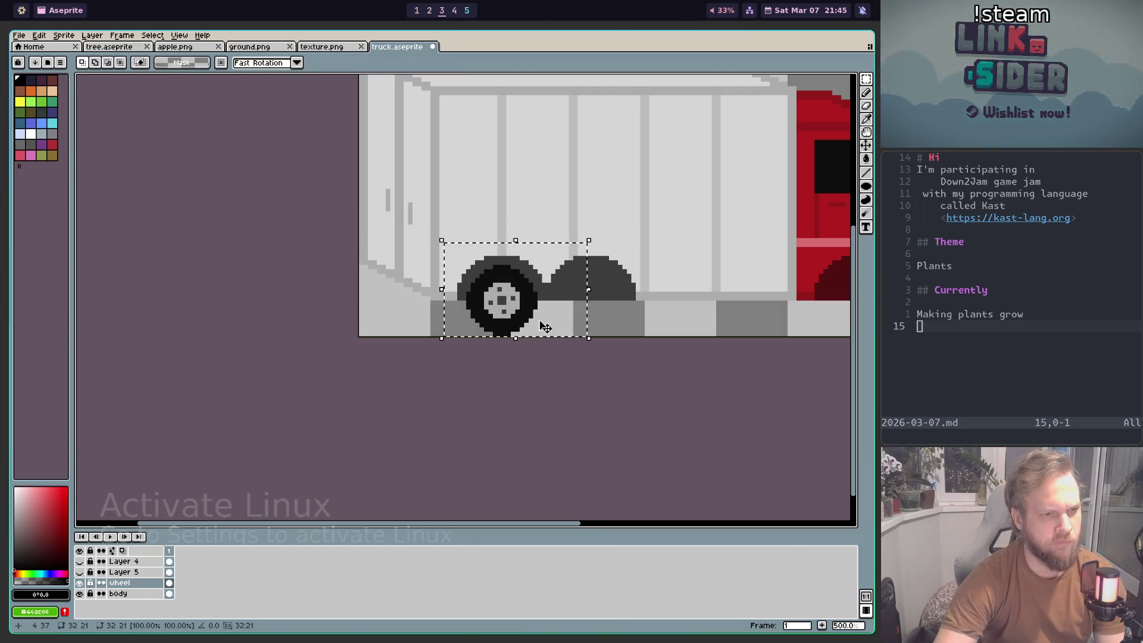
{"action": "scroll", "coordinate": [545, 327], "scroll_direction": "down", "scroll_amount": 1}
{"action": "left_click_drag", "start_coordinate": [539, 325], "coordinate": [633, 326]}
{"action": "key", "text": "Escape"}
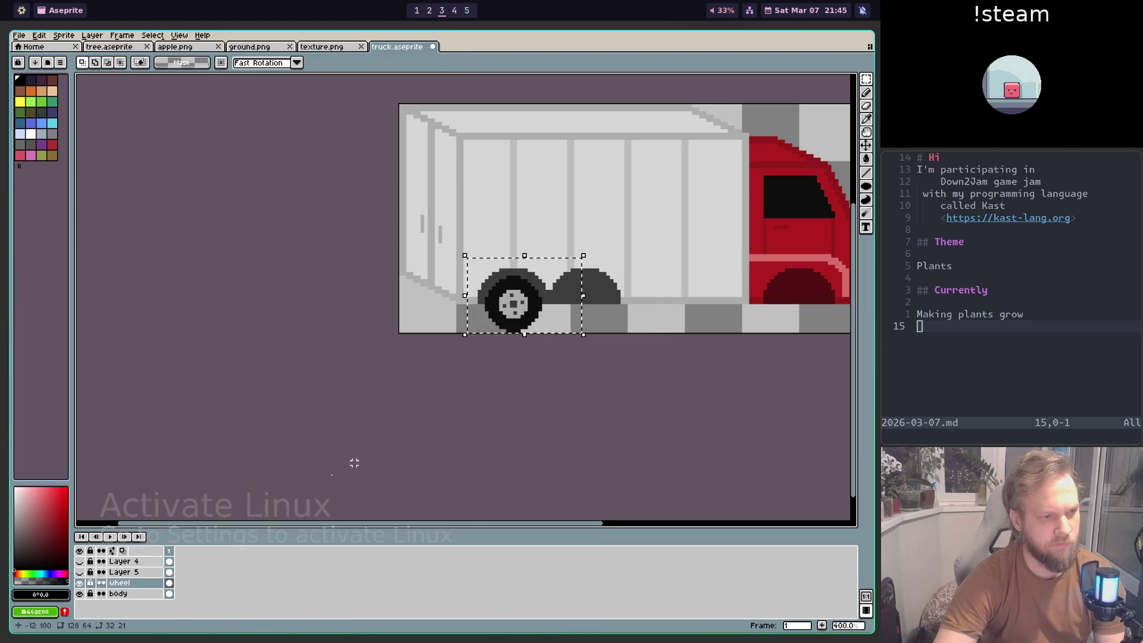
{"action": "left_click", "coordinate": [122, 572]}
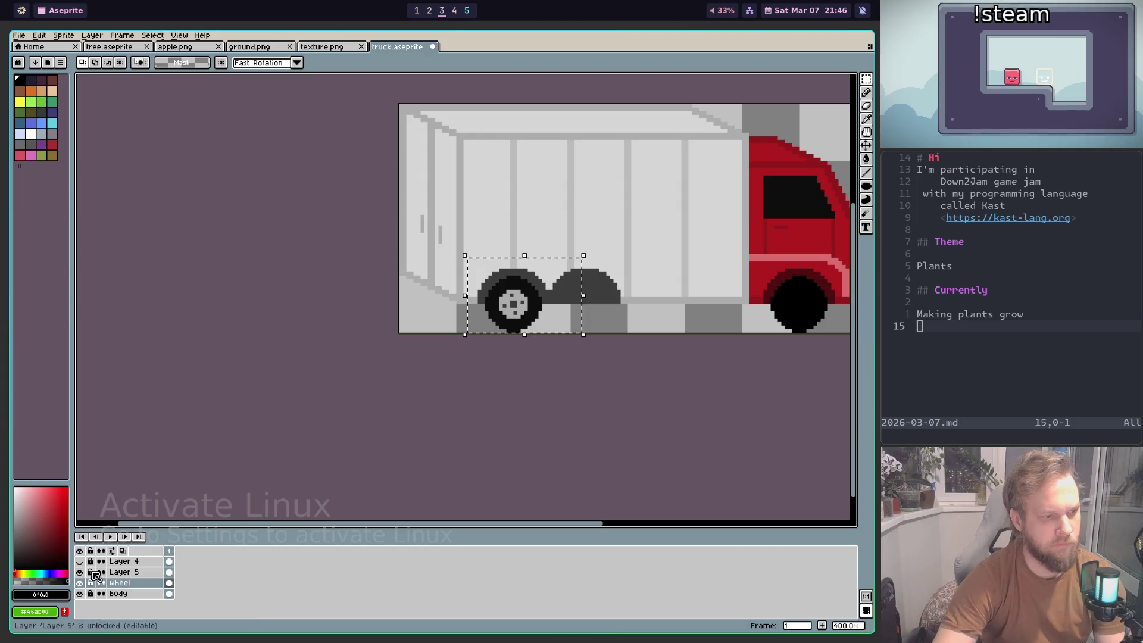
{"action": "left_click", "coordinate": [79, 561]}
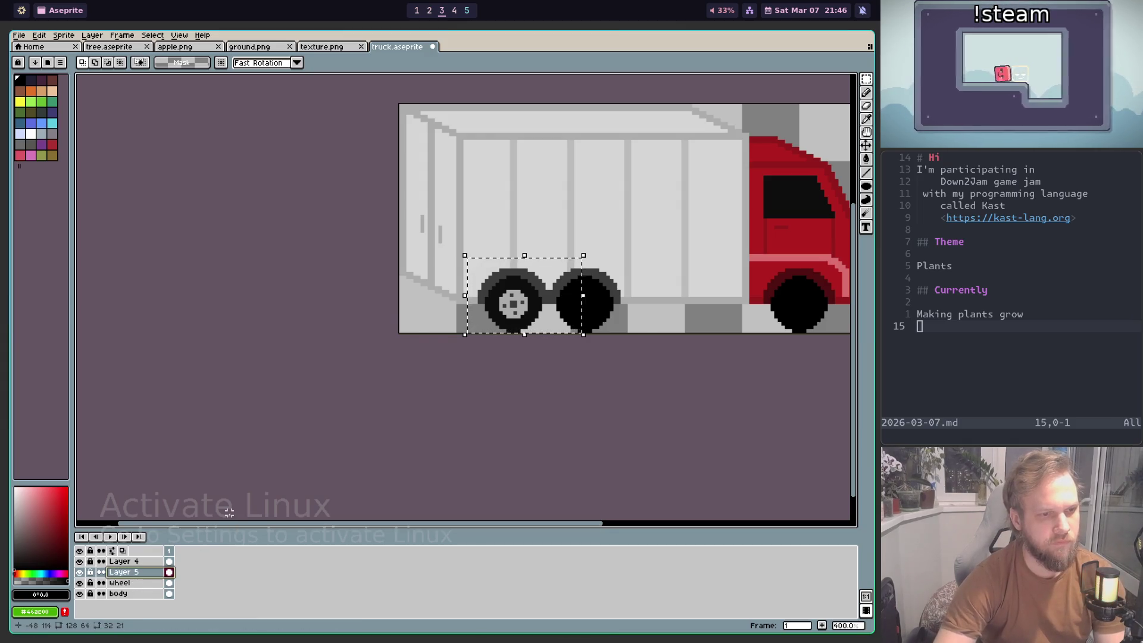
{"action": "key", "text": "ctrl+z"}
{"action": "key", "text": "ctrl+v"}
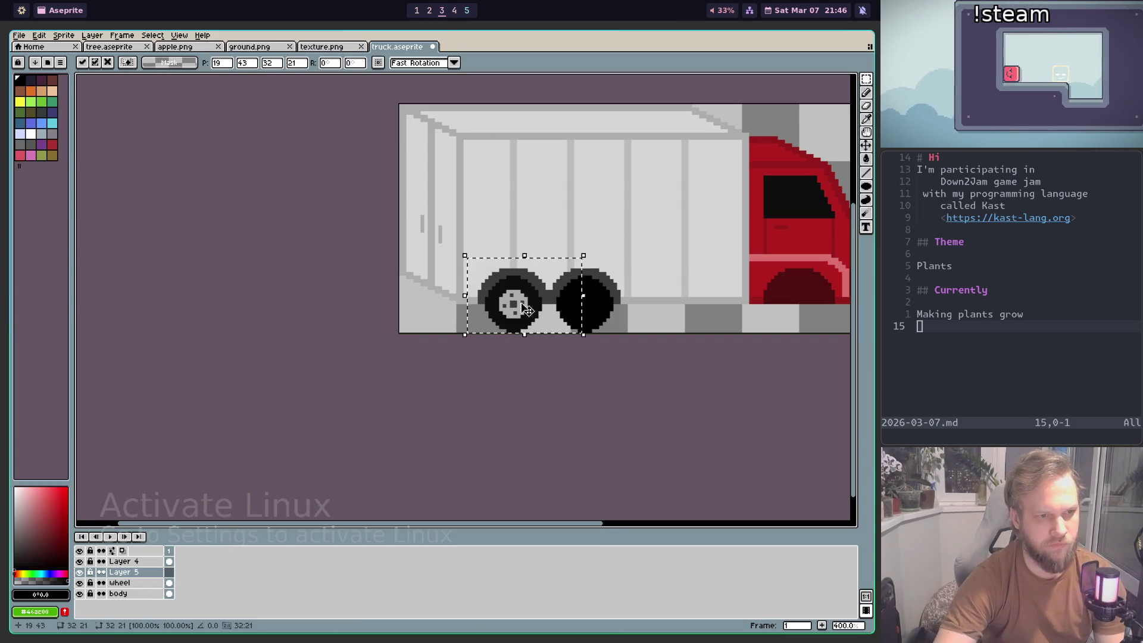
{"action": "left_click_drag", "start_coordinate": [526, 309], "coordinate": [812, 312]}
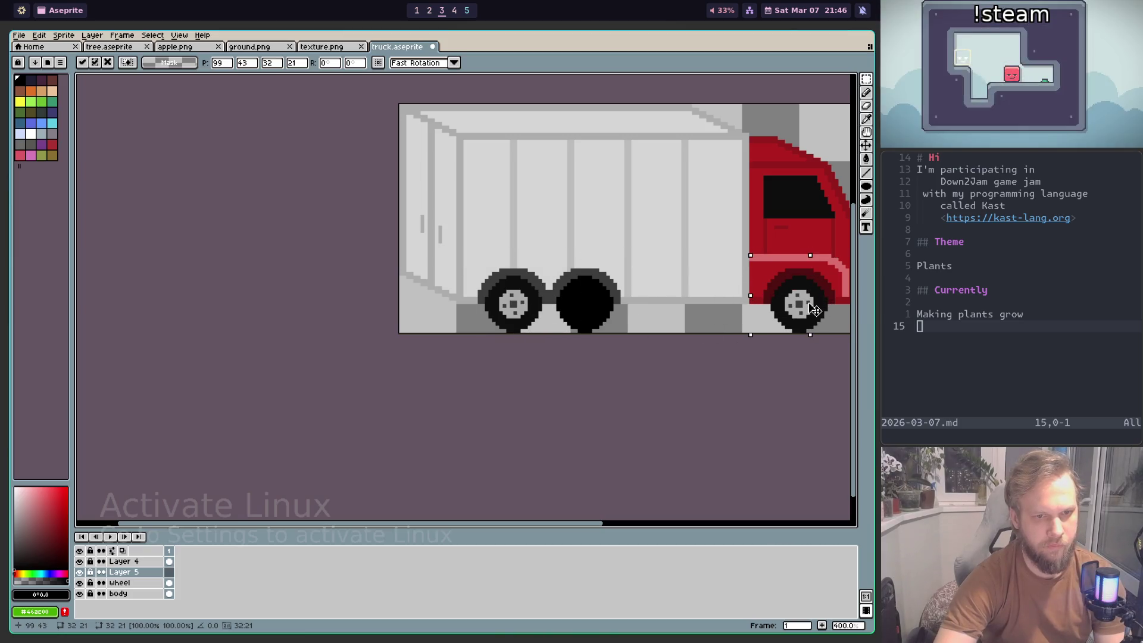
{"action": "left_click", "coordinate": [622, 341]}
Step: Paste another wheel copy onto Layer 4 and place it in the middle wheel slot
{"action": "left_click", "coordinate": [124, 561]}
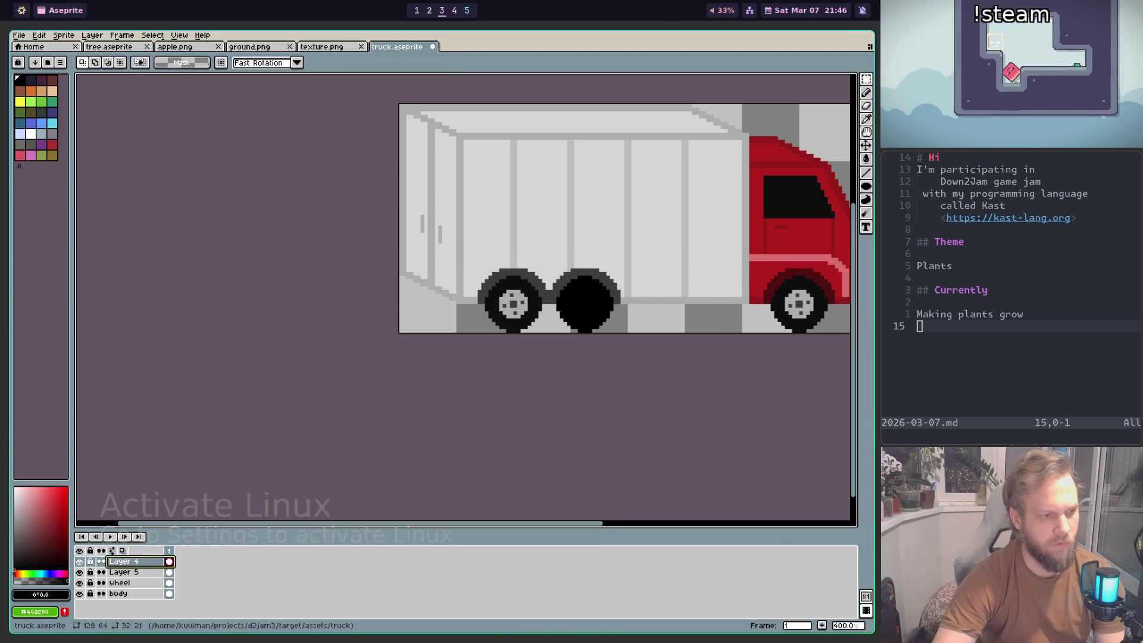
{"action": "key", "text": "ctrl+v"}
{"action": "left_click_drag", "start_coordinate": [523, 314], "coordinate": [597, 319]}
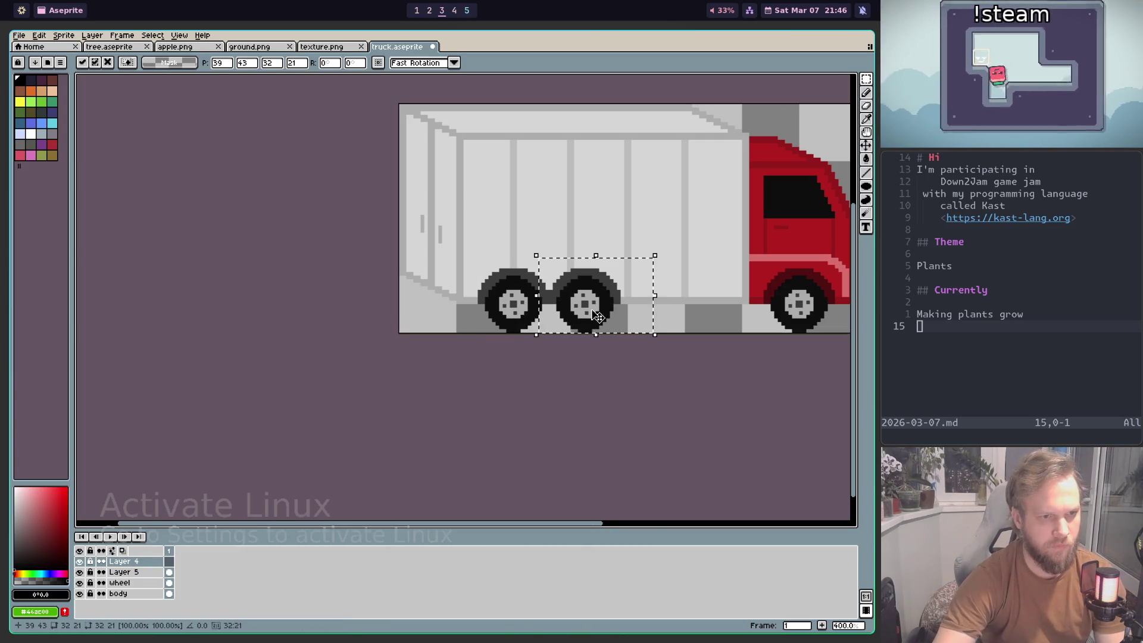
{"action": "scroll", "coordinate": [598, 317], "scroll_direction": "up", "scroll_amount": 2}
{"action": "scroll", "coordinate": [594, 315], "scroll_direction": "up", "scroll_amount": 2}
{"action": "key", "text": "Return"}
{"action": "scroll", "coordinate": [592, 316], "scroll_direction": "down", "scroll_amount": 6}
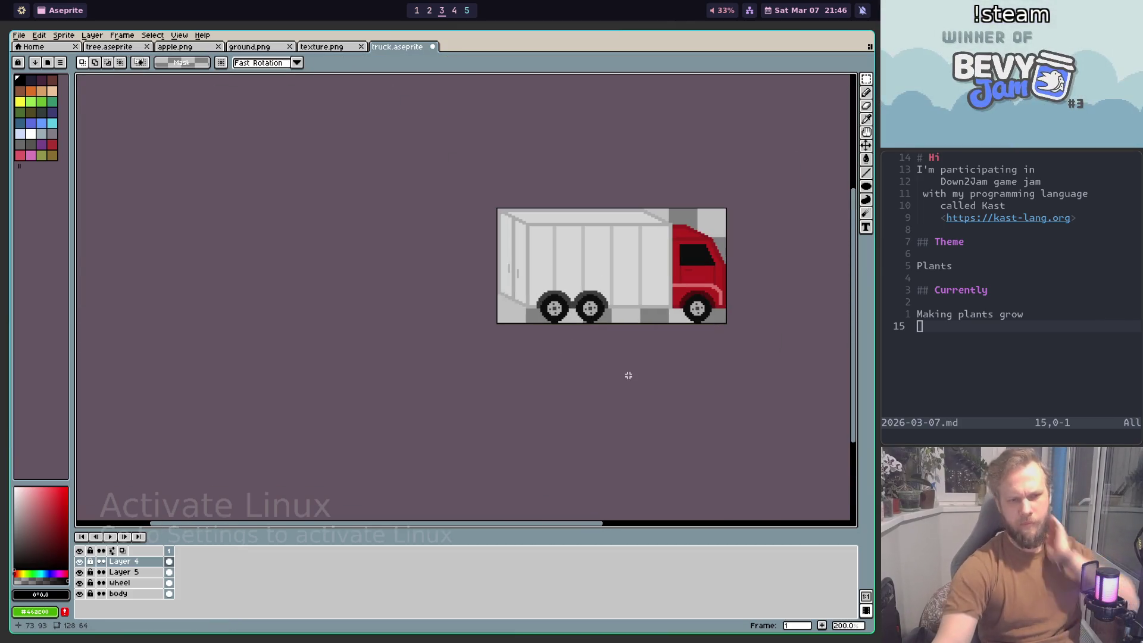
{"action": "scroll", "coordinate": [619, 411], "scroll_direction": "up", "scroll_amount": 2}
{"action": "scroll", "coordinate": [622, 416], "scroll_direction": "down", "scroll_amount": 2}
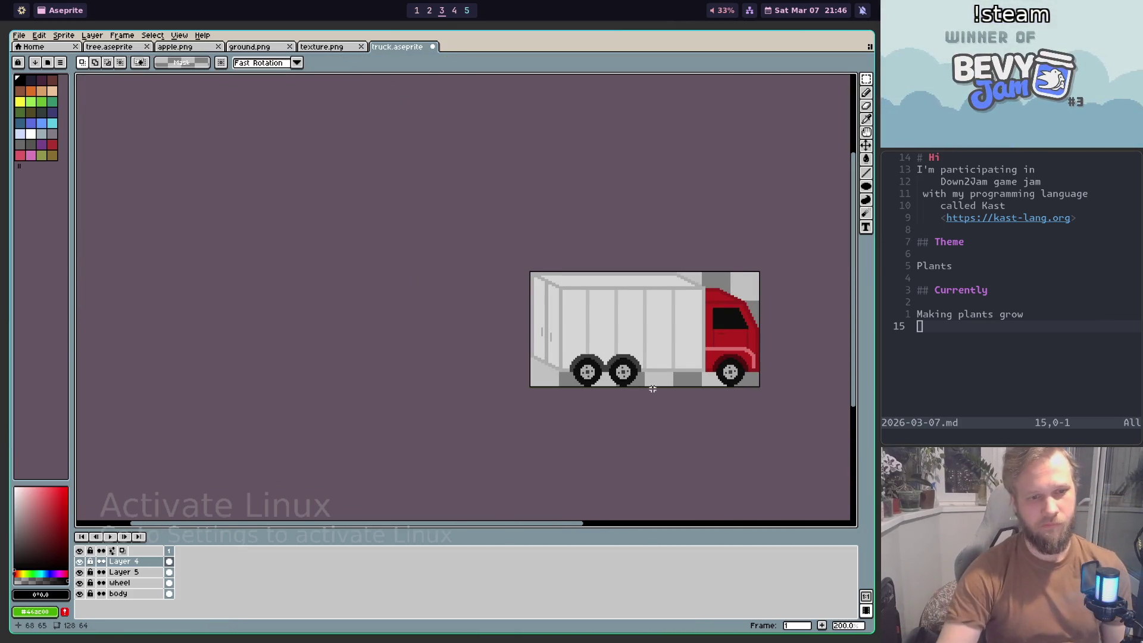
{"action": "scroll", "coordinate": [652, 389], "scroll_direction": "up", "scroll_amount": 1}
{"action": "scroll", "coordinate": [581, 332], "scroll_direction": "up", "scroll_amount": 1}
Step: Pan across the truck and make the body layer the active layer
{"action": "left_click_drag", "start_coordinate": [643, 350], "coordinate": [631, 342]}
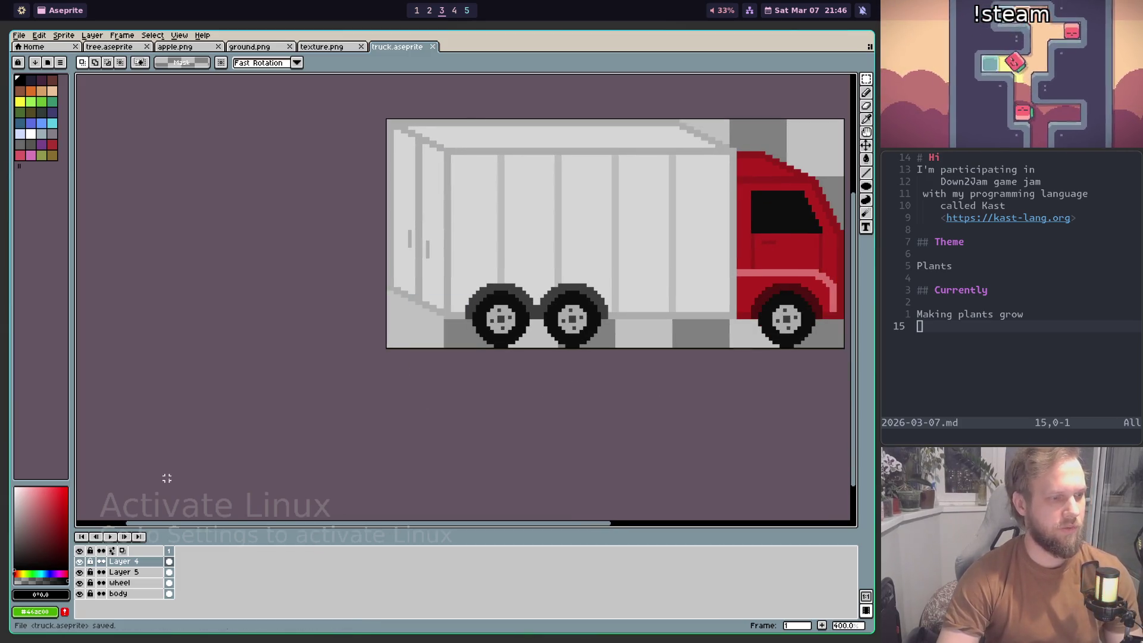
{"action": "scroll", "coordinate": [637, 309], "scroll_direction": "down", "scroll_amount": 1}
{"action": "scroll", "coordinate": [571, 321], "scroll_direction": "down", "scroll_amount": 1}
{"action": "scroll", "coordinate": [601, 319], "scroll_direction": "up", "scroll_amount": 1}
{"action": "scroll", "coordinate": [548, 337], "scroll_direction": "up", "scroll_amount": 2}
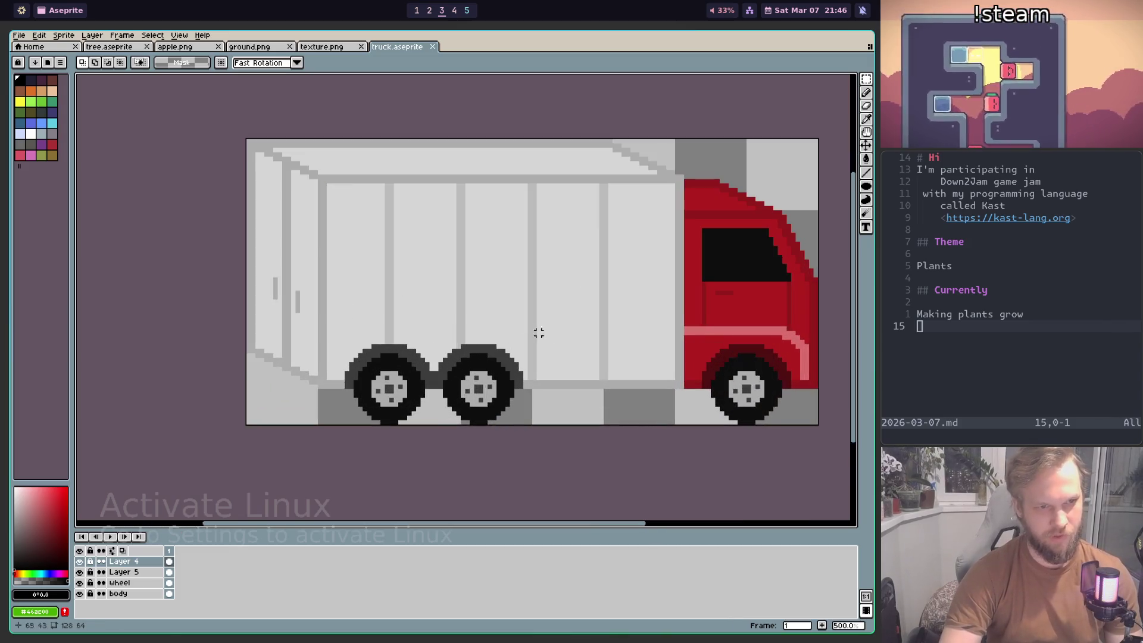
{"action": "left_click_drag", "start_coordinate": [487, 328], "coordinate": [508, 329]}
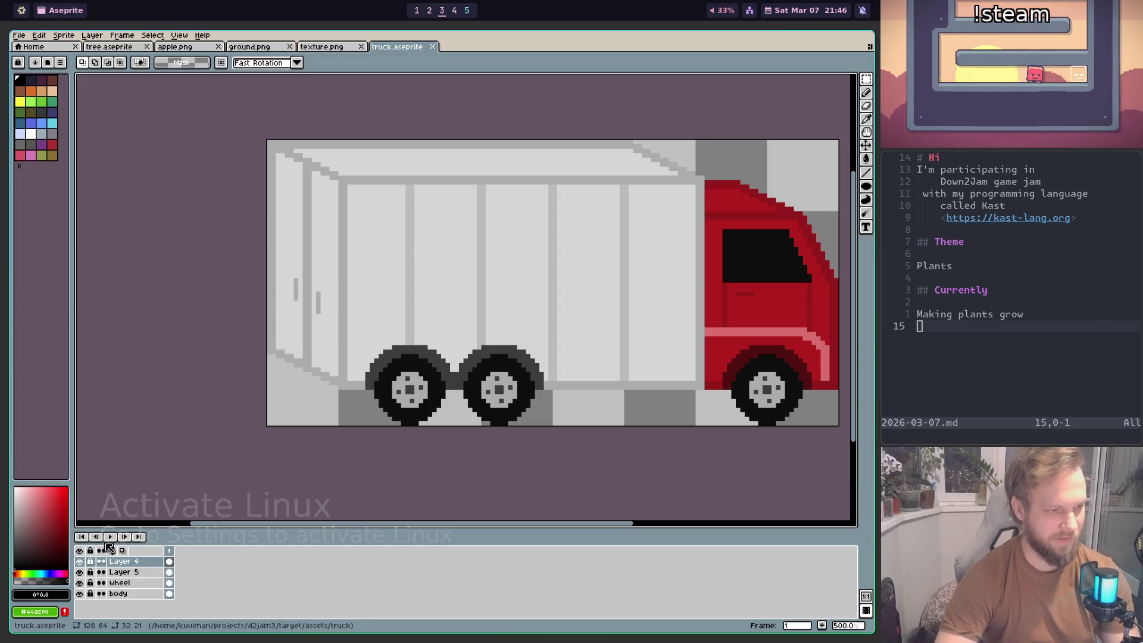
{"action": "left_click", "coordinate": [122, 594]}
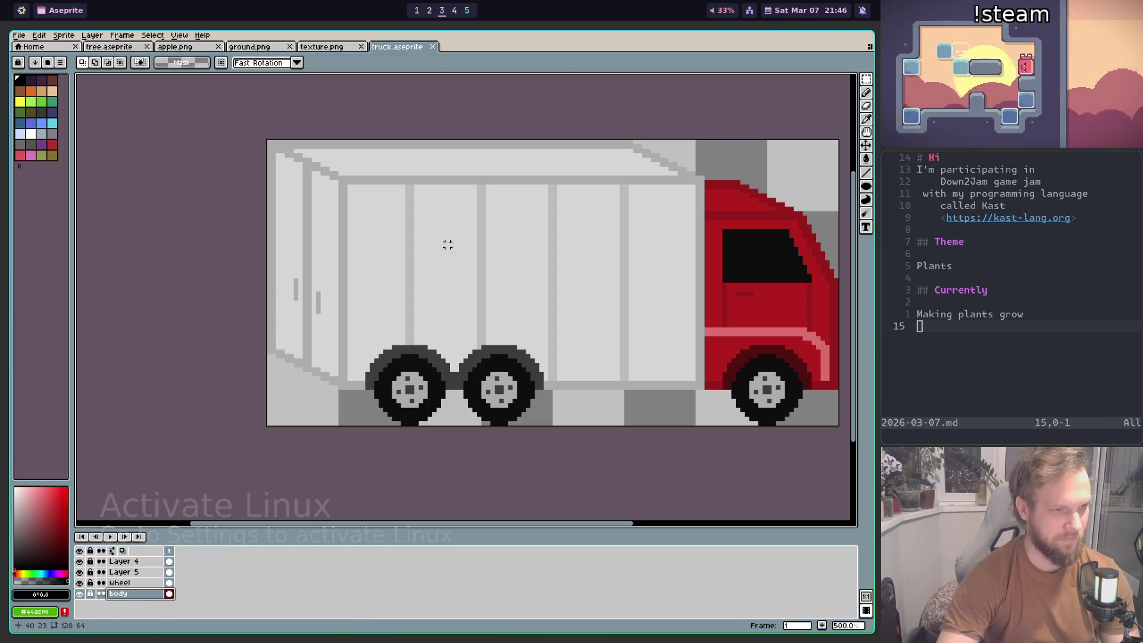
{"action": "scroll", "coordinate": [394, 258], "scroll_direction": "up", "scroll_amount": 1}
{"action": "scroll", "coordinate": [480, 296], "scroll_direction": "up", "scroll_amount": 1}
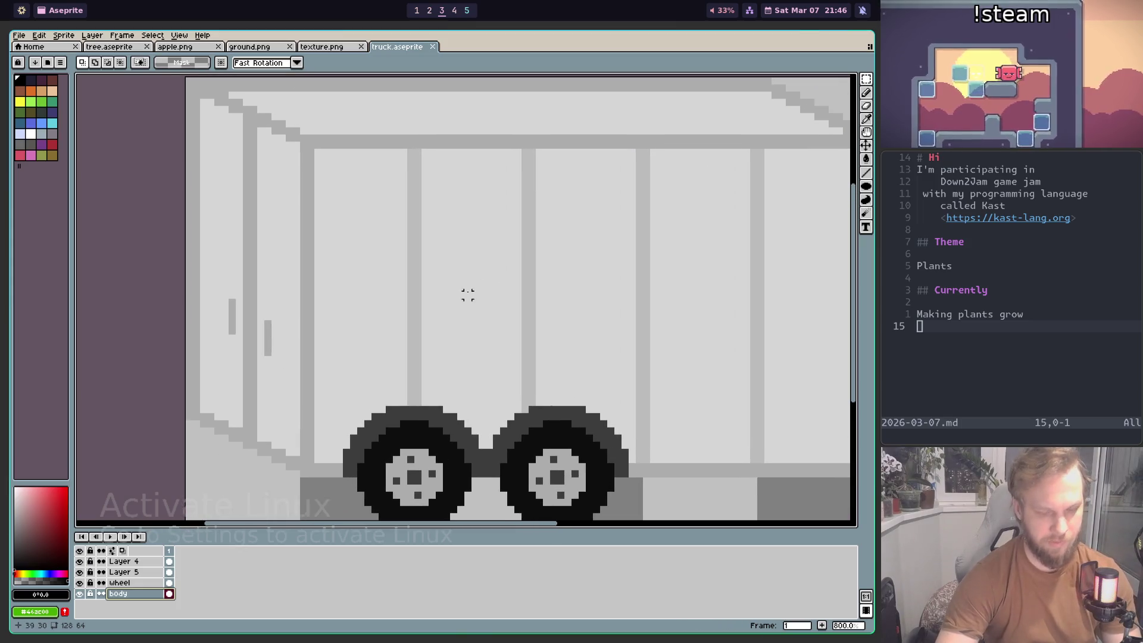
Step: Eyedrop black from the canvas and switch to the Pencil
{"action": "key", "text": "i"}
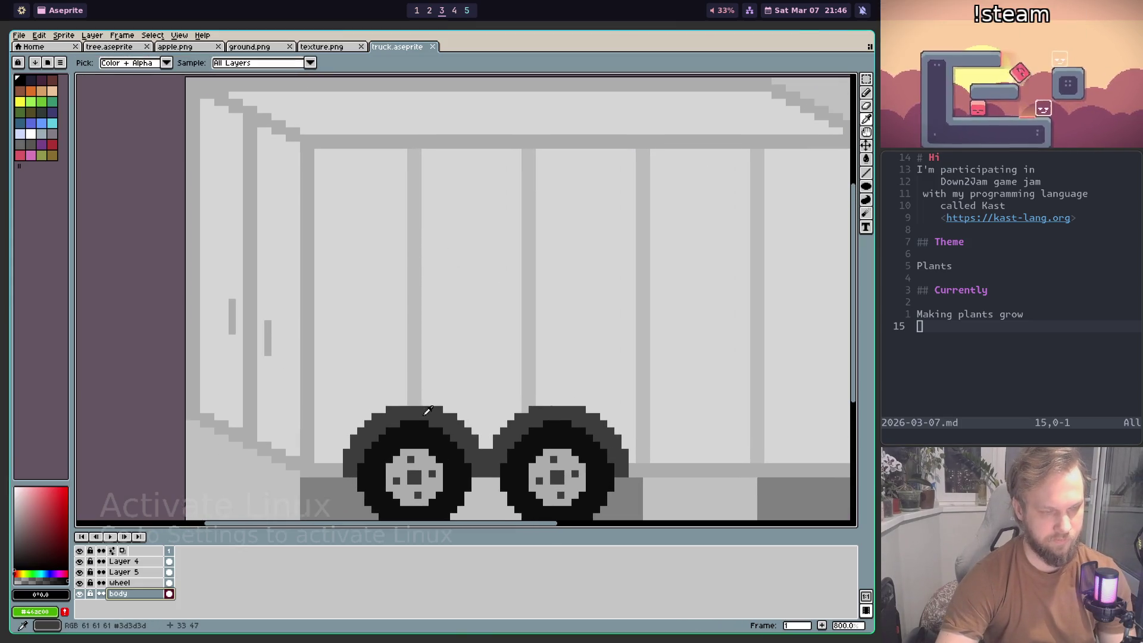
{"action": "scroll", "coordinate": [427, 410], "scroll_direction": "down", "scroll_amount": 3}
{"action": "scroll", "coordinate": [466, 408], "scroll_direction": "up", "scroll_amount": 1}
{"action": "scroll", "coordinate": [471, 345], "scroll_direction": "down", "scroll_amount": 1}
{"action": "scroll", "coordinate": [421, 388], "scroll_direction": "up", "scroll_amount": 1}
{"action": "scroll", "coordinate": [337, 416], "scroll_direction": "up", "scroll_amount": 1}
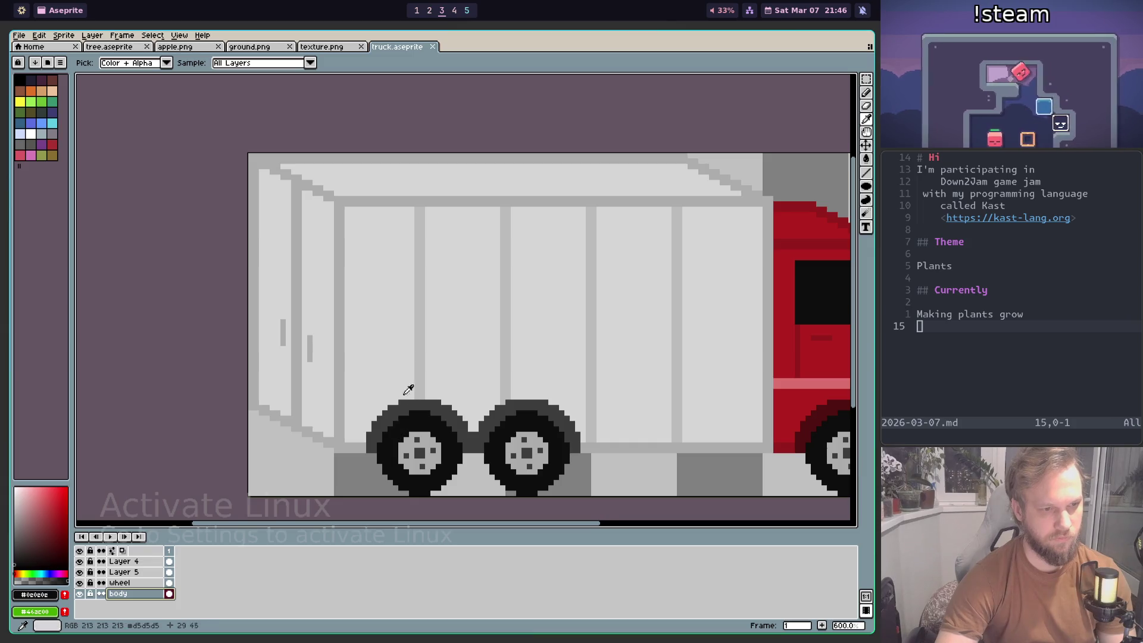
{"action": "key", "text": "b"}
{"action": "scroll", "coordinate": [384, 259], "scroll_direction": "up", "scroll_amount": 4}
{"action": "scroll", "coordinate": [393, 253], "scroll_direction": "down", "scroll_amount": 3}
{"action": "scroll", "coordinate": [414, 259], "scroll_direction": "down", "scroll_amount": 2}
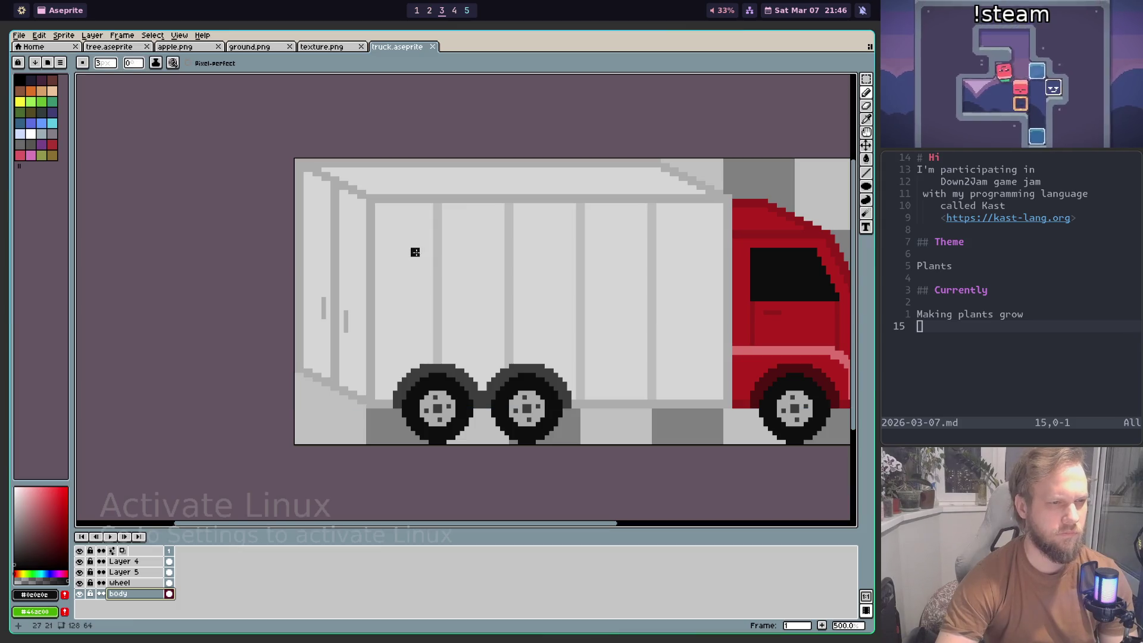
Step: Shrink the brush to 2px and draw a black L-shaped mark on the cargo box
{"action": "key", "text": "minus"}
{"action": "scroll", "coordinate": [400, 247], "scroll_direction": "up", "scroll_amount": 2}
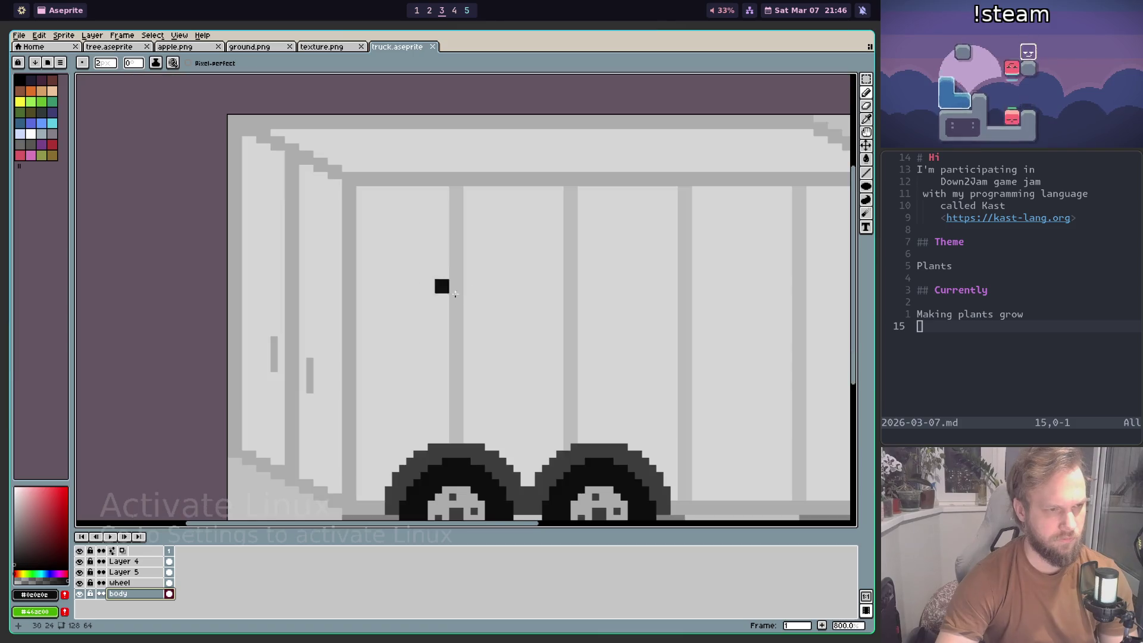
{"action": "scroll", "coordinate": [446, 291], "scroll_direction": "down", "scroll_amount": 1}
{"action": "scroll", "coordinate": [395, 250], "scroll_direction": "up", "scroll_amount": 2}
{"action": "scroll", "coordinate": [407, 242], "scroll_direction": "down", "scroll_amount": 3}
{"action": "scroll", "coordinate": [399, 244], "scroll_direction": "up", "scroll_amount": 3}
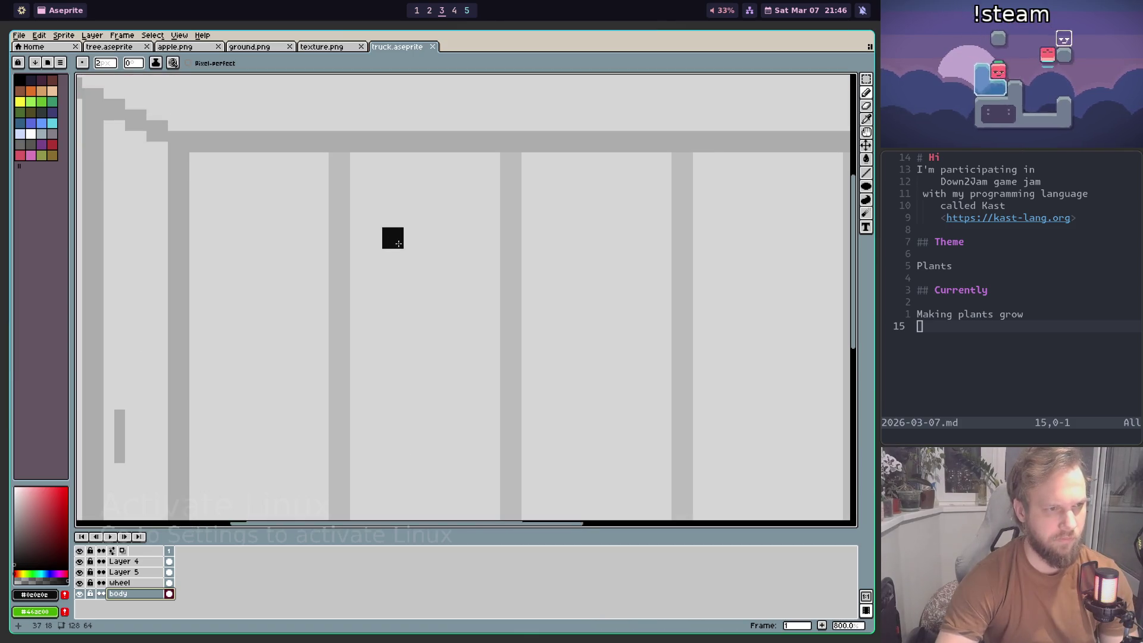
{"action": "scroll", "coordinate": [479, 258], "scroll_direction": "down", "scroll_amount": 3}
{"action": "scroll", "coordinate": [470, 266], "scroll_direction": "up", "scroll_amount": 3}
{"action": "scroll", "coordinate": [439, 265], "scroll_direction": "up", "scroll_amount": 1}
{"action": "scroll", "coordinate": [492, 260], "scroll_direction": "down", "scroll_amount": 4}
{"action": "scroll", "coordinate": [492, 260], "scroll_direction": "up", "scroll_amount": 2}
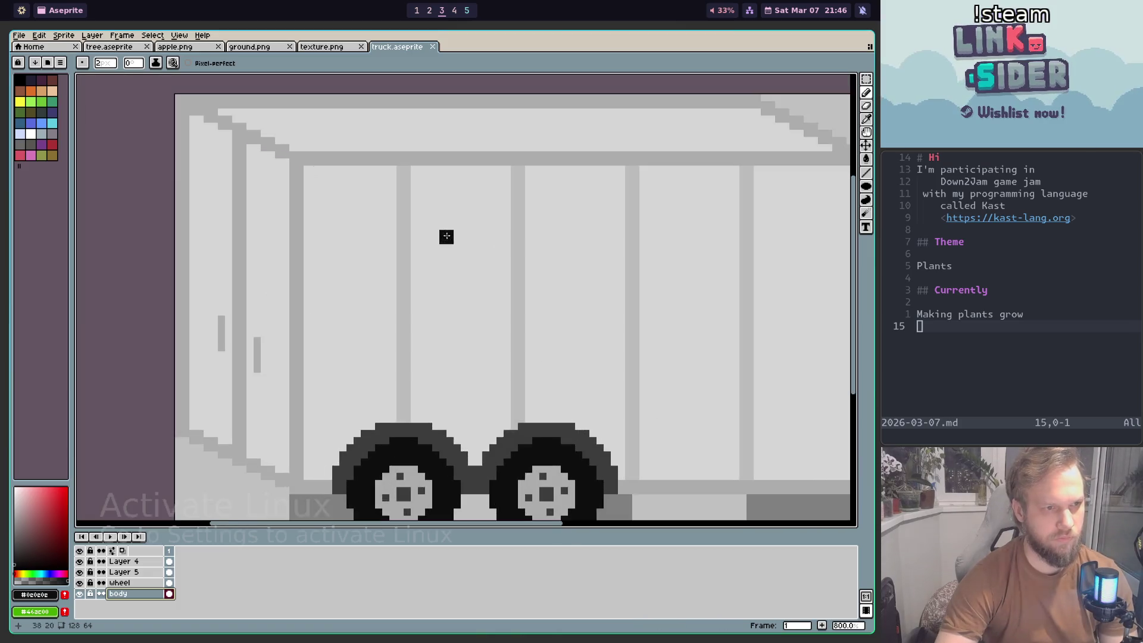
{"action": "scroll", "coordinate": [454, 234], "scroll_direction": "up", "scroll_amount": 2}
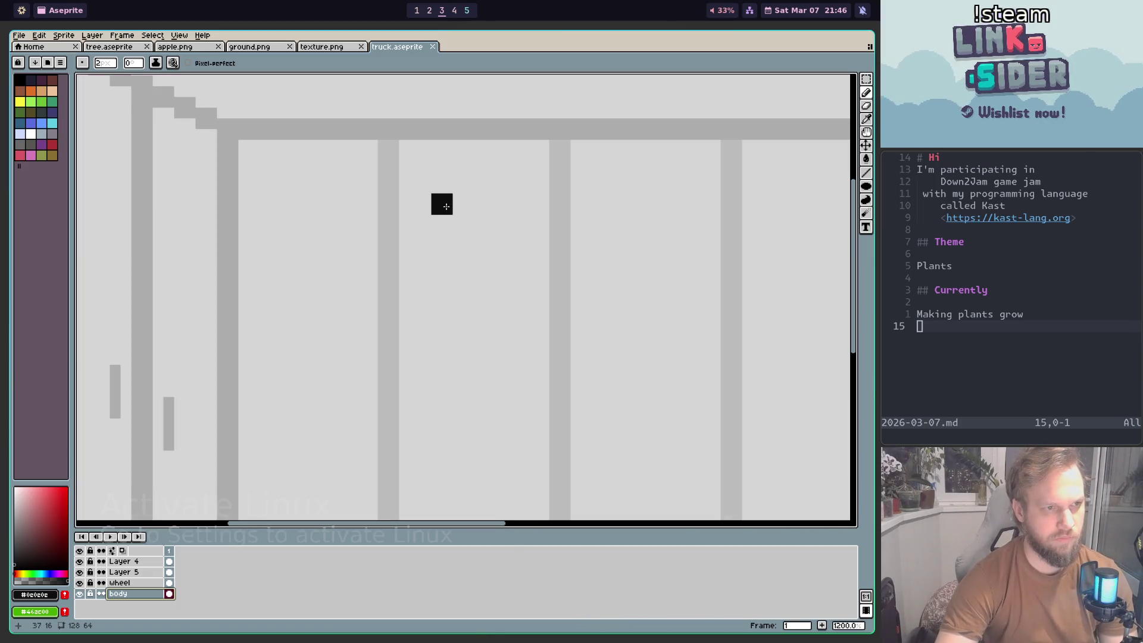
{"action": "left_click", "coordinate": [484, 202]}
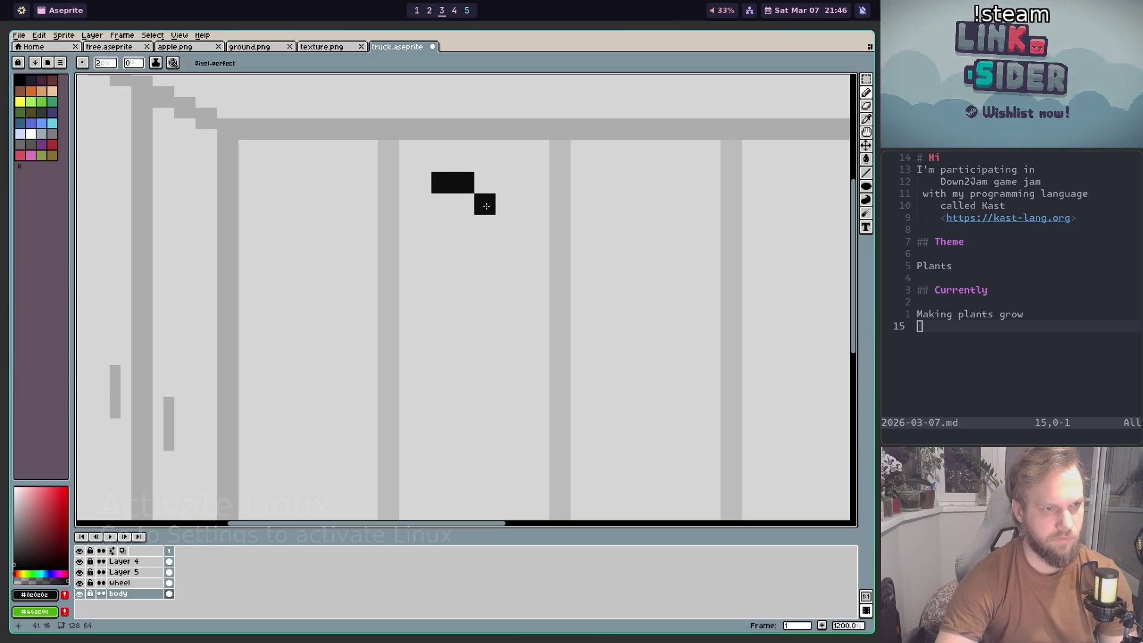
{"action": "key", "text": "ctrl+z"}
{"action": "key", "text": "ctrl+z"}
{"action": "left_click", "coordinate": [441, 203]}
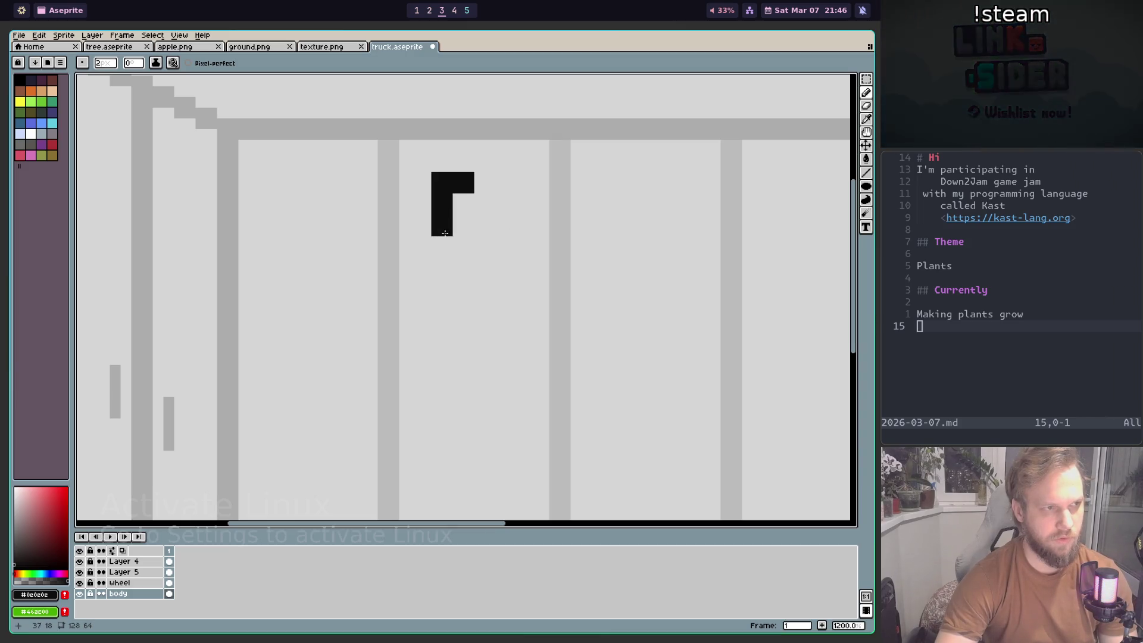
Step: Paste the B glyph from texture.png onto the truck's cargo box
{"action": "left_click", "coordinate": [332, 52]}
{"action": "key", "text": "m"}
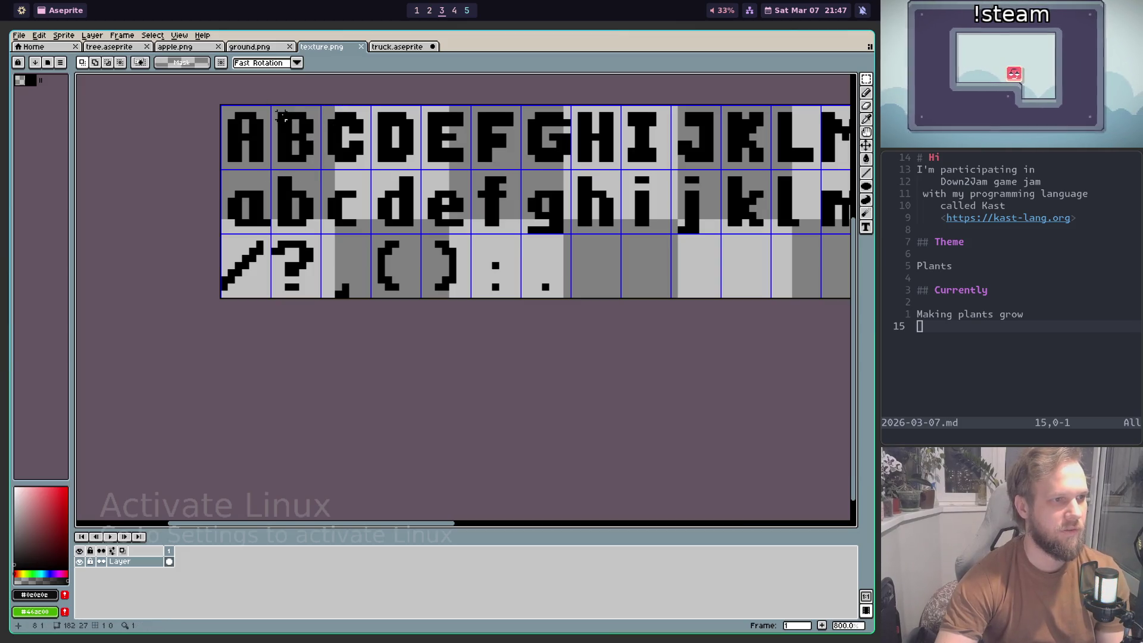
{"action": "left_click", "coordinate": [396, 46]}
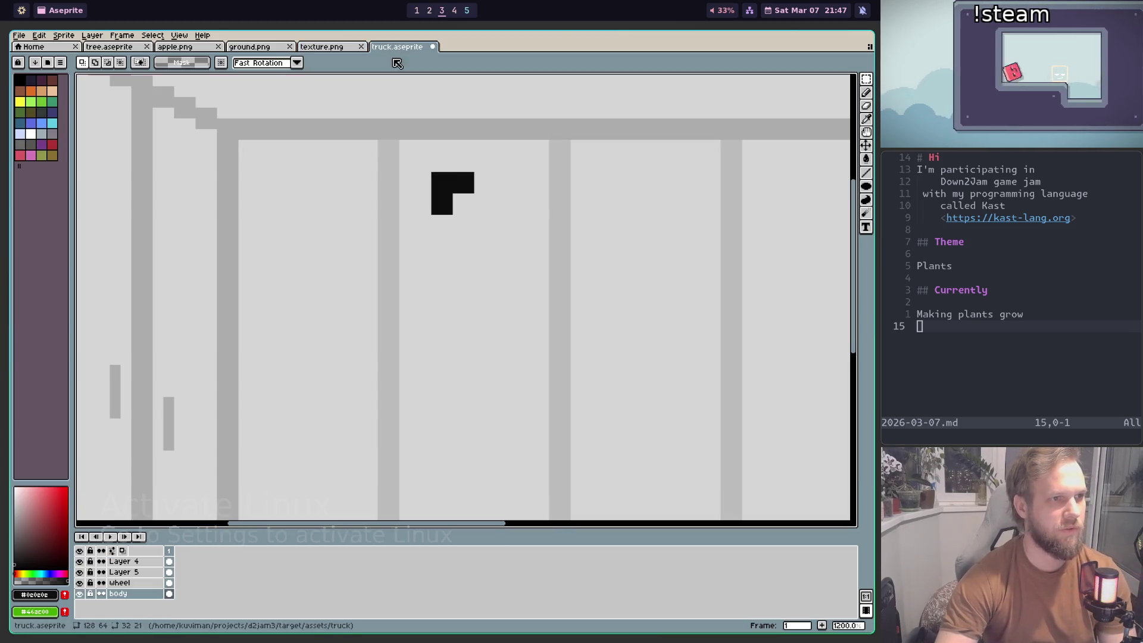
{"action": "key", "text": "ctrl+v"}
{"action": "mouse_move", "coordinate": [164, 107]}
{"action": "left_mouse_down"}
{"action": "mouse_move", "coordinate": [482, 260]}
{"action": "mouse_move", "coordinate": [482, 272]}
{"action": "mouse_move", "coordinate": [482, 262]}
{"action": "left_mouse_up"}
{"action": "left_click", "coordinate": [419, 203]}
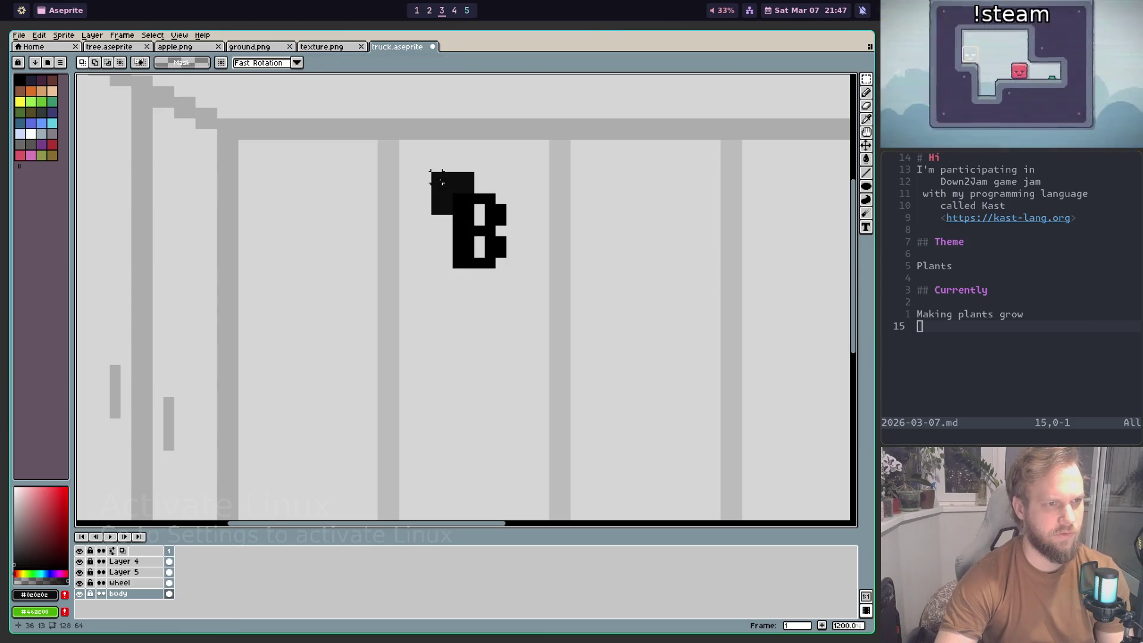
Step: Paint over the stray dark pixels around the B in grey
{"action": "key", "text": "b"}
{"action": "left_click", "coordinate": [419, 203], "text": "alt"}
{"action": "left_click", "coordinate": [443, 188]}
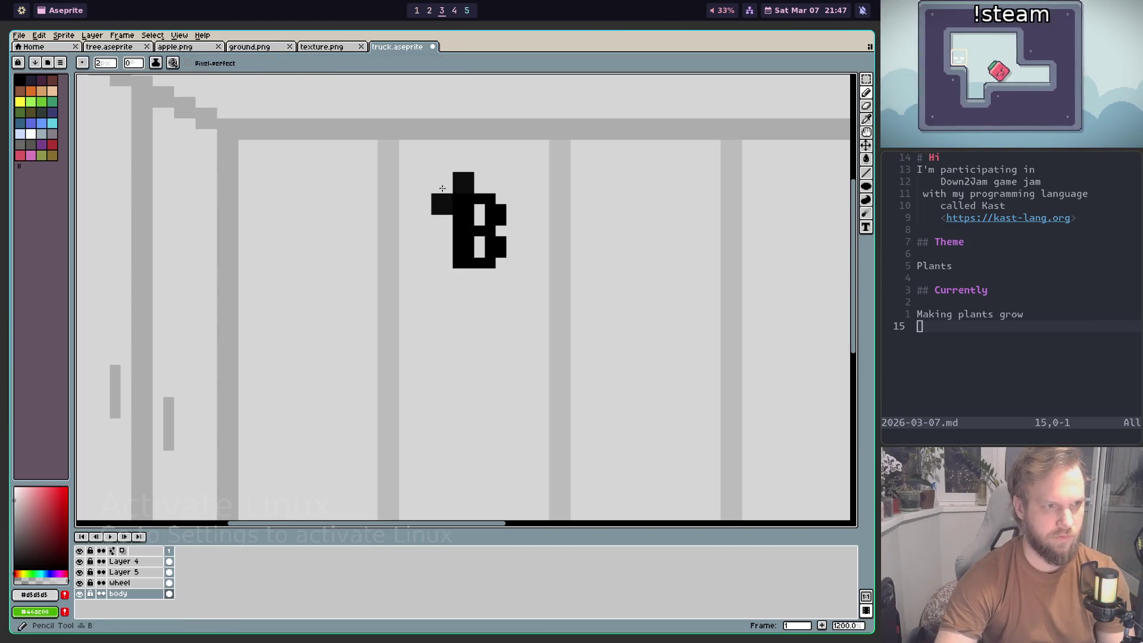
{"action": "scroll", "coordinate": [506, 238], "scroll_direction": "down", "scroll_amount": 1}
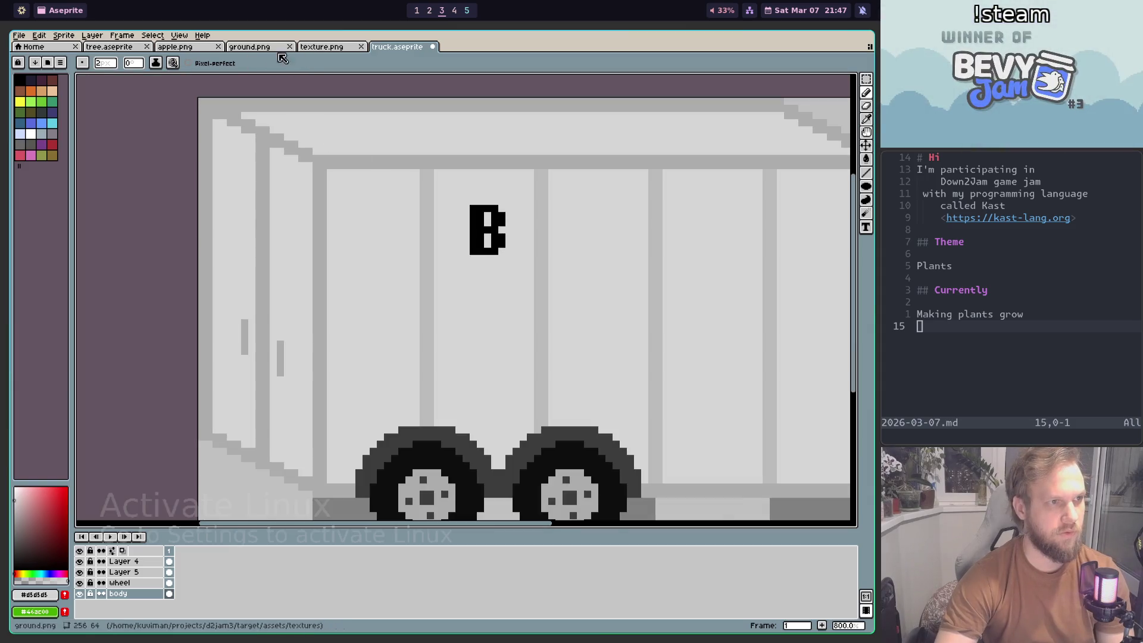
Step: Copy the U glyph from texture.png and place it beside the B
{"action": "left_click", "coordinate": [326, 48]}
{"action": "scroll", "coordinate": [467, 268], "scroll_direction": "right", "scroll_amount": 3}
{"action": "scroll", "coordinate": [467, 267], "scroll_direction": "right", "scroll_amount": 2}
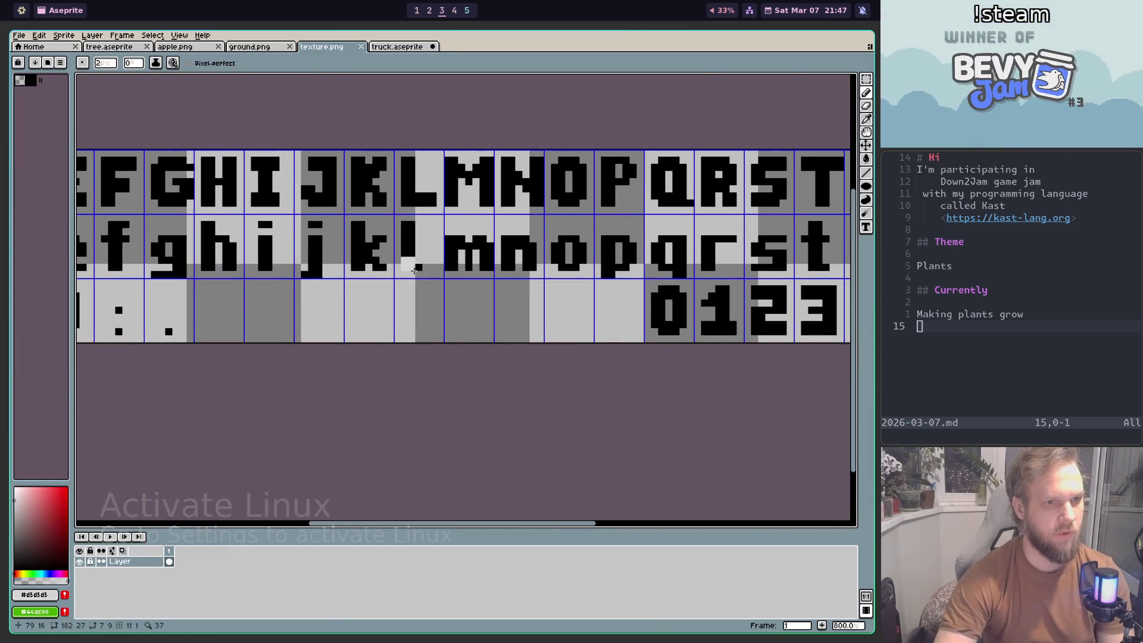
{"action": "scroll", "coordinate": [467, 267], "scroll_direction": "right", "scroll_amount": 2}
{"action": "scroll", "coordinate": [467, 268], "scroll_direction": "right", "scroll_amount": 3}
{"action": "key", "text": "m"}
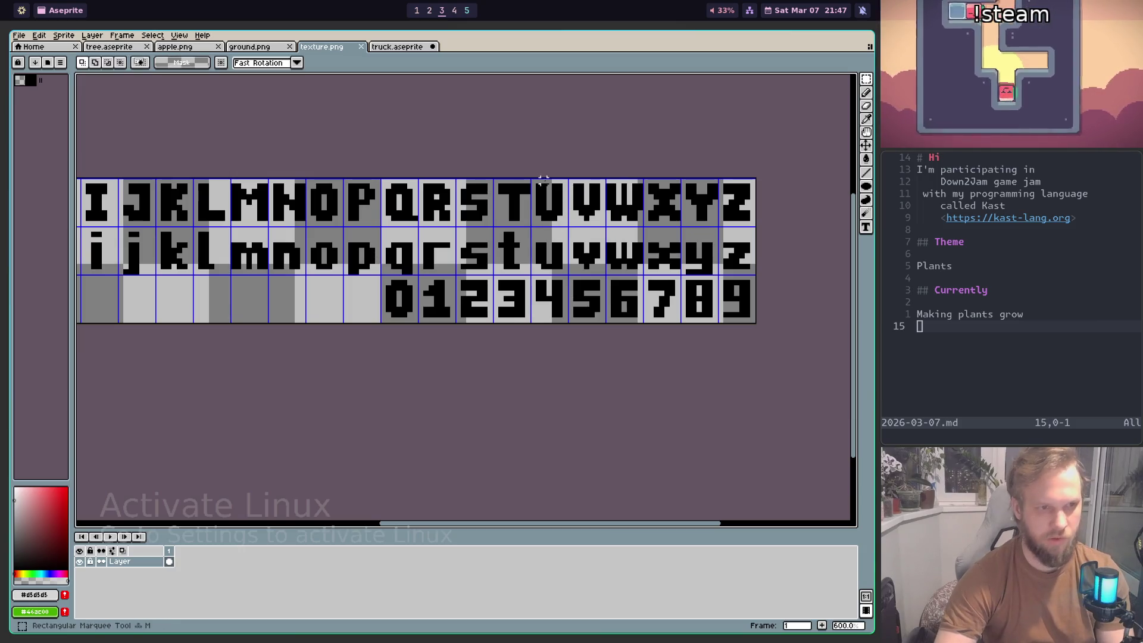
{"action": "key", "text": "ctrl+c"}
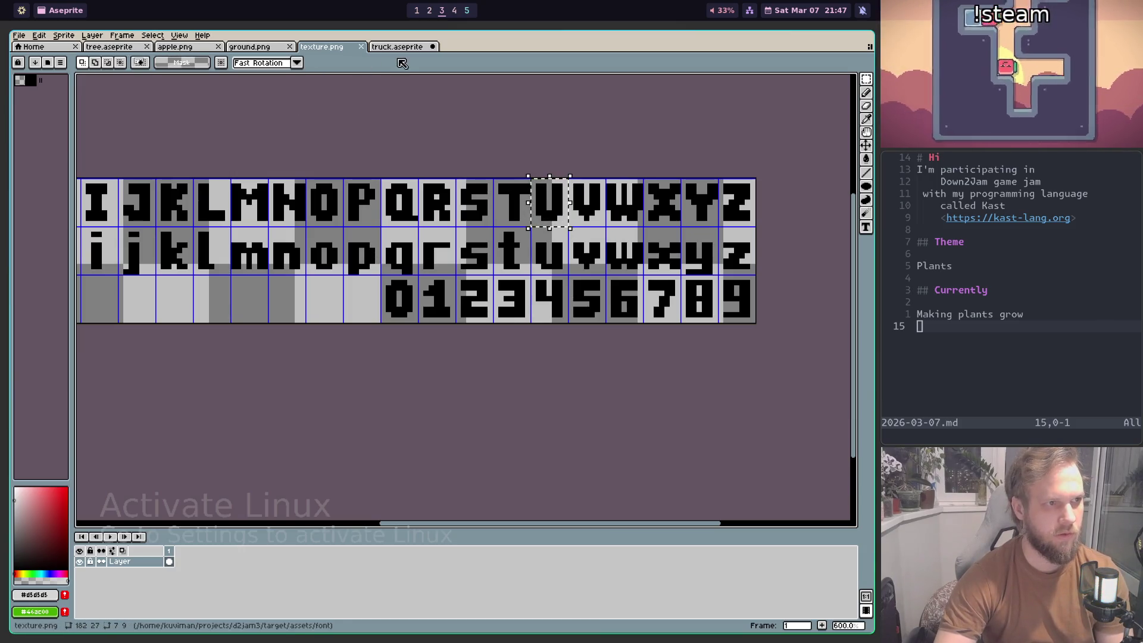
{"action": "key", "text": "ctrl+Tab"}
{"action": "key", "text": "ctrl+v"}
{"action": "left_click_drag", "start_coordinate": [468, 151], "coordinate": [606, 256]}
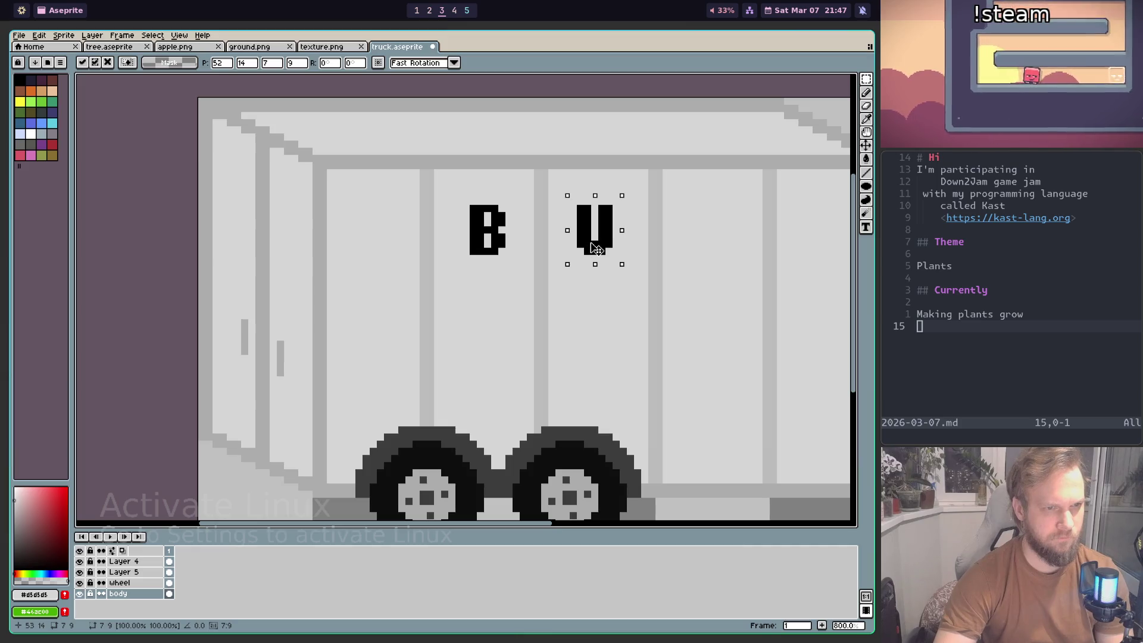
{"action": "key", "text": "Return"}
Step: Copy the Y glyph from the font sheet and move it right of the U
{"action": "key", "text": "ctrl+shift+Tab"}
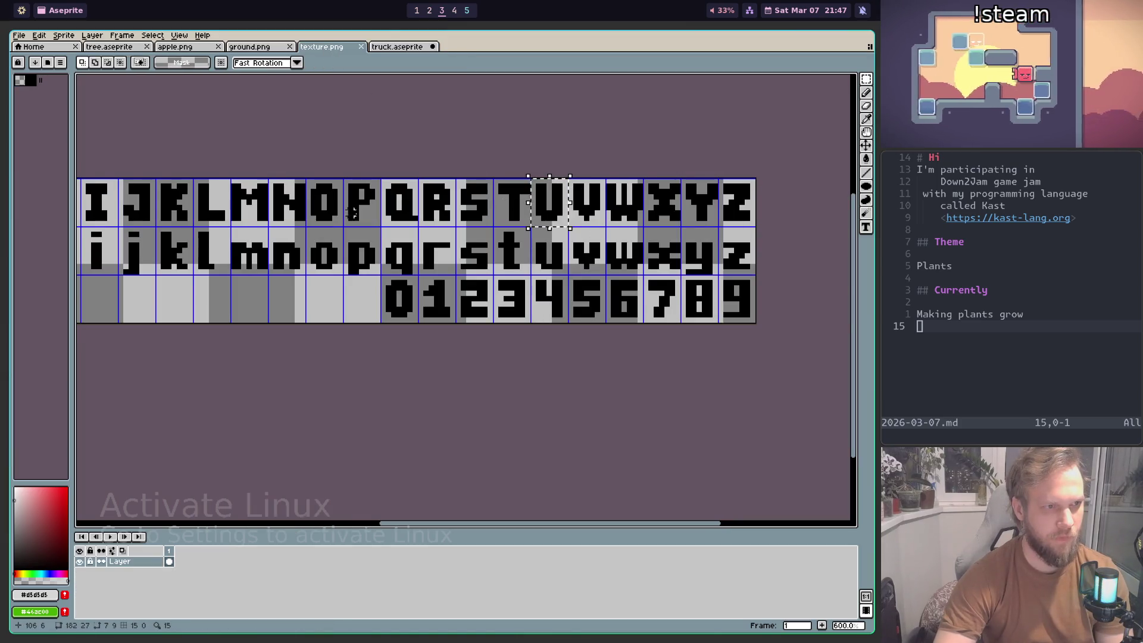
{"action": "scroll", "coordinate": [416, 232], "scroll_direction": "left", "scroll_amount": 3}
{"action": "scroll", "coordinate": [540, 250], "scroll_direction": "down", "scroll_amount": 1}
{"action": "scroll", "coordinate": [634, 285], "scroll_direction": "right", "scroll_amount": 3}
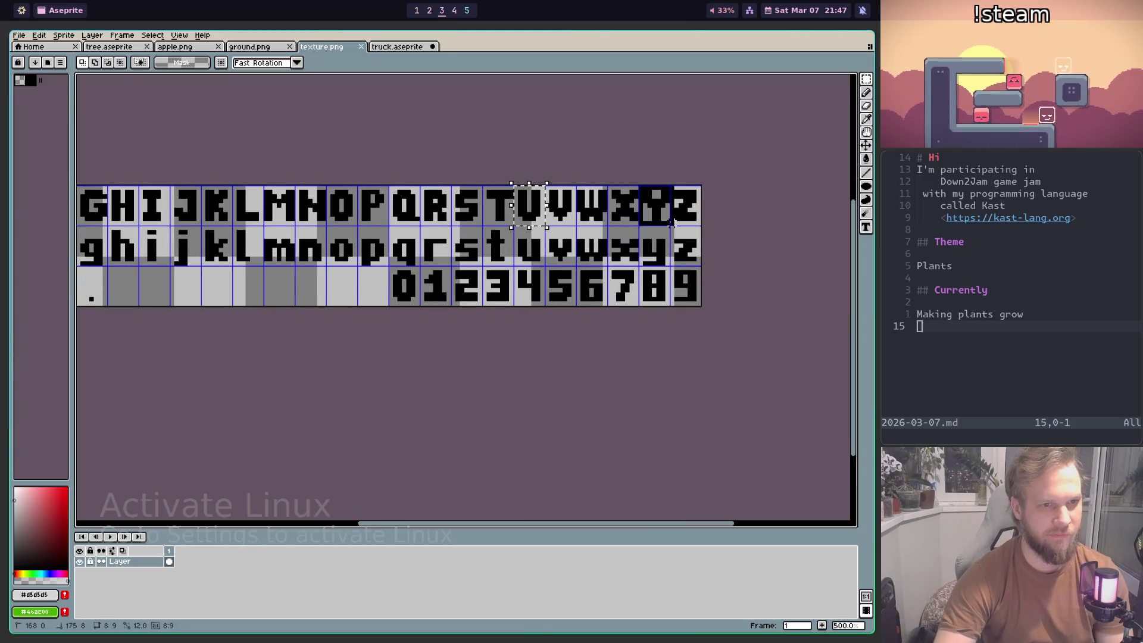
{"action": "key", "text": "ctrl+Tab"}
{"action": "key", "text": "ctrl+v"}
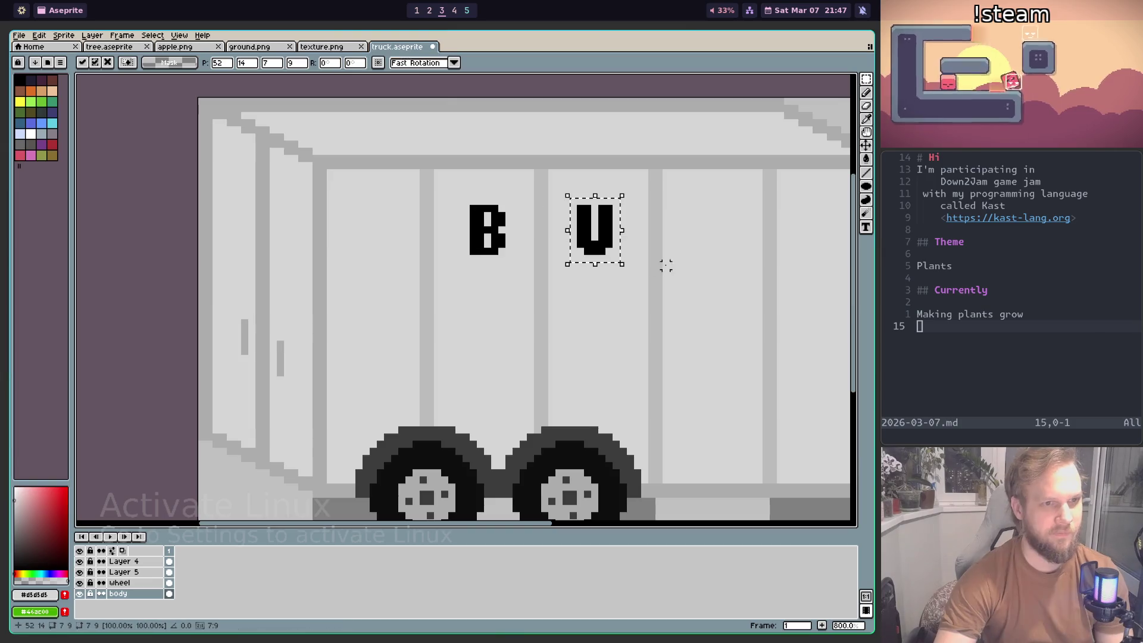
{"action": "left_click_drag", "start_coordinate": [493, 168], "coordinate": [712, 235]}
Step: Drop the Y into place on the truck body
{"action": "key", "text": "Return"}
{"action": "scroll", "coordinate": [722, 358], "scroll_direction": "down", "scroll_amount": 5}
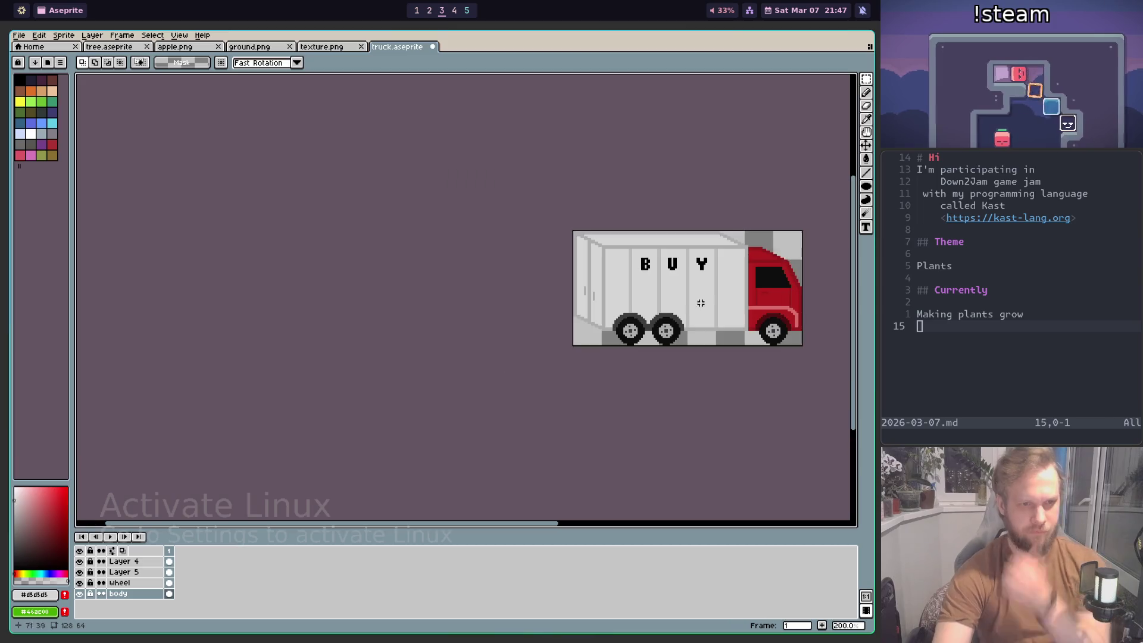
{"action": "scroll", "coordinate": [685, 268], "scroll_direction": "up", "scroll_amount": 4}
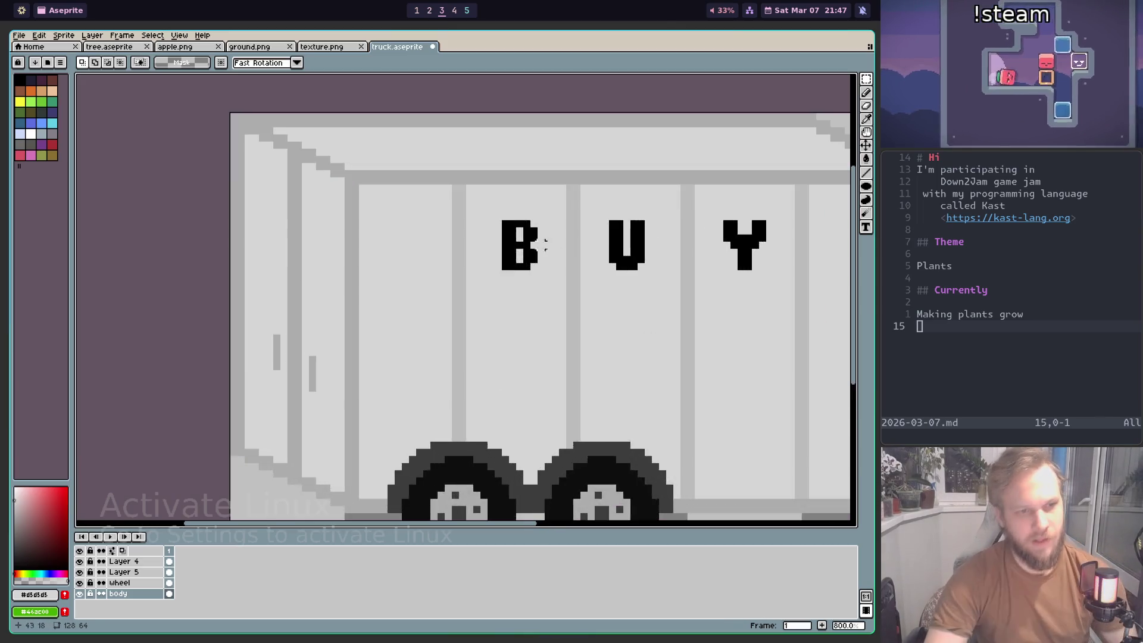
{"action": "scroll", "coordinate": [595, 310], "scroll_direction": "down", "scroll_amount": 1}
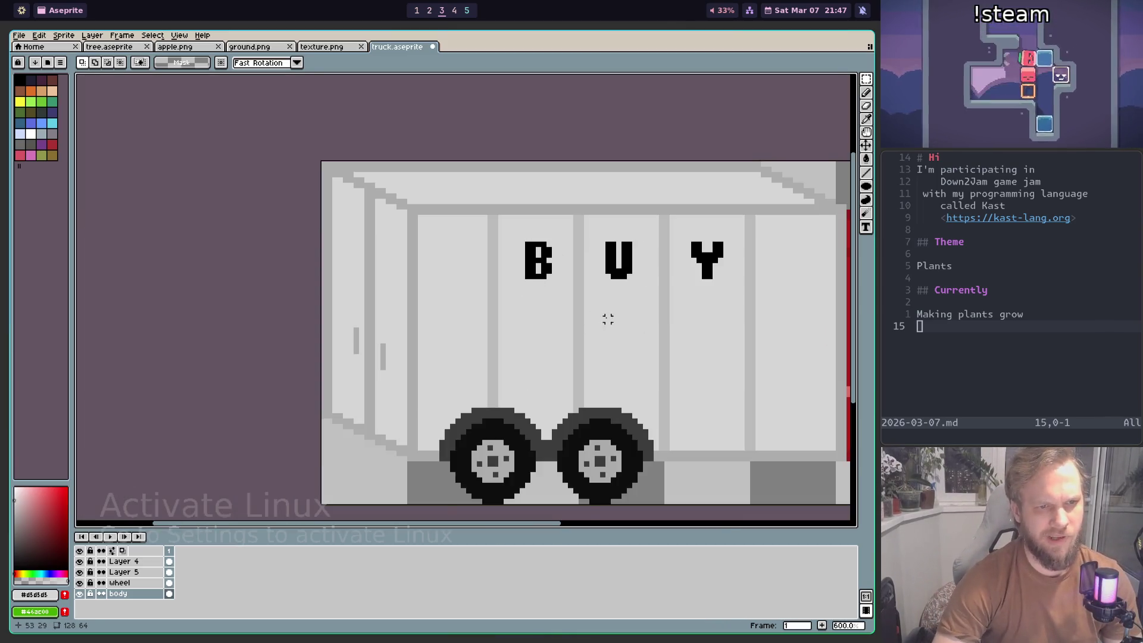
{"action": "scroll", "coordinate": [566, 286], "scroll_direction": "up", "scroll_amount": 2}
{"action": "scroll", "coordinate": [501, 316], "scroll_direction": "down", "scroll_amount": 1}
{"action": "scroll", "coordinate": [476, 291], "scroll_direction": "up", "scroll_amount": 2}
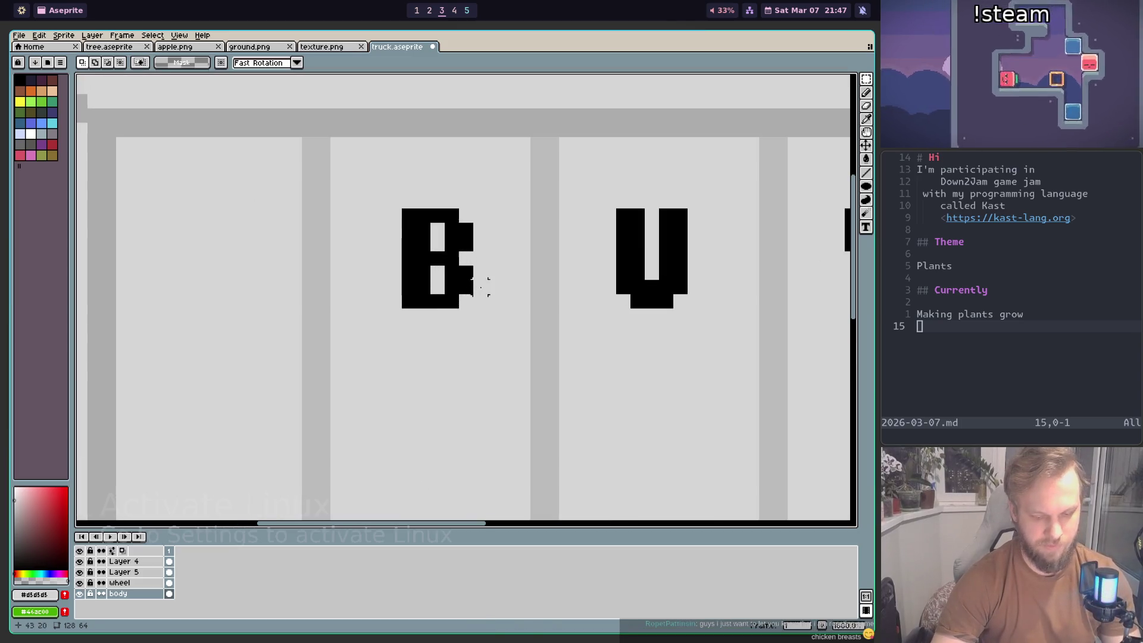
Step: Pick black from the lettering and place the first black dot below the B
{"action": "key", "text": "i"}
{"action": "left_click", "coordinate": [417, 257]}
{"action": "scroll", "coordinate": [419, 306], "scroll_direction": "down", "scroll_amount": 1}
{"action": "key", "text": "b"}
{"action": "left_click", "coordinate": [421, 347]}
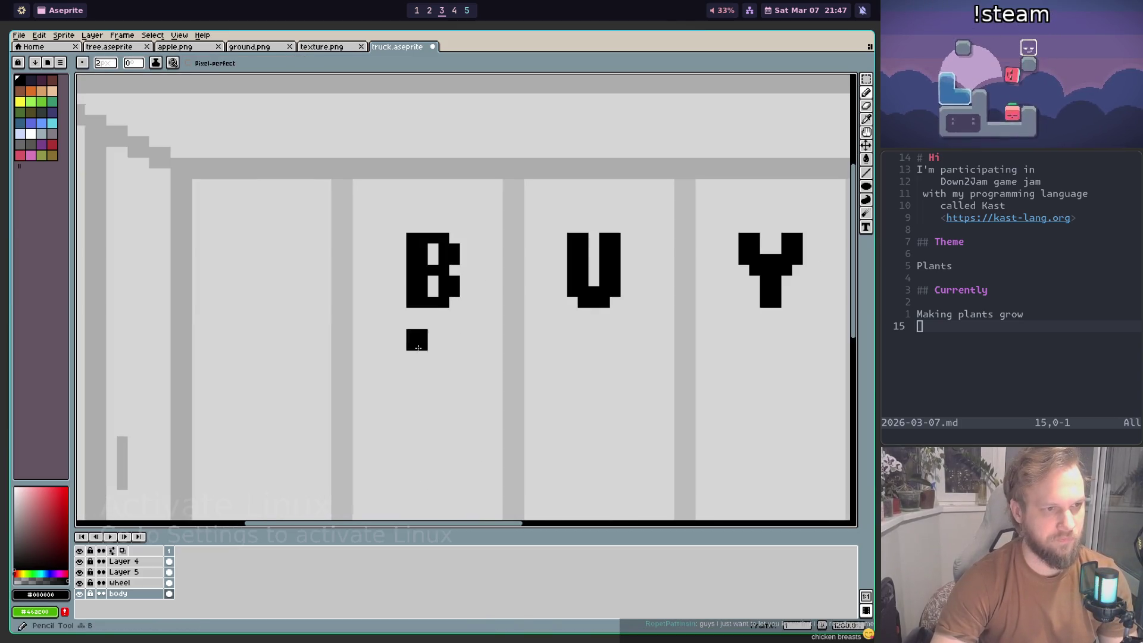
{"action": "scroll", "coordinate": [465, 311], "scroll_direction": "down", "scroll_amount": 2}
{"action": "key", "text": "i"}
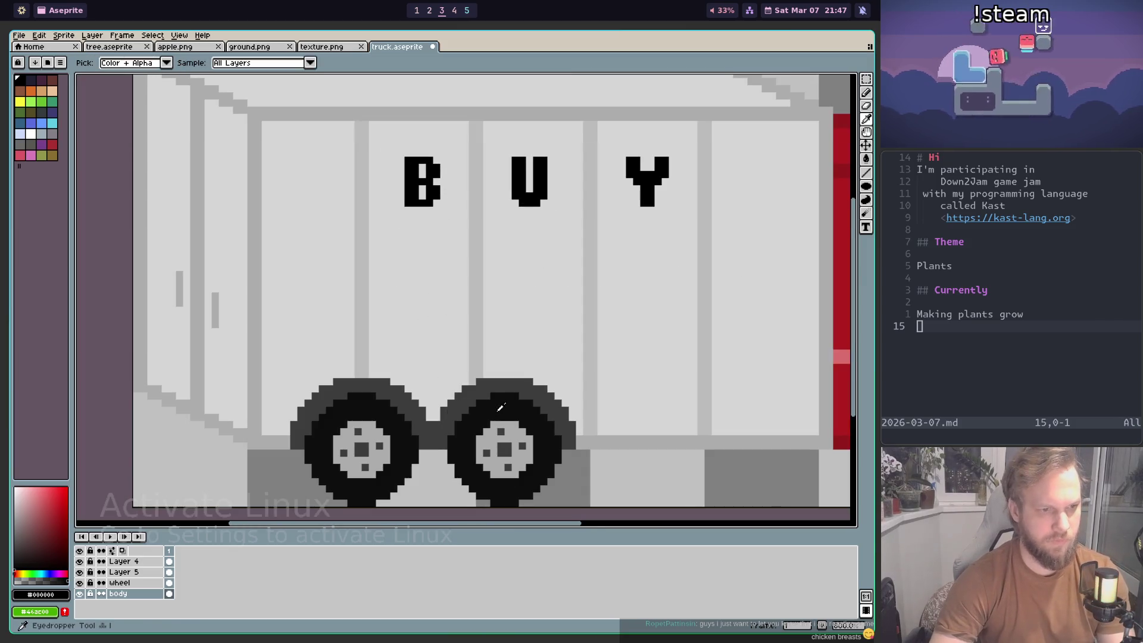
{"action": "scroll", "coordinate": [417, 286], "scroll_direction": "up", "scroll_amount": 3}
{"action": "key", "text": "b"}
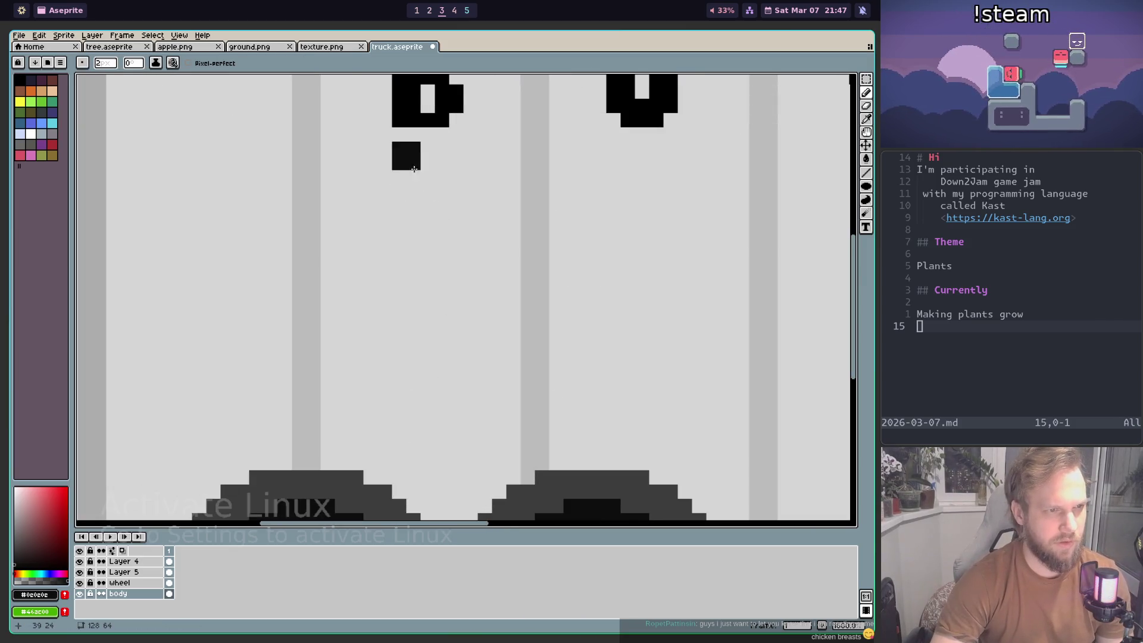
{"action": "scroll", "coordinate": [449, 245], "scroll_direction": "down", "scroll_amount": 2}
{"action": "scroll", "coordinate": [396, 243], "scroll_direction": "up", "scroll_amount": 2}
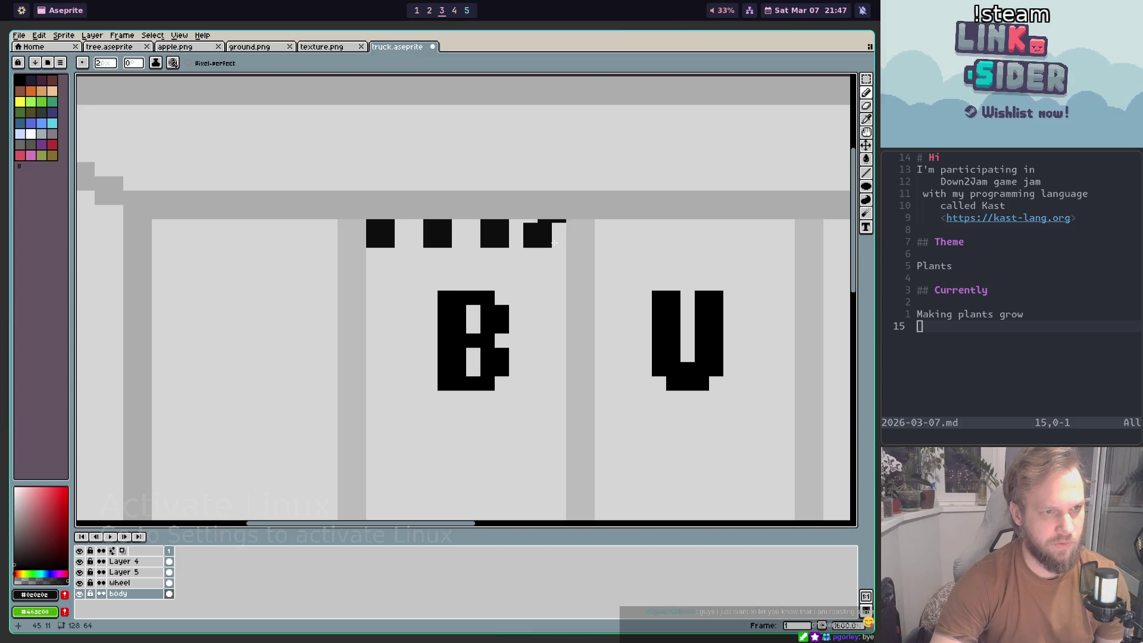
Step: Add black dots along the bottom and right side, then take light grey as second colour
{"action": "scroll", "coordinate": [559, 340], "scroll_direction": "down", "scroll_amount": 1}
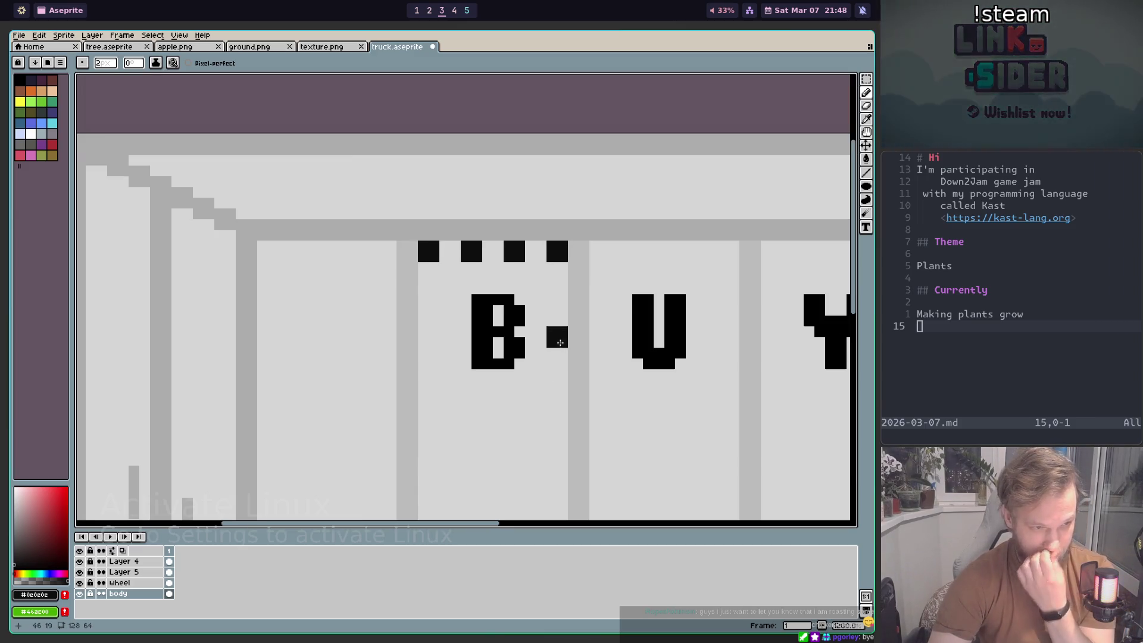
{"action": "scroll", "coordinate": [560, 340], "scroll_direction": "down", "scroll_amount": 1}
{"action": "scroll", "coordinate": [535, 298], "scroll_direction": "up", "scroll_amount": 1}
{"action": "scroll", "coordinate": [480, 244], "scroll_direction": "up", "scroll_amount": 1}
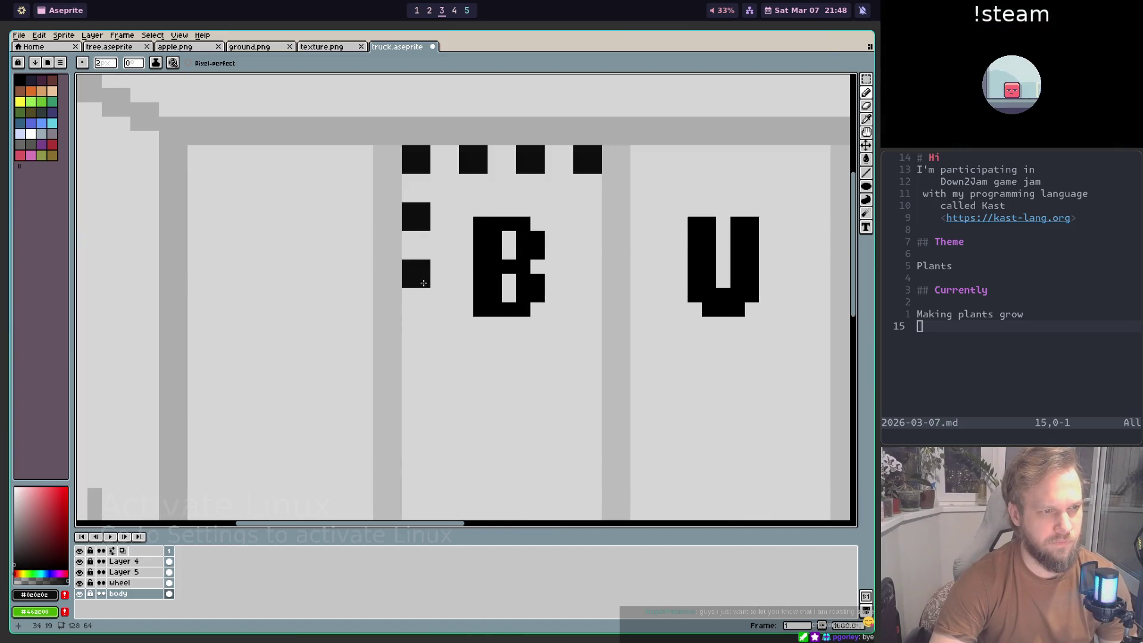
{"action": "left_click", "coordinate": [423, 331]}
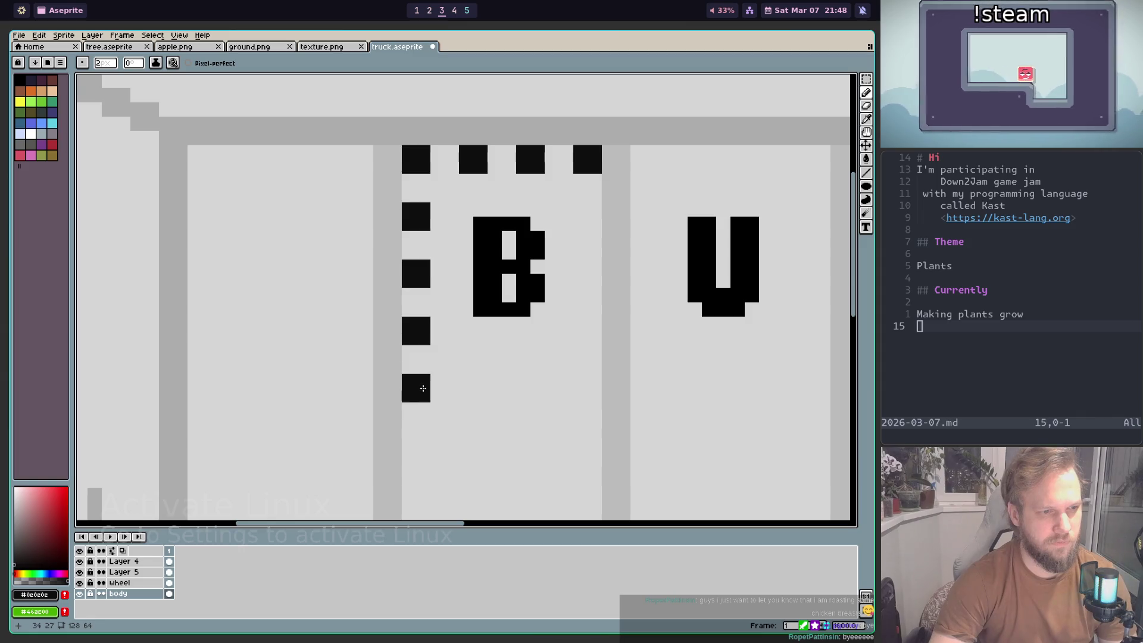
{"action": "left_click", "coordinate": [423, 388]}
{"action": "left_click", "coordinate": [481, 391]}
{"action": "left_click", "coordinate": [537, 394]}
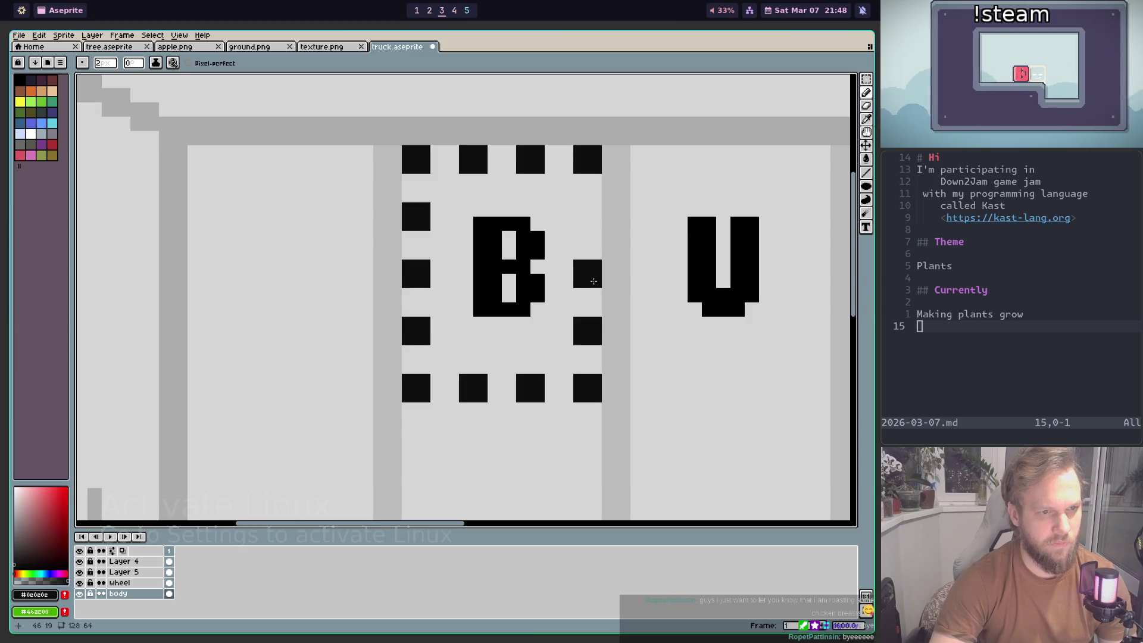
{"action": "left_click", "coordinate": [593, 227]}
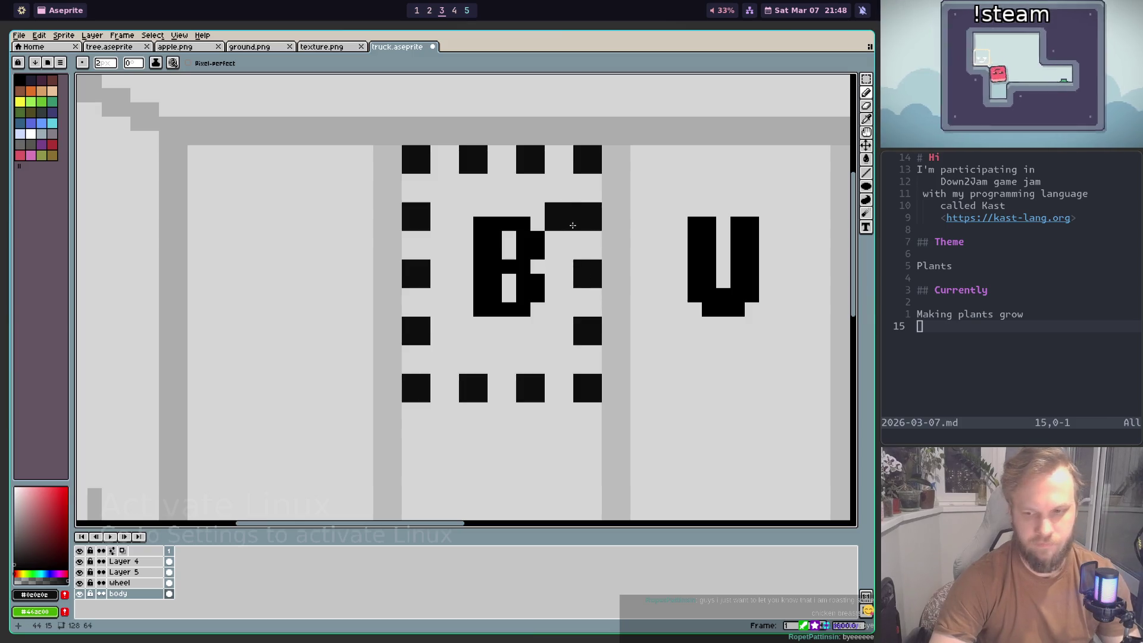
{"action": "right_click", "coordinate": [562, 234], "text": "alt"}
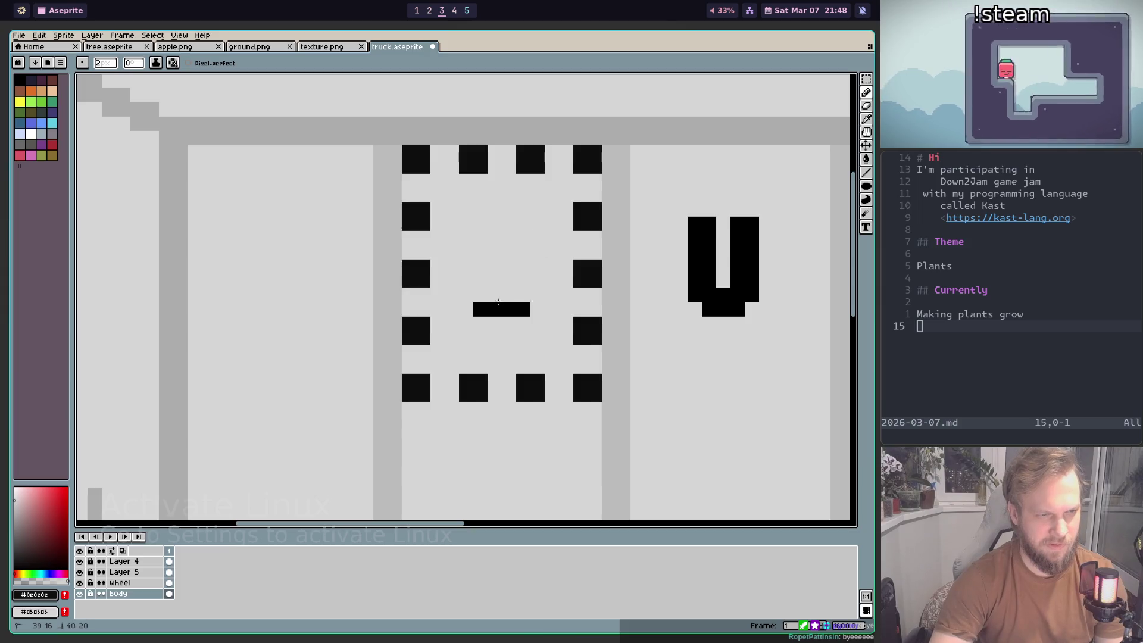
Step: Undo the stray bar and outline the first glyph with black lines on its left, bottom and top
{"action": "key", "text": "ctrl+z"}
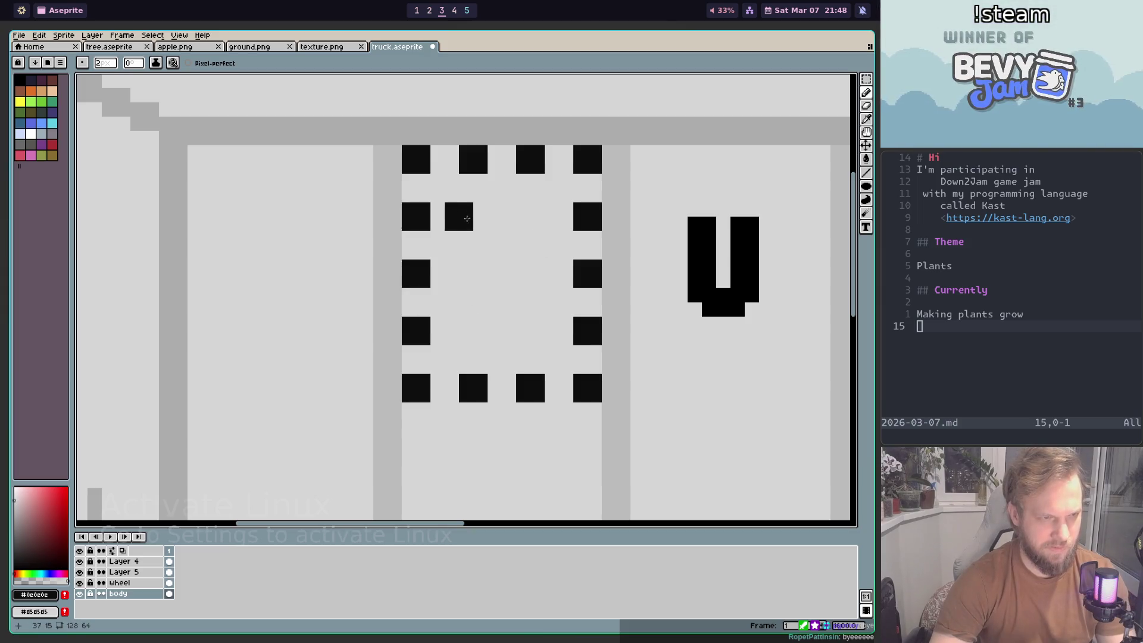
{"action": "left_click_drag", "start_coordinate": [453, 203], "coordinate": [451, 364]}
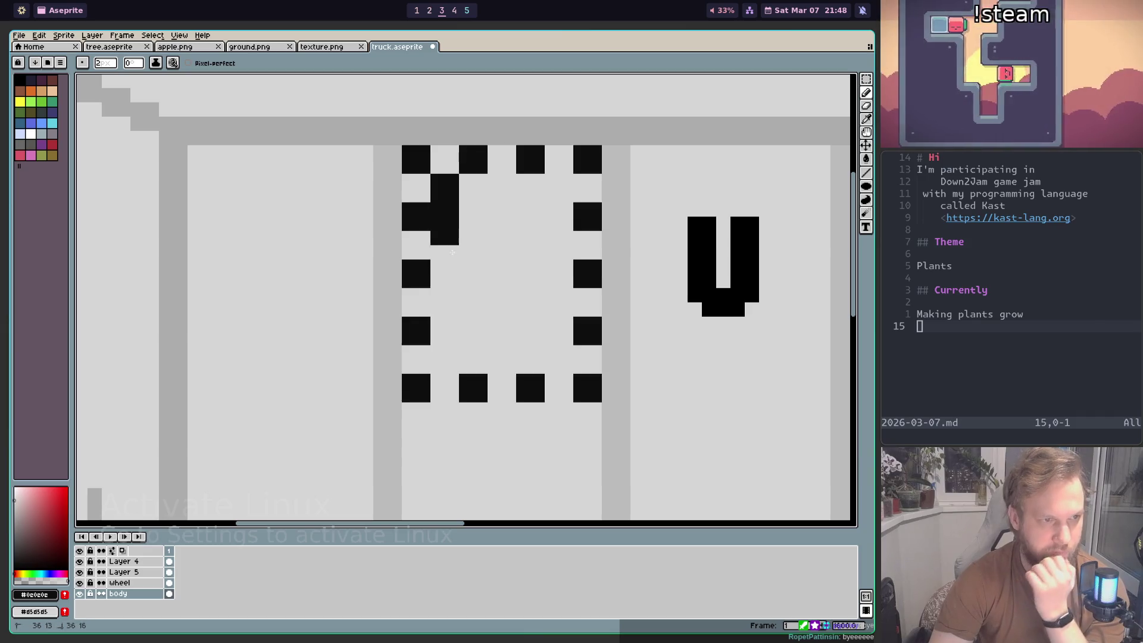
{"action": "left_click_drag", "start_coordinate": [521, 366], "coordinate": [538, 365]}
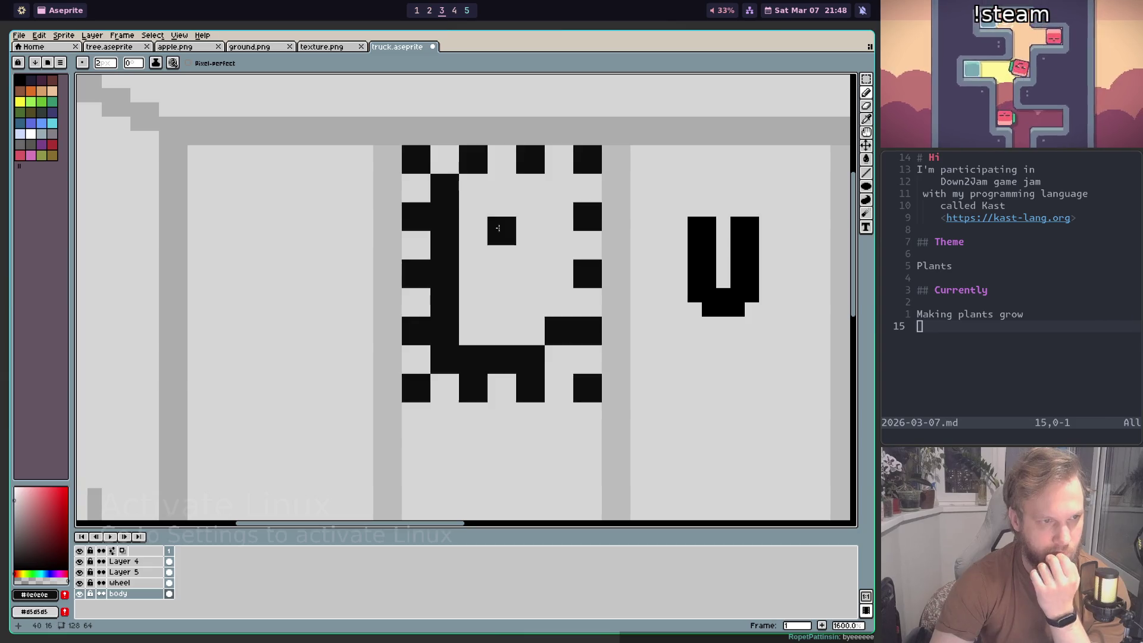
{"action": "left_click_drag", "start_coordinate": [473, 188], "coordinate": [538, 201]}
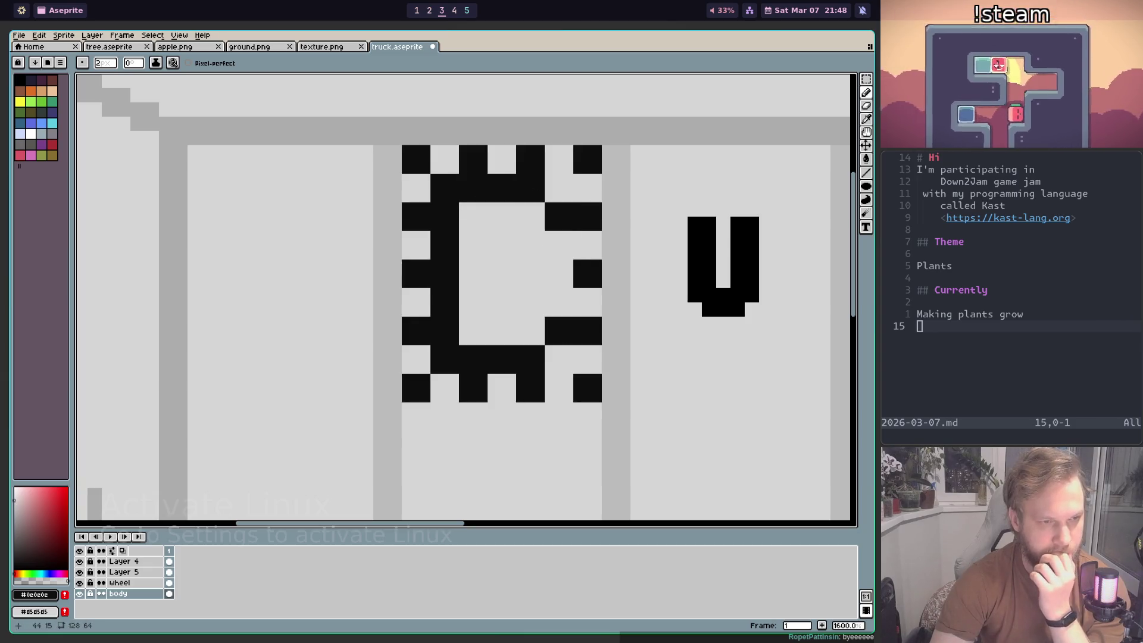
{"action": "left_click", "coordinate": [534, 278]}
{"action": "left_click", "coordinate": [572, 256]}
{"action": "left_click", "coordinate": [572, 313]}
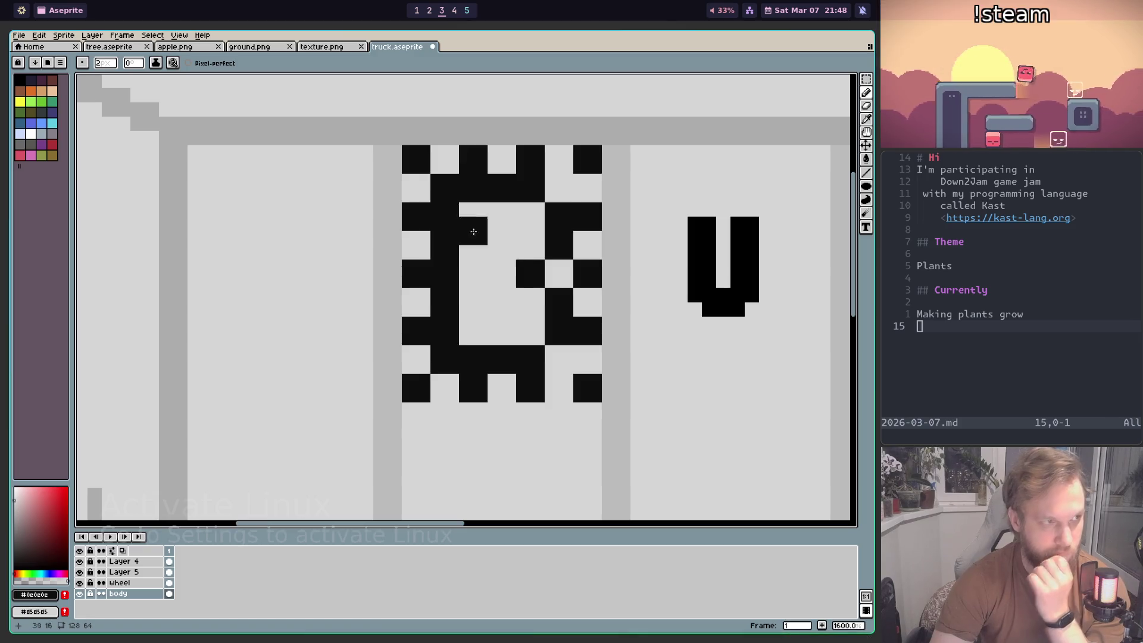
Step: Check the font sheet, then fill the glyph's left column and inner pixels in black
{"action": "left_click", "coordinate": [333, 46]}
{"action": "left_click_drag", "start_coordinate": [301, 280], "coordinate": [580, 280]}
{"action": "left_click", "coordinate": [411, 47]}
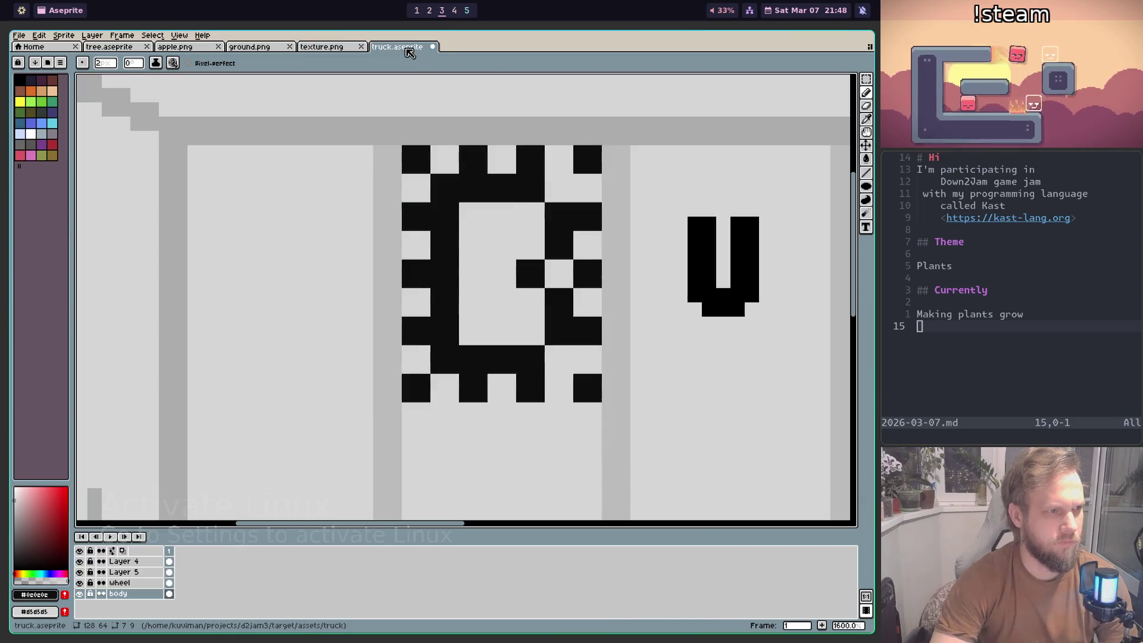
{"action": "left_click_drag", "start_coordinate": [474, 273], "coordinate": [474, 216]}
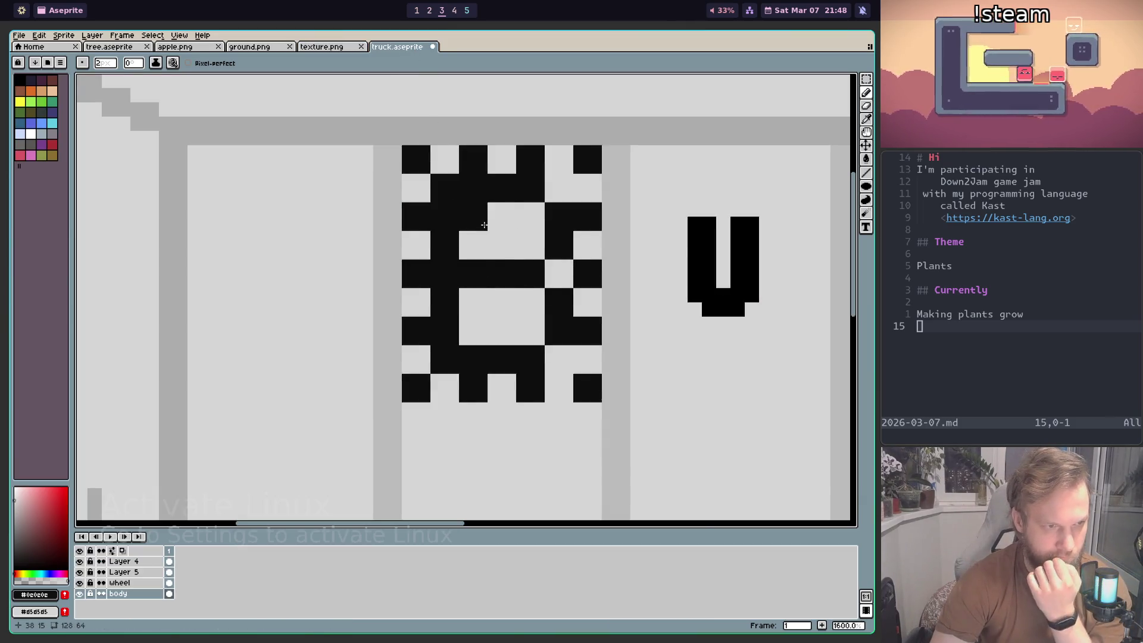
{"action": "left_click_drag", "start_coordinate": [473, 302], "coordinate": [473, 330]}
{"action": "left_click", "coordinate": [538, 226]}
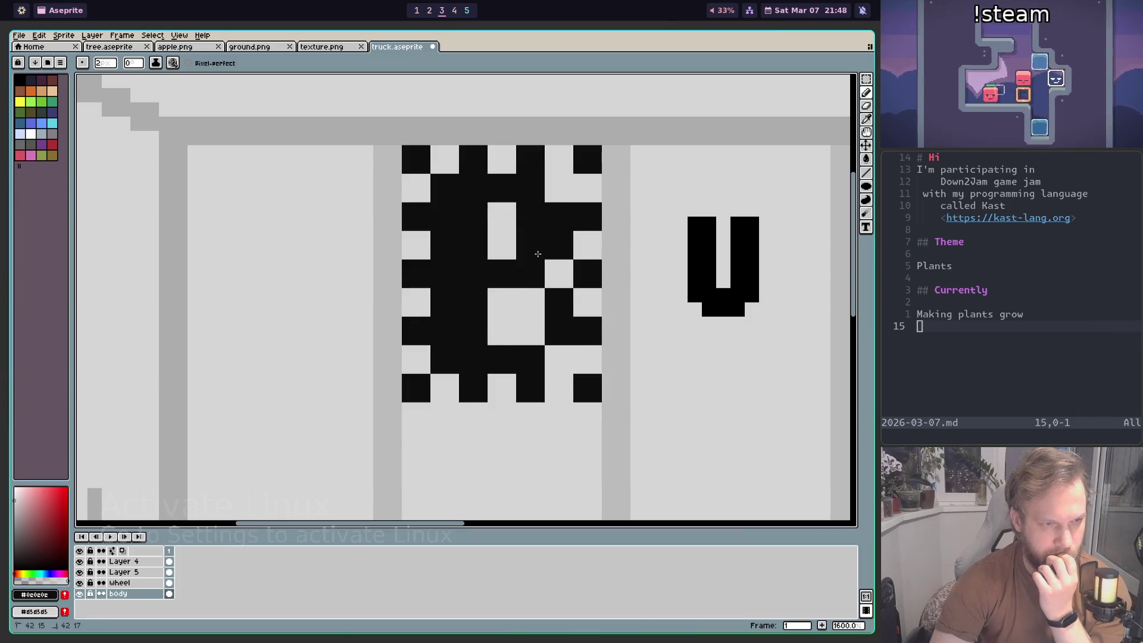
{"action": "left_click", "coordinate": [530, 302]}
{"action": "left_click", "coordinate": [530, 330]}
{"action": "scroll", "coordinate": [560, 341], "scroll_direction": "down", "scroll_amount": 3}
{"action": "scroll", "coordinate": [560, 341], "scroll_direction": "down", "scroll_amount": 1}
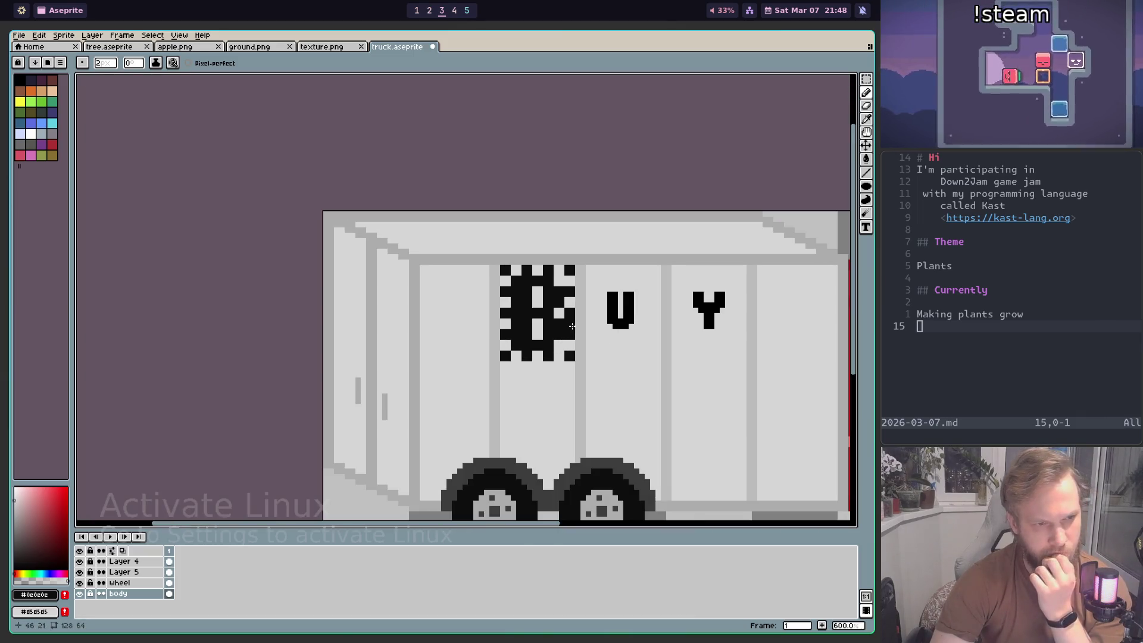
{"action": "scroll", "coordinate": [471, 248], "scroll_direction": "up", "scroll_amount": 3}
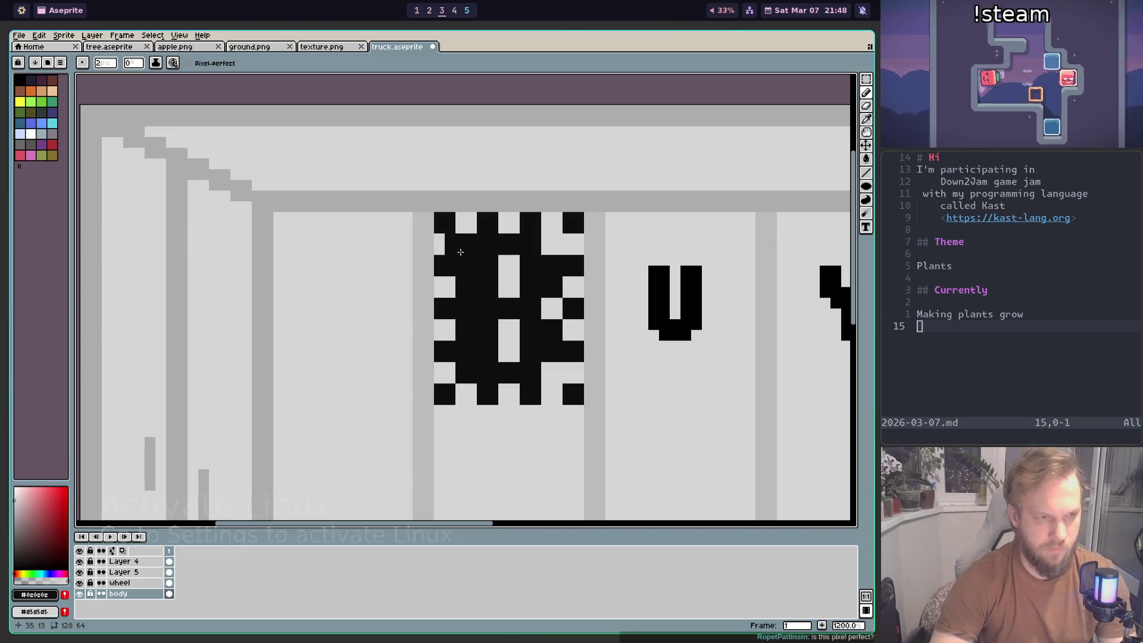
Step: Select the first grid glyph with the Rectangular Marquee and copy it over the U
{"action": "key", "text": "m"}
{"action": "left_click_drag", "start_coordinate": [436, 213], "coordinate": [569, 390]}
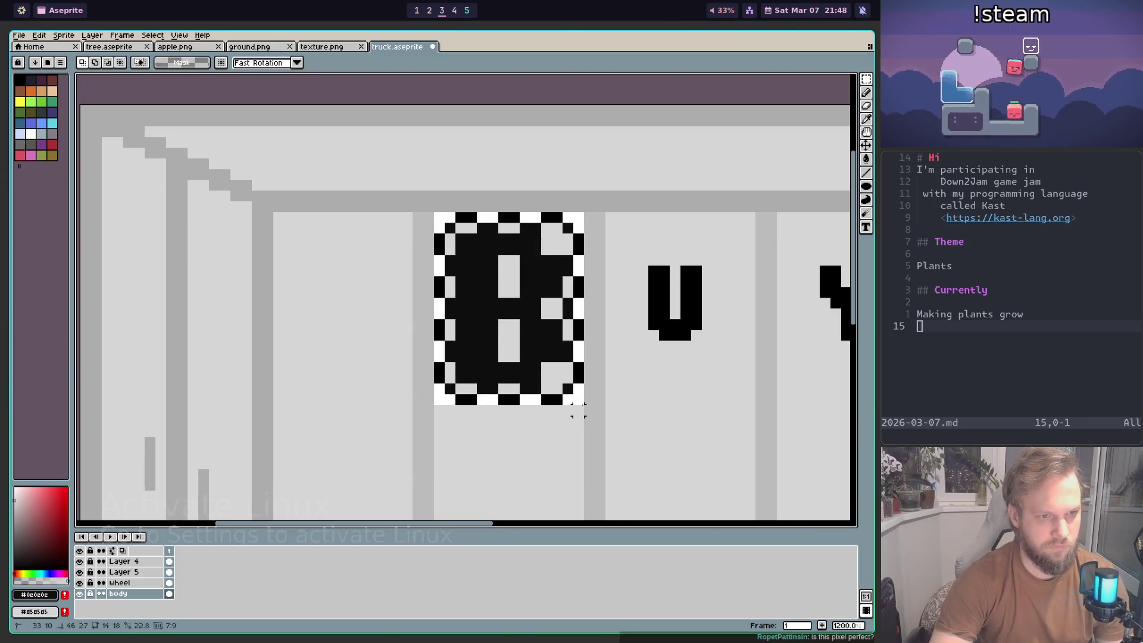
{"action": "scroll", "coordinate": [586, 396], "scroll_direction": "down", "scroll_amount": 3}
{"action": "left_click_drag", "start_coordinate": [445, 350], "coordinate": [611, 347]}
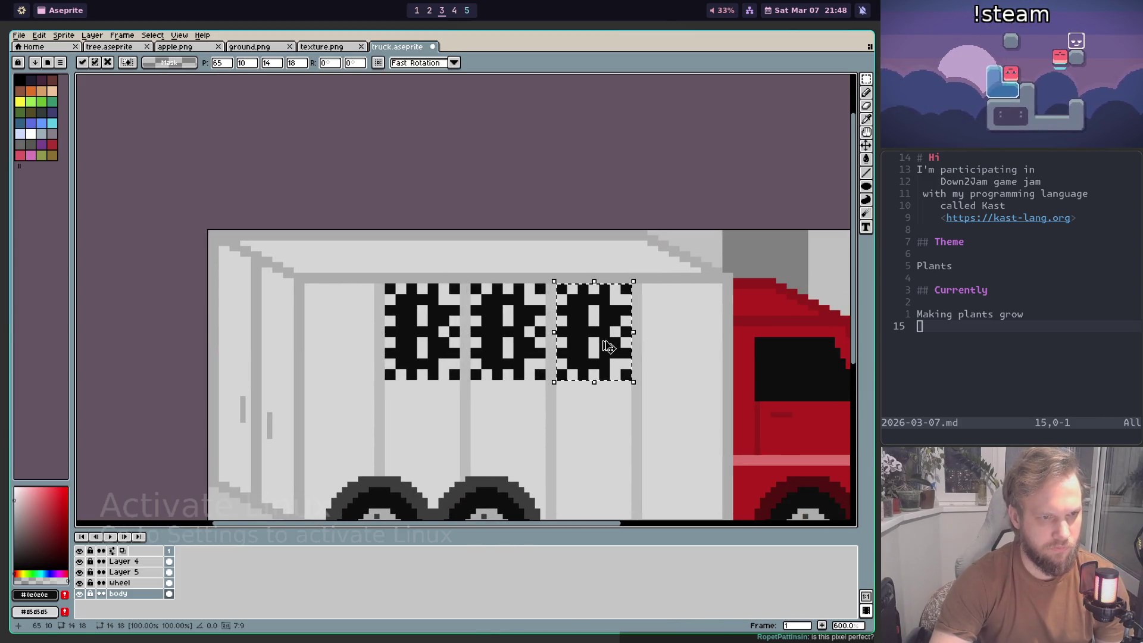
{"action": "left_click", "coordinate": [510, 404]}
Step: Clear the middle glyph's interior and copy the empty dotted box over the Y
{"action": "mouse_move", "coordinate": [527, 436]}
{"action": "left_mouse_down"}
{"action": "mouse_move", "coordinate": [537, 445]}
{"action": "mouse_move", "coordinate": [517, 352]}
{"action": "left_mouse_up"}
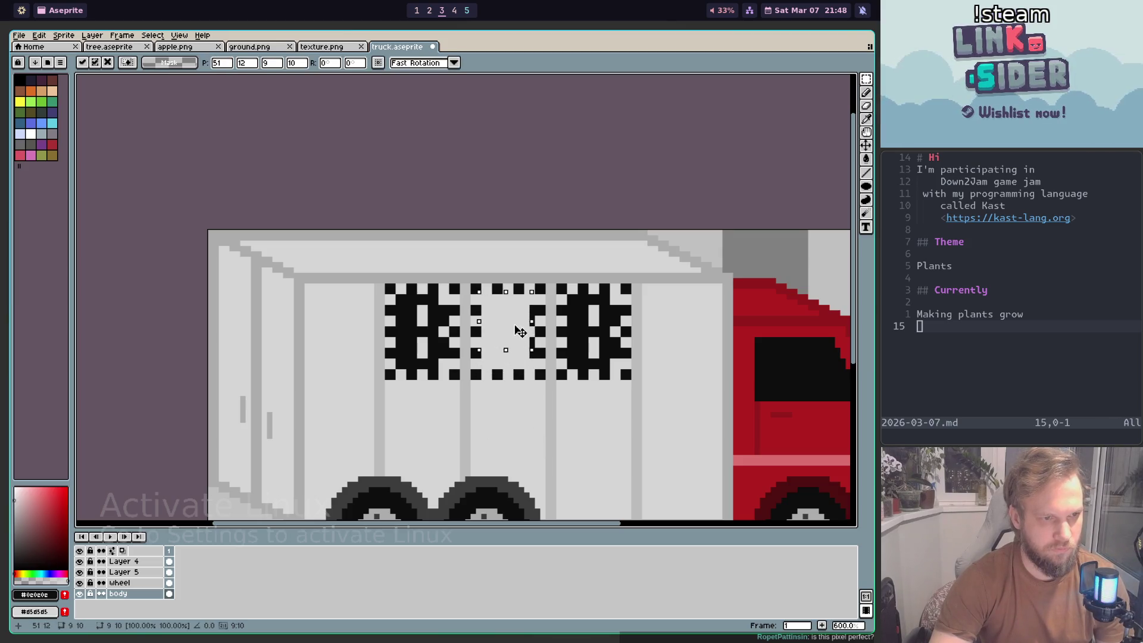
{"action": "key", "text": "Escape"}
{"action": "mouse_move", "coordinate": [516, 423]}
{"action": "left_mouse_down"}
{"action": "mouse_move", "coordinate": [512, 324]}
{"action": "mouse_move", "coordinate": [515, 344]}
{"action": "left_mouse_up"}
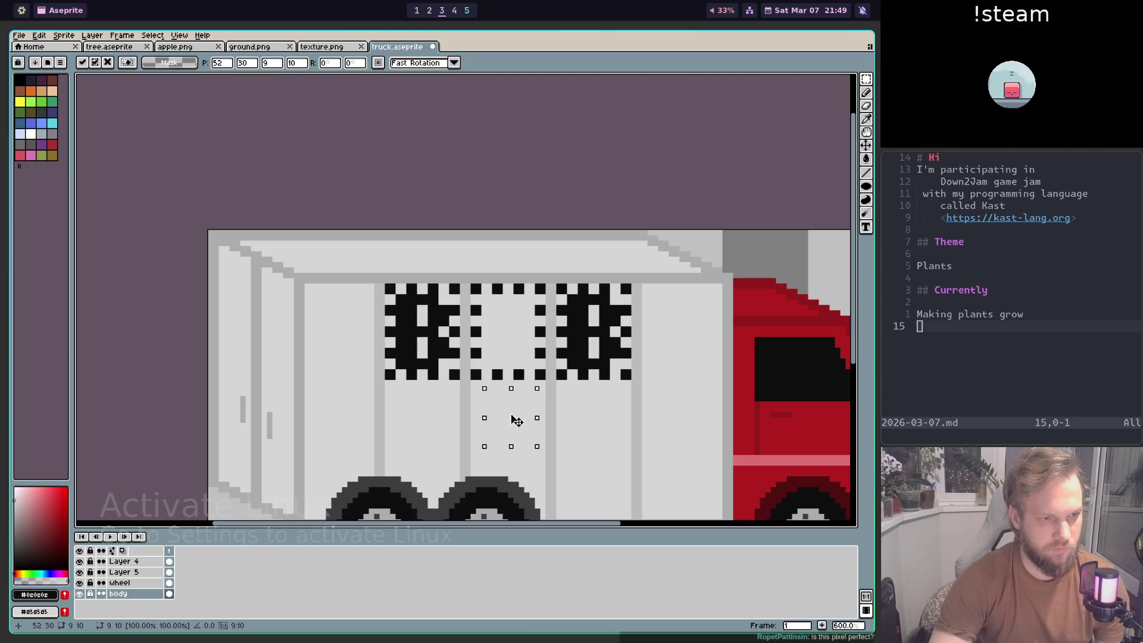
{"action": "key", "text": "Return"}
{"action": "mouse_move", "coordinate": [475, 288]}
{"action": "left_mouse_down"}
{"action": "mouse_move", "coordinate": [537, 373]}
{"action": "mouse_move", "coordinate": [627, 376]}
{"action": "left_mouse_up"}
{"action": "left_click", "coordinate": [399, 306]}
{"action": "scroll", "coordinate": [399, 307], "scroll_direction": "up", "scroll_amount": 1}
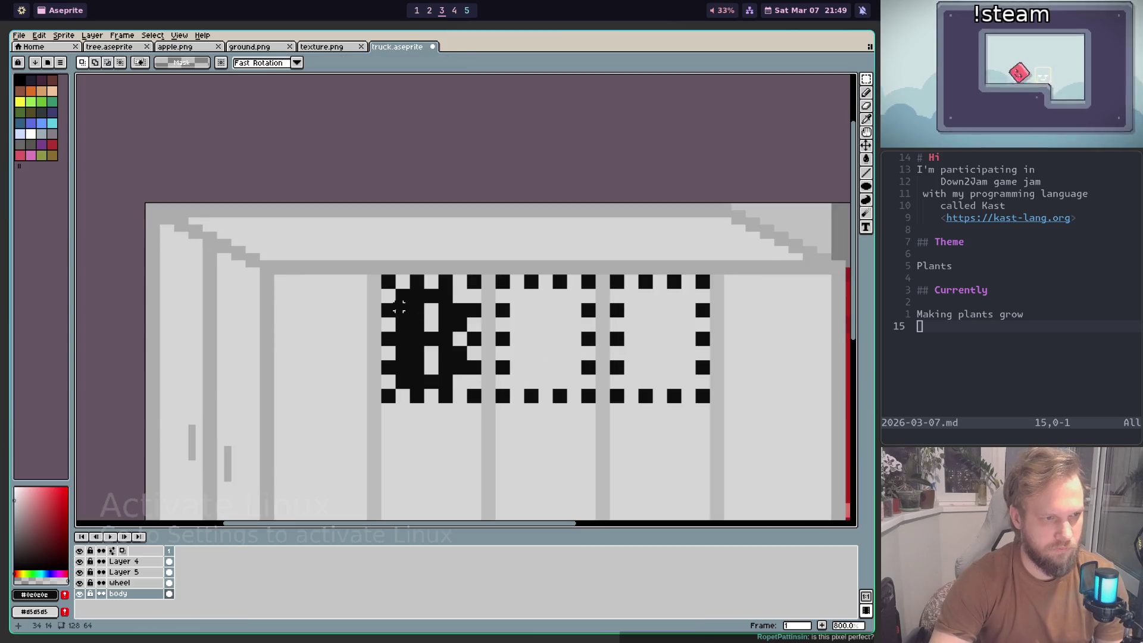
Step: With the Pencil, erase stray dots and reshape the B in the first box
{"action": "key", "text": "b"}
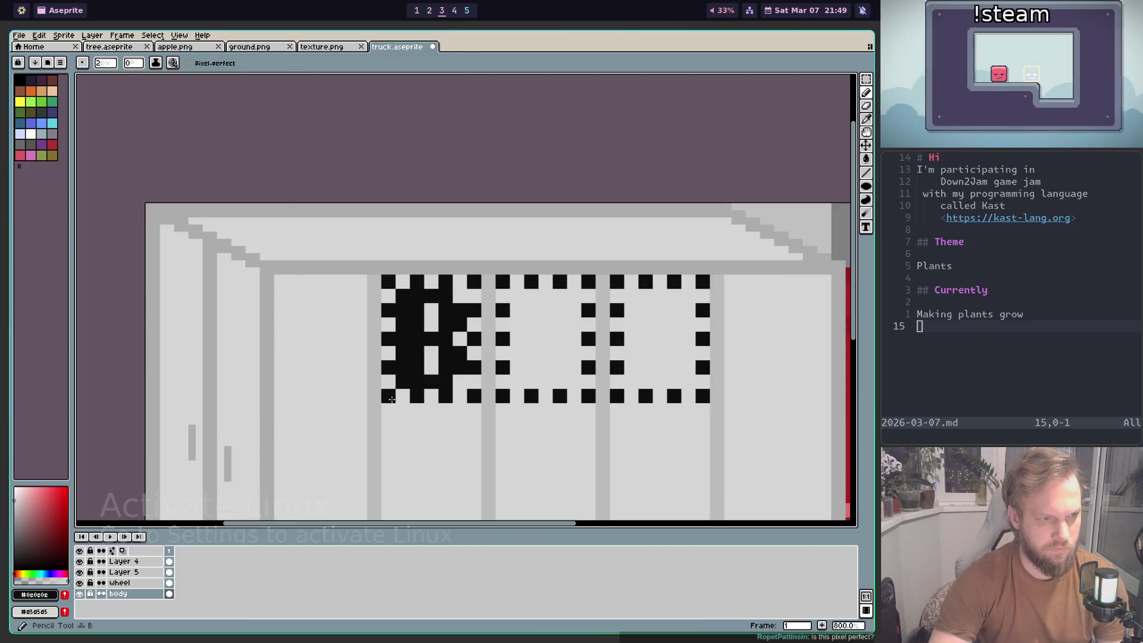
{"action": "left_click", "coordinate": [391, 387]}
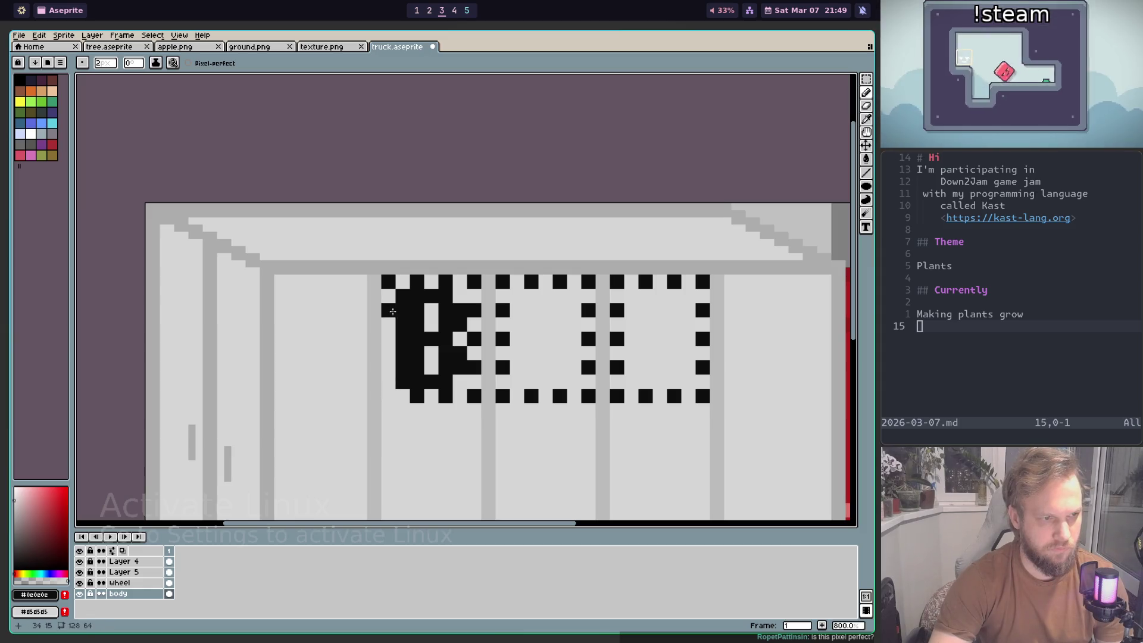
{"action": "right_click", "coordinate": [445, 282]}
{"action": "right_click", "coordinate": [474, 310]}
{"action": "left_click", "coordinate": [477, 358]}
{"action": "right_click", "coordinate": [477, 358]}
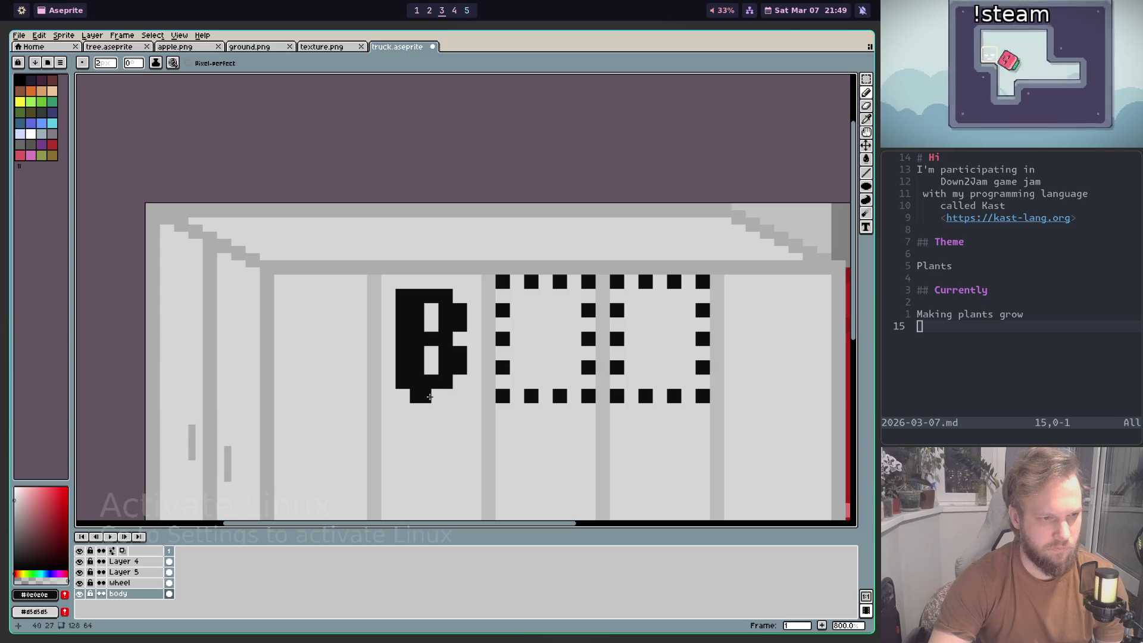
{"action": "scroll", "coordinate": [421, 396], "scroll_direction": "down", "scroll_amount": 2}
{"action": "scroll", "coordinate": [515, 416], "scroll_direction": "down", "scroll_amount": 1}
{"action": "scroll", "coordinate": [515, 416], "scroll_direction": "up", "scroll_amount": 2}
{"action": "scroll", "coordinate": [609, 314], "scroll_direction": "up", "scroll_amount": 1}
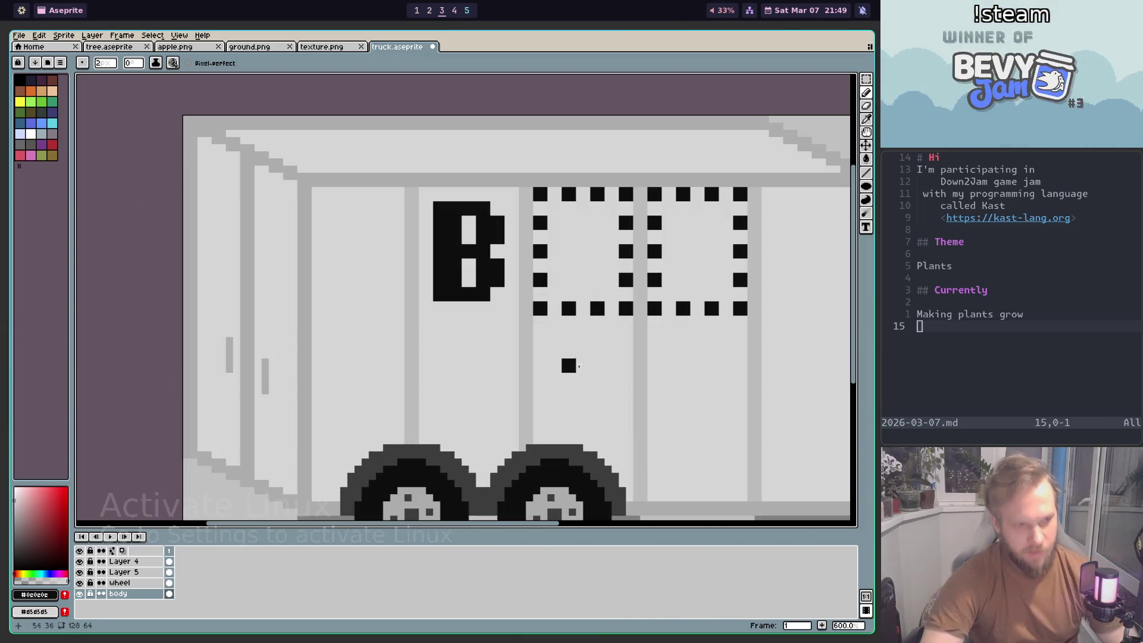
{"action": "scroll", "coordinate": [608, 313], "scroll_direction": "up", "scroll_amount": 1}
Step: Erase the middle box's dotted edges and draw the U's two black strokes
{"action": "left_click", "coordinate": [442, 218]}
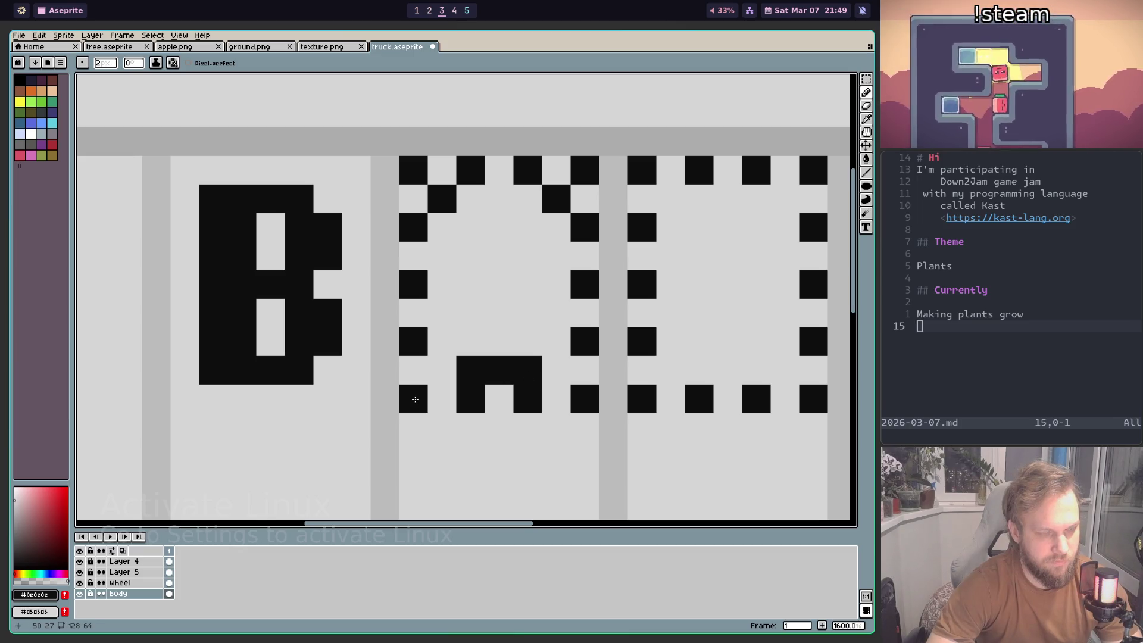
{"action": "mouse_move", "coordinate": [408, 395]}
{"action": "left_mouse_down"}
{"action": "mouse_move", "coordinate": [587, 396]}
{"action": "mouse_move", "coordinate": [592, 165]}
{"action": "left_mouse_up"}
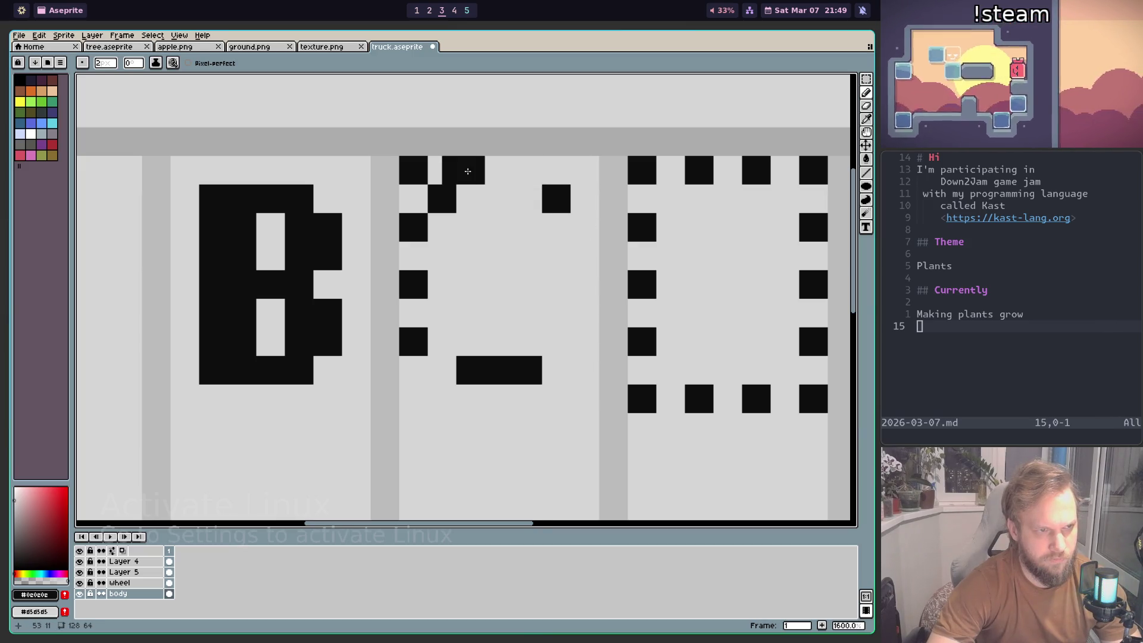
{"action": "left_click_drag", "start_coordinate": [419, 248], "coordinate": [421, 316]}
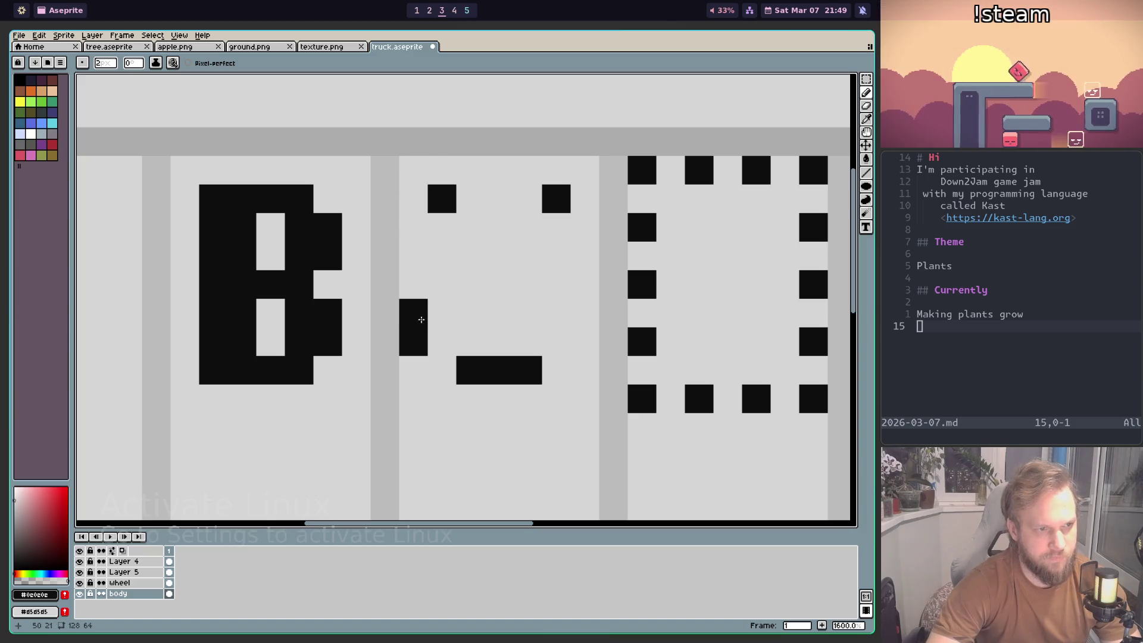
{"action": "left_click_drag", "start_coordinate": [448, 241], "coordinate": [447, 344]}
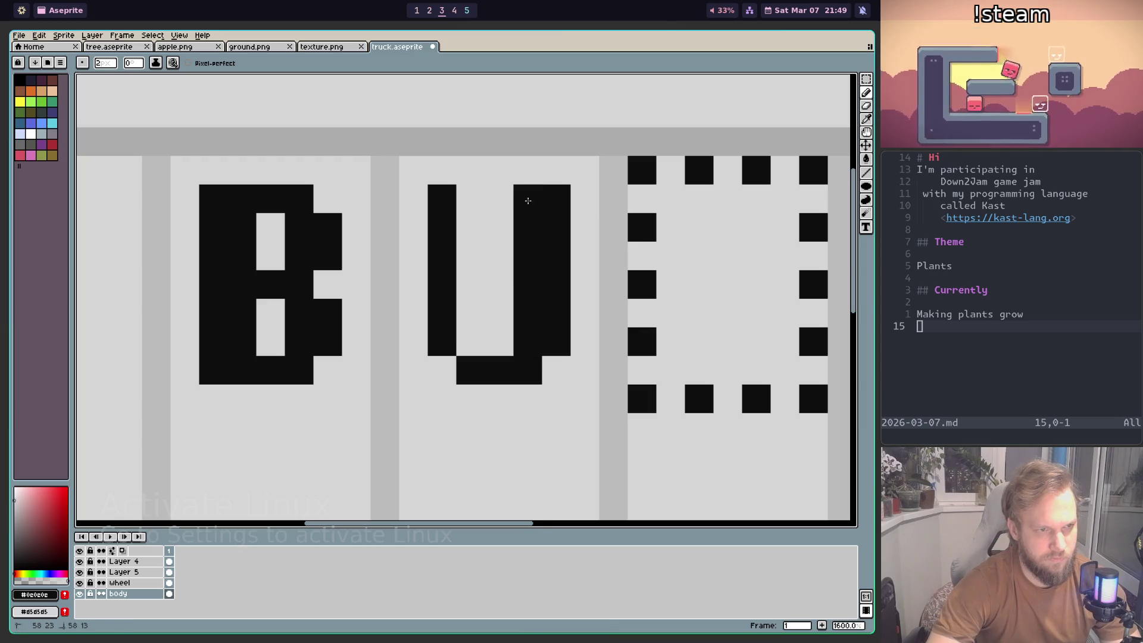
{"action": "left_click_drag", "start_coordinate": [480, 229], "coordinate": [481, 351]}
{"action": "scroll", "coordinate": [485, 352], "scroll_direction": "down", "scroll_amount": 5}
{"action": "scroll", "coordinate": [495, 353], "scroll_direction": "up", "scroll_amount": 4}
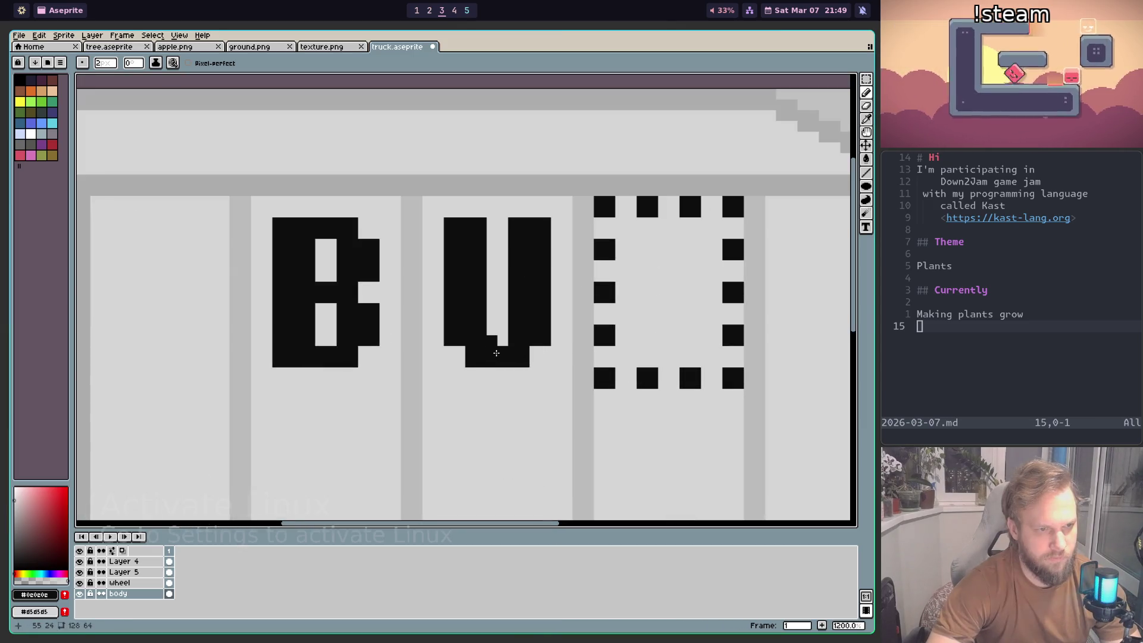
{"action": "scroll", "coordinate": [509, 354], "scroll_direction": "down", "scroll_amount": 5}
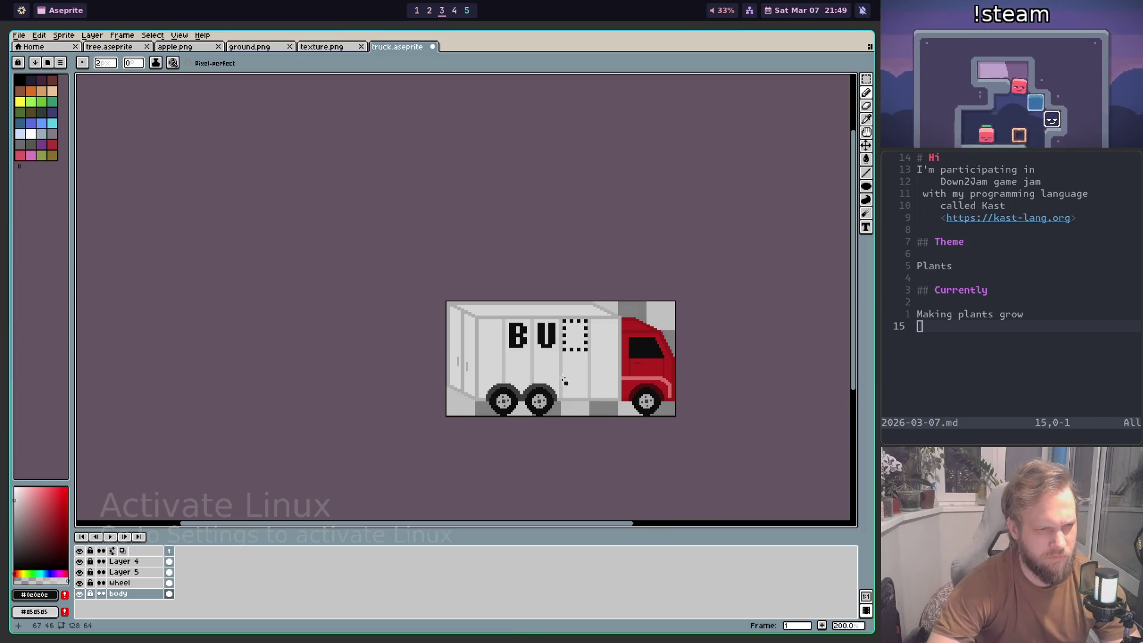
Step: Look over the letters on the texture.png font sheet for reference
{"action": "scroll", "coordinate": [568, 385], "scroll_direction": "up", "scroll_amount": 5}
{"action": "scroll", "coordinate": [543, 319], "scroll_direction": "down", "scroll_amount": 4}
{"action": "scroll", "coordinate": [544, 304], "scroll_direction": "down", "scroll_amount": 1}
{"action": "scroll", "coordinate": [547, 281], "scroll_direction": "up", "scroll_amount": 4}
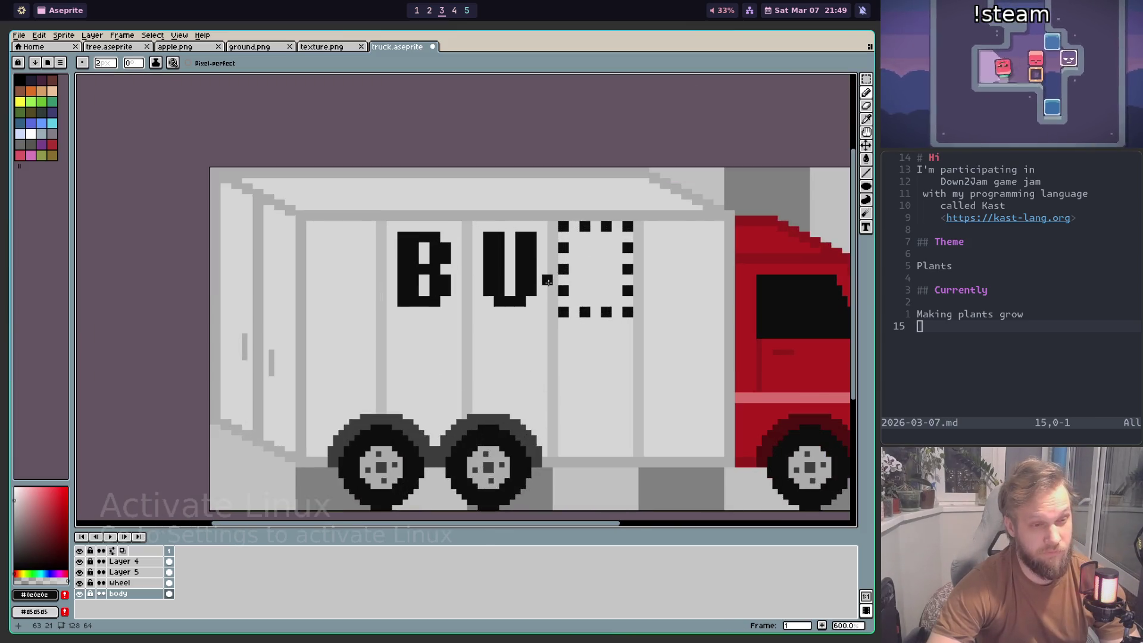
{"action": "key", "text": "alt+Tab"}
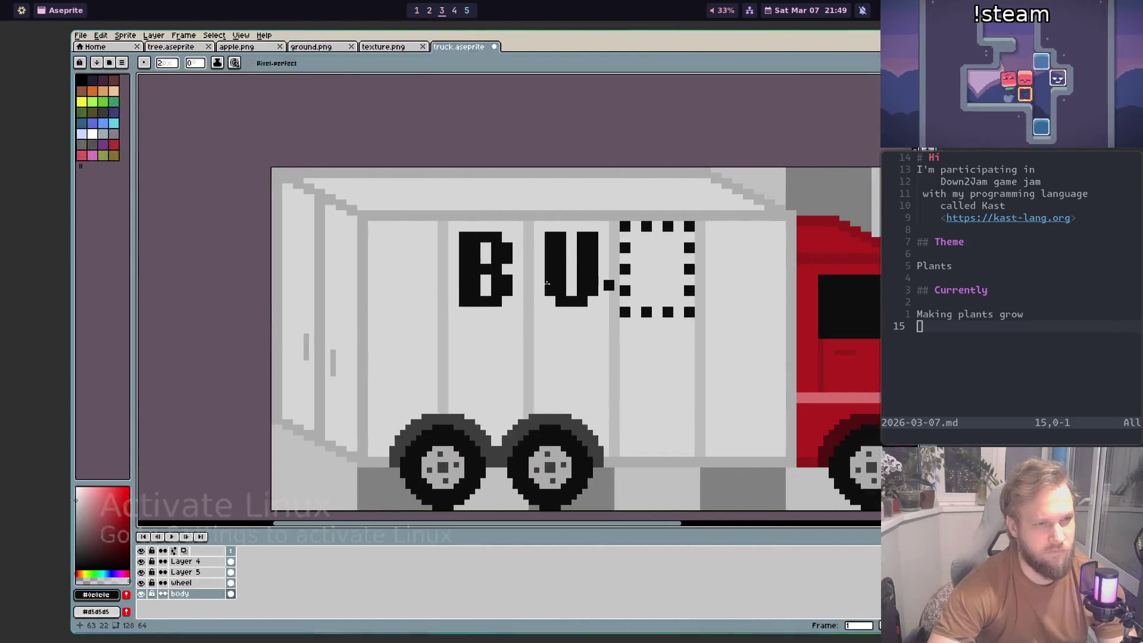
{"action": "left_click", "coordinate": [326, 50]}
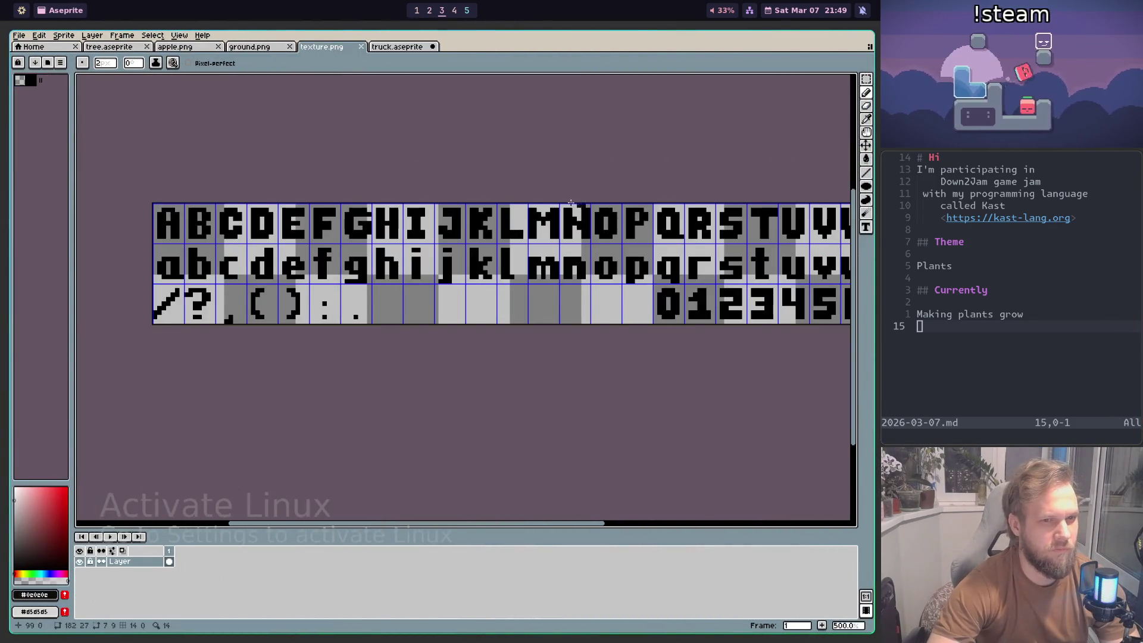
{"action": "mouse_move", "coordinate": [570, 202]}
{"action": "left_mouse_down"}
{"action": "mouse_move", "coordinate": [420, 207]}
{"action": "mouse_move", "coordinate": [572, 228]}
{"action": "mouse_move", "coordinate": [507, 230]}
{"action": "left_mouse_up"}
{"action": "key", "text": "ctrl+Tab"}
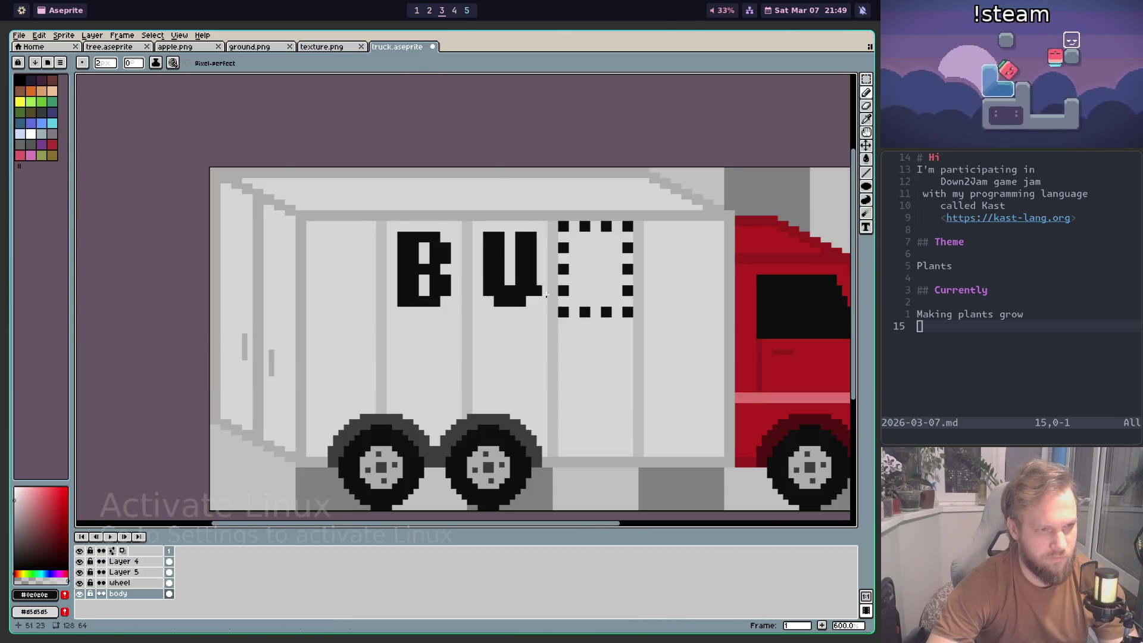
Step: Place the first black pixel inside the third dotted letter box on the truck
{"action": "scroll", "coordinate": [530, 293], "scroll_direction": "down", "scroll_amount": 3}
{"action": "scroll", "coordinate": [417, 238], "scroll_direction": "up", "scroll_amount": 3}
{"action": "scroll", "coordinate": [411, 237], "scroll_direction": "up", "scroll_amount": 2}
{"action": "scroll", "coordinate": [409, 236], "scroll_direction": "up", "scroll_amount": 1}
{"action": "left_click", "coordinate": [403, 234]}
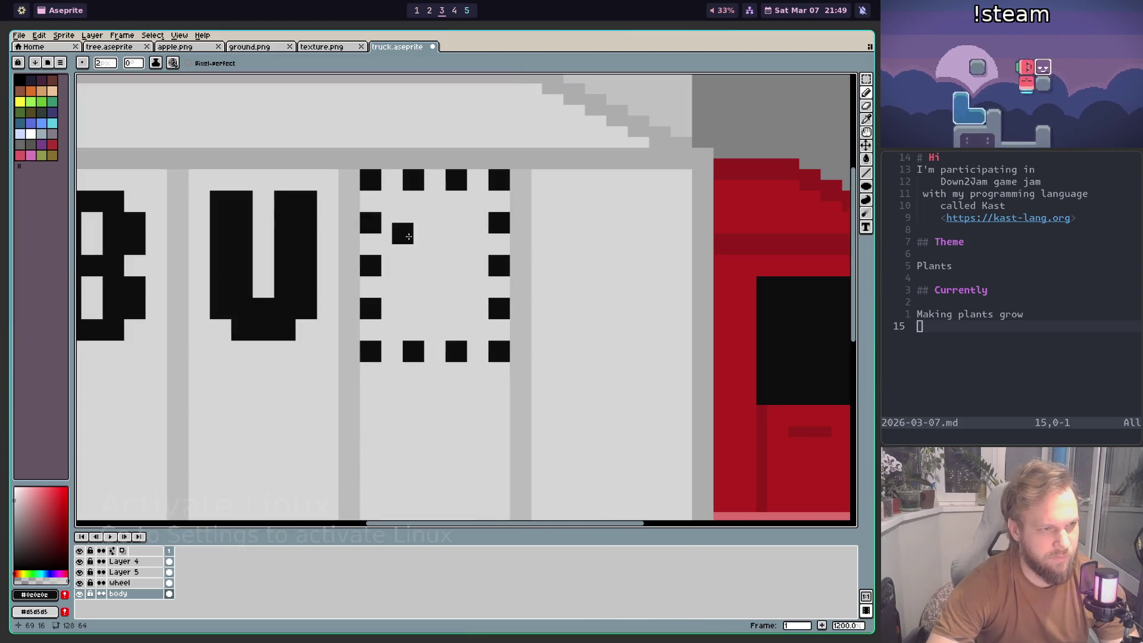
Step: Add a pixel and erase the third box's dotted right column and bottom row
{"action": "left_click", "coordinate": [481, 206]}
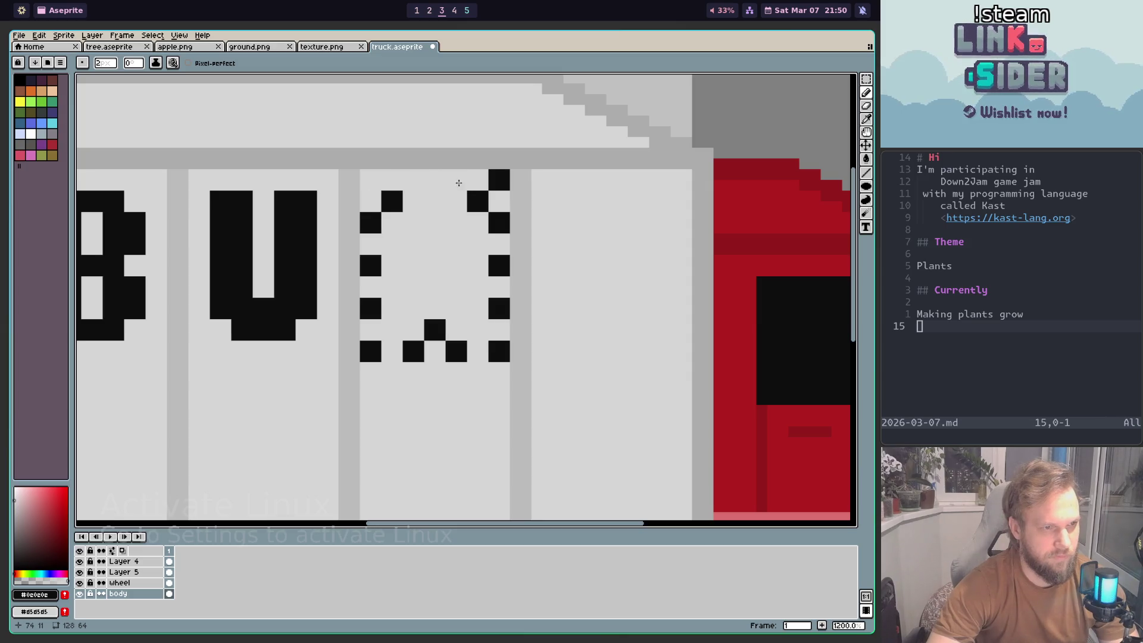
{"action": "right_click", "coordinate": [499, 226]}
{"action": "right_click", "coordinate": [499, 265]}
{"action": "right_click", "coordinate": [499, 309]}
{"action": "right_click", "coordinate": [498, 351]}
{"action": "right_click", "coordinate": [456, 351]}
{"action": "right_click", "coordinate": [413, 351]}
{"action": "right_click", "coordinate": [370, 352]}
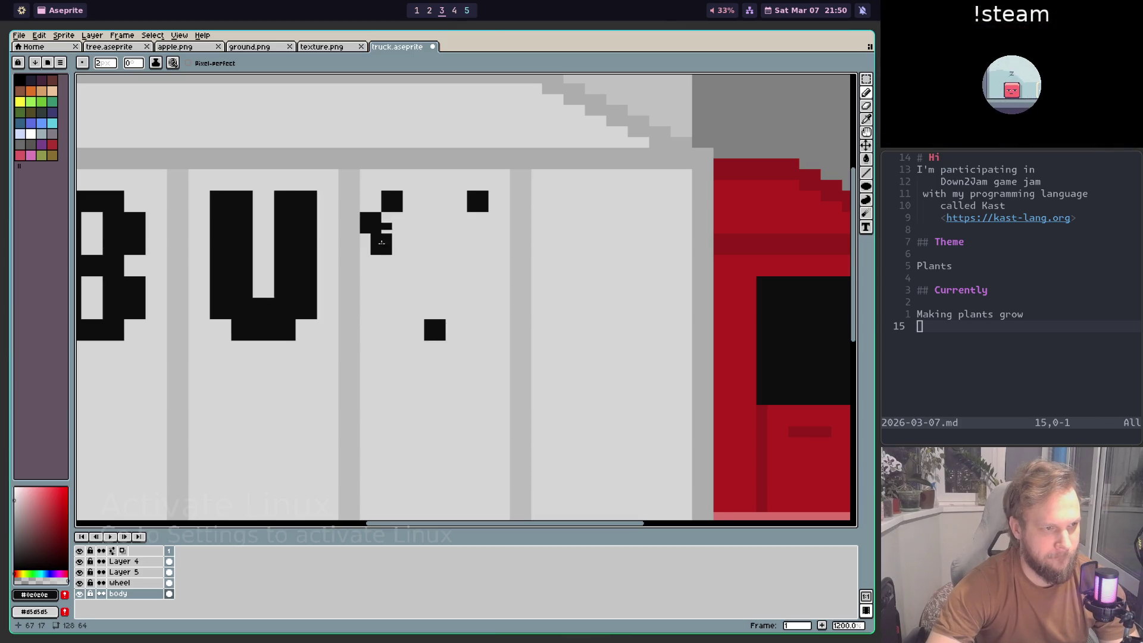
Step: Draw the Y's arms and stem, checking the font sheet's Y glyph
{"action": "left_click", "coordinate": [474, 229]}
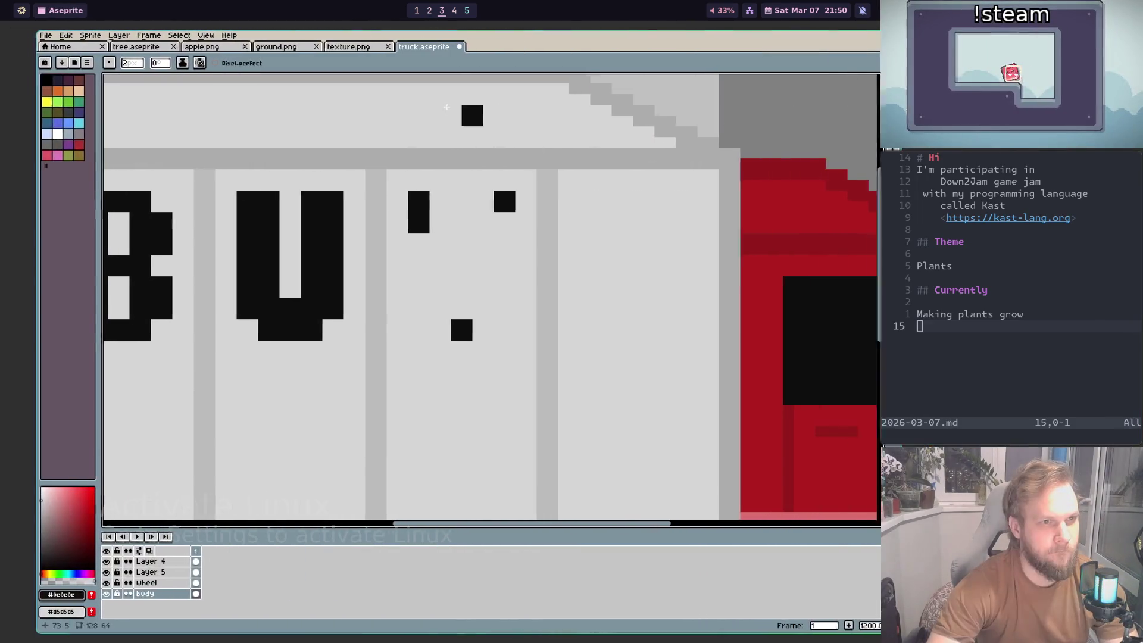
{"action": "left_click", "coordinate": [327, 47]}
{"action": "left_click_drag", "start_coordinate": [655, 287], "coordinate": [437, 275]}
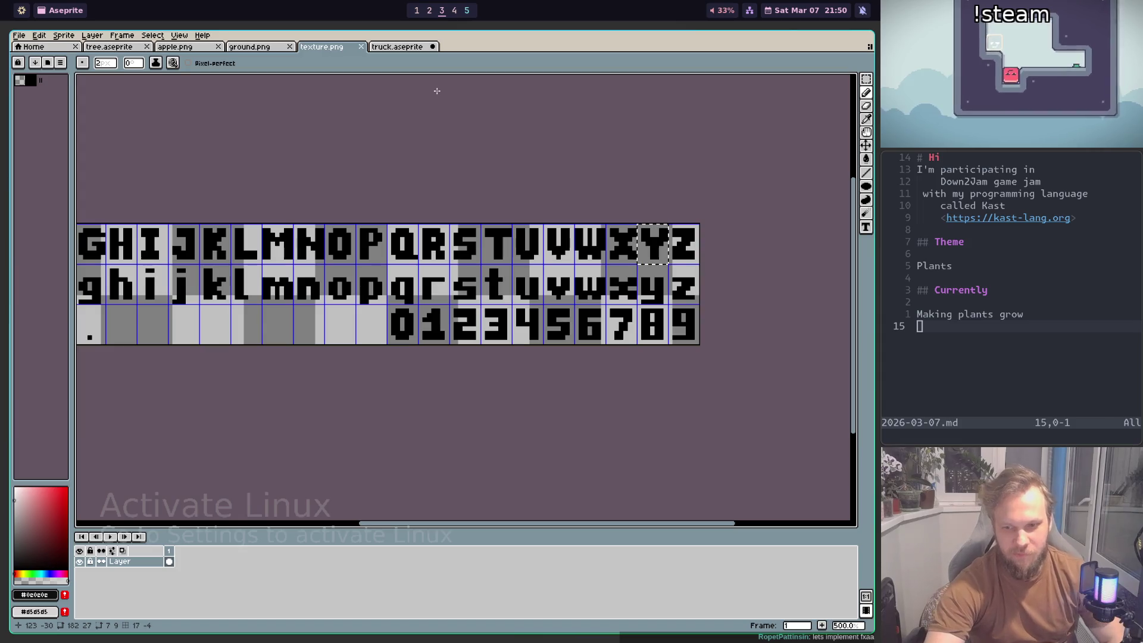
{"action": "left_click", "coordinate": [387, 46]}
{"action": "scroll", "coordinate": [446, 285], "scroll_direction": "up", "scroll_amount": 1}
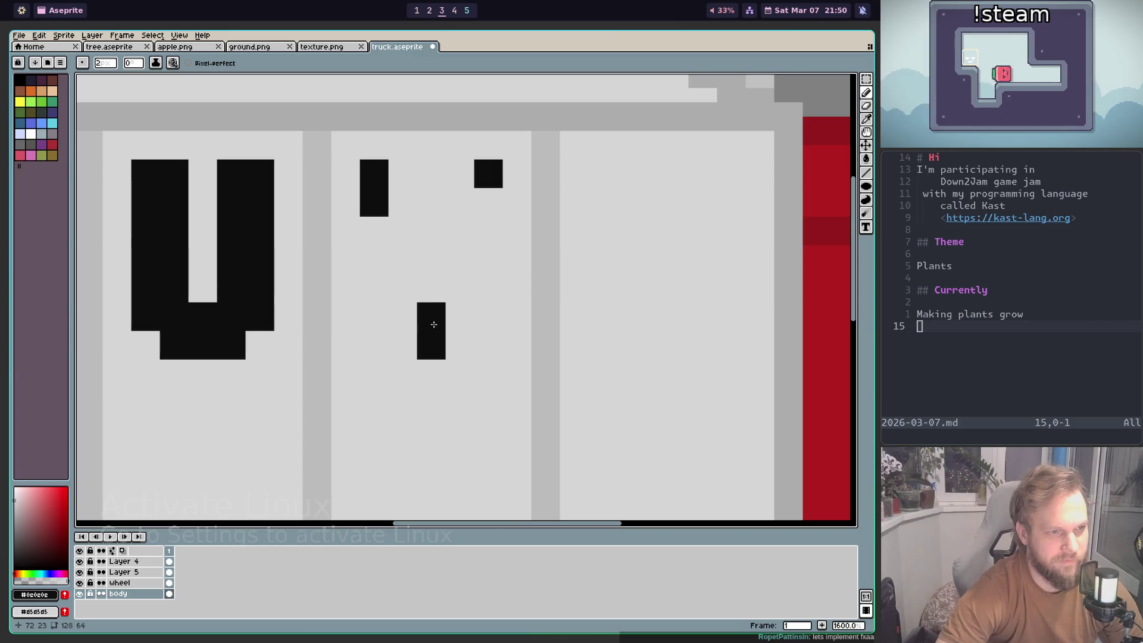
{"action": "left_click_drag", "start_coordinate": [436, 318], "coordinate": [439, 290]}
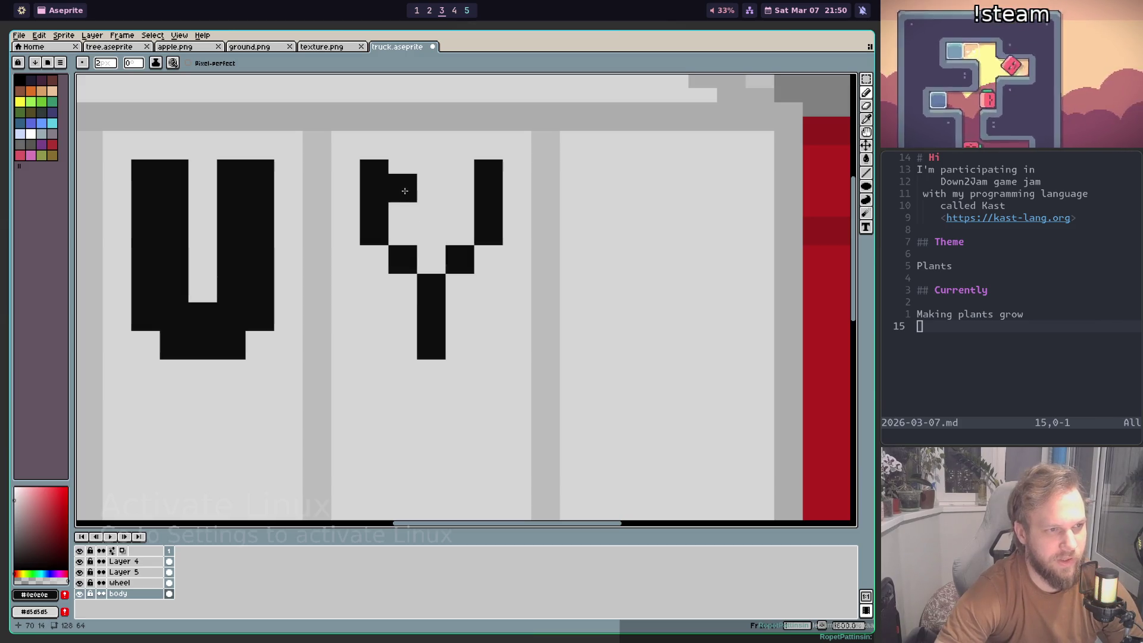
{"action": "left_click_drag", "start_coordinate": [465, 227], "coordinate": [461, 172]}
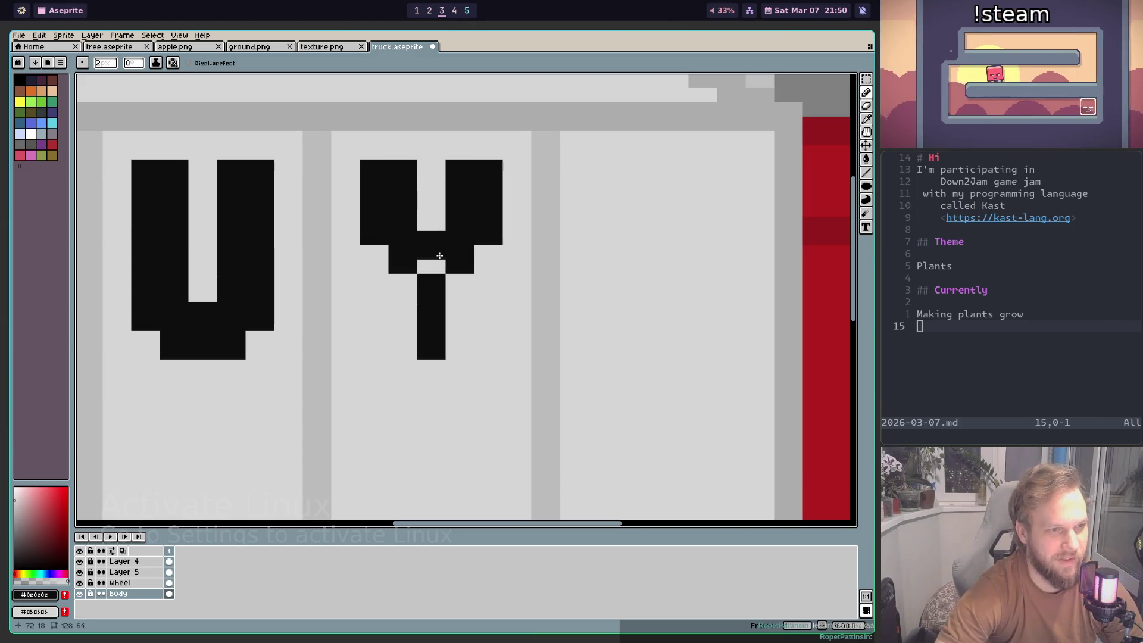
{"action": "scroll", "coordinate": [436, 239], "scroll_direction": "down", "scroll_amount": 5}
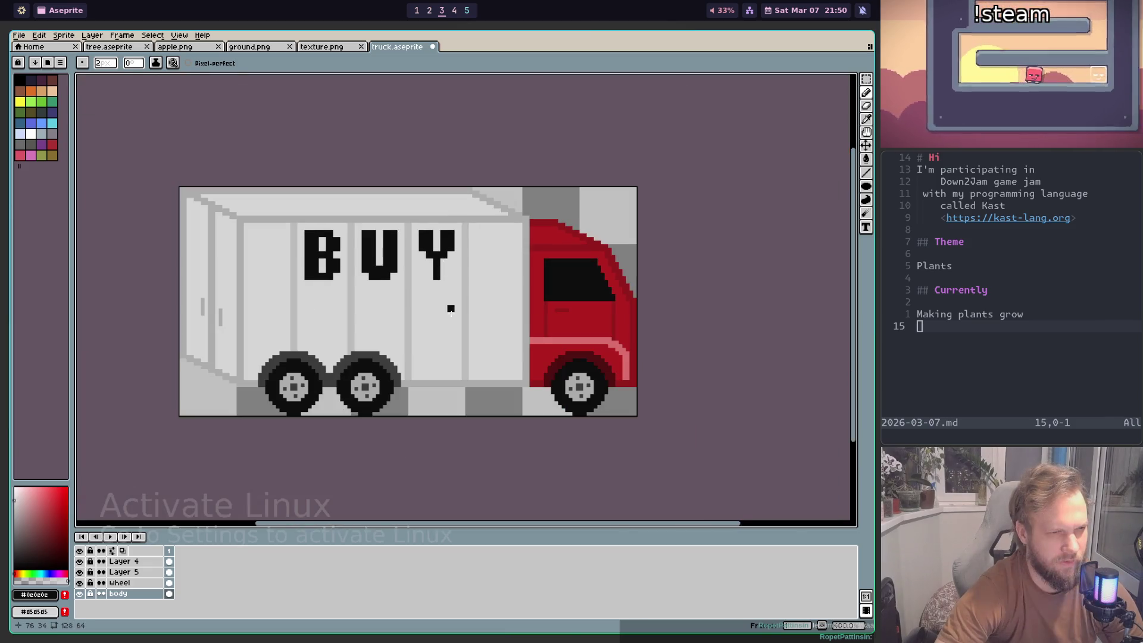
Step: Compare the Y with the font sheet and fill two pixels on its right arm
{"action": "scroll", "coordinate": [386, 179], "scroll_direction": "up", "scroll_amount": 5}
{"action": "scroll", "coordinate": [357, 119], "scroll_direction": "down", "scroll_amount": 3}
{"action": "left_click", "coordinate": [346, 47]}
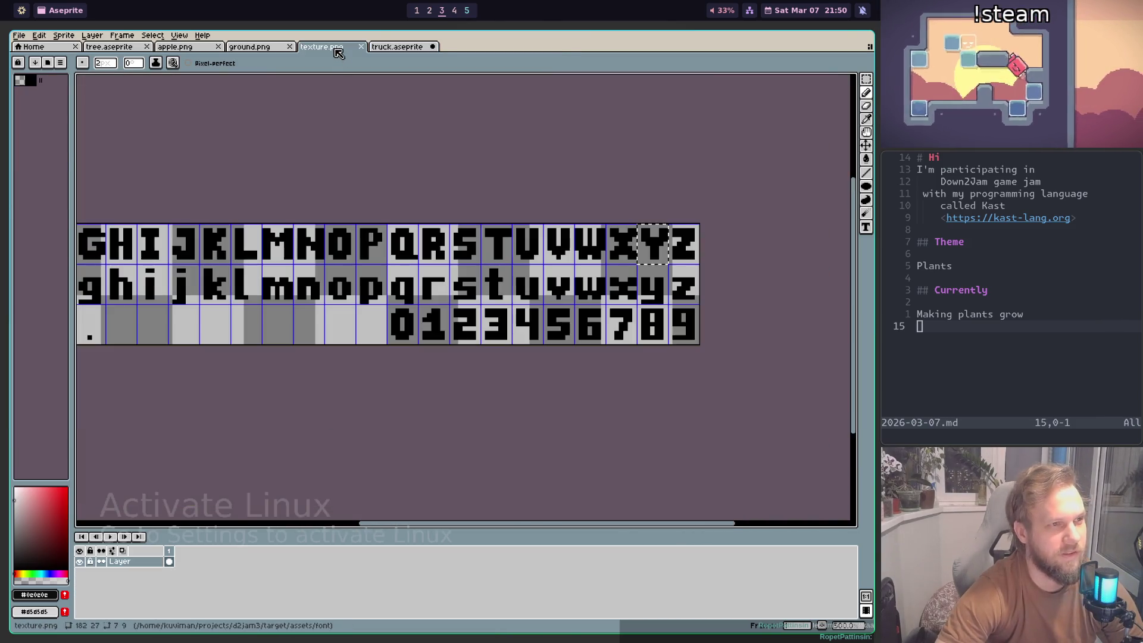
{"action": "left_click", "coordinate": [393, 47]}
{"action": "scroll", "coordinate": [401, 184], "scroll_direction": "up", "scroll_amount": 4}
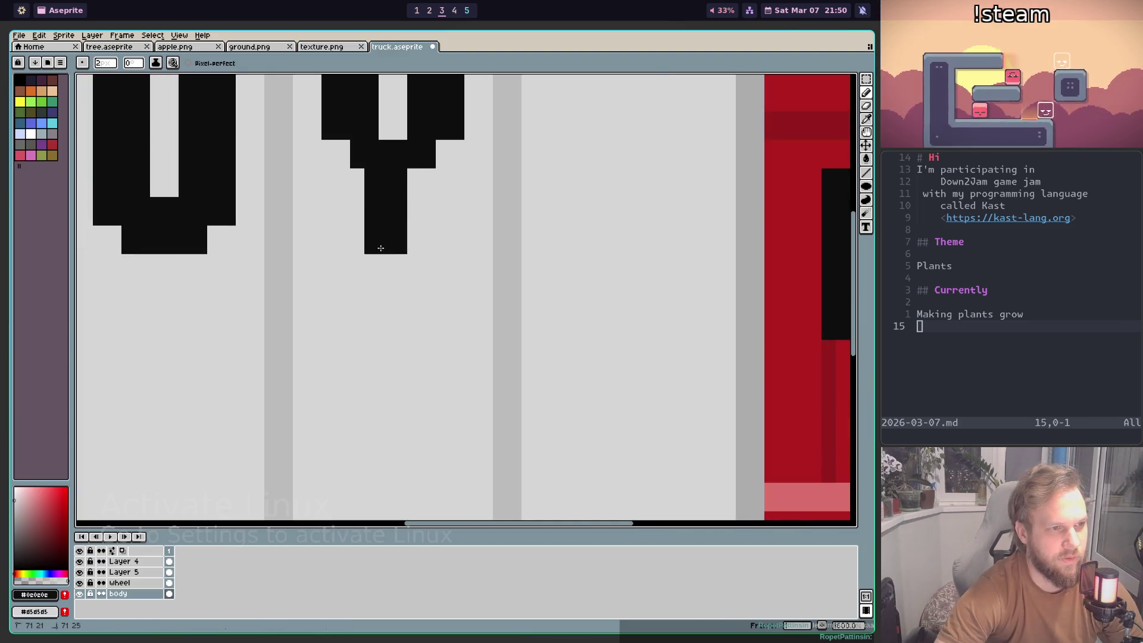
{"action": "scroll", "coordinate": [409, 183], "scroll_direction": "down", "scroll_amount": 3}
{"action": "scroll", "coordinate": [409, 183], "scroll_direction": "down", "scroll_amount": 1}
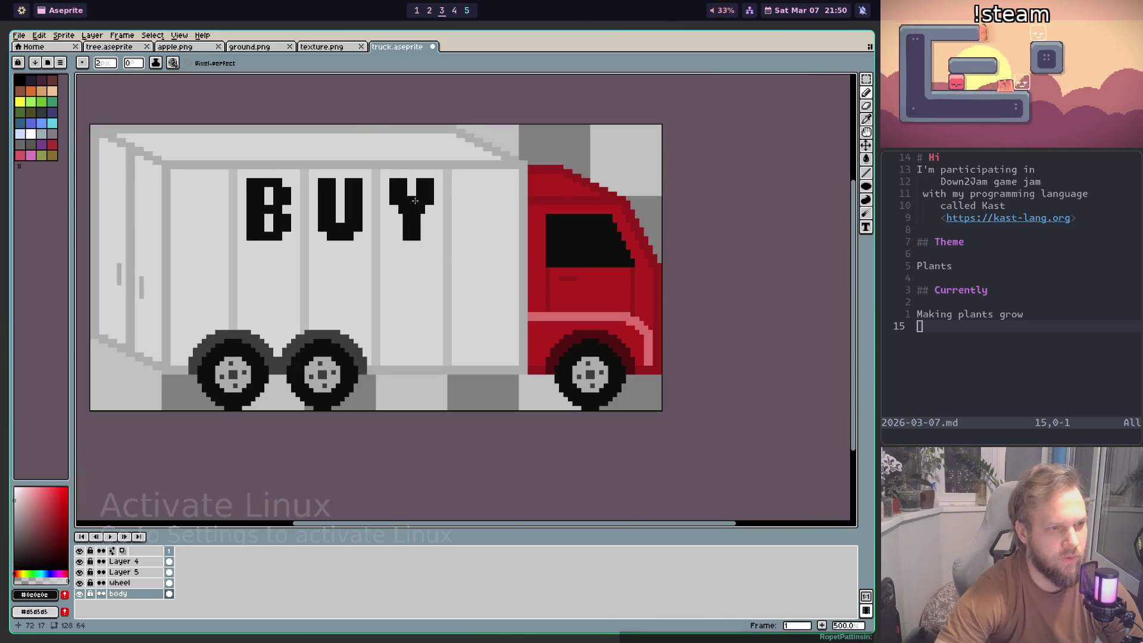
{"action": "scroll", "coordinate": [412, 229], "scroll_direction": "up", "scroll_amount": 3}
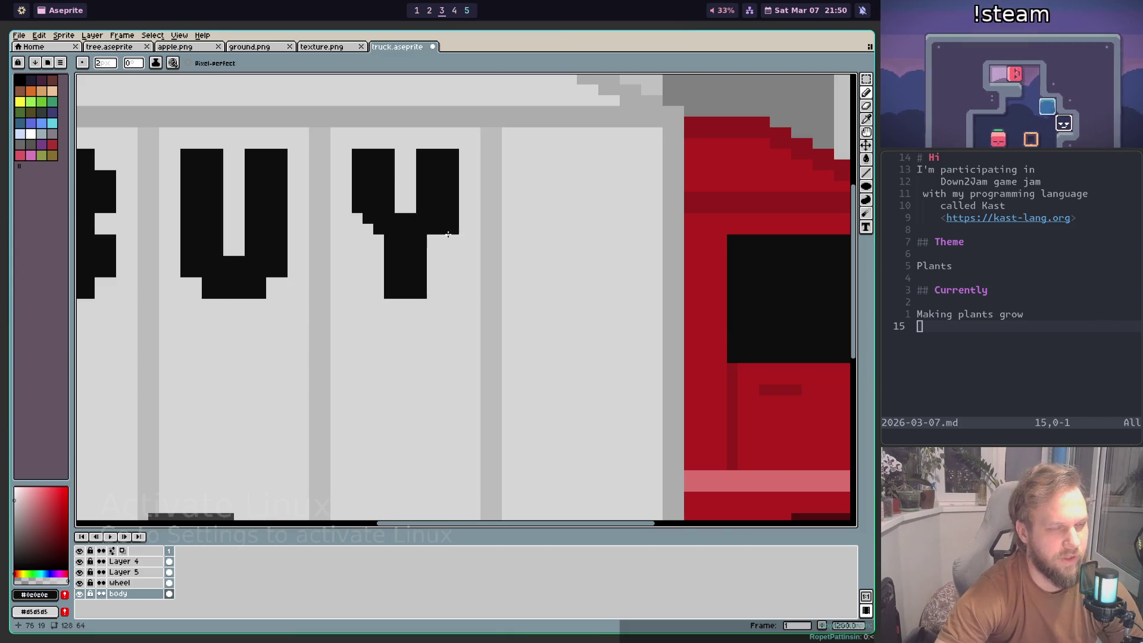
{"action": "scroll", "coordinate": [417, 232], "scroll_direction": "down", "scroll_amount": 3}
{"action": "scroll", "coordinate": [432, 248], "scroll_direction": "up", "scroll_amount": 2}
{"action": "scroll", "coordinate": [416, 238], "scroll_direction": "up", "scroll_amount": 2}
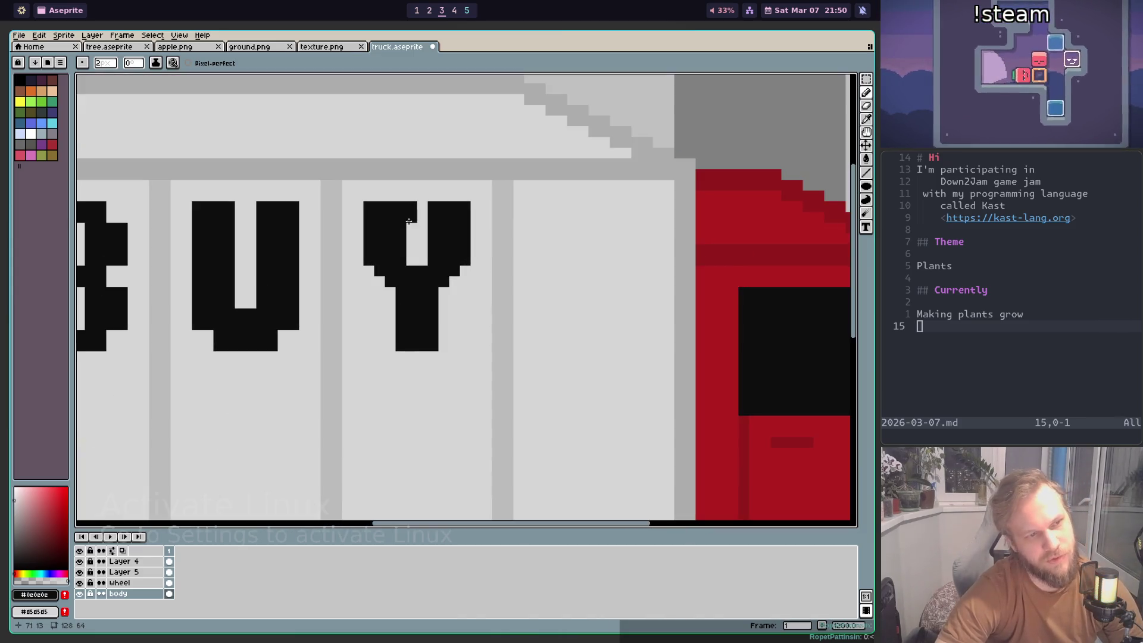
{"action": "scroll", "coordinate": [403, 229], "scroll_direction": "down", "scroll_amount": 2}
{"action": "scroll", "coordinate": [410, 256], "scroll_direction": "down", "scroll_amount": 1}
{"action": "scroll", "coordinate": [417, 286], "scroll_direction": "down", "scroll_amount": 3}
{"action": "scroll", "coordinate": [426, 304], "scroll_direction": "up", "scroll_amount": 6}
{"action": "scroll", "coordinate": [426, 304], "scroll_direction": "up", "scroll_amount": 1}
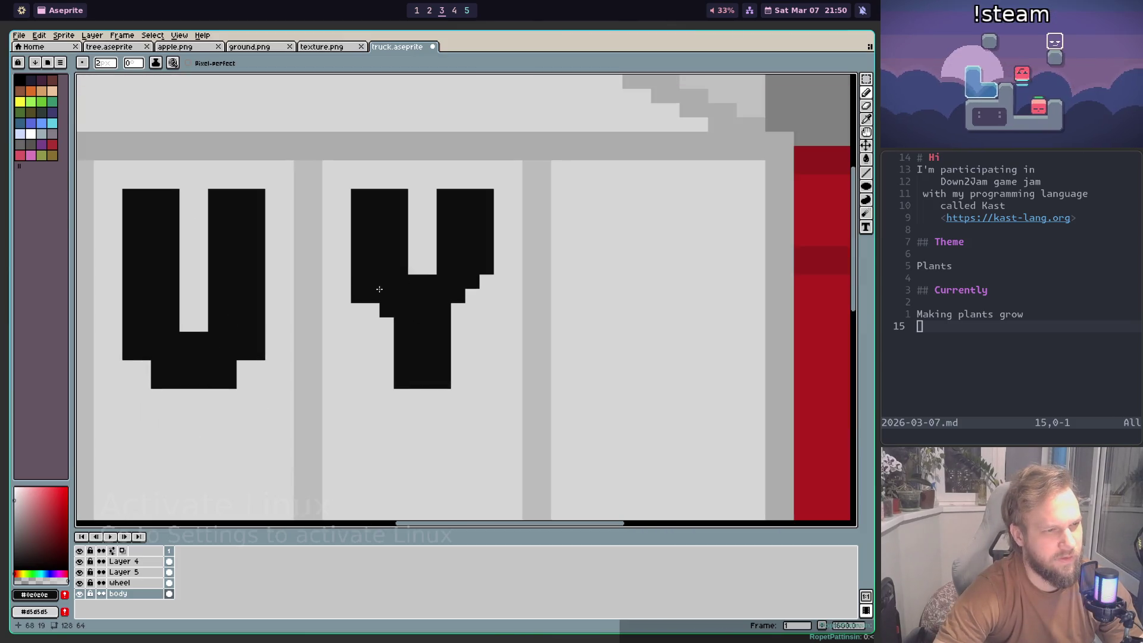
{"action": "left_click", "coordinate": [466, 294]}
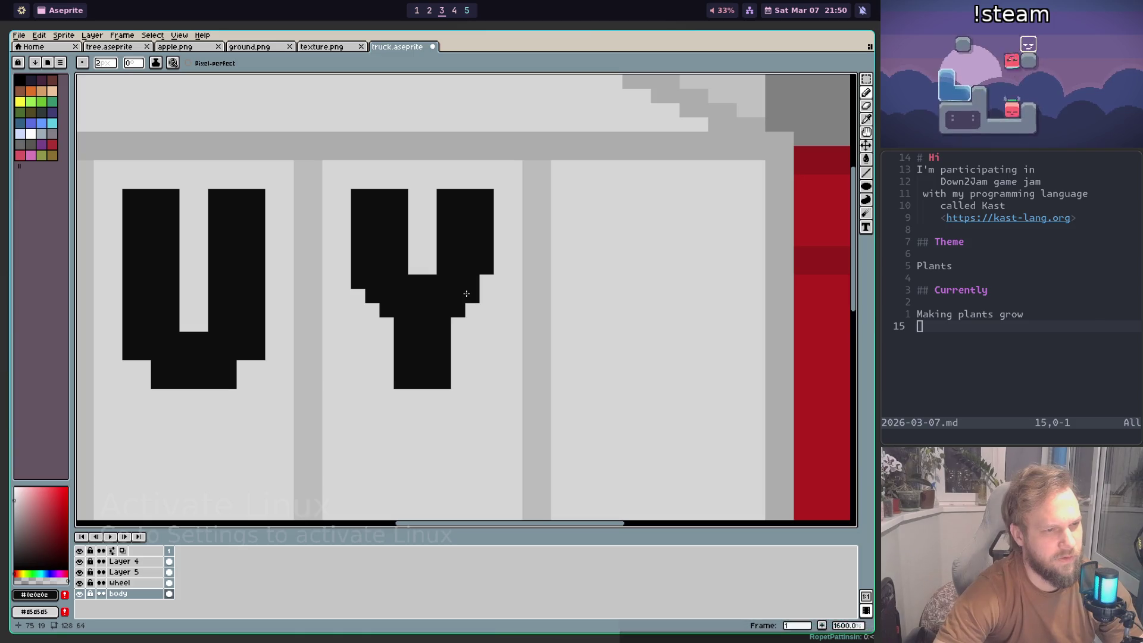
{"action": "left_click", "coordinate": [485, 281]}
{"action": "scroll", "coordinate": [485, 281], "scroll_direction": "down", "scroll_amount": 3}
{"action": "scroll", "coordinate": [461, 317], "scroll_direction": "up", "scroll_amount": 2}
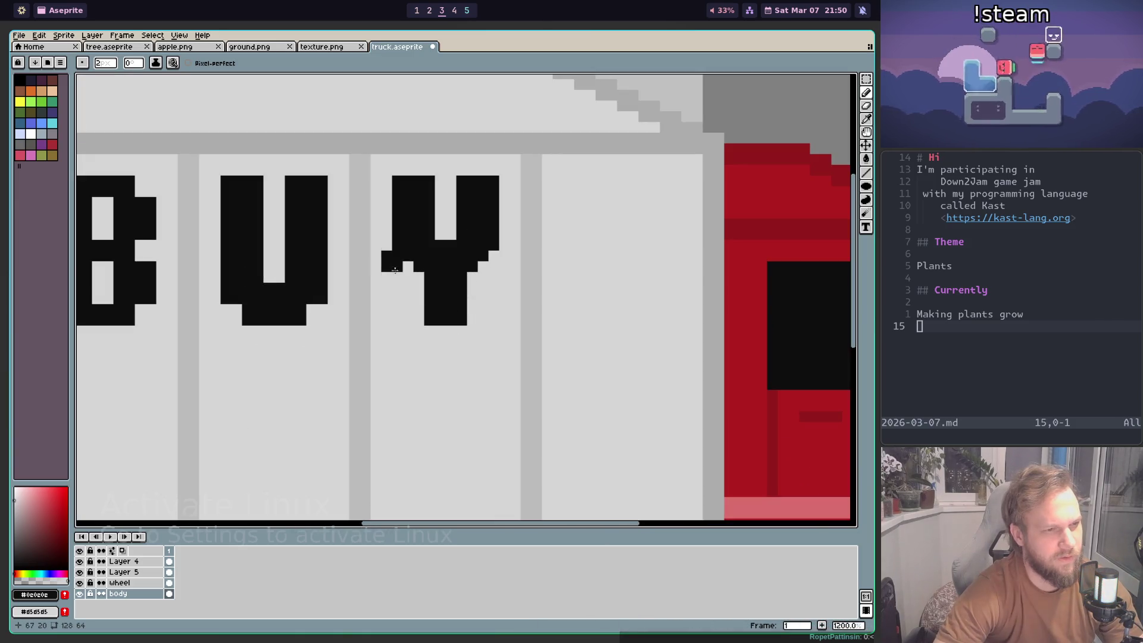
{"action": "scroll", "coordinate": [394, 265], "scroll_direction": "down", "scroll_amount": 5}
{"action": "scroll", "coordinate": [394, 264], "scroll_direction": "down", "scroll_amount": 2}
{"action": "scroll", "coordinate": [416, 325], "scroll_direction": "up", "scroll_amount": 5}
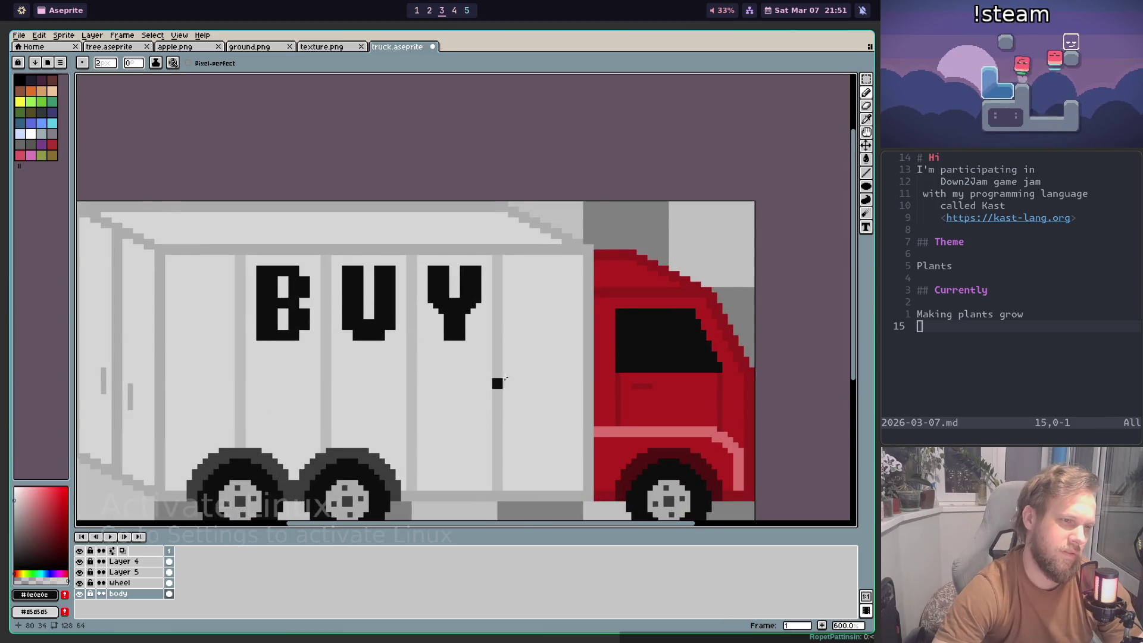
{"action": "scroll", "coordinate": [497, 388], "scroll_direction": "down", "scroll_amount": 1}
{"action": "scroll", "coordinate": [546, 434], "scroll_direction": "down", "scroll_amount": 2}
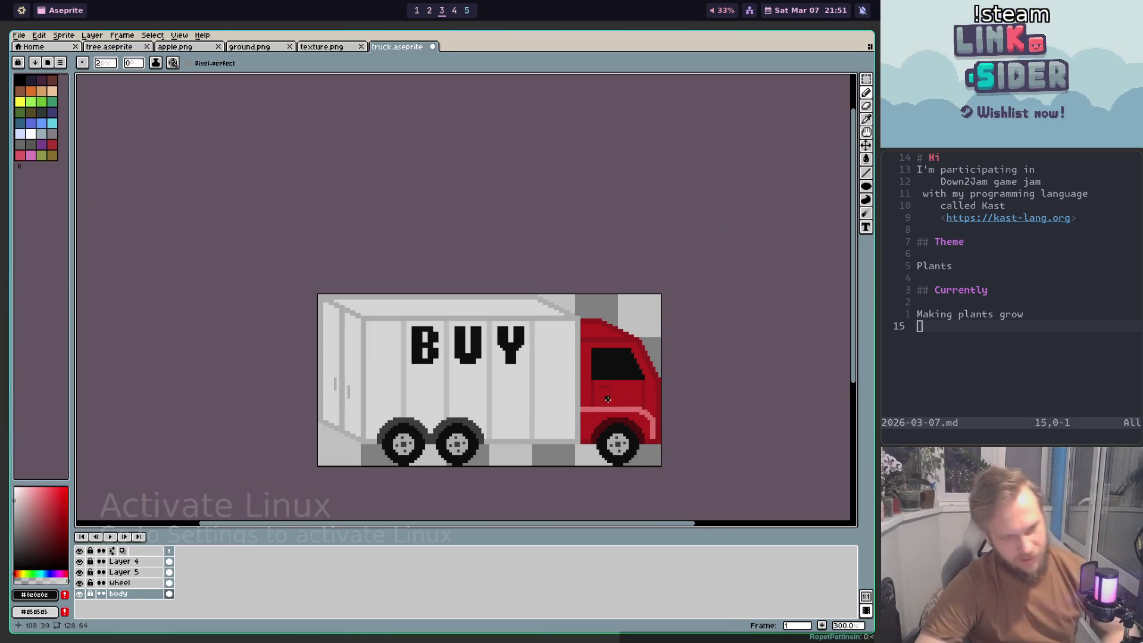
{"action": "scroll", "coordinate": [609, 402], "scroll_direction": "down", "scroll_amount": 1}
{"action": "scroll", "coordinate": [542, 417], "scroll_direction": "down", "scroll_amount": 1}
{"action": "scroll", "coordinate": [535, 411], "scroll_direction": "up", "scroll_amount": 5}
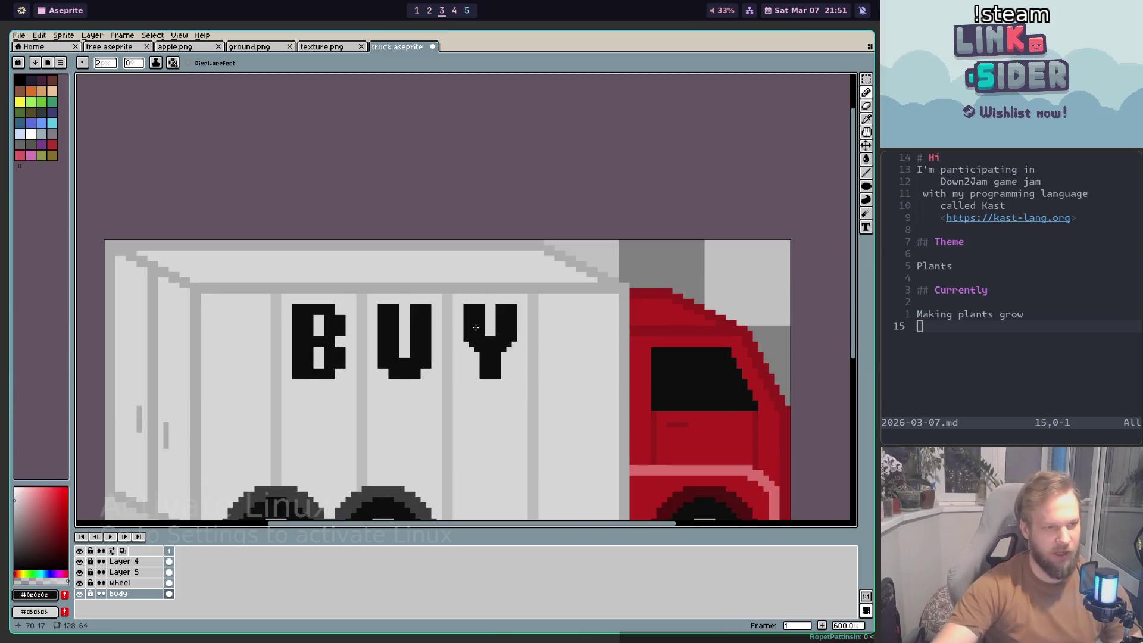
{"action": "scroll", "coordinate": [546, 425], "scroll_direction": "down", "scroll_amount": 1}
{"action": "scroll", "coordinate": [541, 283], "scroll_direction": "up", "scroll_amount": 1}
{"action": "scroll", "coordinate": [541, 284], "scroll_direction": "down", "scroll_amount": 1}
{"action": "scroll", "coordinate": [542, 292], "scroll_direction": "down", "scroll_amount": 2}
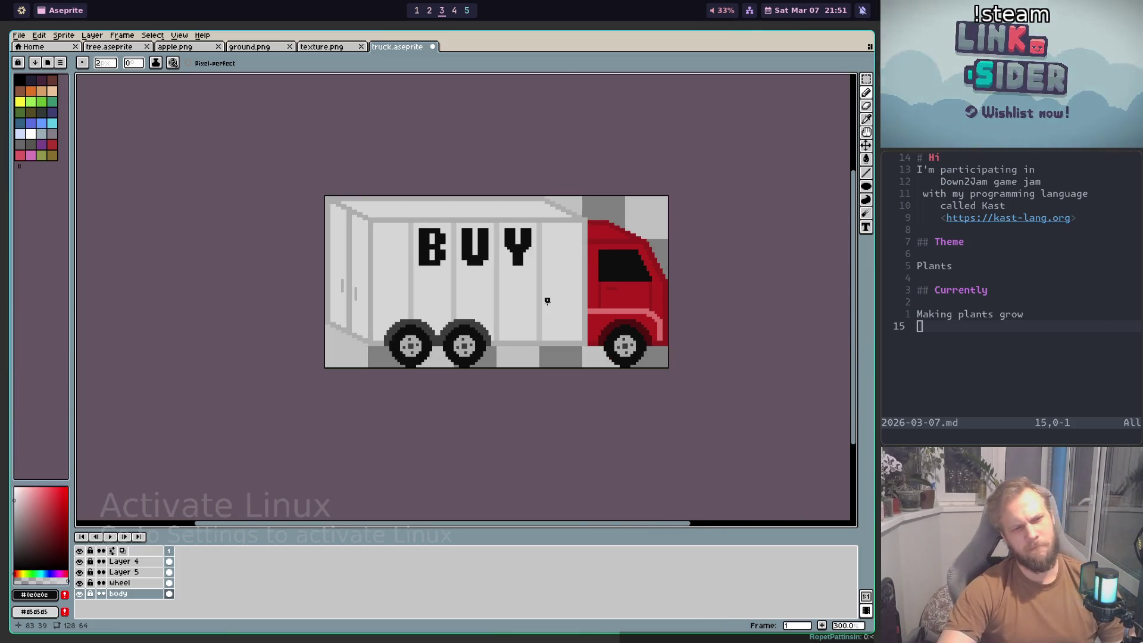
{"action": "scroll", "coordinate": [507, 265], "scroll_direction": "up", "scroll_amount": 3}
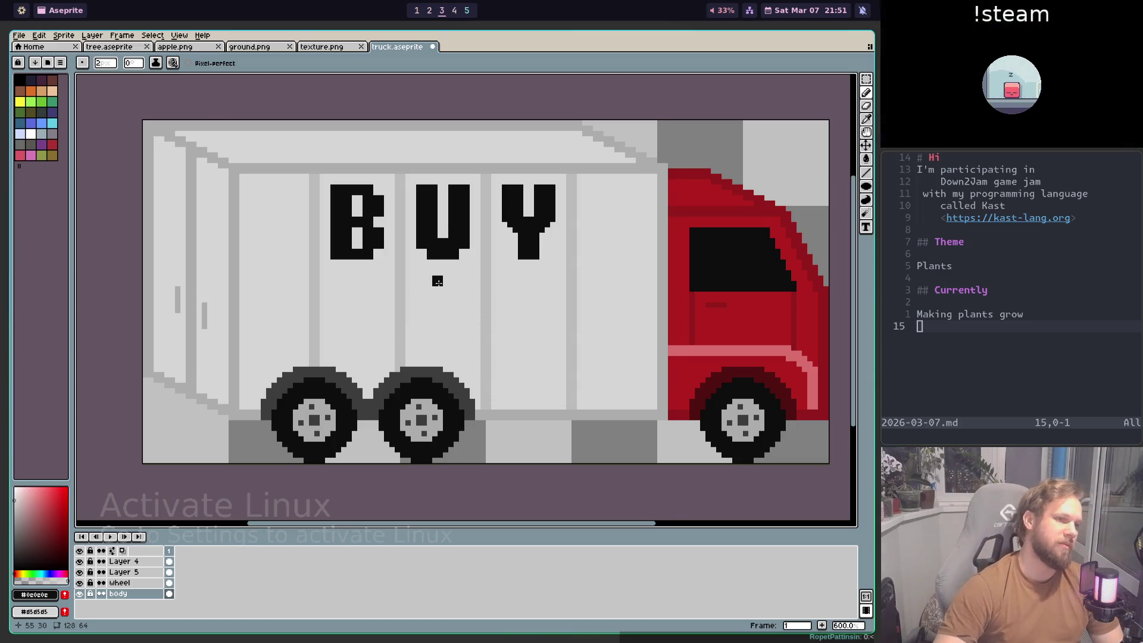
{"action": "scroll", "coordinate": [437, 282], "scroll_direction": "down", "scroll_amount": 1}
{"action": "scroll", "coordinate": [439, 288], "scroll_direction": "down", "scroll_amount": 2}
{"action": "scroll", "coordinate": [440, 295], "scroll_direction": "down", "scroll_amount": 1}
{"action": "scroll", "coordinate": [440, 294], "scroll_direction": "up", "scroll_amount": 1}
{"action": "scroll", "coordinate": [441, 299], "scroll_direction": "down", "scroll_amount": 2}
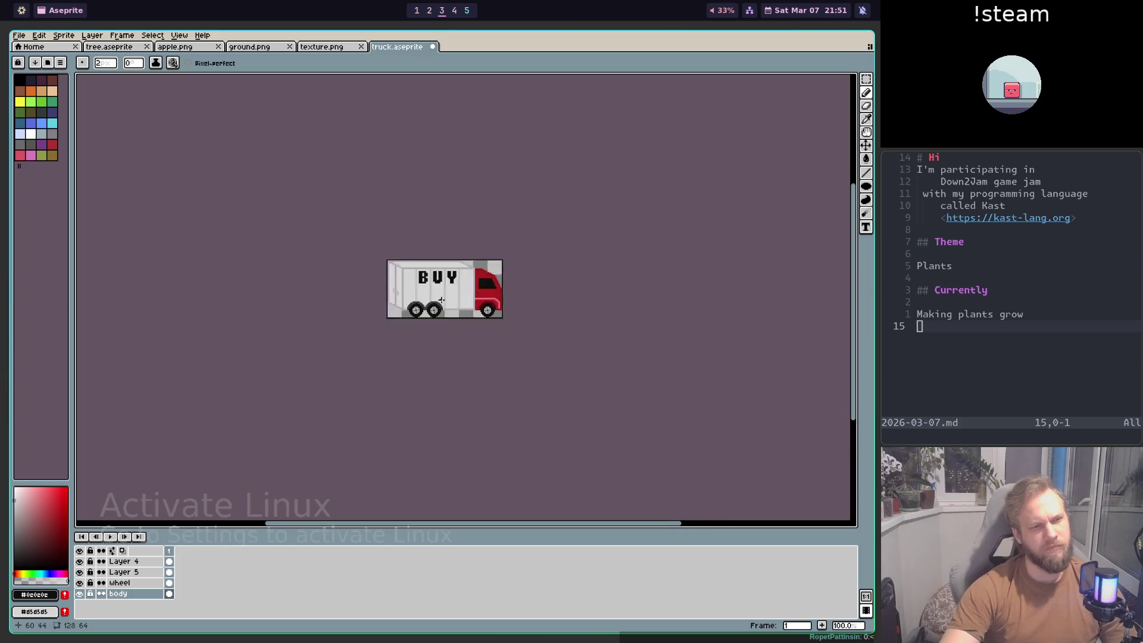
{"action": "scroll", "coordinate": [441, 299], "scroll_direction": "up", "scroll_amount": 3}
Step: Save truck.aseprite and select the entire canvas
{"action": "key", "text": "ctrl+s"}
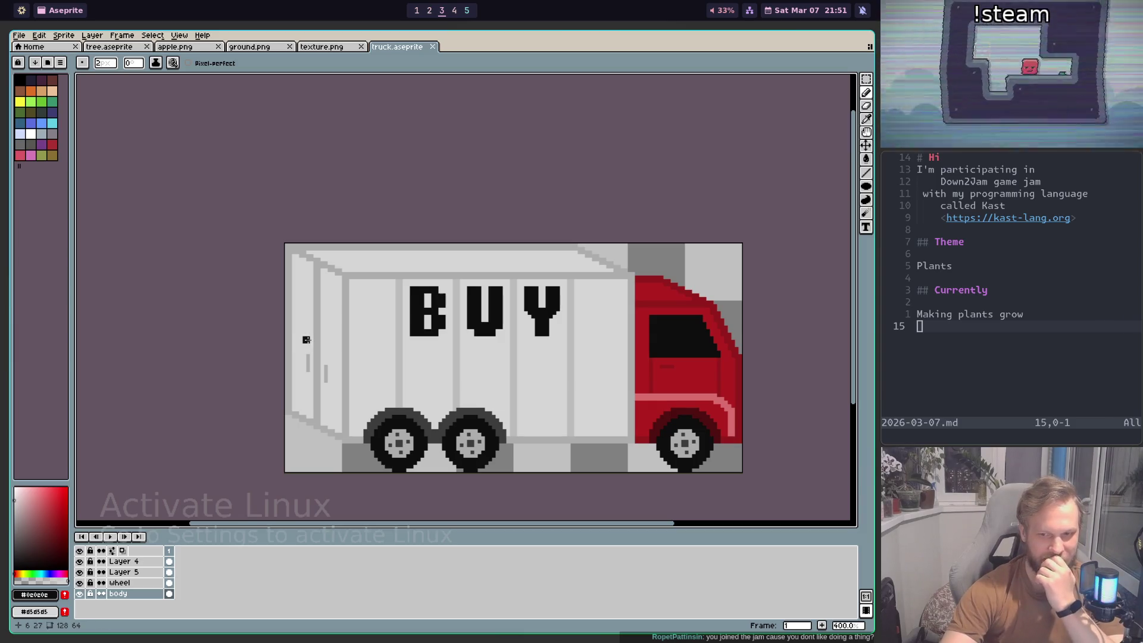
{"action": "key", "text": "ctrl+a"}
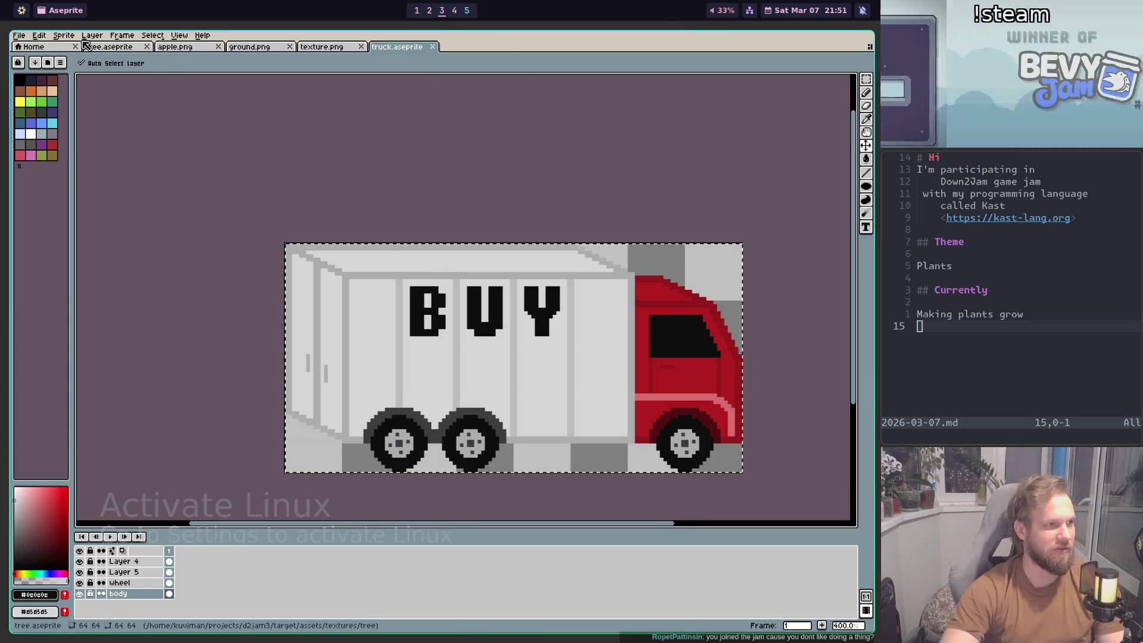
{"action": "left_click", "coordinate": [19, 35]}
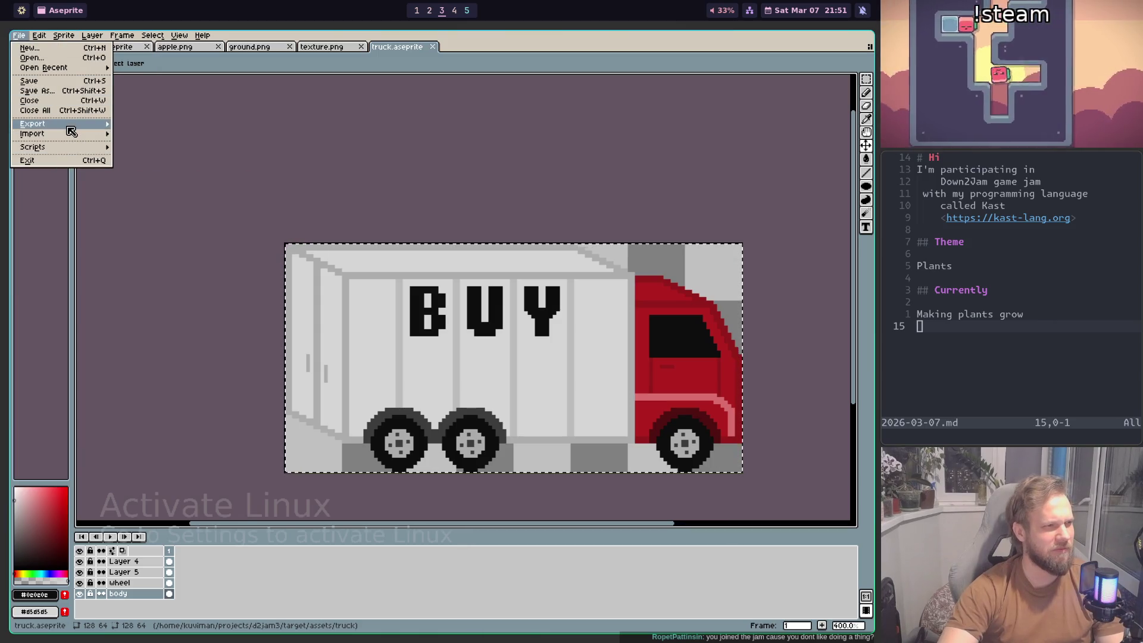
Step: Export the truck layers via Export Sprite Sheet with the output file renamed to sheet.png
{"action": "mouse_move", "coordinate": [34, 123]}
{"action": "left_click", "coordinate": [160, 138]}
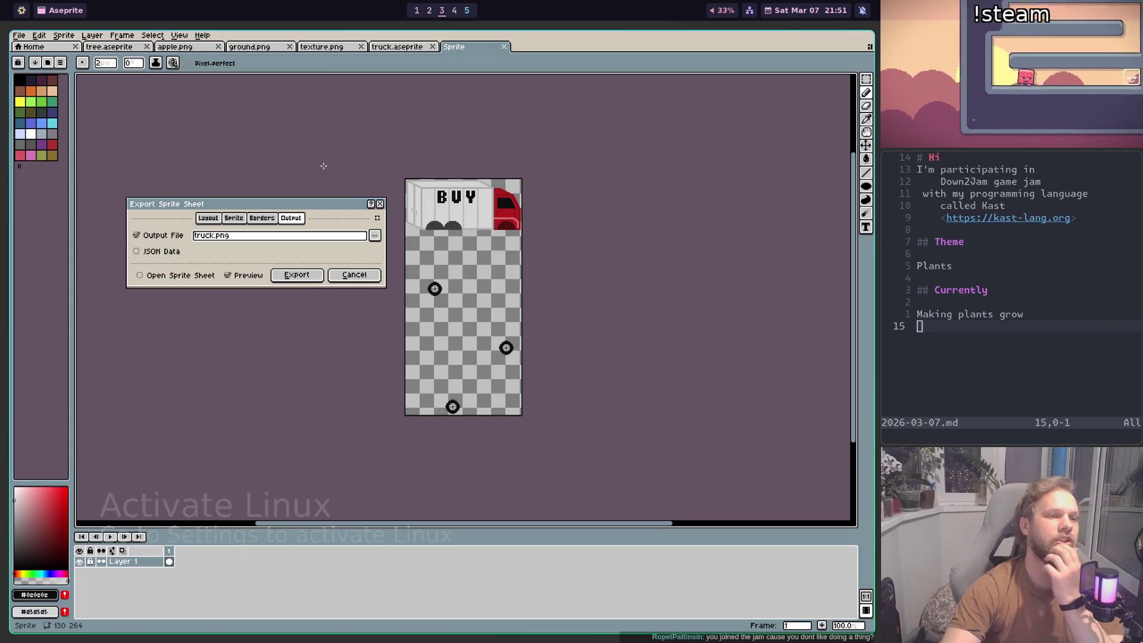
{"action": "left_click", "coordinate": [233, 218]}
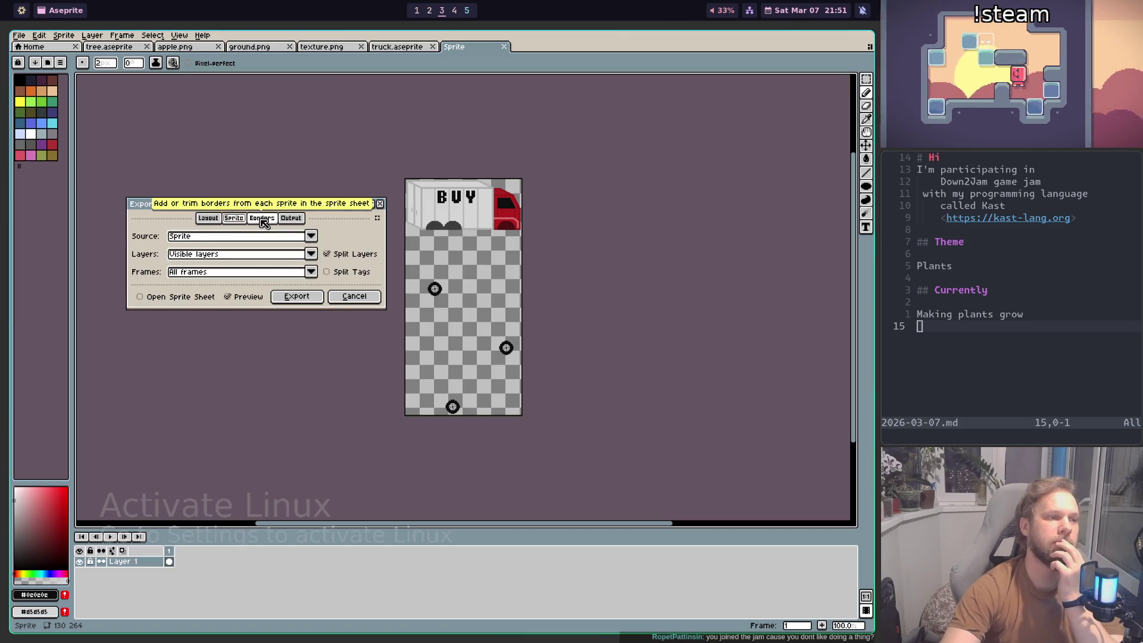
{"action": "left_click", "coordinate": [264, 218]}
{"action": "left_click", "coordinate": [292, 219]}
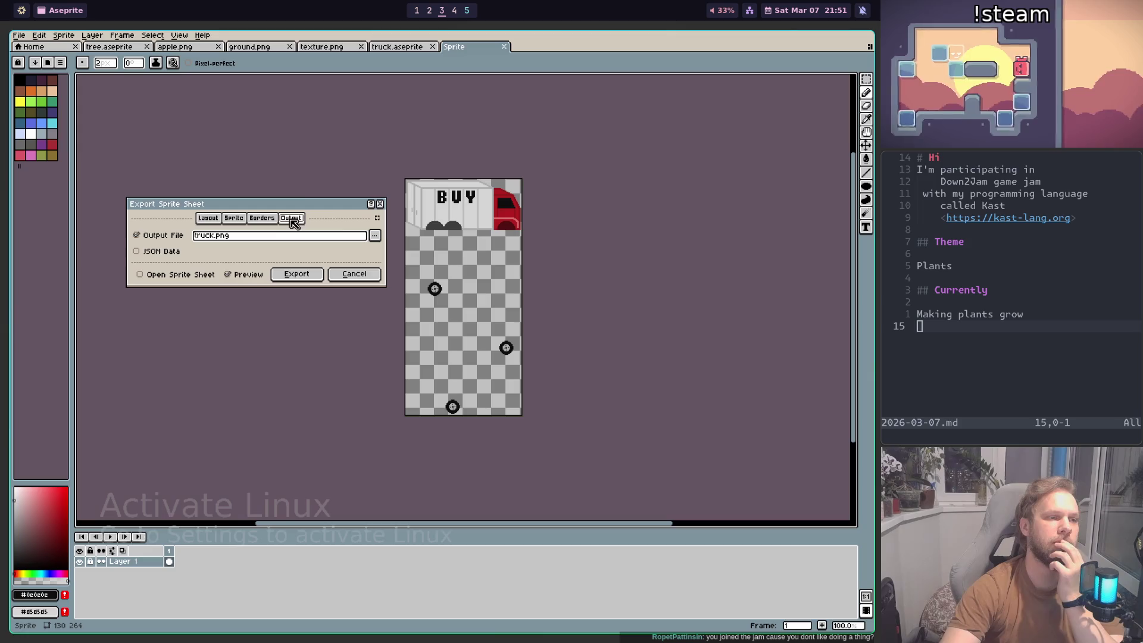
{"action": "double_click", "coordinate": [205, 236]}
{"action": "type", "text": "sheet"}
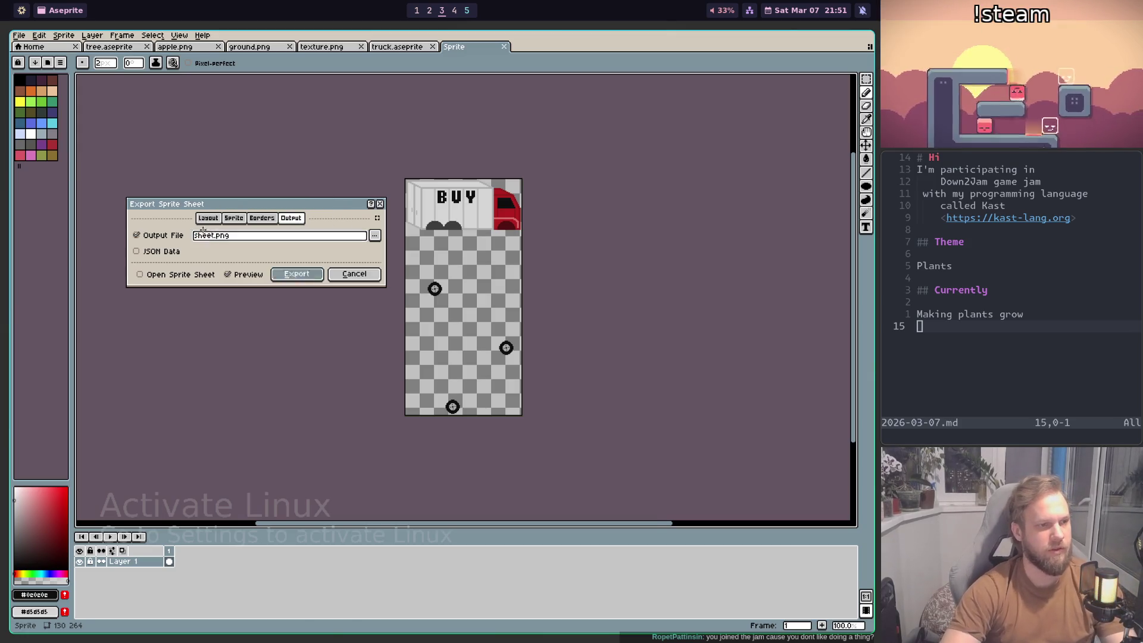
{"action": "key", "text": "Return"}
{"action": "key", "text": "super+2"}
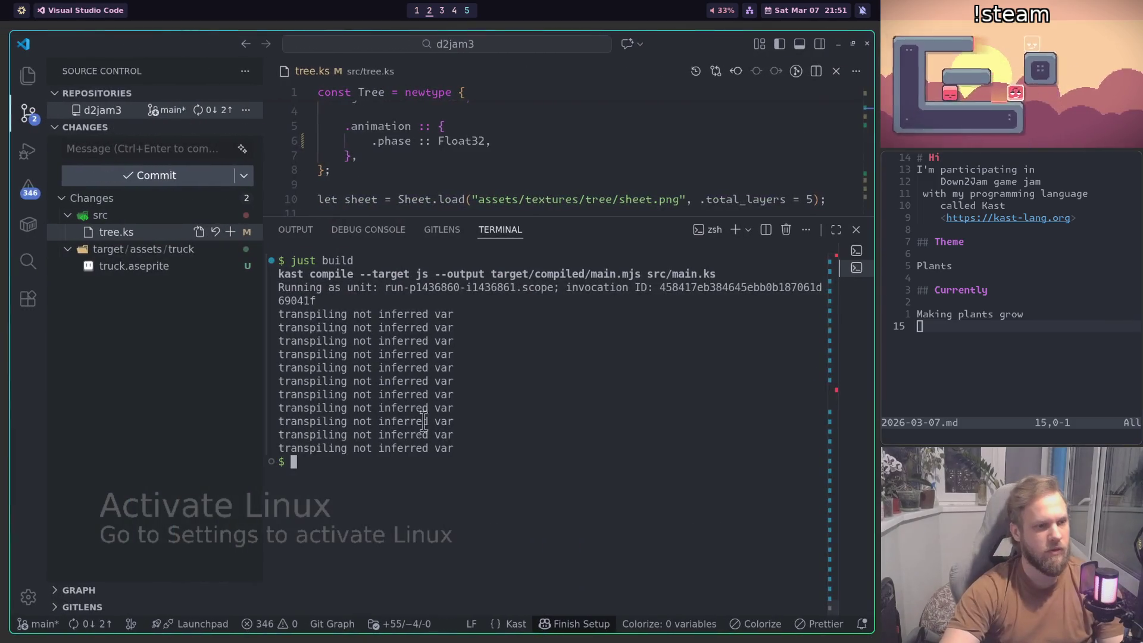
Step: Close the build output panel and open player.ks from the src folder in the Explorer
{"action": "key", "text": "ctrl+j"}
{"action": "left_click", "coordinate": [153, 235]}
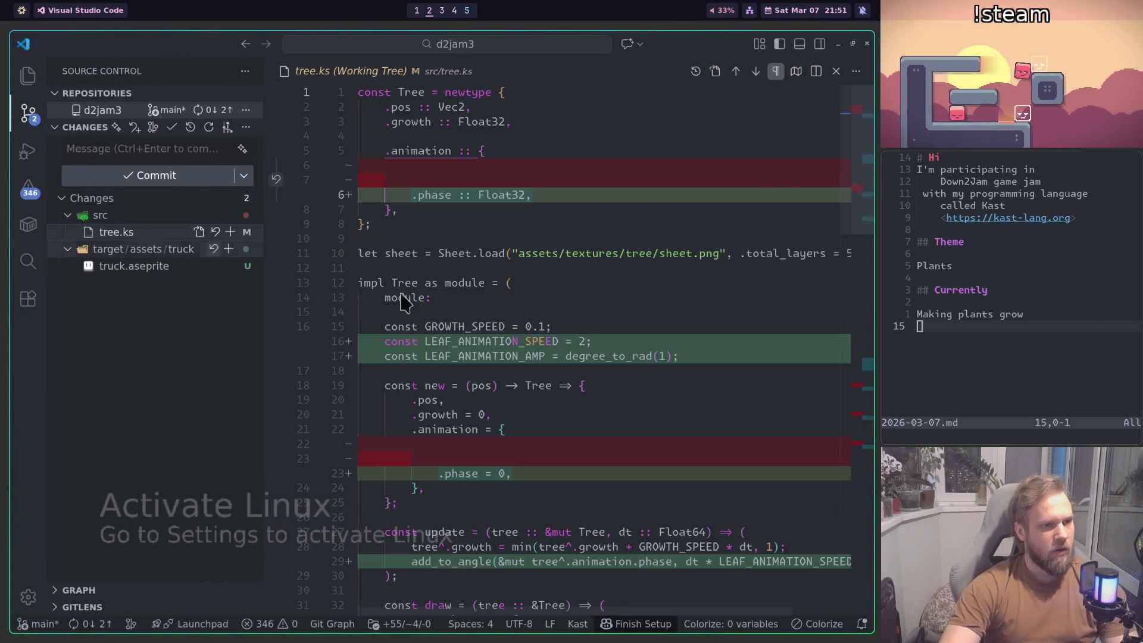
{"action": "left_click", "coordinate": [12, 79]}
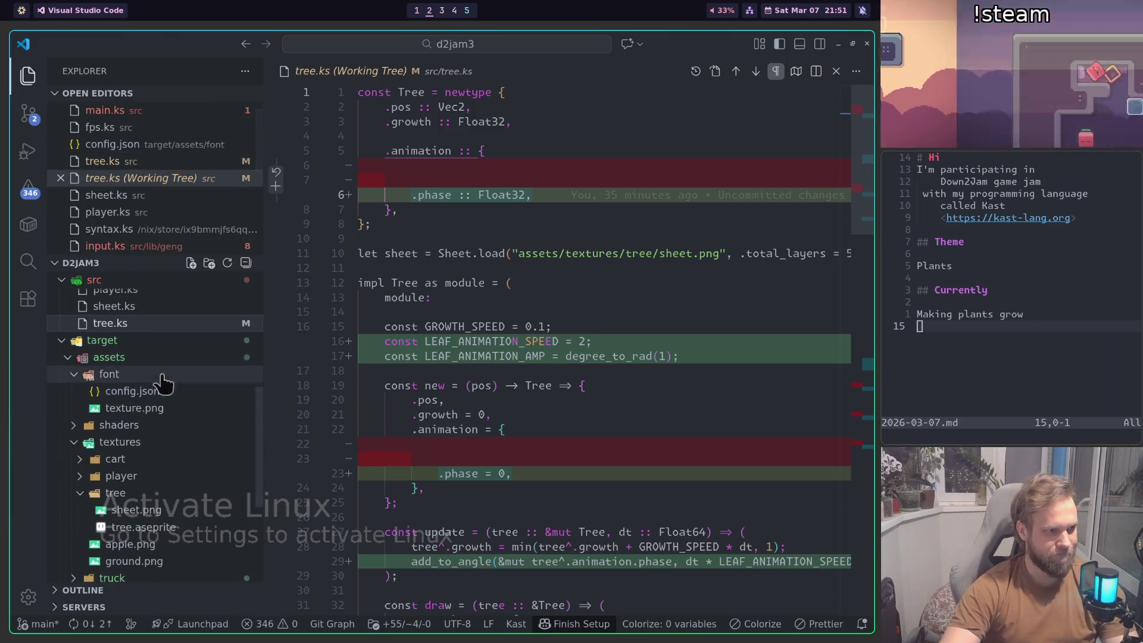
{"action": "left_click", "coordinate": [143, 402]}
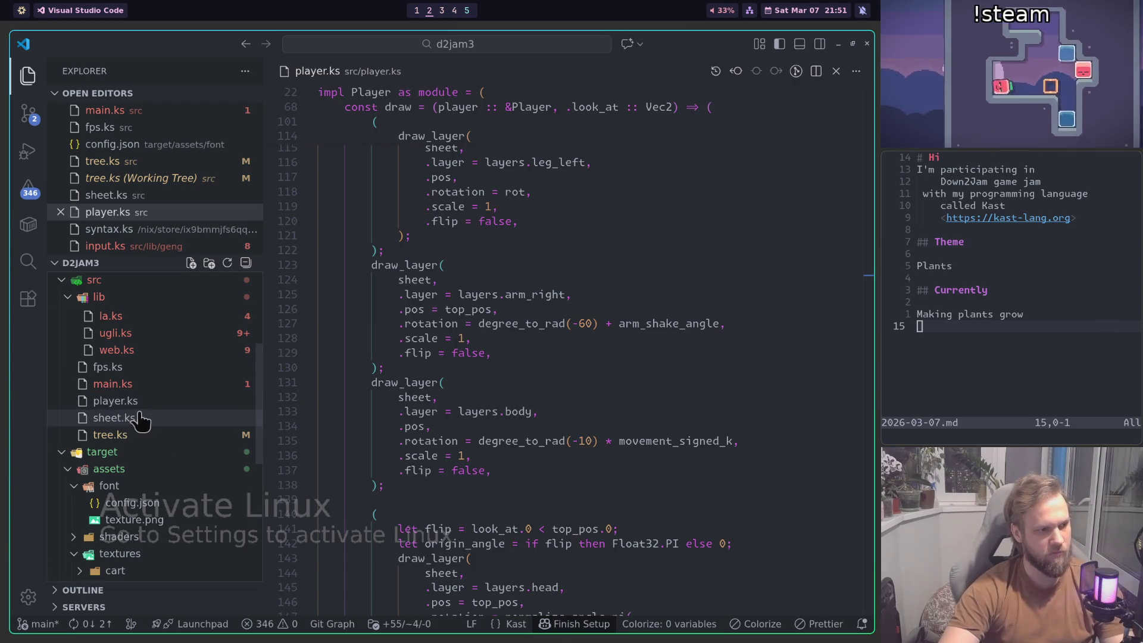
{"action": "left_click", "coordinate": [227, 263]}
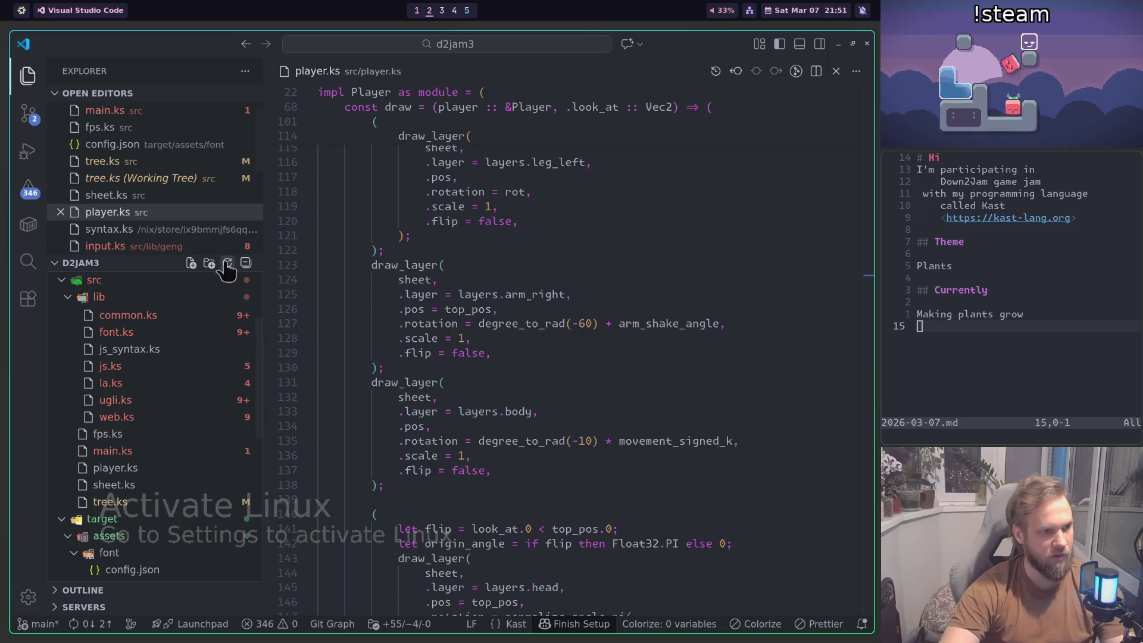
{"action": "left_click", "coordinate": [28, 76]}
{"action": "left_click", "coordinate": [28, 76]}
Step: Duplicate player.ks into src as player copy.ks
{"action": "scroll", "coordinate": [122, 384], "scroll_direction": "down", "scroll_amount": 2}
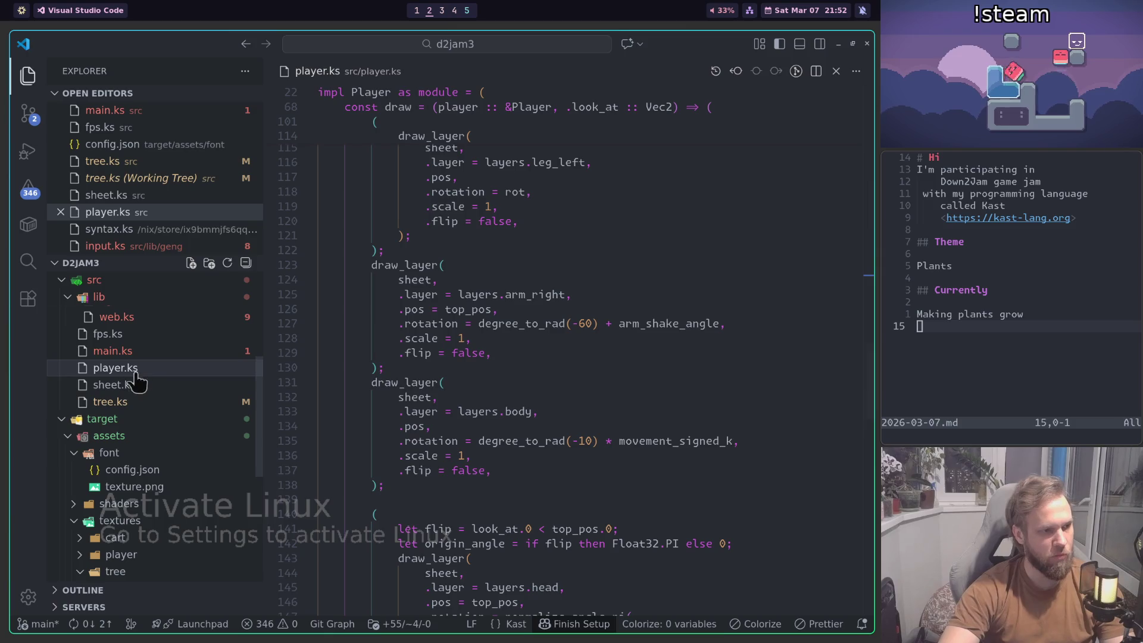
{"action": "scroll", "coordinate": [139, 402], "scroll_direction": "up", "scroll_amount": 1}
{"action": "scroll", "coordinate": [114, 384], "scroll_direction": "up", "scroll_amount": 2}
{"action": "scroll", "coordinate": [131, 411], "scroll_direction": "down", "scroll_amount": 1}
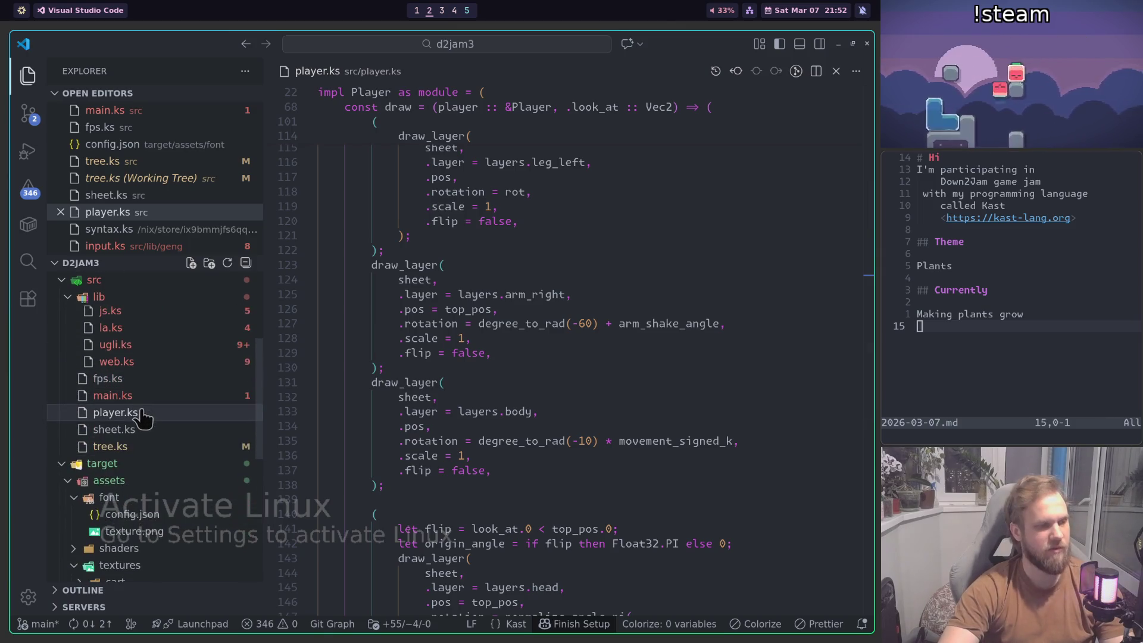
{"action": "key", "text": "ctrl+c"}
{"action": "key", "text": "ctrl+v"}
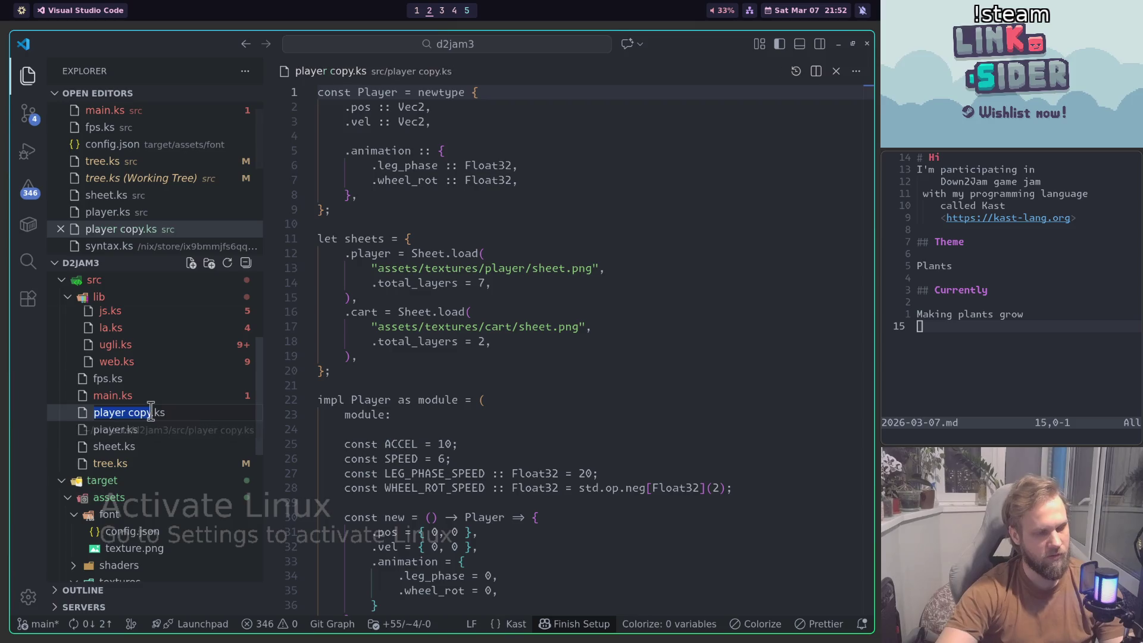
Step: Rename the copied file to truck.ks
{"action": "key", "text": "BackSpace"}
{"action": "key", "text": "BackSpace"}
{"action": "key", "text": "BackSpace"}
{"action": "key", "text": "BackSpace"}
{"action": "key", "text": "BackSpace"}
{"action": "key", "text": "BackSpace"}
{"action": "type", "text": "uck"}
{"action": "key", "text": "Return"}
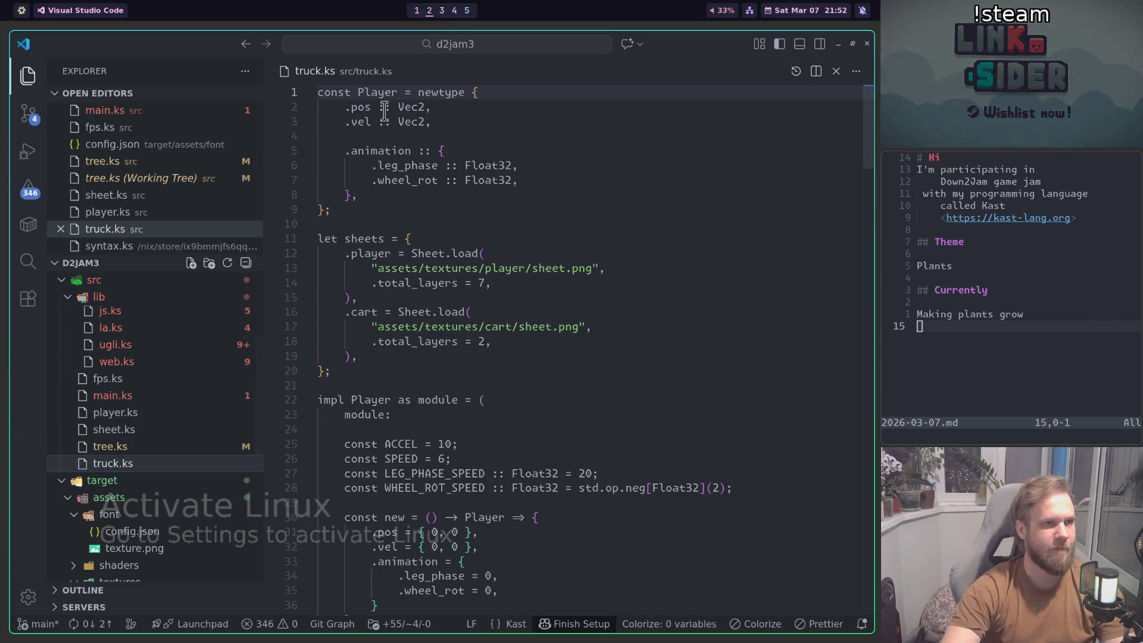
Step: Replace every occurrence of Player with Truck in truck.ks
{"action": "double_click", "coordinate": [377, 92]}
{"action": "scroll", "coordinate": [387, 98], "scroll_direction": "down", "scroll_amount": 10}
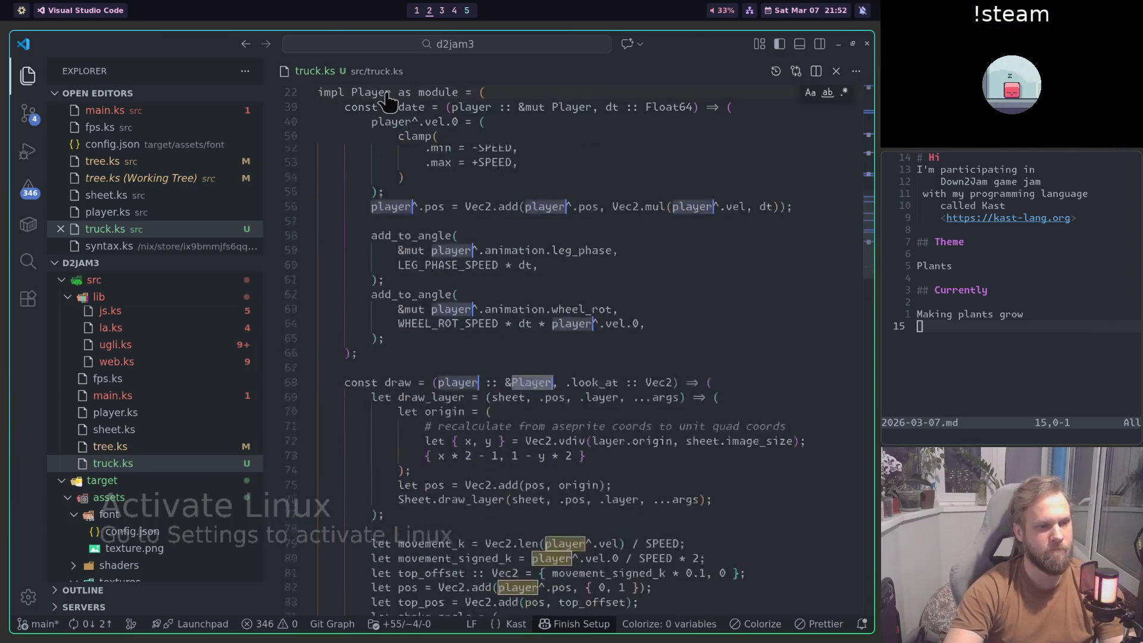
{"action": "scroll", "coordinate": [388, 101], "scroll_direction": "up", "scroll_amount": 10}
{"action": "key", "text": "ctrl+shift+l"}
{"action": "type", "text": "Truck = newtype {"}
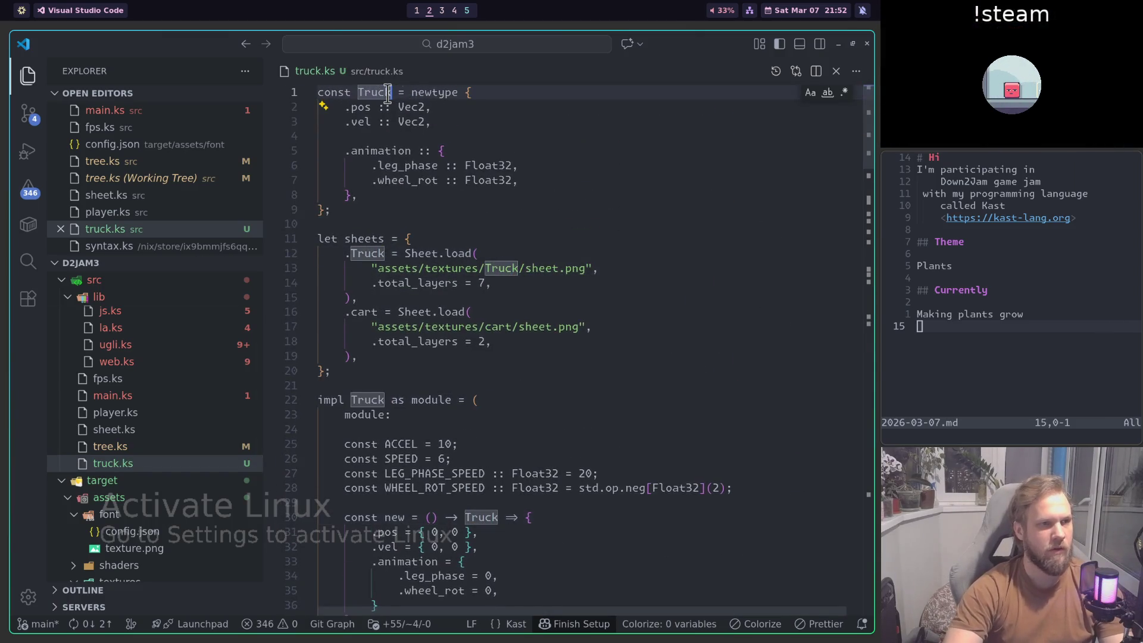
{"action": "key", "text": "Escape"}
Step: Fix the texture path to assets/textures/truck/sheet.png and delete the cart sheet lines
{"action": "scroll", "coordinate": [423, 201], "scroll_direction": "down", "scroll_amount": 1}
{"action": "left_click", "coordinate": [498, 223]}
{"action": "key", "text": "BackSpace"}
{"action": "key", "text": "BackSpace"}
{"action": "type", "text": "tr"}
{"action": "key", "text": "Down"}
{"action": "key", "text": "Down"}
{"action": "key", "text": "Down"}
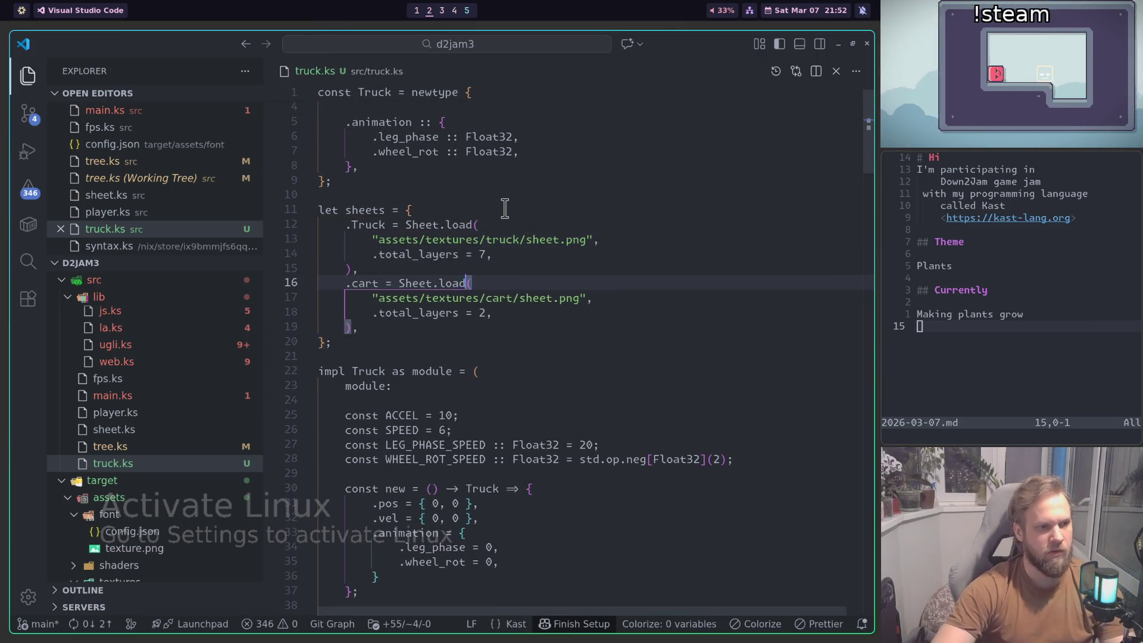
{"action": "key", "text": "ctrl+shift+k"}
{"action": "key", "text": "ctrl+shift+k"}
{"action": "key", "text": "ctrl+shift+k"}
{"action": "key", "text": "ctrl+shift+k"}
{"action": "key", "text": "Up"}
{"action": "key", "text": "Up"}
{"action": "key", "text": "Up"}
{"action": "scroll", "coordinate": [505, 208], "scroll_direction": "up", "scroll_amount": 1}
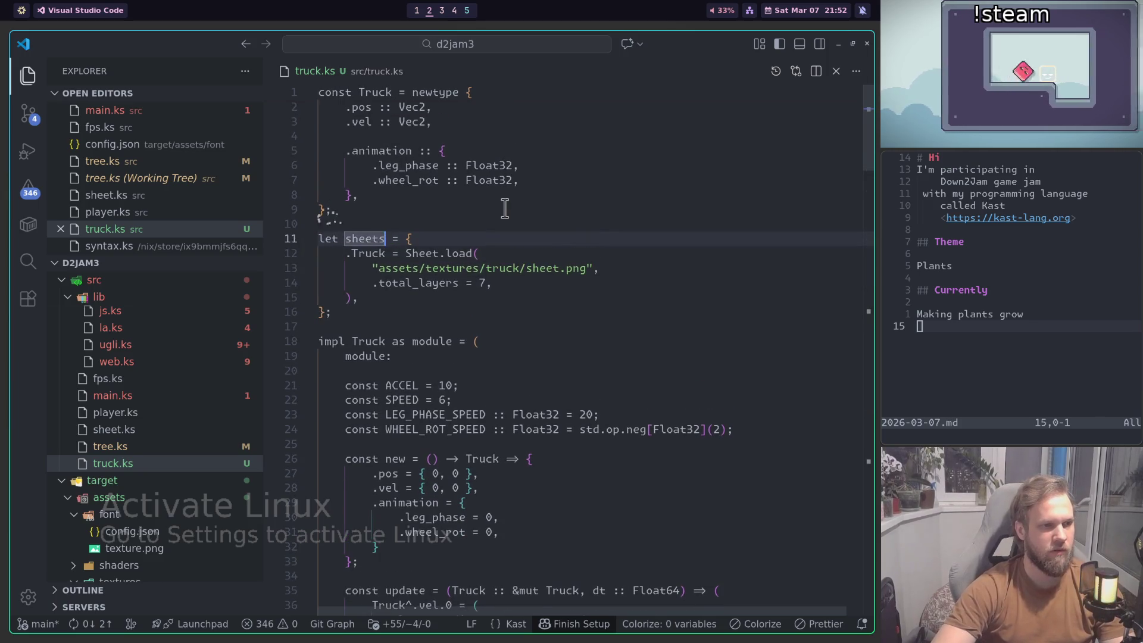
Step: Change sheets to a single sheet assignment, delete the stray ')' line and dedent the Sheet.load arguments
{"action": "key", "text": "BackSpace"}
{"action": "key", "text": "shift+Down"}
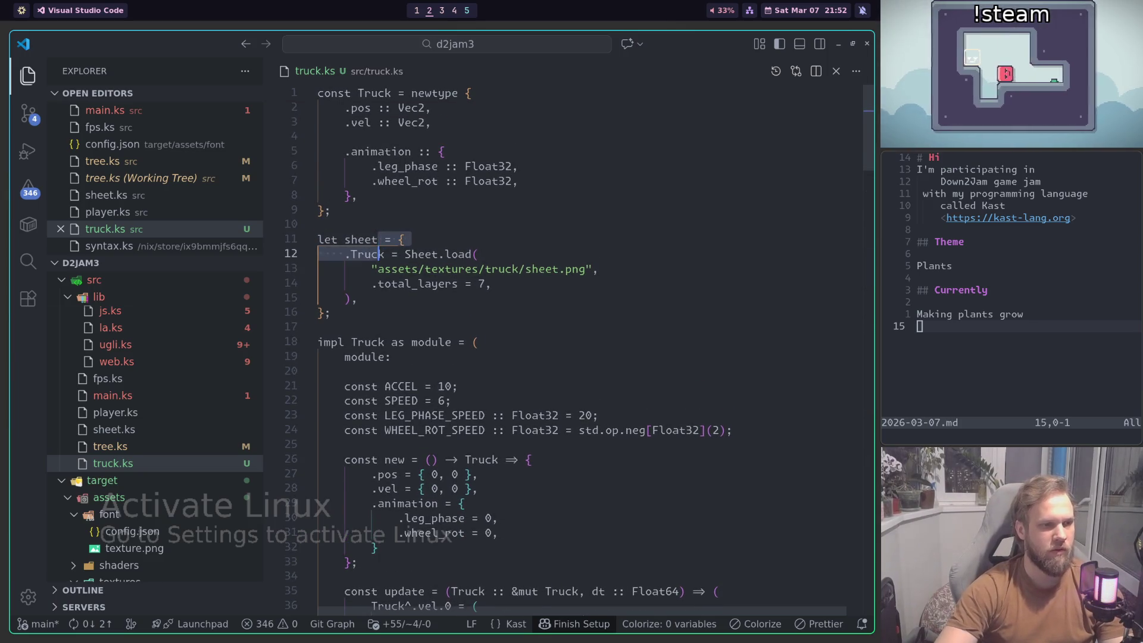
{"action": "key", "text": "shift+Right"}
{"action": "type", "text": "="}
{"action": "key", "text": "Down"}
{"action": "key", "text": "Down"}
{"action": "key", "text": "Down"}
{"action": "key", "text": "ctrl+shift+k"}
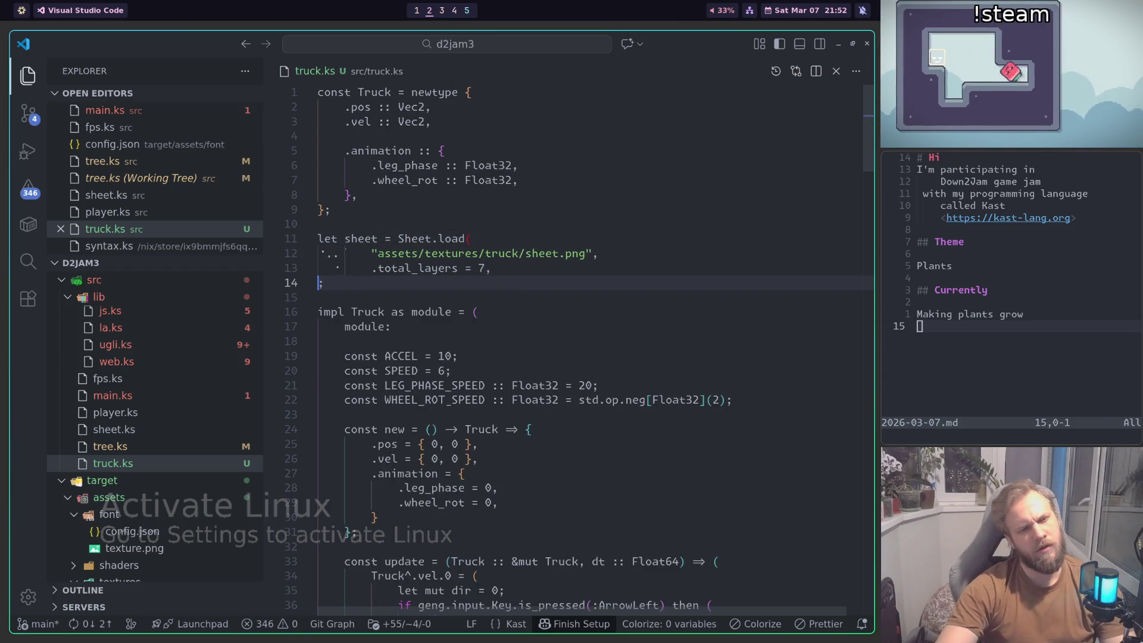
{"action": "key", "text": "shift+Up"}
{"action": "key", "text": "shift+Up"}
{"action": "key", "text": "shift+Tab"}
{"action": "key", "text": "Right"}
Step: After checking the truck sprite in Aseprite, change .total_layers from 7 to 4
{"action": "key", "text": "super+1"}
{"action": "key", "text": "super+3"}
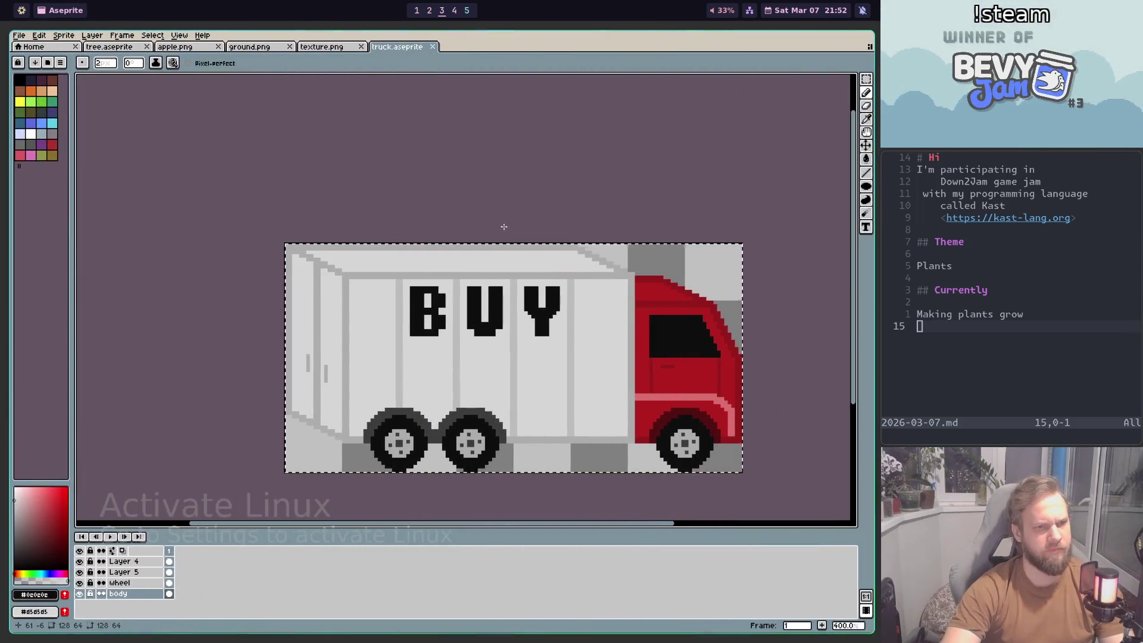
{"action": "key", "text": "super+1"}
{"action": "key", "text": "super+2"}
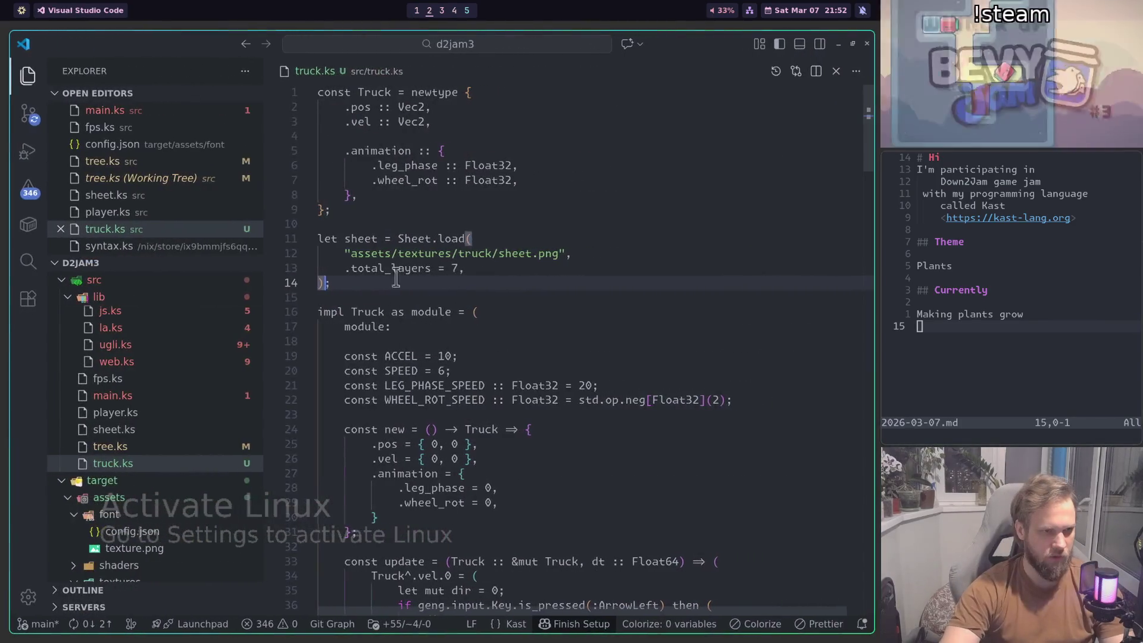
{"action": "double_click", "coordinate": [455, 268]}
{"action": "type", "text": "4"}
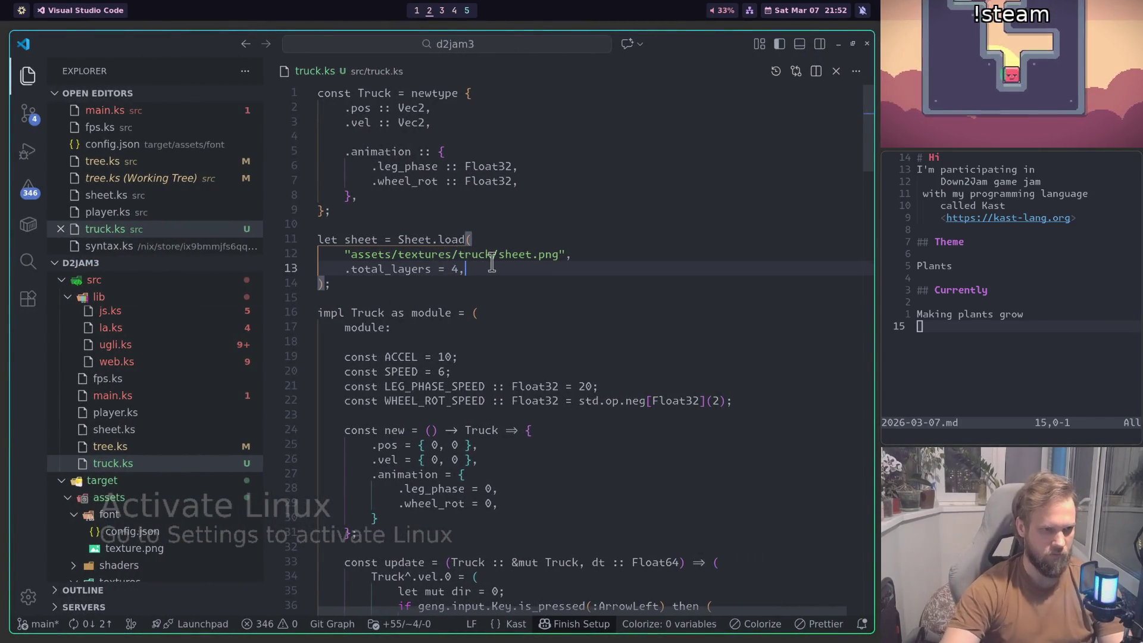
{"action": "scroll", "coordinate": [492, 264], "scroll_direction": "down", "scroll_amount": 2}
{"action": "left_click", "coordinate": [363, 236]}
{"action": "left_click", "coordinate": [373, 222]}
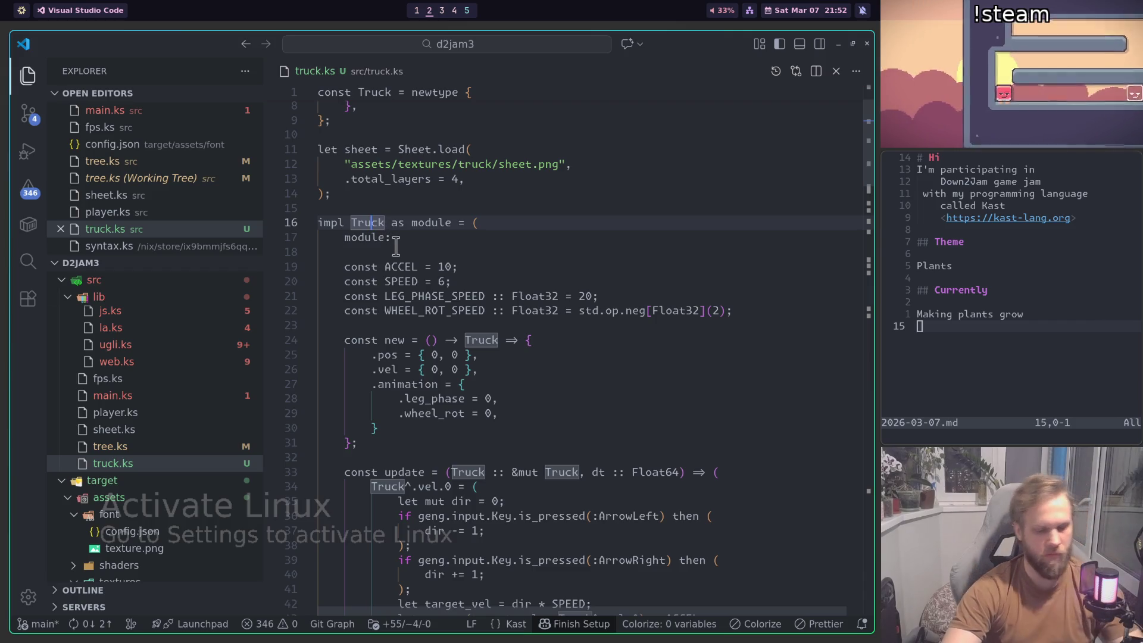
{"action": "key", "text": "super+3"}
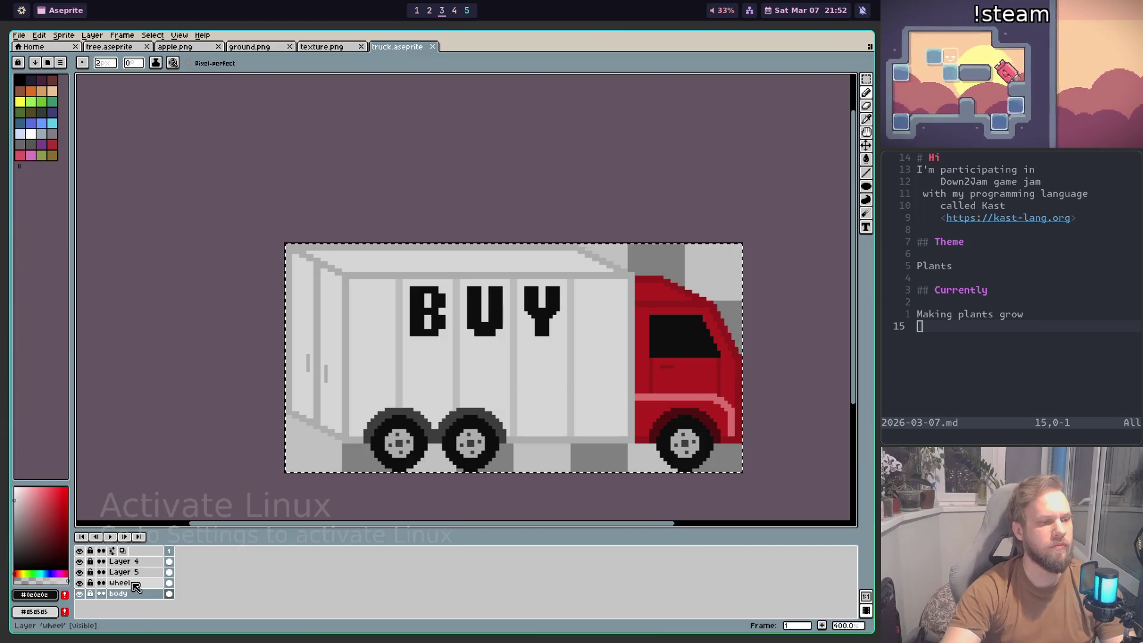
Step: Rename the truck's wheel layers wheel1, wheel2 and wheel3, moving Layer 5 above Layer 4
{"action": "double_click", "coordinate": [150, 584]}
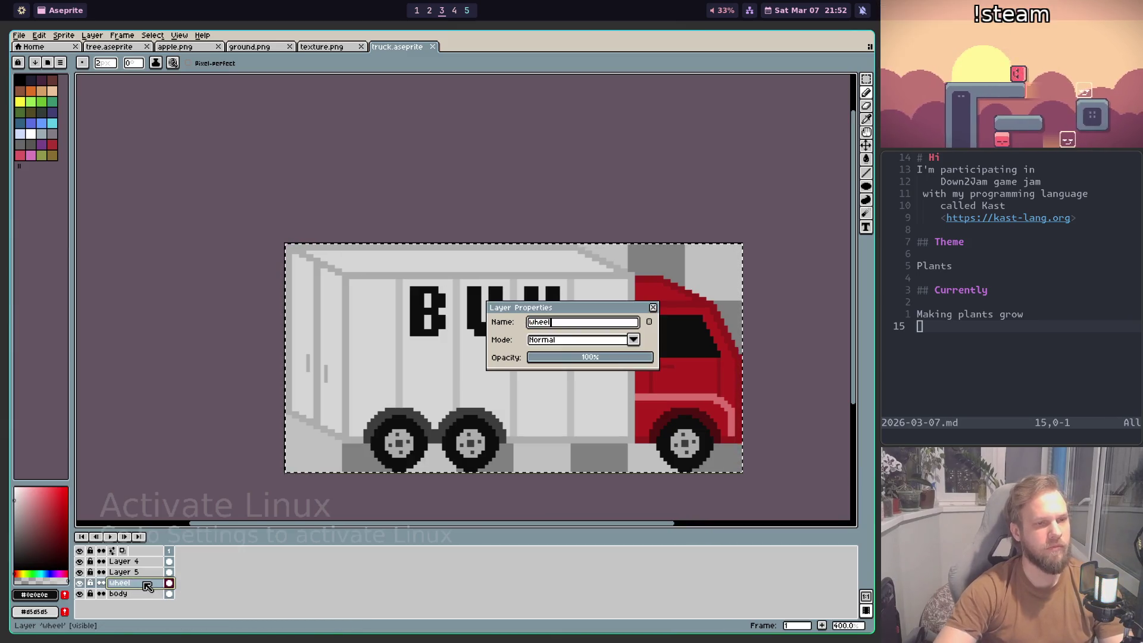
{"action": "type", "text": "1"}
{"action": "key", "text": "Return"}
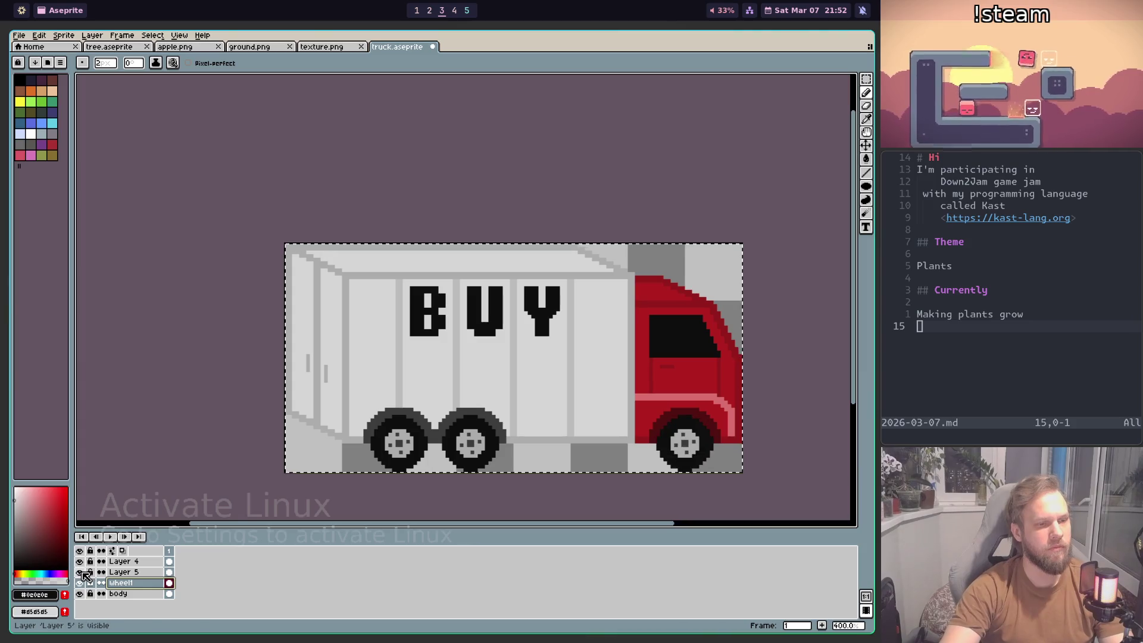
{"action": "left_click_drag", "start_coordinate": [143, 561], "coordinate": [143, 563]}
{"action": "double_click", "coordinate": [144, 574]}
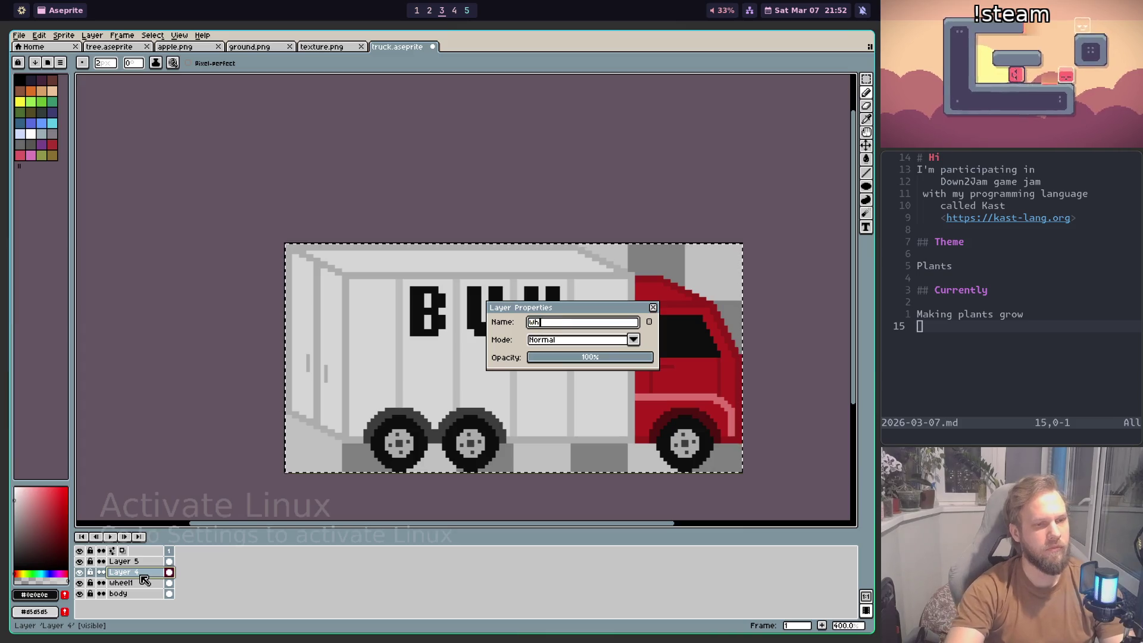
{"action": "type", "text": "eel2"}
{"action": "key", "text": "Return"}
{"action": "double_click", "coordinate": [128, 562]}
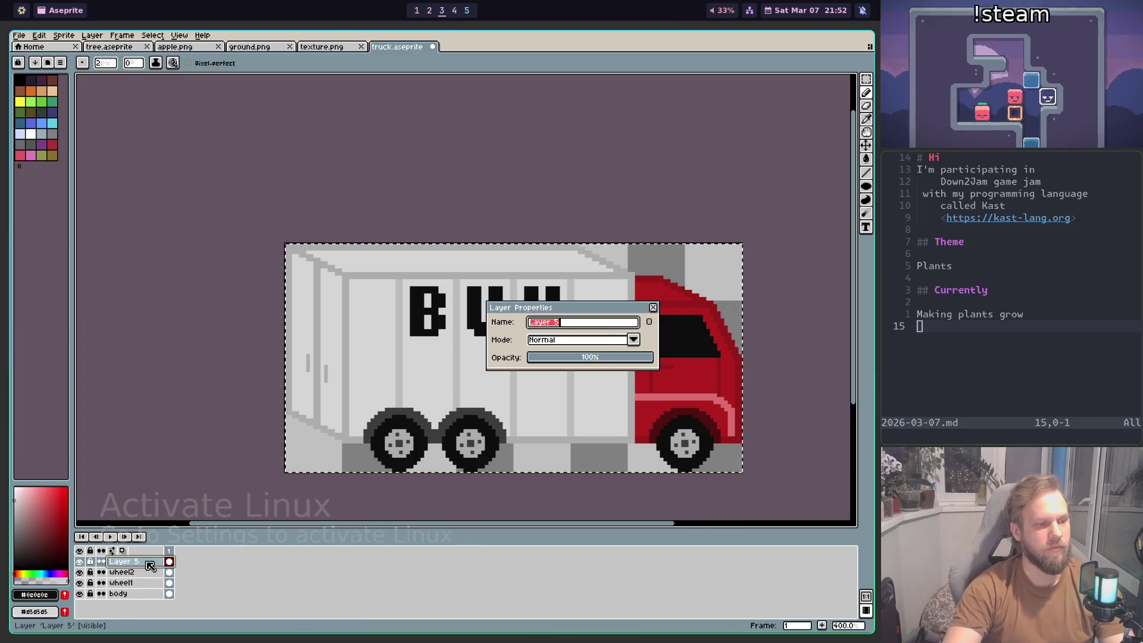
{"action": "type", "text": "l3"}
{"action": "key", "text": "Return"}
{"action": "key", "text": "super+2"}
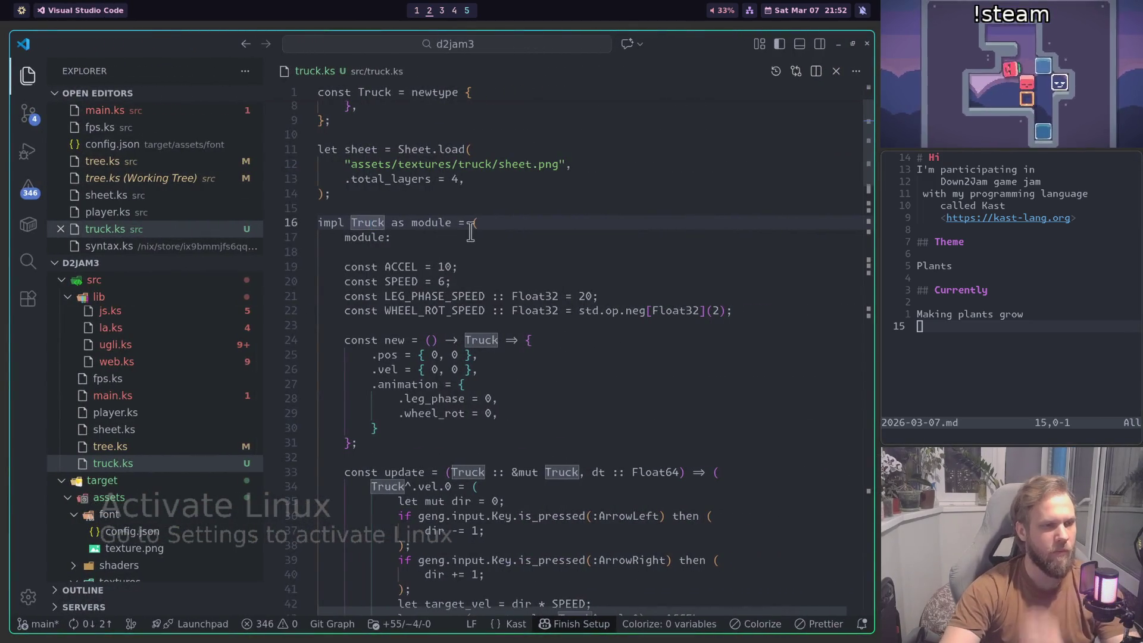
Step: Delete the four ACCEL/SPEED movement constants from truck.ks
{"action": "scroll", "coordinate": [506, 179], "scroll_direction": "down", "scroll_amount": 1}
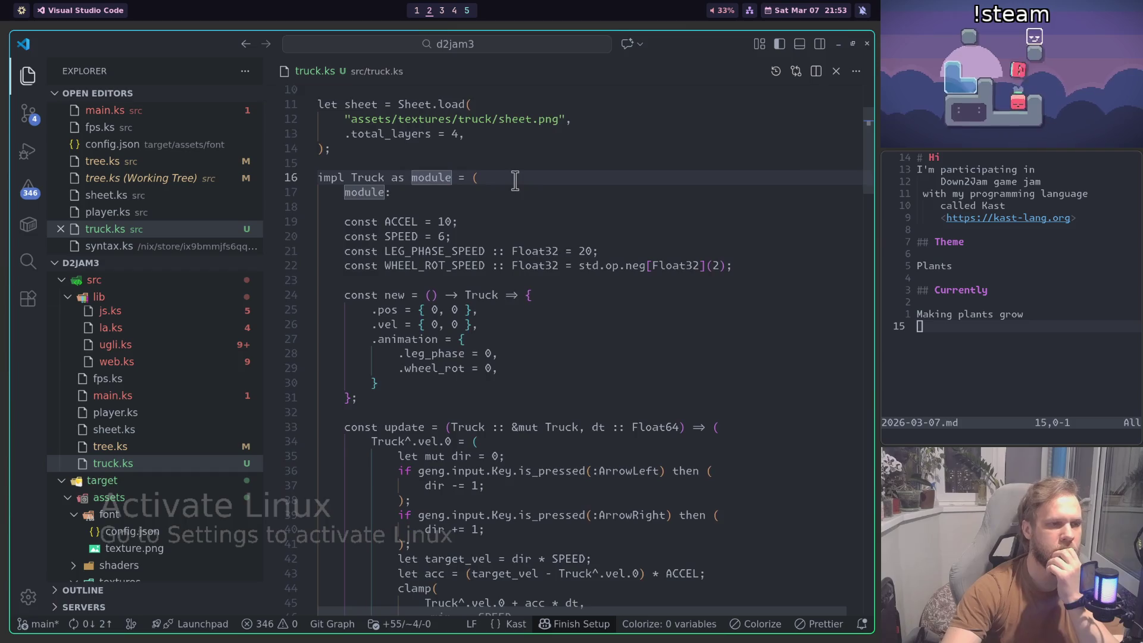
{"action": "scroll", "coordinate": [477, 158], "scroll_direction": "down", "scroll_amount": 1}
{"action": "left_click", "coordinate": [480, 186]}
{"action": "scroll", "coordinate": [479, 188], "scroll_direction": "up", "scroll_amount": 1}
{"action": "key", "text": "shift+Down"}
{"action": "key", "text": "shift+Down"}
{"action": "key", "text": "shift+Down"}
{"action": "key", "text": "Delete"}
{"action": "key", "text": "ctrl+shift+k"}
{"action": "key", "text": "ctrl+shift+k"}
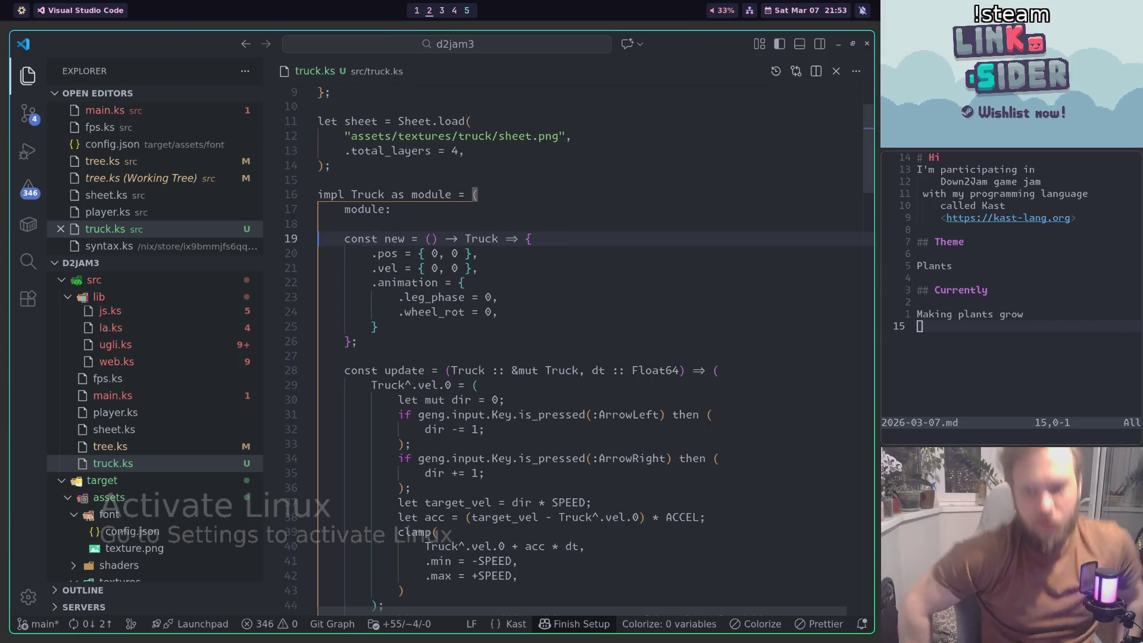
Step: Remove the leg_phase initial value and add a comma after the animation block
{"action": "scroll", "coordinate": [463, 311], "scroll_direction": "down", "scroll_amount": 1}
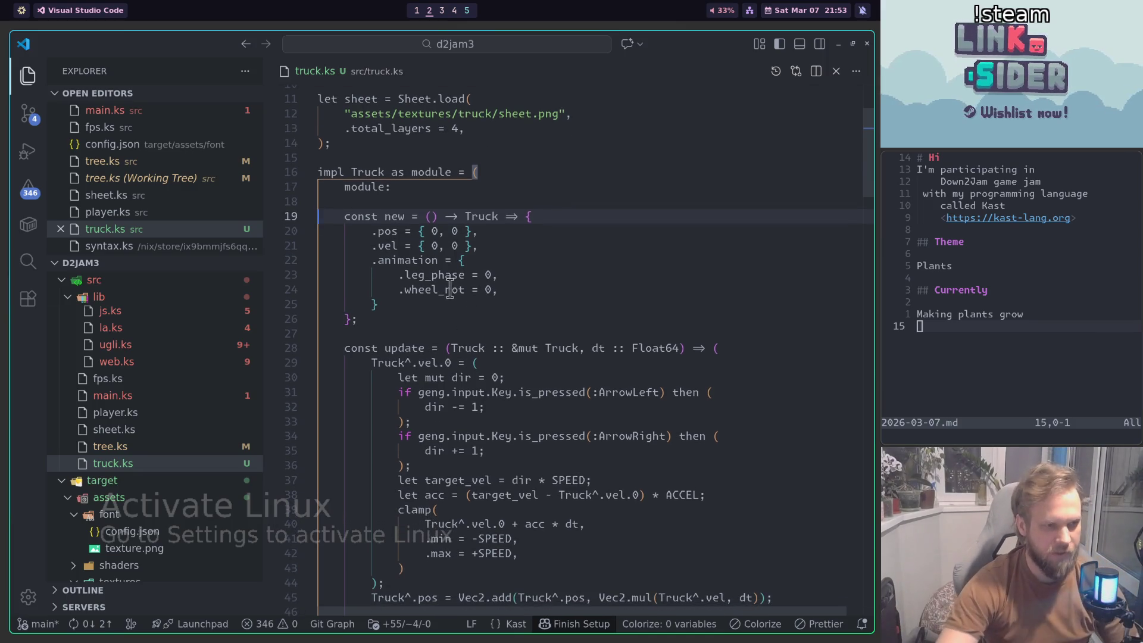
{"action": "scroll", "coordinate": [450, 289], "scroll_direction": "up", "scroll_amount": 2}
{"action": "left_click", "coordinate": [381, 290]}
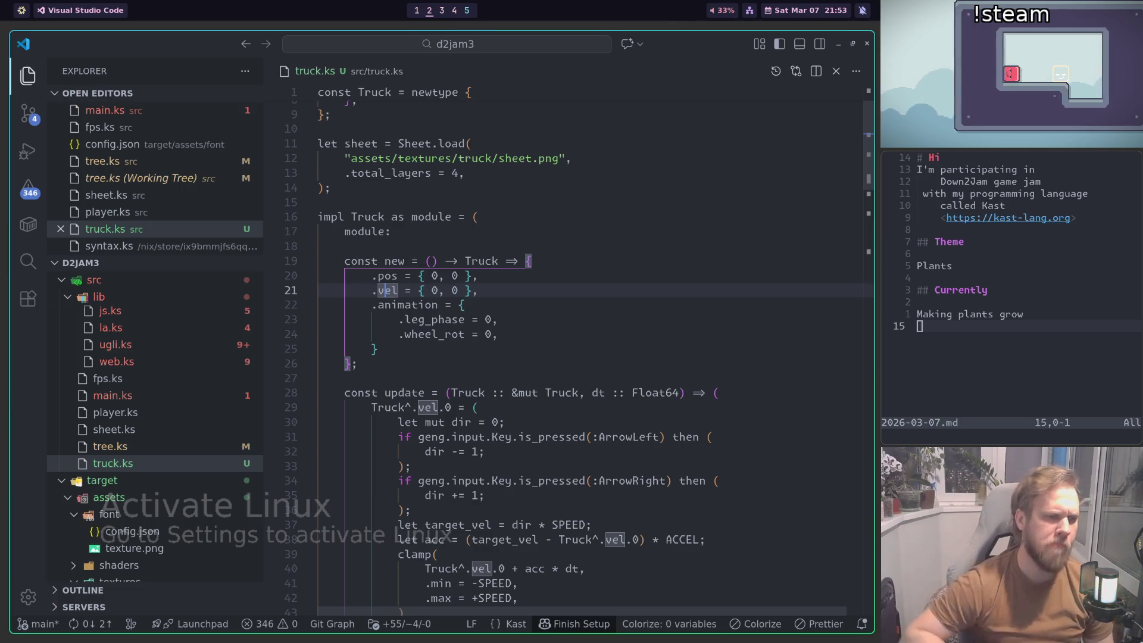
{"action": "left_click", "coordinate": [501, 325]}
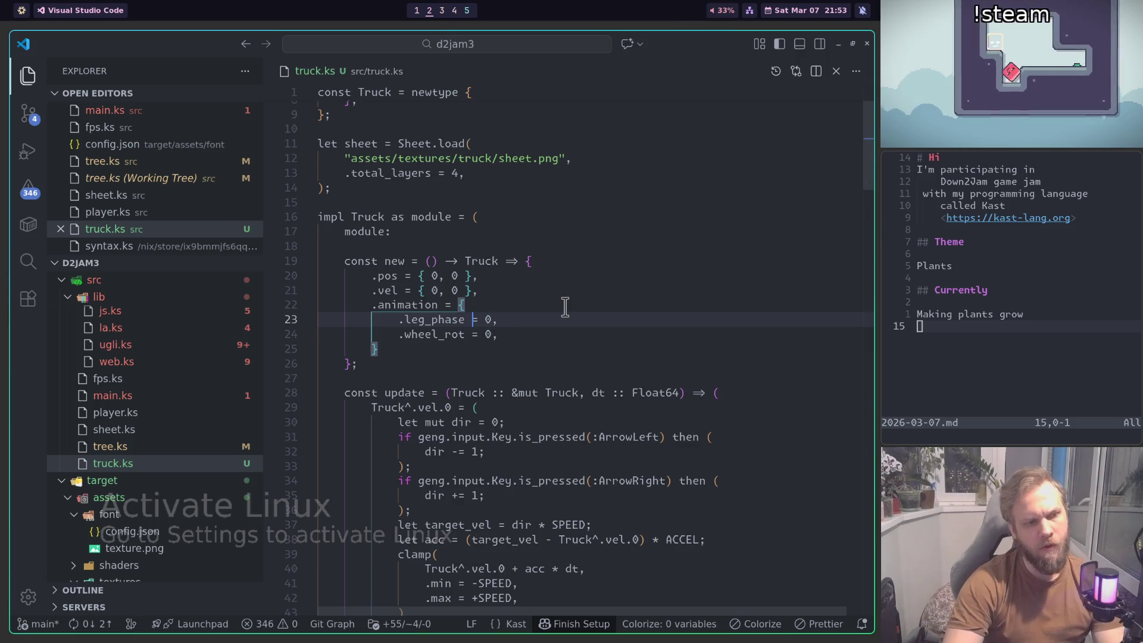
{"action": "key", "text": "ctrl+shift+k"}
{"action": "scroll", "coordinate": [530, 119], "scroll_direction": "down", "scroll_amount": 1}
{"action": "left_click", "coordinate": [452, 290]}
{"action": "type", "text": ","}
Step: Rename the update parameter to truck and delete the velocity and position movement code
{"action": "scroll", "coordinate": [476, 286], "scroll_direction": "down", "scroll_amount": 2}
{"action": "left_click", "coordinate": [451, 267]}
{"action": "double_click", "coordinate": [482, 266]}
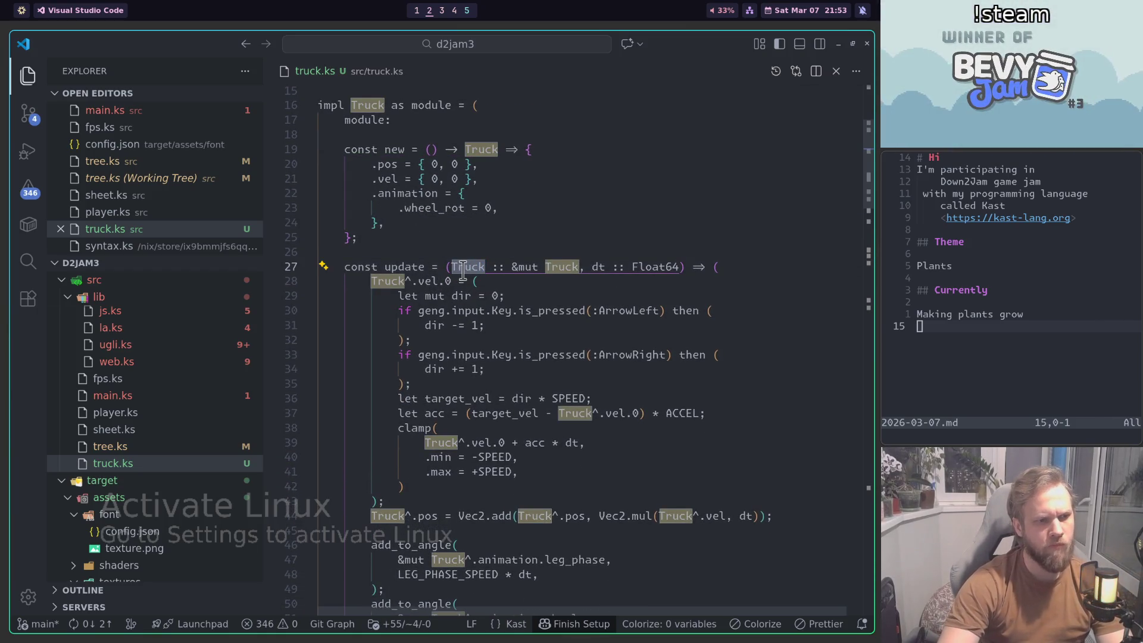
{"action": "type", "text": "truck"}
{"action": "left_click", "coordinate": [387, 279]}
{"action": "key", "text": "ctrl+shift+k"}
{"action": "key", "text": "ctrl+shift+k"}
{"action": "key", "text": "ctrl+shift+k"}
{"action": "key", "text": "ctrl+shift+k"}
{"action": "key", "text": "ctrl+shift+k"}
{"action": "key", "text": "ctrl+shift+k"}
{"action": "key", "text": "ctrl+shift+k"}
{"action": "key", "text": "ctrl+shift+k"}
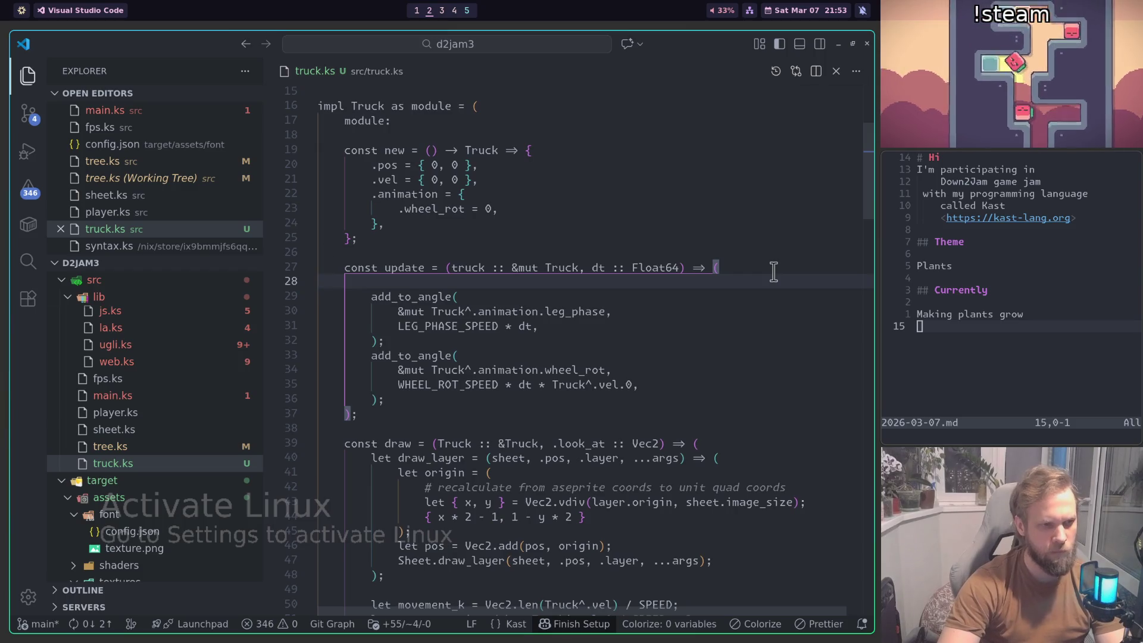
{"action": "key", "text": "ctrl+shift+k"}
Step: Make the angle update advance wheel_rot by dt alone and delete the second update call
{"action": "left_click", "coordinate": [572, 296]}
{"action": "double_click", "coordinate": [571, 297]}
{"action": "key", "text": "BackSpace"}
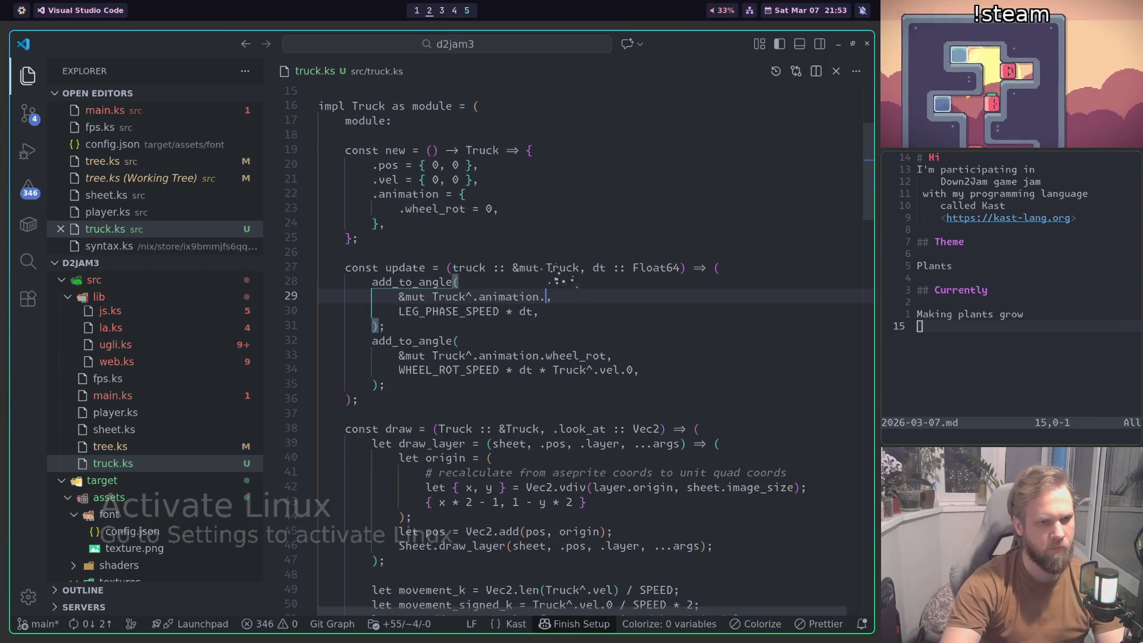
{"action": "type", "text": "wheel_rot"}
{"action": "key", "text": "Down"}
{"action": "key", "text": "Down"}
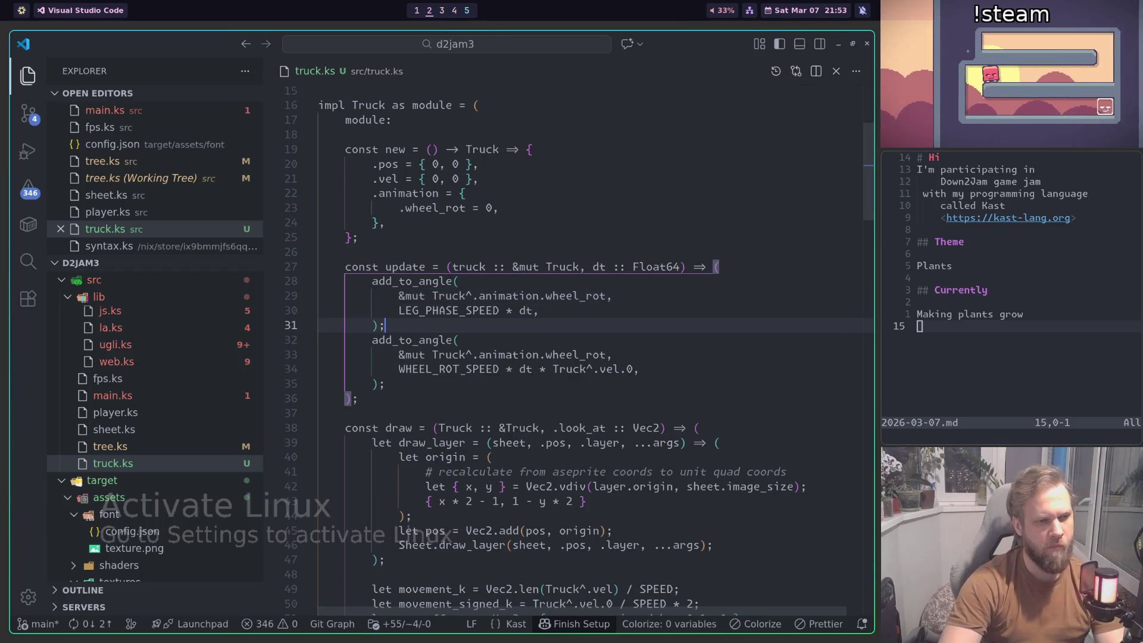
{"action": "key", "text": "Up"}
{"action": "key", "text": "Home"}
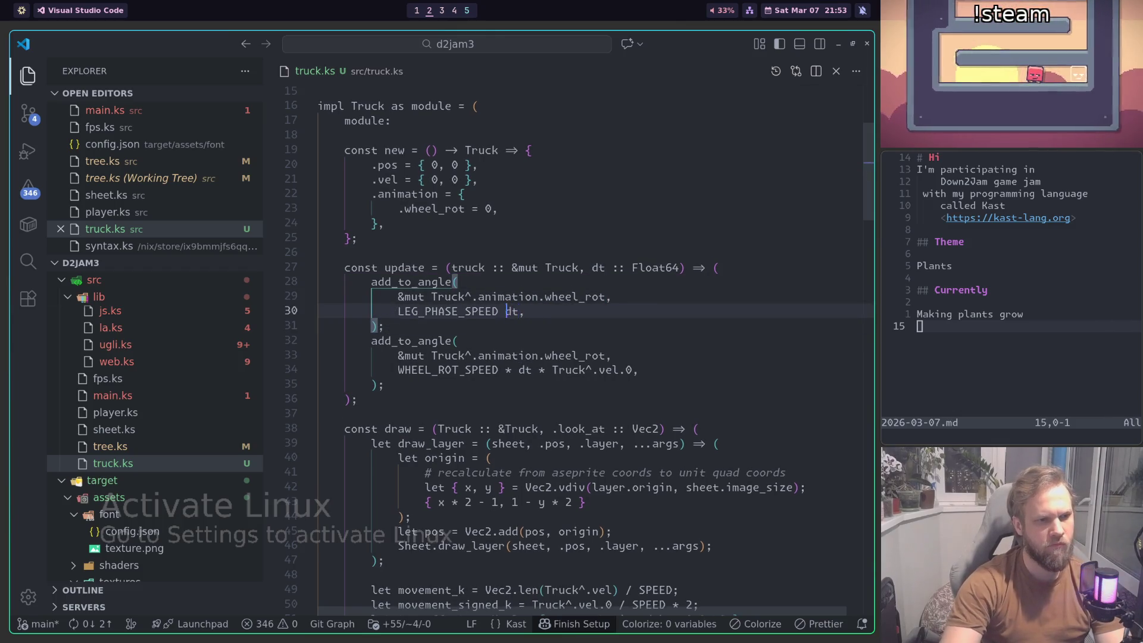
{"action": "key", "text": "ctrl+Delete"}
{"action": "key", "text": "ctrl+Delete"}
{"action": "key", "text": "Down"}
{"action": "key", "text": "shift+Down"}
{"action": "key", "text": "shift+Down"}
{"action": "key", "text": "shift+Down"}
{"action": "key", "text": "BackSpace"}
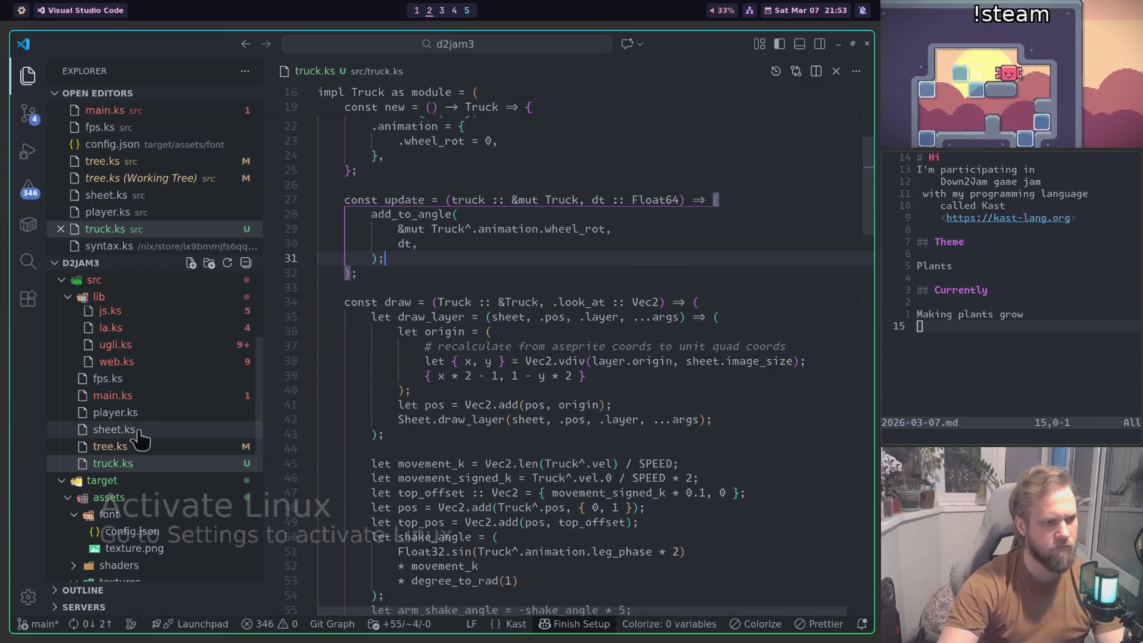
{"action": "left_click", "coordinate": [113, 395]}
Step: Add include "./truck.ks"; in main.ks after the tree.ks include
{"action": "scroll", "coordinate": [449, 364], "scroll_direction": "up", "scroll_amount": 10}
{"action": "scroll", "coordinate": [450, 365], "scroll_direction": "up", "scroll_amount": 10}
{"action": "scroll", "coordinate": [847, 391], "scroll_direction": "up", "scroll_amount": 10}
{"action": "scroll", "coordinate": [869, 298], "scroll_direction": "up", "scroll_amount": 10}
{"action": "left_click_drag", "start_coordinate": [875, 264], "coordinate": [877, 149]}
{"action": "left_click", "coordinate": [509, 389]}
{"action": "key", "text": "Return"}
{"action": "type", "text": "include \"./truck.ks\";"}
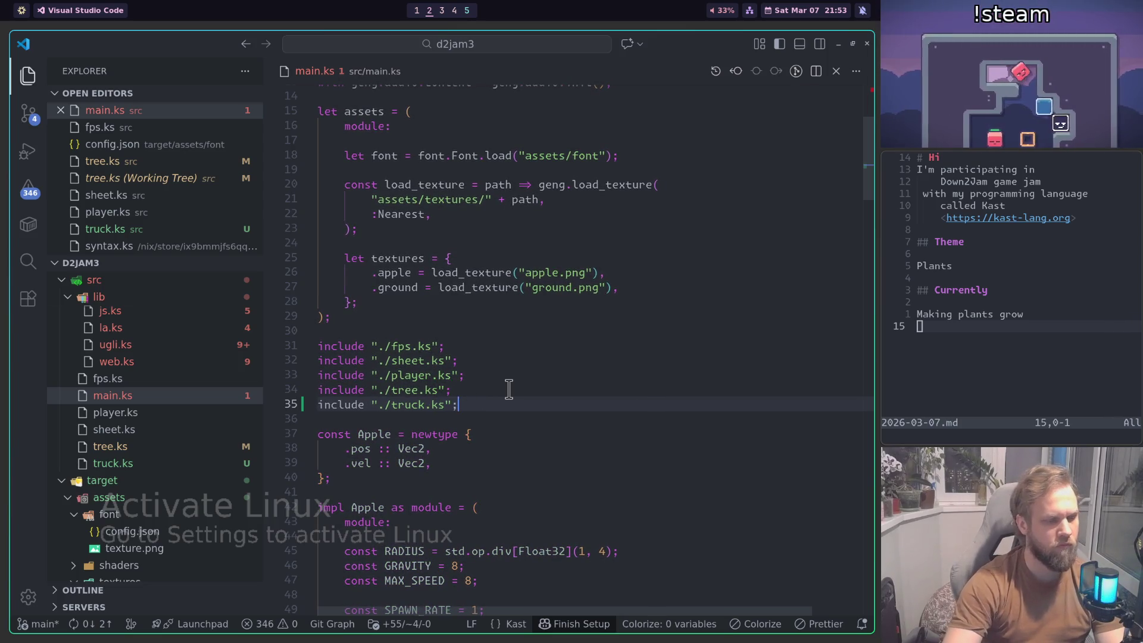
Step: In truck.ks, delete the leftover character draw_layer calls from the draw function
{"action": "left_click", "coordinate": [113, 463]}
{"action": "scroll", "coordinate": [562, 255], "scroll_direction": "down", "scroll_amount": 4}
{"action": "scroll", "coordinate": [563, 255], "scroll_direction": "down", "scroll_amount": 3}
{"action": "scroll", "coordinate": [563, 262], "scroll_direction": "up", "scroll_amount": 5}
{"action": "scroll", "coordinate": [559, 279], "scroll_direction": "down", "scroll_amount": 4}
{"action": "scroll", "coordinate": [559, 293], "scroll_direction": "up", "scroll_amount": 1}
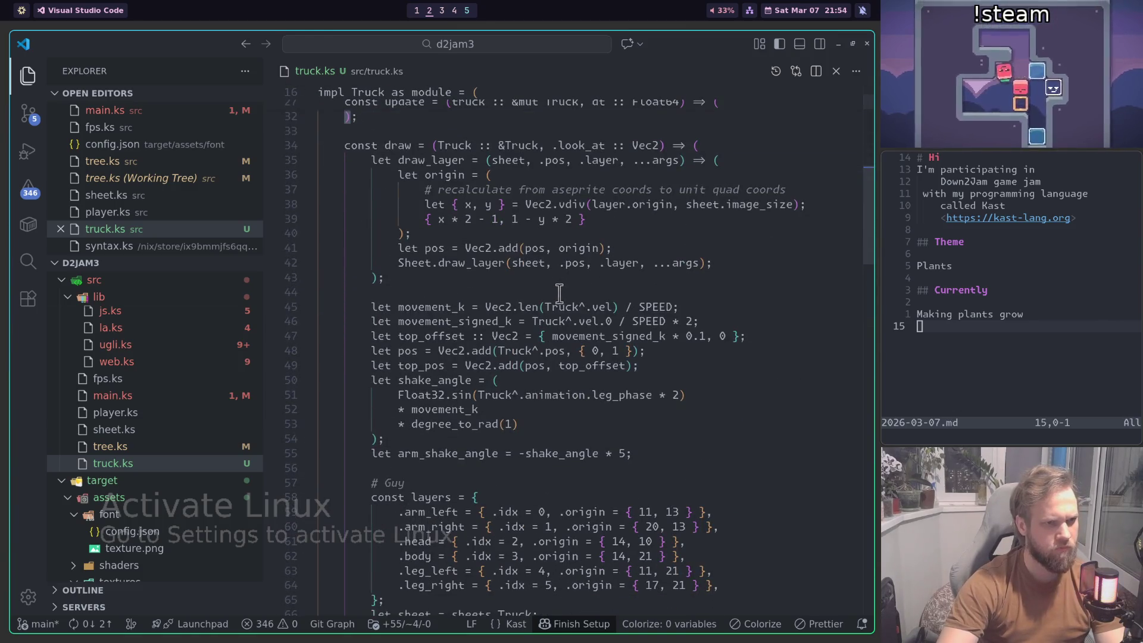
{"action": "scroll", "coordinate": [558, 293], "scroll_direction": "down", "scroll_amount": 5}
{"action": "scroll", "coordinate": [536, 309], "scroll_direction": "down", "scroll_amount": 8}
{"action": "scroll", "coordinate": [499, 342], "scroll_direction": "down", "scroll_amount": 8}
{"action": "scroll", "coordinate": [498, 343], "scroll_direction": "up", "scroll_amount": 6}
{"action": "scroll", "coordinate": [494, 333], "scroll_direction": "up", "scroll_amount": 7}
{"action": "scroll", "coordinate": [485, 297], "scroll_direction": "up", "scroll_amount": 6}
{"action": "scroll", "coordinate": [476, 272], "scroll_direction": "up", "scroll_amount": 2}
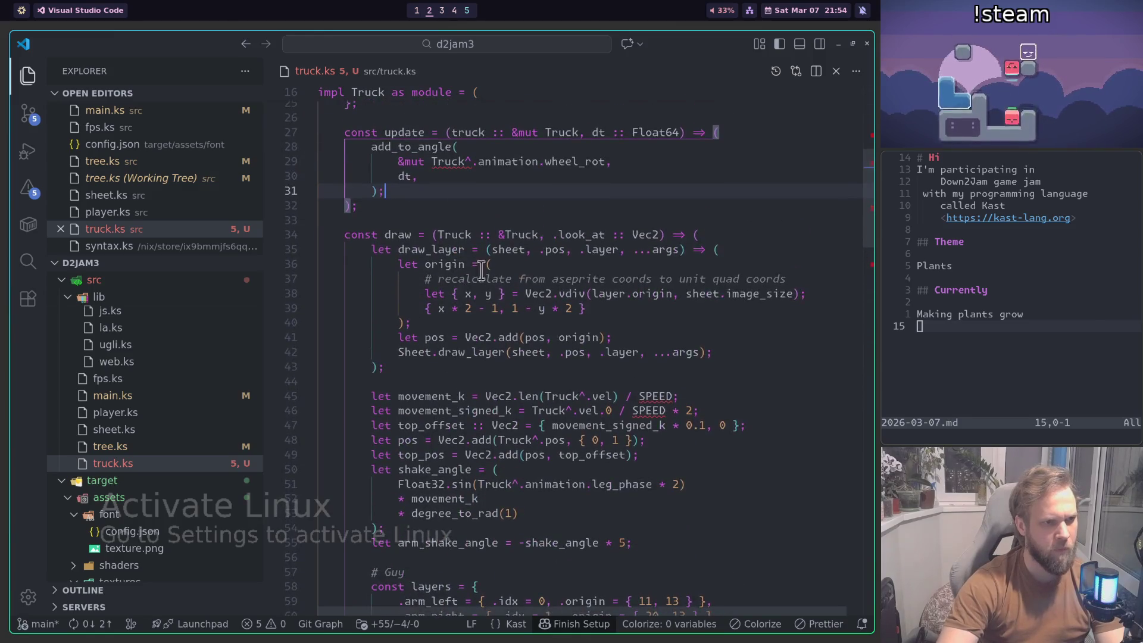
{"action": "scroll", "coordinate": [647, 268], "scroll_direction": "down", "scroll_amount": 1}
{"action": "scroll", "coordinate": [426, 371], "scroll_direction": "down", "scroll_amount": 5}
{"action": "scroll", "coordinate": [476, 381], "scroll_direction": "down", "scroll_amount": 8}
{"action": "scroll", "coordinate": [488, 399], "scroll_direction": "down", "scroll_amount": 9}
{"action": "scroll", "coordinate": [488, 399], "scroll_direction": "down", "scroll_amount": 8}
{"action": "scroll", "coordinate": [477, 390], "scroll_direction": "down", "scroll_amount": 2}
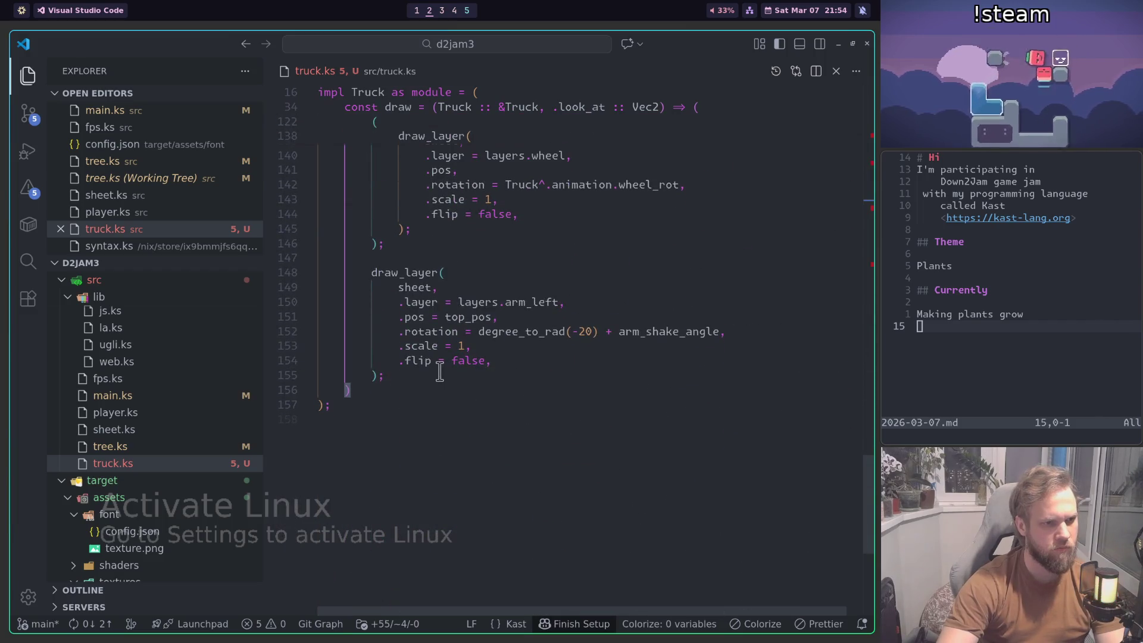
{"action": "left_click", "coordinate": [436, 376], "text": "shift"}
{"action": "key", "text": "BackSpace"}
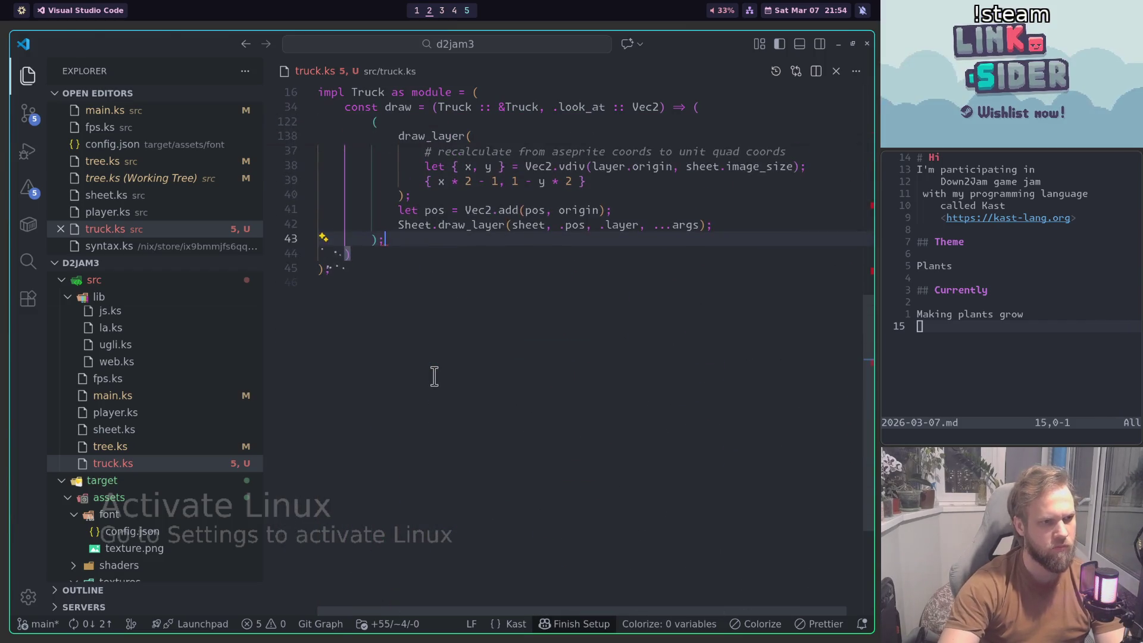
Step: Highlight every use of pos in the draw function
{"action": "scroll", "coordinate": [435, 376], "scroll_direction": "up", "scroll_amount": 2}
{"action": "scroll", "coordinate": [476, 345], "scroll_direction": "up", "scroll_amount": 2}
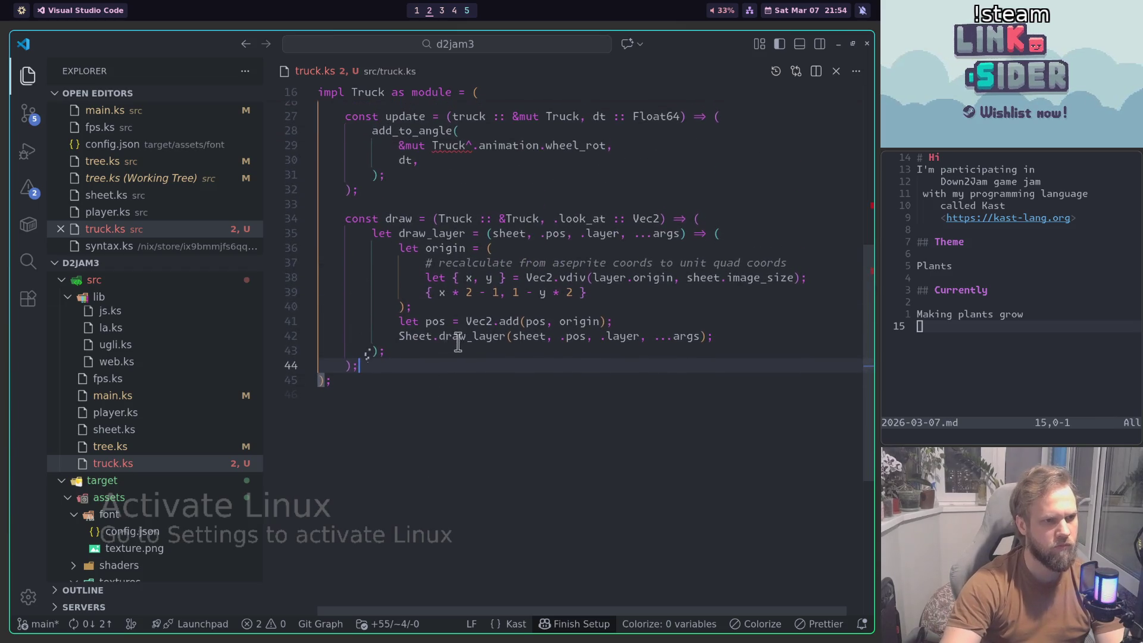
{"action": "key", "text": "Up"}
{"action": "scroll", "coordinate": [539, 311], "scroll_direction": "up", "scroll_amount": 1}
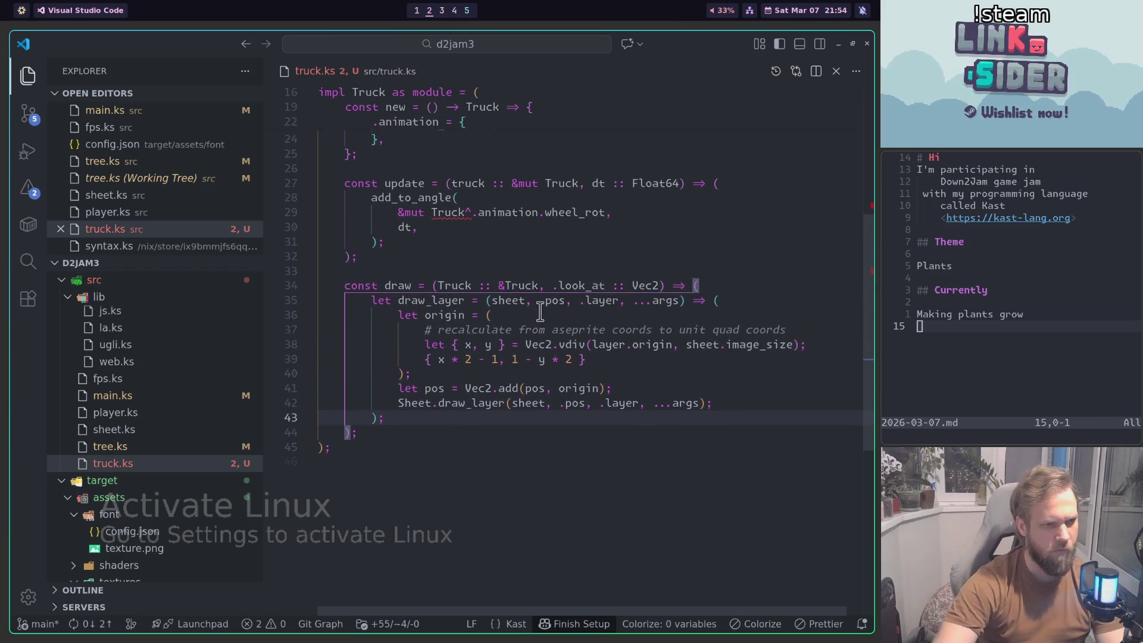
{"action": "left_click", "coordinate": [542, 388]}
Step: Remove the .pos parameter from the draw_layer helper in truck.ks
{"action": "scroll", "coordinate": [506, 381], "scroll_direction": "down", "scroll_amount": 1}
{"action": "left_click", "coordinate": [471, 373]}
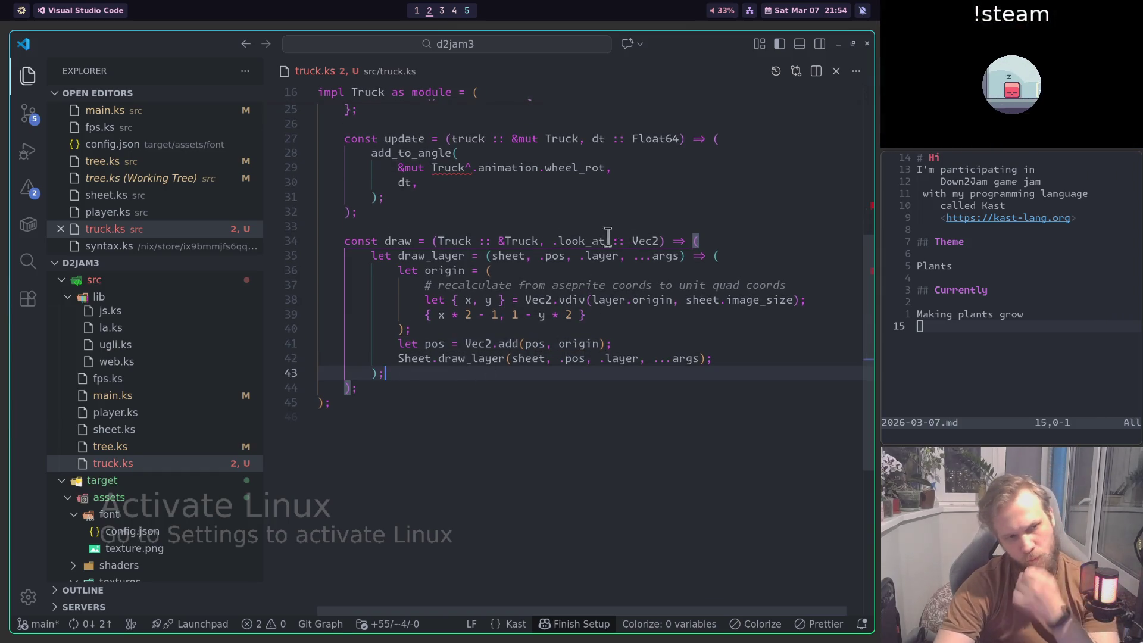
{"action": "scroll", "coordinate": [542, 261], "scroll_direction": "up", "scroll_amount": 1}
{"action": "left_click_drag", "start_coordinate": [543, 280], "coordinate": [579, 283]}
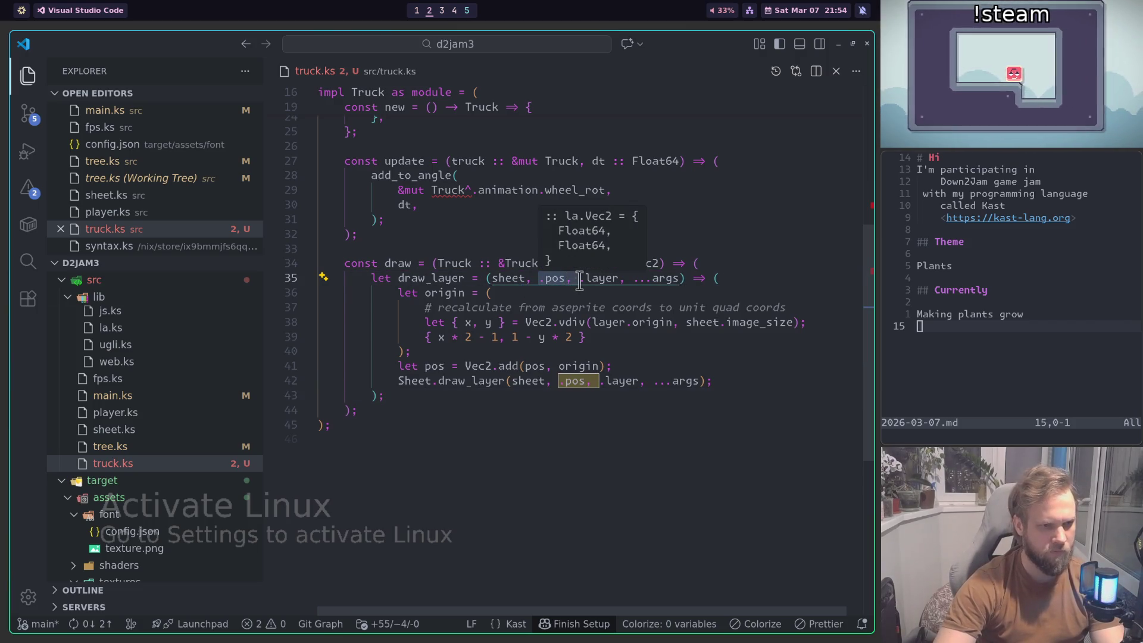
{"action": "key", "text": "BackSpace"}
Step: Add a local 'let pos = truck^.pos;' line in draw and lowercase the Truck reference
{"action": "key", "text": "Up"}
{"action": "key", "text": "End"}
{"action": "key", "text": "Return"}
{"action": "type", "text": "let pos ="}
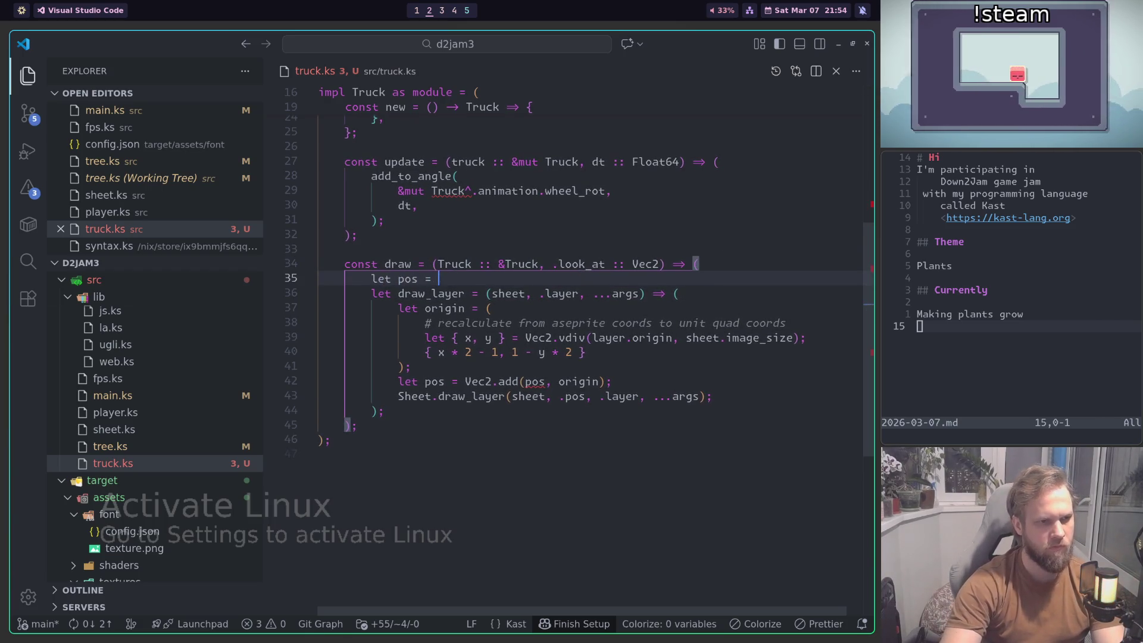
{"action": "left_click", "coordinate": [440, 191]}
{"action": "key", "text": "BackSpace"}
{"action": "scroll", "coordinate": [443, 189], "scroll_direction": "up", "scroll_amount": 1}
{"action": "type", "text": "t"}
{"action": "key", "text": "Down"}
{"action": "key", "text": "Down"}
{"action": "key", "text": "Down"}
{"action": "type", "text": "truck"}
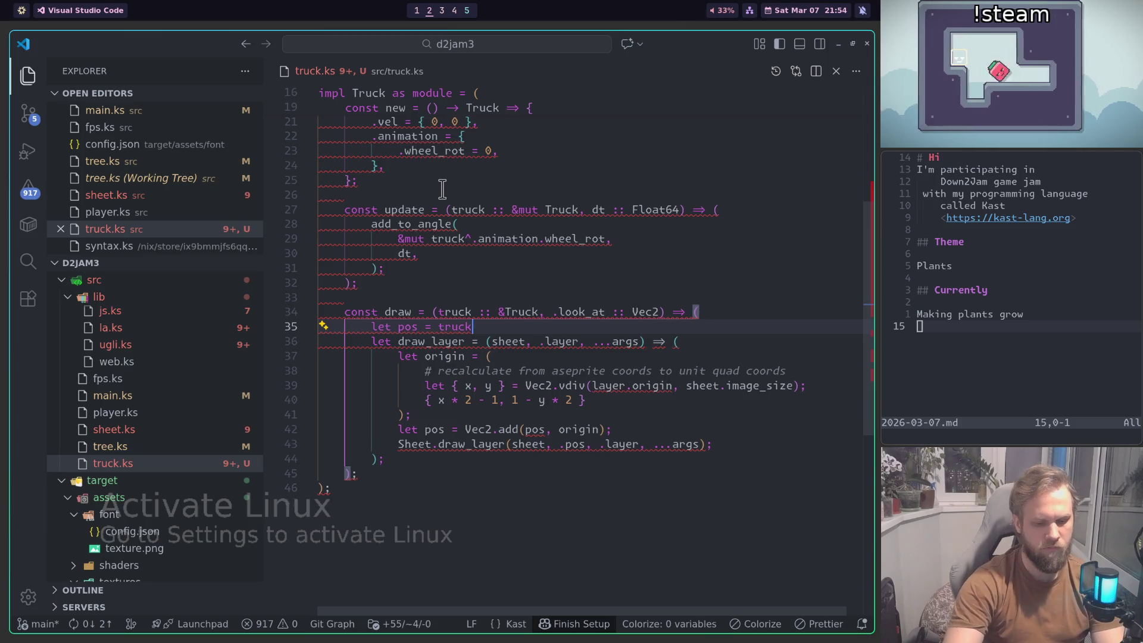
{"action": "type", "text": "^.pos;"}
Step: Start a new draw_layer line below the layer helper
{"action": "scroll", "coordinate": [474, 420], "scroll_direction": "down", "scroll_amount": 1}
{"action": "left_click", "coordinate": [475, 420]}
{"action": "key", "text": "Return"}
{"action": "type", "text": "draw_layer"}
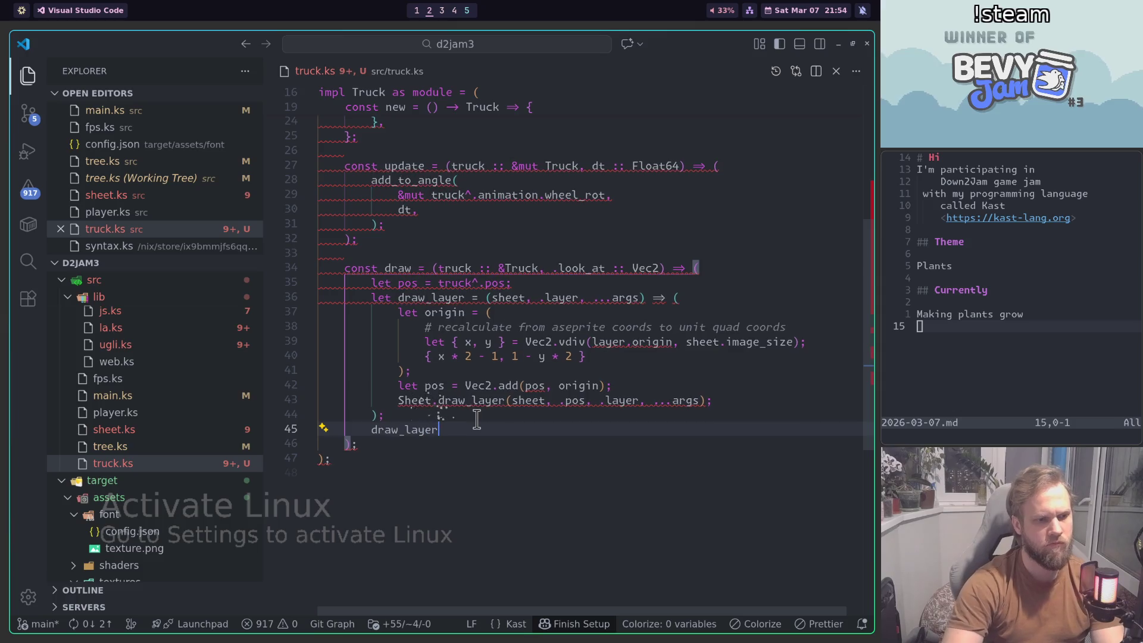
Step: Copy the cart's layers table from player.ks and paste it at the start of truck's draw
{"action": "key", "text": "ctrl+Tab"}
{"action": "scroll", "coordinate": [500, 369], "scroll_direction": "down", "scroll_amount": 2}
{"action": "key", "text": "ctrl+Tab"}
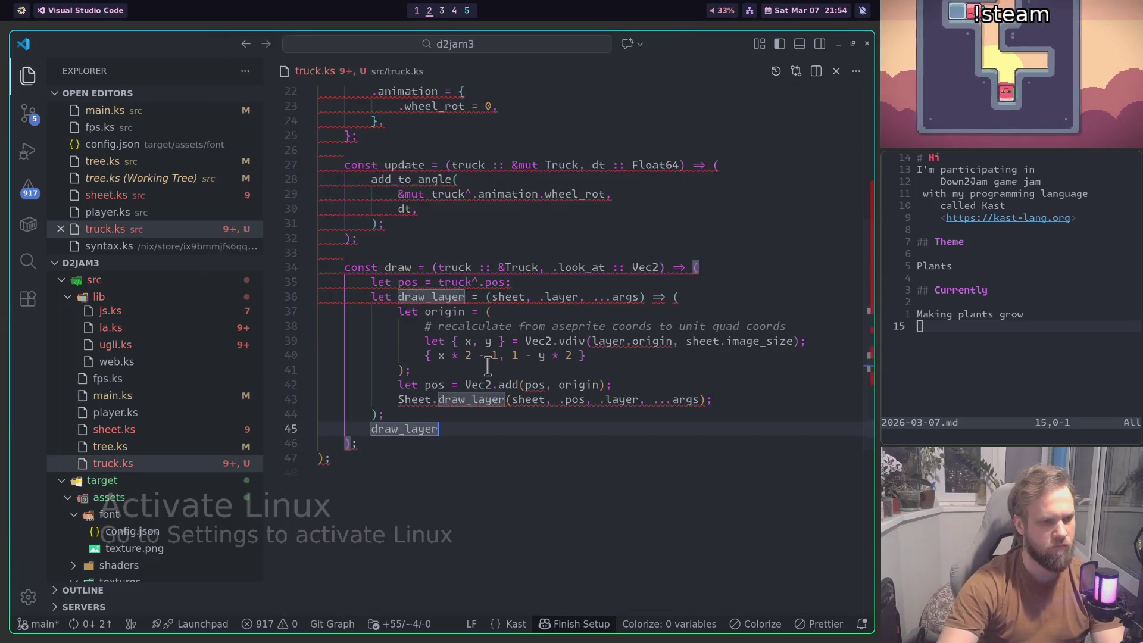
{"action": "key", "text": "ctrl+Tab"}
{"action": "key", "text": "ctrl+Tab"}
{"action": "scroll", "coordinate": [472, 335], "scroll_direction": "down", "scroll_amount": 3}
{"action": "scroll", "coordinate": [485, 355], "scroll_direction": "down", "scroll_amount": 7}
{"action": "left_click_drag", "start_coordinate": [476, 330], "coordinate": [480, 268]}
{"action": "key", "text": "ctrl+c"}
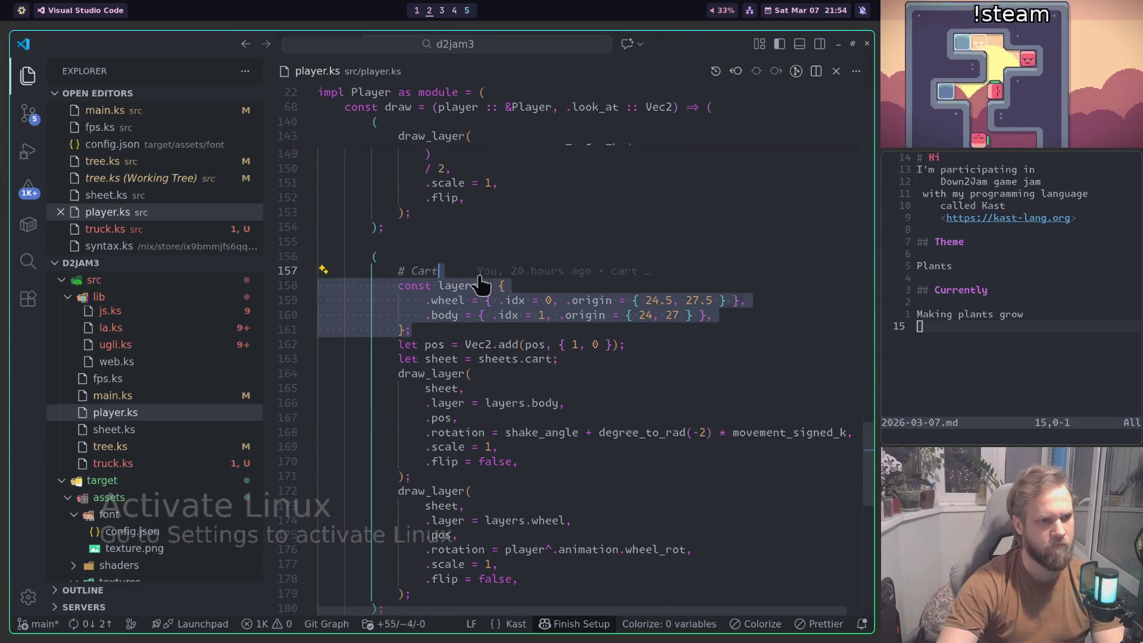
{"action": "key", "text": "ctrl+Tab"}
{"action": "left_click", "coordinate": [599, 285]}
{"action": "key", "text": "Home"}
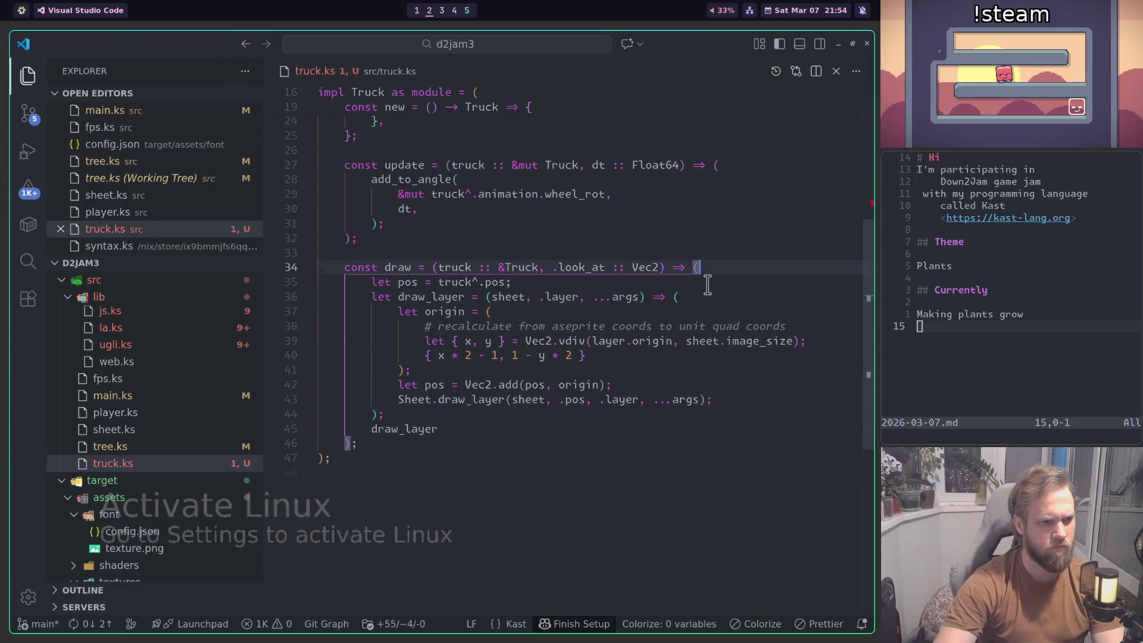
{"action": "key", "text": "ctrl+v"}
Step: Turn the wheel entry into three entries named wheel1, wheel2 and wheel3
{"action": "left_click", "coordinate": [445, 296]}
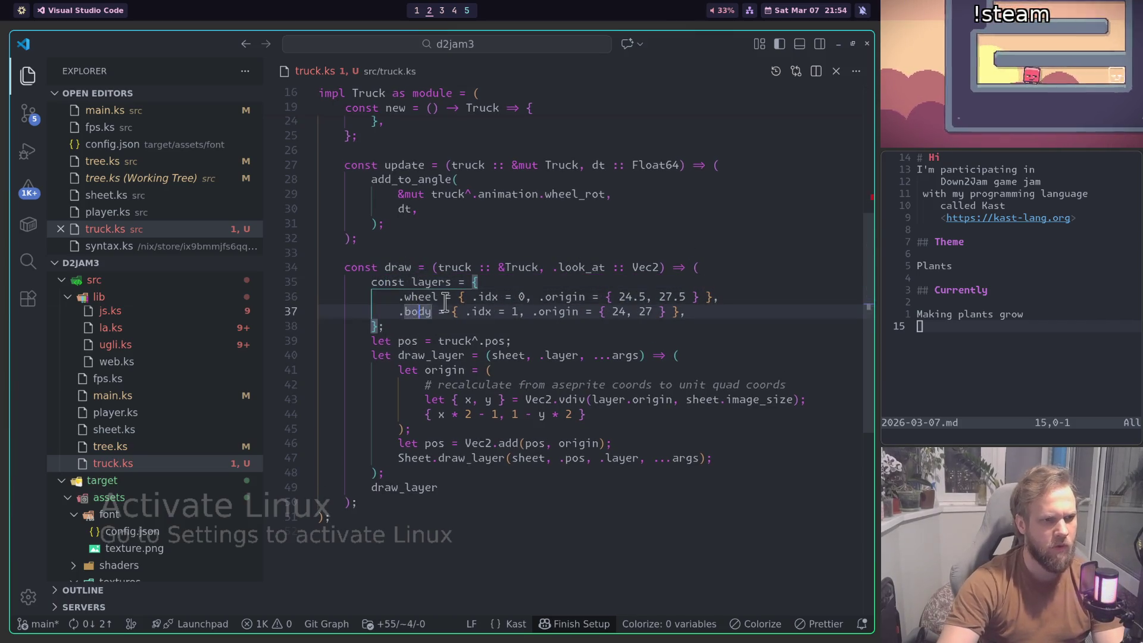
{"action": "type", "text": "1"}
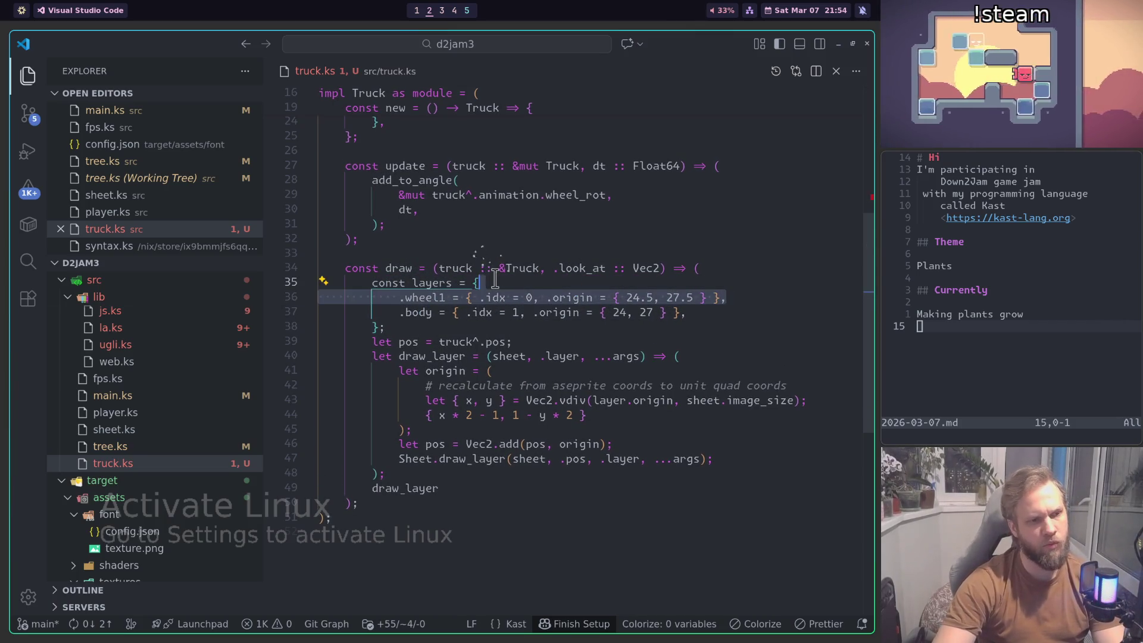
{"action": "key", "text": "shift+alt+Down"}
{"action": "key", "text": "shift+alt+Down"}
{"action": "key", "text": "BackSpace"}
{"action": "type", "text": "3"}
{"action": "key", "text": "Up"}
{"action": "key", "text": "BackSpace"}
{"action": "type", "text": "2"}
Step: Set the layer indices to 2, 1, 0 for wheel1–wheel3 and 3 for body
{"action": "left_click", "coordinate": [481, 355]}
{"action": "left_click", "coordinate": [514, 355]}
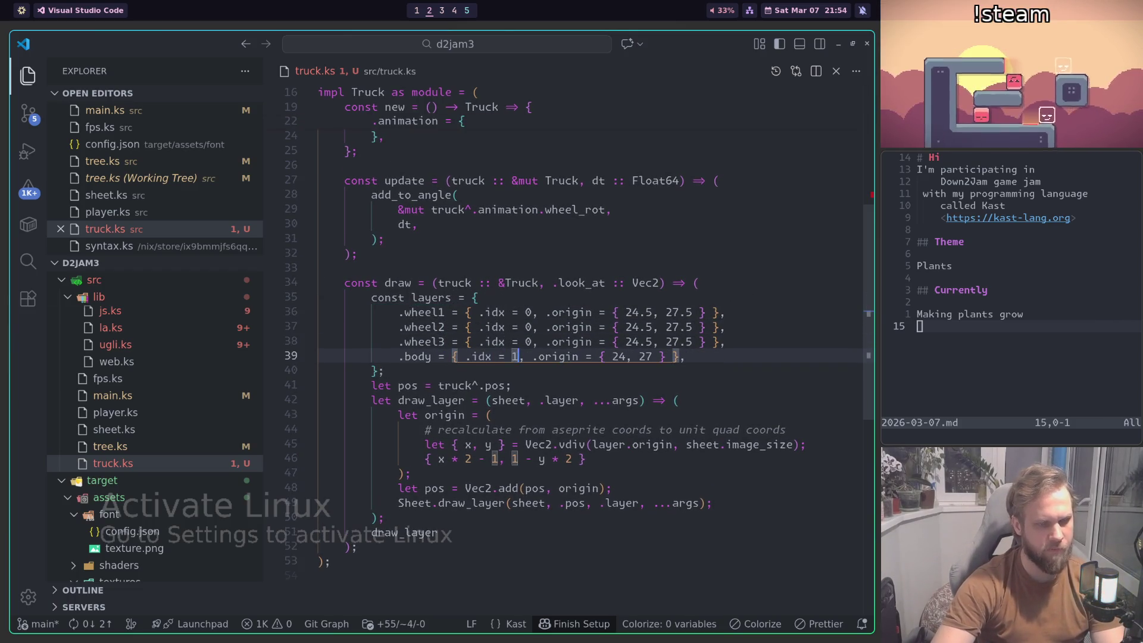
{"action": "key", "text": "alt+Tab"}
{"action": "key", "text": "alt+Tab"}
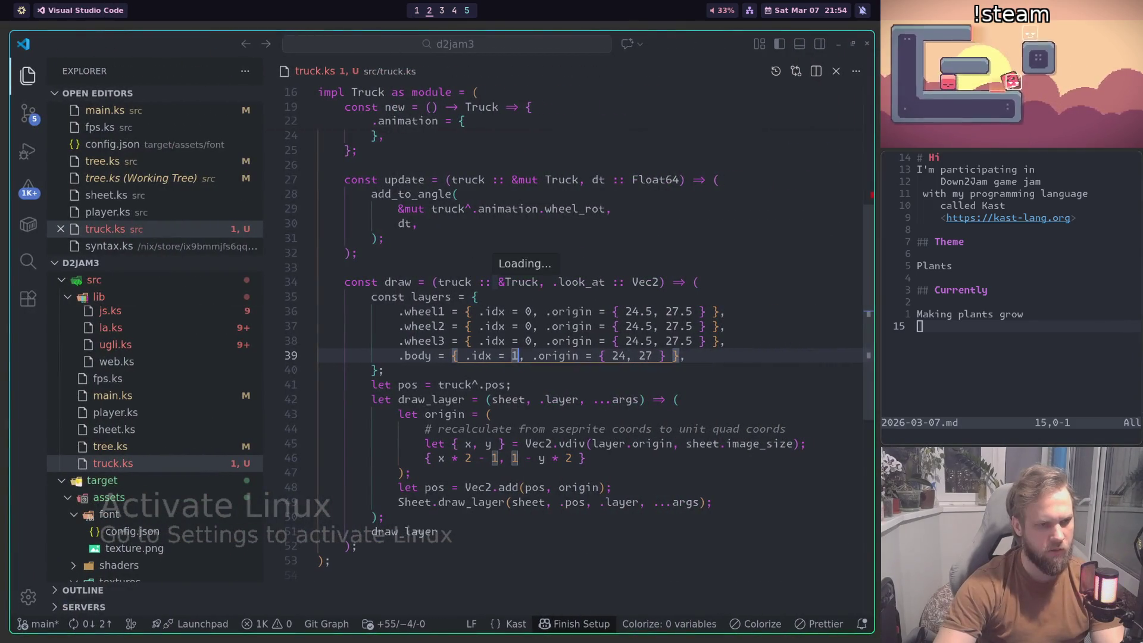
{"action": "key", "text": "alt+Tab"}
{"action": "key", "text": "alt+Tab"}
{"action": "key", "text": "alt+Tab"}
{"action": "left_click", "coordinate": [528, 326]}
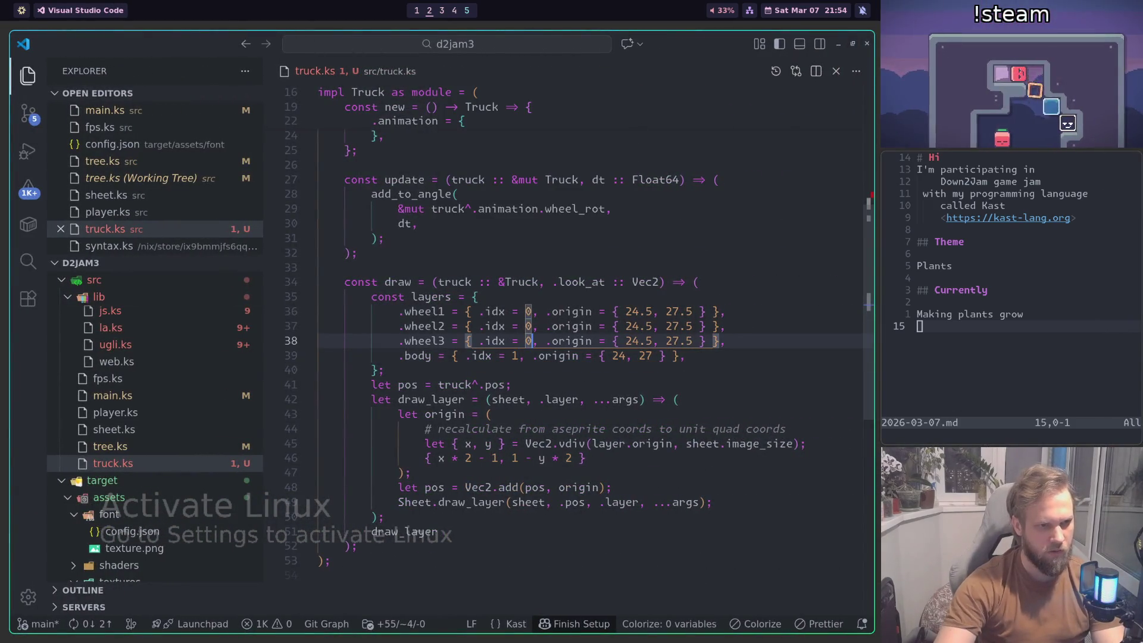
{"action": "type", "text": "1"}
{"action": "key", "text": "Up"}
{"action": "key", "text": "BackSpace"}
{"action": "type", "text": "2"}
{"action": "key", "text": "Down"}
{"action": "key", "text": "Down"}
{"action": "key", "text": "Down"}
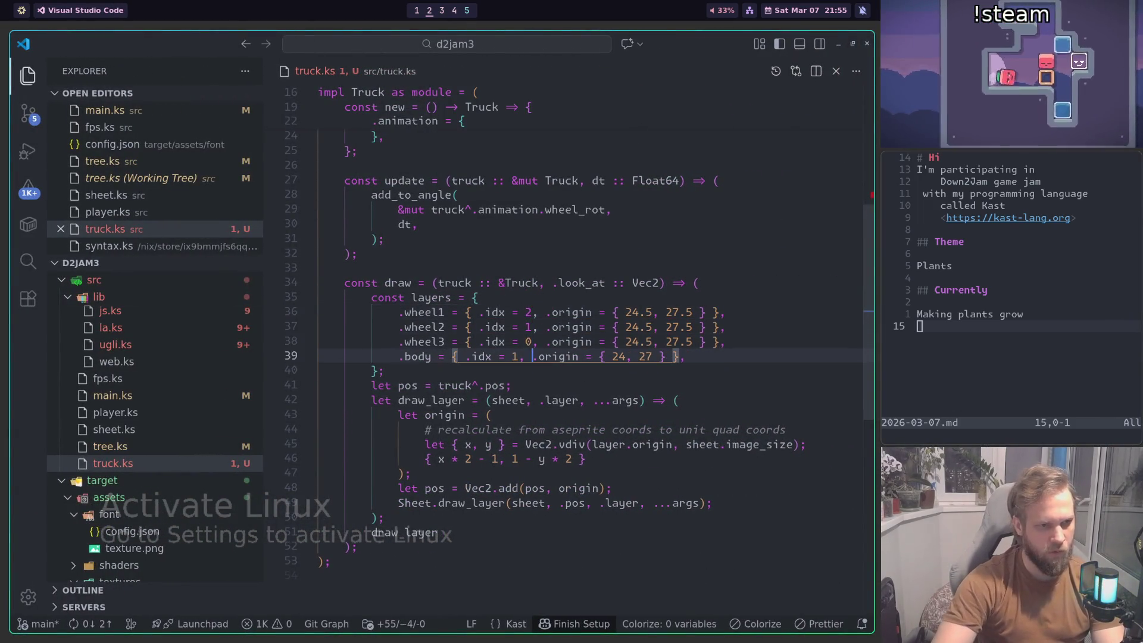
{"action": "type", "text": "3"}
{"action": "left_click", "coordinate": [688, 327]}
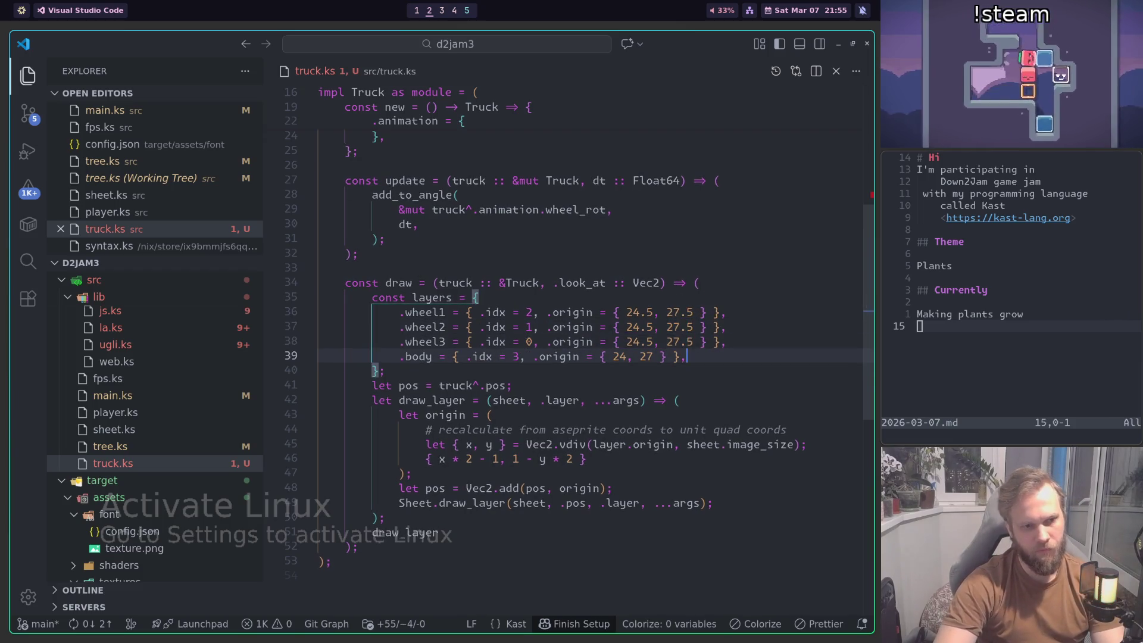
{"action": "key", "text": "Up"}
{"action": "key", "text": "super+Left"}
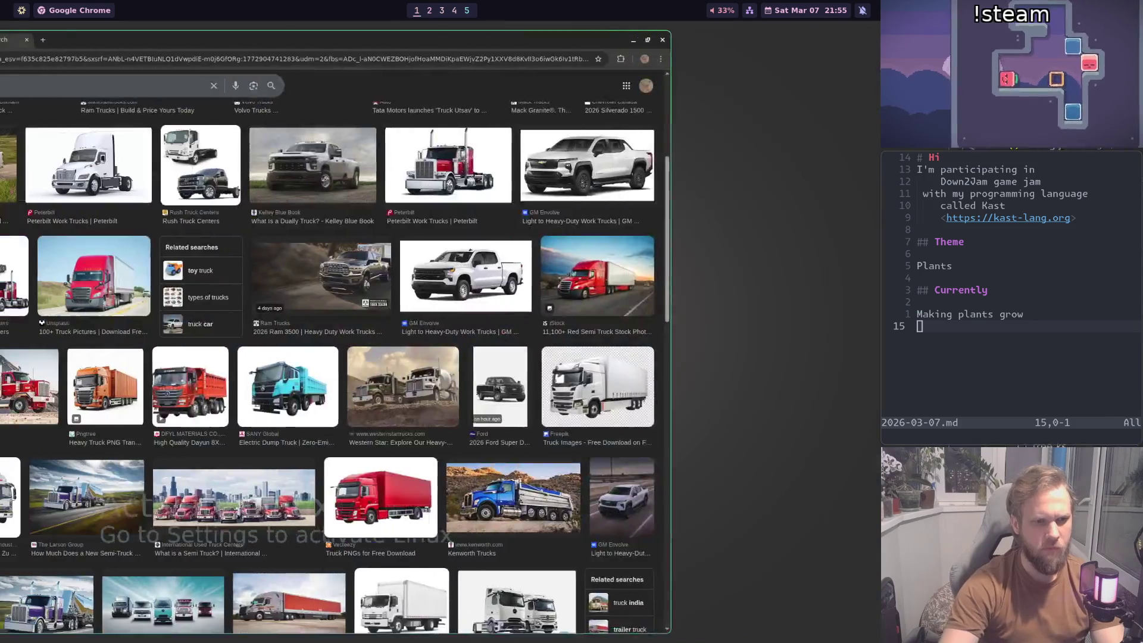
Step: Read the first wheel's pixel position in Aseprite and set wheel1's origin to 32,56
{"action": "key", "text": "super+3"}
{"action": "scroll", "coordinate": [400, 453], "scroll_direction": "up", "scroll_amount": 3}
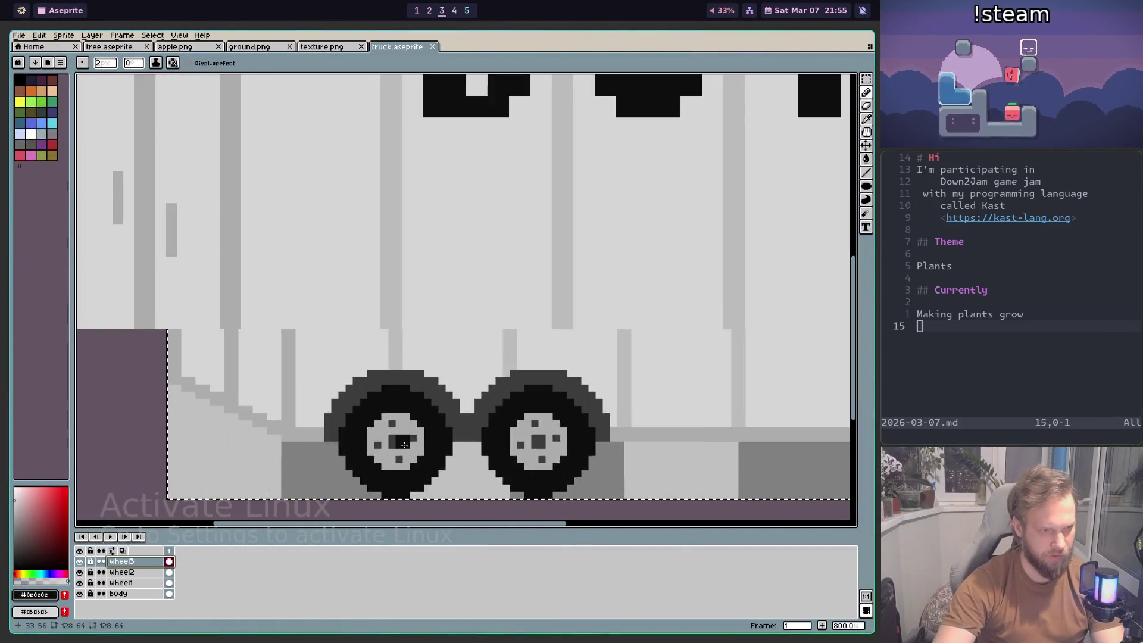
{"action": "scroll", "coordinate": [400, 453], "scroll_direction": "up", "scroll_amount": 3}
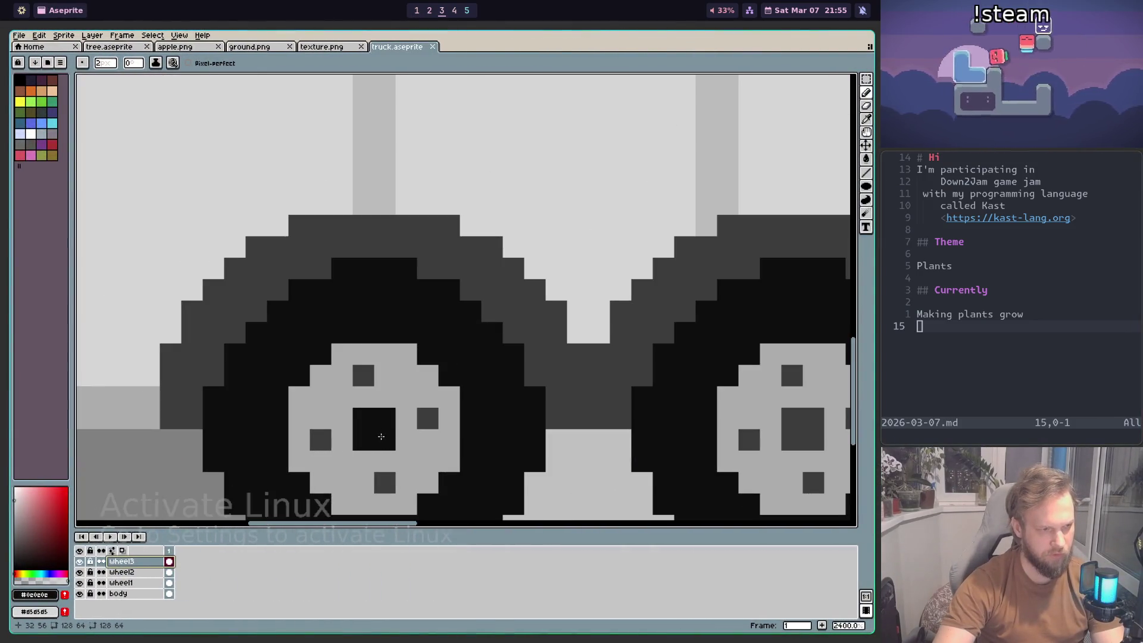
{"action": "key", "text": "super+2"}
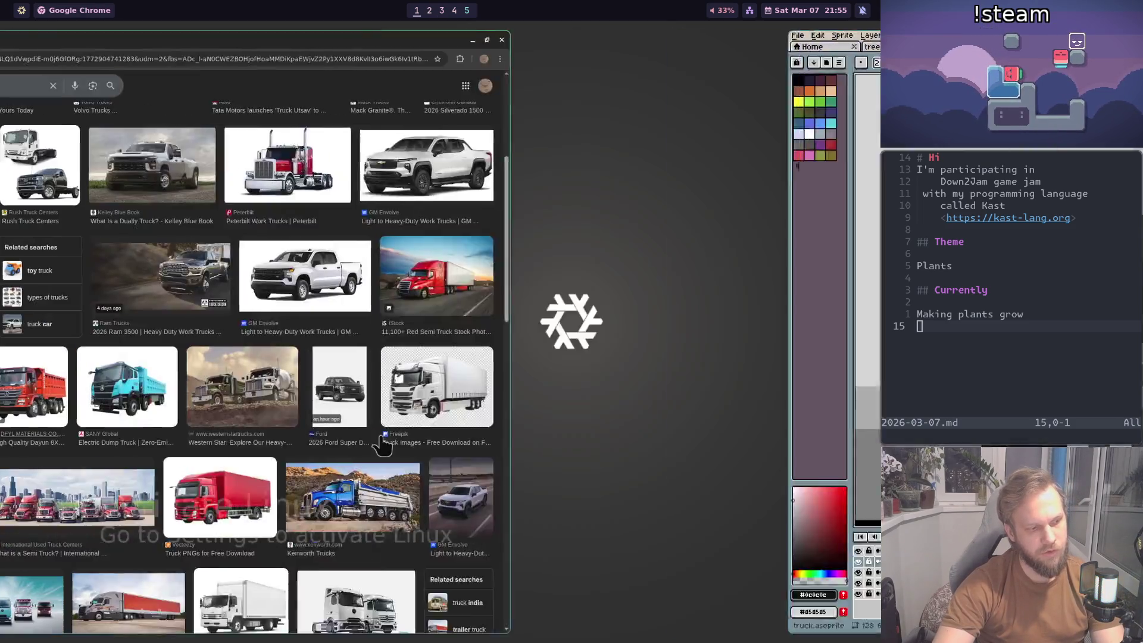
{"action": "key", "text": "Left"}
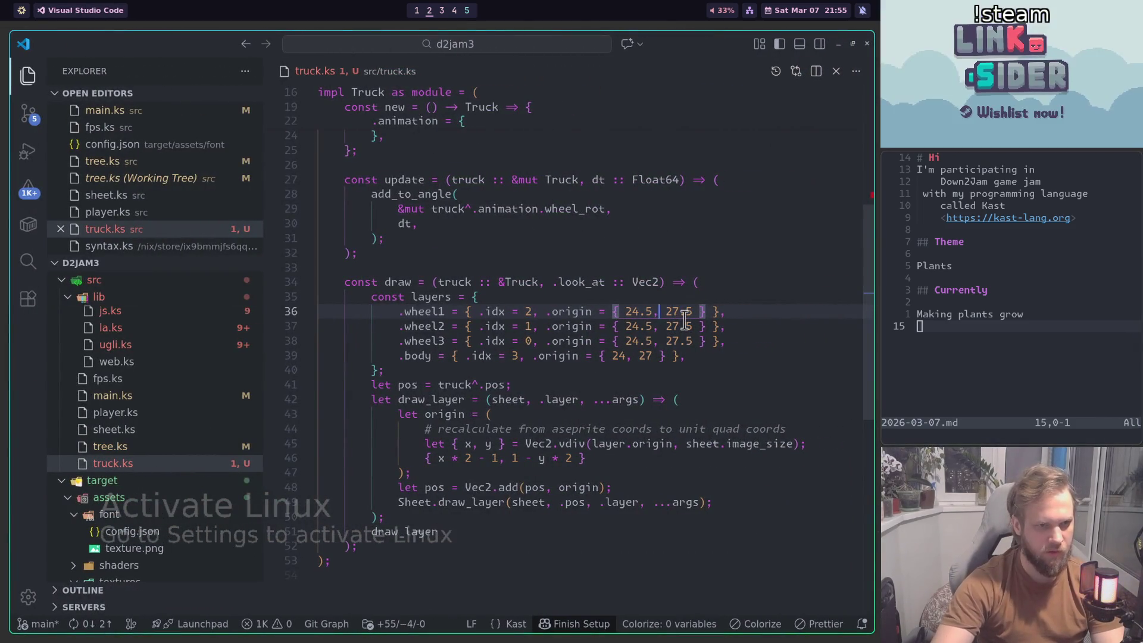
{"action": "type", "text": "32"}
{"action": "double_click", "coordinate": [685, 315]}
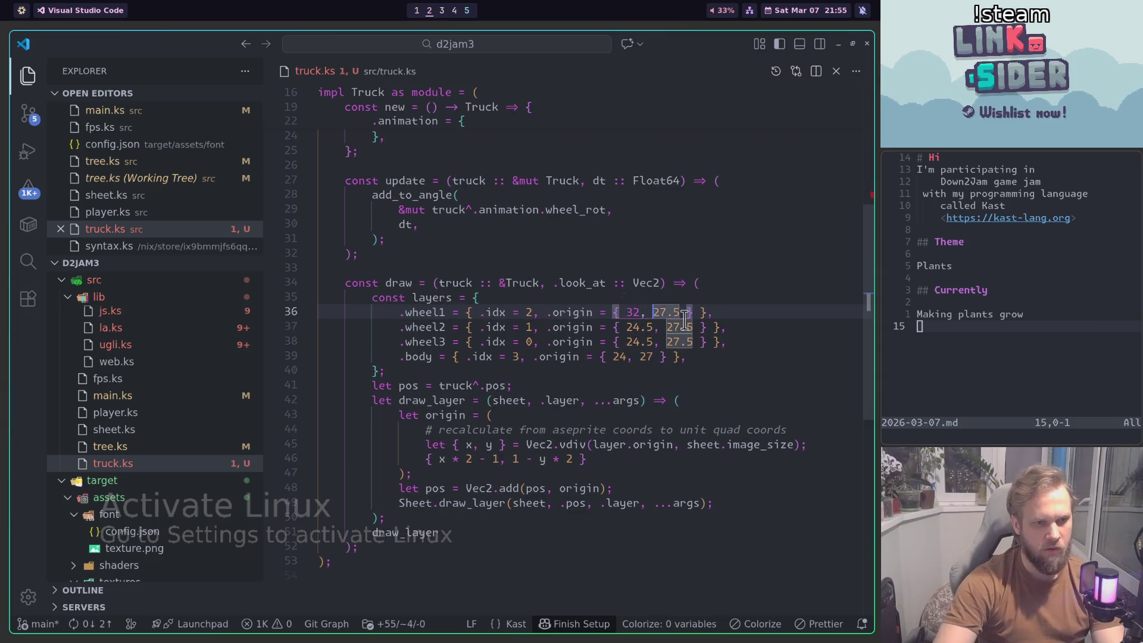
{"action": "type", "text": "6"}
Step: Check the second wheel in Aseprite and set wheel2's origin to 52,56
{"action": "double_click", "coordinate": [636, 326]}
{"action": "type", "text": "24"}
{"action": "key", "text": "super+1"}
{"action": "key", "text": "super+2"}
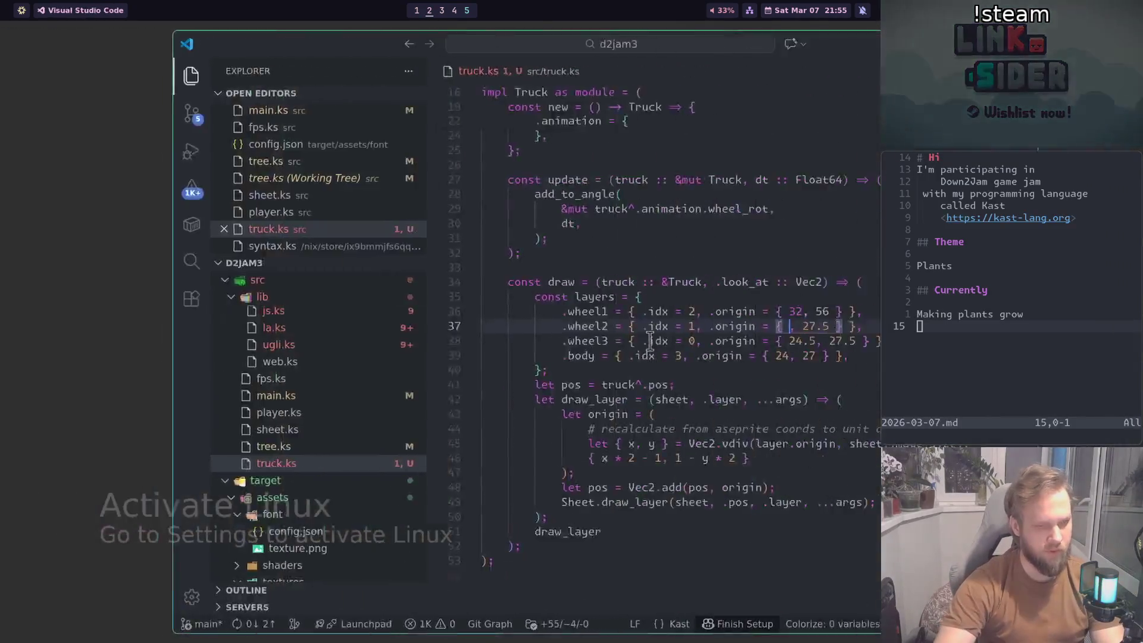
{"action": "key", "text": "super+3"}
{"action": "scroll", "coordinate": [644, 348], "scroll_direction": "down", "scroll_amount": 3}
{"action": "scroll", "coordinate": [506, 409], "scroll_direction": "up", "scroll_amount": 1}
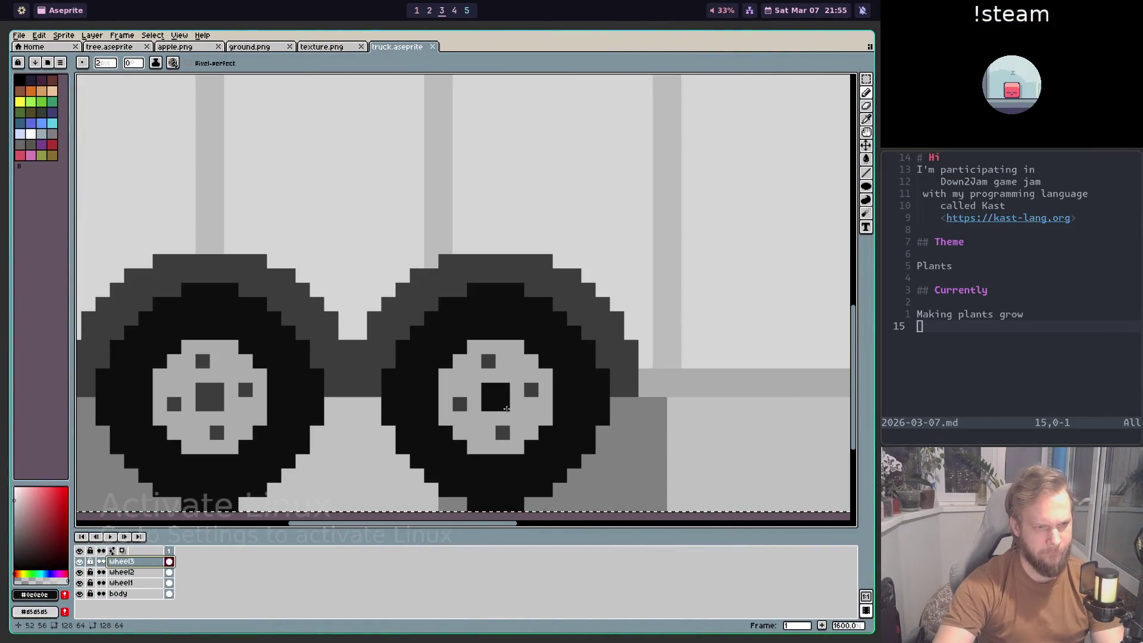
{"action": "key", "text": "super+2"}
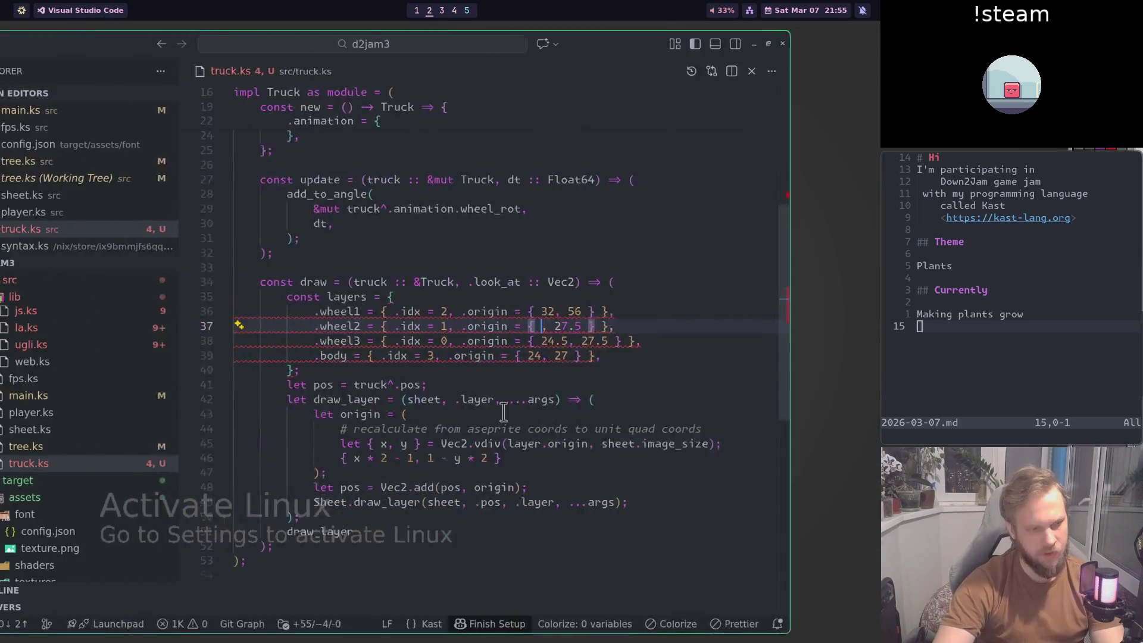
{"action": "key", "text": "super+1"}
{"action": "key", "text": "super+2"}
{"action": "key", "text": "BackSpace"}
{"action": "key", "text": "BackSpace"}
{"action": "type", "text": "32"}
{"action": "key", "text": "BackSpace"}
{"action": "key", "text": "Tab"}
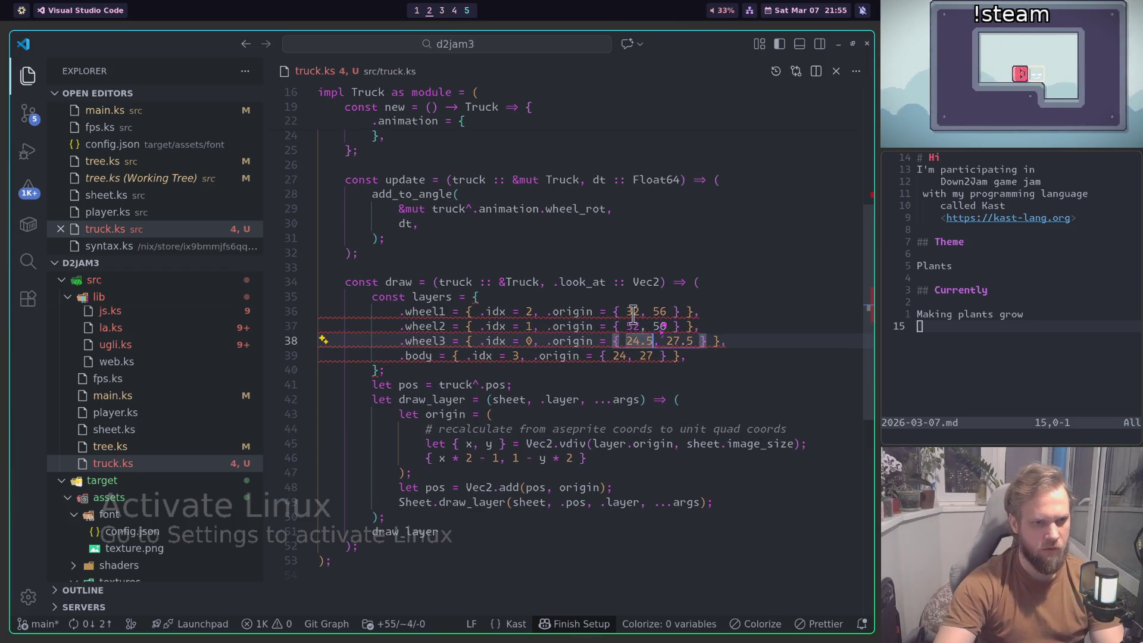
Step: Measure the cab wheel and set wheel3's origin to 112,56
{"action": "key", "text": "super+3"}
{"action": "scroll", "coordinate": [560, 382], "scroll_direction": "down", "scroll_amount": 2}
{"action": "scroll", "coordinate": [561, 381], "scroll_direction": "down", "scroll_amount": 2}
{"action": "scroll", "coordinate": [560, 381], "scroll_direction": "up", "scroll_amount": 4}
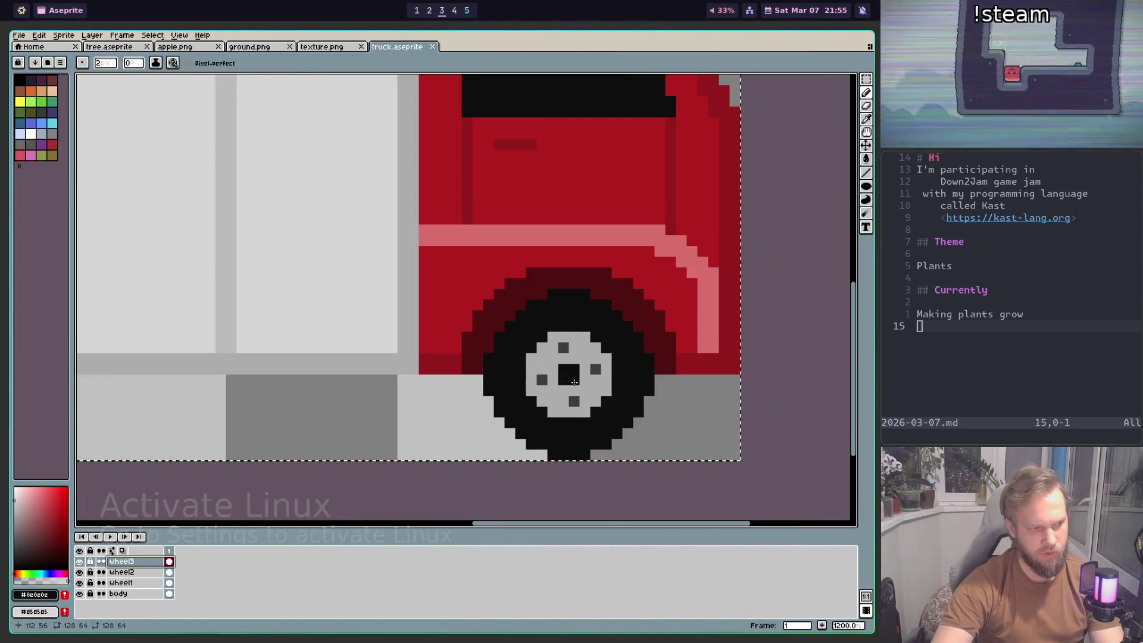
{"action": "key", "text": "super+1"}
{"action": "key", "text": "super+2"}
{"action": "key", "text": "BackSpace"}
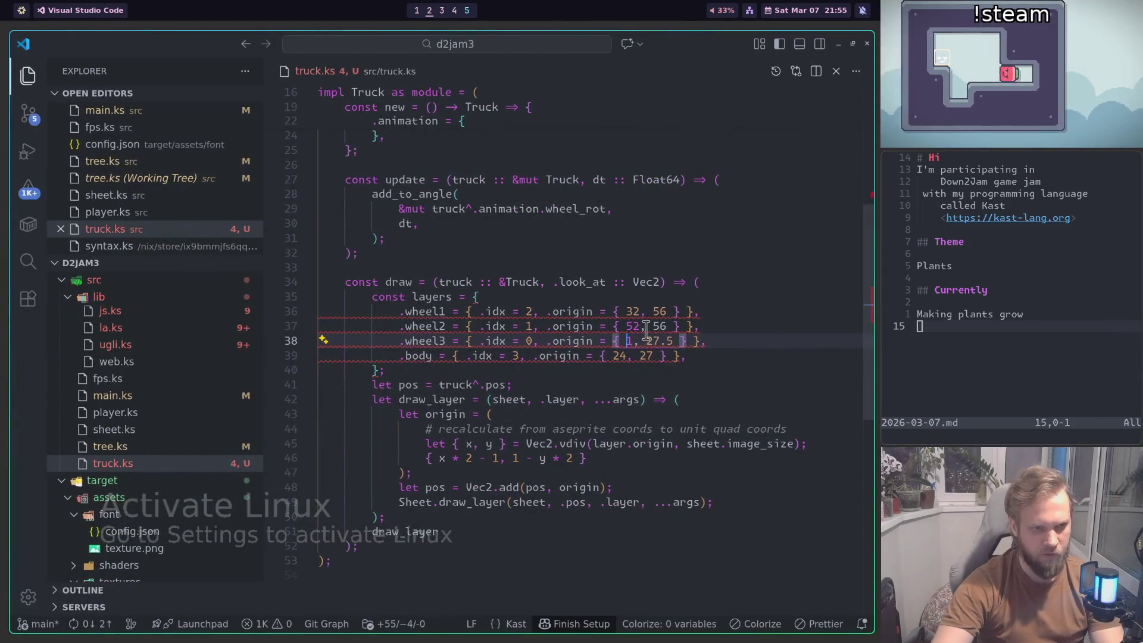
{"action": "type", "text": "112, "}
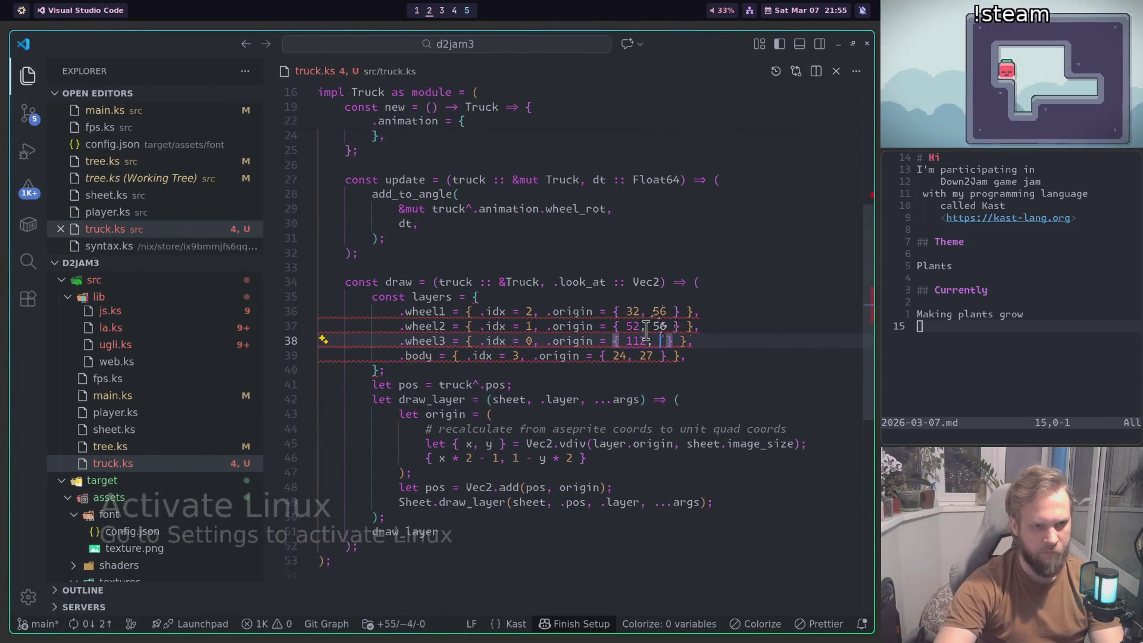
{"action": "type", "text": "56"}
Step: Check the body position in Aseprite and set the body's origin to 64,55
{"action": "key", "text": "super+3"}
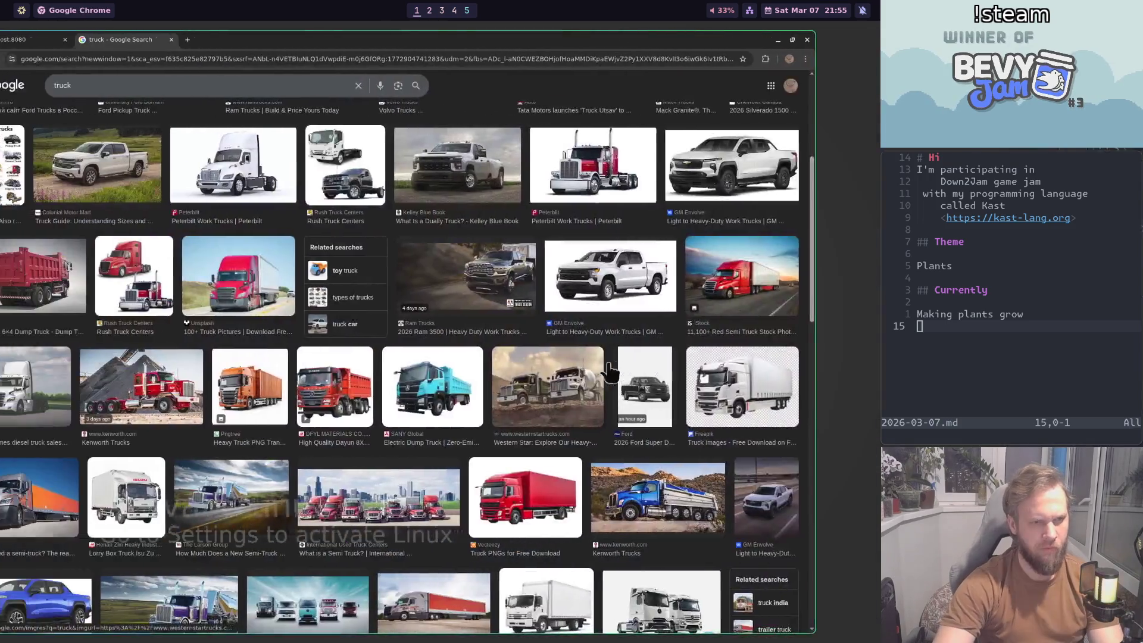
{"action": "scroll", "coordinate": [469, 393], "scroll_direction": "up", "scroll_amount": 1}
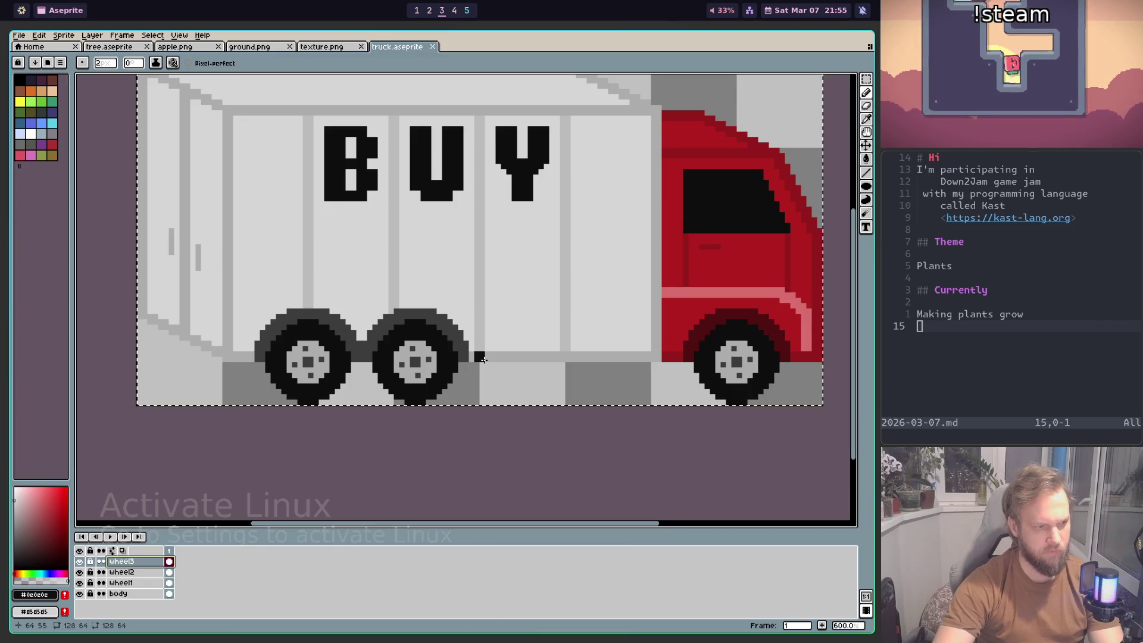
{"action": "scroll", "coordinate": [482, 358], "scroll_direction": "down", "scroll_amount": 1}
{"action": "key", "text": "super+2"}
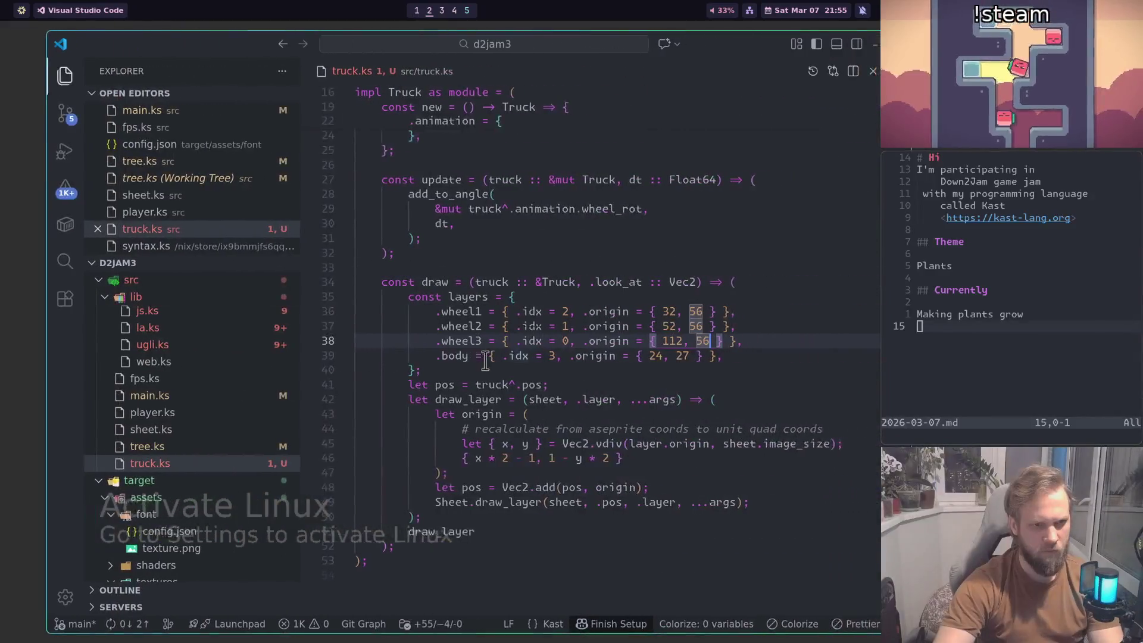
{"action": "left_click", "coordinate": [620, 356]}
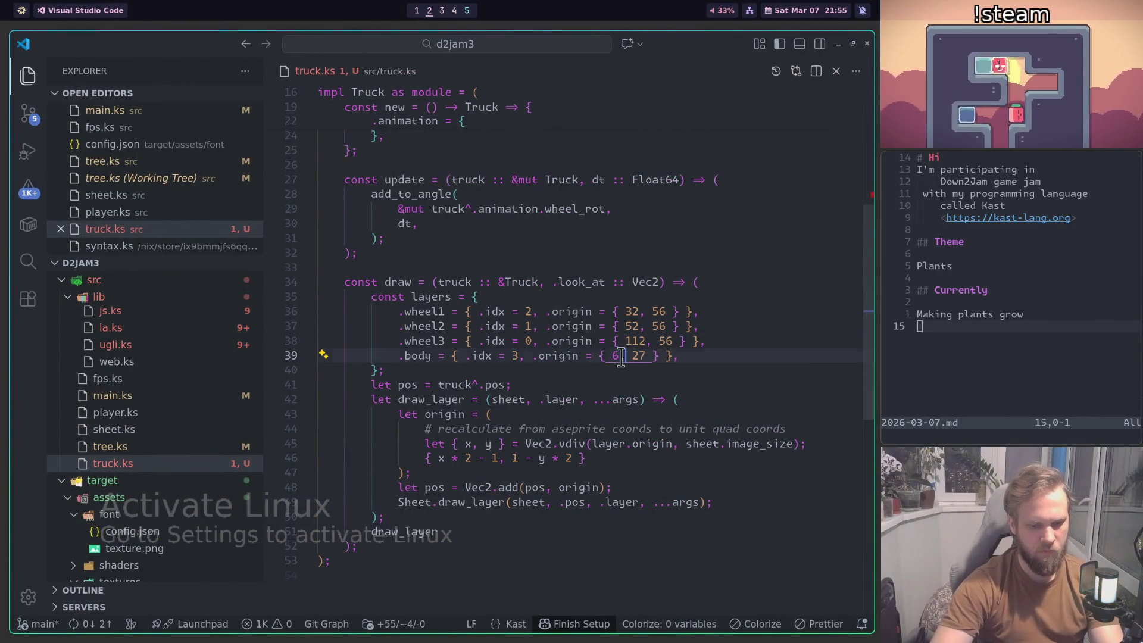
{"action": "type", "text": "64"}
{"action": "key", "text": "Right"}
{"action": "key", "text": "Right"}
{"action": "key", "text": "Delete"}
{"action": "key", "text": "Delete"}
{"action": "type", "text": "55"}
{"action": "key", "text": "End"}
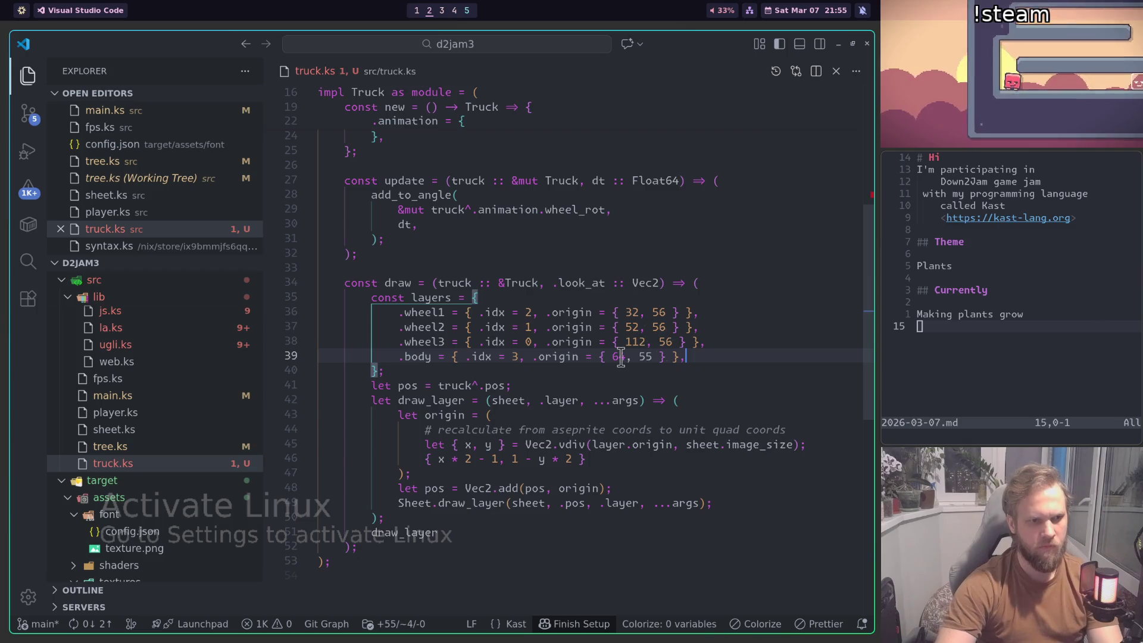
{"action": "scroll", "coordinate": [485, 357], "scroll_direction": "down", "scroll_amount": 2}
{"action": "left_click", "coordinate": [485, 441]}
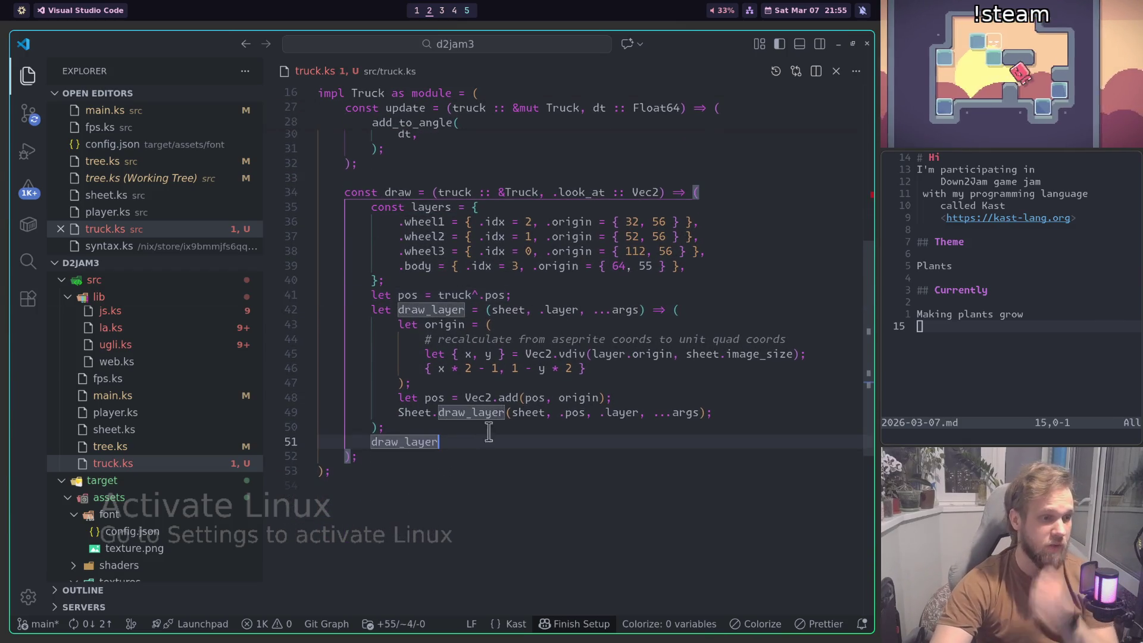
Step: Close the draw_layer call with (); and drop the sheet parameter from the layer helper
{"action": "scroll", "coordinate": [534, 441], "scroll_direction": "down", "scroll_amount": 2}
{"action": "type", "text": "();"}
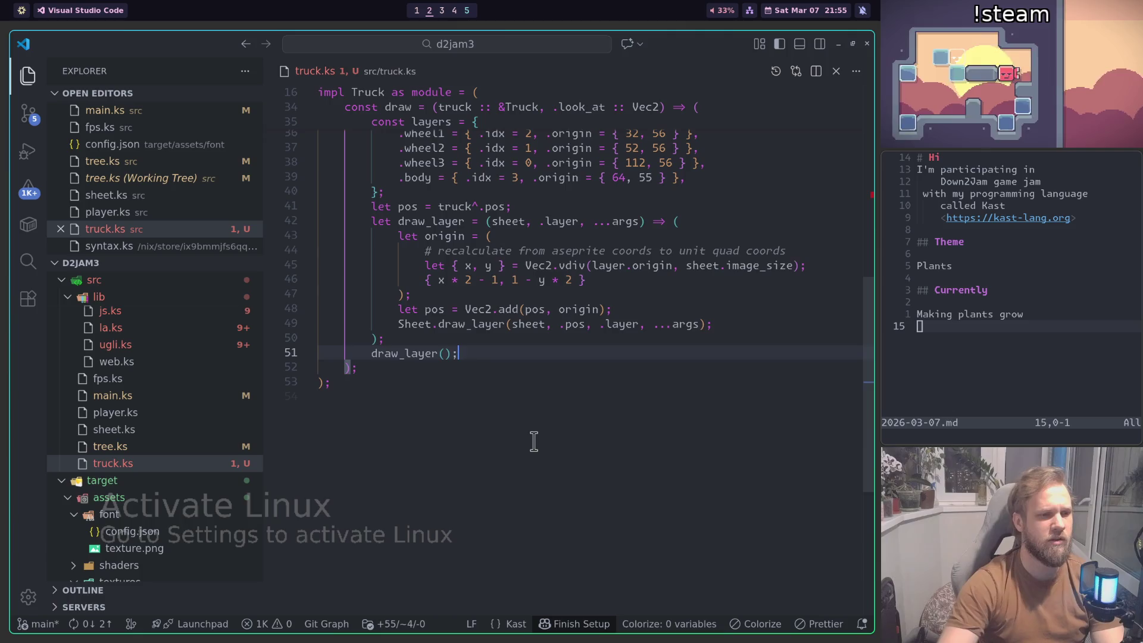
{"action": "double_click", "coordinate": [508, 222]}
{"action": "key", "text": "BackSpace"}
{"action": "key", "text": "Delete"}
{"action": "key", "text": "Delete"}
{"action": "scroll", "coordinate": [505, 224], "scroll_direction": "up", "scroll_amount": 1}
{"action": "key", "text": "Return"}
{"action": "type", "text": "let shee"}
{"action": "key", "text": "ctrl+z"}
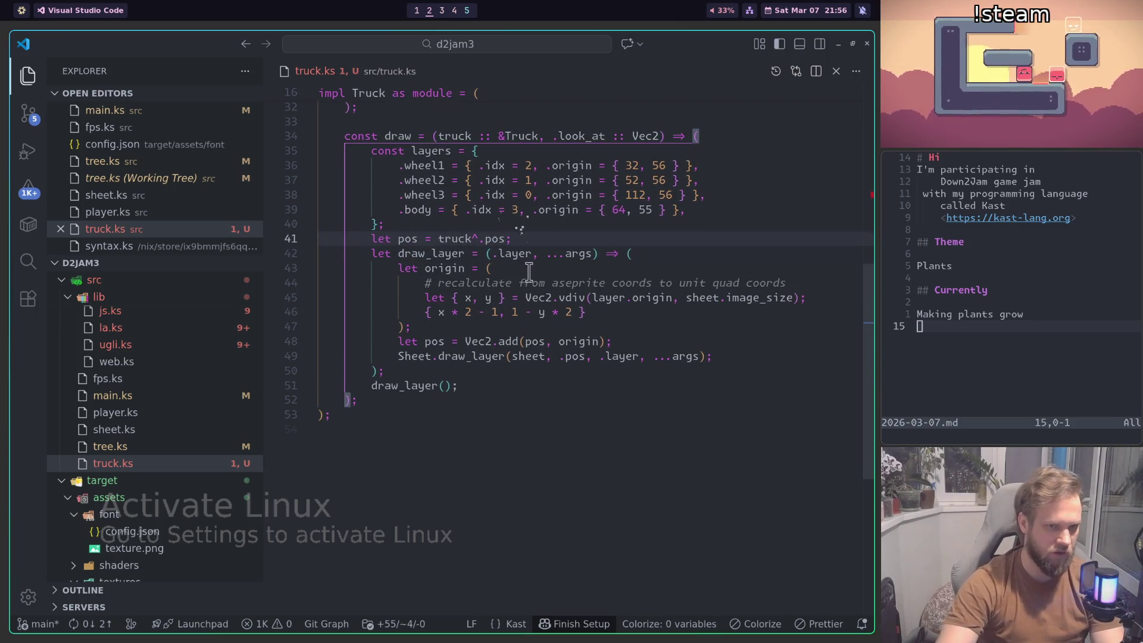
Step: Pass .layer = layers.body to draw_layer and add .flip = 0 to Sheet.draw_layer
{"action": "left_click", "coordinate": [514, 388]}
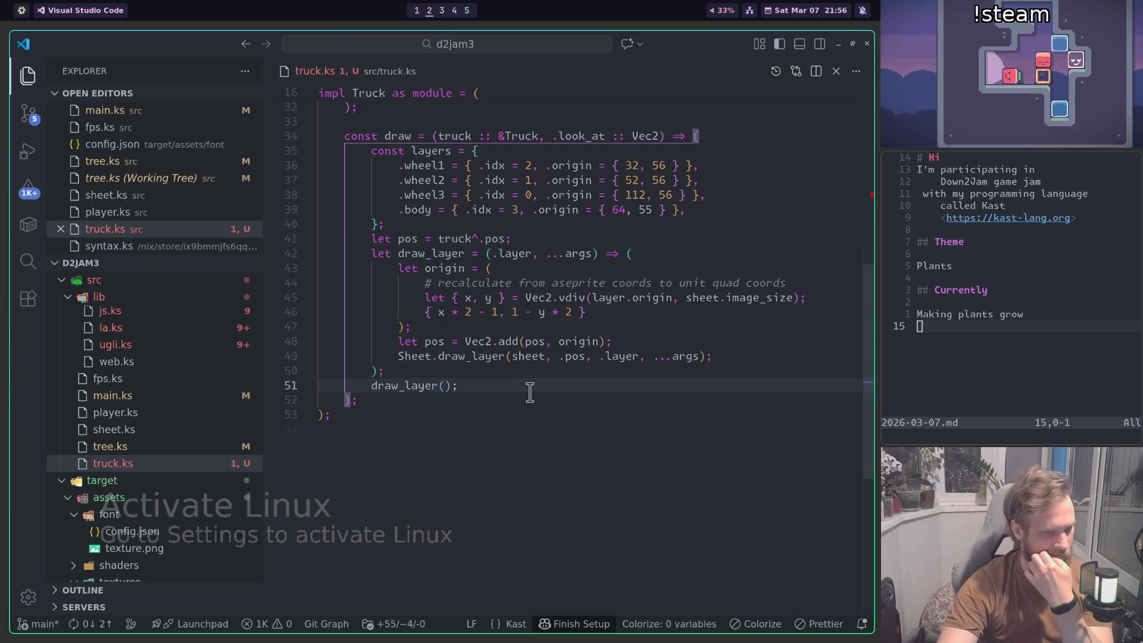
{"action": "key", "text": "Left"}
{"action": "key", "text": "Left"}
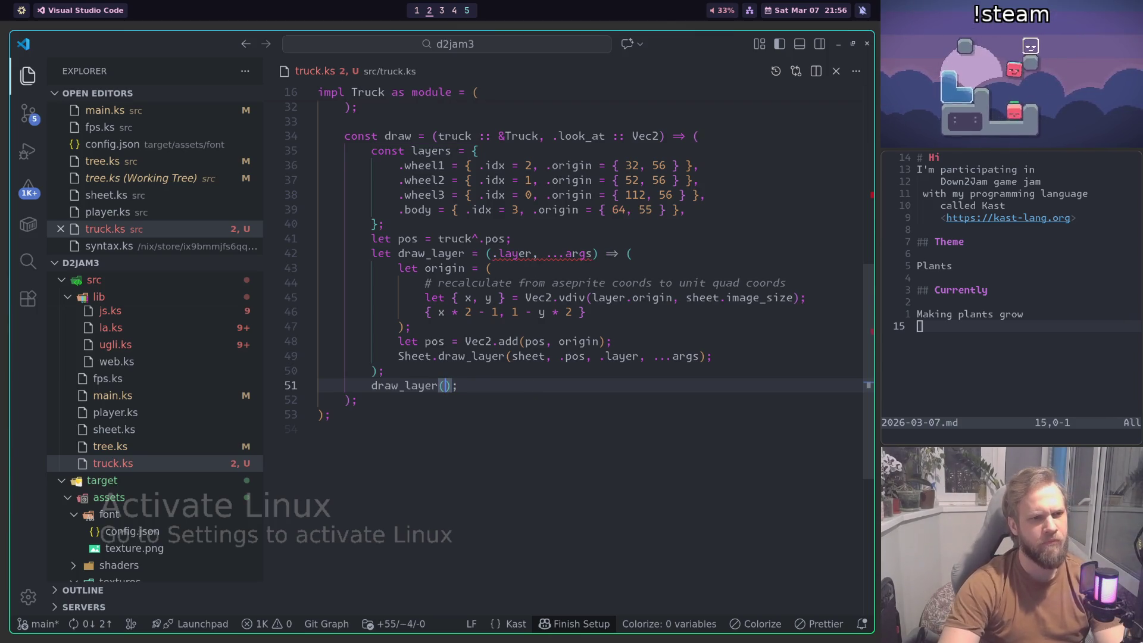
{"action": "type", "text": ".layer = layers.body,"}
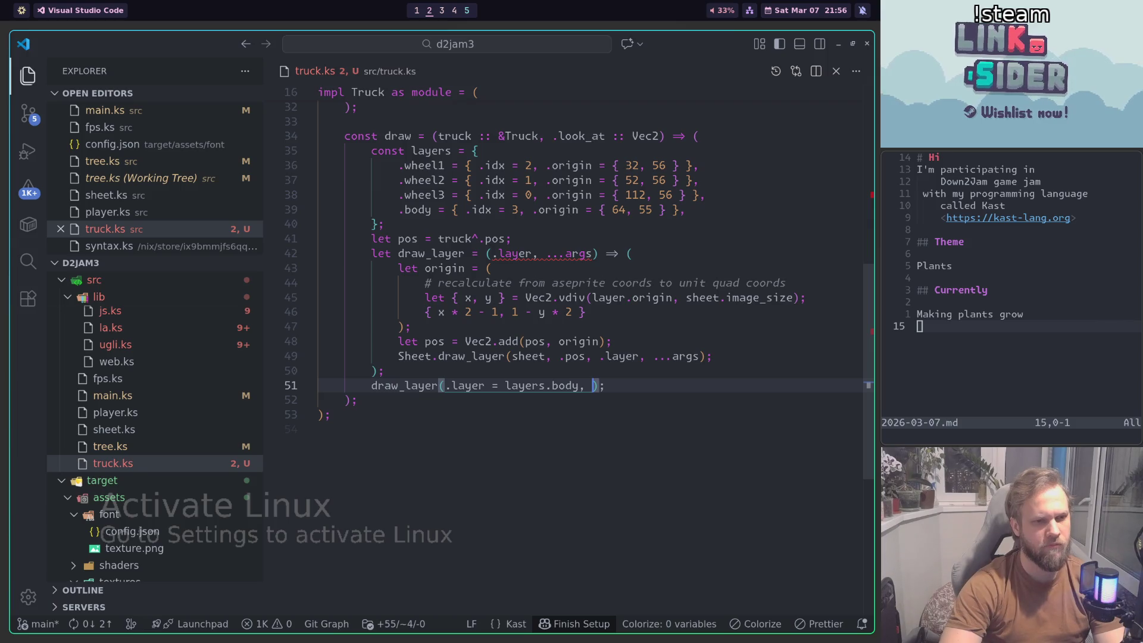
{"action": "key", "text": "Up"}
{"action": "key", "text": "Up"}
{"action": "key", "text": "ctrl+Right"}
{"action": "key", "text": "Right"}
{"action": "key", "text": "Right"}
{"action": "type", "text": ".flip = 0,"}
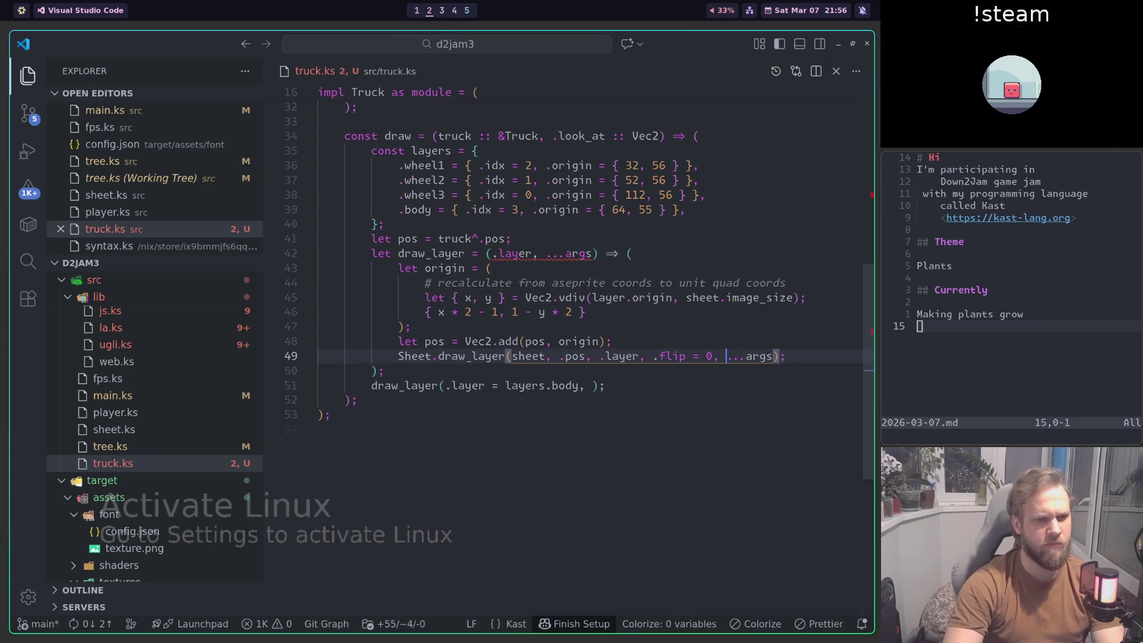
Step: Remove the trailing comma, comment out the body draw_layer call, and open its definition
{"action": "key", "text": "Down"}
{"action": "key", "text": "Down"}
{"action": "key", "text": "Left"}
{"action": "key", "text": "Left"}
{"action": "key", "text": "BackSpace"}
{"action": "key", "text": "BackSpace"}
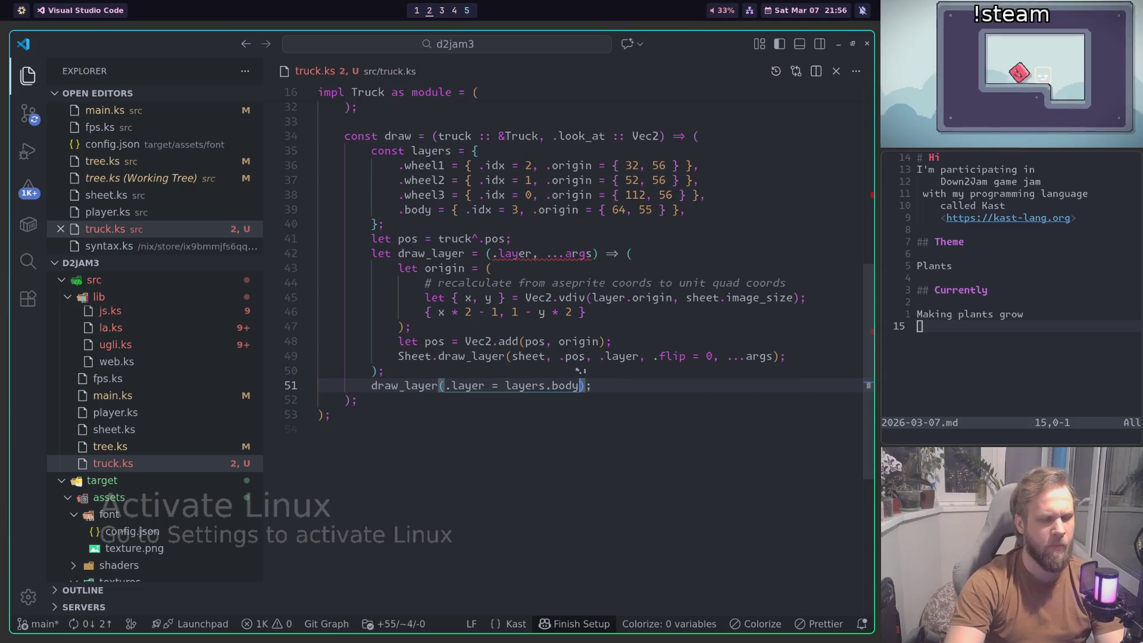
{"action": "key", "text": "ctrl+slash"}
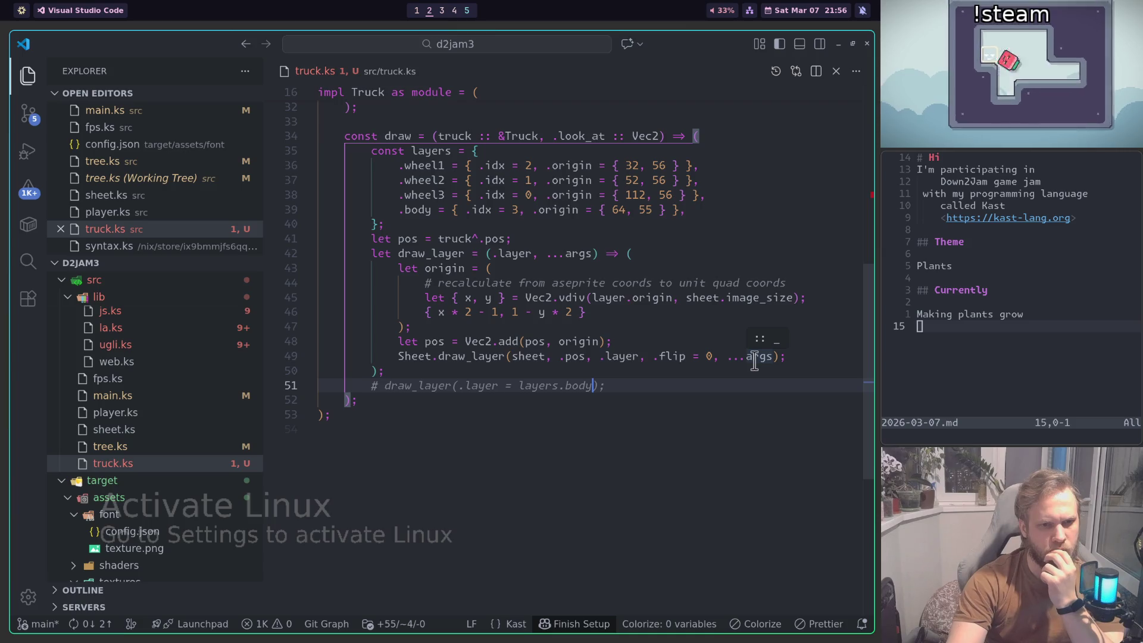
{"action": "mouse_move", "coordinate": [465, 356]}
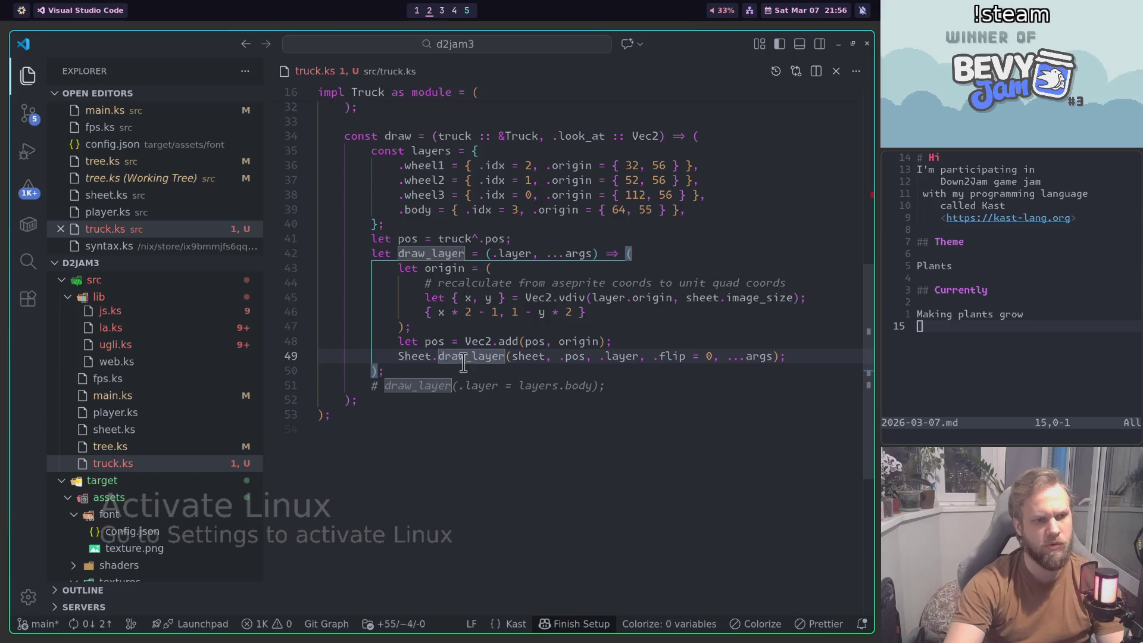
{"action": "left_click", "coordinate": [470, 356], "text": "ctrl"}
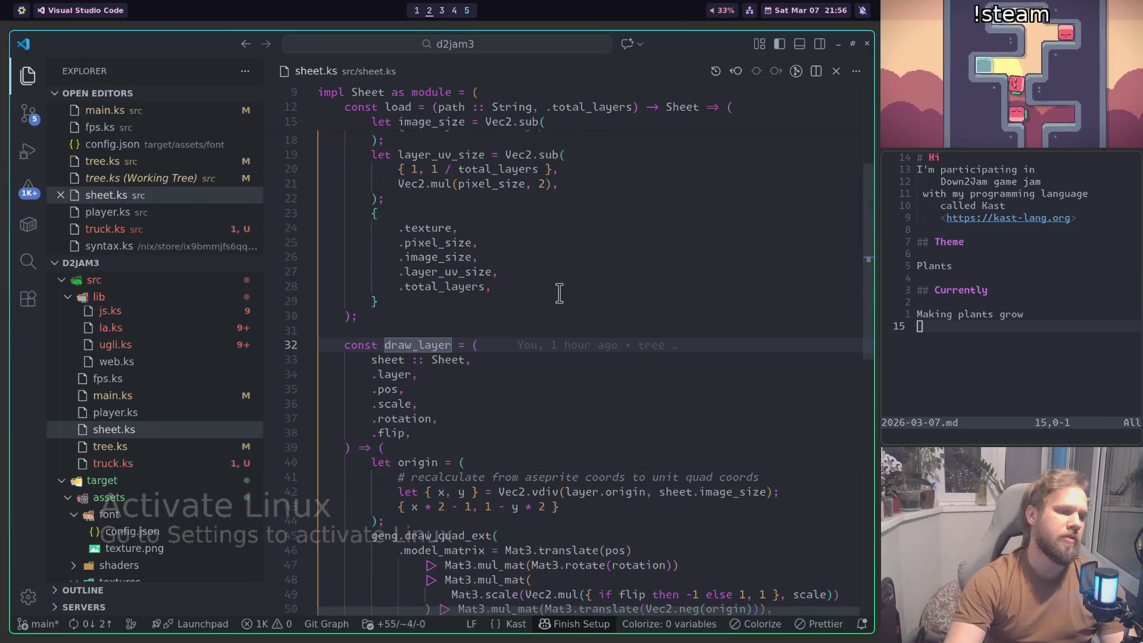
Step: Try adding a .scale argument in truck.ks, then remove it and jump to draw_layer's definition
{"action": "key", "text": "ctrl+alt+minus"}
{"action": "mouse_move", "coordinate": [700, 297]}
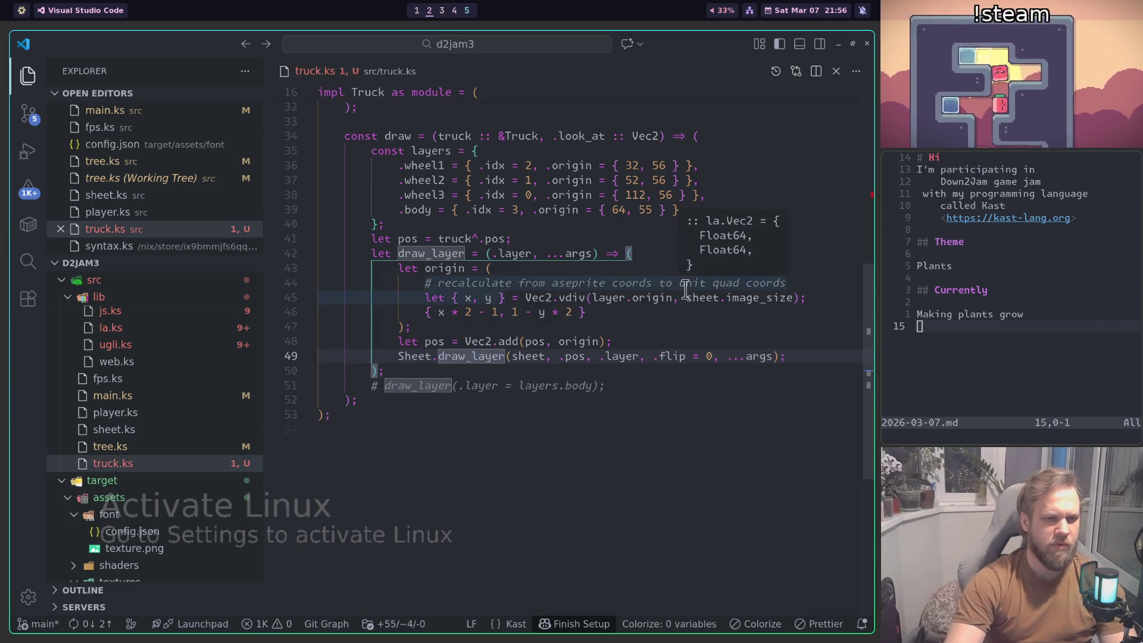
{"action": "left_click", "coordinate": [654, 356]}
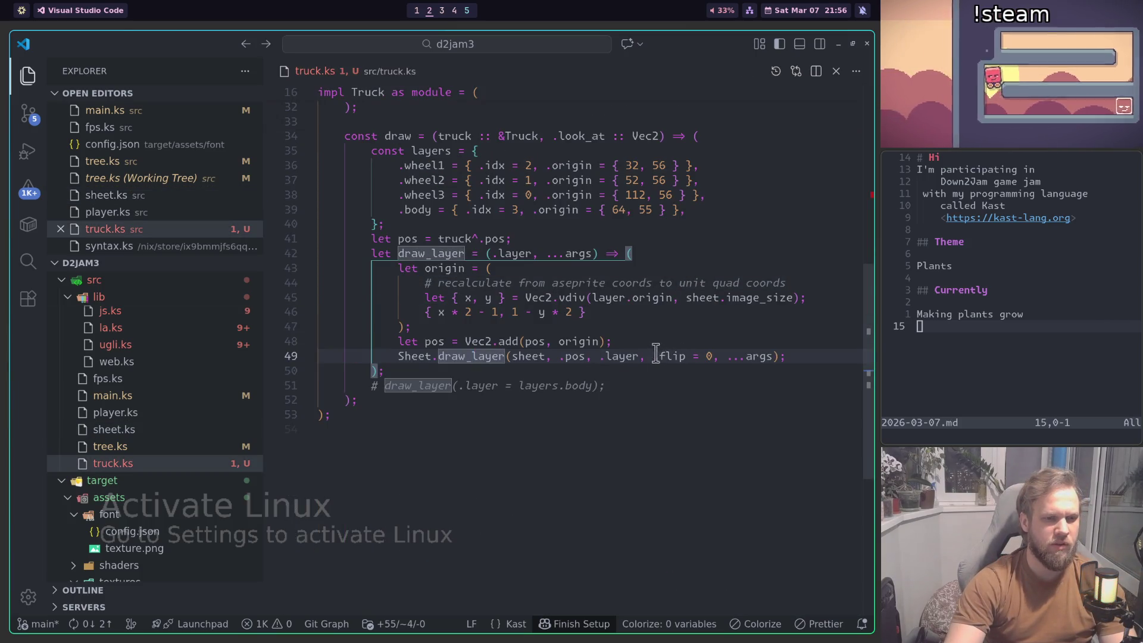
{"action": "type", "text": ".scale"}
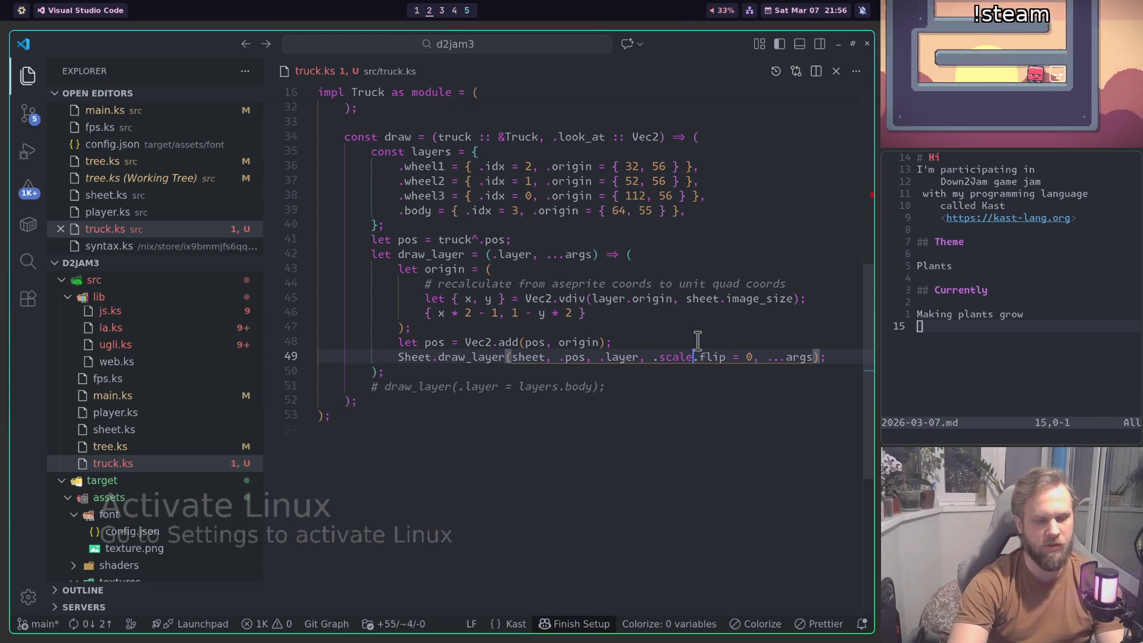
{"action": "type", "text": " ="}
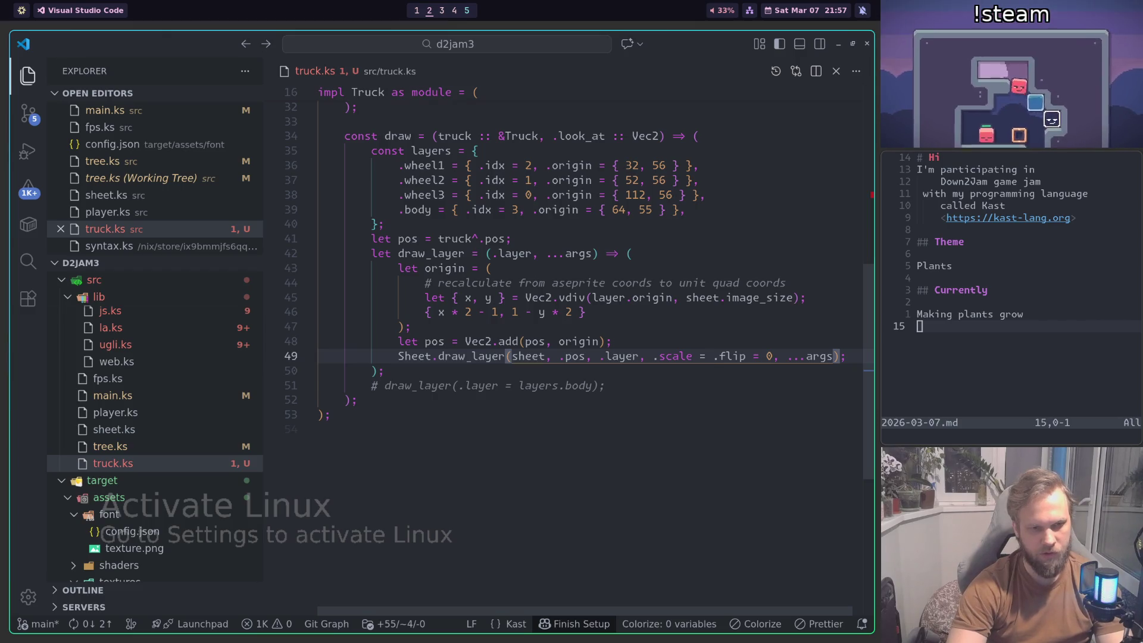
{"action": "key", "text": "BackSpace"}
{"action": "key", "text": "BackSpace"}
{"action": "key", "text": "BackSpace"}
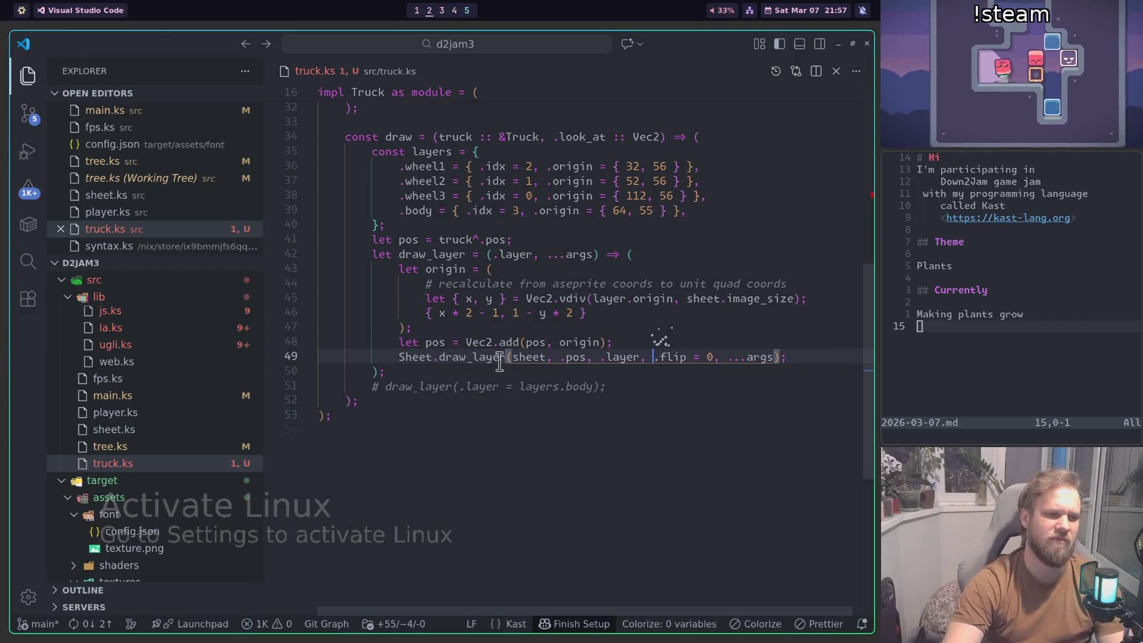
{"action": "left_click", "coordinate": [500, 360]}
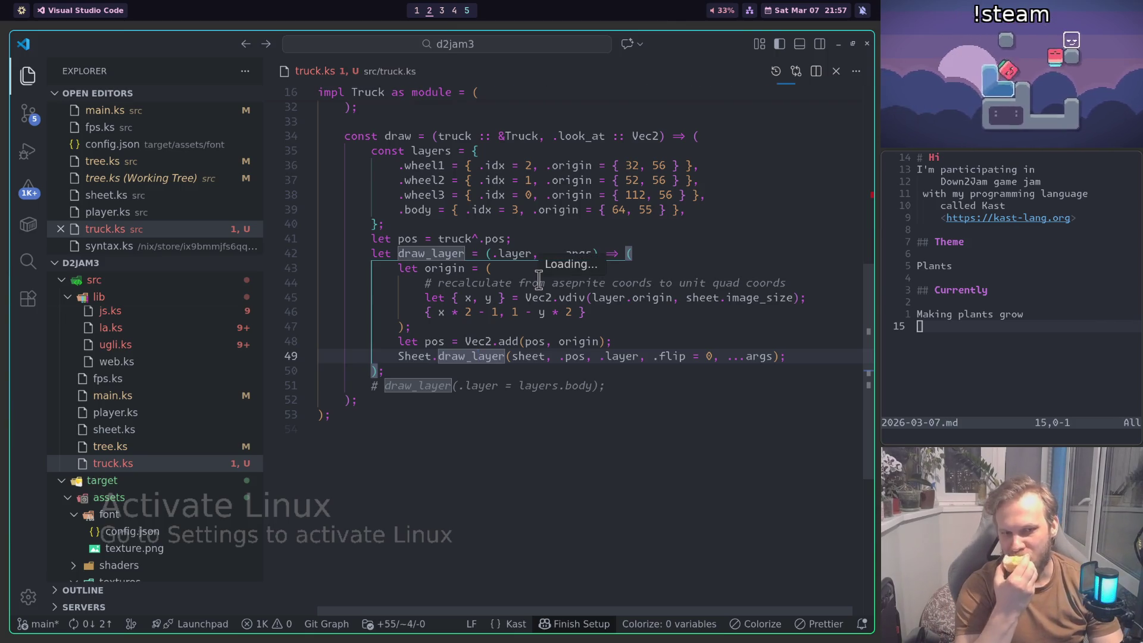
{"action": "key", "text": "F12"}
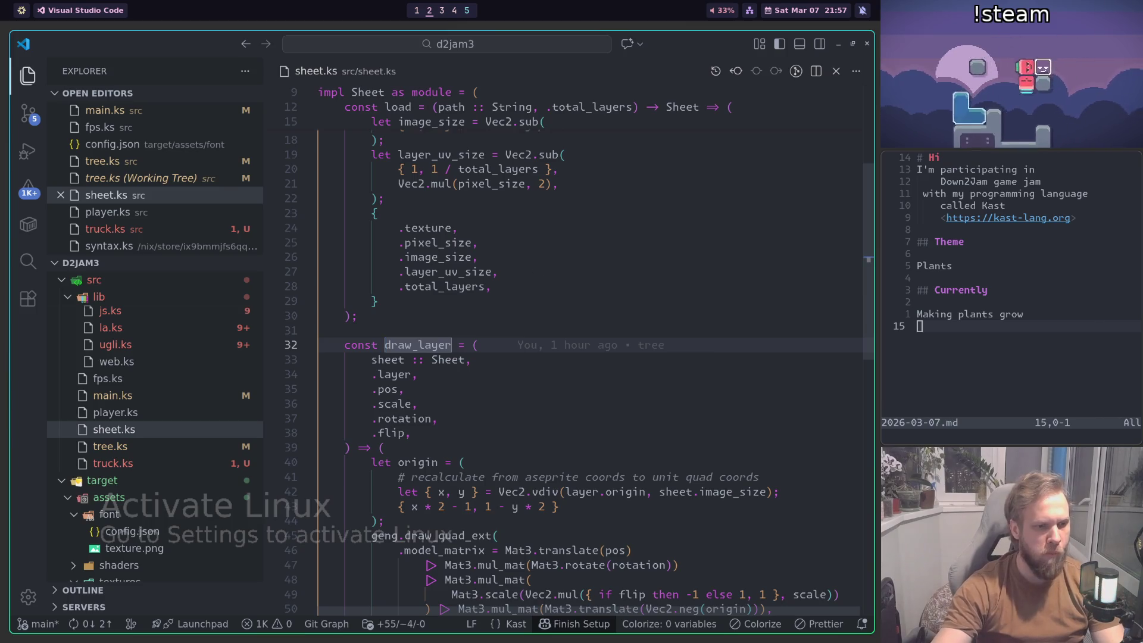
Step: Inspect the scale computation and Vec2.mul call on line 49 of sheet.ks
{"action": "scroll", "coordinate": [533, 268], "scroll_direction": "down", "scroll_amount": 4}
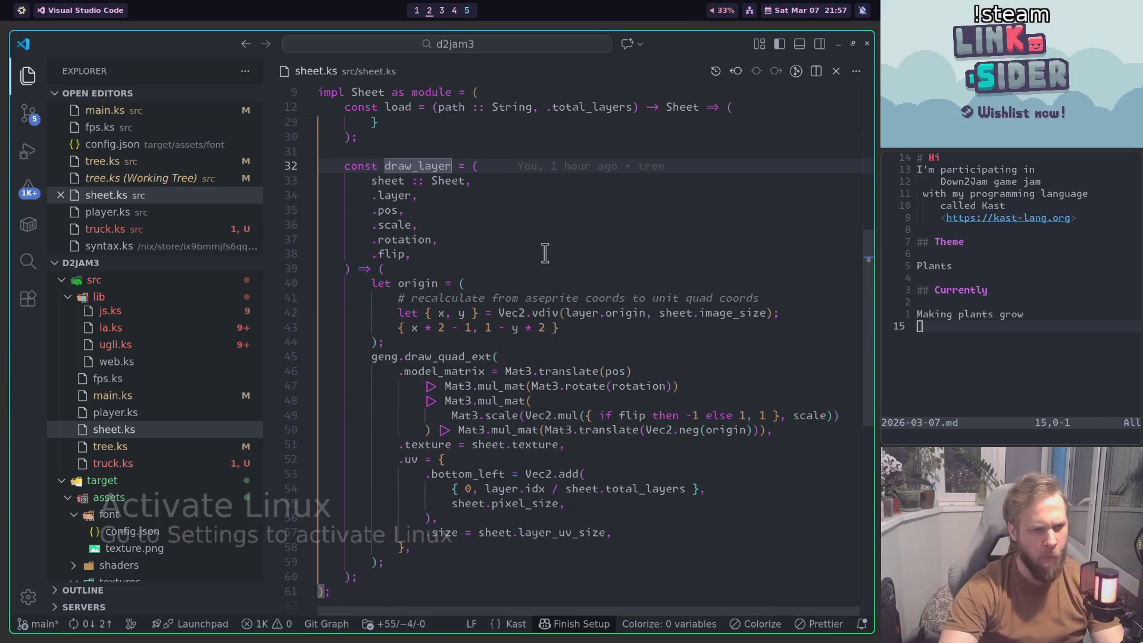
{"action": "left_click", "coordinate": [558, 415]}
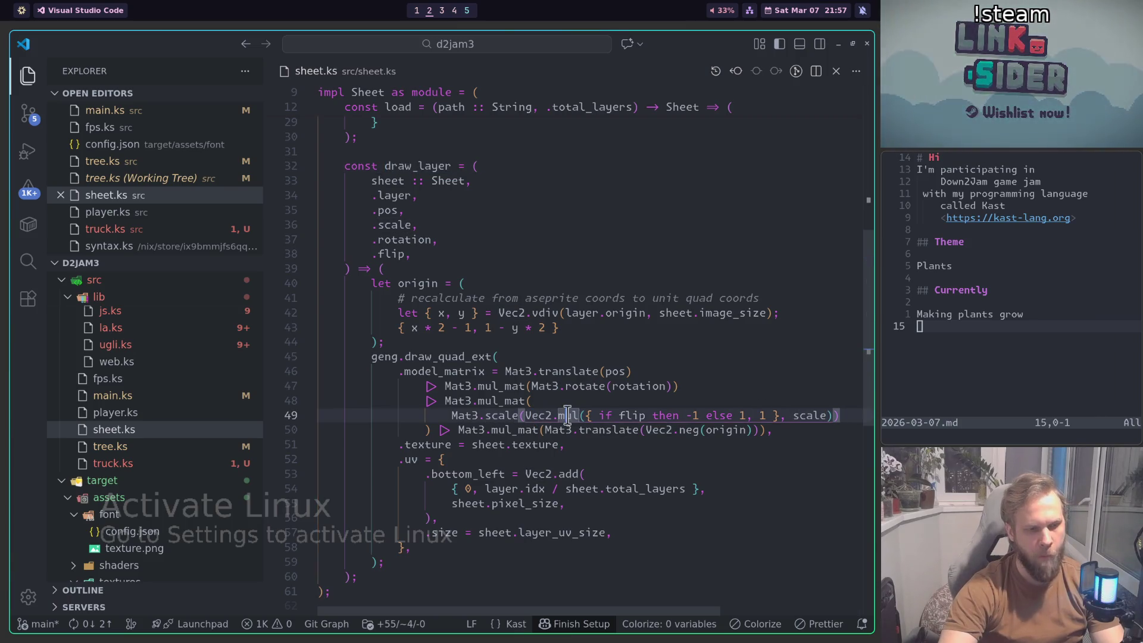
{"action": "left_click", "coordinate": [818, 415]}
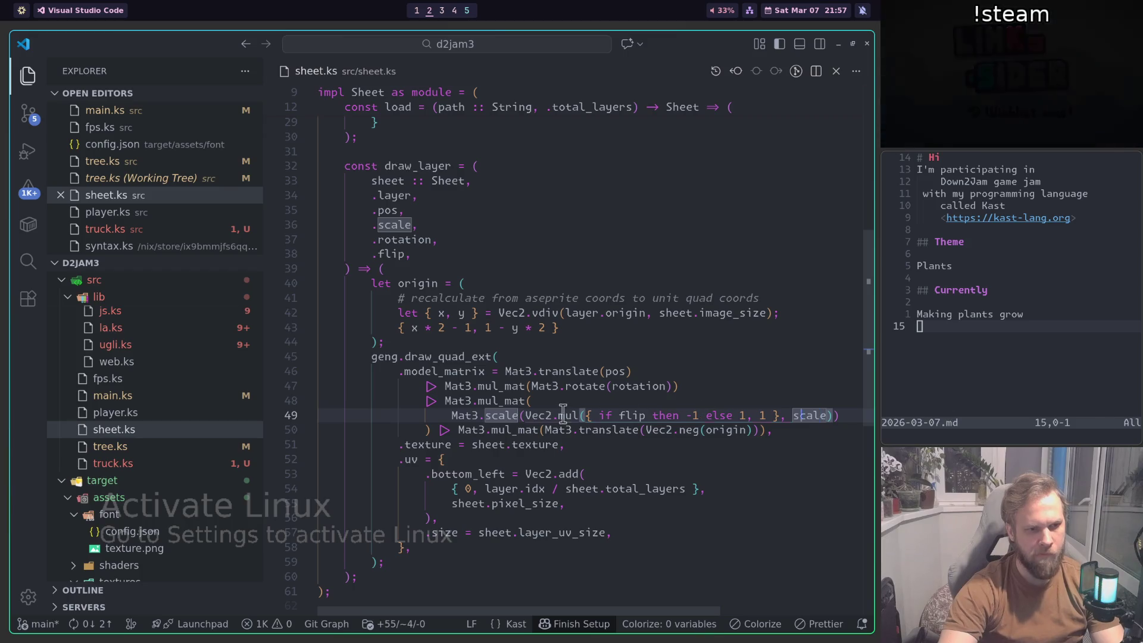
{"action": "key", "text": "ctrl+alt+minus"}
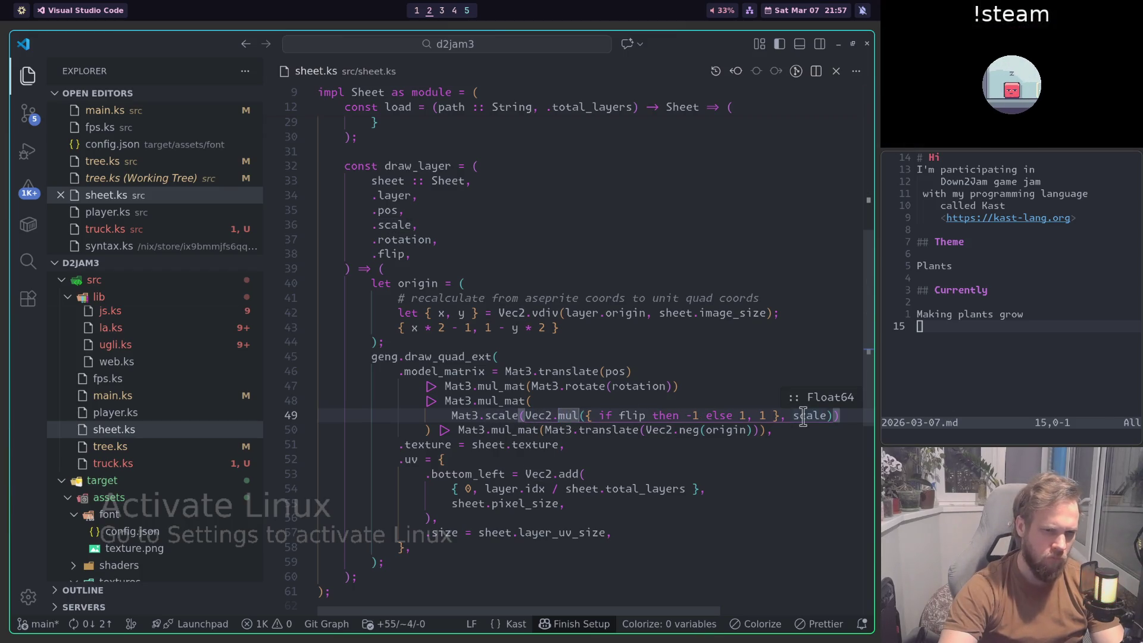
{"action": "left_click", "coordinate": [803, 415]}
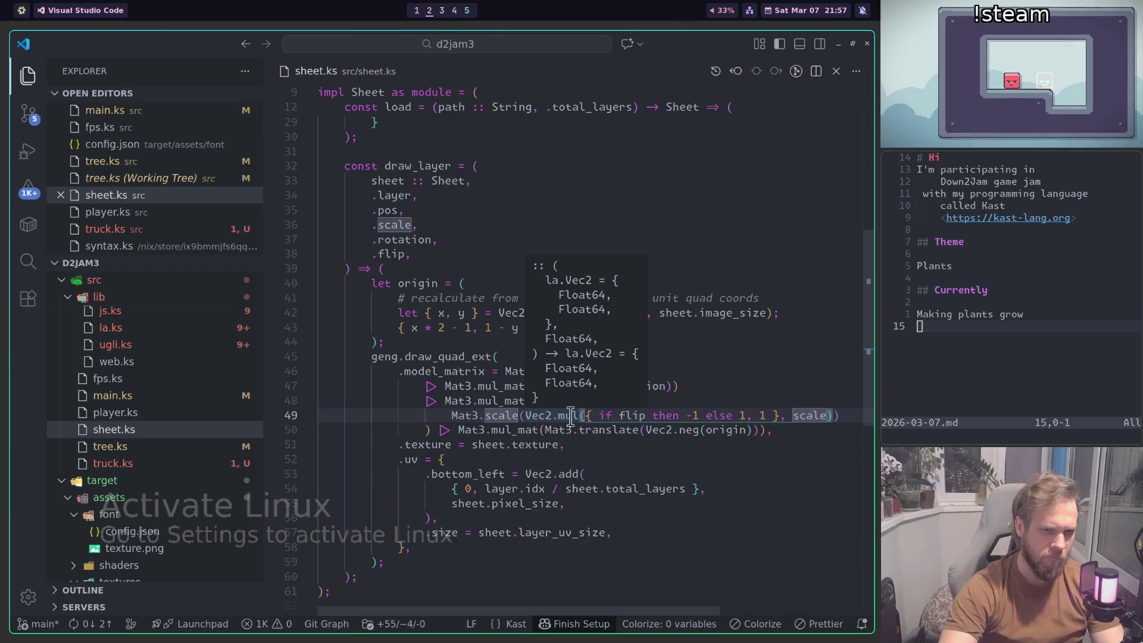
{"action": "key", "text": "ctrl+alt+minus"}
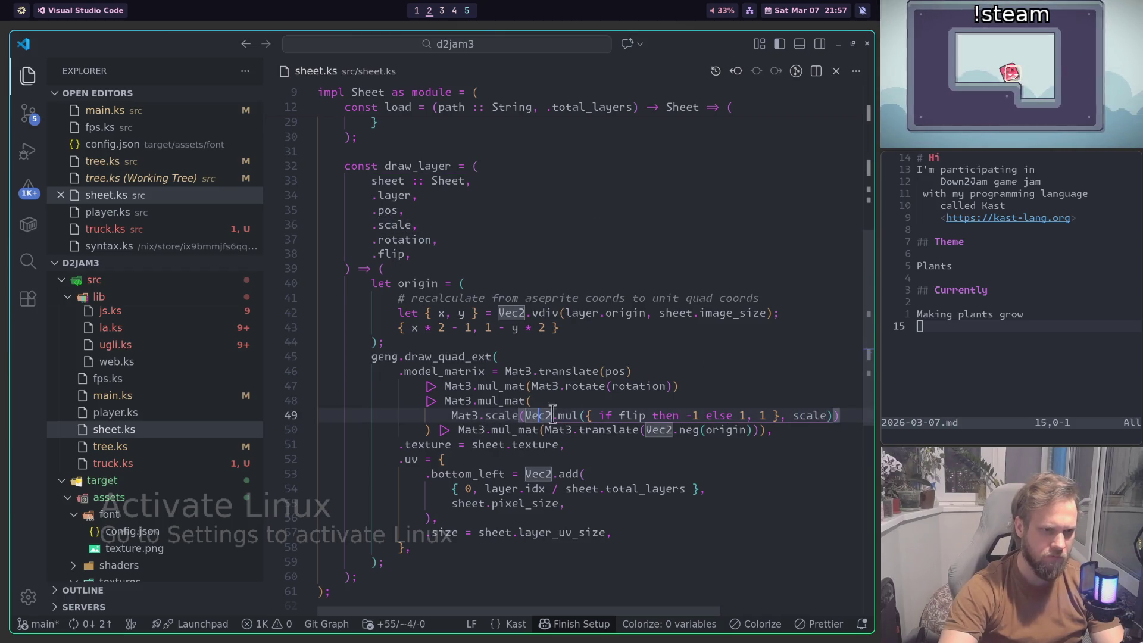
{"action": "left_click", "coordinate": [804, 415]}
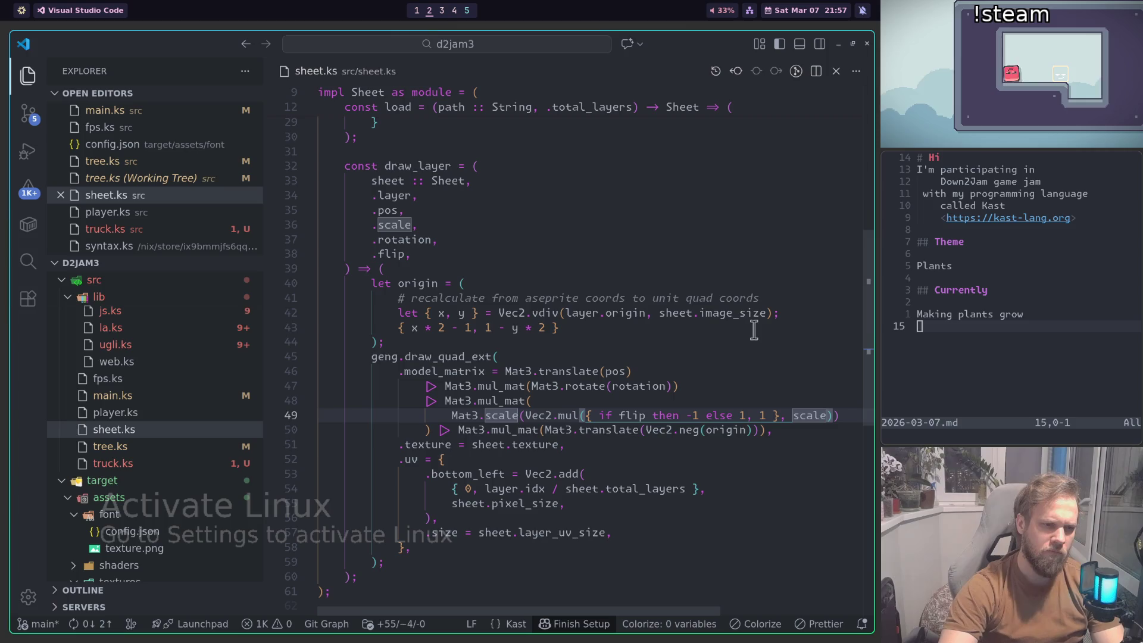
{"action": "left_click", "coordinate": [566, 415]}
{"action": "left_click", "coordinate": [798, 415]}
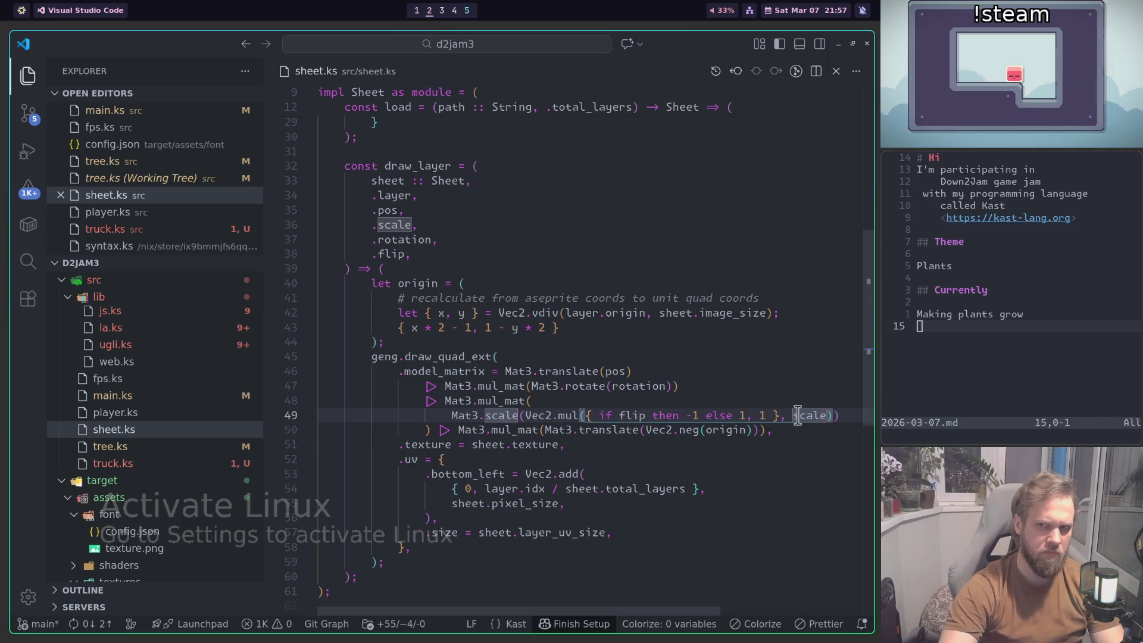
{"action": "left_click", "coordinate": [570, 415]}
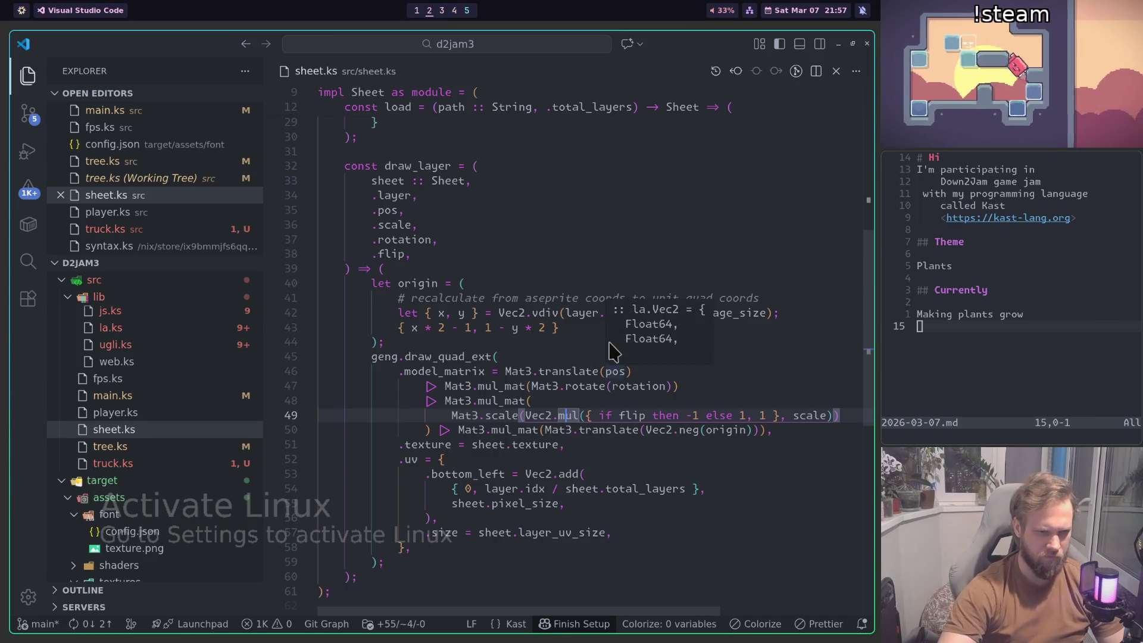
{"action": "left_click", "coordinate": [800, 417]}
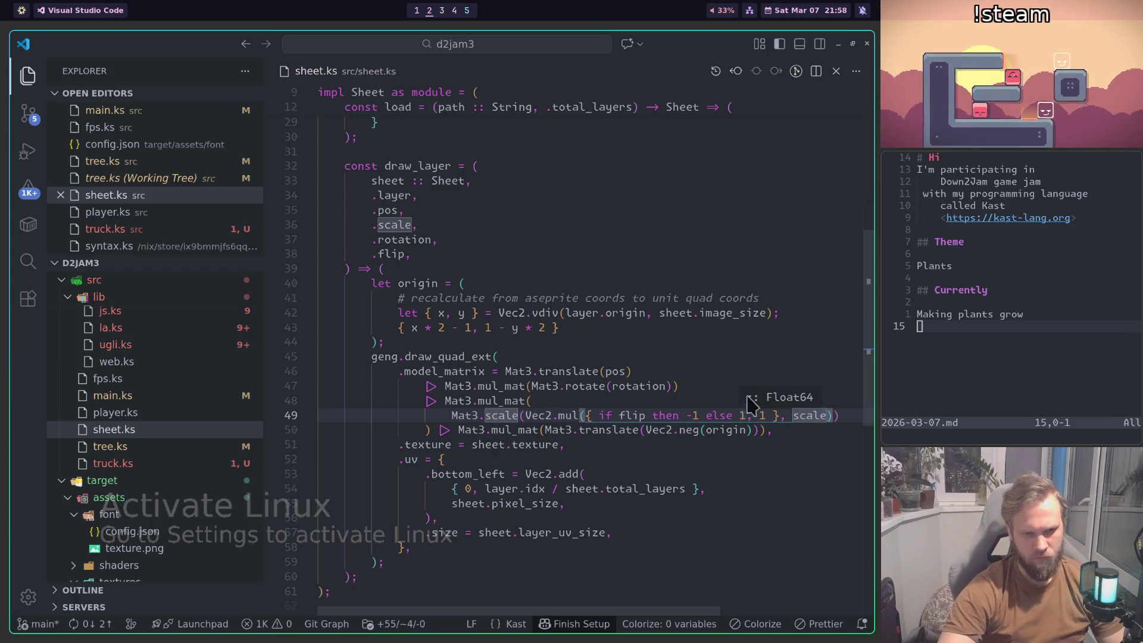
Step: Wrap 'if flip then -1 else 1' in parentheses and save sheet.ks
{"action": "left_click", "coordinate": [747, 415]}
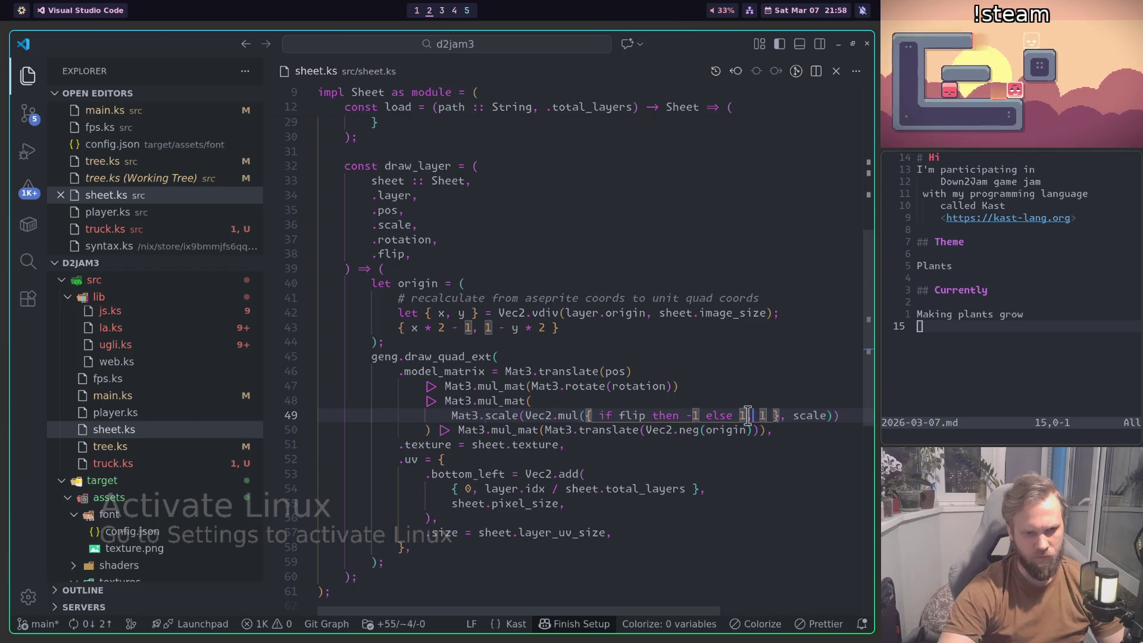
{"action": "left_click", "coordinate": [600, 415], "text": "shift"}
{"action": "type", "text": "("}
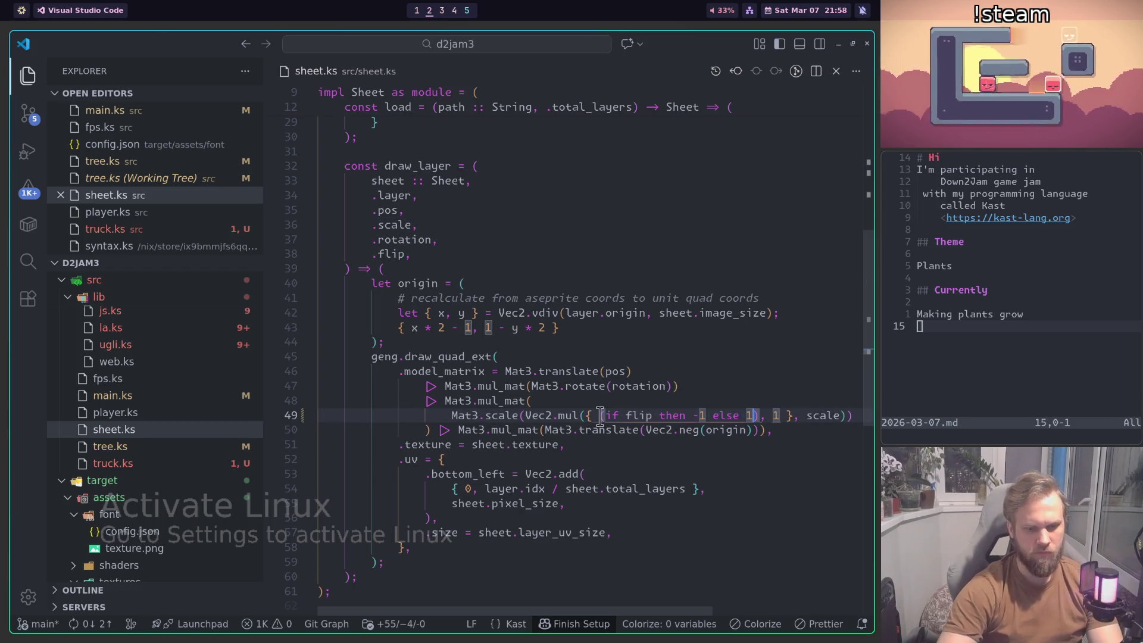
{"action": "key", "text": "ctrl+s"}
Step: Make the truck.ks draw helper take .rotation and pass .scale = 2 and .rotation to Sheet.draw_layer
{"action": "key", "text": "ctrl+Tab"}
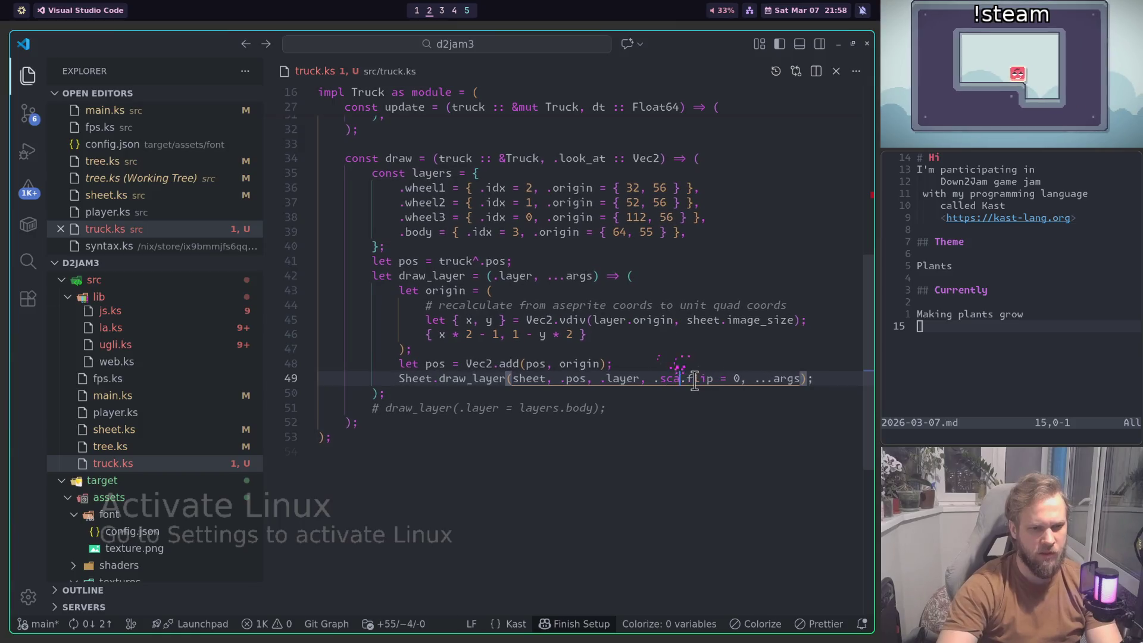
{"action": "type", "text": "le = 2,"}
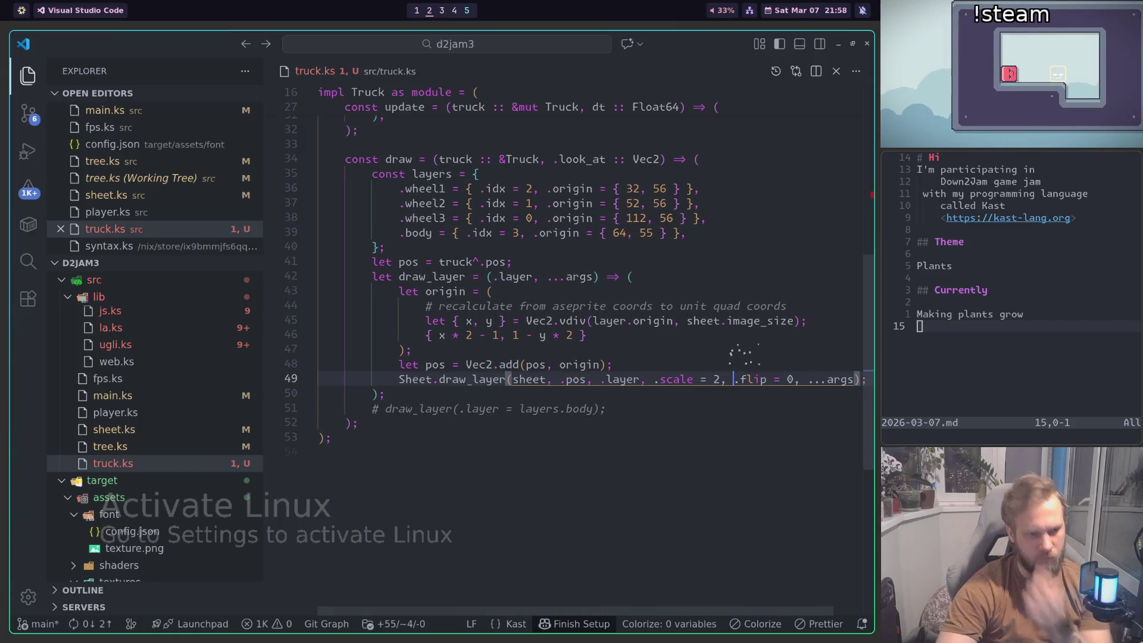
{"action": "key", "text": "BackSpace"}
{"action": "key", "text": "BackSpace"}
{"action": "key", "text": "BackSpace"}
{"action": "type", "text": ".rotation"}
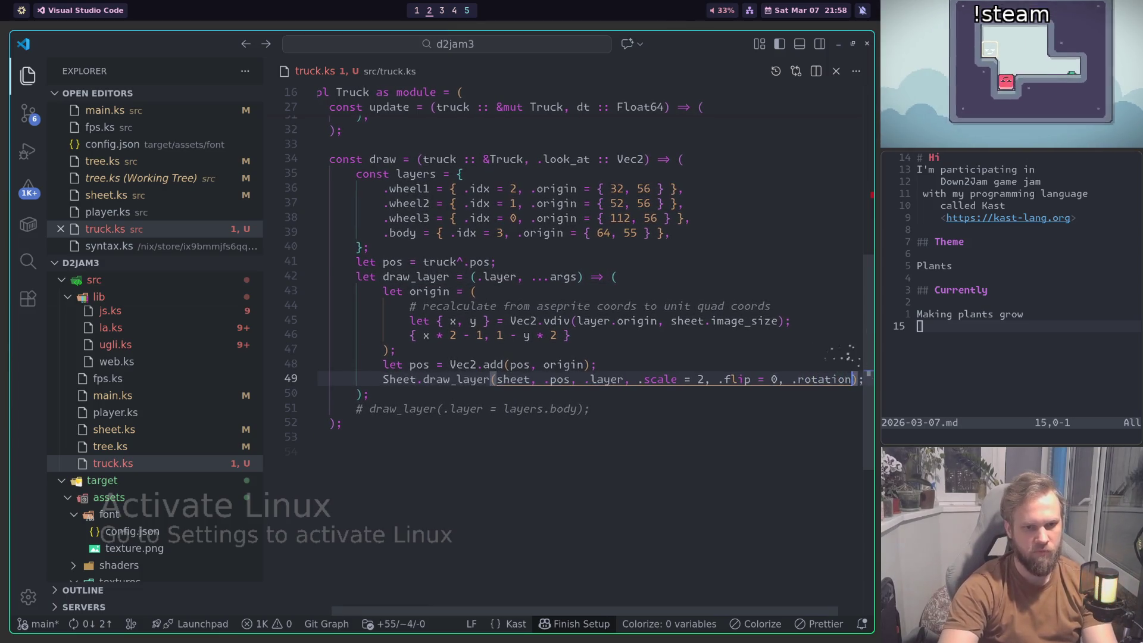
{"action": "key", "text": "Up"}
{"action": "key", "text": "Up"}
{"action": "key", "text": "Up"}
{"action": "key", "text": "ctrl+Left"}
{"action": "key", "text": "ctrl+Left"}
{"action": "key", "text": "ctrl+Left"}
{"action": "key", "text": "ctrl+shift+Left"}
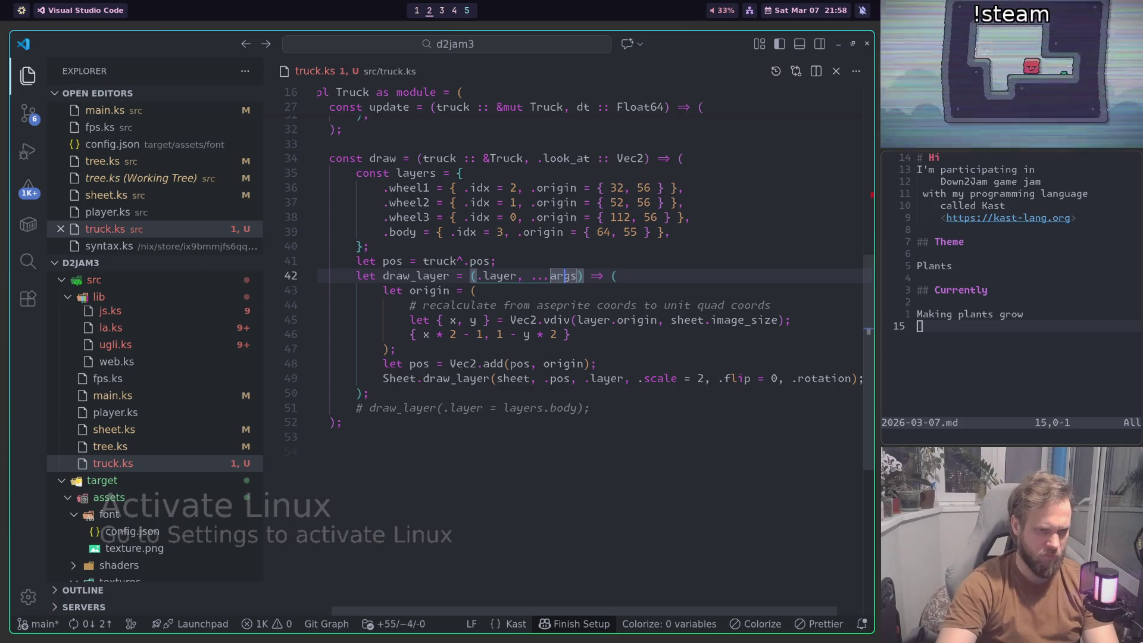
{"action": "type", "text": ".rotation"}
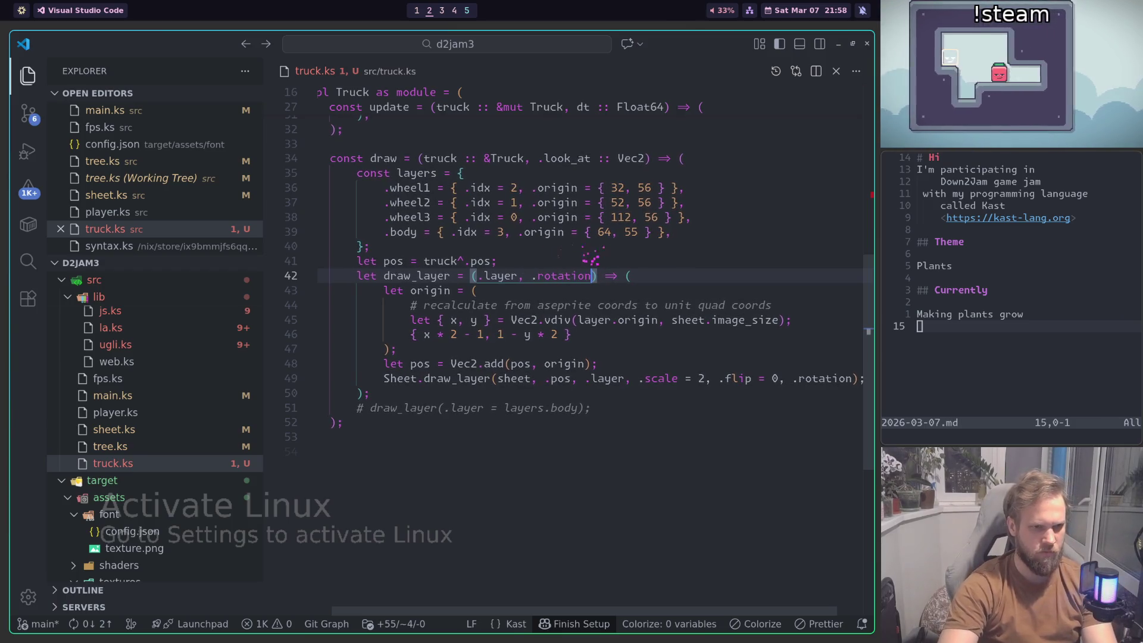
Step: Uncomment the body draw_layer call, add .rotation = 0, and duplicate the line
{"action": "left_click", "coordinate": [589, 408]}
{"action": "key", "text": "ctrl+slash"}
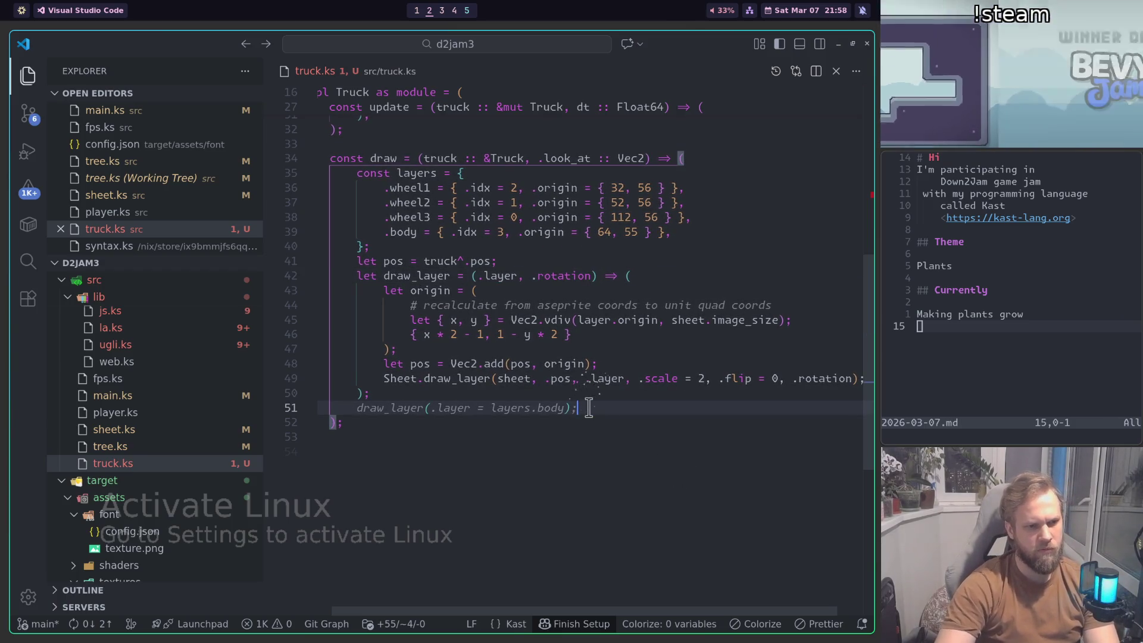
{"action": "type", "text": ", .rotation = 0"}
{"action": "key", "text": "shift+alt+Down"}
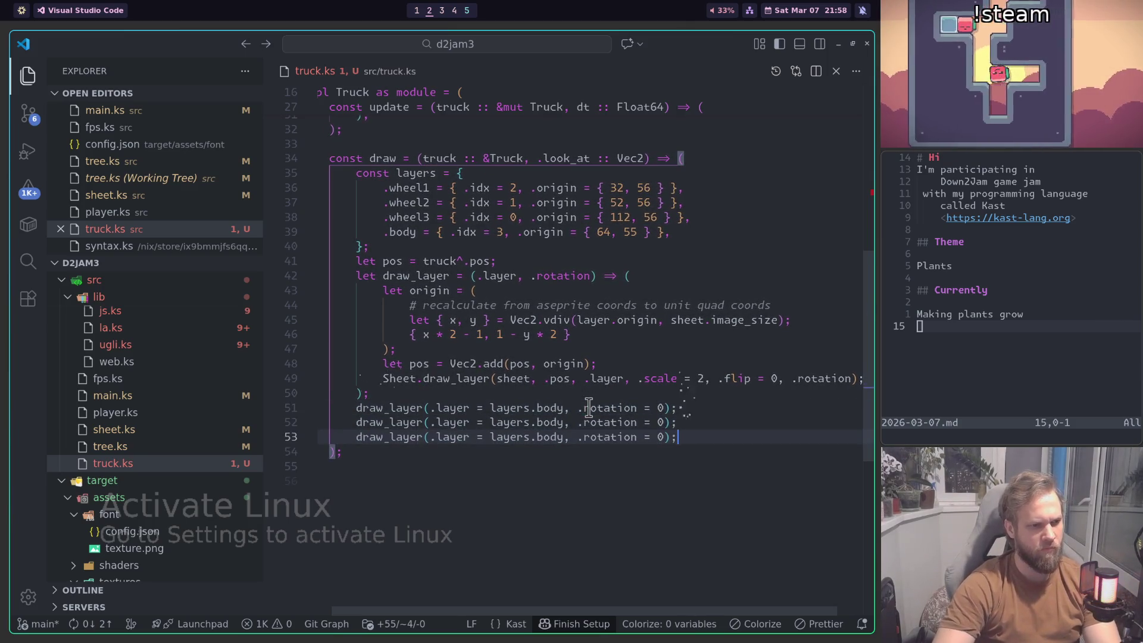
Step: Make a third copy of the body call and rename the copies wheel1, wheel2 and wheel3
{"action": "key", "text": "shift+alt+Down"}
{"action": "key", "text": "shift+alt+Down"}
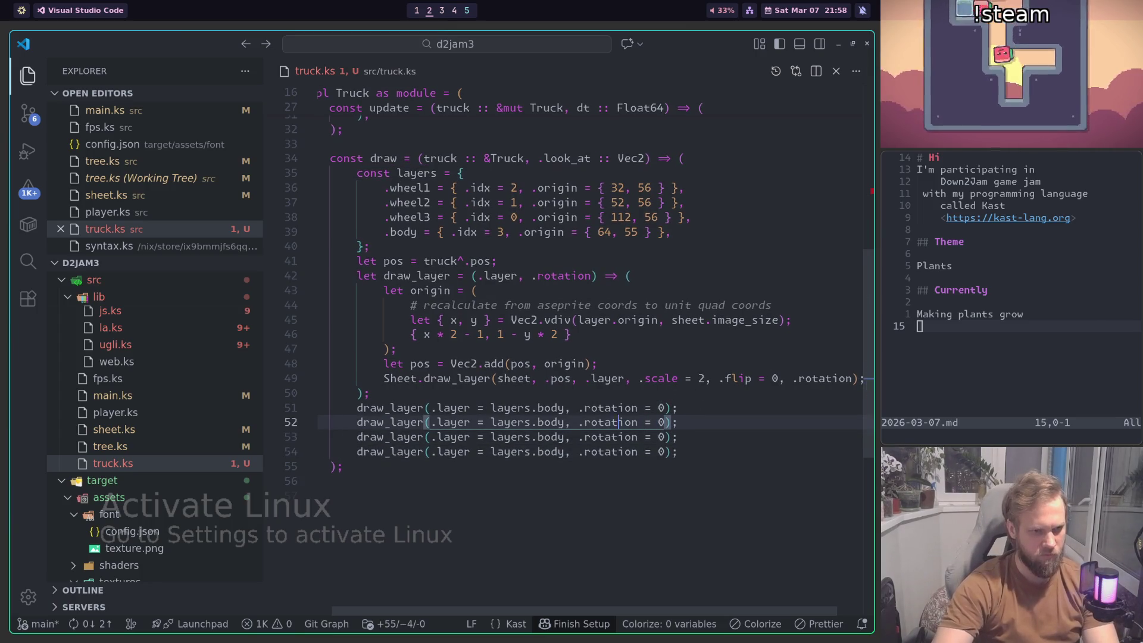
{"action": "double_click", "coordinate": [550, 423]}
{"action": "type", "text": "wheel1"}
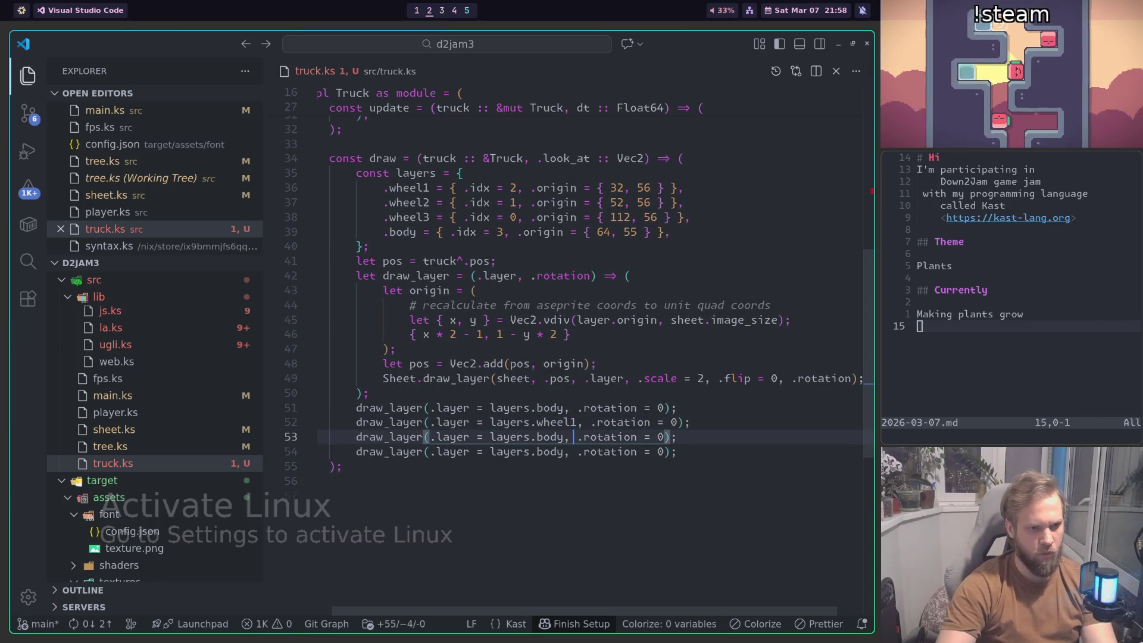
{"action": "double_click", "coordinate": [551, 437]}
{"action": "type", "text": "wheel2"}
{"action": "double_click", "coordinate": [551, 452]}
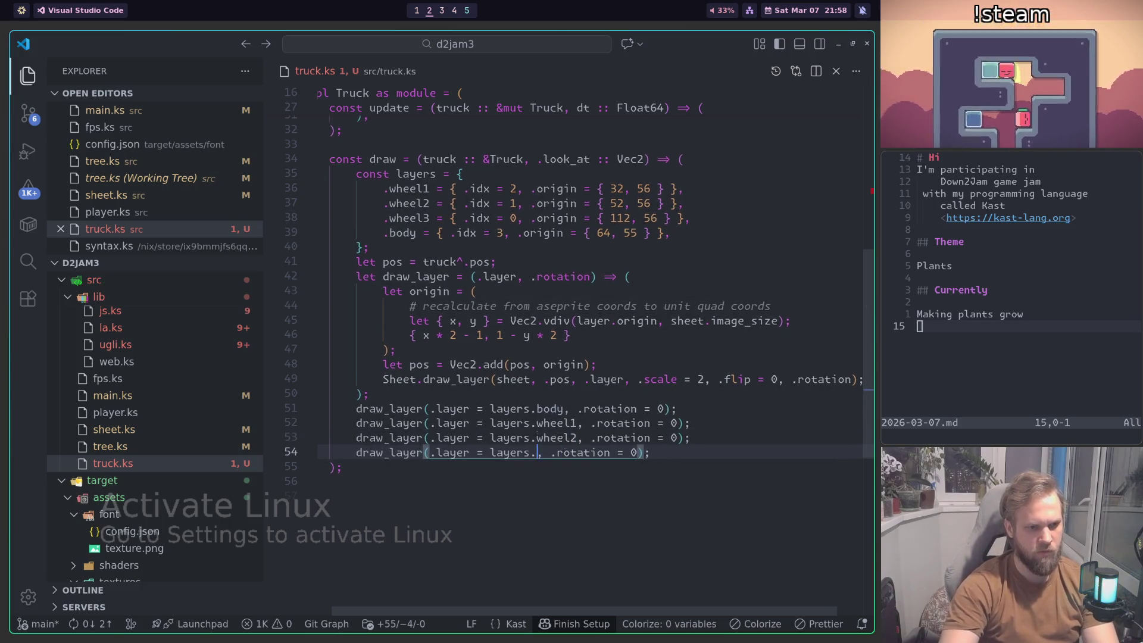
{"action": "type", "text": "wheel3"}
Step: Change the rotation of all three wheel draw calls from 0 to wheel_rot
{"action": "double_click", "coordinate": [660, 422]}
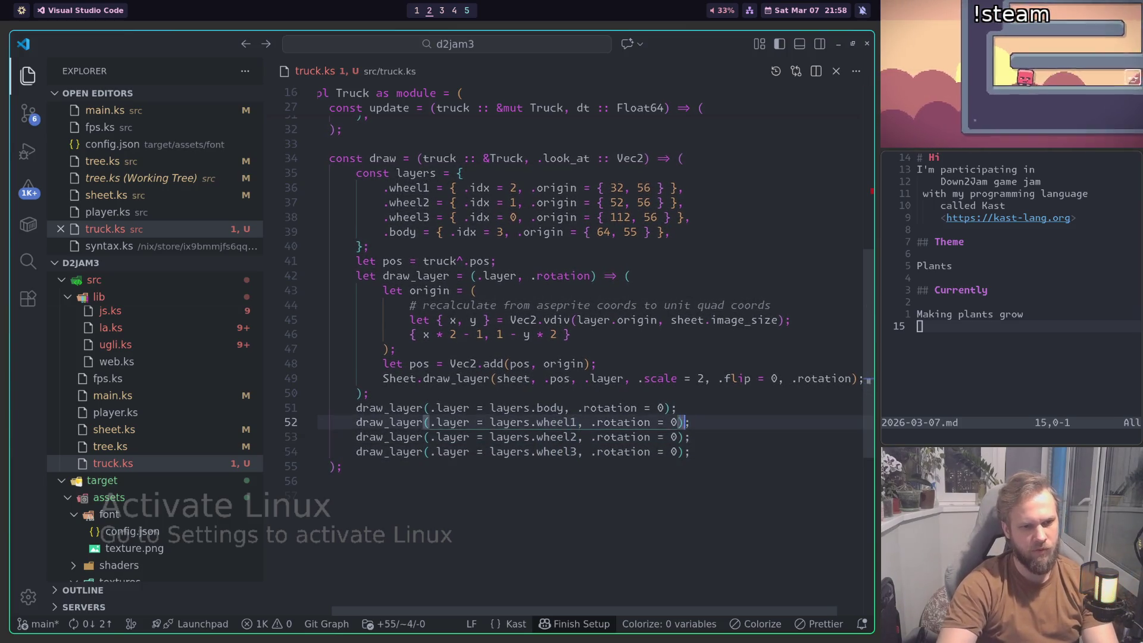
{"action": "key", "text": "BackSpace"}
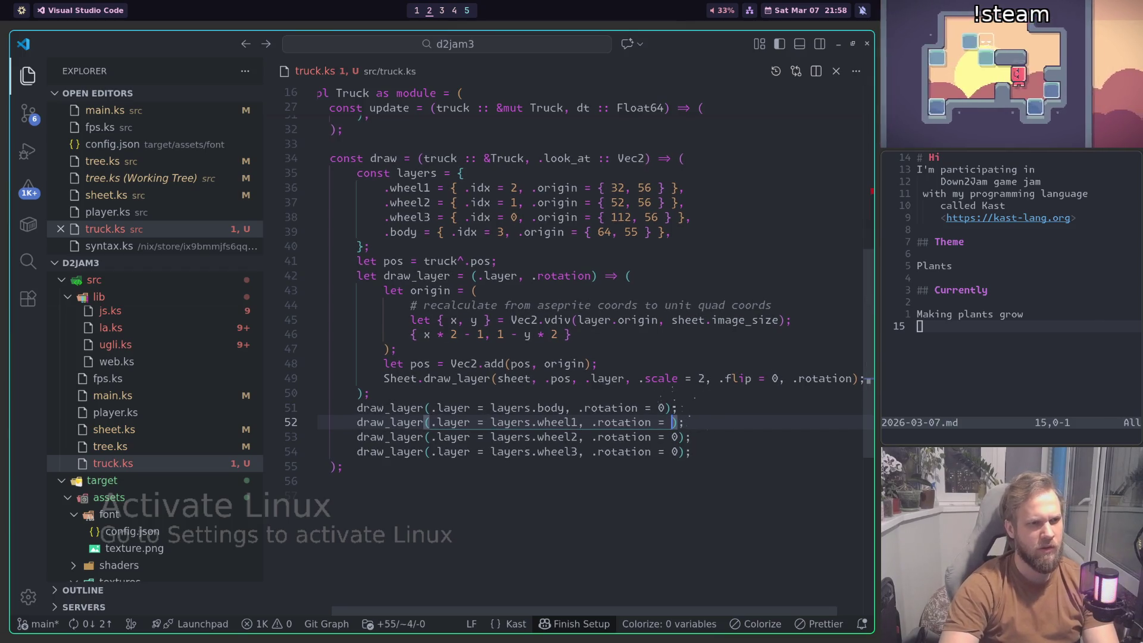
{"action": "type", "text": "wheel_rot"}
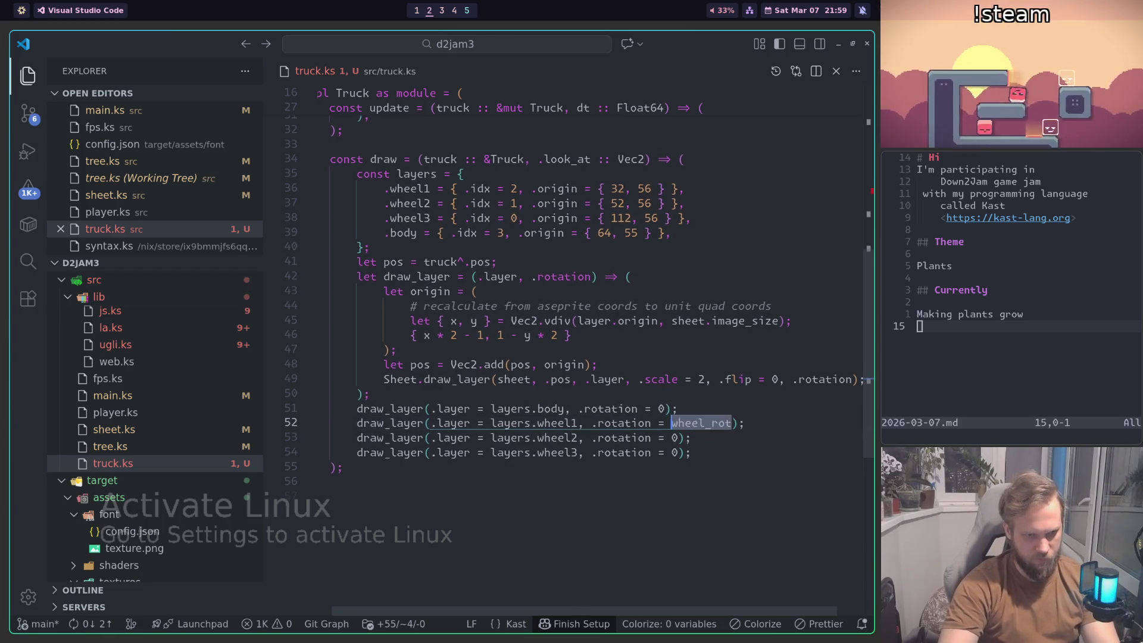
{"action": "left_click", "coordinate": [691, 438]}
{"action": "key", "text": "ctrl+d"}
{"action": "key", "text": "ctrl+d"}
{"action": "type", "text": "wheel_rot"}
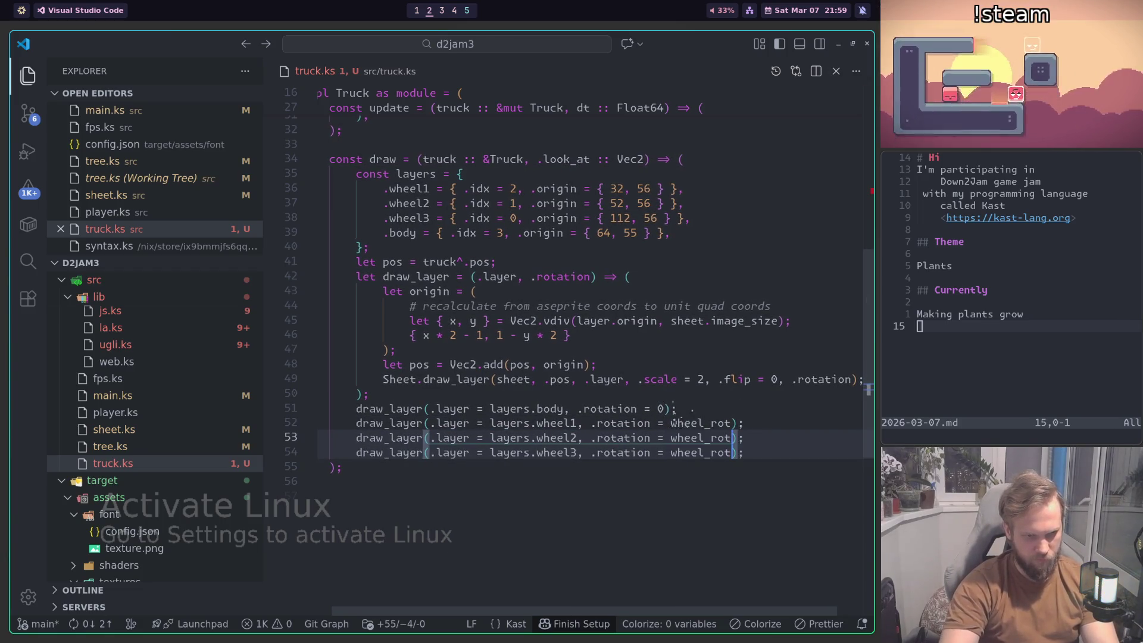
{"action": "key", "text": "Escape"}
Step: Add 'let wheel_rot = truck^.animation.wheel_rot' after the body draw call
{"action": "key", "text": "Up"}
{"action": "key", "text": "Up"}
{"action": "key", "text": "Return"}
{"action": "type", "text": "let wheel_rot = "}
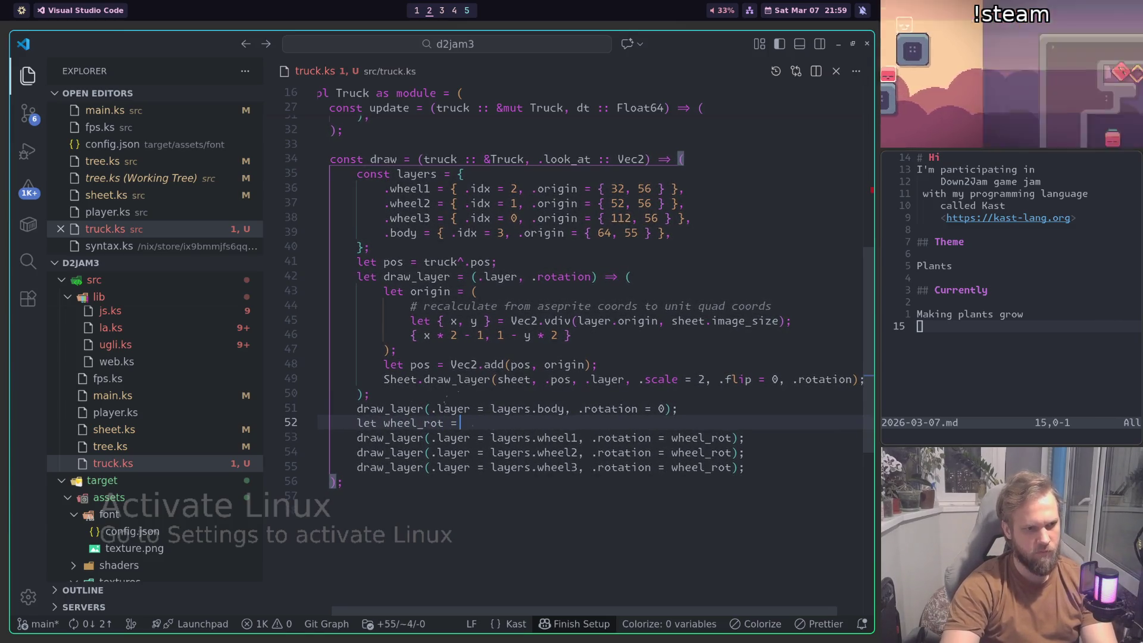
{"action": "type", "text": "truck"}
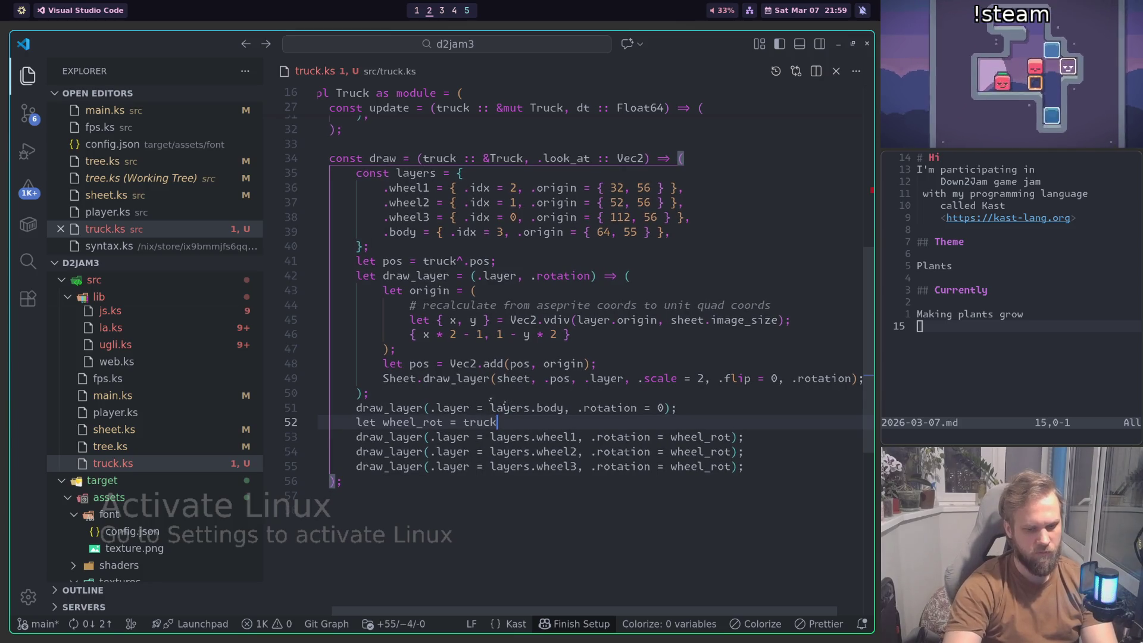
{"action": "type", "text": "^.animation."}
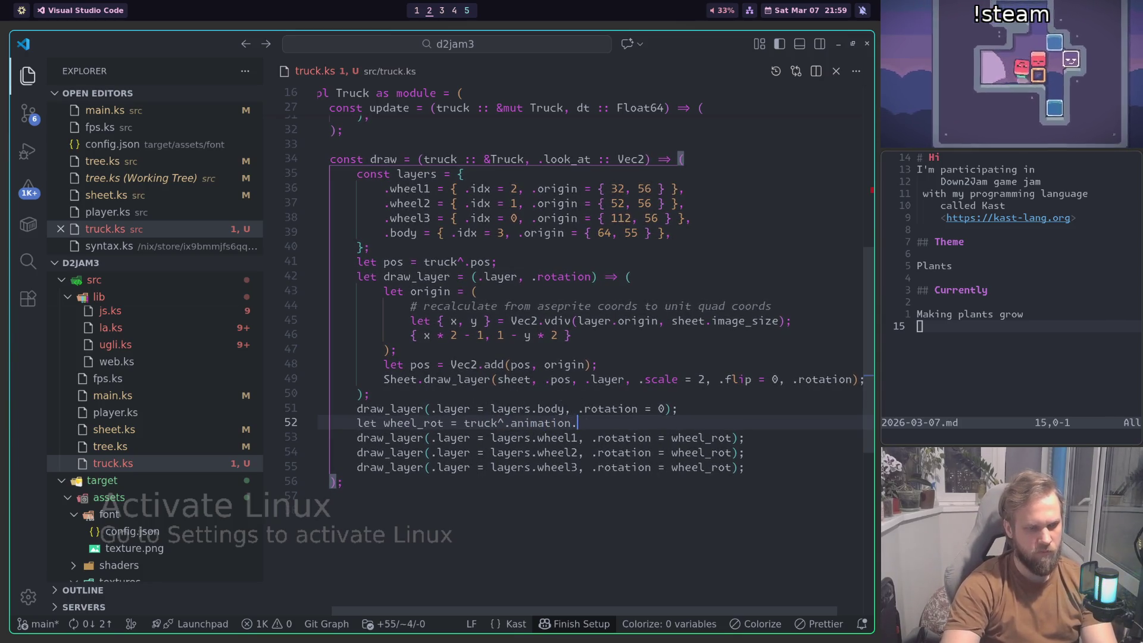
{"action": "type", "text": "wheel_"}
{"action": "scroll", "coordinate": [480, 301], "scroll_direction": "up", "scroll_amount": 4}
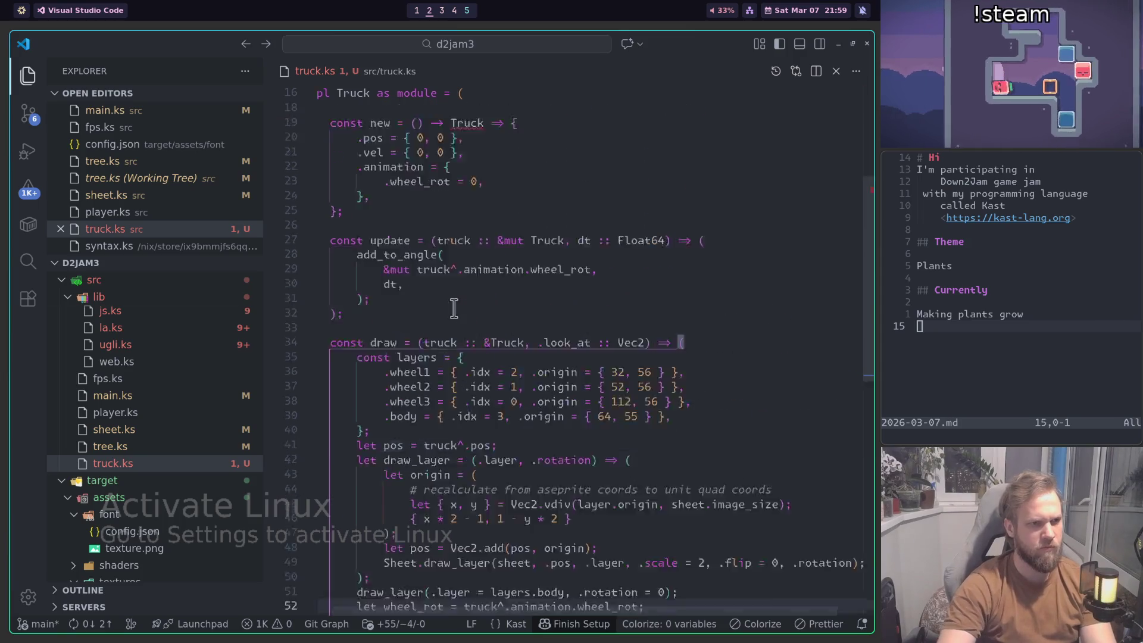
Step: Delete the unused leg_phase and vel fields from the Truck type
{"action": "scroll", "coordinate": [480, 301], "scroll_direction": "up", "scroll_amount": 5}
{"action": "scroll", "coordinate": [489, 310], "scroll_direction": "down", "scroll_amount": 5}
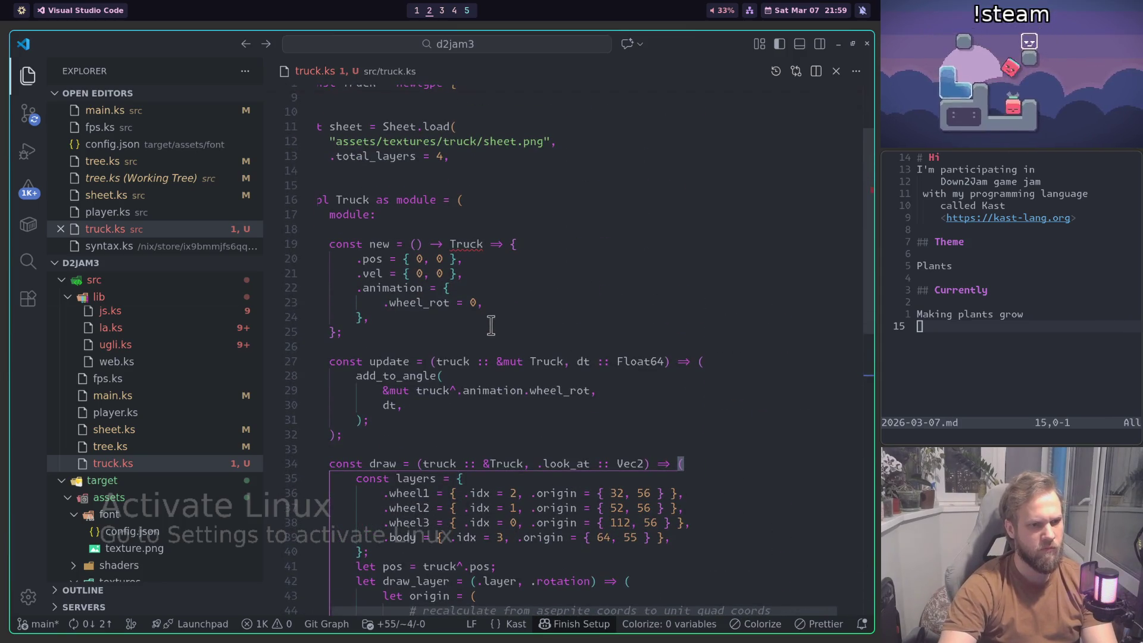
{"action": "scroll", "coordinate": [491, 331], "scroll_direction": "up", "scroll_amount": 2}
{"action": "left_click", "coordinate": [540, 306]}
{"action": "scroll", "coordinate": [540, 306], "scroll_direction": "up", "scroll_amount": 1}
{"action": "scroll", "coordinate": [541, 304], "scroll_direction": "up", "scroll_amount": 2}
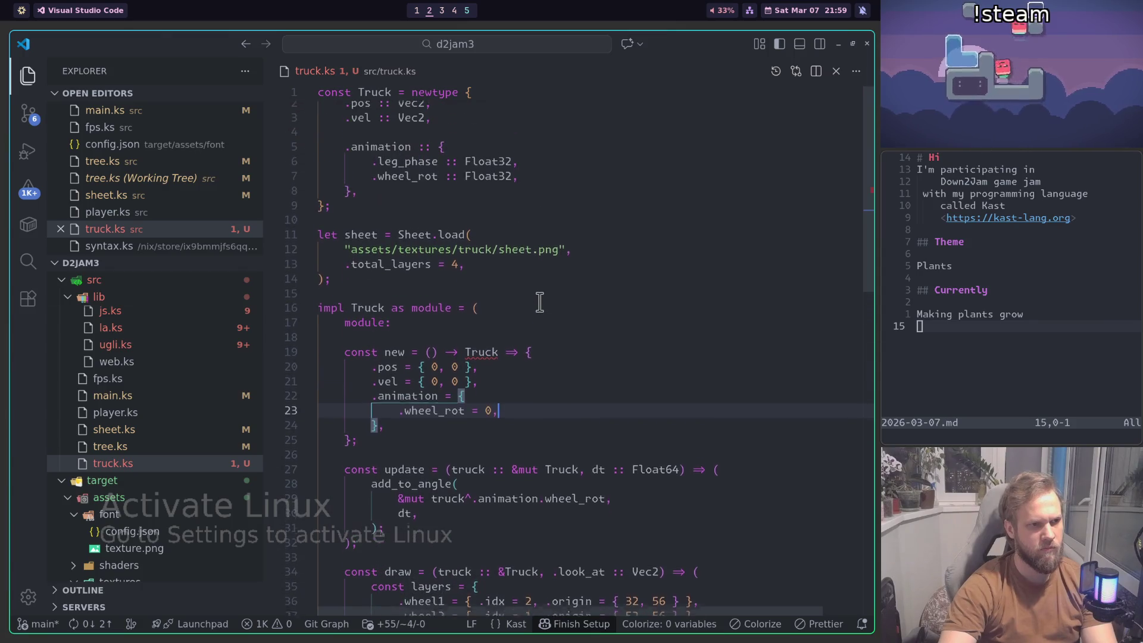
{"action": "left_click", "coordinate": [448, 169]}
{"action": "key", "text": "ctrl+shift+k"}
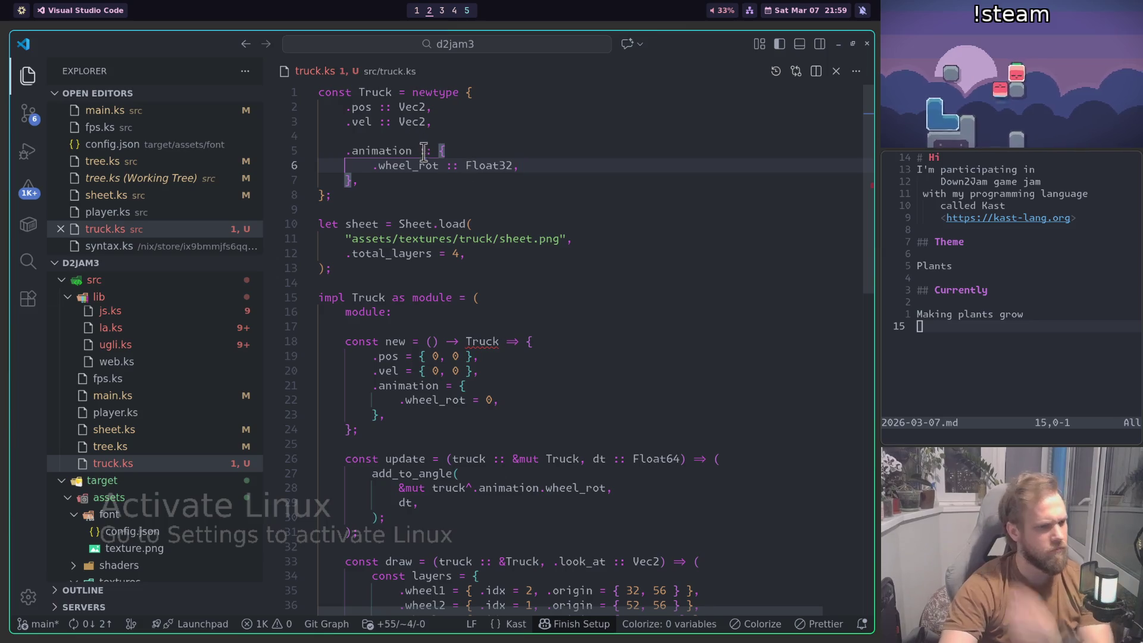
{"action": "key", "text": "End"}
{"action": "left_click", "coordinate": [443, 125]}
{"action": "key", "text": "ctrl+shift+k"}
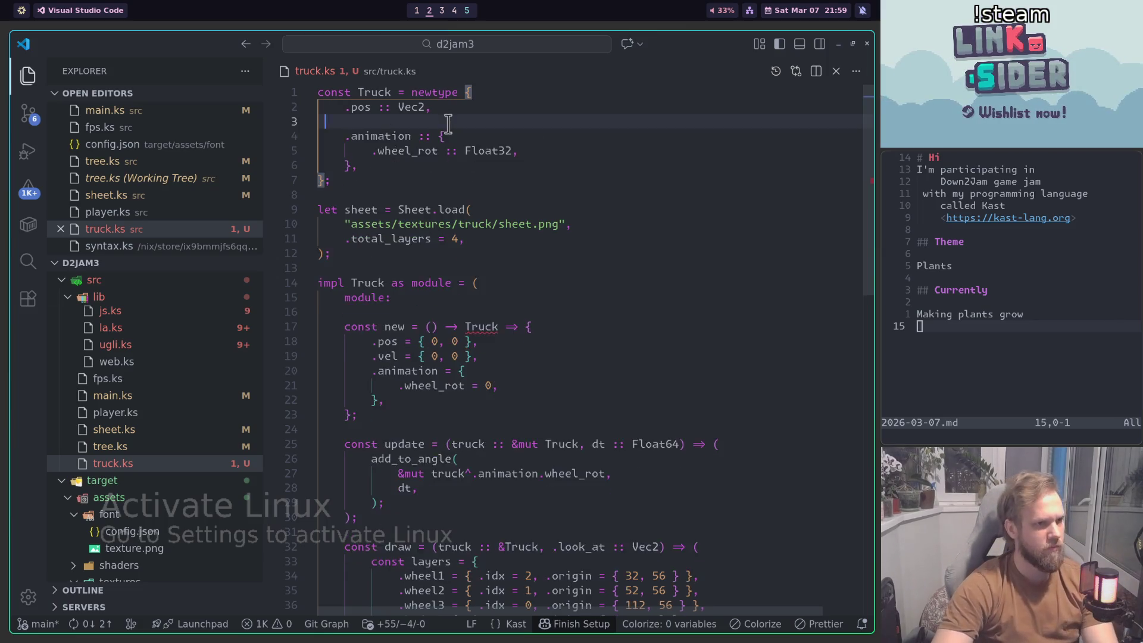
{"action": "key", "text": "ctrl+shift+k"}
Step: Remove the .vel = { 0, 0 } initializer from new() and run the build
{"action": "left_click", "coordinate": [513, 331]}
{"action": "key", "text": "Down"}
{"action": "key", "text": "ctrl+shift+k"}
{"action": "key", "text": "Up"}
{"action": "key", "text": "End"}
{"action": "scroll", "coordinate": [508, 344], "scroll_direction": "down", "scroll_amount": 3}
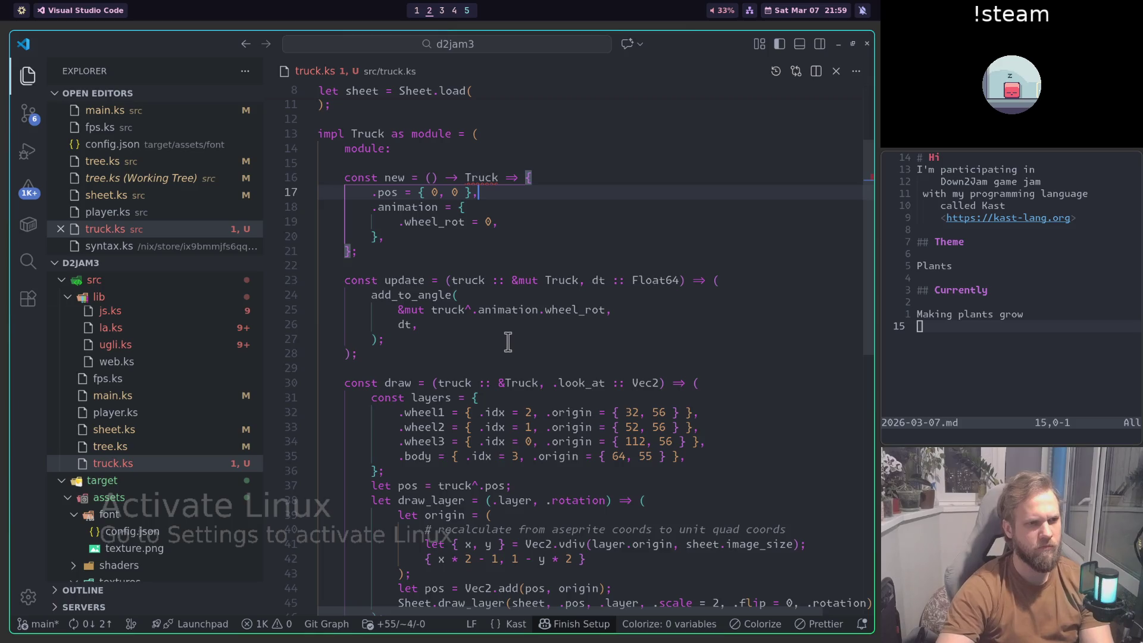
{"action": "key", "text": "ctrl+shift+b"}
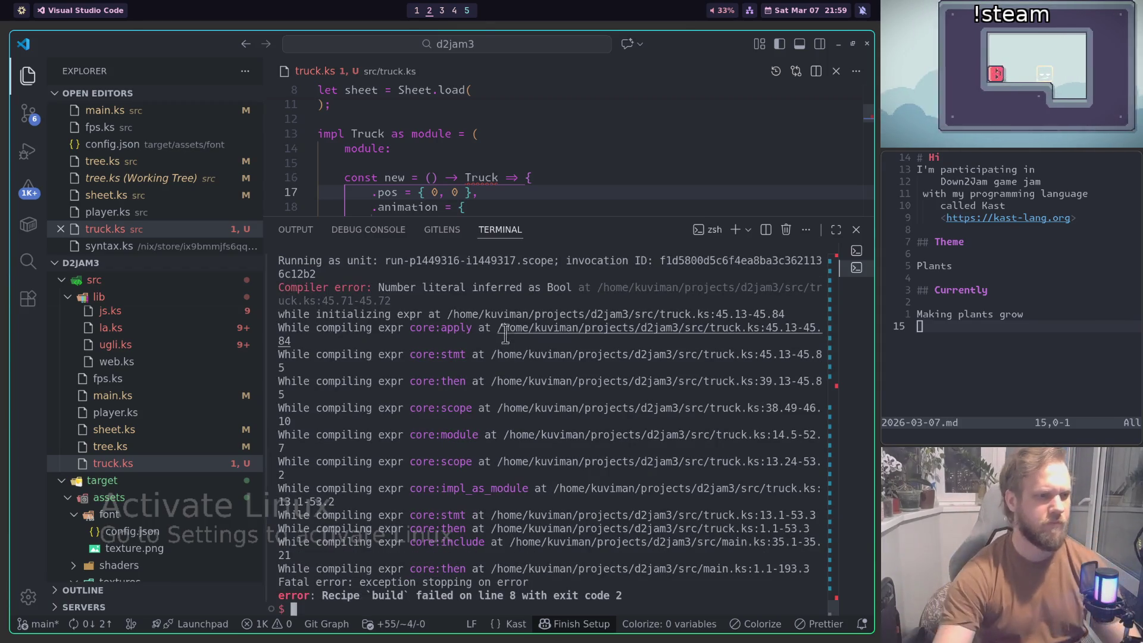
Step: Change the sheet draw call's .flip = 0 to false and wrap its arguments after 'sheet,'
{"action": "left_click", "coordinate": [669, 361], "text": "ctrl"}
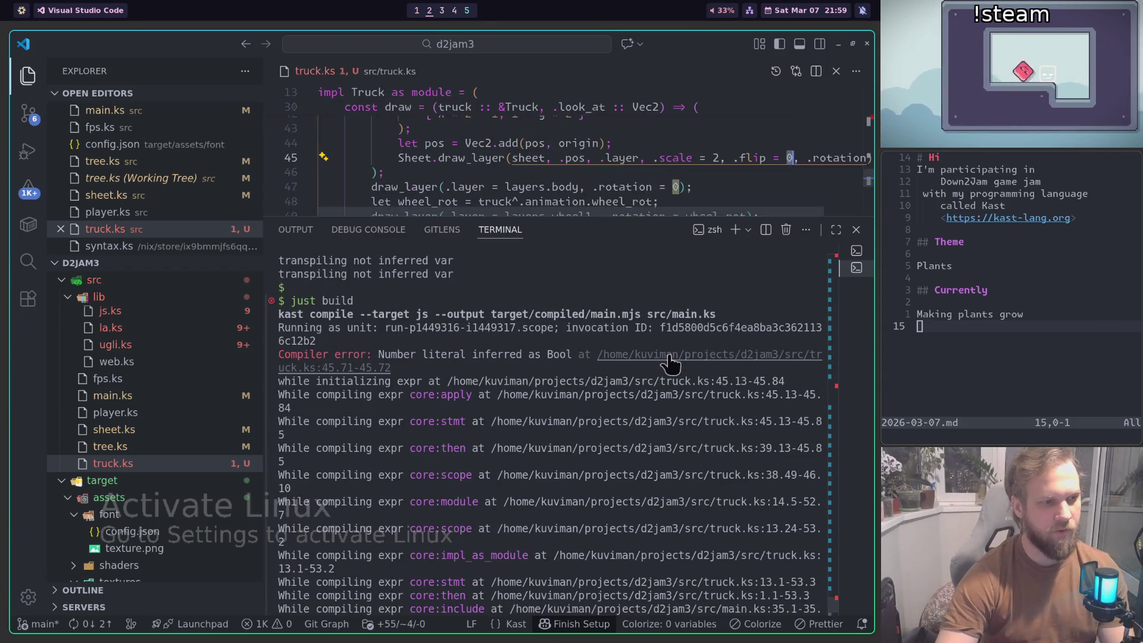
{"action": "key", "text": "ctrl+j"}
{"action": "key", "text": "BackSpace"}
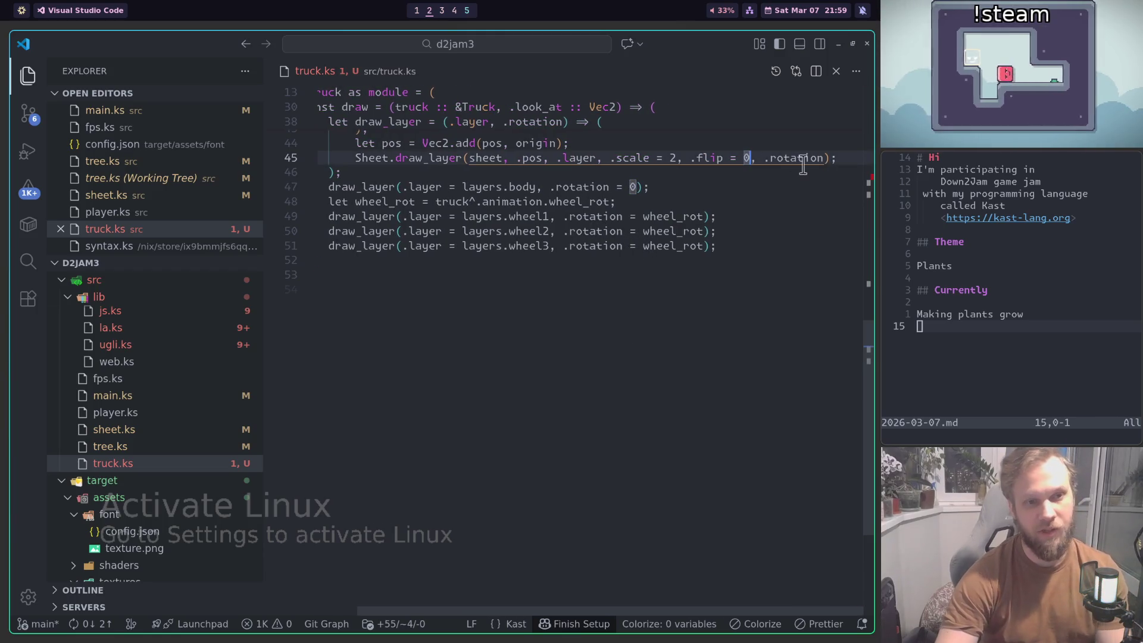
{"action": "scroll", "coordinate": [803, 164], "scroll_direction": "up", "scroll_amount": 2}
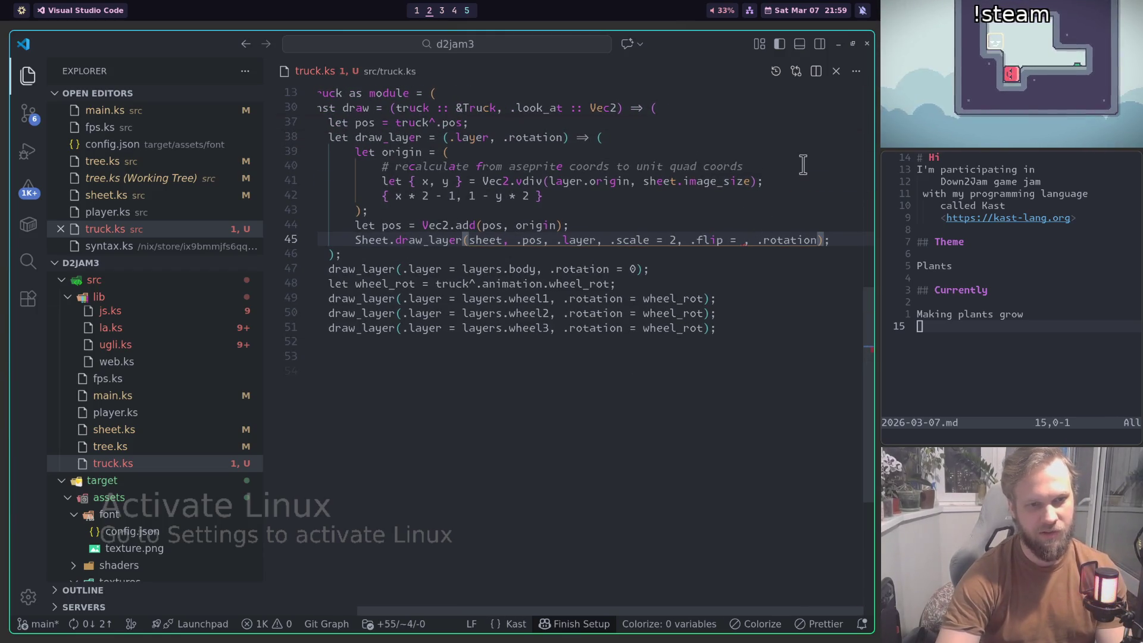
{"action": "type", "text": "false"}
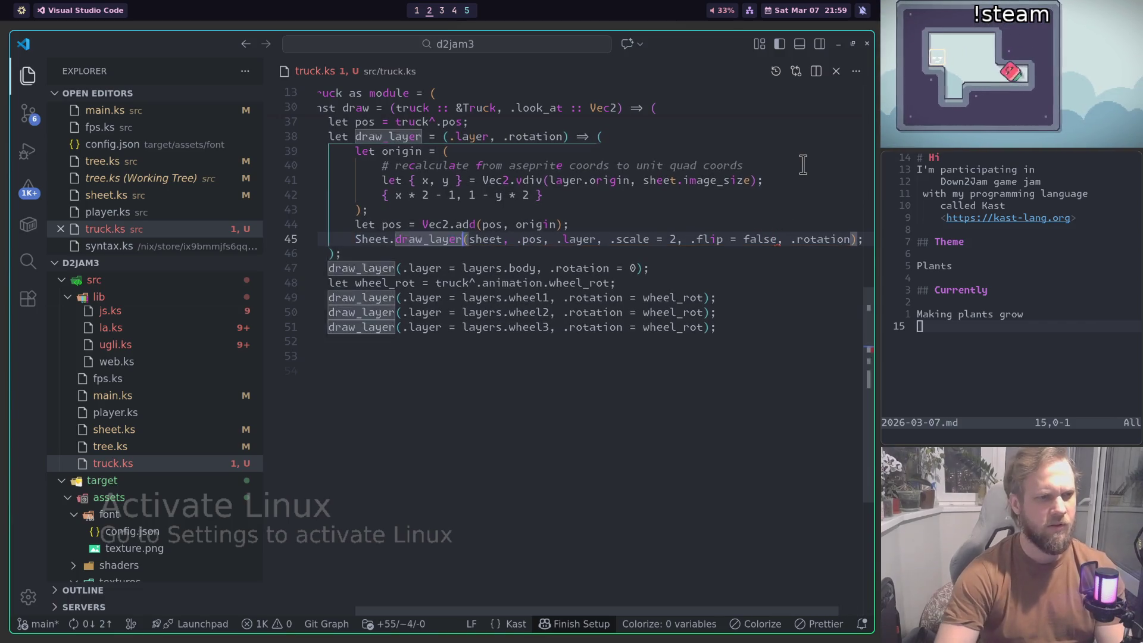
{"action": "left_click", "coordinate": [396, 239]}
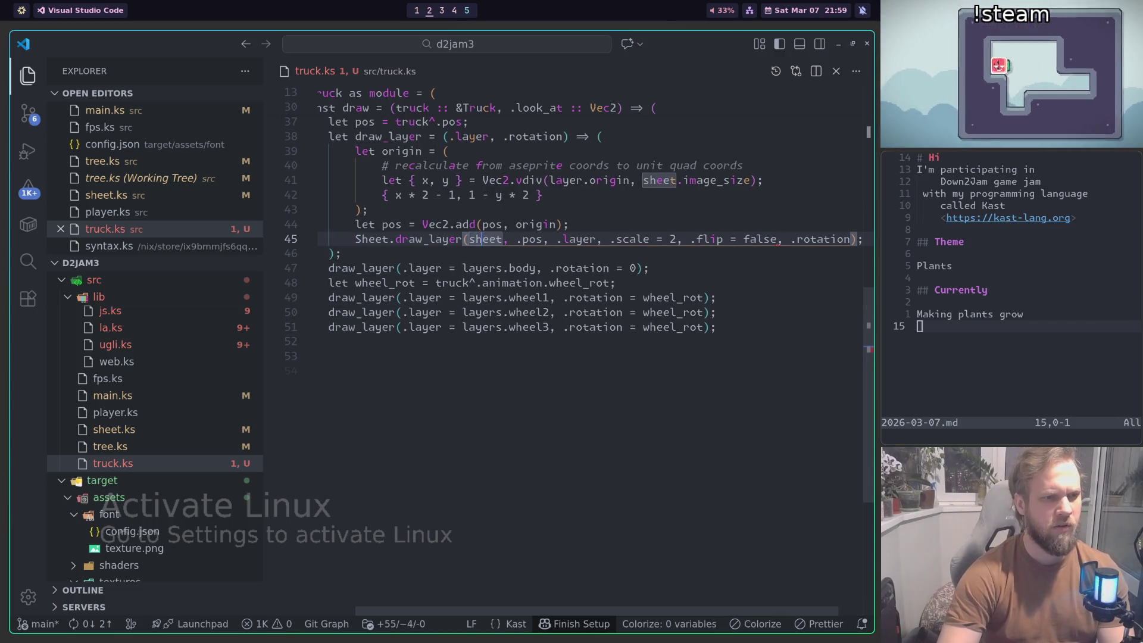
{"action": "key", "text": "Return"}
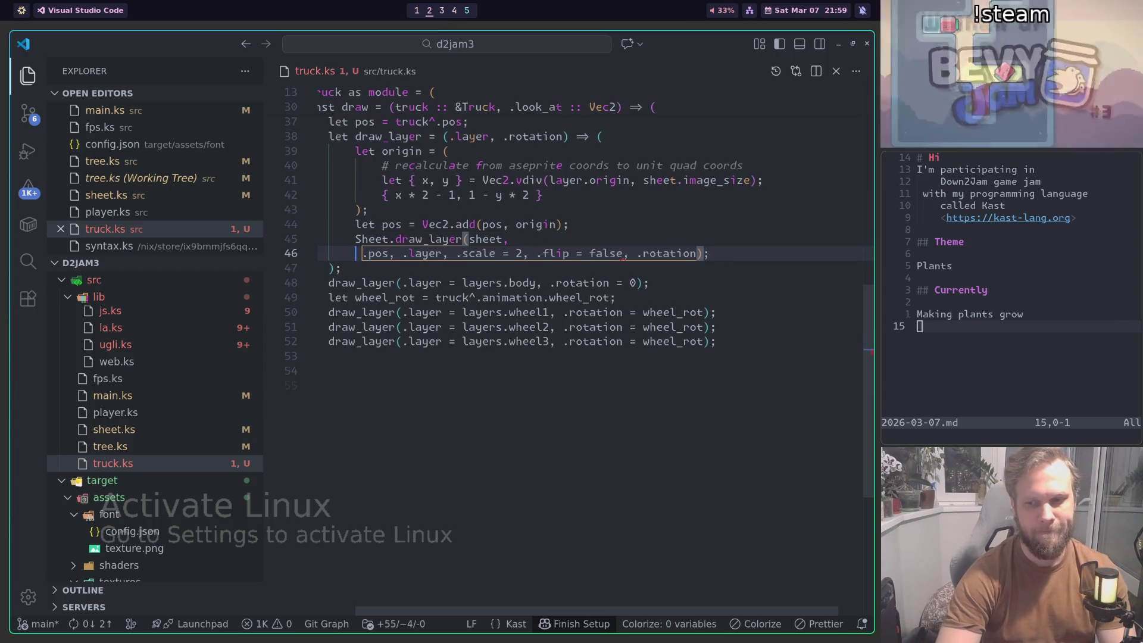
{"action": "left_click", "coordinate": [710, 253]}
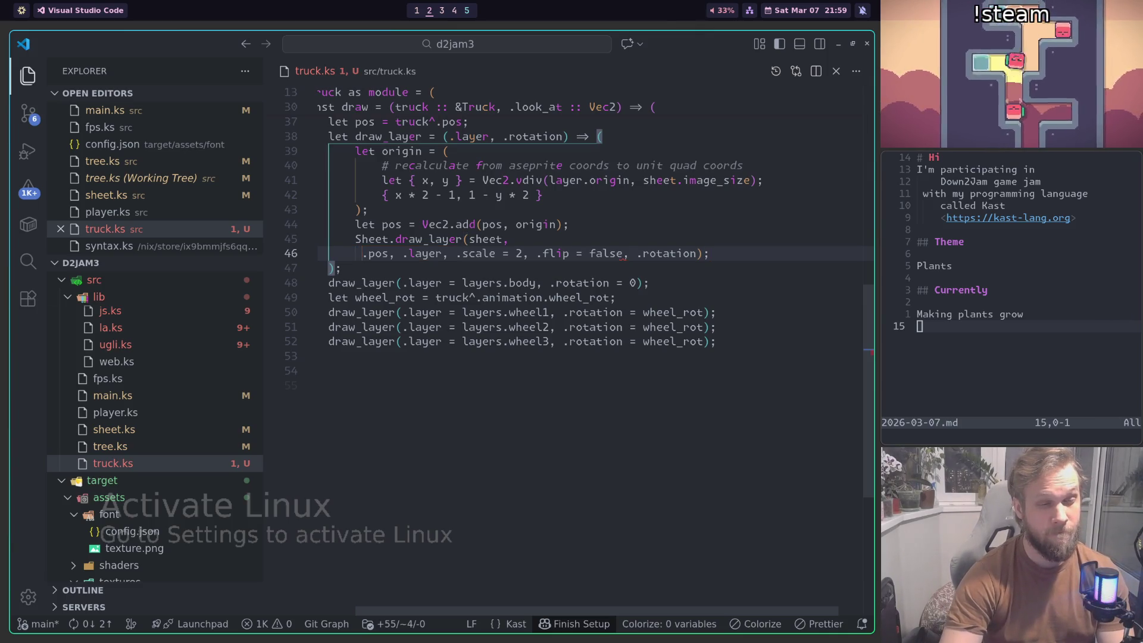
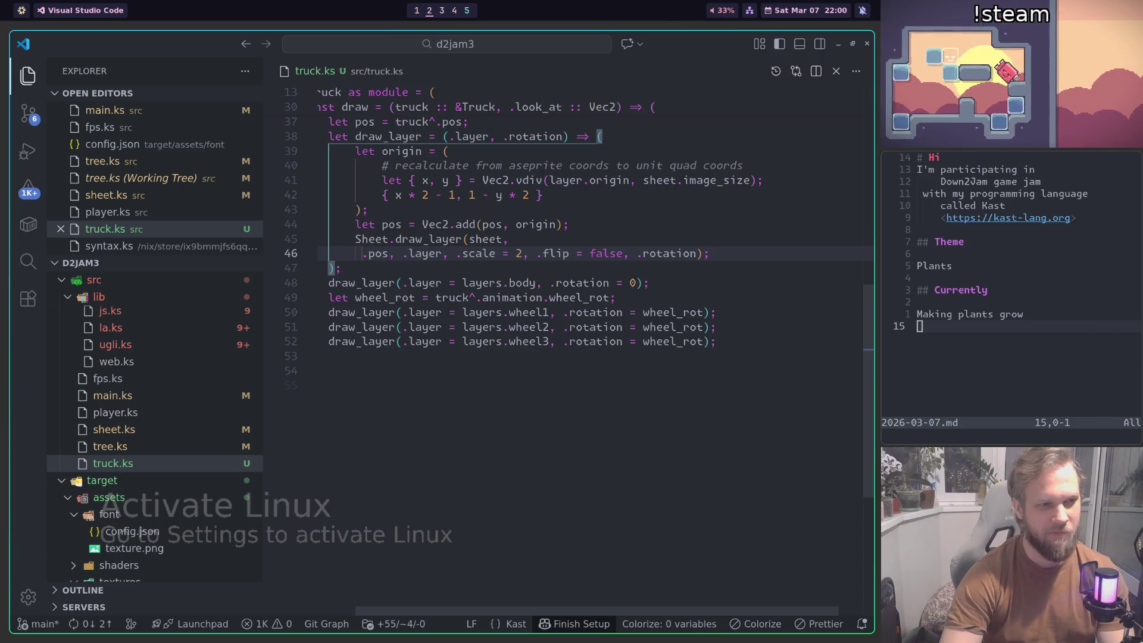
Step: Reformat truck.ks so the draw_layer call has one argument per line, then rebuild with just build
{"action": "key", "text": "ctrl+s"}
{"action": "scroll", "coordinate": [655, 232], "scroll_direction": "up", "scroll_amount": 4}
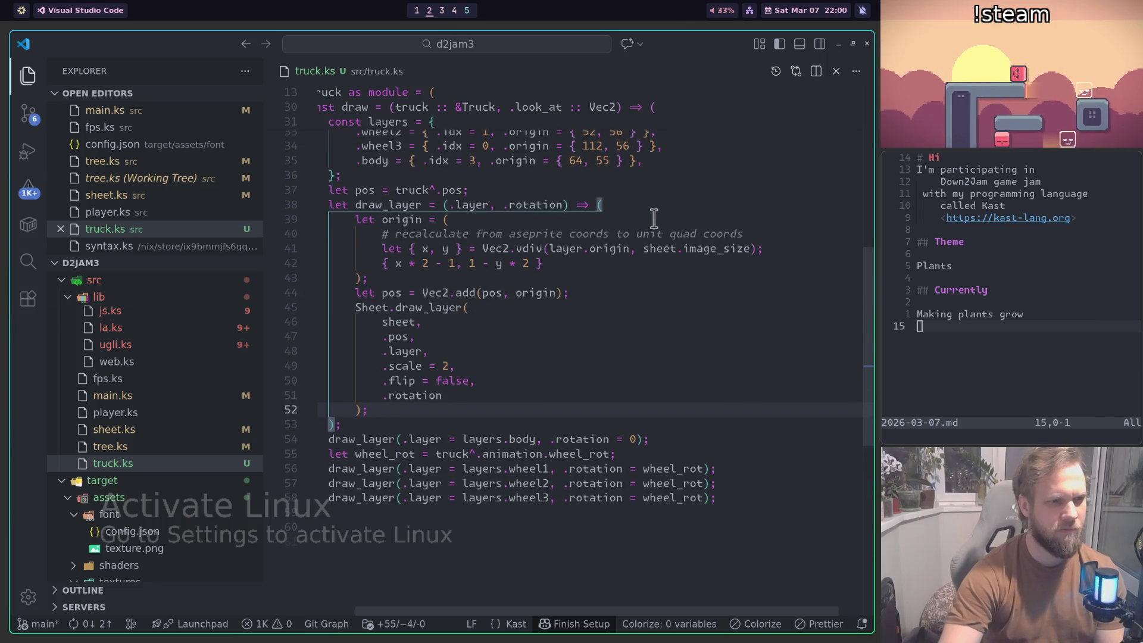
{"action": "key", "text": "ctrl+grave"}
{"action": "key", "text": "Up"}
{"action": "key", "text": "Return"}
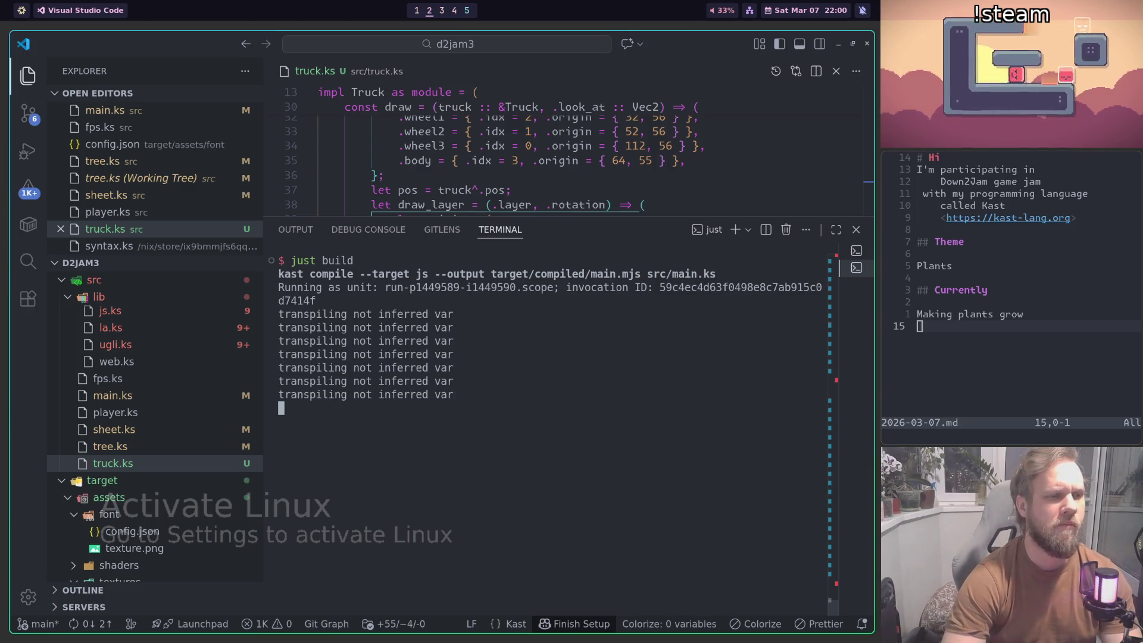
{"action": "key", "text": "ctrl+grave"}
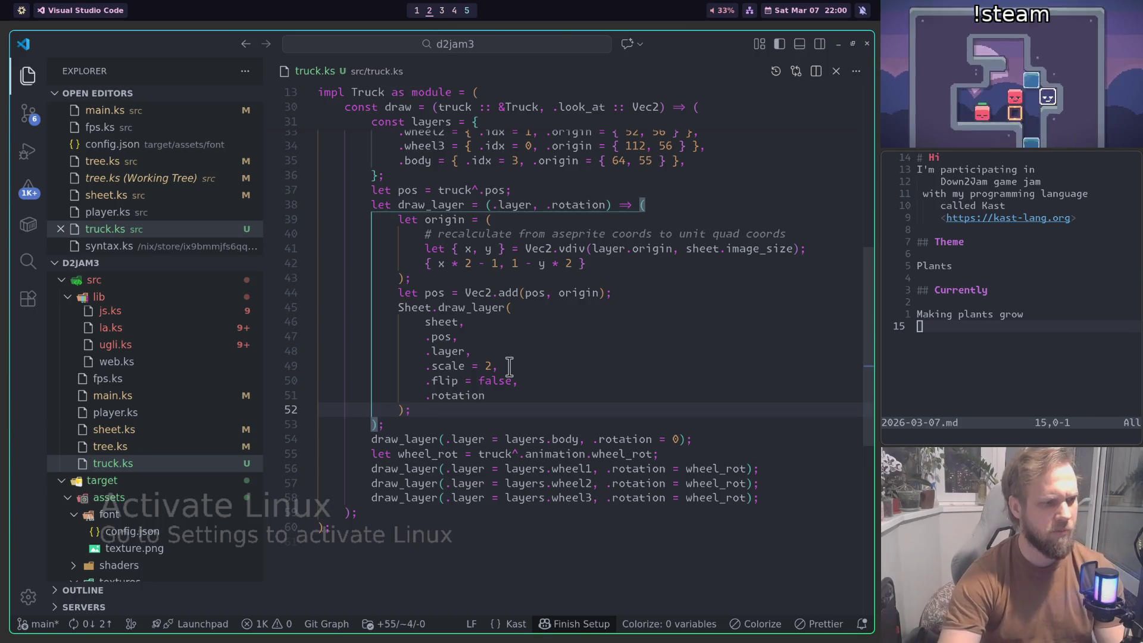
Step: Open main.ks through the quick file search for 'main'
{"action": "key", "text": "ctrl+p"}
{"action": "type", "text": "main"}
{"action": "key", "text": "Return"}
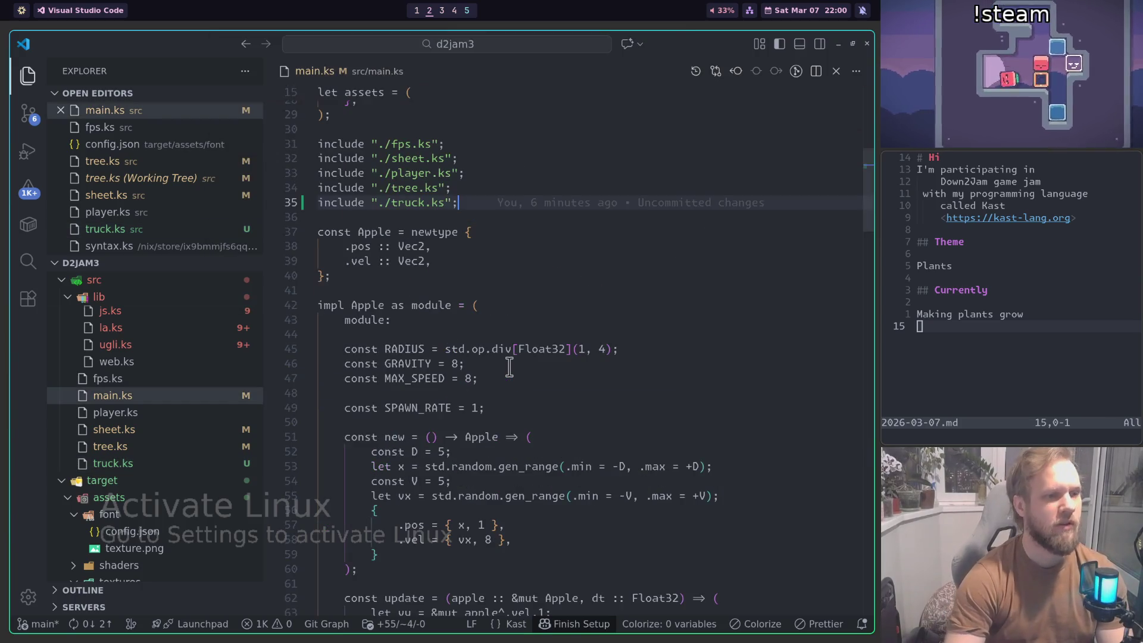
Step: Add a '.truck :: Option.t[Truck],' field to the State type after next_apple_spawn
{"action": "scroll", "coordinate": [476, 333], "scroll_direction": "down", "scroll_amount": 10}
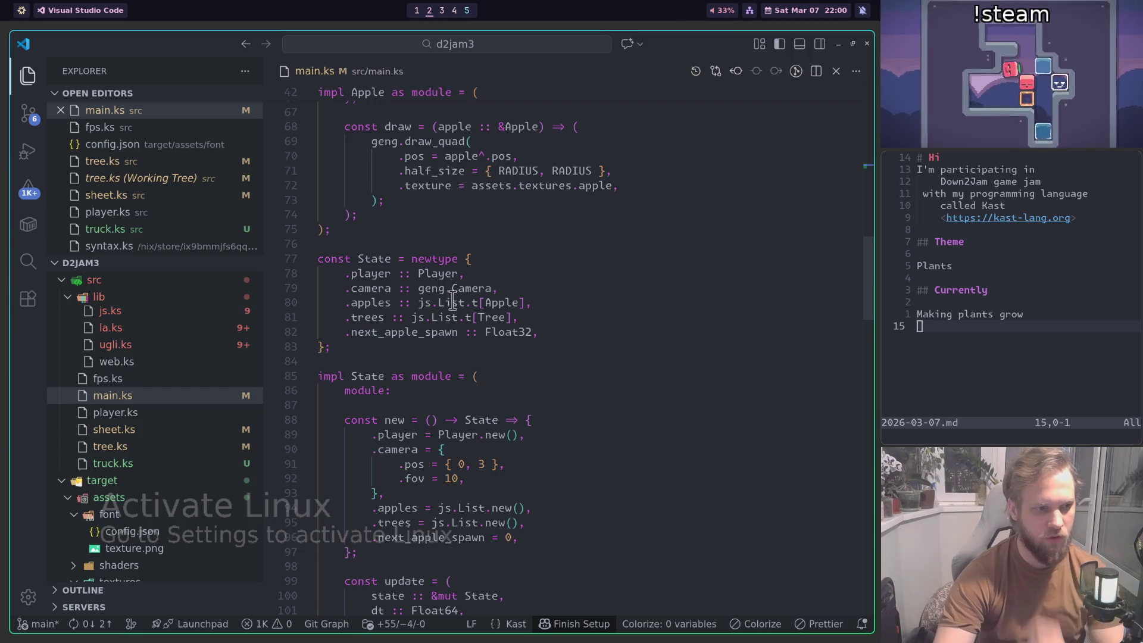
{"action": "scroll", "coordinate": [470, 286], "scroll_direction": "down", "scroll_amount": 1}
{"action": "left_click", "coordinate": [606, 288]}
{"action": "key", "text": "Return"}
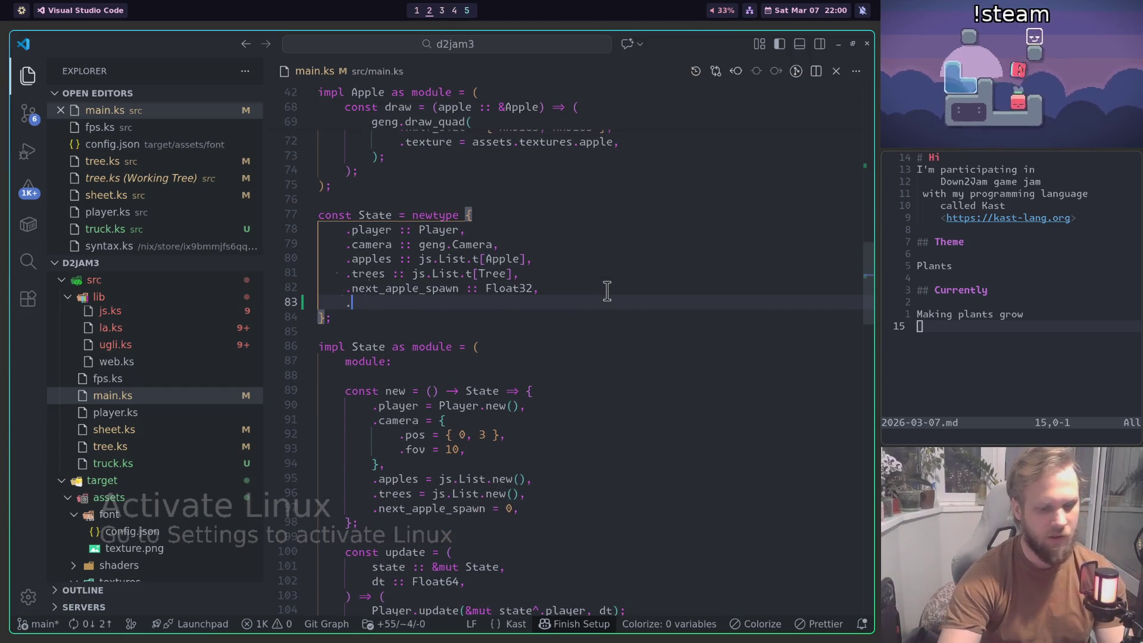
{"action": "type", "text": ".truck :: Option.t[Truck],"}
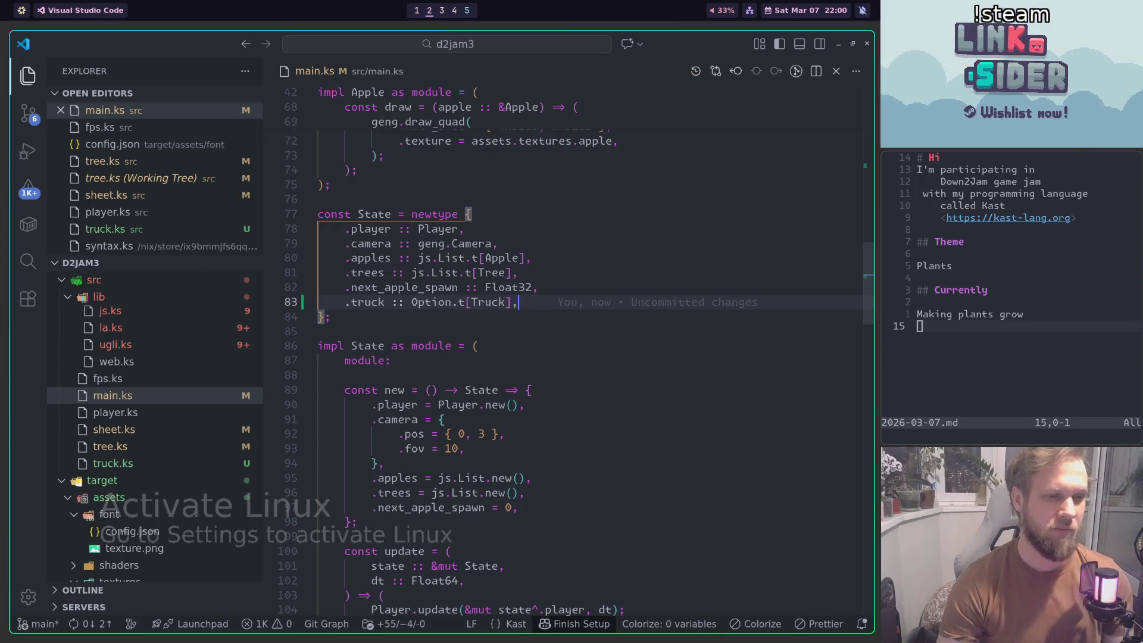
Step: In update, add an if-Some block for a mutable truck that calls Truck.update(truck, dt)
{"action": "scroll", "coordinate": [513, 236], "scroll_direction": "down", "scroll_amount": 9}
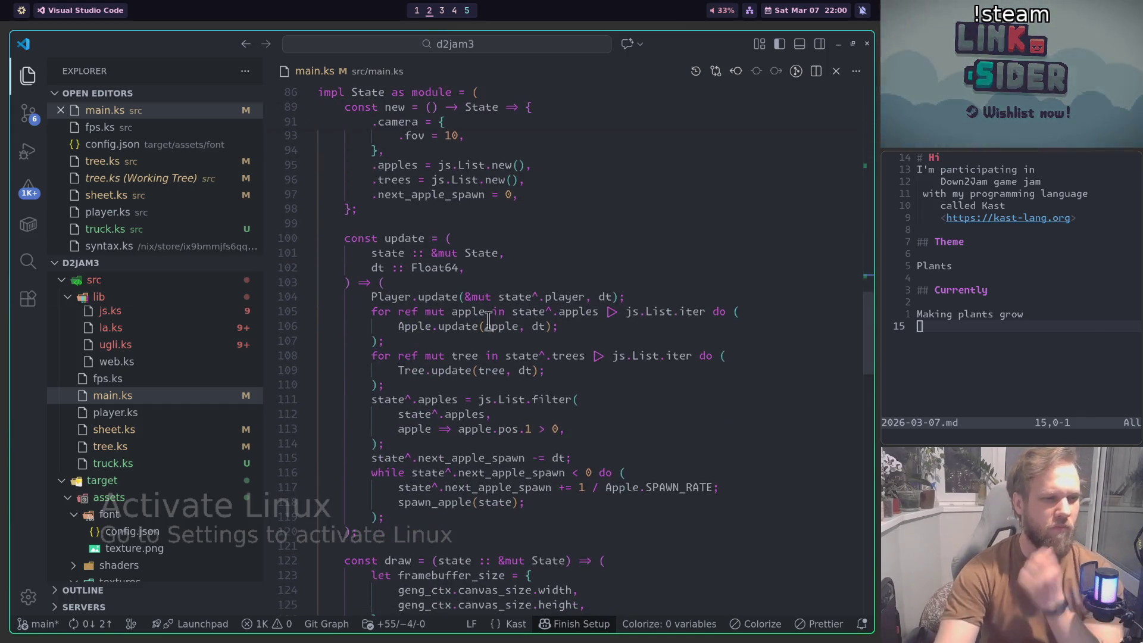
{"action": "left_click", "coordinate": [493, 406]}
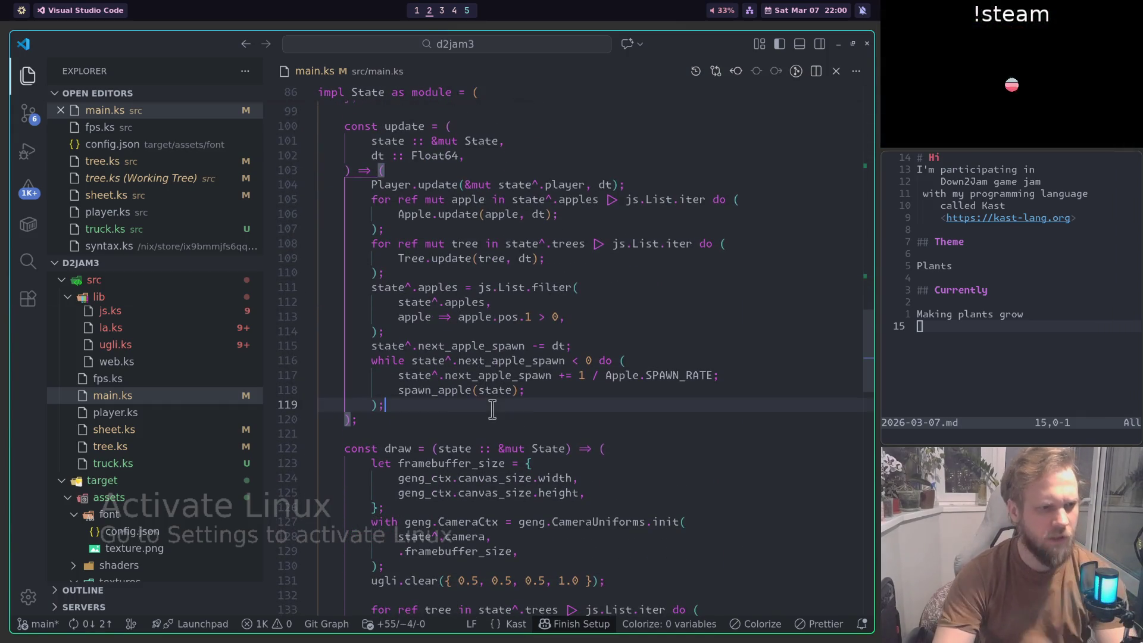
{"action": "key", "text": "Return"}
{"action": "key", "text": "Return"}
{"action": "type", "text": "state^.trick"}
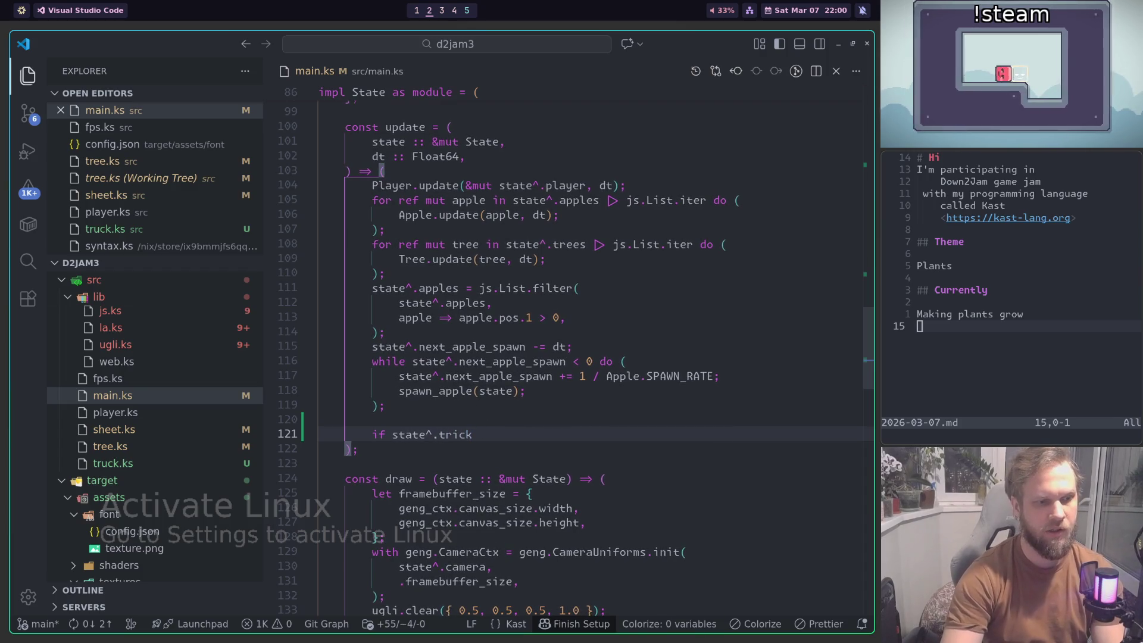
{"action": "key", "text": "BackSpace"}
{"action": "key", "text": "BackSpace"}
{"action": "key", "text": "BackSpace"}
{"action": "type", "text": "u"}
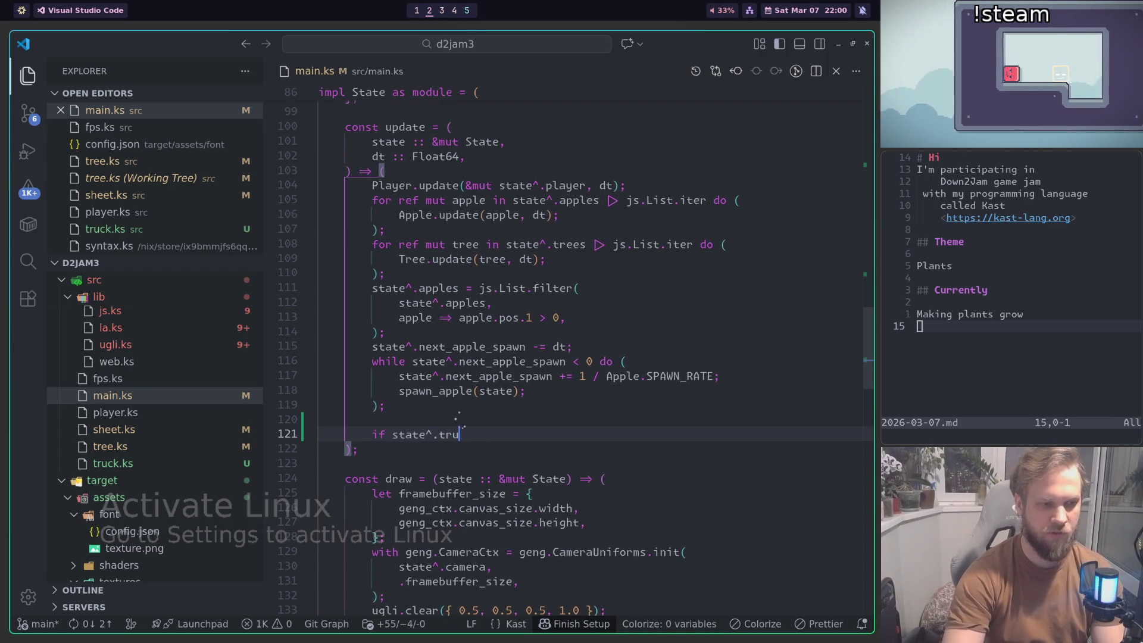
{"action": "type", "text": "ck is :Some ref mut t"}
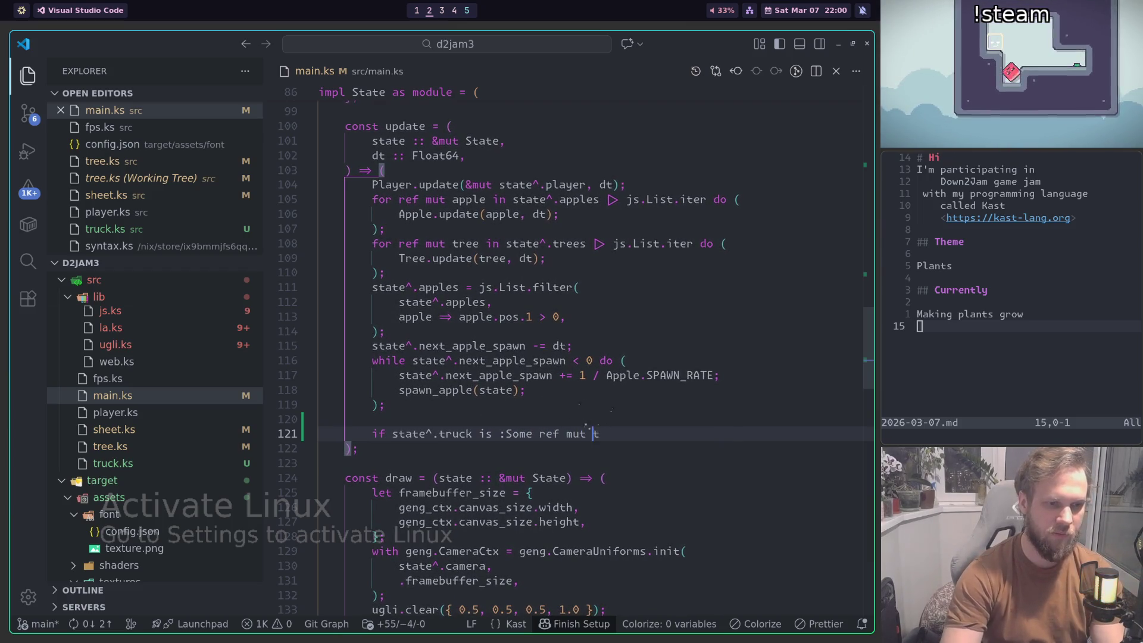
{"action": "type", "text": "ruck then ("}
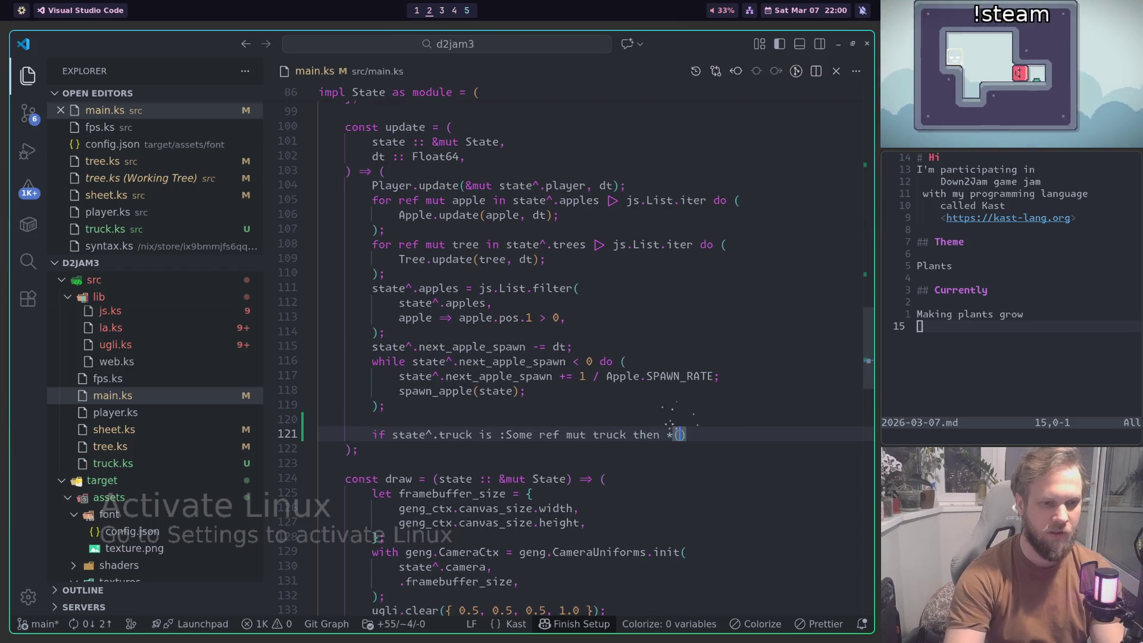
{"action": "key", "text": "Return"}
{"action": "type", "text": "Try"}
{"action": "key", "text": "BackSpace"}
{"action": "key", "text": "BackSpace"}
{"action": "type", "text": "uck.update("}
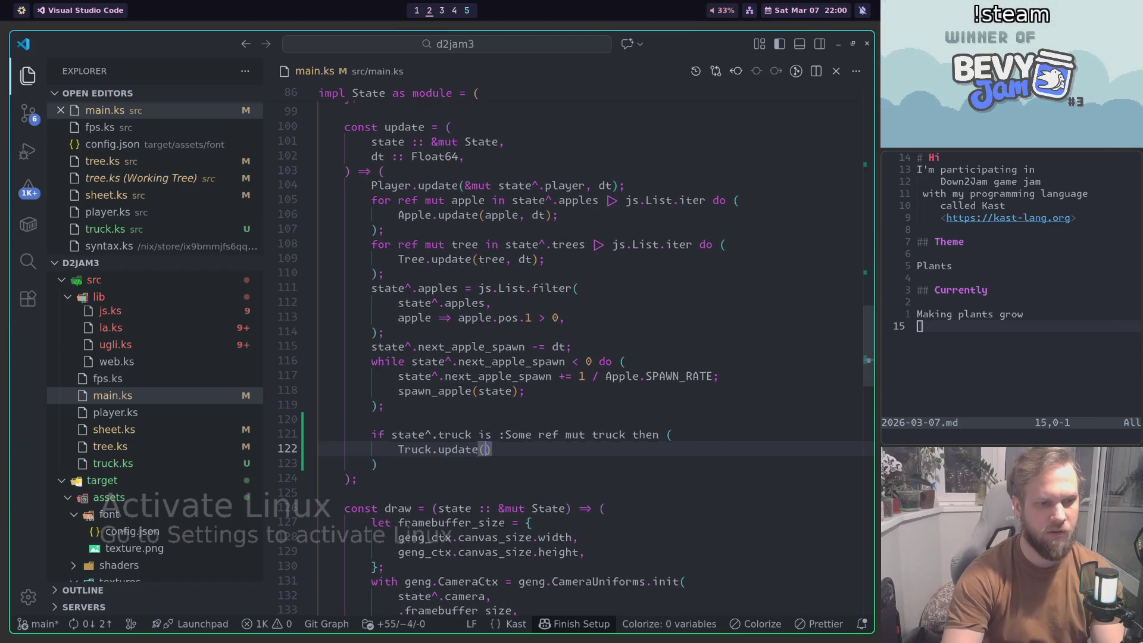
{"action": "type", "text": "truck, dt)"}
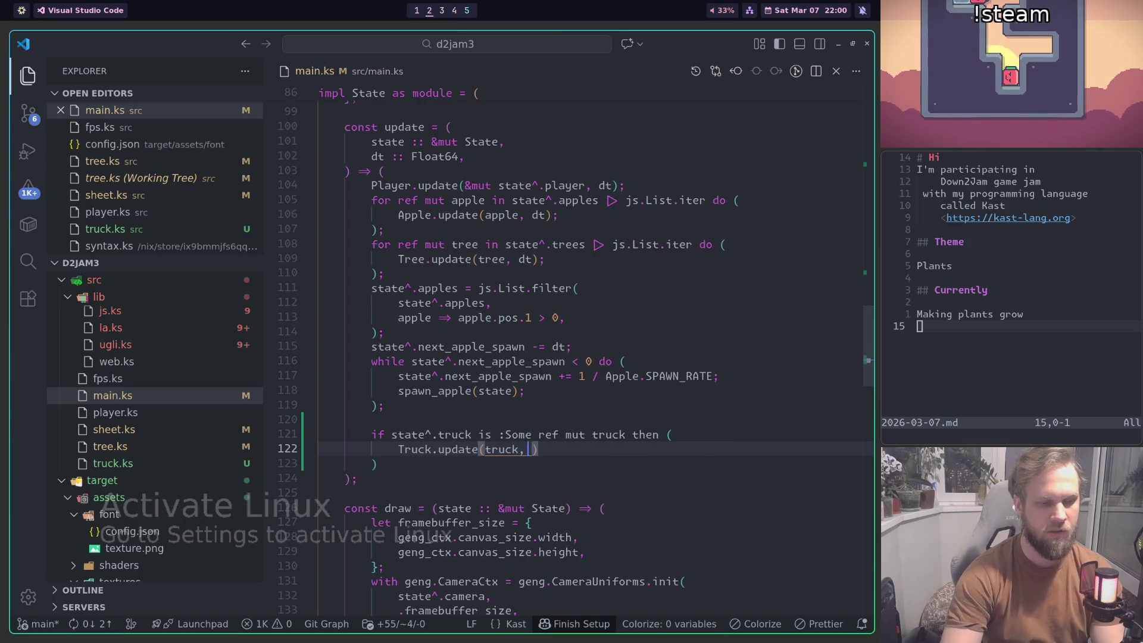
{"action": "type", "text": ";"}
{"action": "key", "text": "Down"}
{"action": "key", "text": "End"}
{"action": "type", "text": ";"}
Step: Copy that block into draw after the apple loop, making it read-only and calling Truck.draw(truck)
{"action": "left_click_drag", "start_coordinate": [386, 462], "coordinate": [385, 432]}
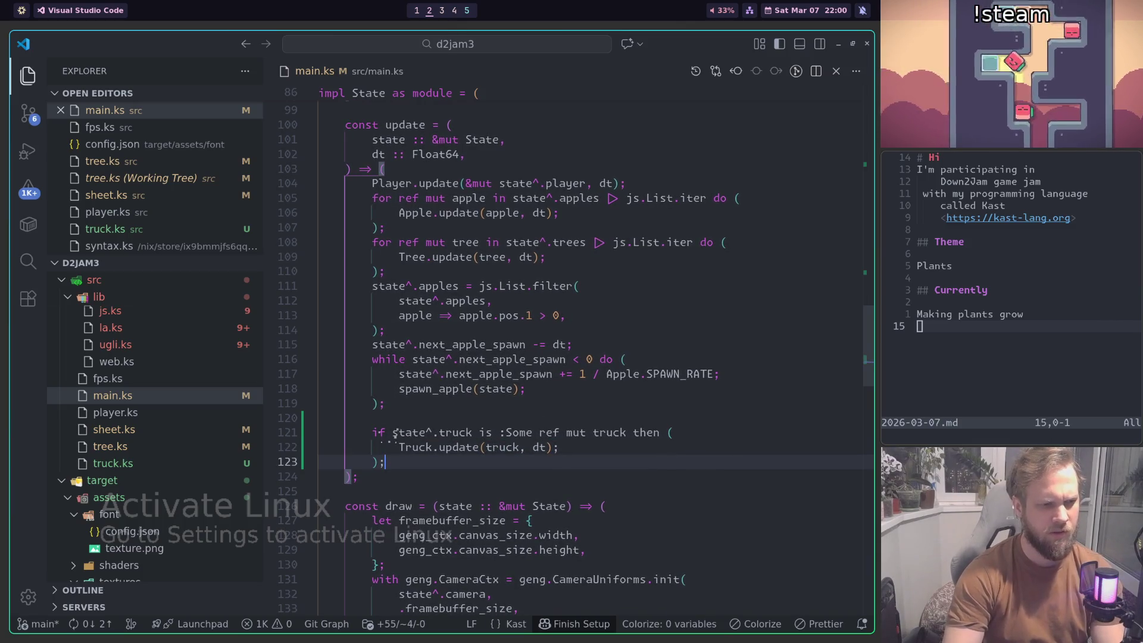
{"action": "scroll", "coordinate": [497, 336], "scroll_direction": "down", "scroll_amount": 2}
{"action": "scroll", "coordinate": [497, 337], "scroll_direction": "down", "scroll_amount": 10}
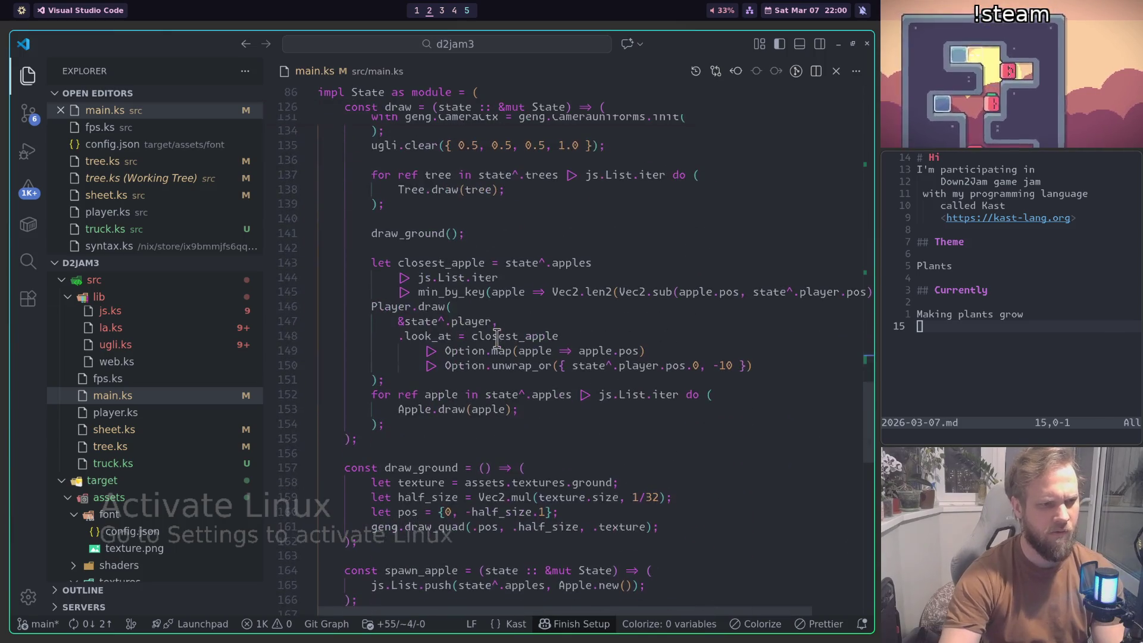
{"action": "left_click", "coordinate": [446, 427]}
{"action": "key", "text": "Return"}
{"action": "type", "text": "if state^.truck is :Some ref mut truck then (             Truck.update(truck, dt);         );"}
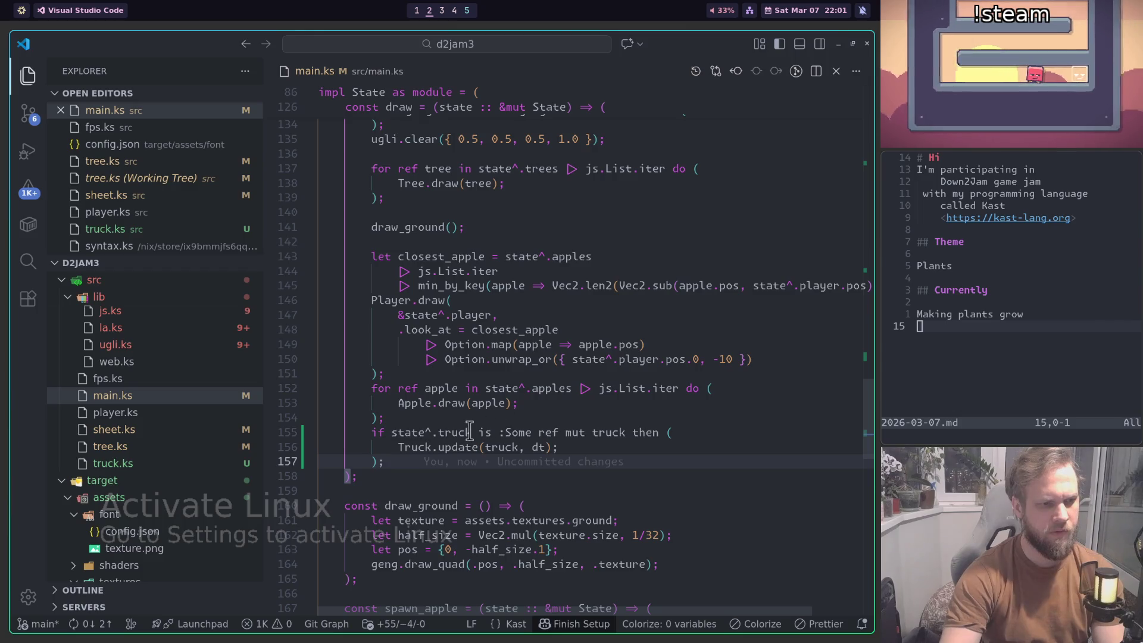
{"action": "double_click", "coordinate": [582, 433]}
{"action": "key", "text": "BackSpace"}
{"action": "key", "text": "BackSpace"}
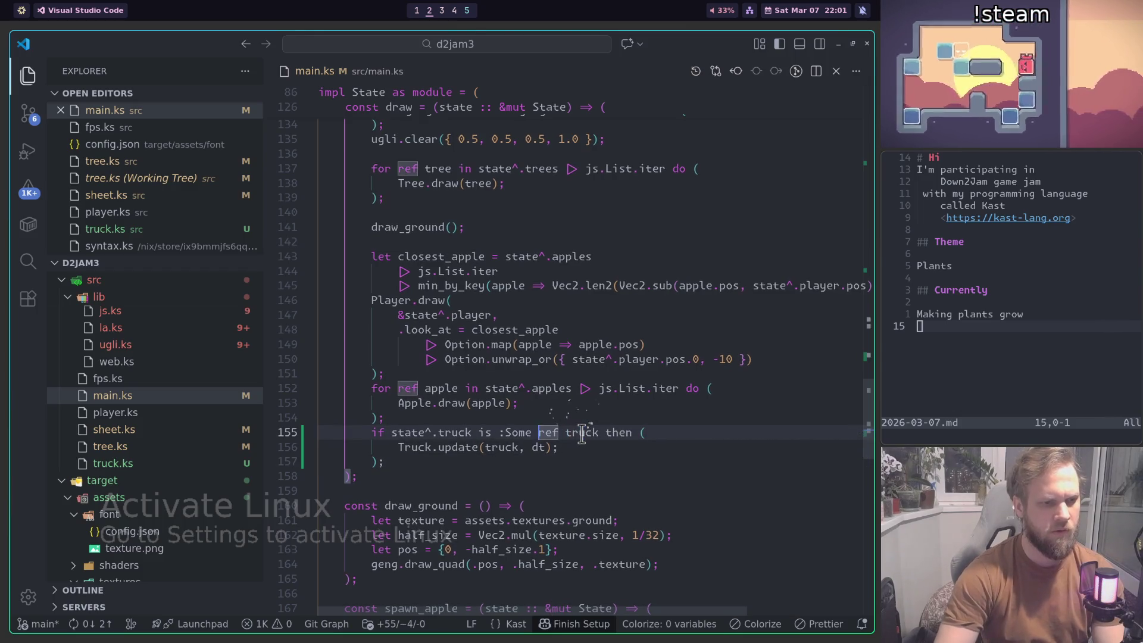
{"action": "type", "text": "draw"}
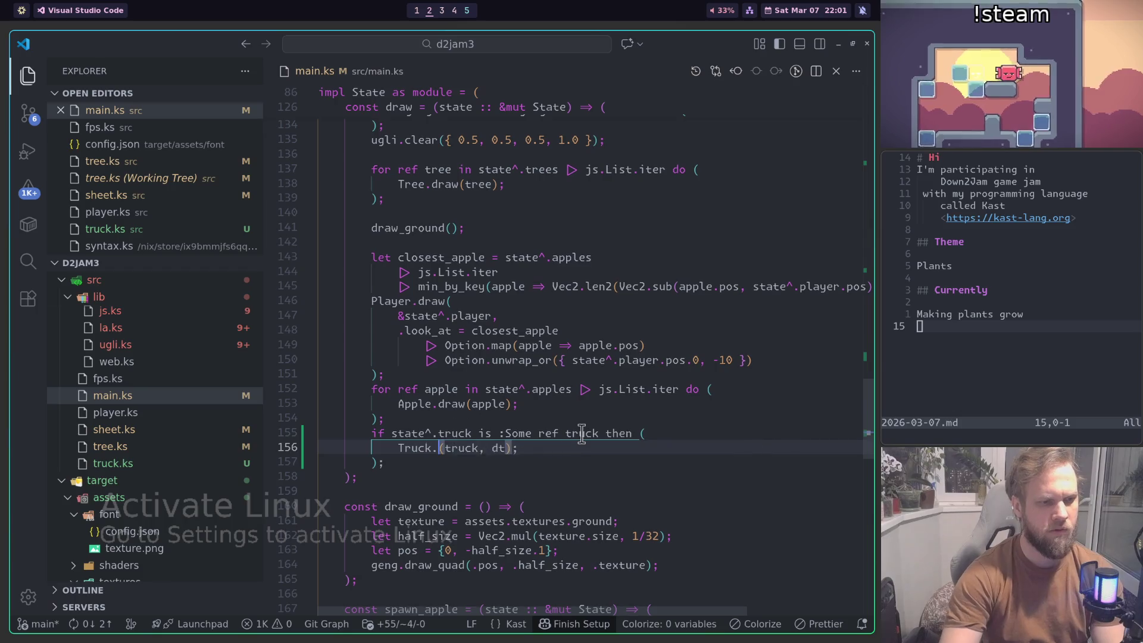
{"action": "key", "text": "BackSpace"}
{"action": "key", "text": "BackSpace"}
{"action": "key", "text": "BackSpace"}
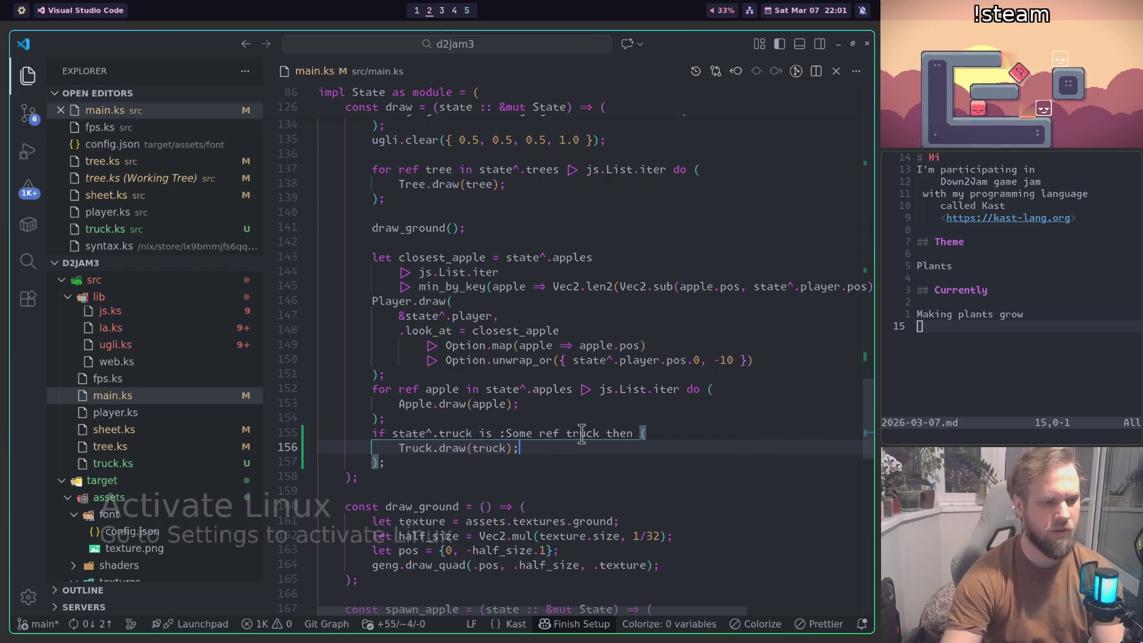
Step: Move the caret to after next_apple_spawn = 0 in the State constructor
{"action": "scroll", "coordinate": [581, 433], "scroll_direction": "down", "scroll_amount": 5}
{"action": "scroll", "coordinate": [582, 432], "scroll_direction": "down", "scroll_amount": 2}
{"action": "scroll", "coordinate": [537, 394], "scroll_direction": "up", "scroll_amount": 8}
{"action": "scroll", "coordinate": [537, 395], "scroll_direction": "up", "scroll_amount": 8}
{"action": "scroll", "coordinate": [518, 411], "scroll_direction": "up", "scroll_amount": 10}
{"action": "scroll", "coordinate": [516, 374], "scroll_direction": "up", "scroll_amount": 1}
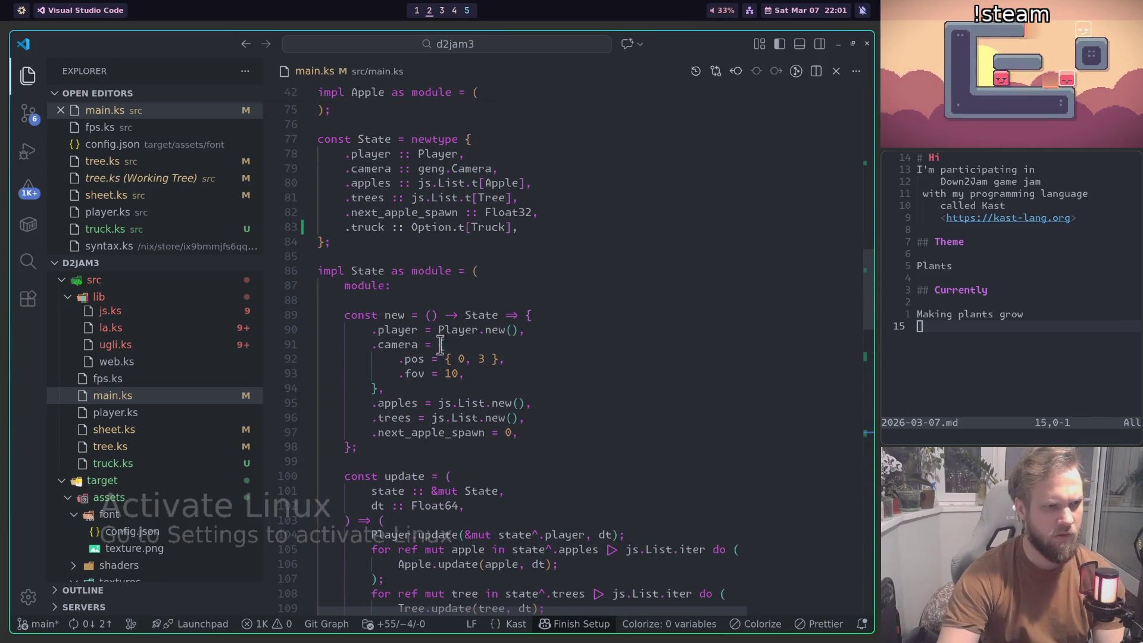
{"action": "scroll", "coordinate": [446, 356], "scroll_direction": "down", "scroll_amount": 1}
{"action": "left_click", "coordinate": [569, 388]}
Step: Initialize the truck field in the State constructor with '.truck = :None,'
{"action": "key", "text": "Return"}
{"action": "type", "text": ".triu"}
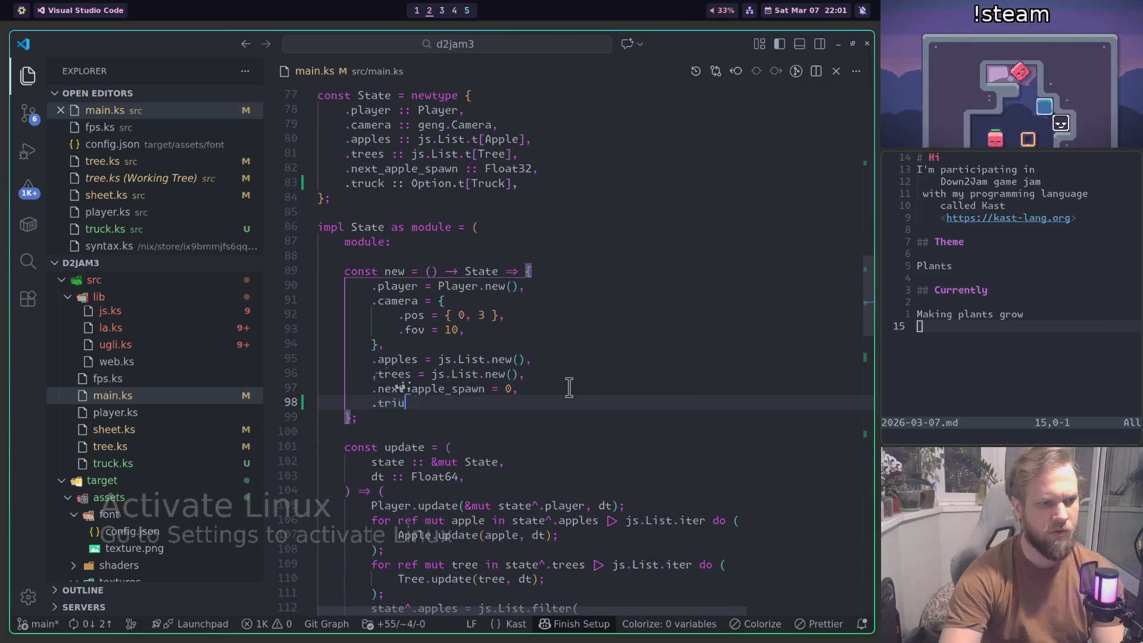
{"action": "key", "text": "BackSpace"}
{"action": "key", "text": "BackSpace"}
{"action": "type", "text": "uck = :None;"}
{"action": "scroll", "coordinate": [551, 388], "scroll_direction": "down", "scroll_amount": 3}
{"action": "scroll", "coordinate": [551, 388], "scroll_direction": "down", "scroll_amount": 5}
{"action": "scroll", "coordinate": [551, 388], "scroll_direction": "up", "scroll_amount": 5}
{"action": "key", "text": "BackSpace"}
{"action": "type", "text": ","}
Step: Replace the tree-planting line with 'state^.truck = :Some Truck.new()' and build the game
{"action": "scroll", "coordinate": [524, 476], "scroll_direction": "down", "scroll_amount": 10}
{"action": "scroll", "coordinate": [544, 474], "scroll_direction": "down", "scroll_amount": 10}
{"action": "scroll", "coordinate": [553, 454], "scroll_direction": "down", "scroll_amount": 8}
{"action": "scroll", "coordinate": [557, 450], "scroll_direction": "left", "scroll_amount": 1}
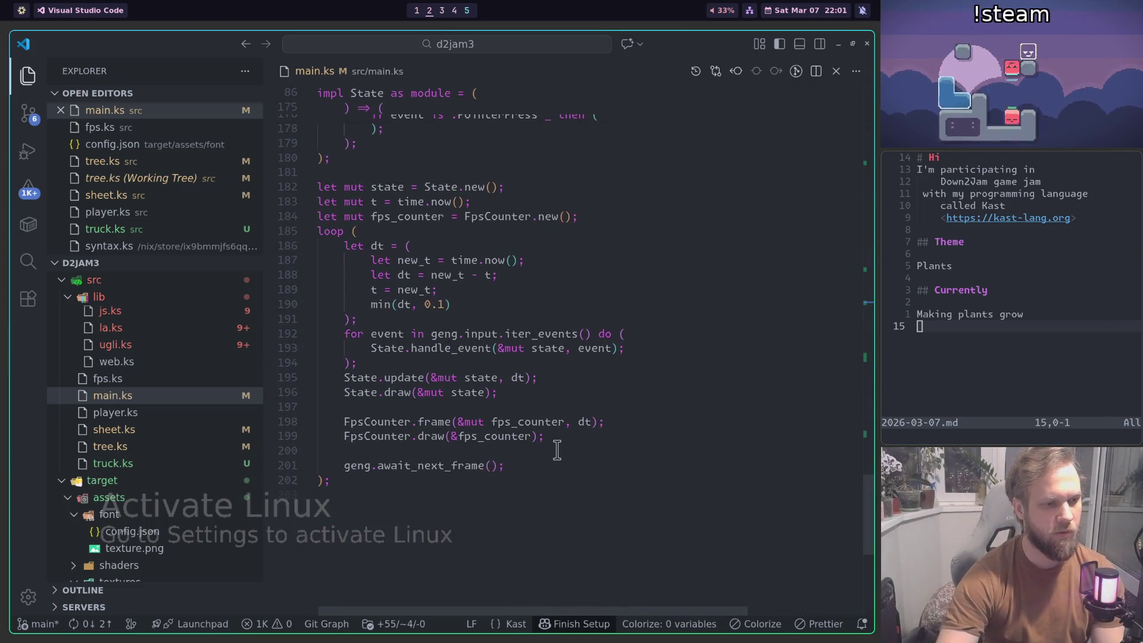
{"action": "scroll", "coordinate": [554, 452], "scroll_direction": "up", "scroll_amount": 5}
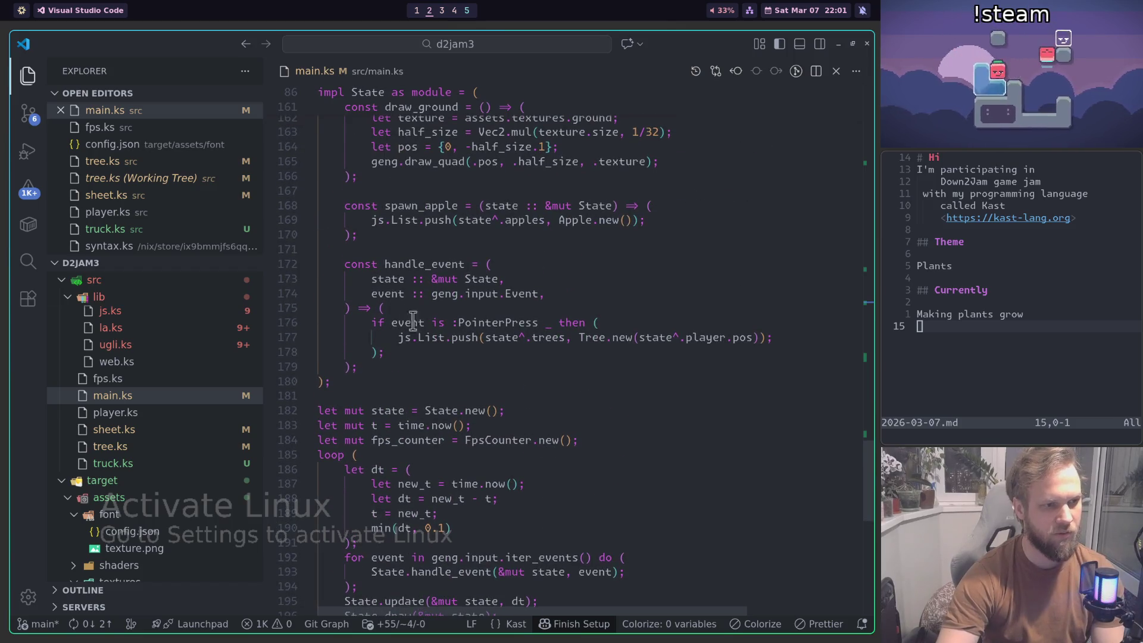
{"action": "left_click", "coordinate": [445, 337]}
{"action": "key", "text": "shift+End"}
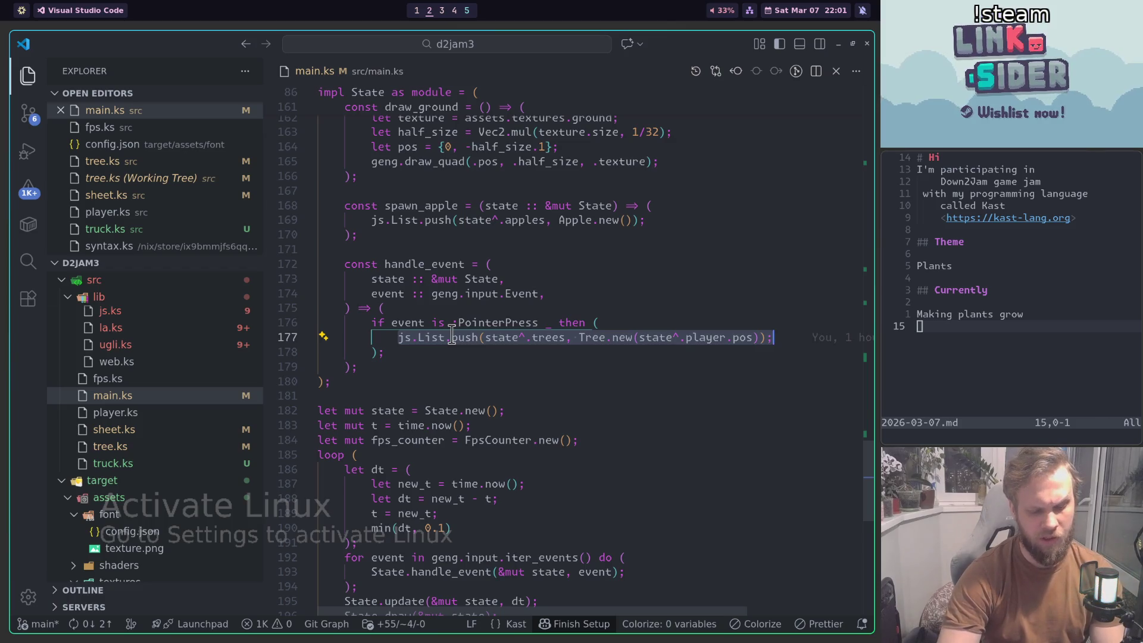
{"action": "type", "text": "state"}
{"action": "key", "text": "BackSpace"}
{"action": "key", "text": "BackSpace"}
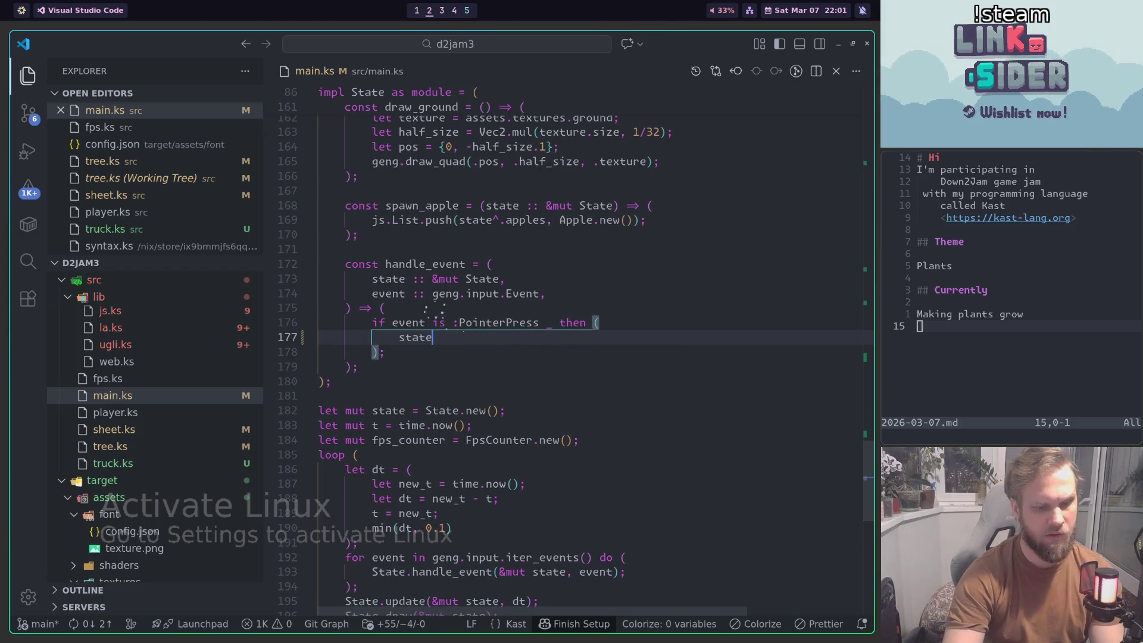
{"action": "type", "text": ".truck = :Some Tru"}
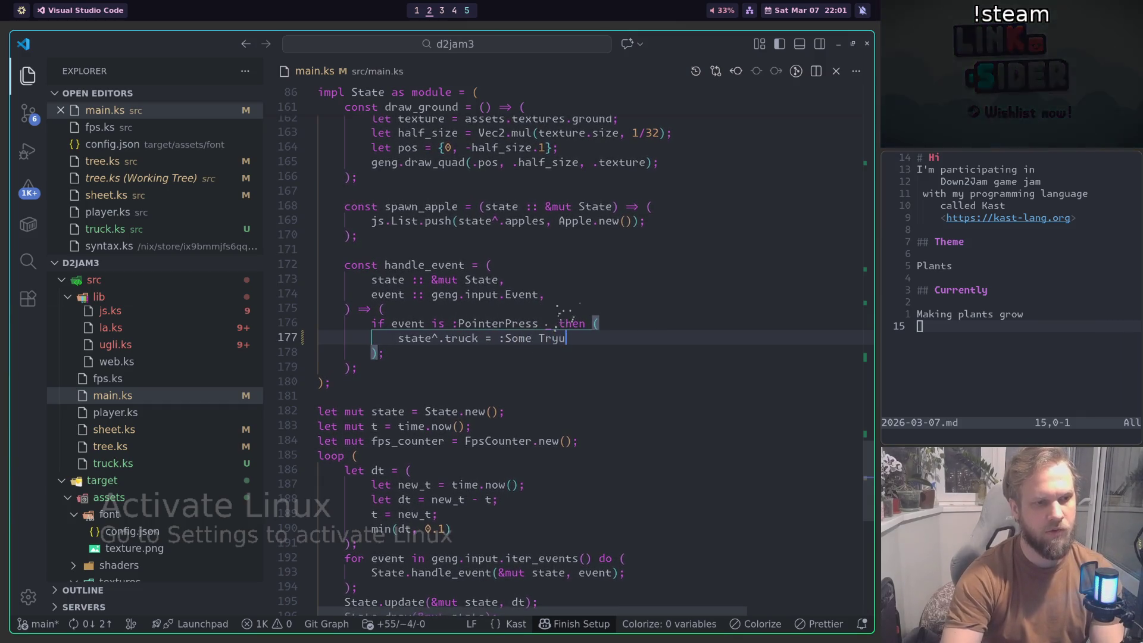
{"action": "type", "text": "ck.new();"}
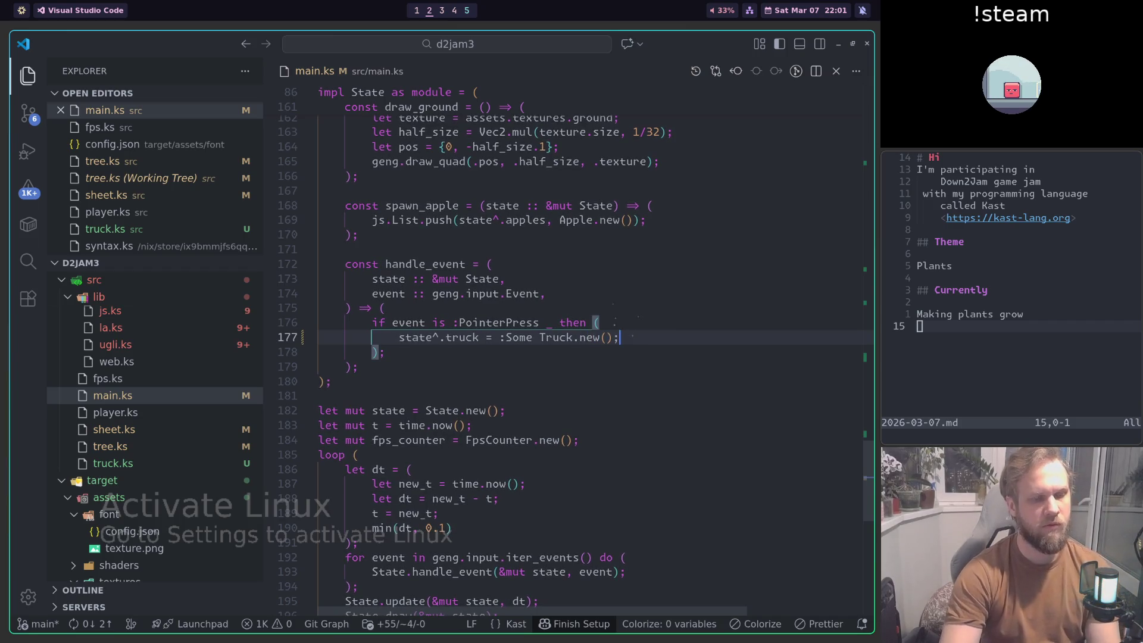
{"action": "key", "text": "ctrl+shift+b"}
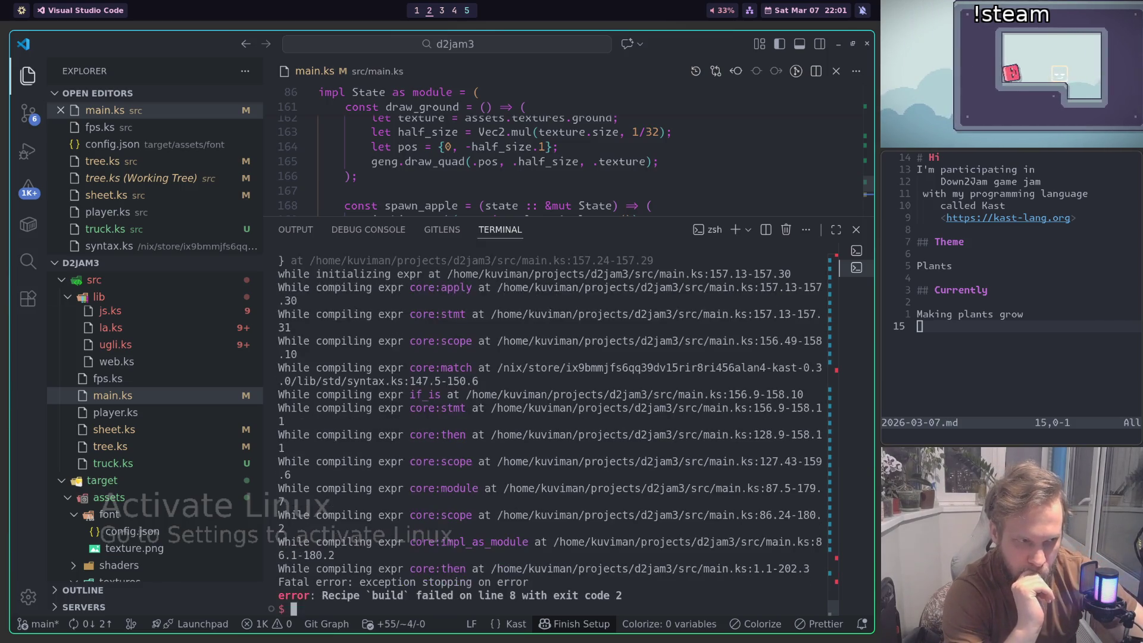
Step: Jump to the compile error at main.ks:157 and rerun the build to recheck the output
{"action": "scroll", "coordinate": [582, 424], "scroll_direction": "up", "scroll_amount": 5}
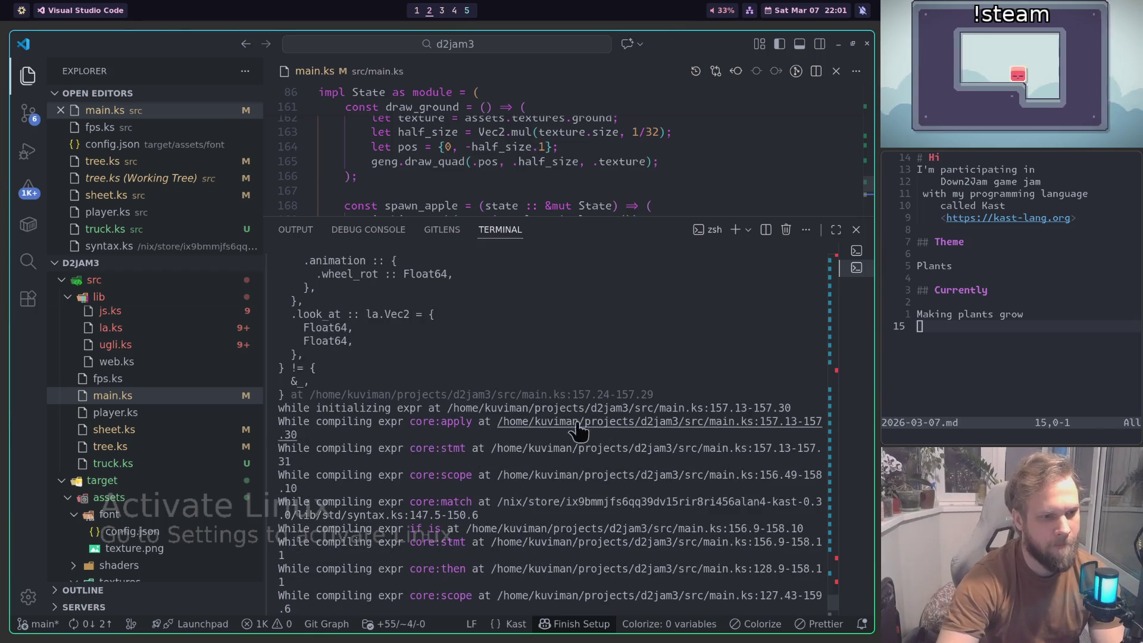
{"action": "left_click", "coordinate": [582, 423], "text": "ctrl"}
{"action": "key", "text": "ctrl+j"}
{"action": "key", "text": "ctrl+j"}
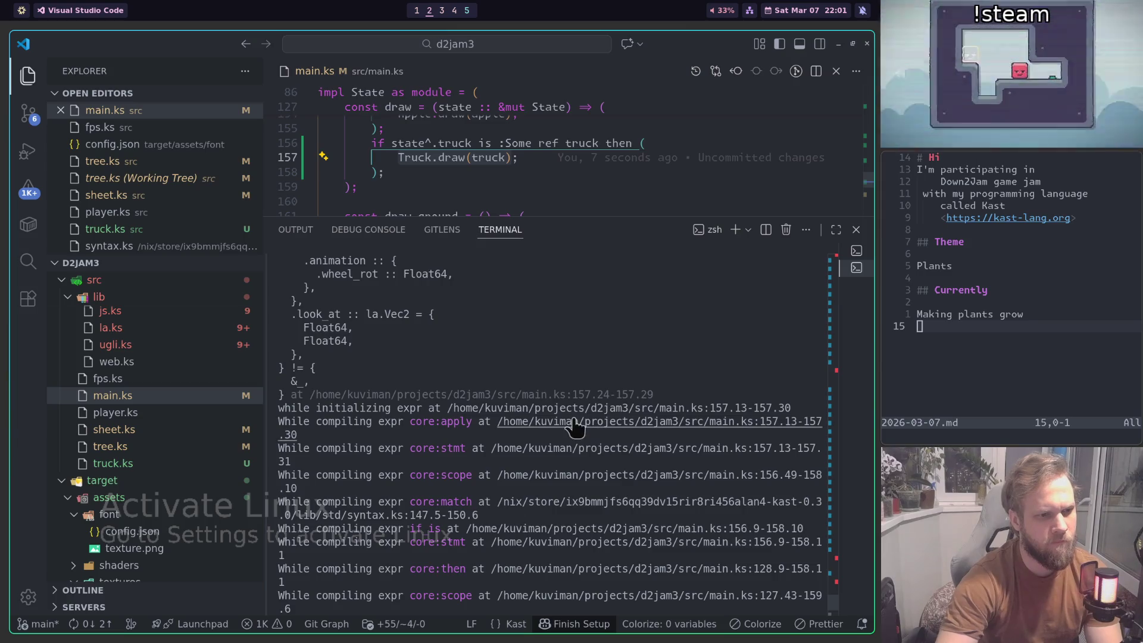
{"action": "key", "text": "ctrl+j"}
{"action": "key", "text": "ctrl+j"}
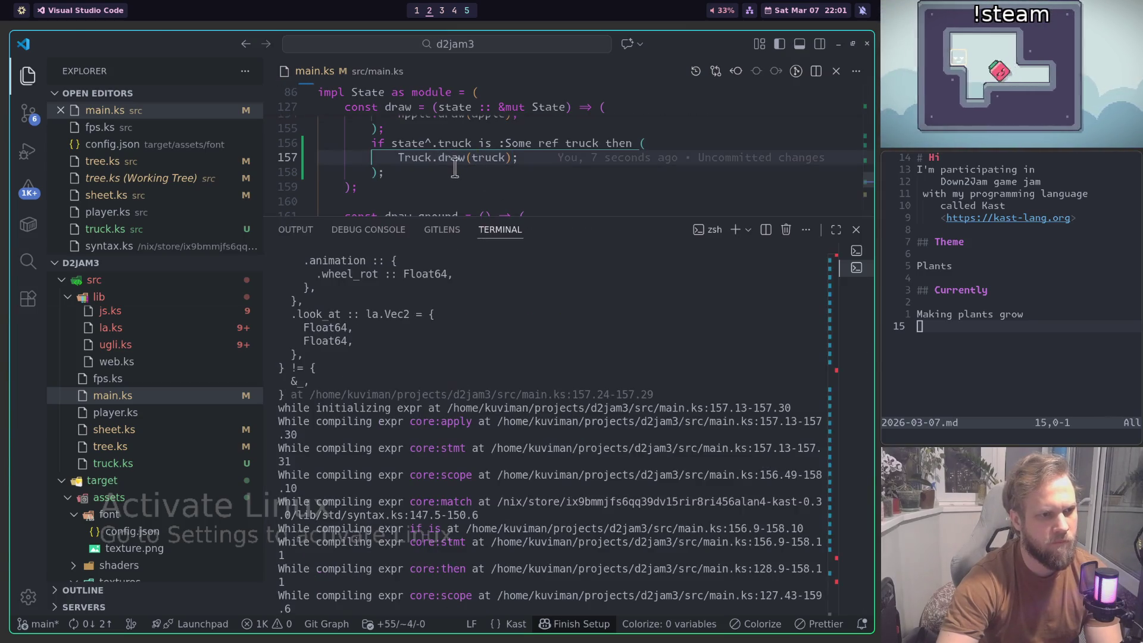
{"action": "key", "text": "Up"}
{"action": "key", "text": "Return"}
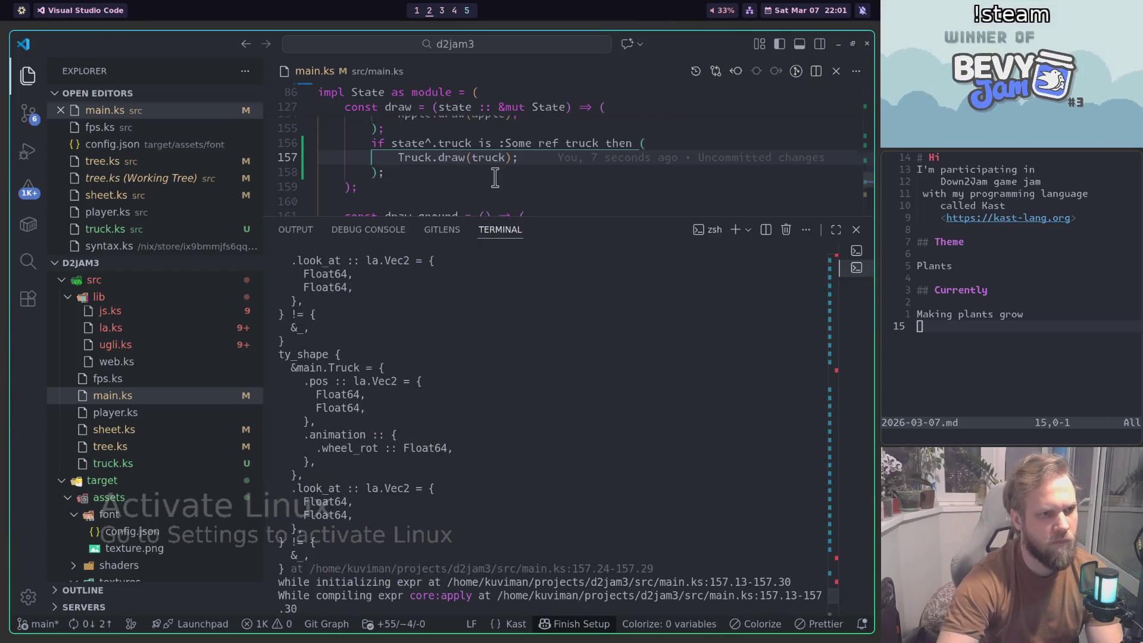
{"action": "scroll", "coordinate": [498, 173], "scroll_direction": "up", "scroll_amount": 3}
{"action": "key", "text": "Up"}
{"action": "key", "text": "ctrl+j"}
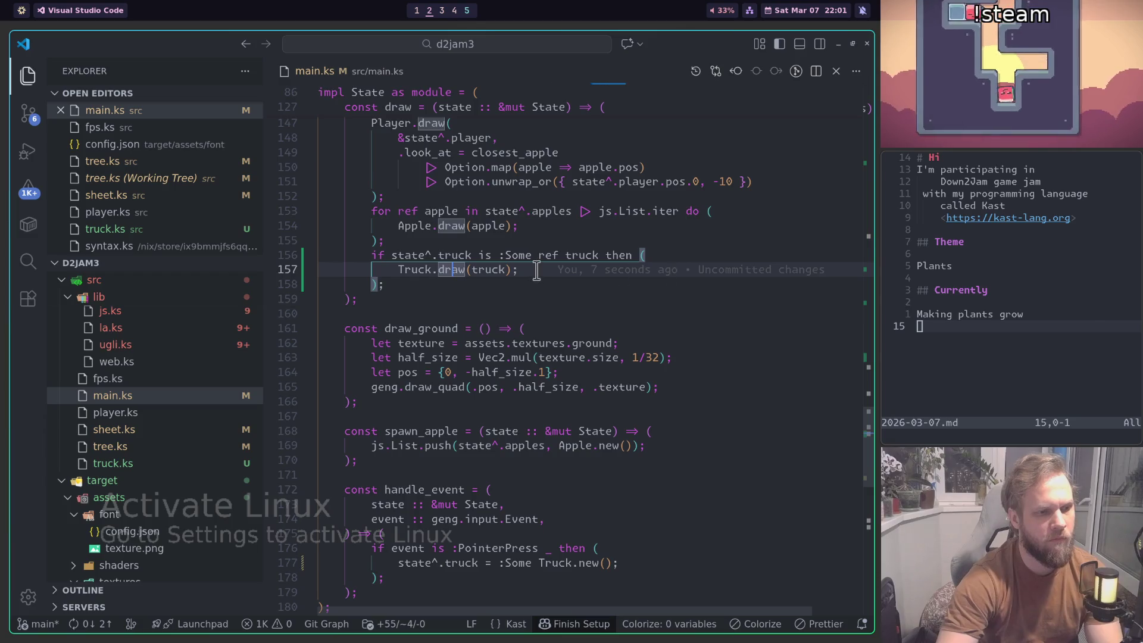
Step: In truck.ks, delete ', .look_at :: Vec2' from the draw signature and rebuild
{"action": "key", "text": "ctrl+p"}
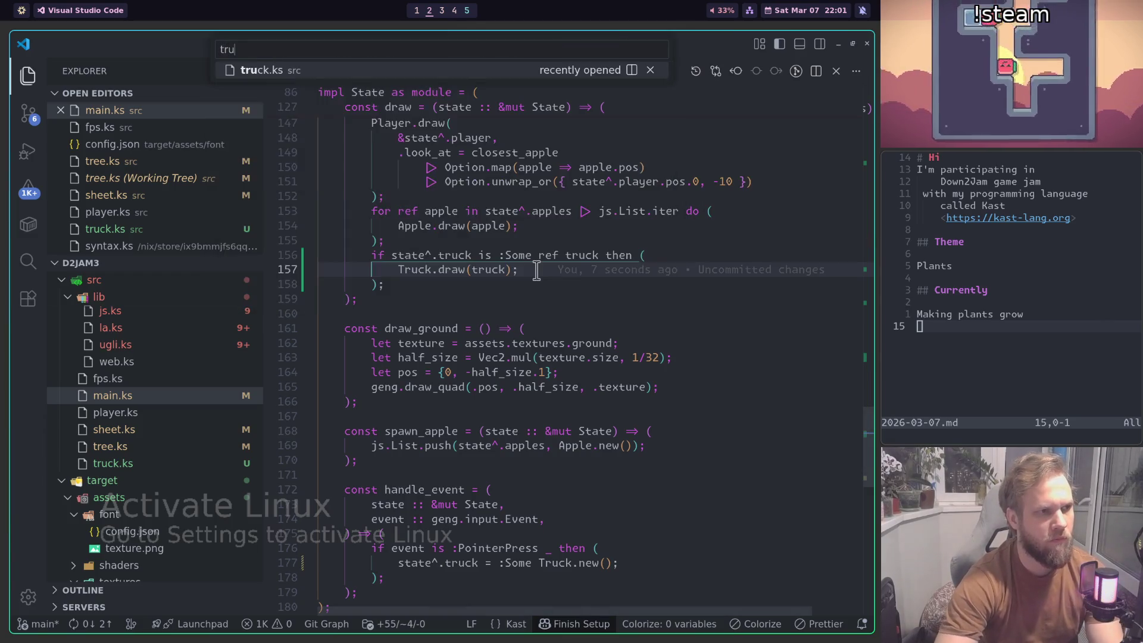
{"action": "key", "text": "Return"}
{"action": "scroll", "coordinate": [574, 292], "scroll_direction": "up", "scroll_amount": 5}
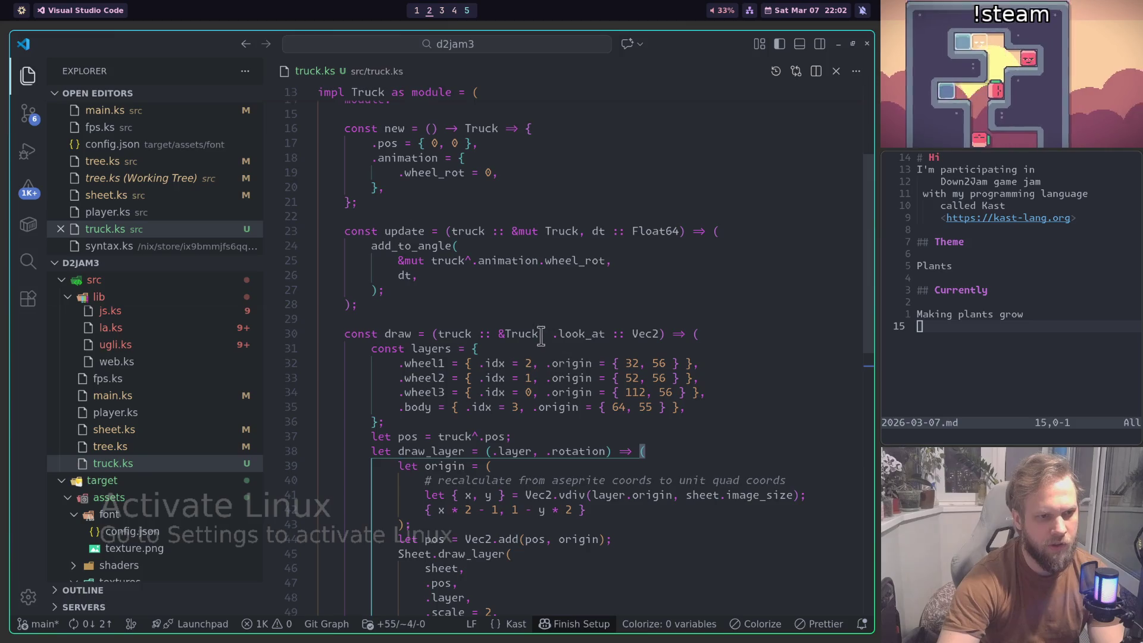
{"action": "left_click_drag", "start_coordinate": [540, 333], "coordinate": [660, 333]}
{"action": "key", "text": "BackSpace"}
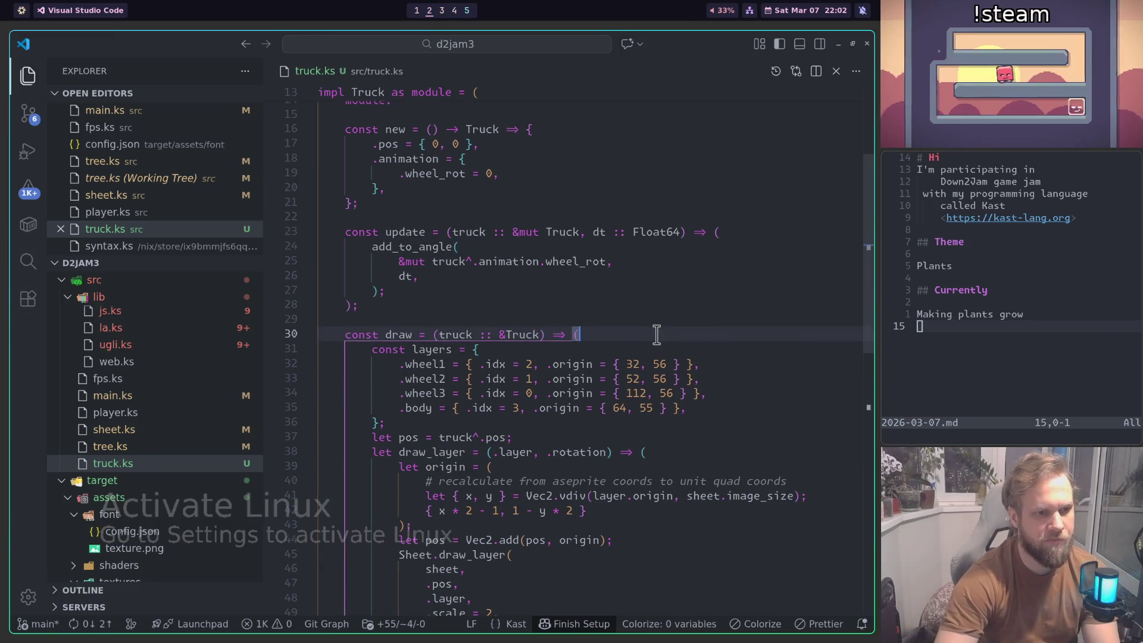
{"action": "key", "text": "ctrl+shift+b"}
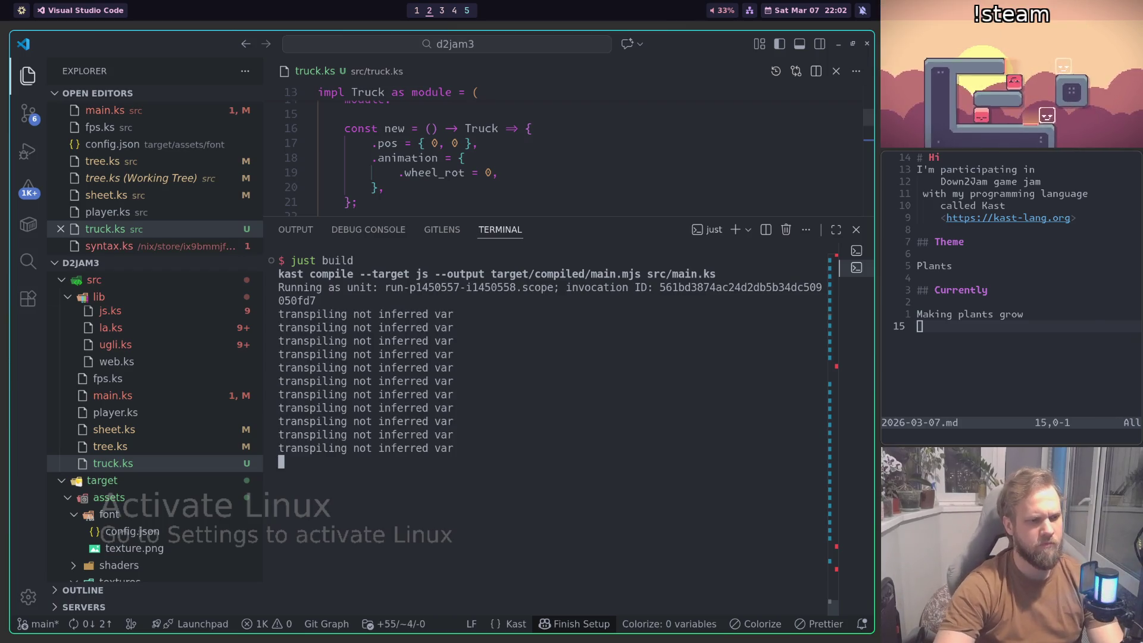
{"action": "key", "text": "super+1"}
{"action": "key", "text": "ctrl+1"}
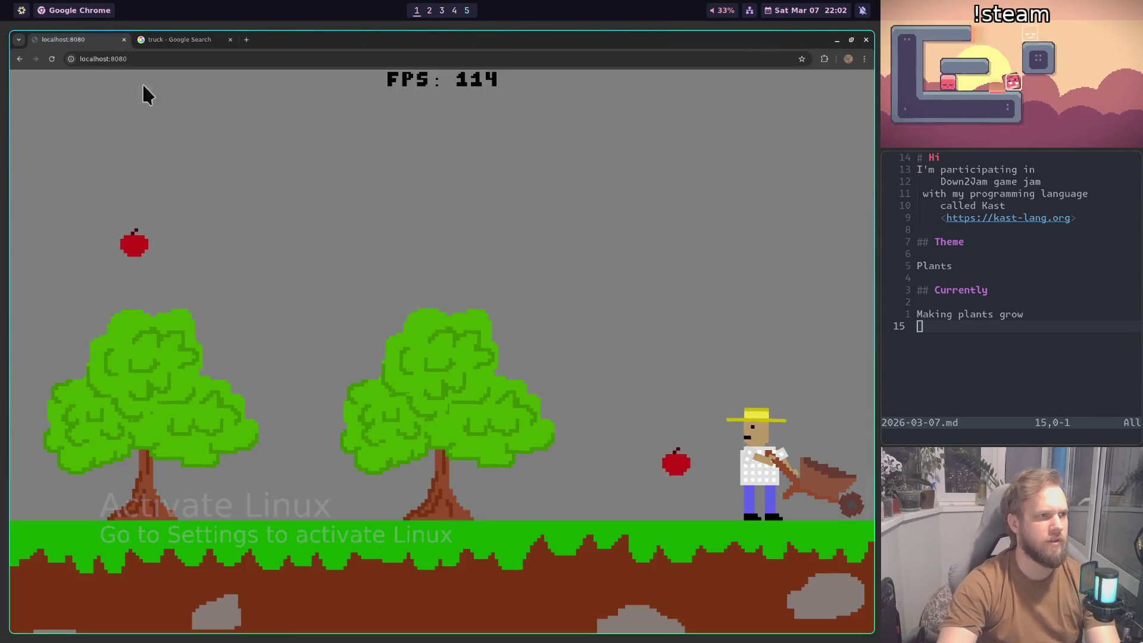
Step: Reload the game page and open the DevTools console, which reports a 404 for sheet.png
{"action": "key", "text": "ctrl+r"}
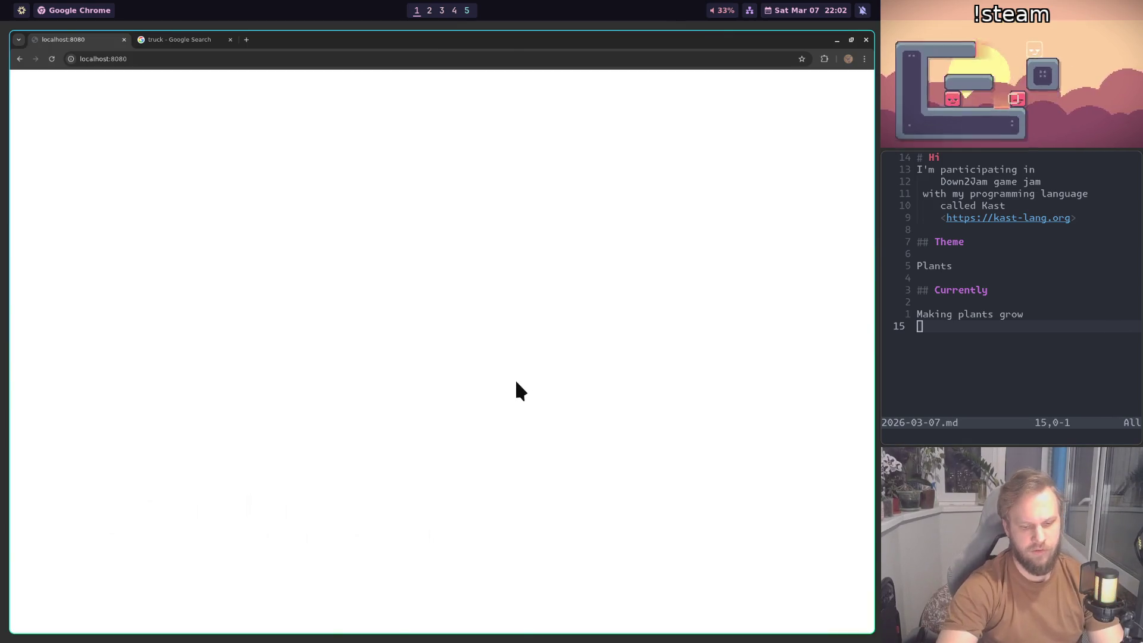
{"action": "key", "text": "F12"}
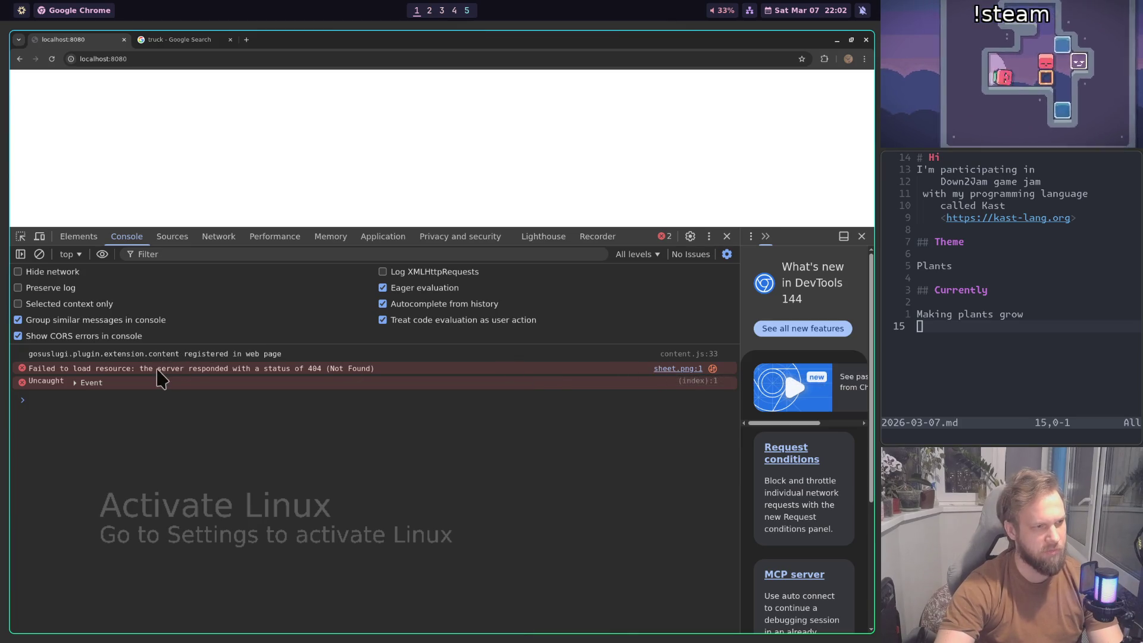
{"action": "key", "text": "super+2"}
{"action": "key", "text": "super+3"}
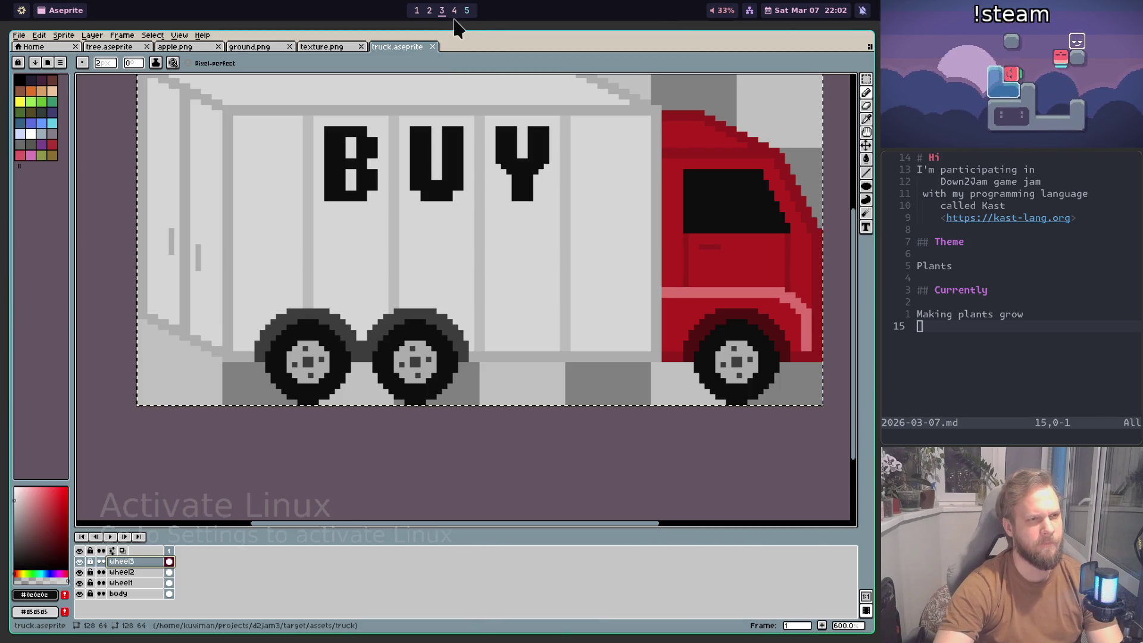
Step: Deselect and export the truck's body and wheel layers as the sprite sheet sheet.png
{"action": "key", "text": "ctrl+d"}
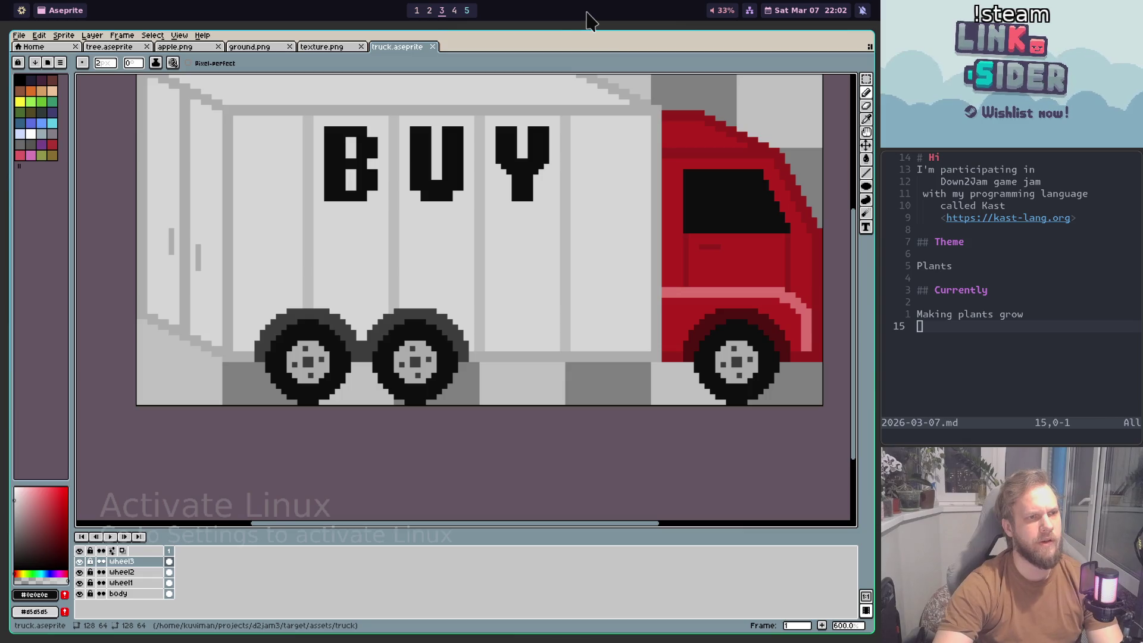
{"action": "left_click", "coordinate": [24, 37]}
{"action": "left_click", "coordinate": [166, 137]}
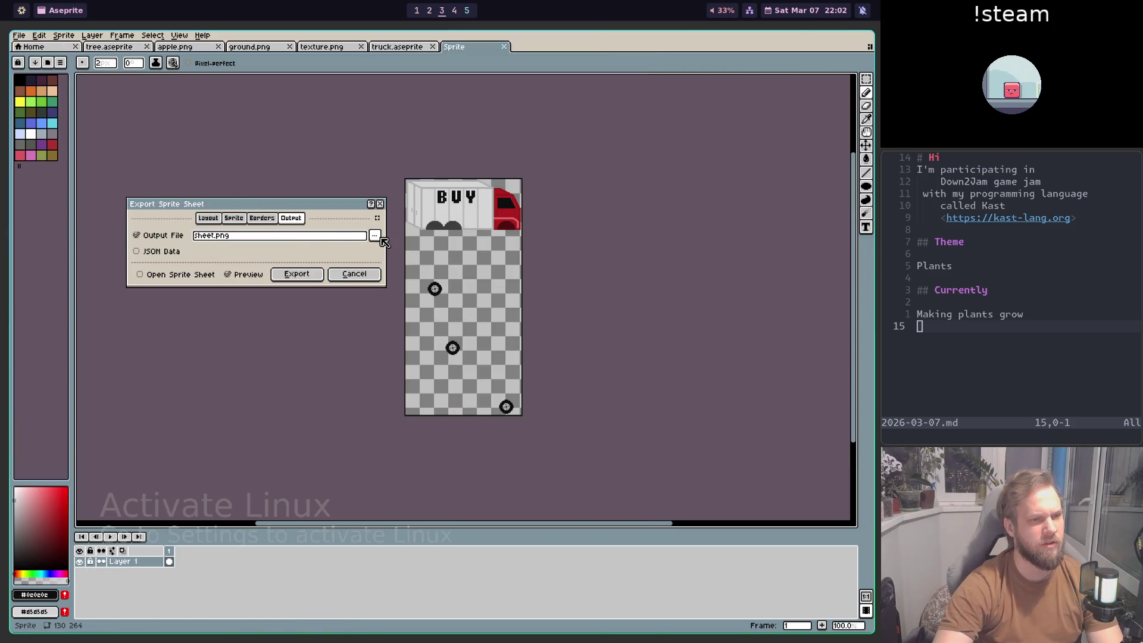
{"action": "key", "text": "Escape"}
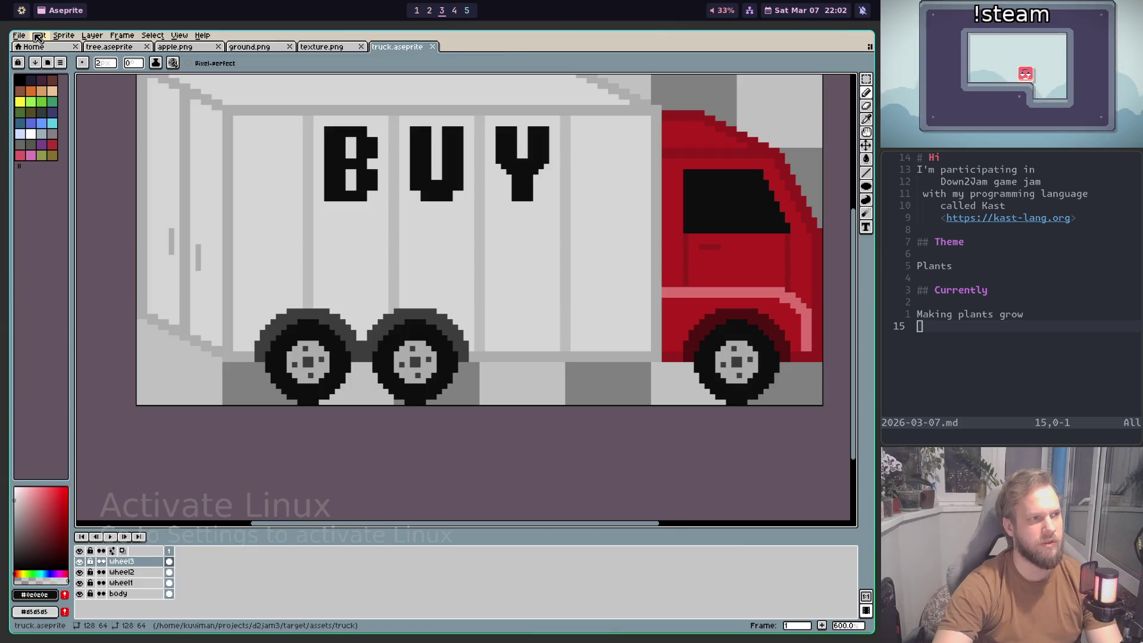
Step: Open the File > Save As dialog, then cancel it without saving
{"action": "left_click", "coordinate": [19, 36]}
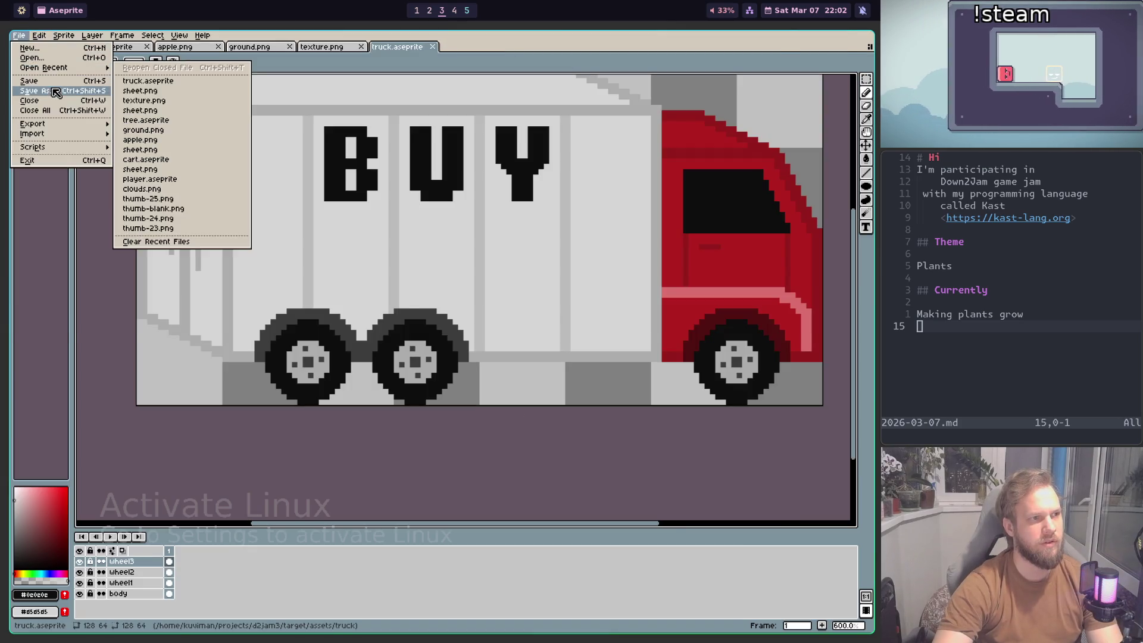
{"action": "left_click", "coordinate": [56, 92]}
{"action": "key", "text": "Escape"}
{"action": "key", "text": "super+2"}
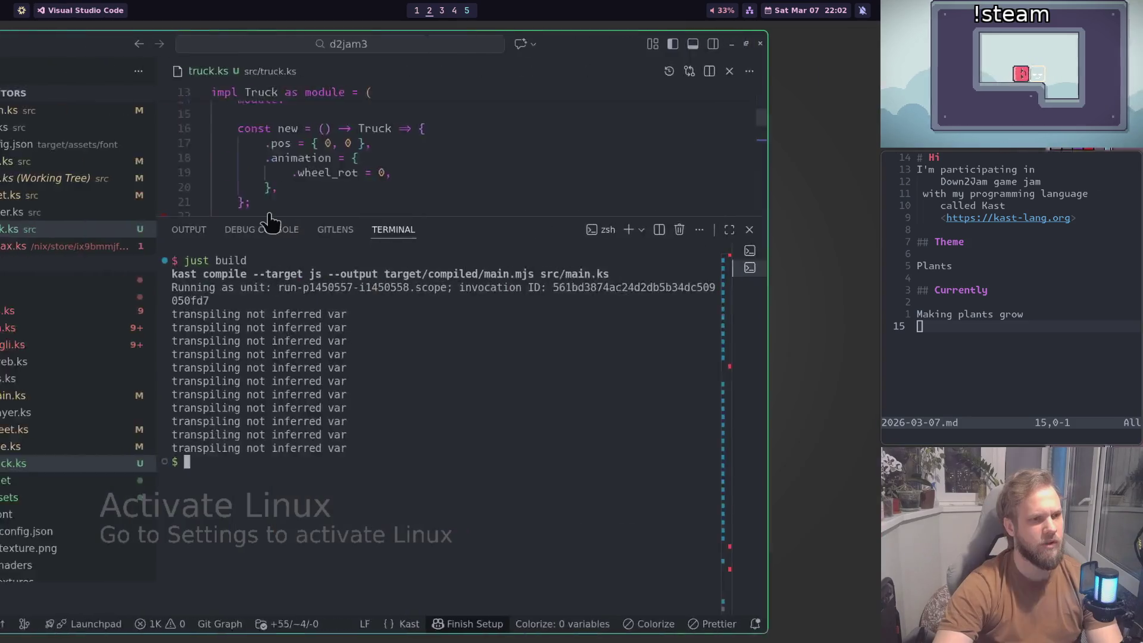
Step: Browse the tree, cart and player texture folders and preview the 8x8 apple.png
{"action": "scroll", "coordinate": [156, 470], "scroll_direction": "down", "scroll_amount": 3}
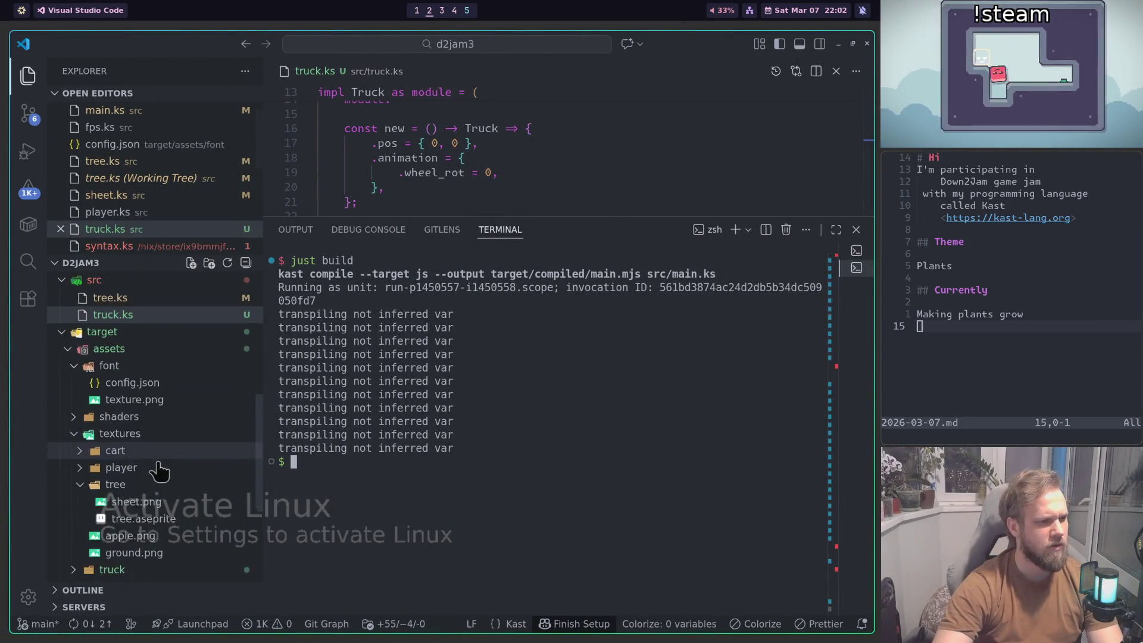
{"action": "scroll", "coordinate": [161, 464], "scroll_direction": "down", "scroll_amount": 1}
{"action": "left_click", "coordinate": [151, 431]}
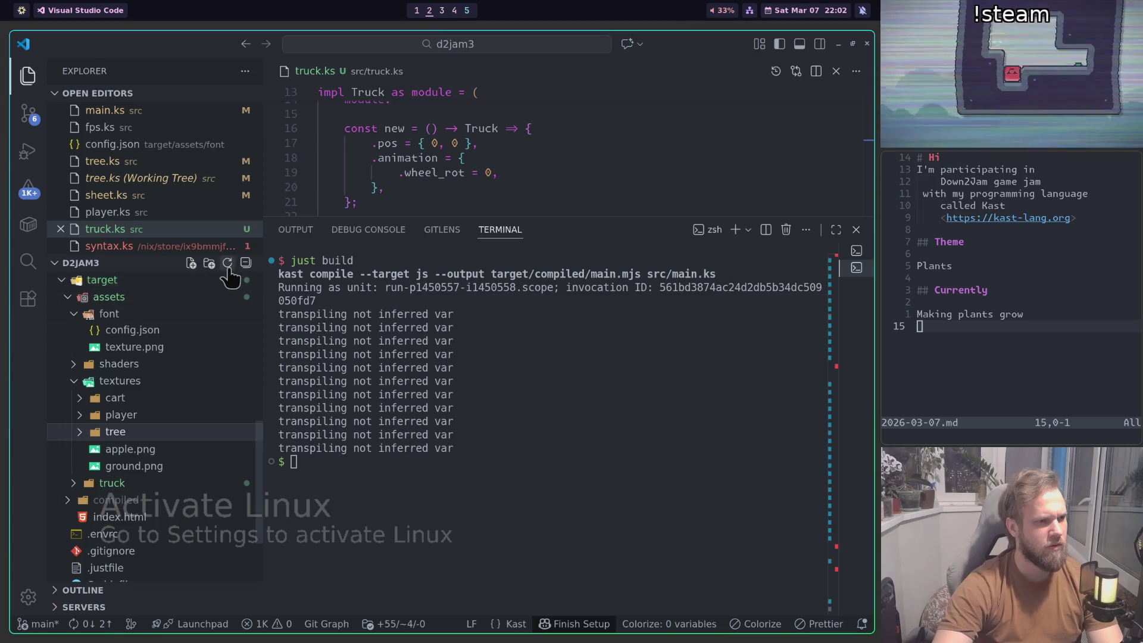
{"action": "scroll", "coordinate": [196, 357], "scroll_direction": "up", "scroll_amount": 3}
{"action": "scroll", "coordinate": [167, 428], "scroll_direction": "down", "scroll_amount": 2}
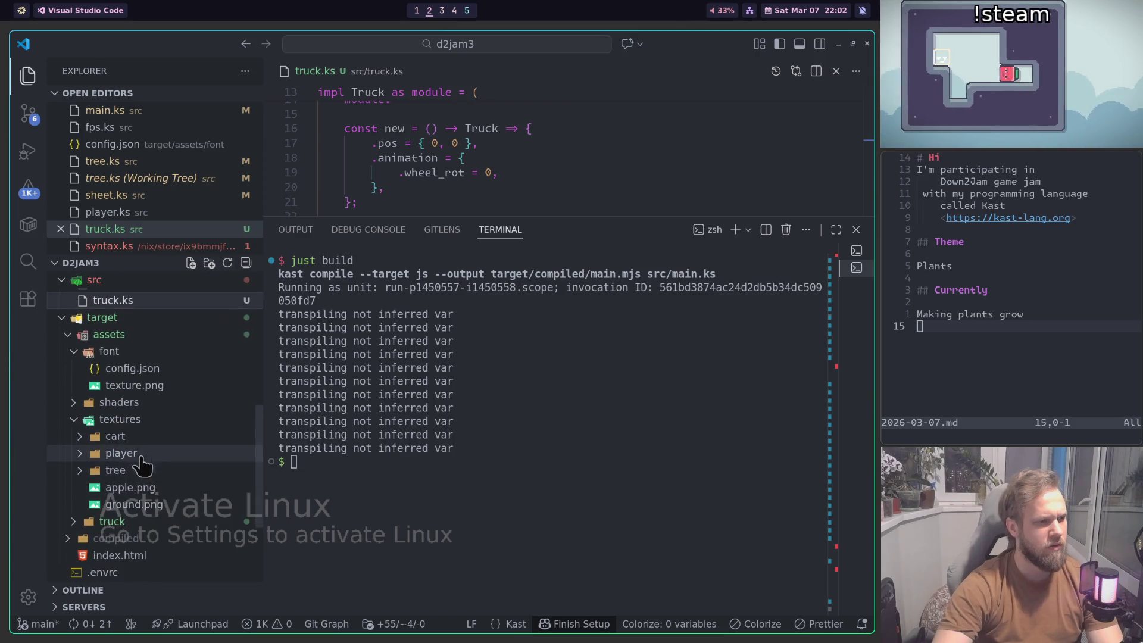
{"action": "scroll", "coordinate": [149, 430], "scroll_direction": "down", "scroll_amount": 1}
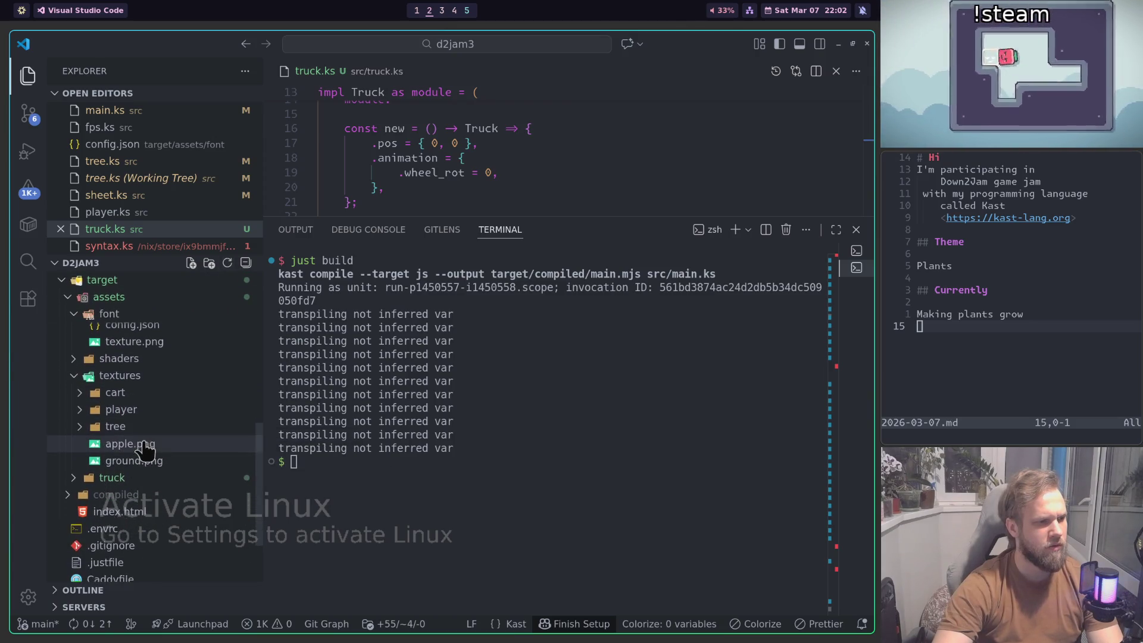
{"action": "left_click", "coordinate": [157, 393]}
{"action": "left_click", "coordinate": [158, 393]}
{"action": "left_click", "coordinate": [159, 409]}
{"action": "left_click", "coordinate": [158, 411]}
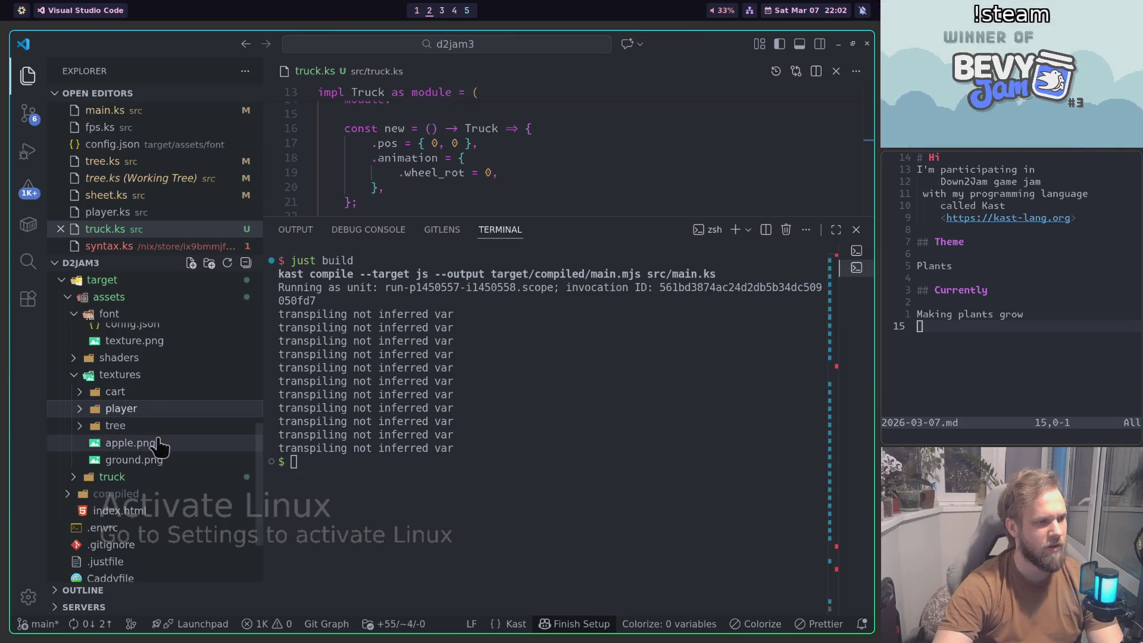
{"action": "left_click", "coordinate": [158, 444]}
{"action": "left_click", "coordinate": [162, 427]}
{"action": "left_click", "coordinate": [162, 426]}
{"action": "left_click", "coordinate": [168, 410]}
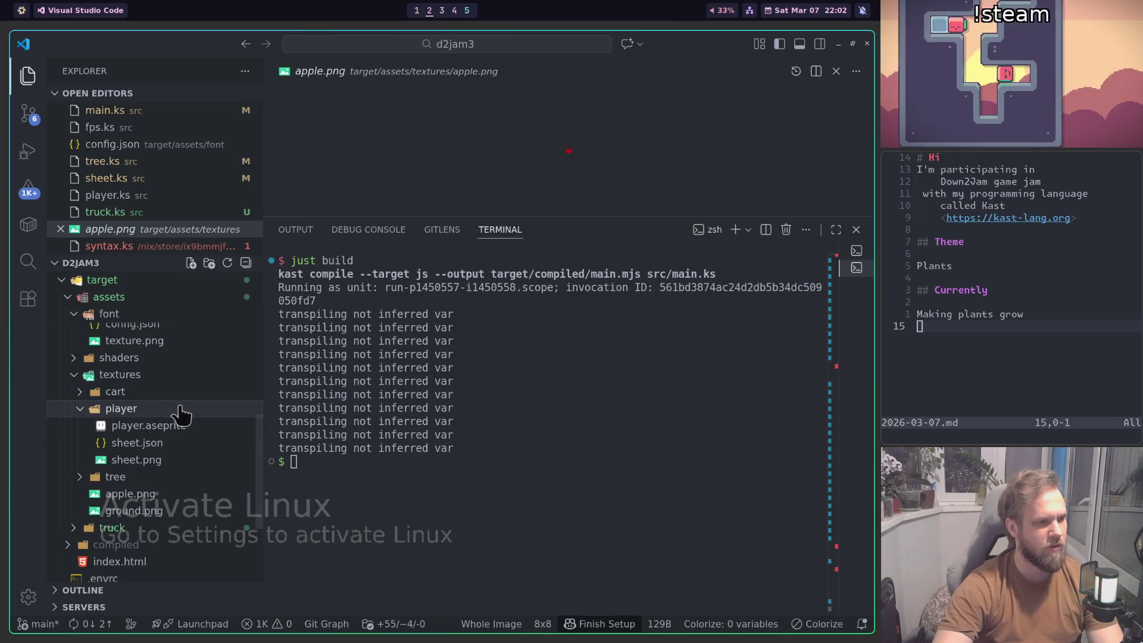
{"action": "left_click", "coordinate": [176, 406]}
{"action": "double_click", "coordinate": [185, 396]}
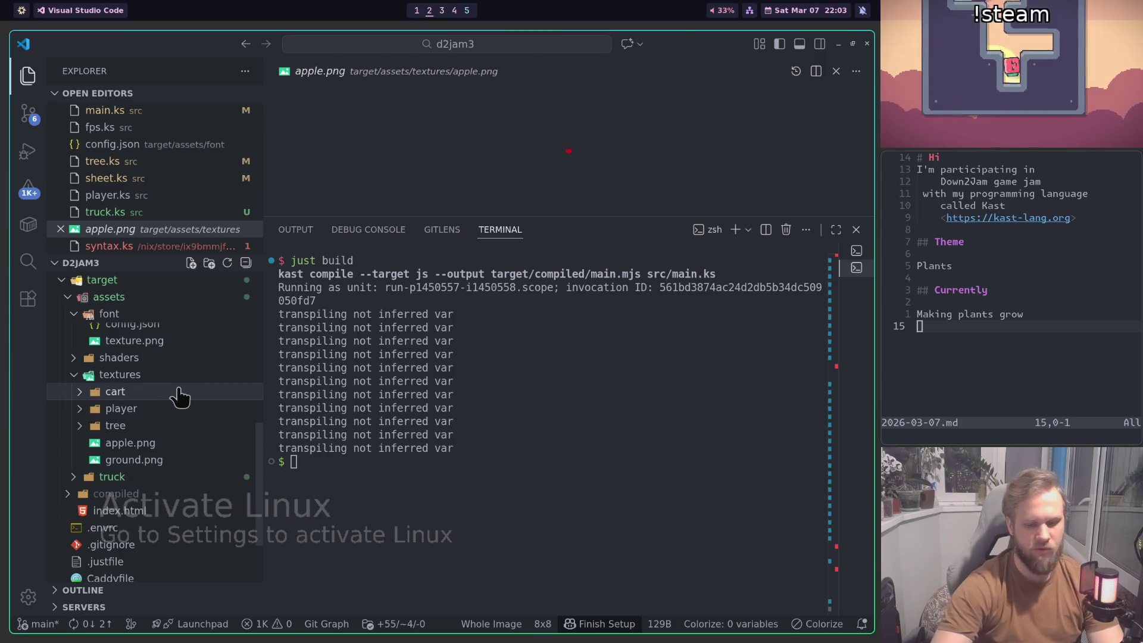
Step: Search the workspace for 'truck' files, dismiss the search, and return to Aseprite's File menu
{"action": "key", "text": "ctrl+p"}
{"action": "type", "text": "truck"}
{"action": "key", "text": "Escape"}
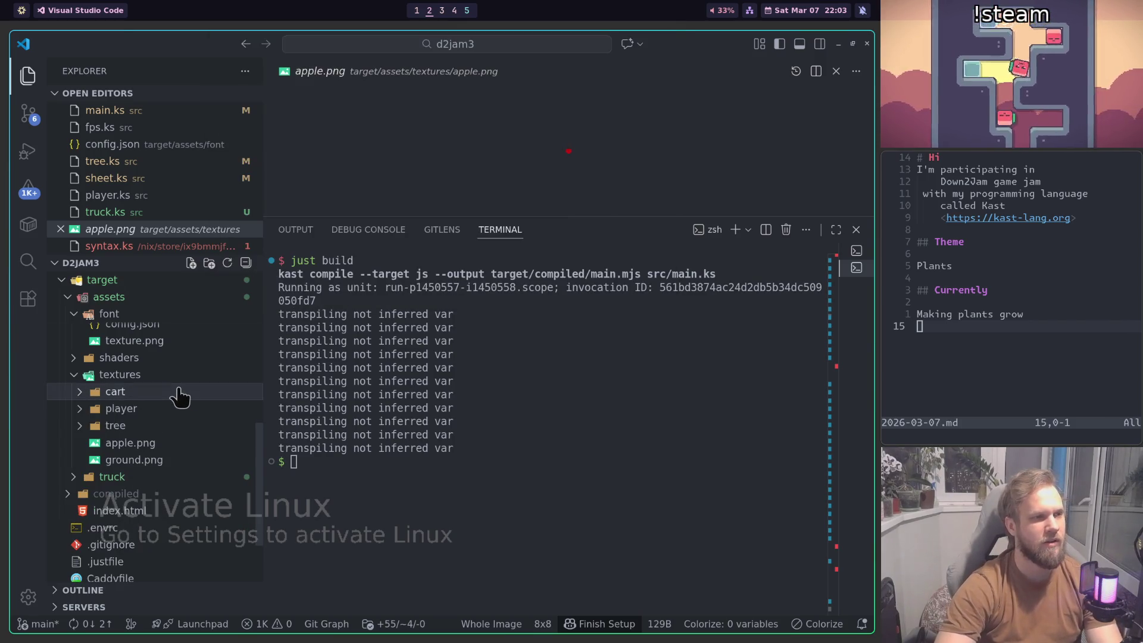
{"action": "key", "text": "super+3"}
{"action": "left_click", "coordinate": [19, 35]}
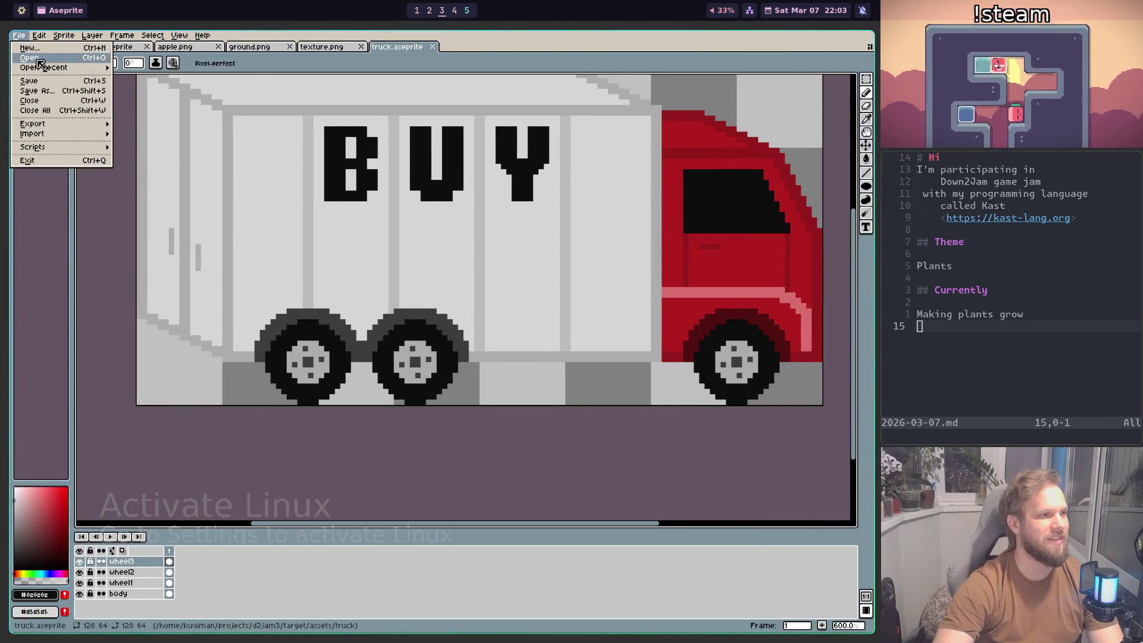
Step: Browse the Save As dialog up to d2jam3 and into target/assets/truck, then cancel without saving
{"action": "left_click", "coordinate": [71, 110]}
{"action": "left_click", "coordinate": [53, 53]}
{"action": "left_click", "coordinate": [52, 53]}
{"action": "left_click", "coordinate": [52, 53]}
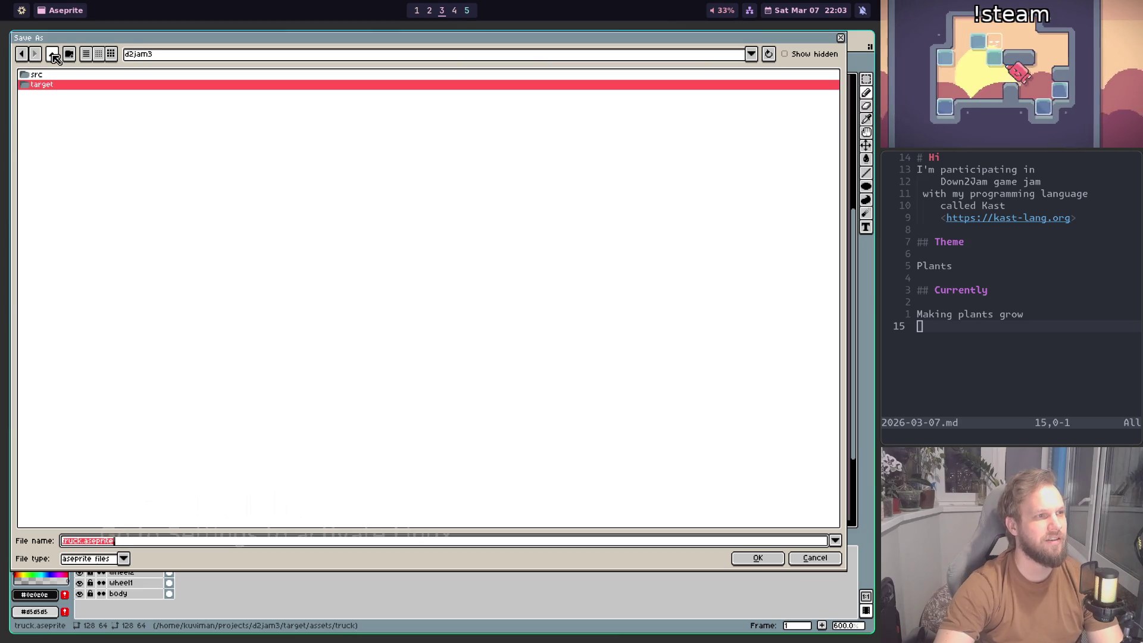
{"action": "double_click", "coordinate": [52, 90]}
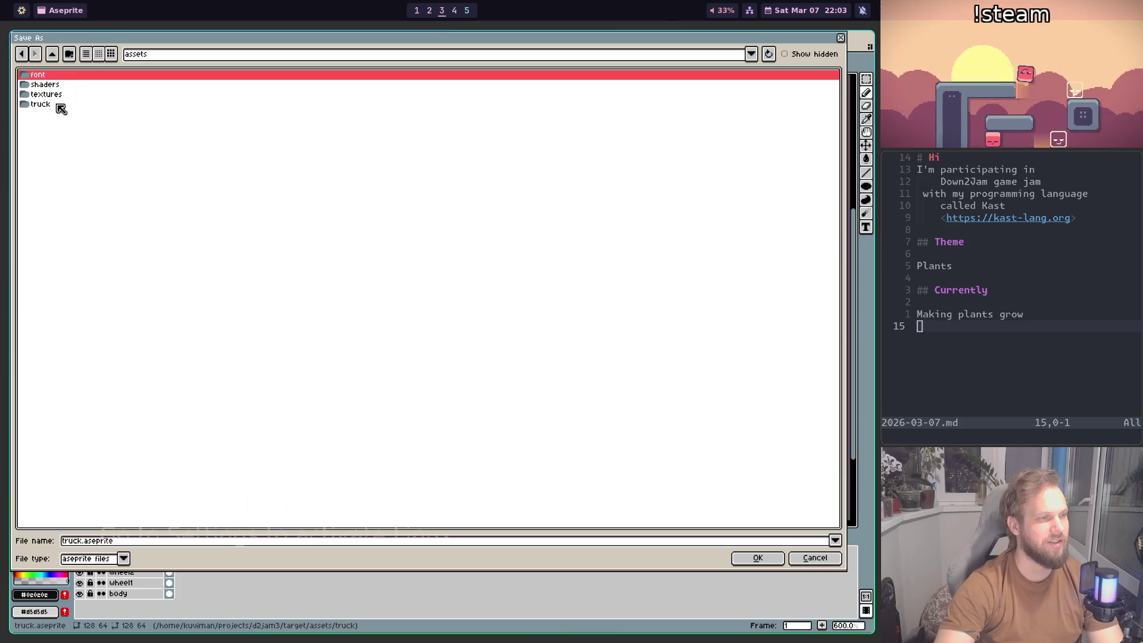
{"action": "left_click", "coordinate": [58, 106]}
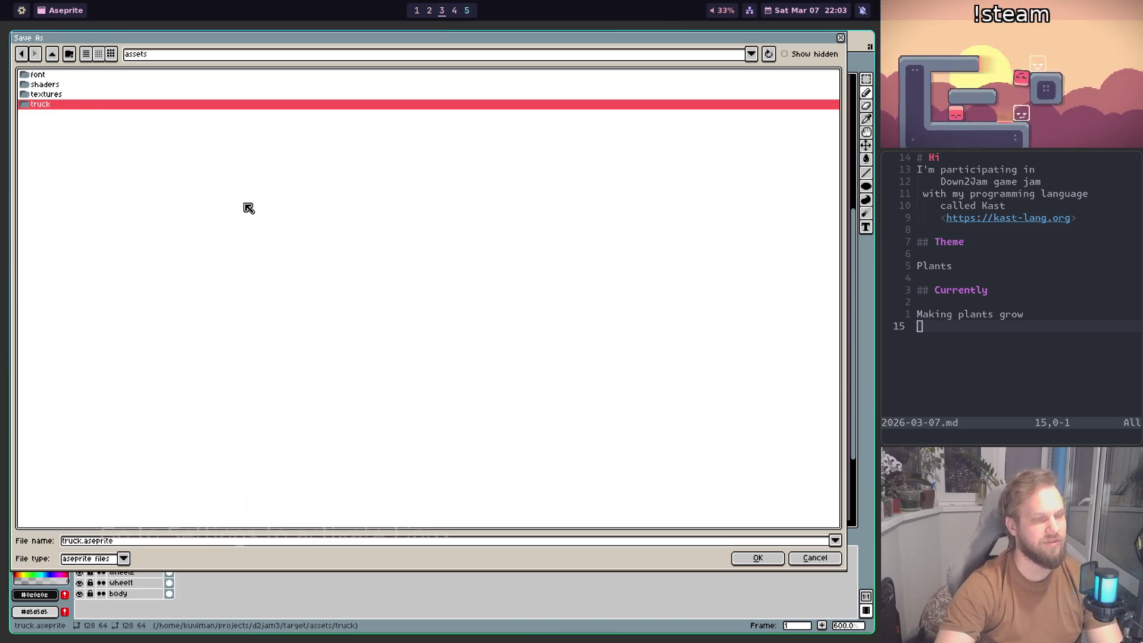
{"action": "key", "text": "Return"}
{"action": "key", "text": "super+1"}
{"action": "key", "text": "super+2"}
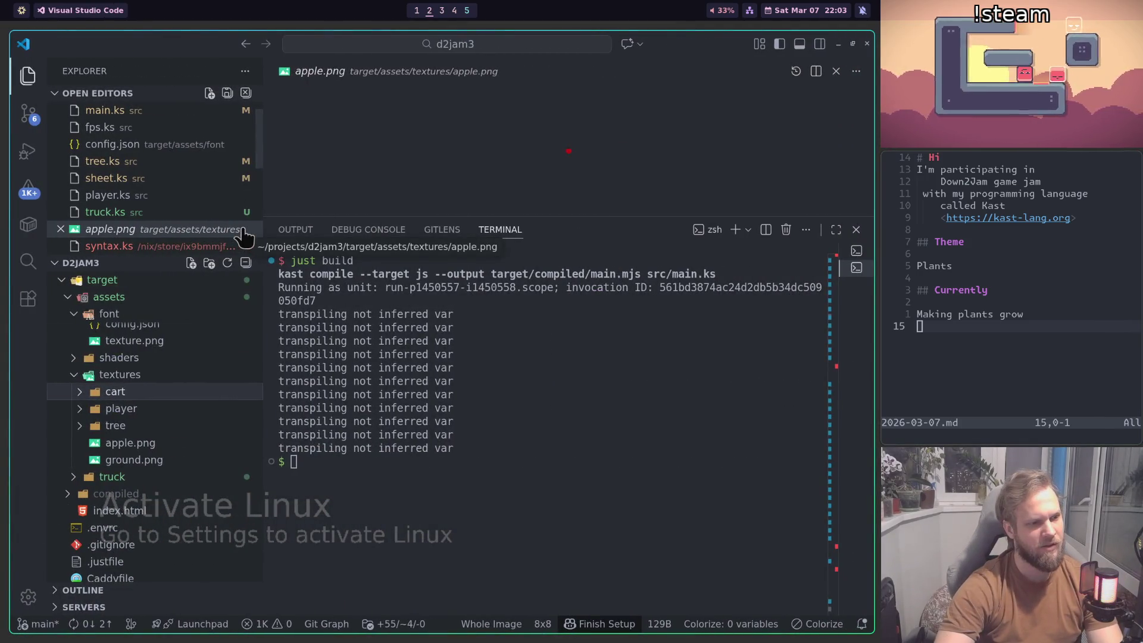
Step: Expand target/assets/truck in the Explorer and preview its image textures
{"action": "left_click", "coordinate": [133, 459]}
{"action": "left_click", "coordinate": [152, 476]}
{"action": "scroll", "coordinate": [179, 470], "scroll_direction": "down", "scroll_amount": 1}
{"action": "key", "text": "Up"}
{"action": "key", "text": "Up"}
Step: Hide the terminal, close the apple.png preview, and bring truck.ks back into the editor
{"action": "key", "text": "Return"}
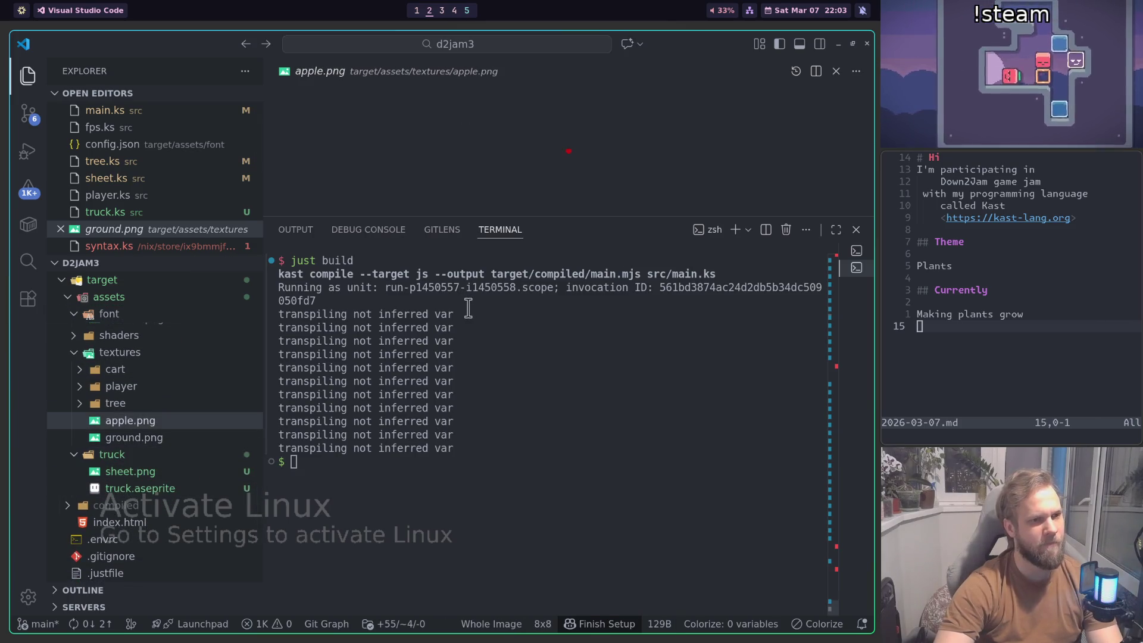
{"action": "key", "text": "ctrl+j"}
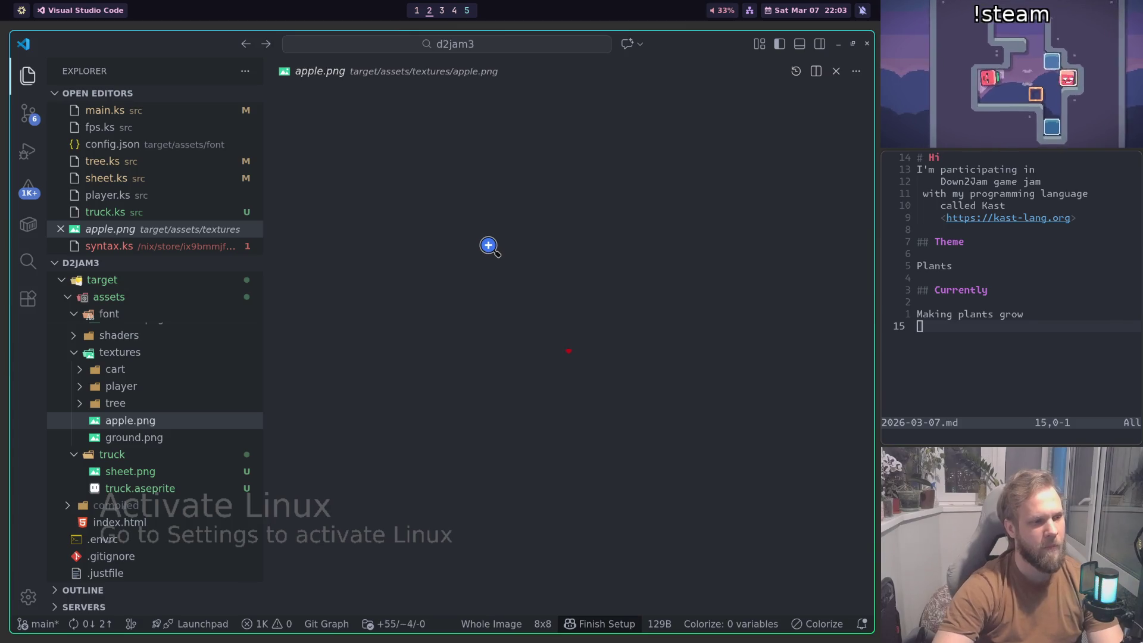
{"action": "key", "text": "ctrl+w"}
{"action": "key", "text": "ctrl+Tab"}
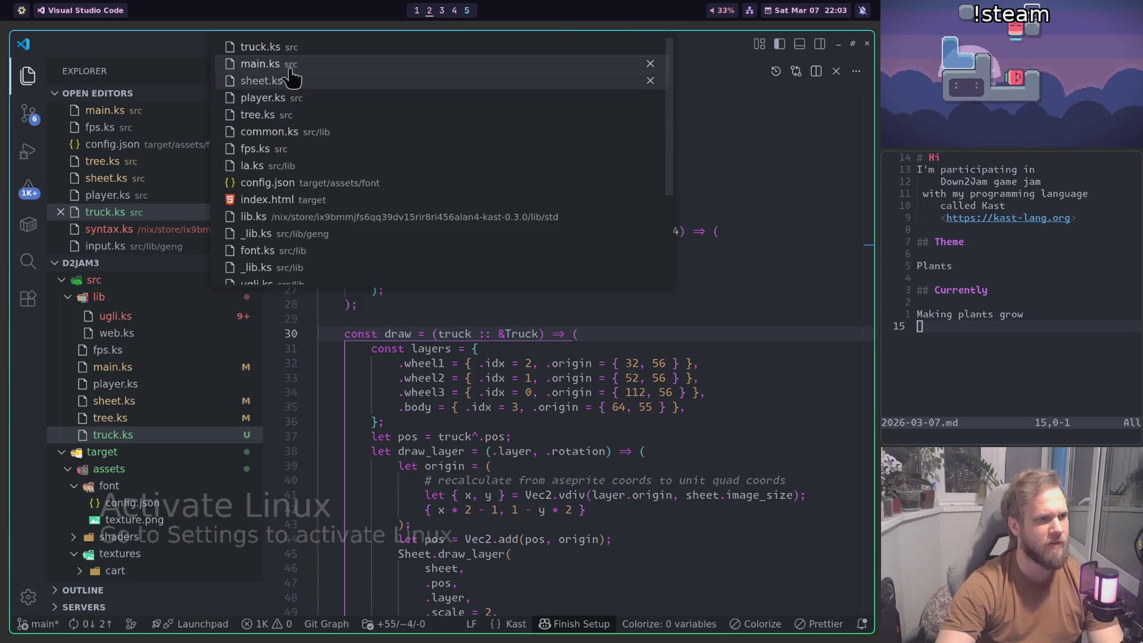
{"action": "left_click", "coordinate": [292, 48]}
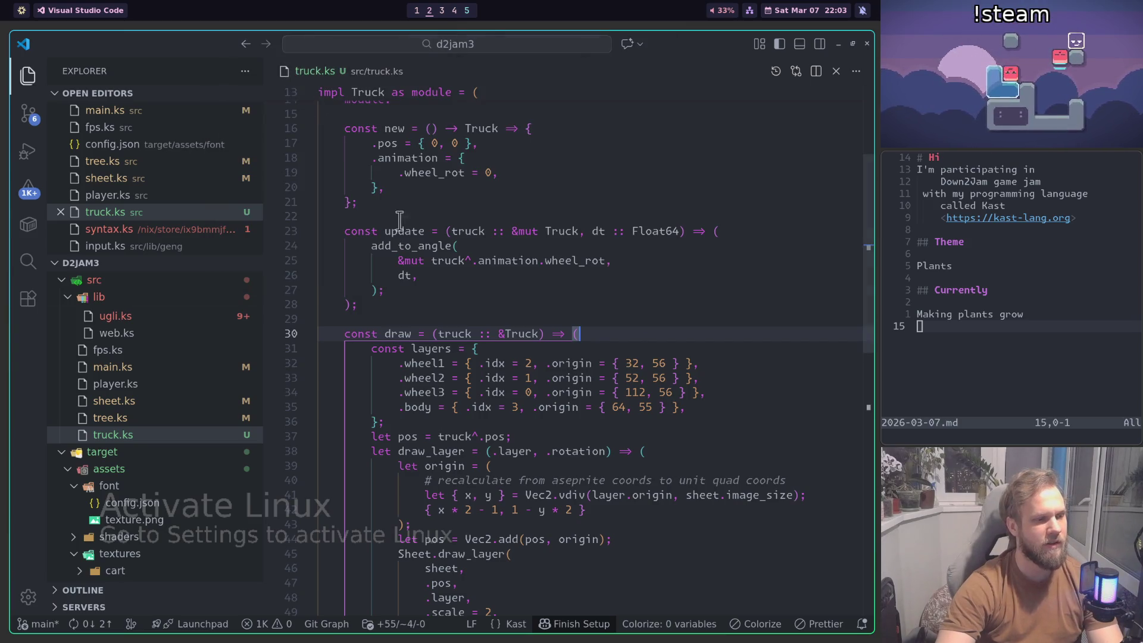
{"action": "key", "text": "super+3"}
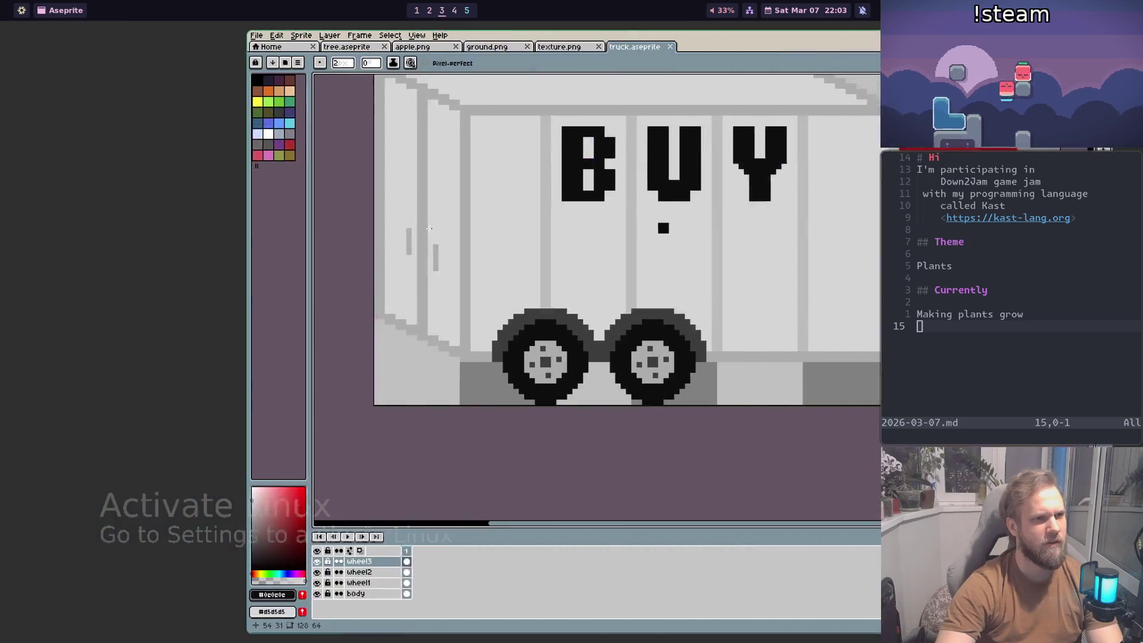
Step: Open Save As for truck.aseprite and browse the assets folder, stepping into truck and back
{"action": "key", "text": "ctrl+shift+s"}
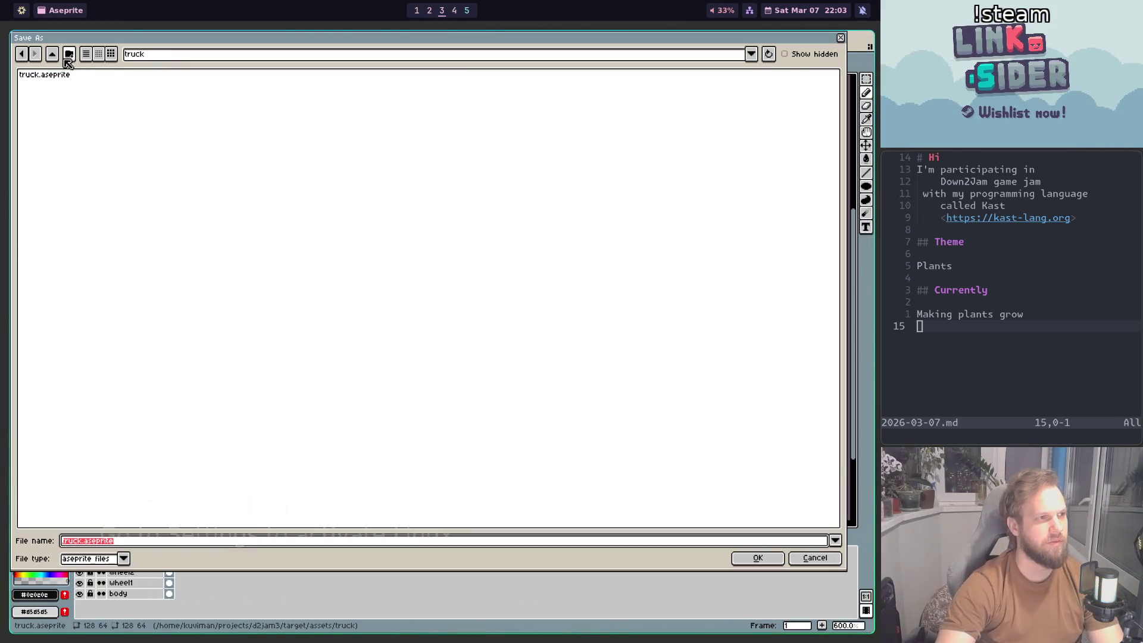
{"action": "left_click", "coordinate": [53, 55]}
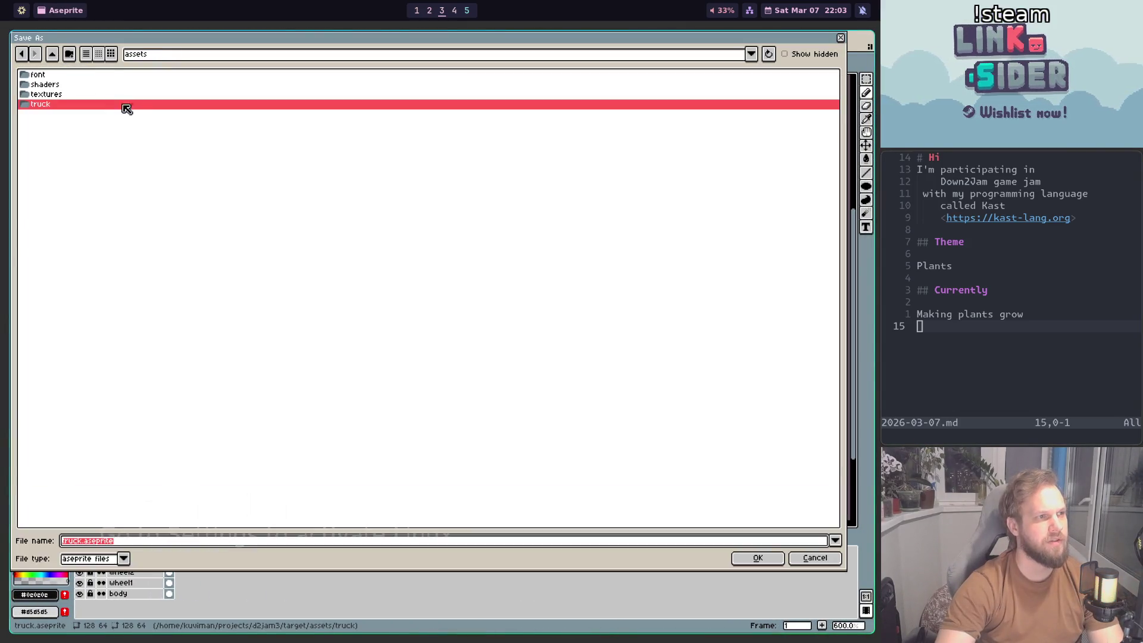
{"action": "double_click", "coordinate": [71, 106]}
{"action": "key", "text": "BackSpace"}
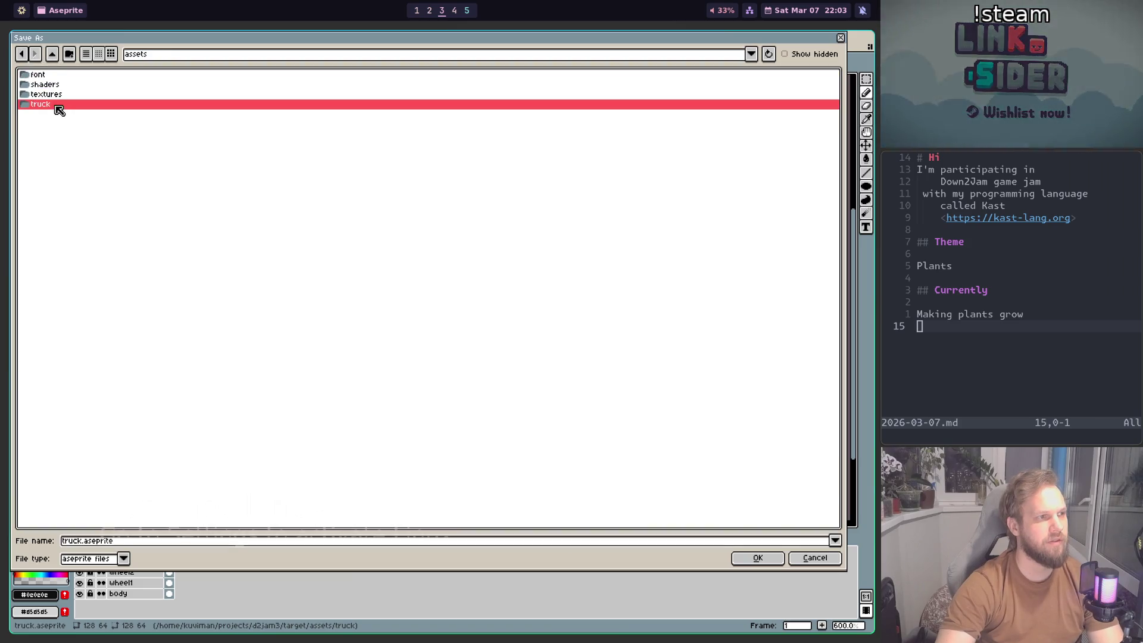
{"action": "key", "text": "super+2"}
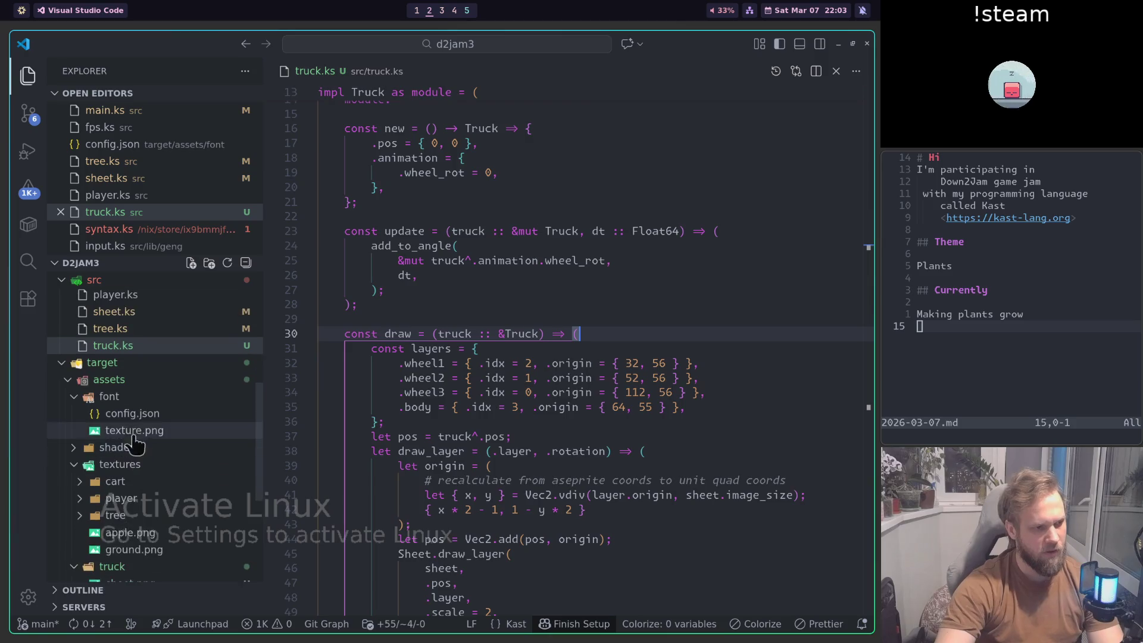
Step: Move the truck folder into target/assets/textures, then return to Aseprite and dismiss the pending save
{"action": "scroll", "coordinate": [136, 417], "scroll_direction": "down", "scroll_amount": 1}
{"action": "scroll", "coordinate": [143, 411], "scroll_direction": "down", "scroll_amount": 3}
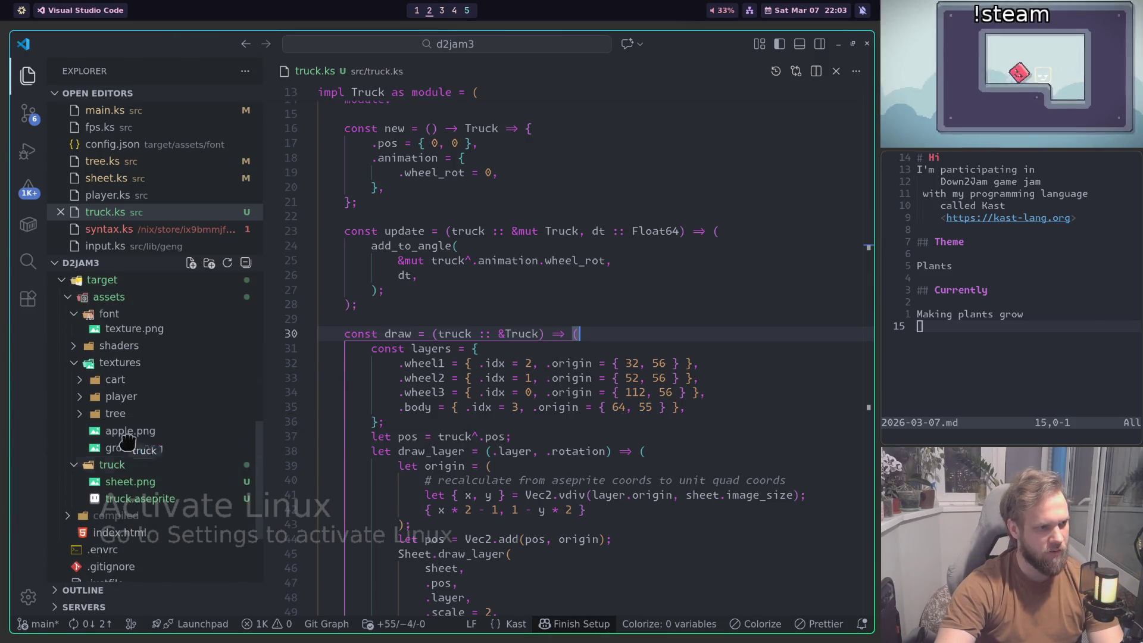
{"action": "left_click_drag", "start_coordinate": [127, 452], "coordinate": [137, 381]}
{"action": "left_click", "coordinate": [600, 367]}
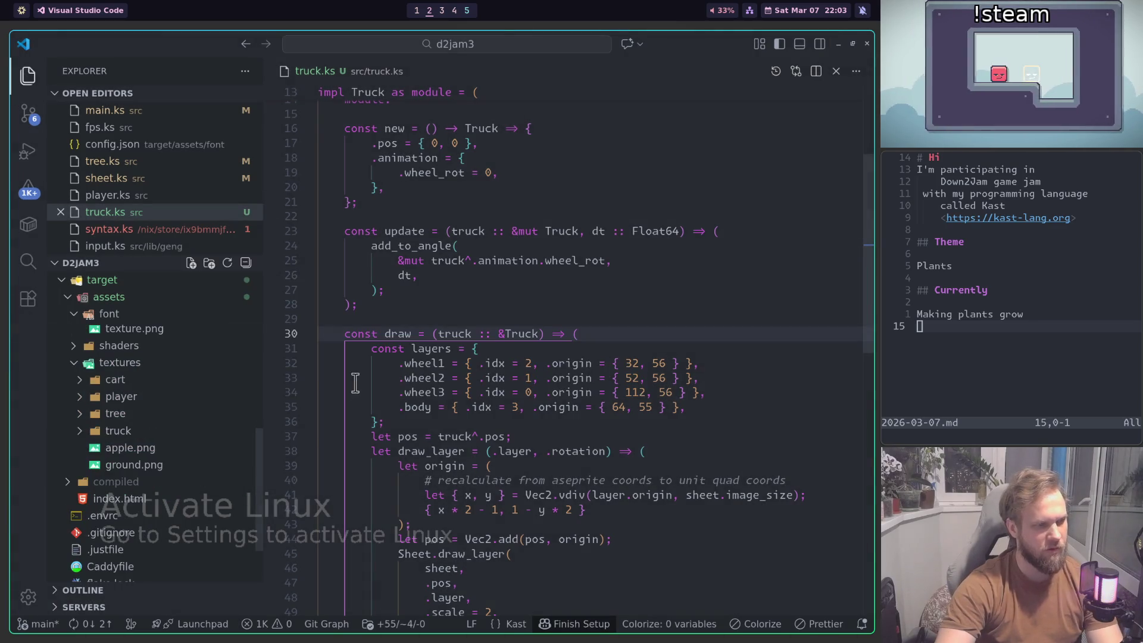
{"action": "key", "text": "super+3"}
{"action": "key", "text": "Return"}
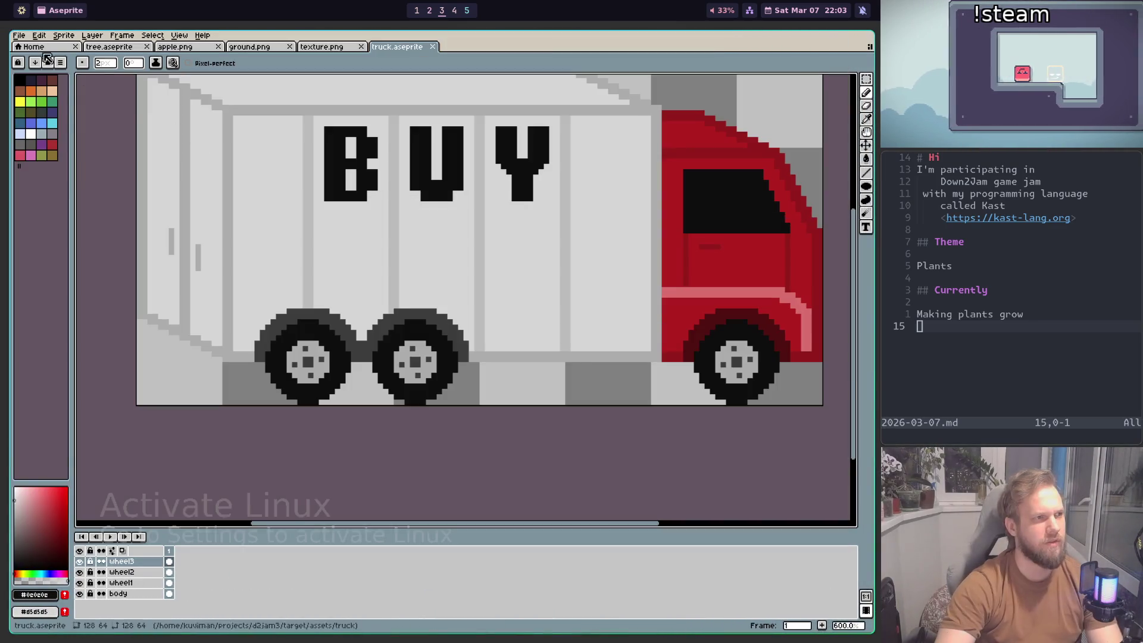
Step: Close truck.aseprite and reopen it from projects/d2jam3/target/assets/textures/truck
{"action": "left_click", "coordinate": [437, 48]}
{"action": "left_click", "coordinate": [19, 36]}
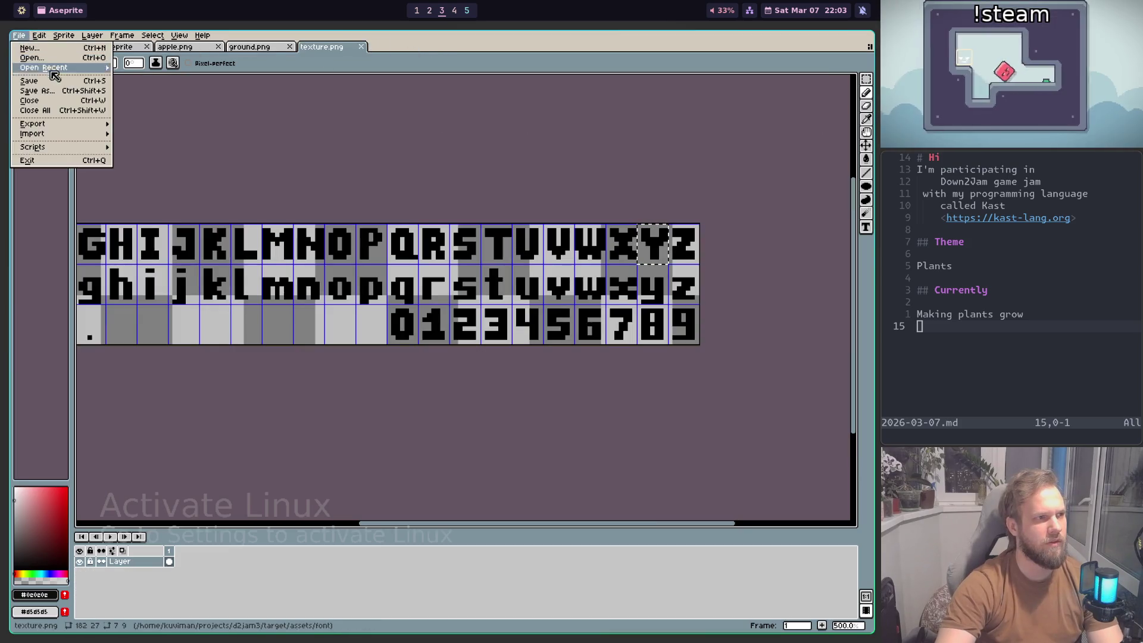
{"action": "left_click", "coordinate": [32, 58]}
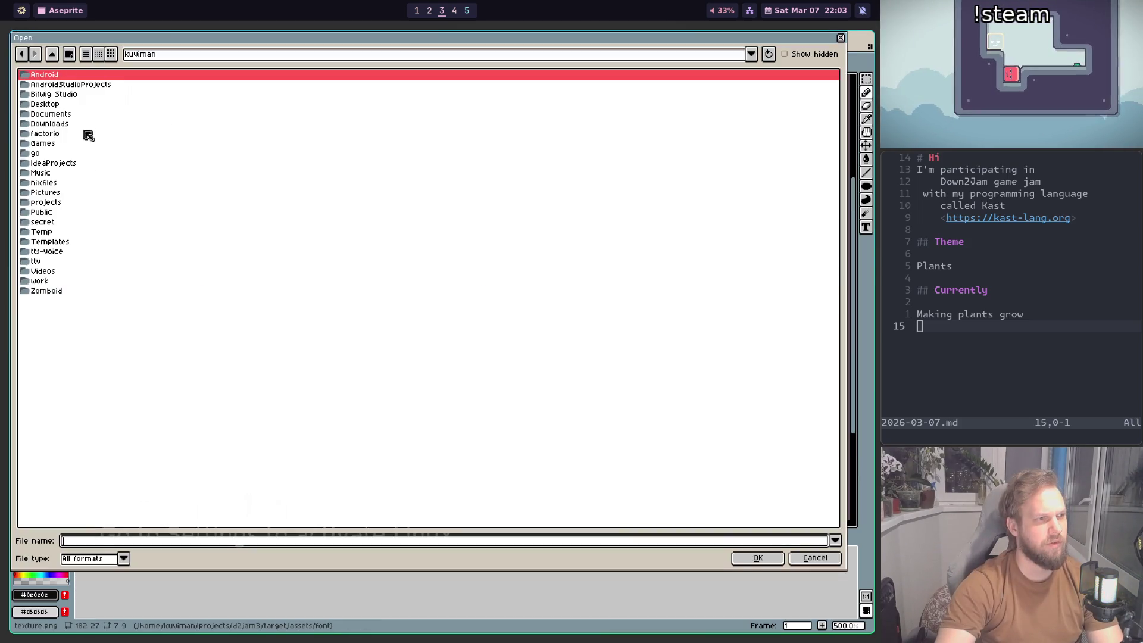
{"action": "double_click", "coordinate": [60, 203]}
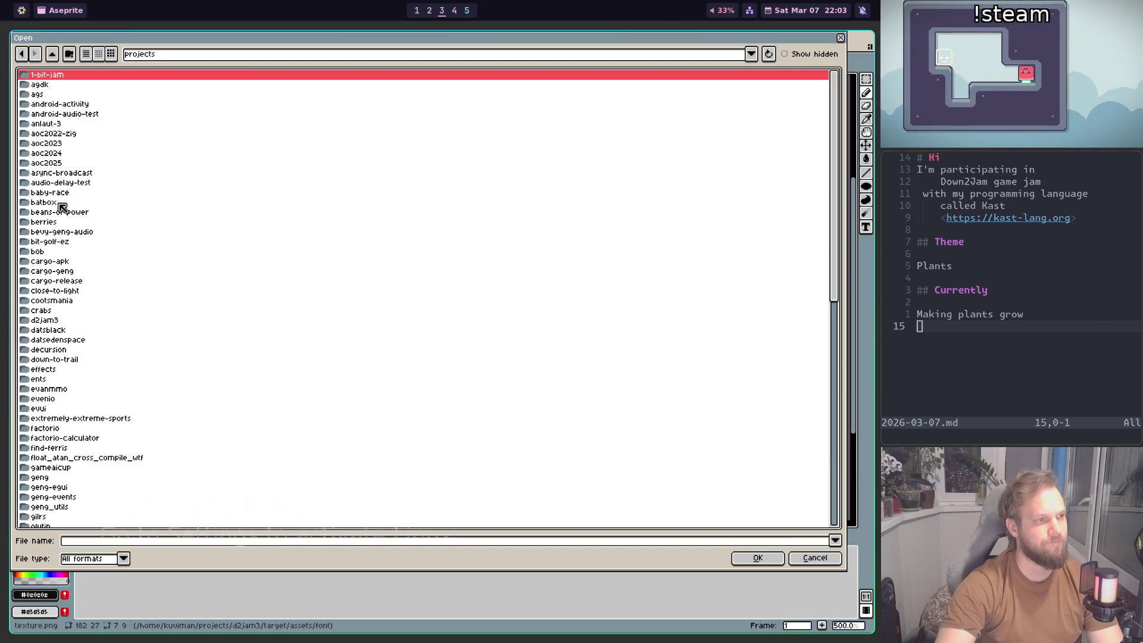
{"action": "double_click", "coordinate": [51, 322]}
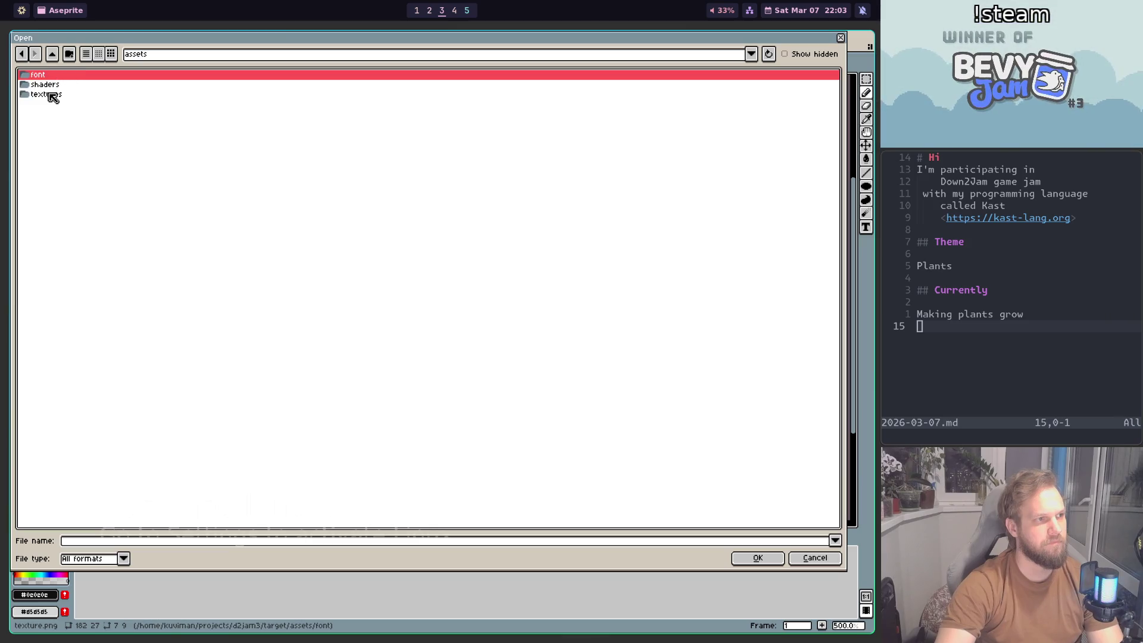
{"action": "double_click", "coordinate": [60, 105]}
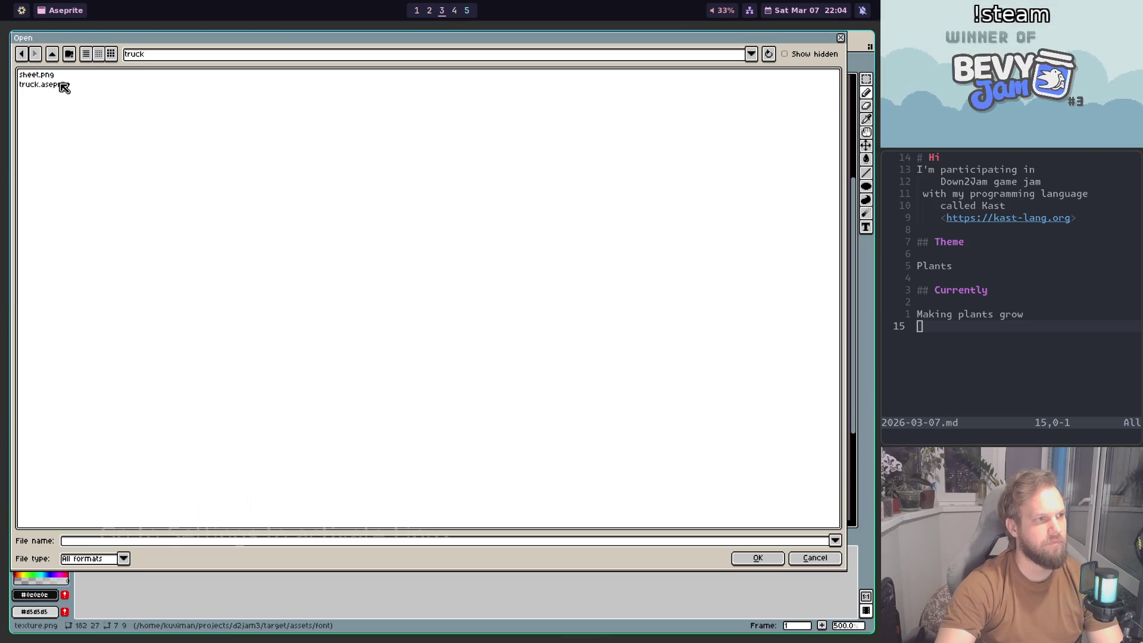
{"action": "double_click", "coordinate": [64, 86]}
Step: Back in the code editor, rebuild the game with Ctrl+Shift+B
{"action": "scroll", "coordinate": [440, 324], "scroll_direction": "up", "scroll_amount": 3}
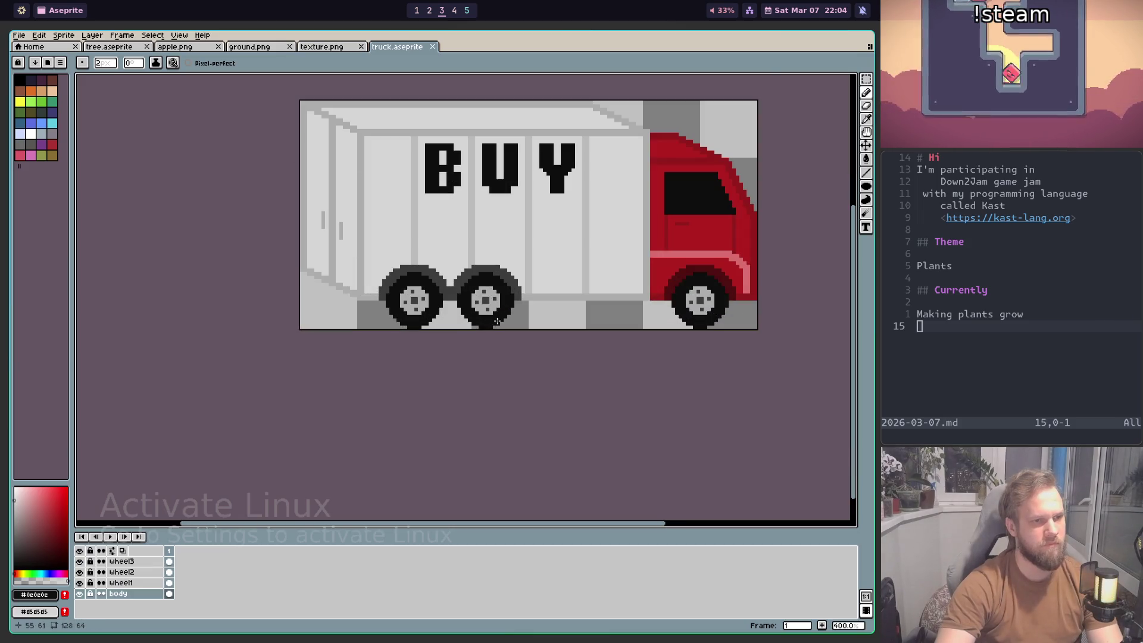
{"action": "key", "text": "super+2"}
{"action": "key", "text": "ctrl+shift+b"}
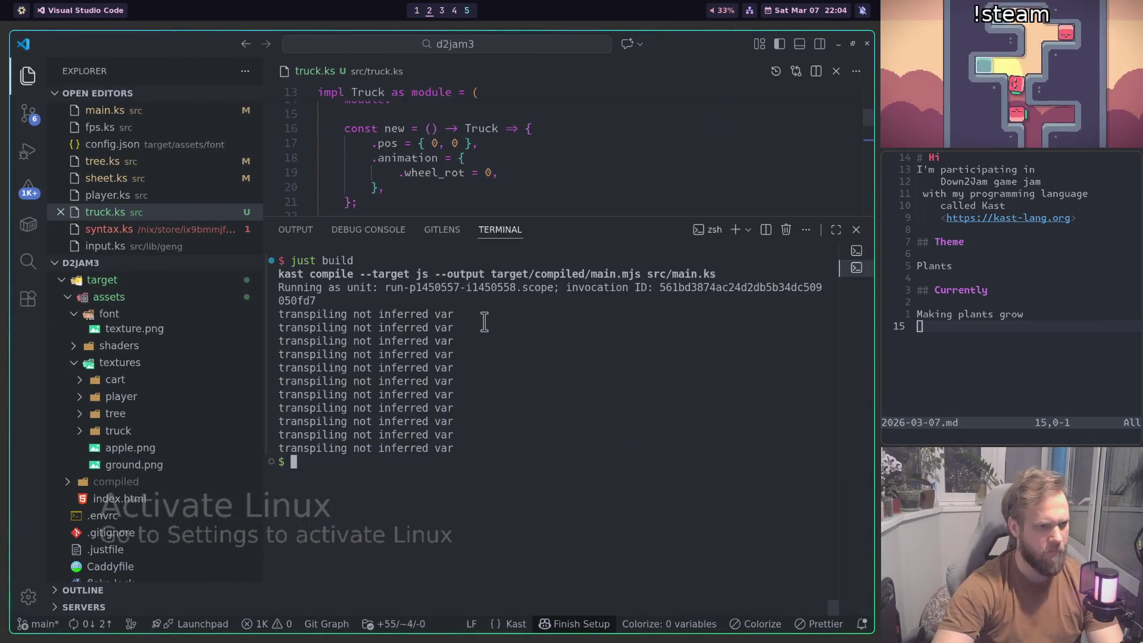
Step: In Chrome, close the What's New drawer and DevTools to watch the BUY truck with loose wheels
{"action": "key", "text": "super+1"}
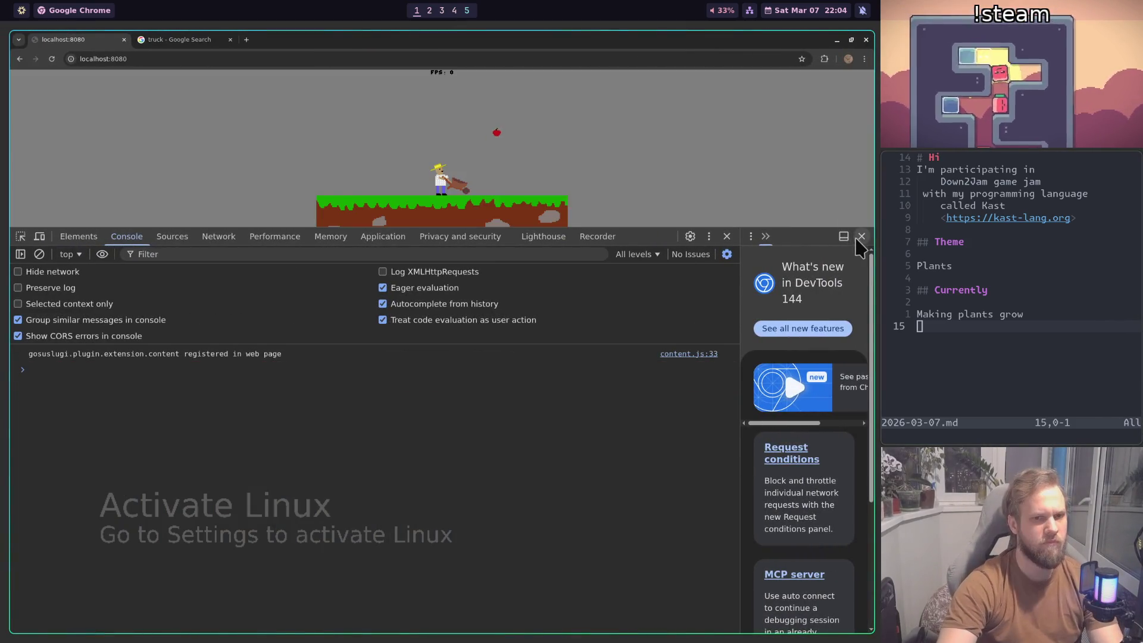
{"action": "left_click", "coordinate": [861, 237]}
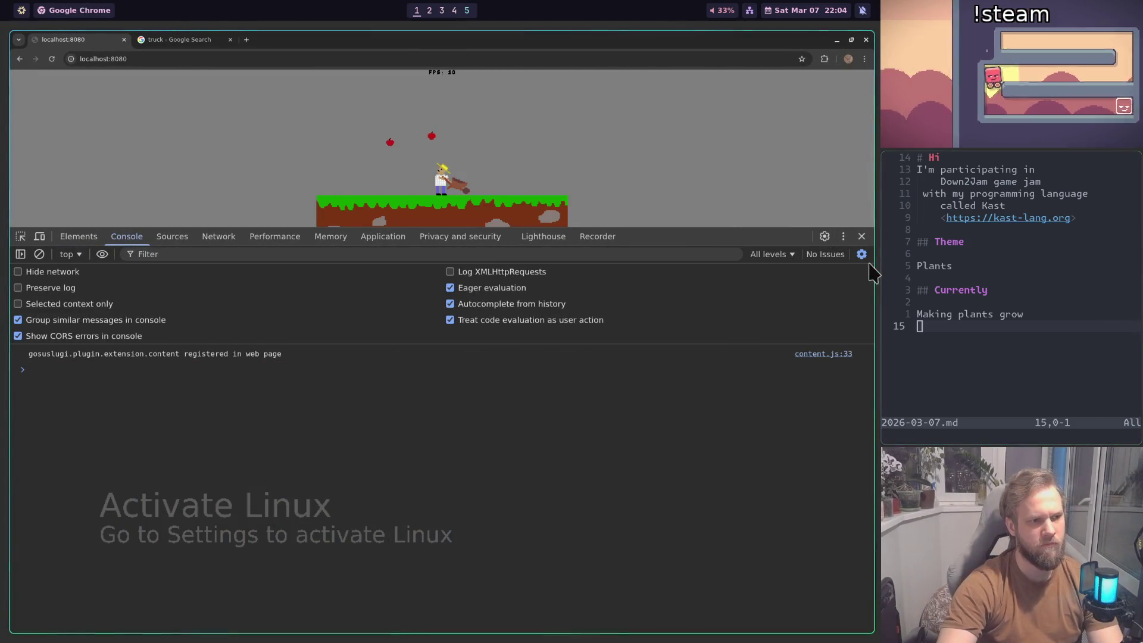
{"action": "left_click", "coordinate": [861, 237]}
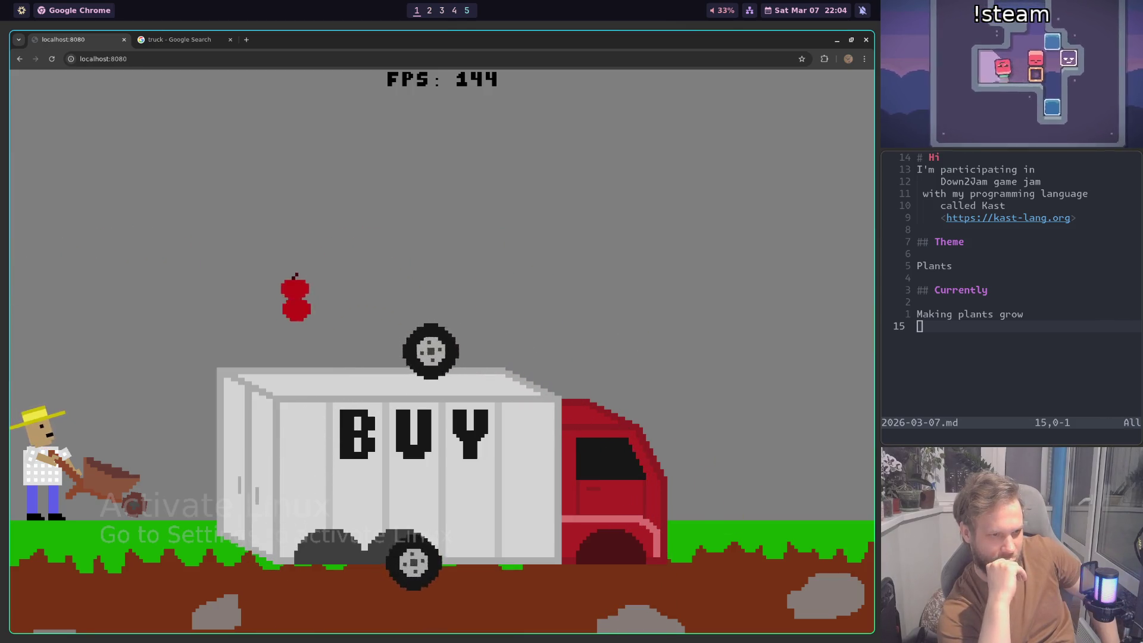
{"action": "key", "text": "super+2"}
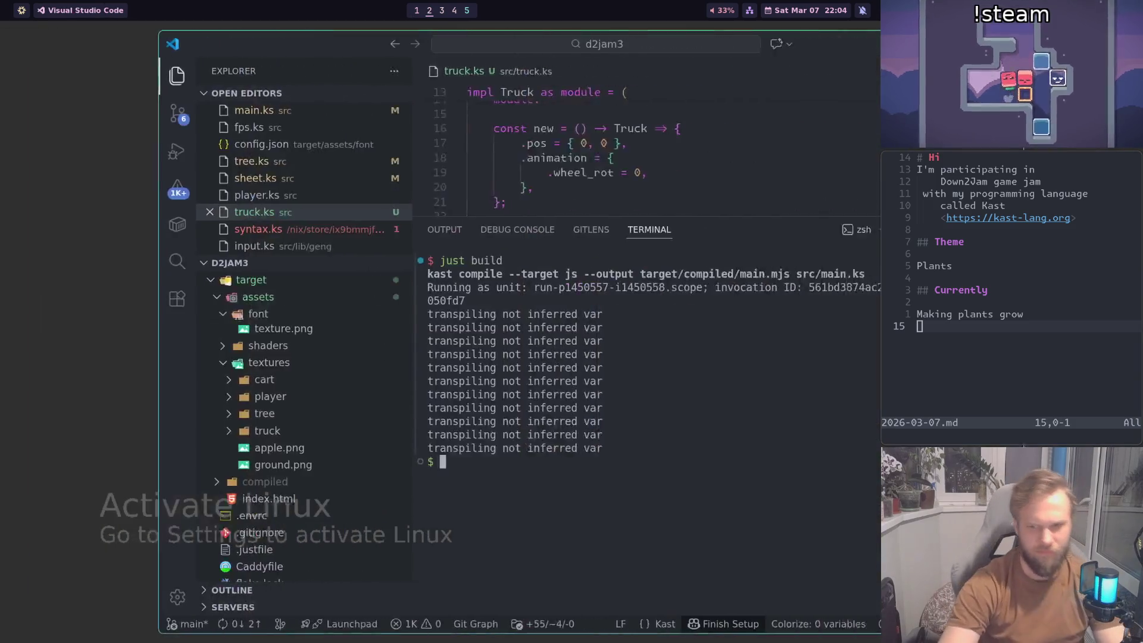
{"action": "scroll", "coordinate": [623, 369], "scroll_direction": "down", "scroll_amount": 10}
{"action": "scroll", "coordinate": [628, 368], "scroll_direction": "up", "scroll_amount": 3}
{"action": "scroll", "coordinate": [633, 366], "scroll_direction": "up", "scroll_amount": 6}
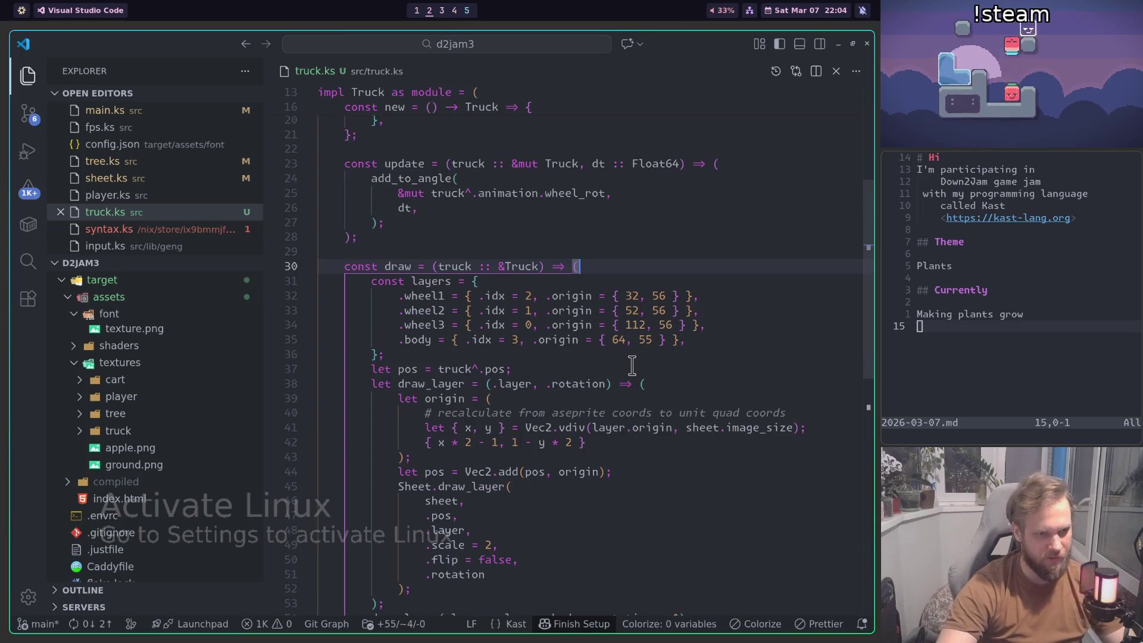
{"action": "left_click", "coordinate": [631, 358]}
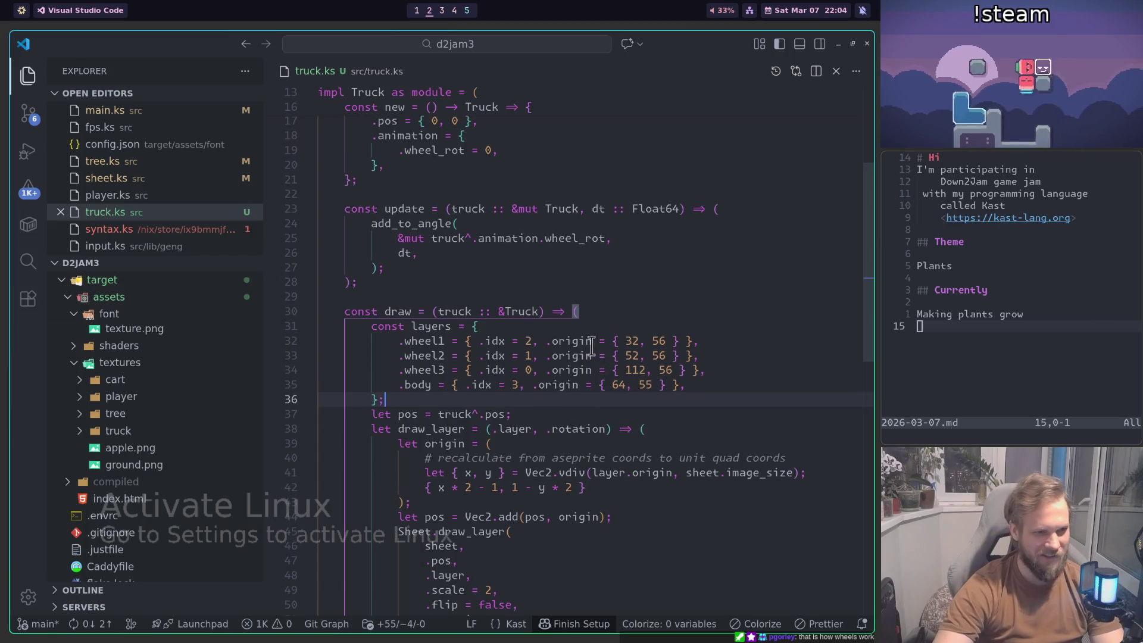
{"action": "scroll", "coordinate": [589, 286], "scroll_direction": "down", "scroll_amount": 2}
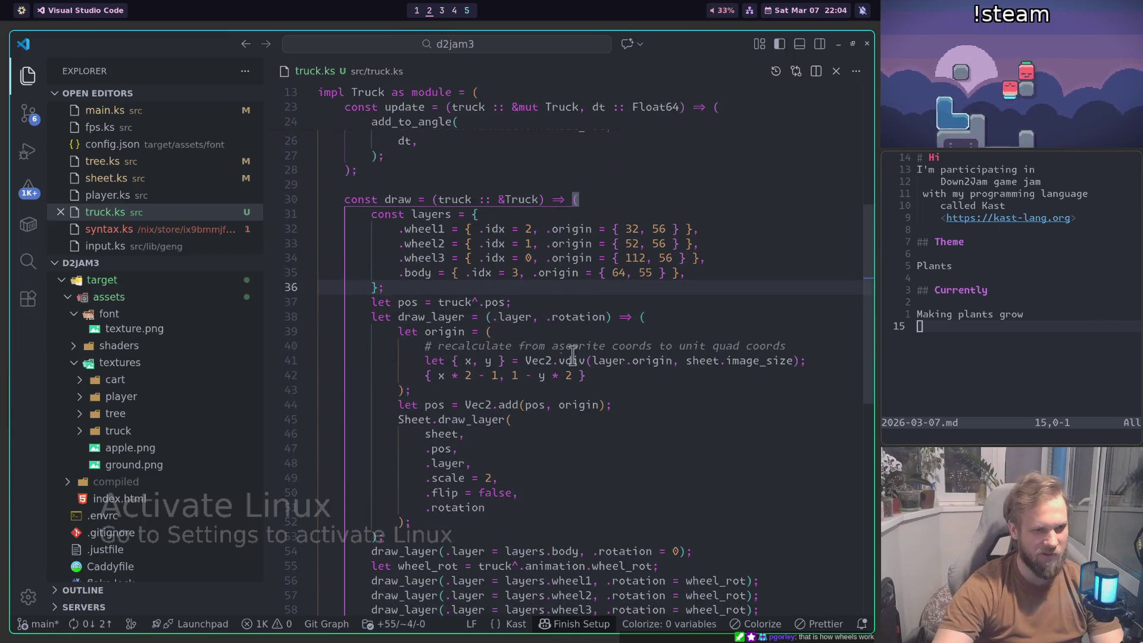
{"action": "left_click", "coordinate": [566, 230]}
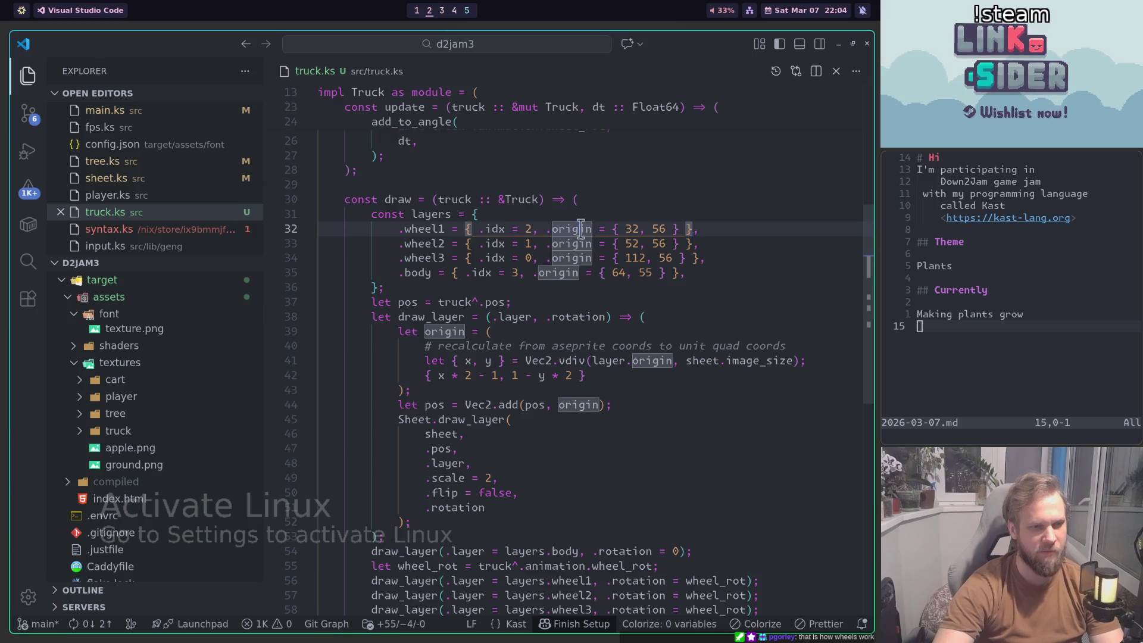
{"action": "left_click", "coordinate": [582, 244]}
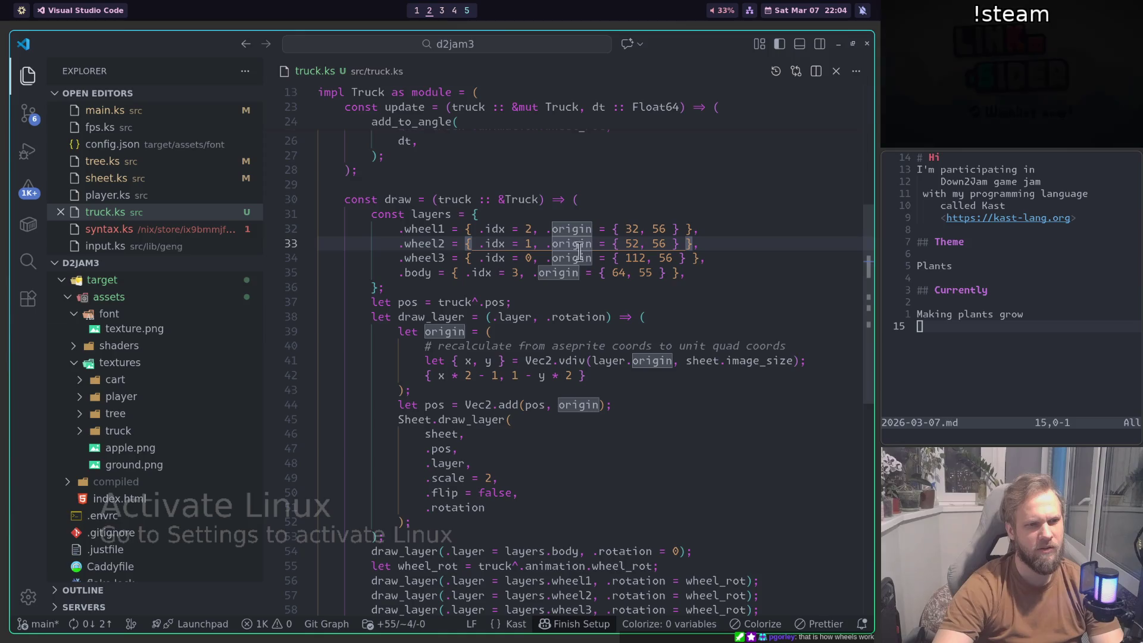
{"action": "left_click", "coordinate": [439, 215]}
{"action": "scroll", "coordinate": [506, 298], "scroll_direction": "down", "scroll_amount": 3}
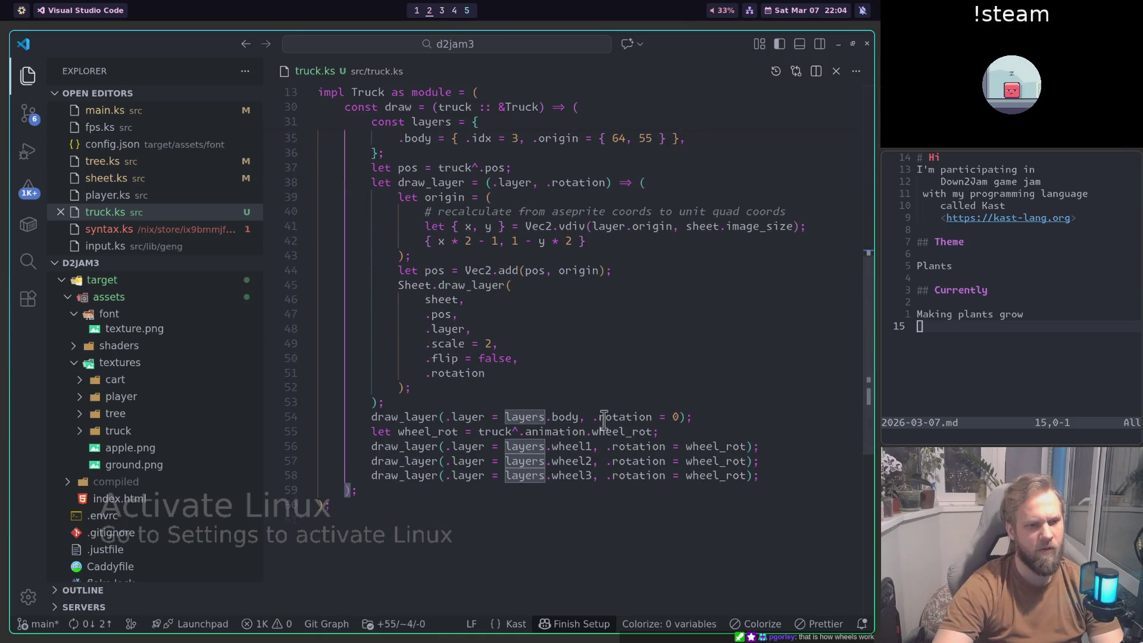
{"action": "scroll", "coordinate": [584, 405], "scroll_direction": "down", "scroll_amount": 1}
{"action": "left_click", "coordinate": [584, 402]}
{"action": "left_click", "coordinate": [539, 415]}
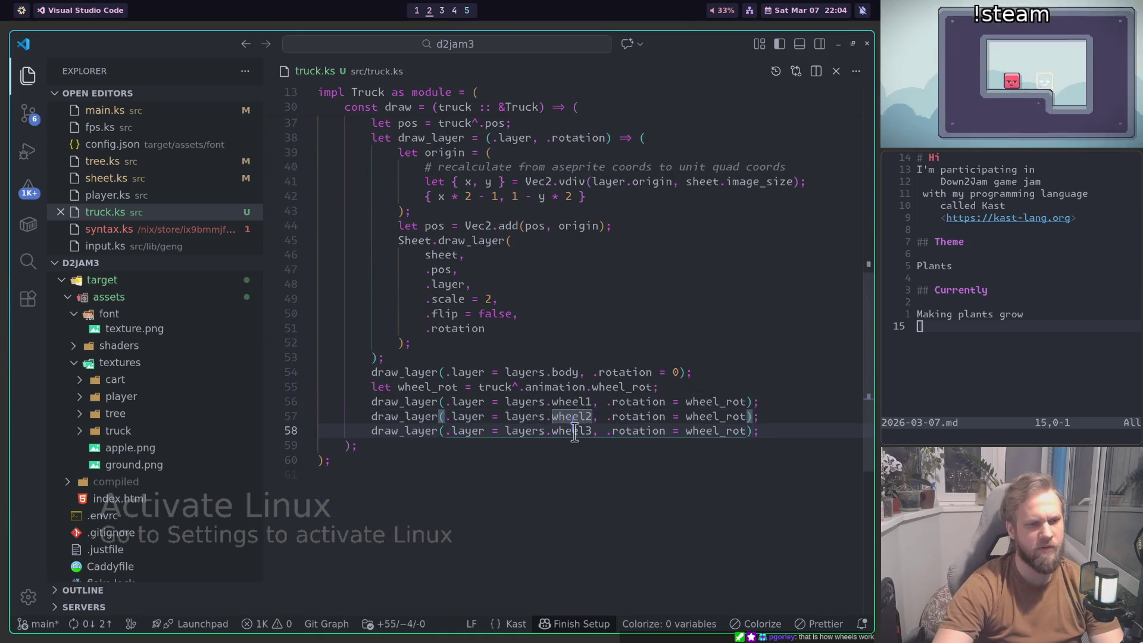
{"action": "left_click", "coordinate": [568, 403]}
{"action": "left_click", "coordinate": [524, 402]}
{"action": "scroll", "coordinate": [582, 409], "scroll_direction": "up", "scroll_amount": 6}
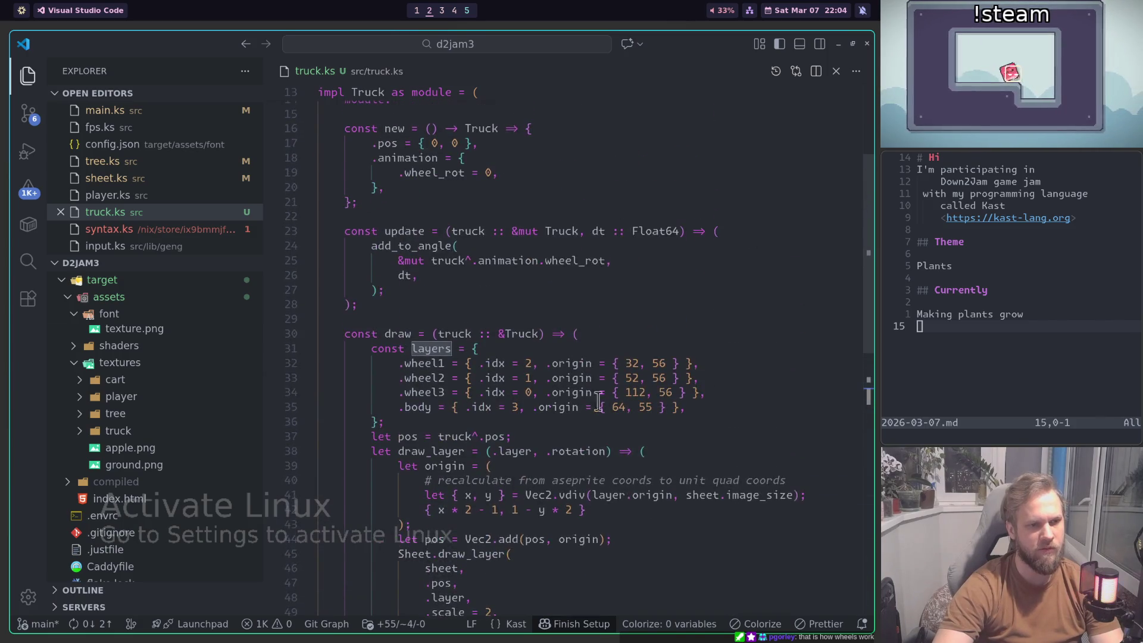
{"action": "scroll", "coordinate": [587, 268], "scroll_direction": "down", "scroll_amount": 1}
{"action": "left_click", "coordinate": [588, 262]}
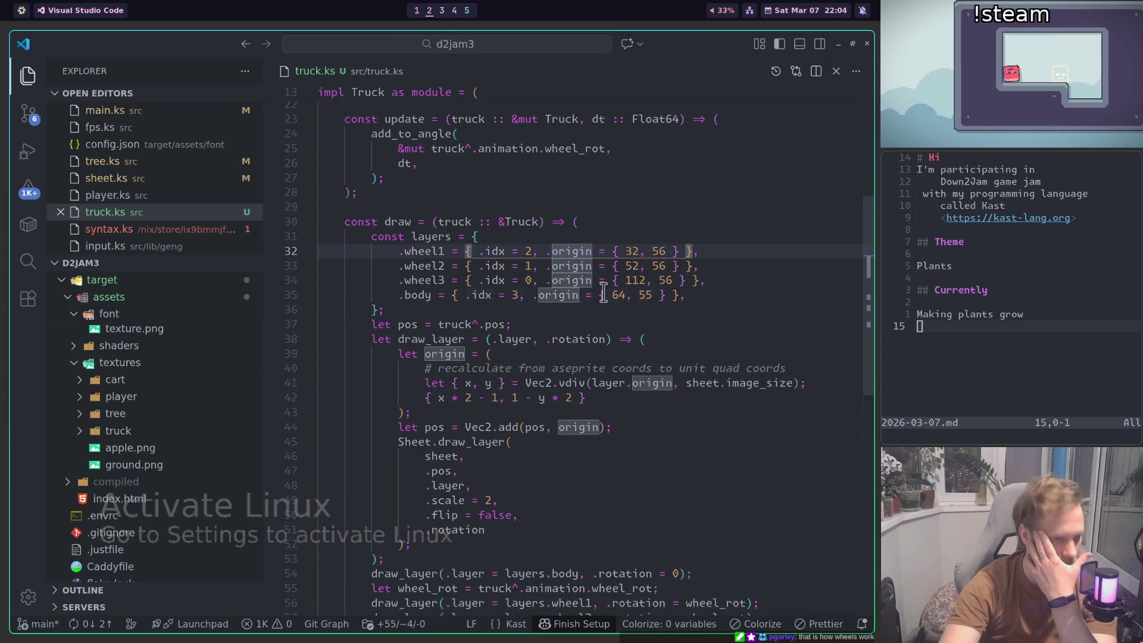
{"action": "scroll", "coordinate": [607, 250], "scroll_direction": "down", "scroll_amount": 1}
{"action": "left_click", "coordinate": [607, 205]}
{"action": "scroll", "coordinate": [625, 250], "scroll_direction": "down", "scroll_amount": 1}
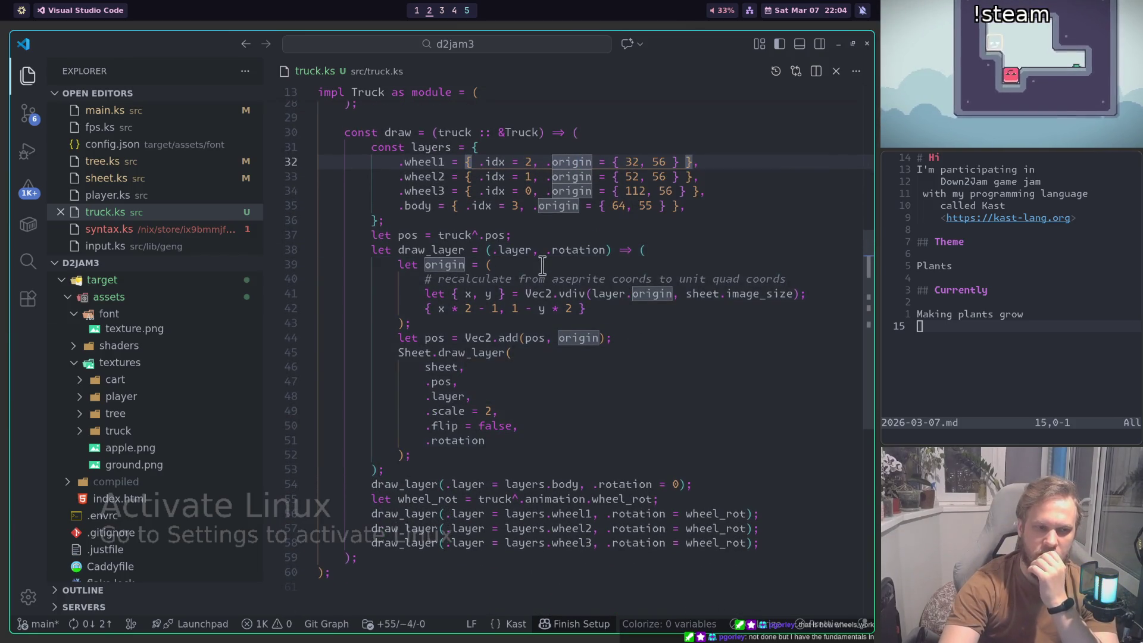
{"action": "scroll", "coordinate": [543, 265], "scroll_direction": "down", "scroll_amount": 2}
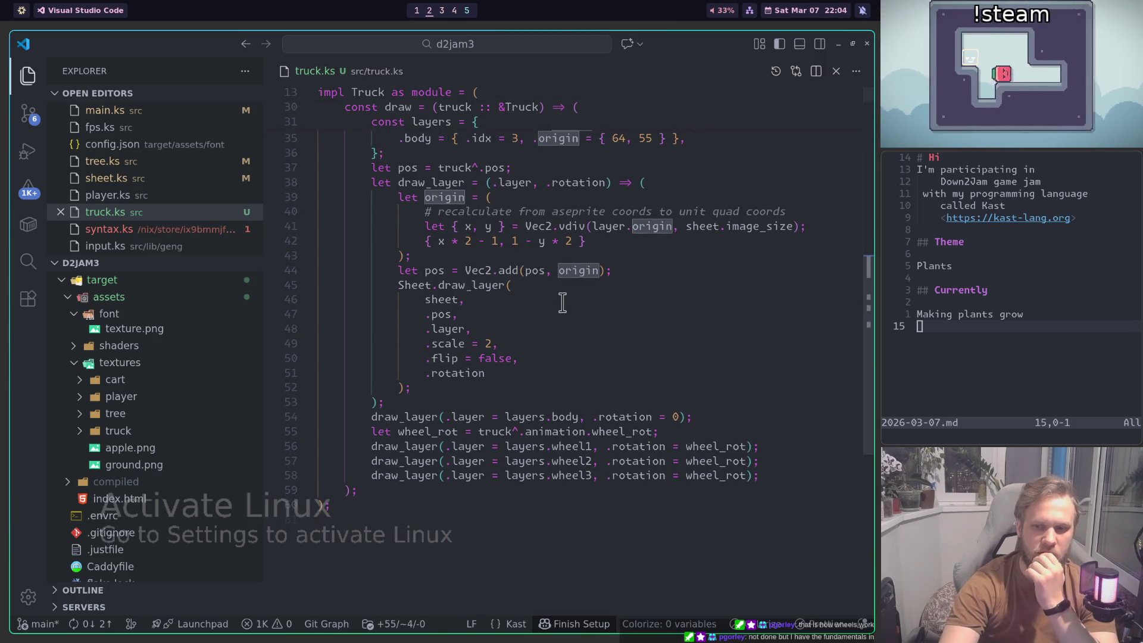
{"action": "scroll", "coordinate": [562, 303], "scroll_direction": "up", "scroll_amount": 1}
{"action": "scroll", "coordinate": [640, 333], "scroll_direction": "up", "scroll_amount": 3}
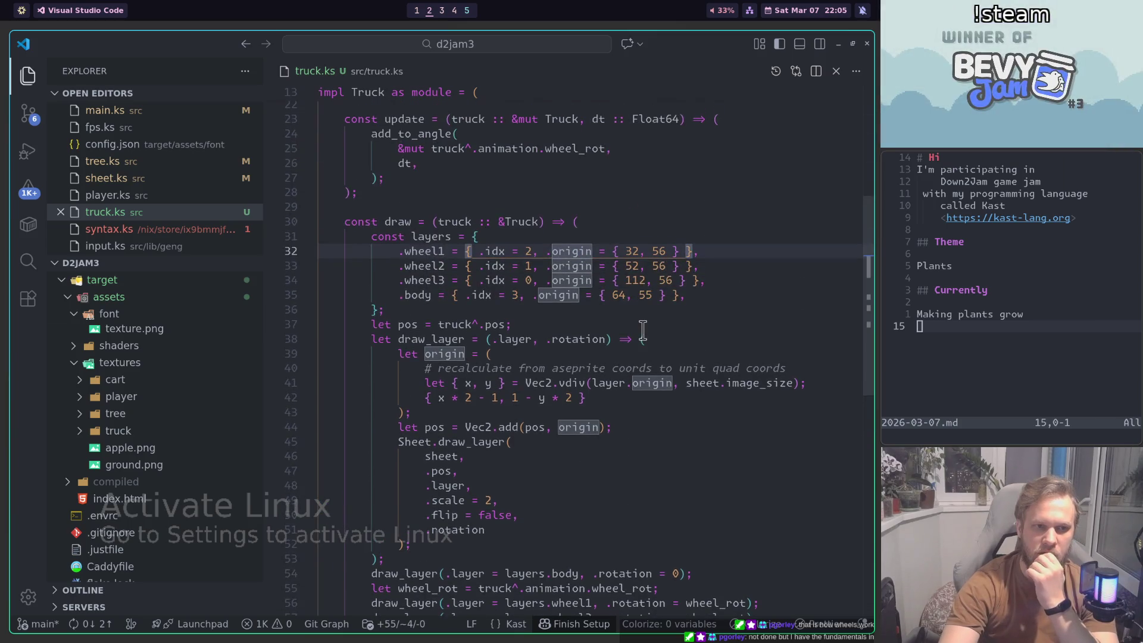
{"action": "key", "text": "super+1"}
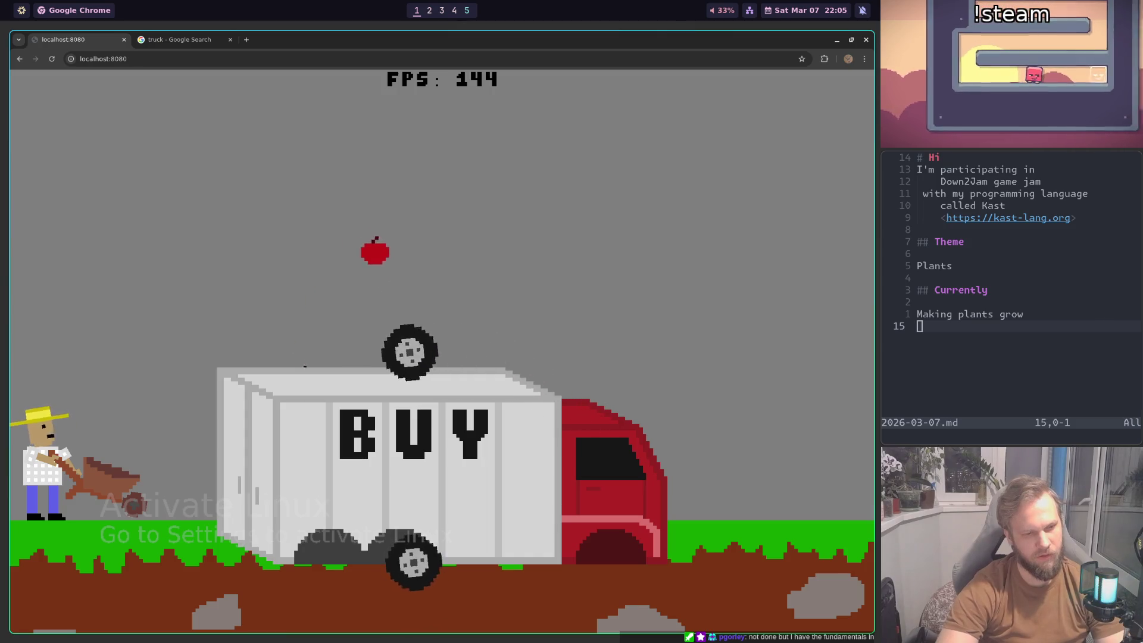
{"action": "key", "text": "super+2"}
{"action": "scroll", "coordinate": [702, 262], "scroll_direction": "down", "scroll_amount": 4}
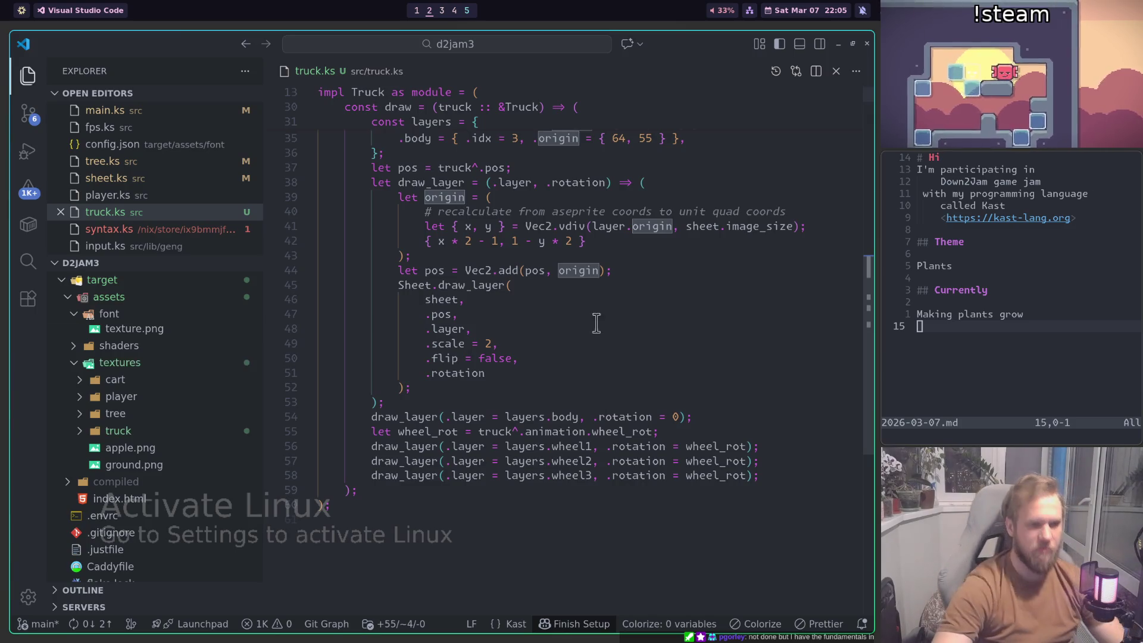
{"action": "scroll", "coordinate": [569, 300], "scroll_direction": "up", "scroll_amount": 5}
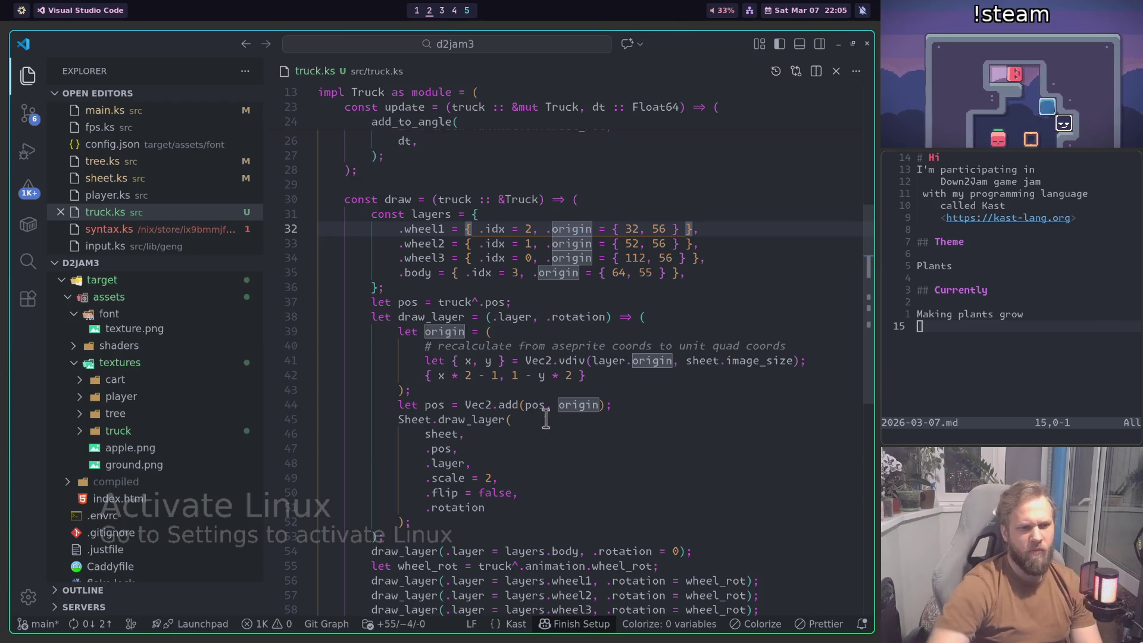
{"action": "scroll", "coordinate": [546, 419], "scroll_direction": "down", "scroll_amount": 3}
{"action": "left_click", "coordinate": [467, 272]}
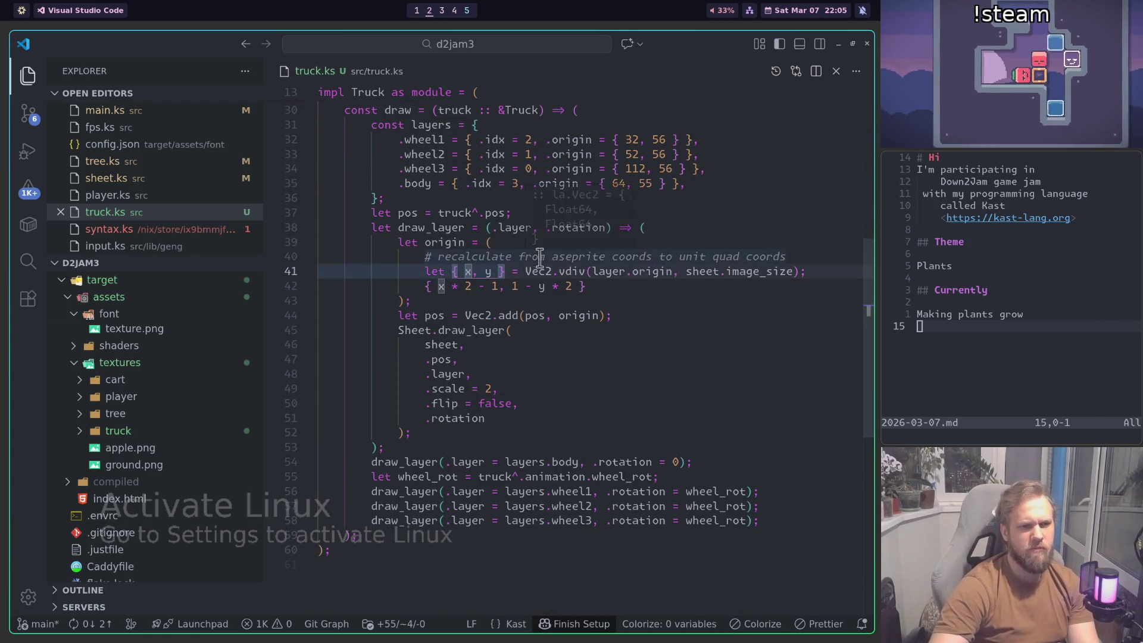
{"action": "double_click", "coordinate": [643, 255]}
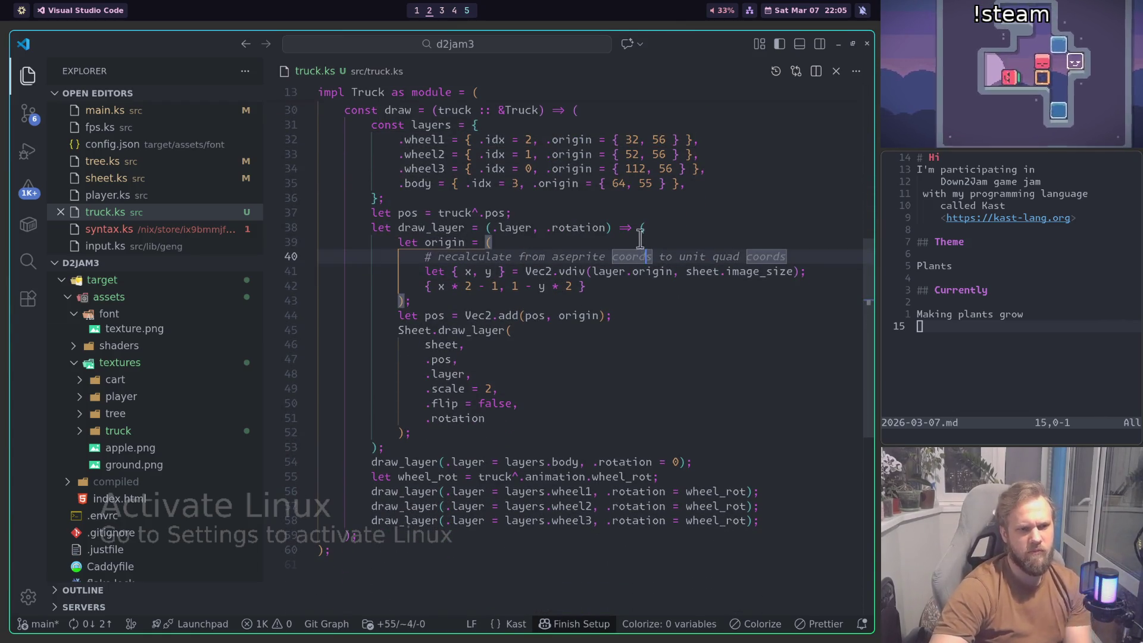
{"action": "double_click", "coordinate": [527, 269]}
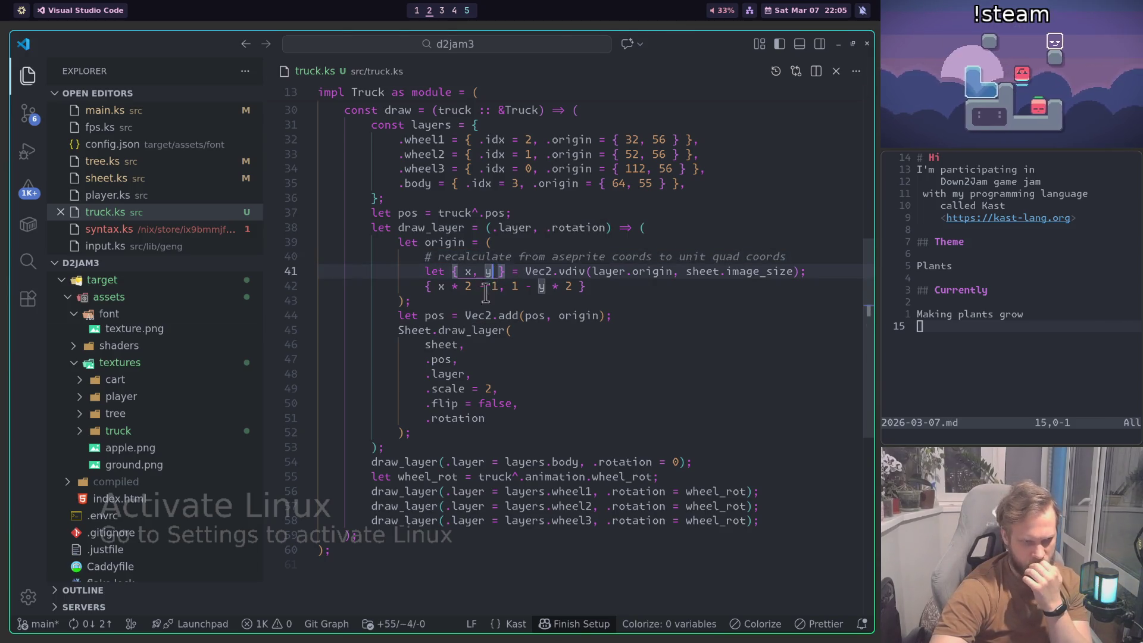
{"action": "left_click", "coordinate": [441, 316]}
{"action": "left_click", "coordinate": [531, 318]}
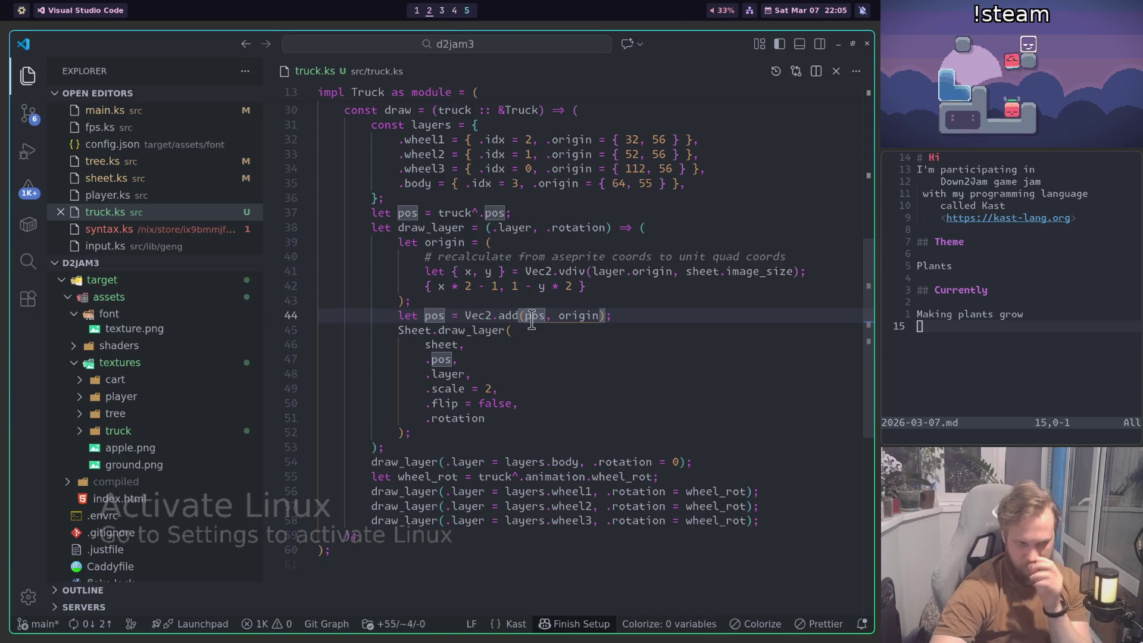
{"action": "left_click", "coordinate": [493, 331]}
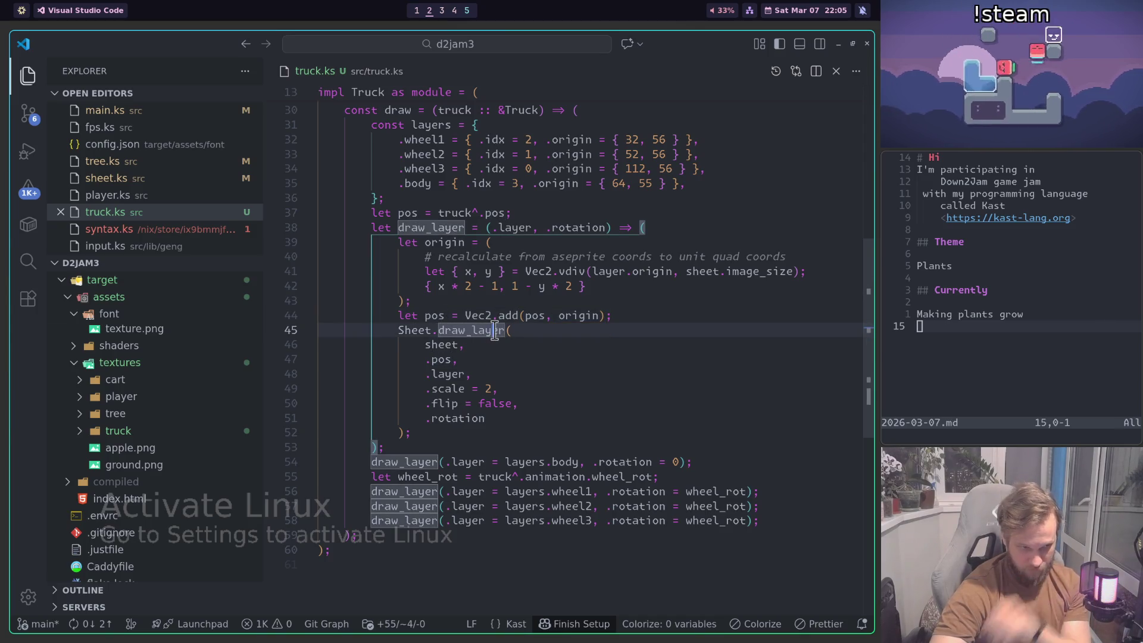
{"action": "left_click", "coordinate": [487, 387]}
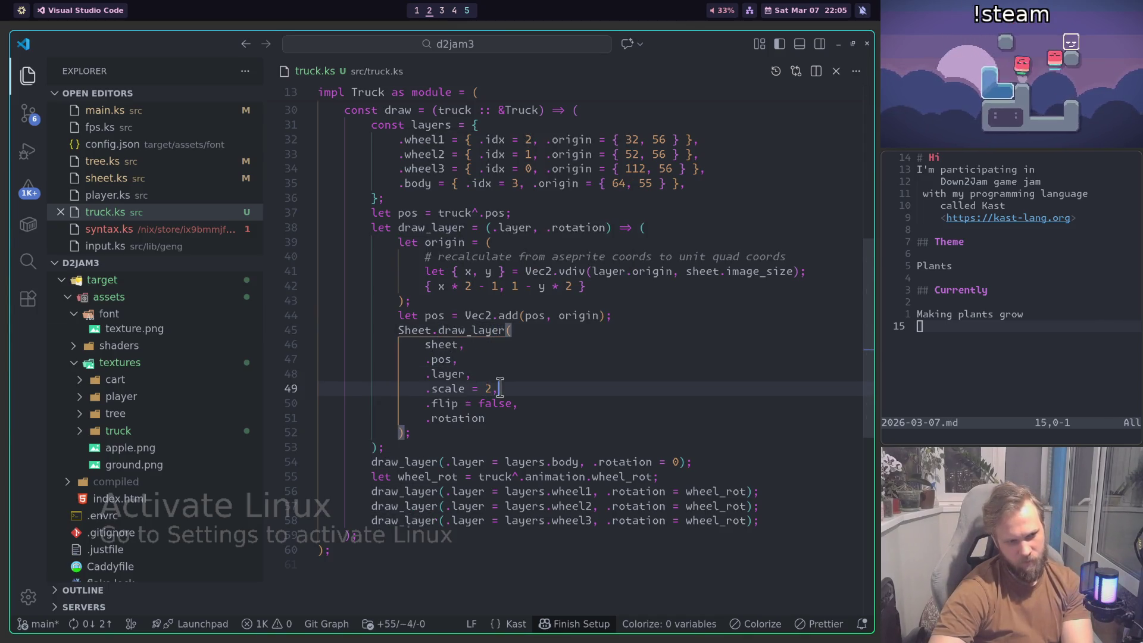
{"action": "scroll", "coordinate": [511, 331], "scroll_direction": "up", "scroll_amount": 1}
{"action": "left_click", "coordinate": [441, 237]}
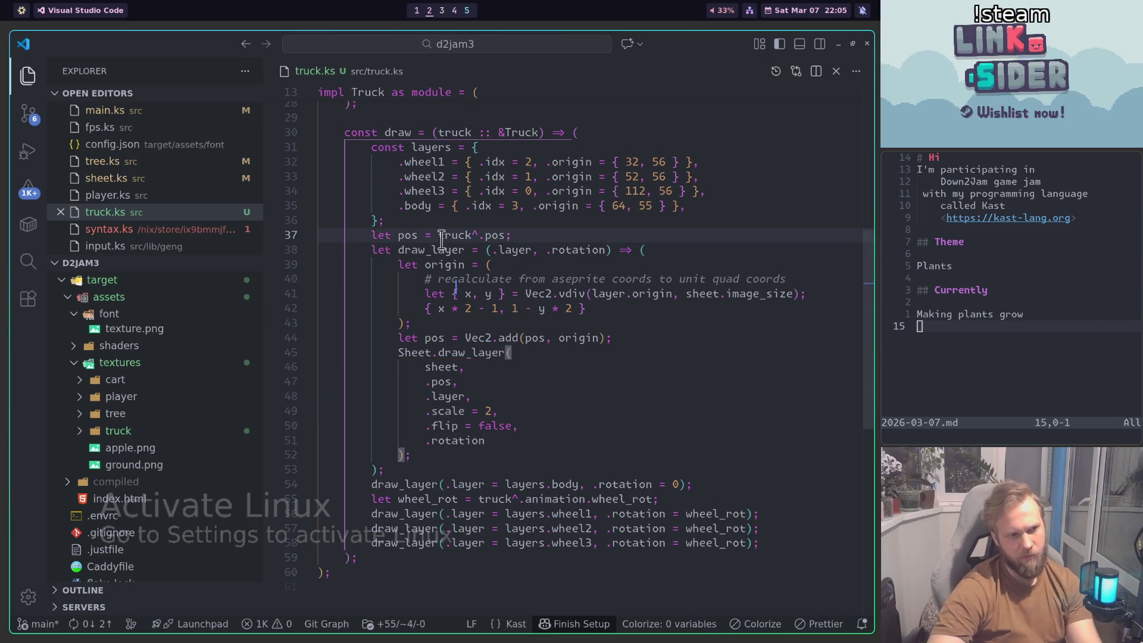
Step: Change line 37 to Vec2.add(truck^.pos, { 0, 2 }), rebuild, and switch to Chrome
{"action": "type", "text": "Vec2.add("}
{"action": "type", "text": ", {0"}
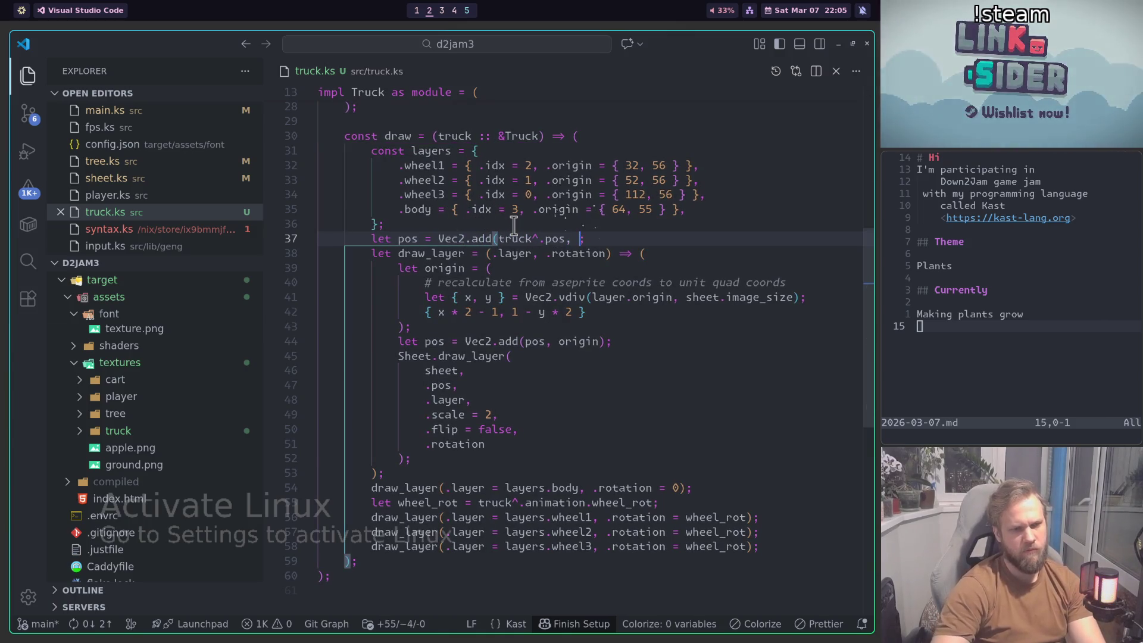
{"action": "type", "text": ", 2"}
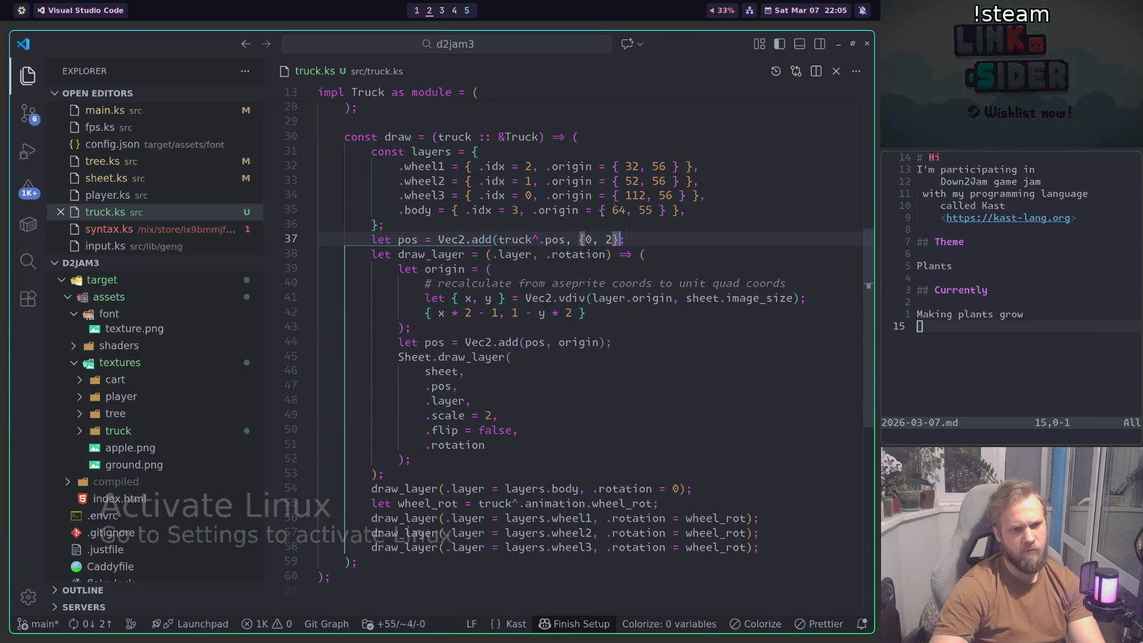
{"action": "type", "text": ")"}
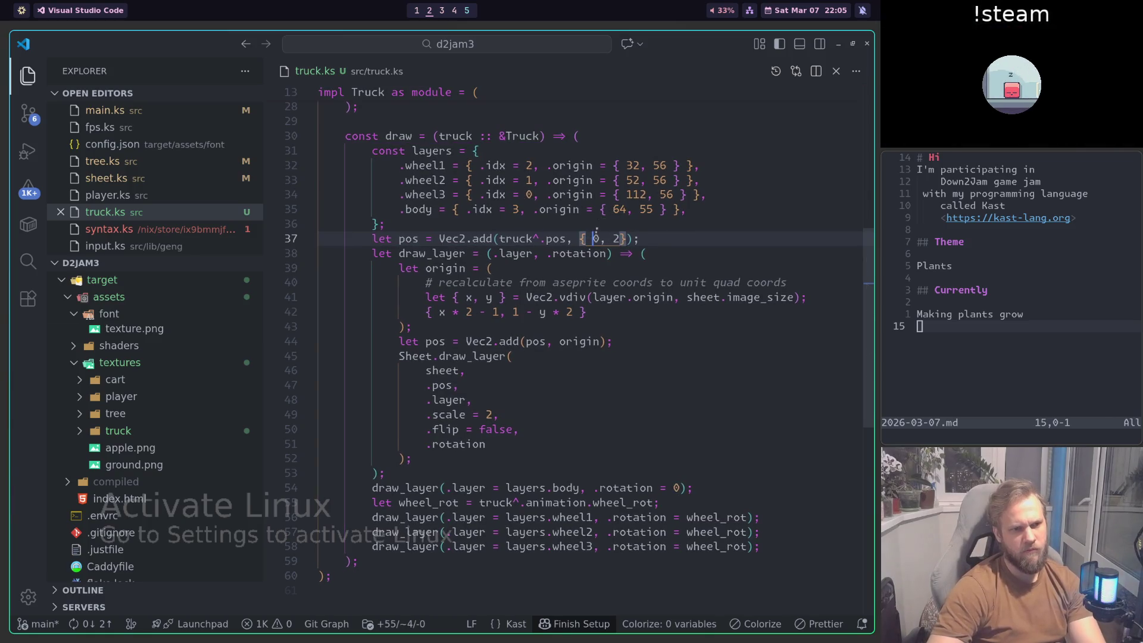
{"action": "key", "text": "Right"}
{"action": "key", "text": "Right"}
{"action": "key", "text": "Right"}
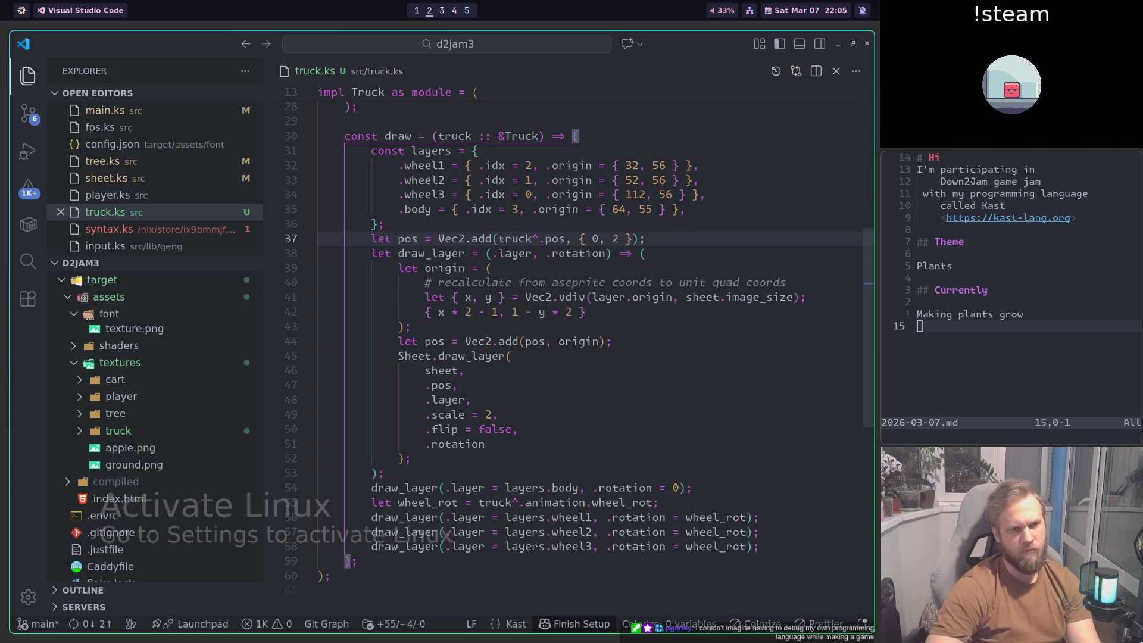
{"action": "key", "text": "ctrl+shift+b"}
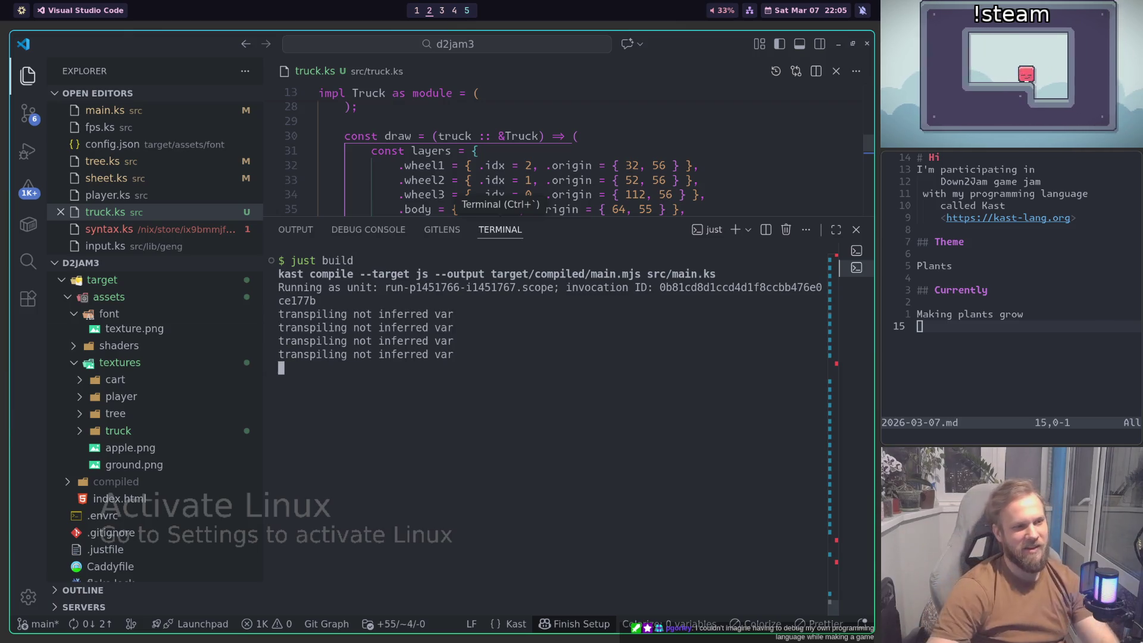
{"action": "key", "text": "super+1"}
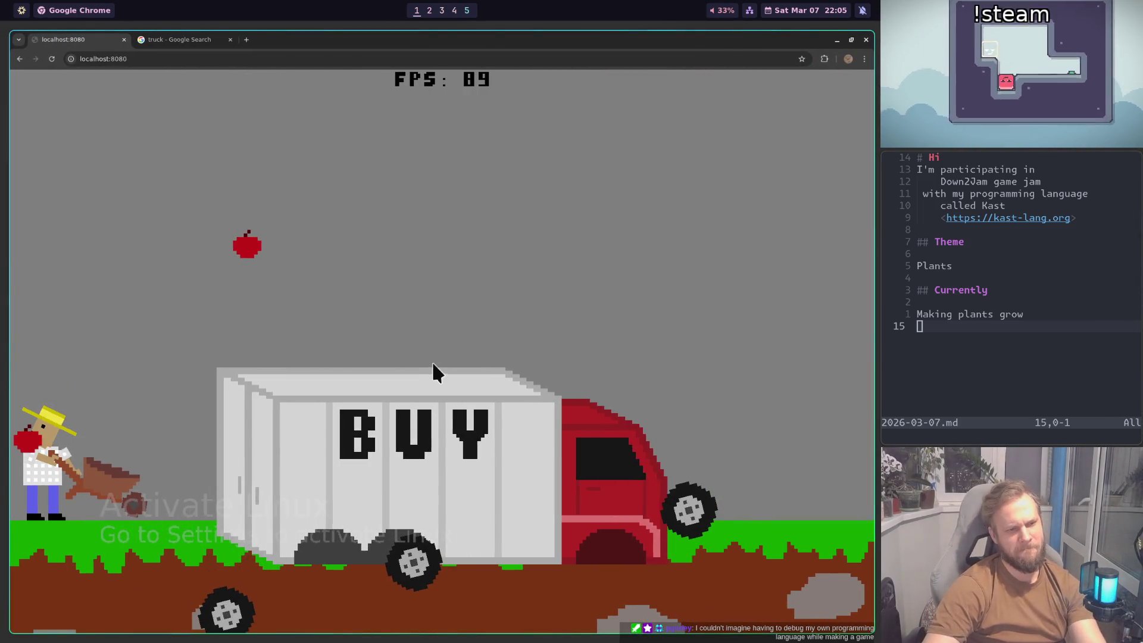
Step: Reload the localhost:8080 game, then return to truck.ks with the terminal panel closed
{"action": "key", "text": "ctrl+r"}
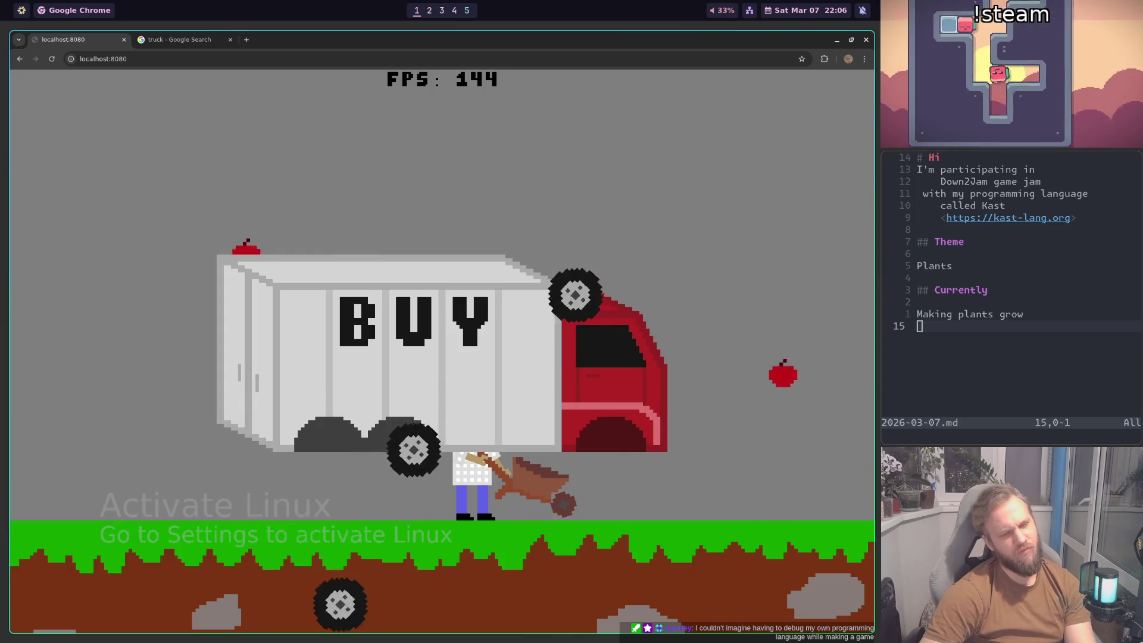
{"action": "key", "text": "super+2"}
{"action": "key", "text": "ctrl+j"}
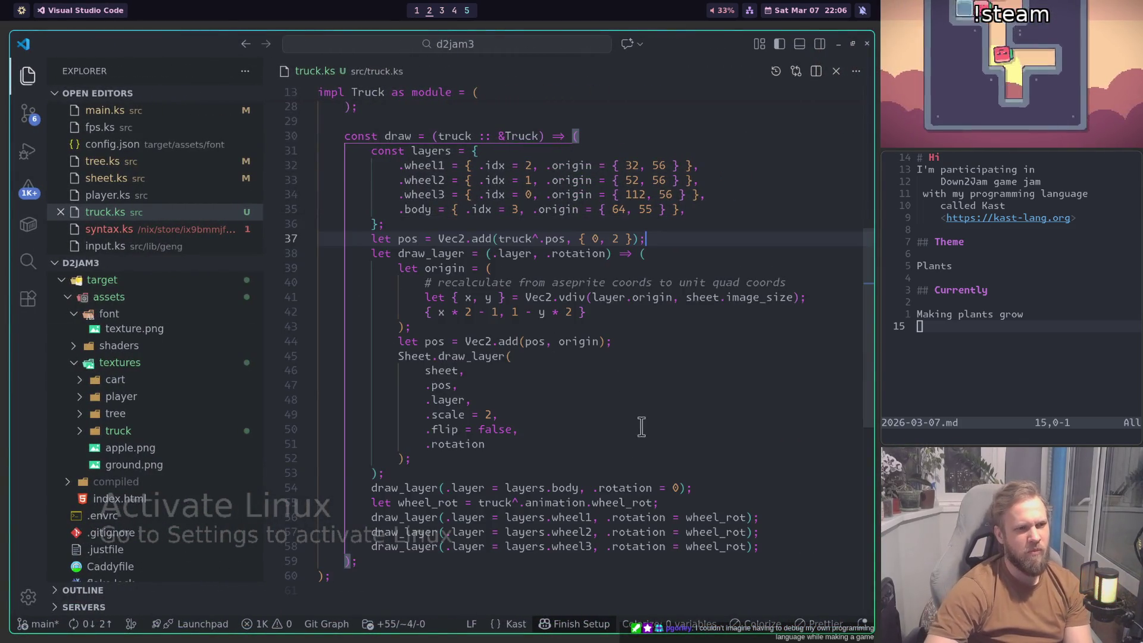
Step: Review the truck's offset and scale 2 values, then inspect draw_layer's definition in sheet.ks
{"action": "left_click", "coordinate": [642, 418]}
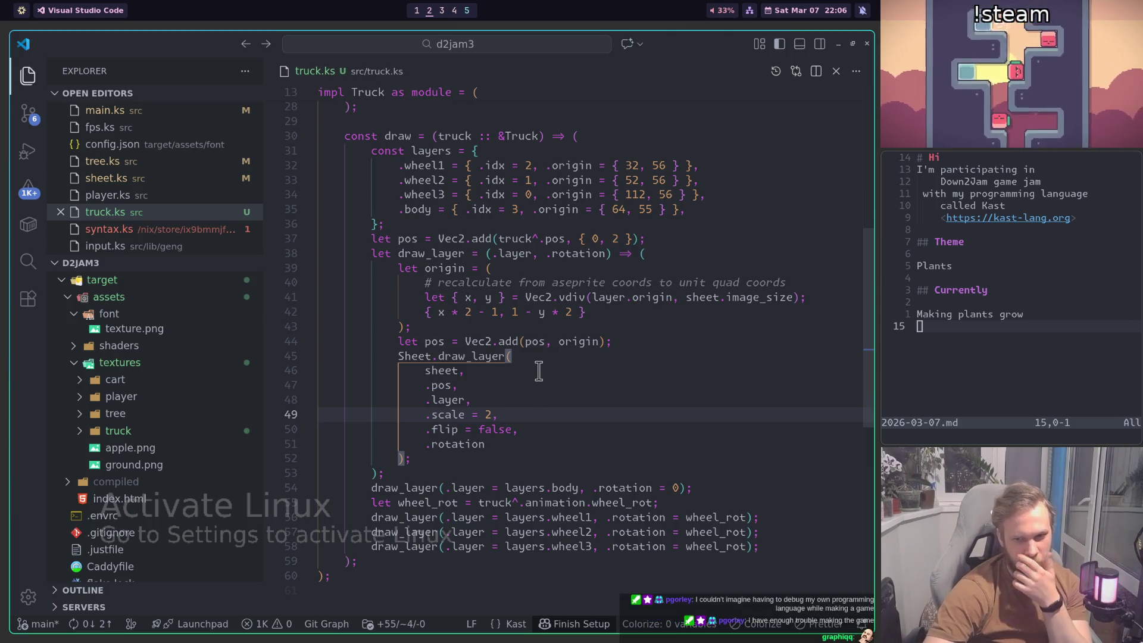
{"action": "scroll", "coordinate": [648, 291], "scroll_direction": "up", "scroll_amount": 2}
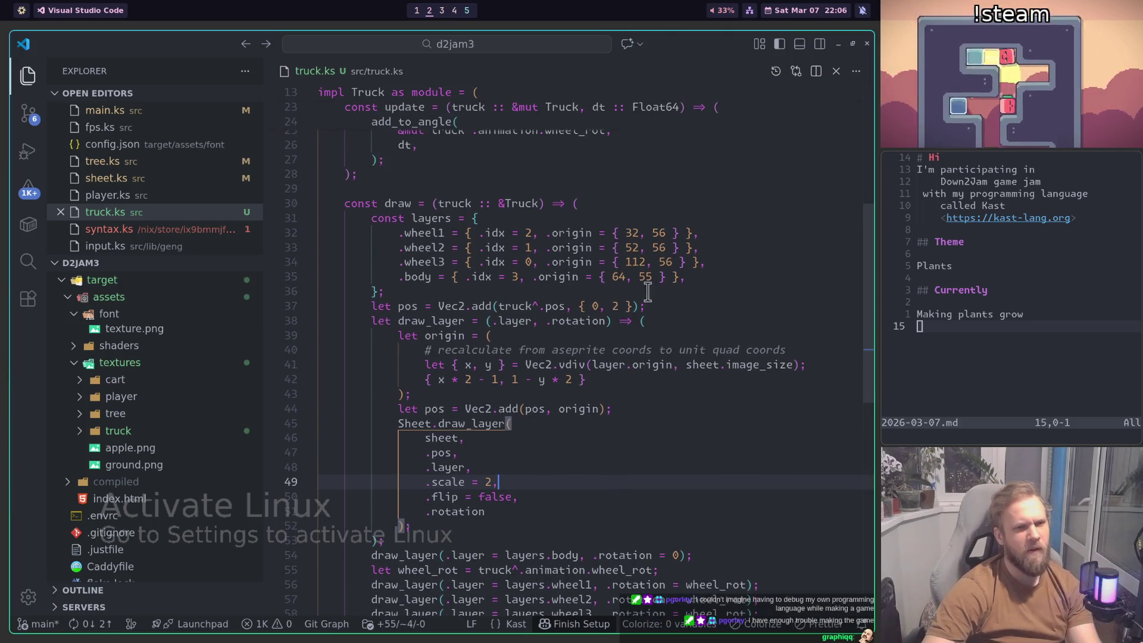
{"action": "left_click", "coordinate": [613, 305]}
{"action": "scroll", "coordinate": [576, 388], "scroll_direction": "down", "scroll_amount": 2}
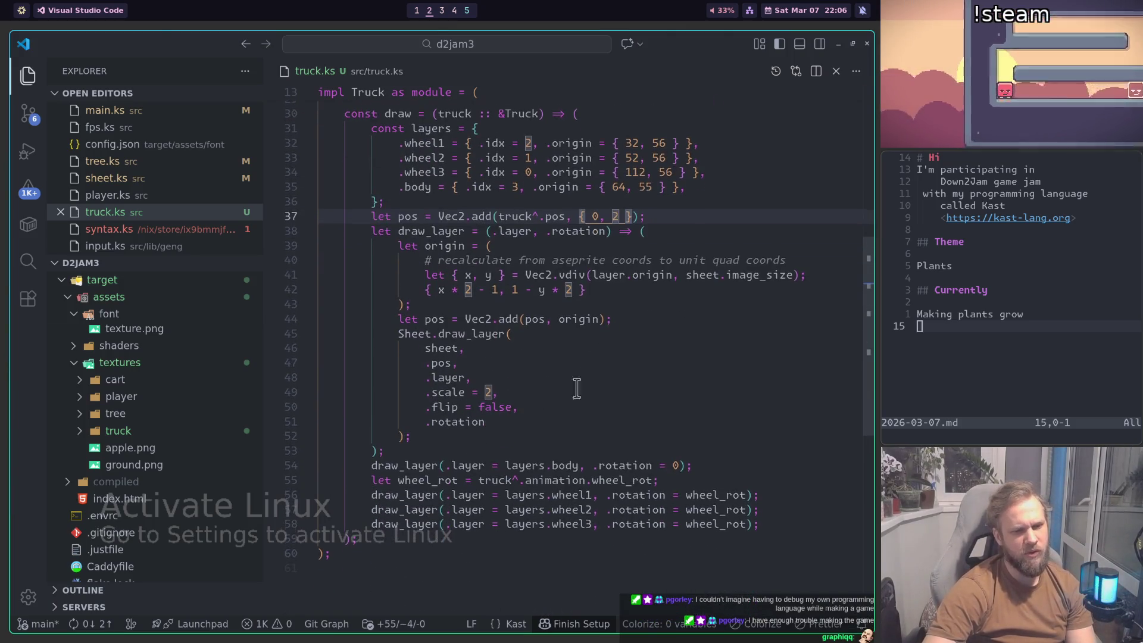
{"action": "left_click", "coordinate": [485, 393]}
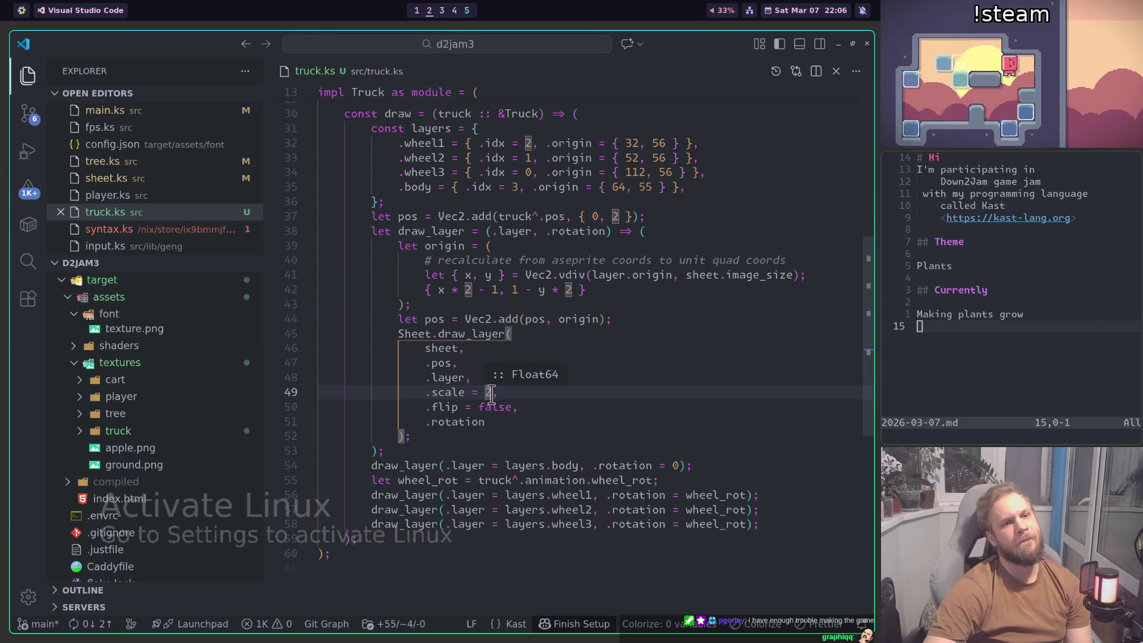
{"action": "left_click", "coordinate": [620, 212]}
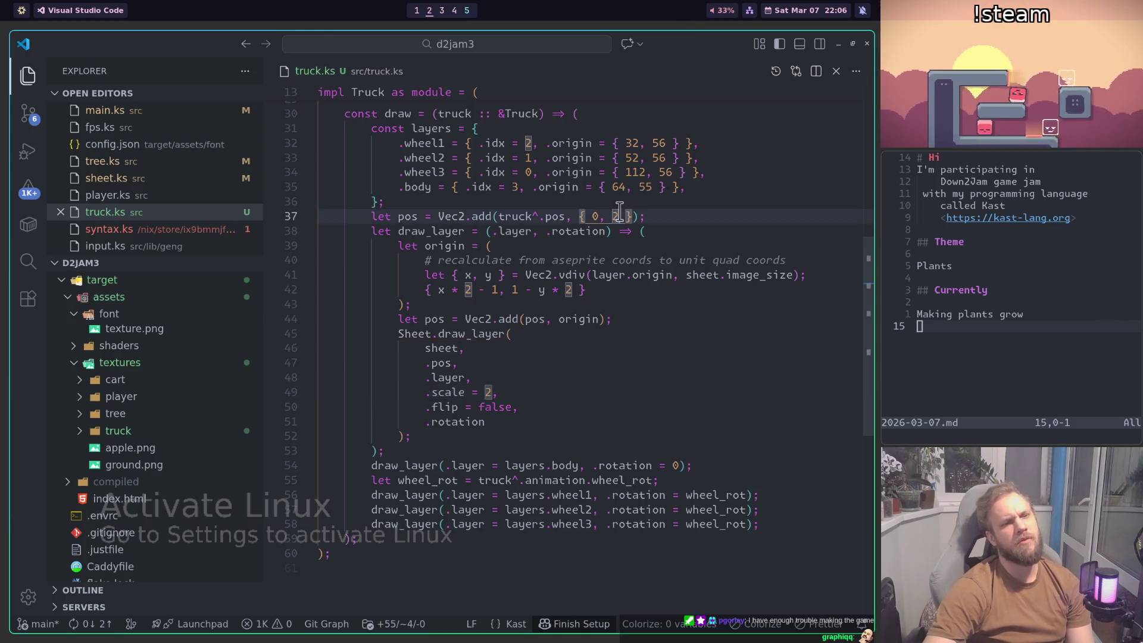
{"action": "left_click", "coordinate": [416, 216]}
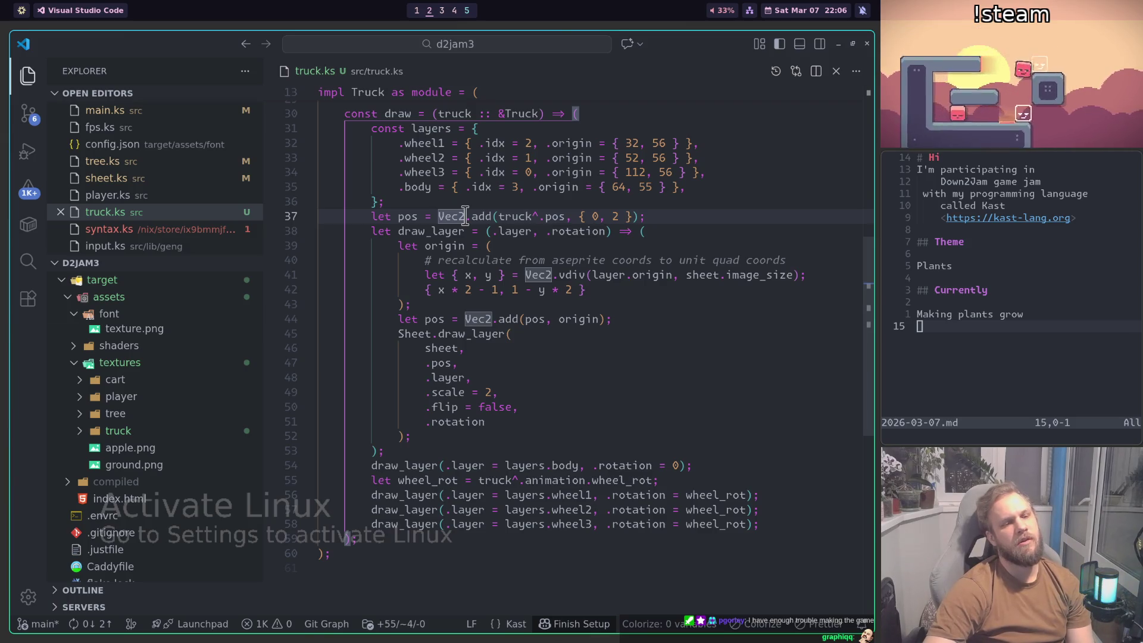
{"action": "left_click", "coordinate": [474, 336]}
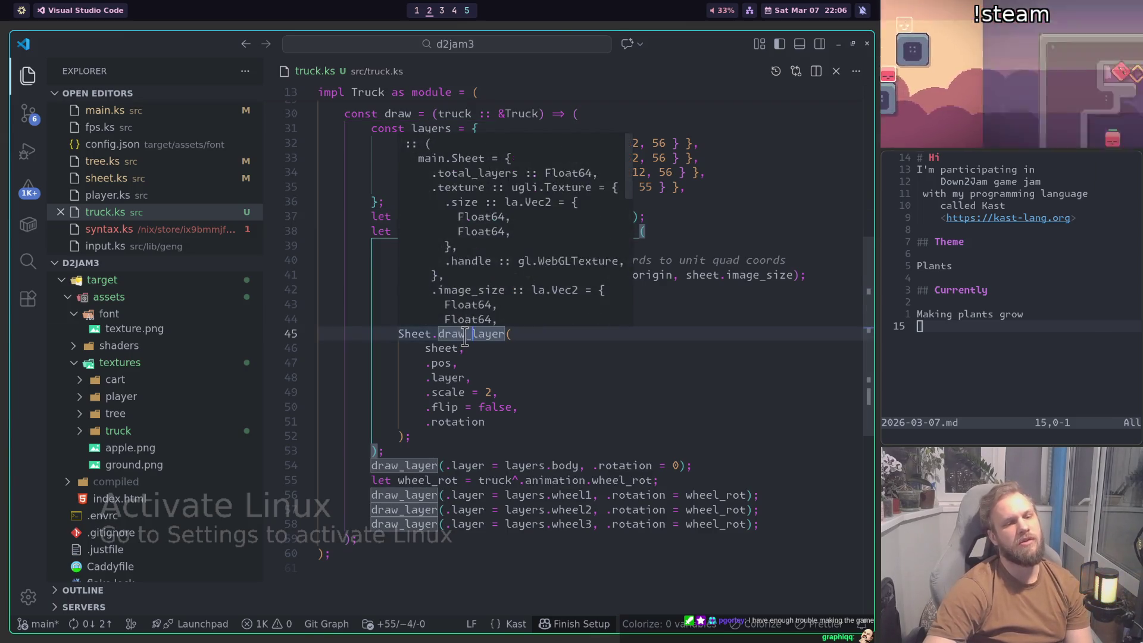
{"action": "left_click", "coordinate": [460, 334], "text": "ctrl"}
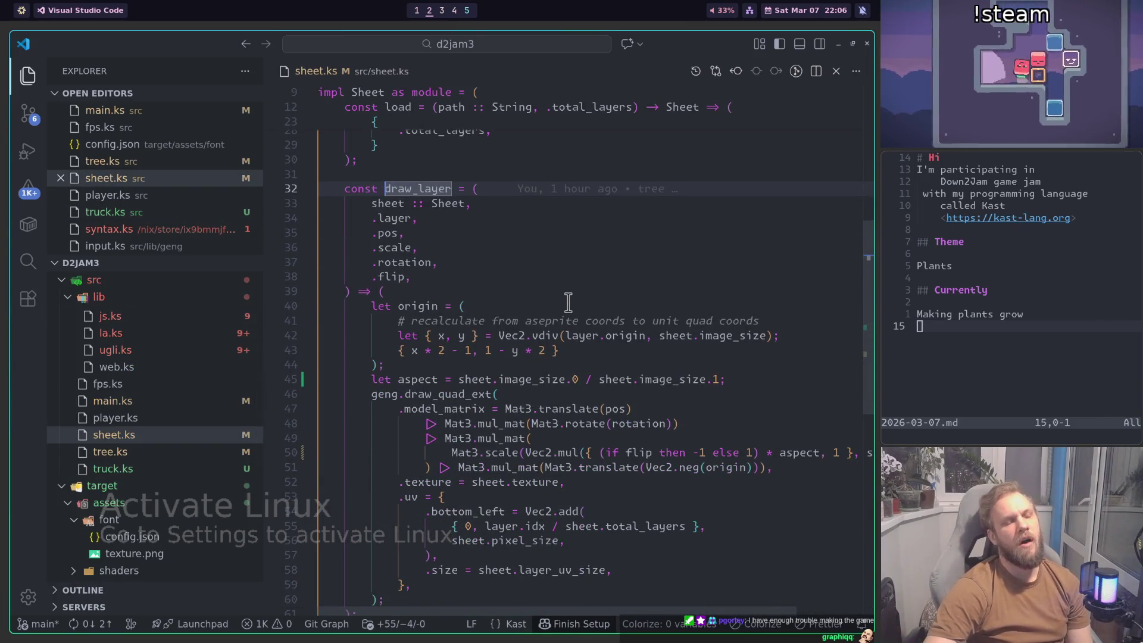
Step: Back in truck.ks, change line 44's origin to Vec2.mul(origin, 2)
{"action": "key", "text": "ctrl+alt+minus"}
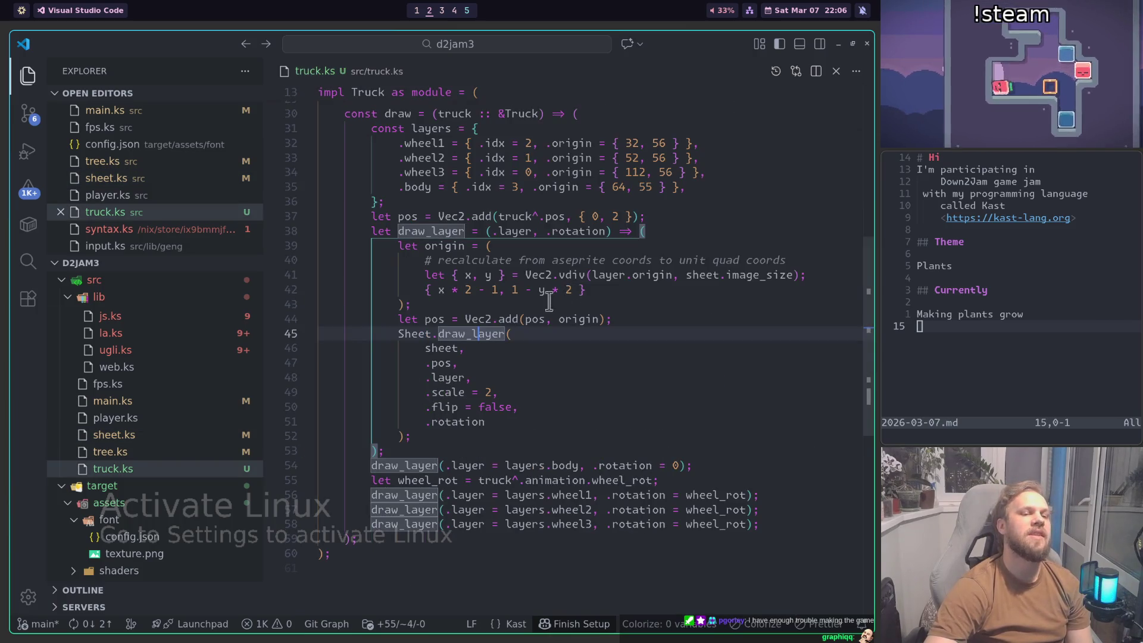
{"action": "key", "text": "Up"}
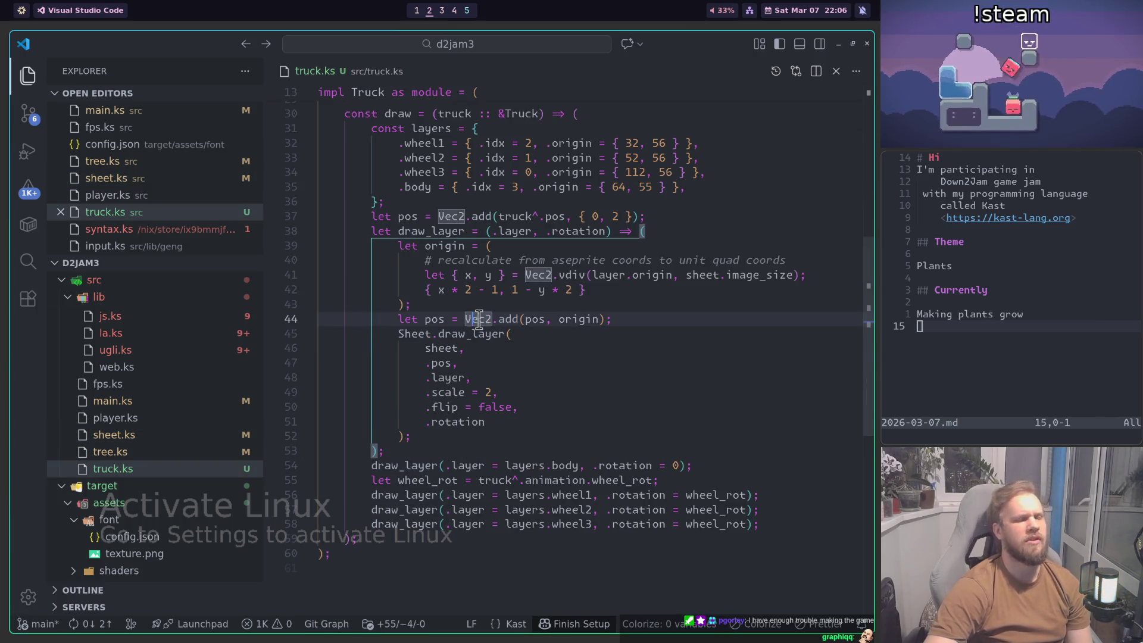
{"action": "left_click", "coordinate": [579, 324]}
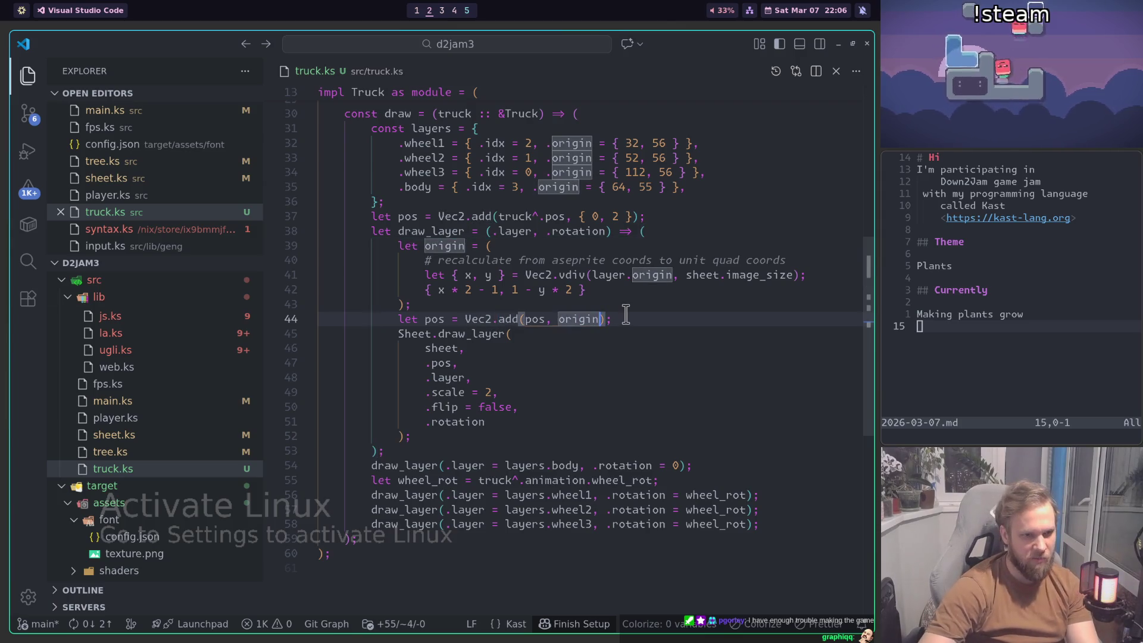
{"action": "type", "text": "Vec2.mul(origin,"}
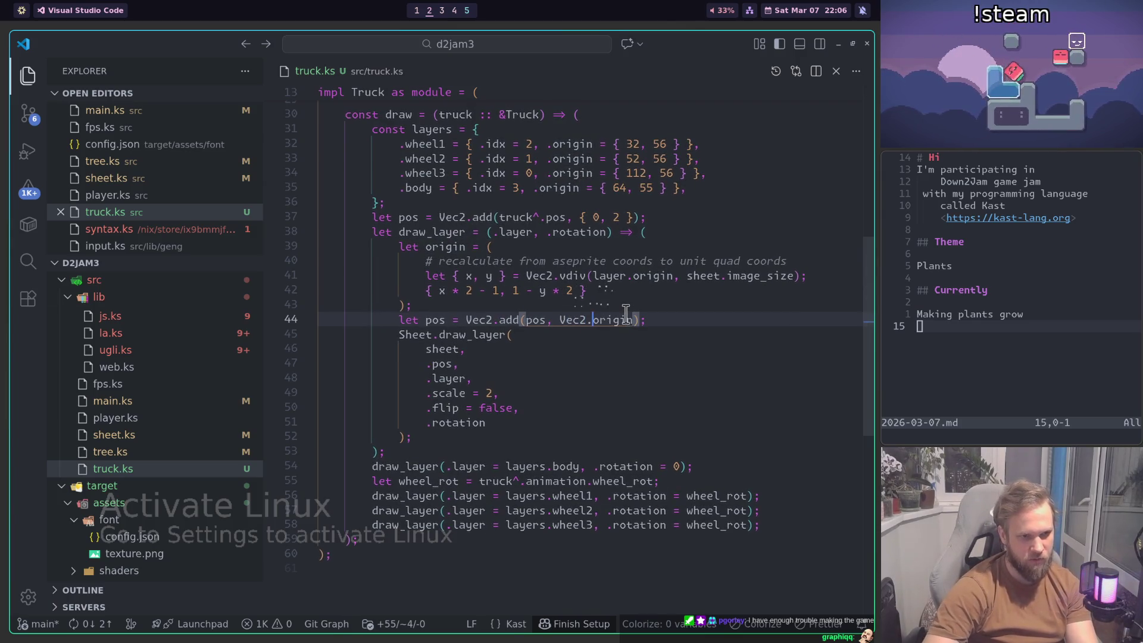
{"action": "type", "text": " 2)"}
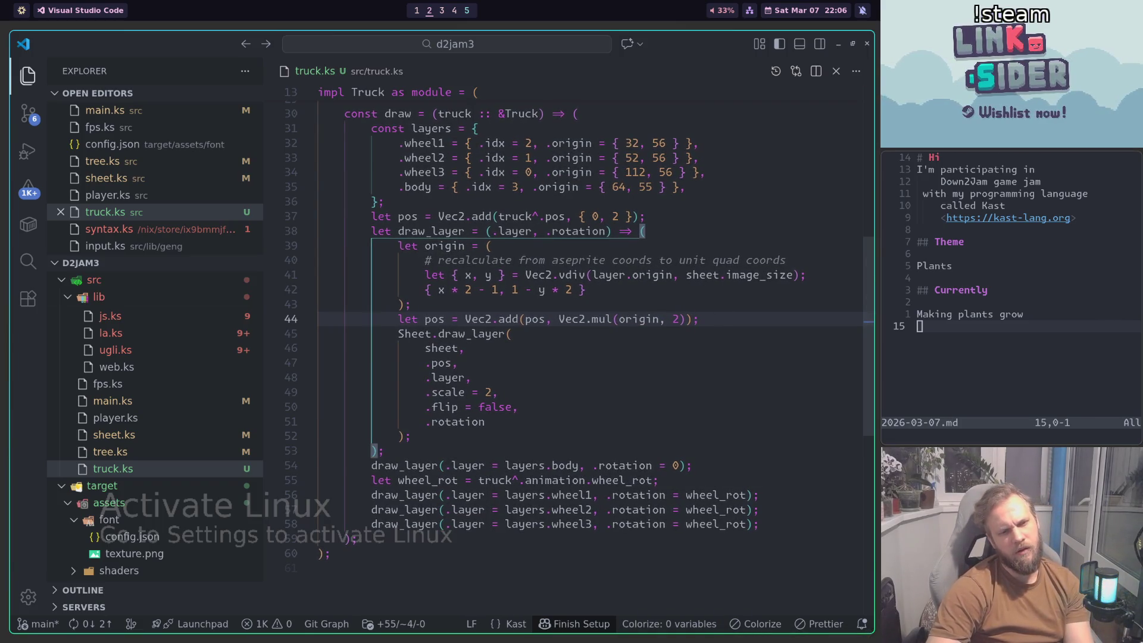
Step: Rebuild, spawn the BUY truck in the Chrome game, and return to the code editor
{"action": "key", "text": "ctrl+shift+b"}
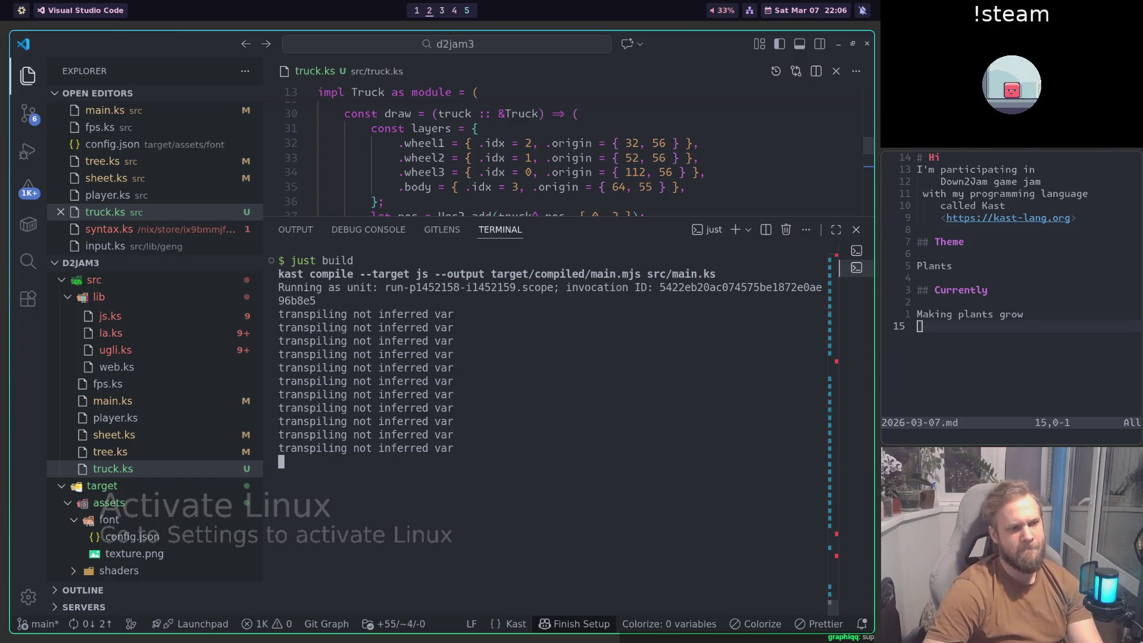
{"action": "key", "text": "alt+Tab"}
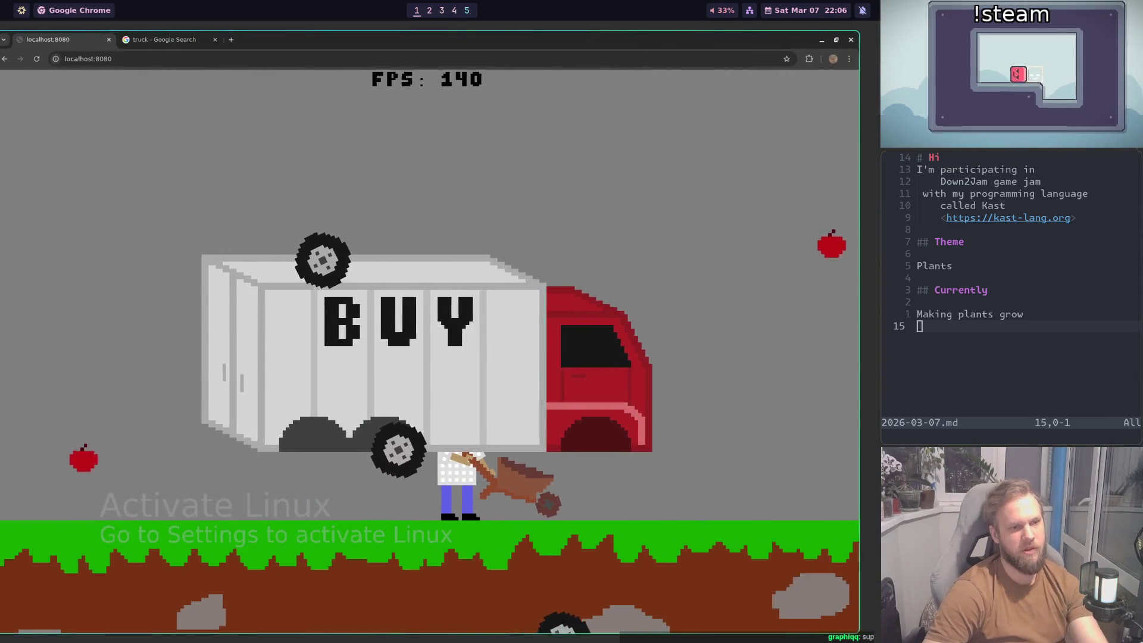
{"action": "left_click", "coordinate": [669, 366]}
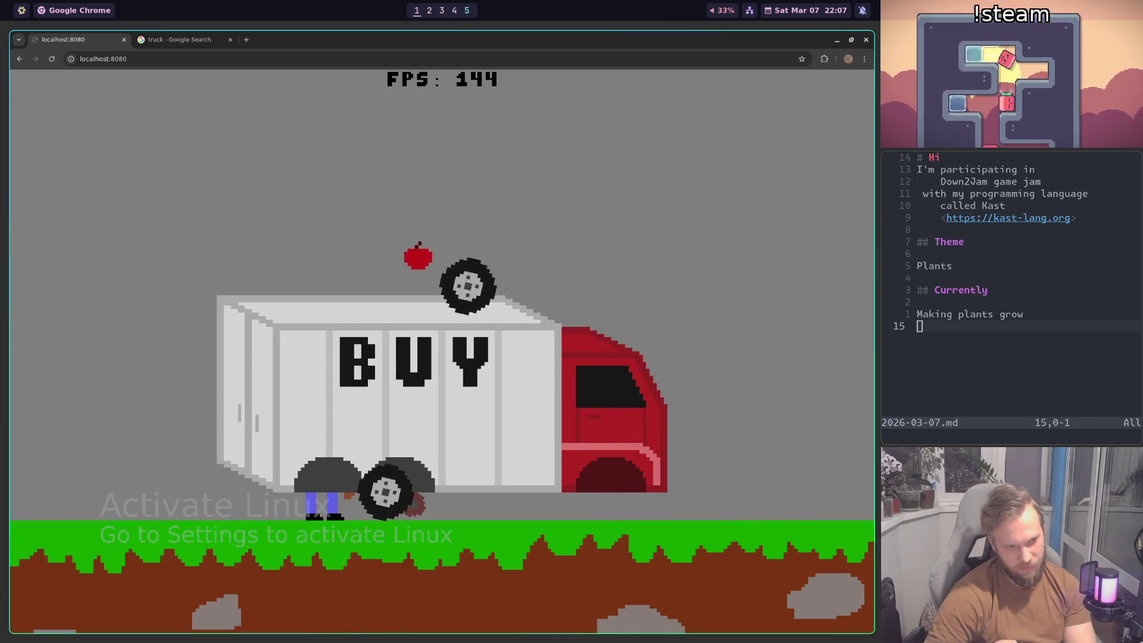
{"action": "key", "text": "super+2"}
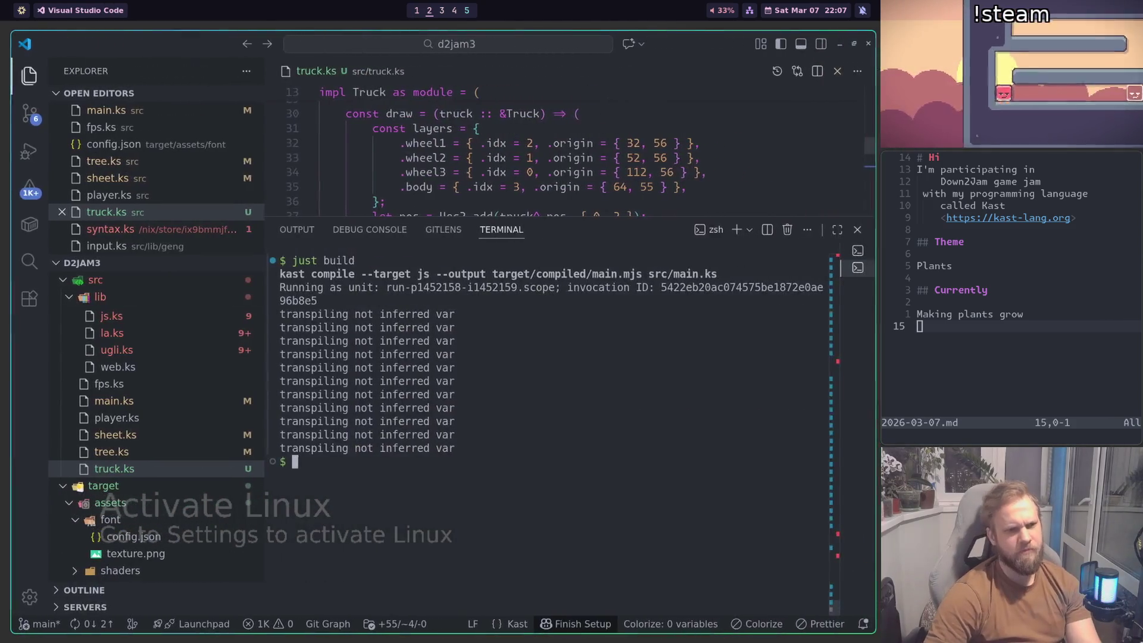
Step: Close the build output and compare the second wheel's origin values against the running game
{"action": "key", "text": "ctrl+j"}
{"action": "scroll", "coordinate": [608, 285], "scroll_direction": "up", "scroll_amount": 2}
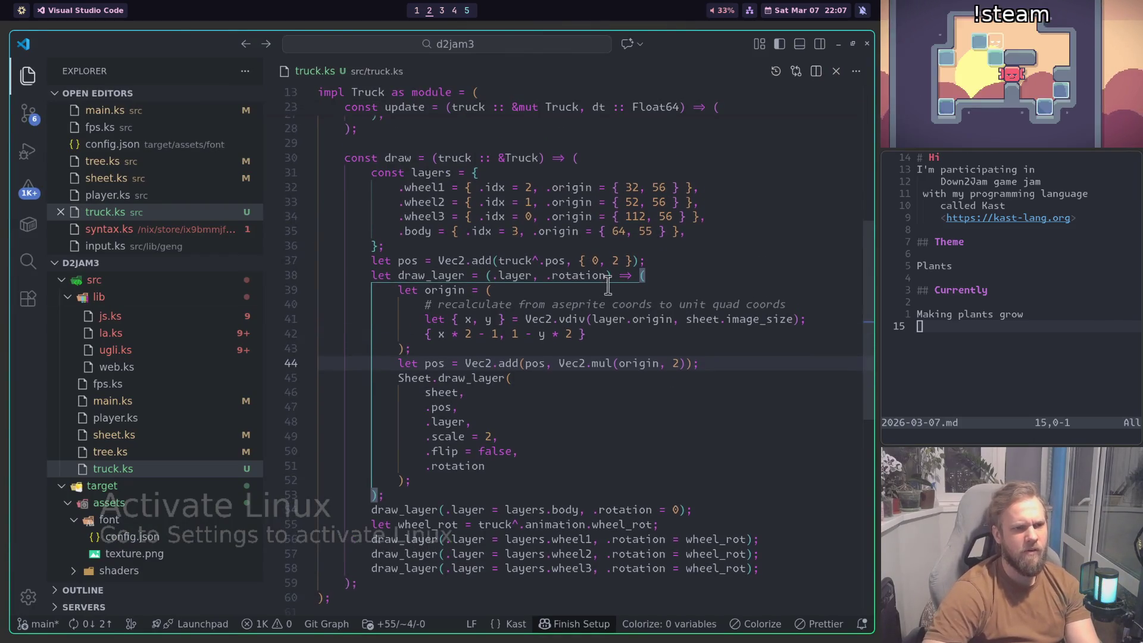
{"action": "left_click", "coordinate": [534, 245]}
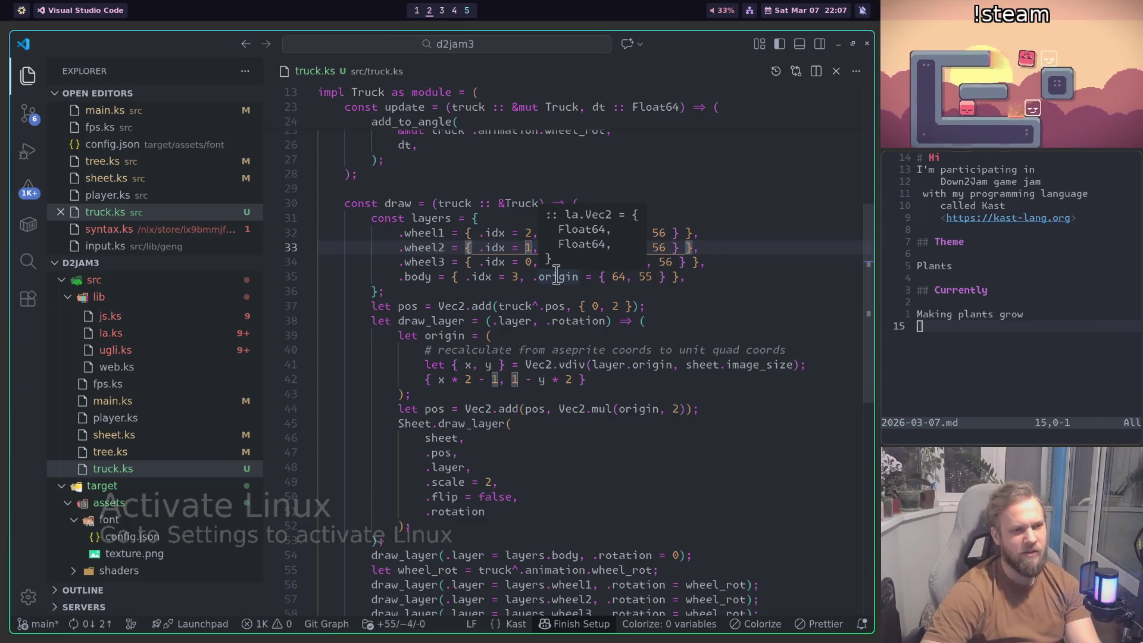
{"action": "key", "text": "super+1"}
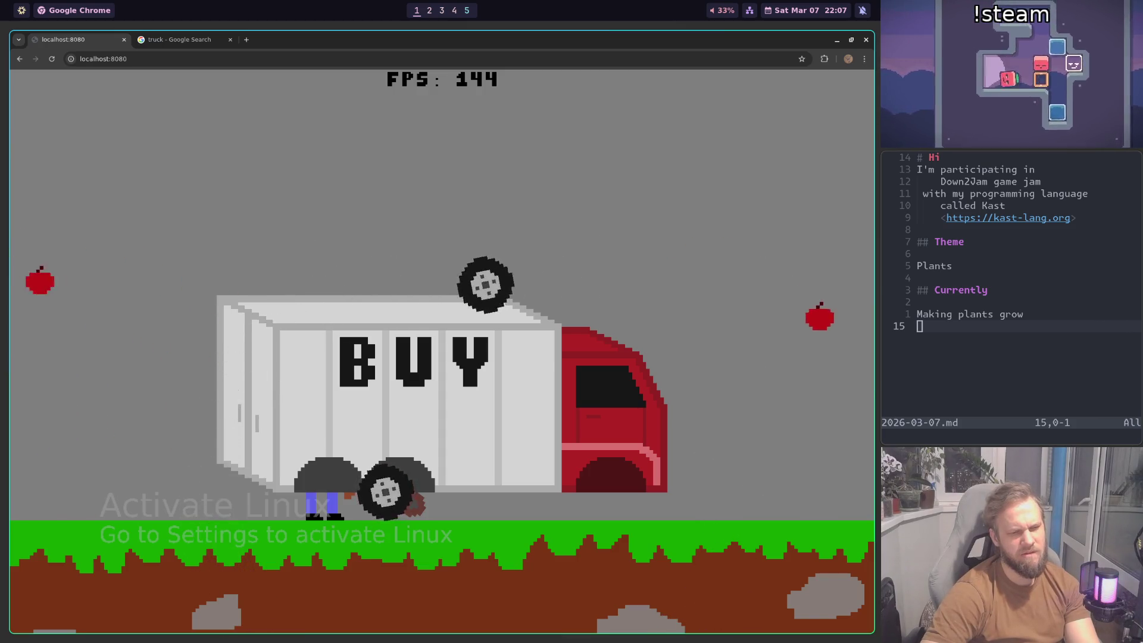
Step: Compare the first wheel's origin values against the game, then start a new browser tab
{"action": "key", "text": "super+2"}
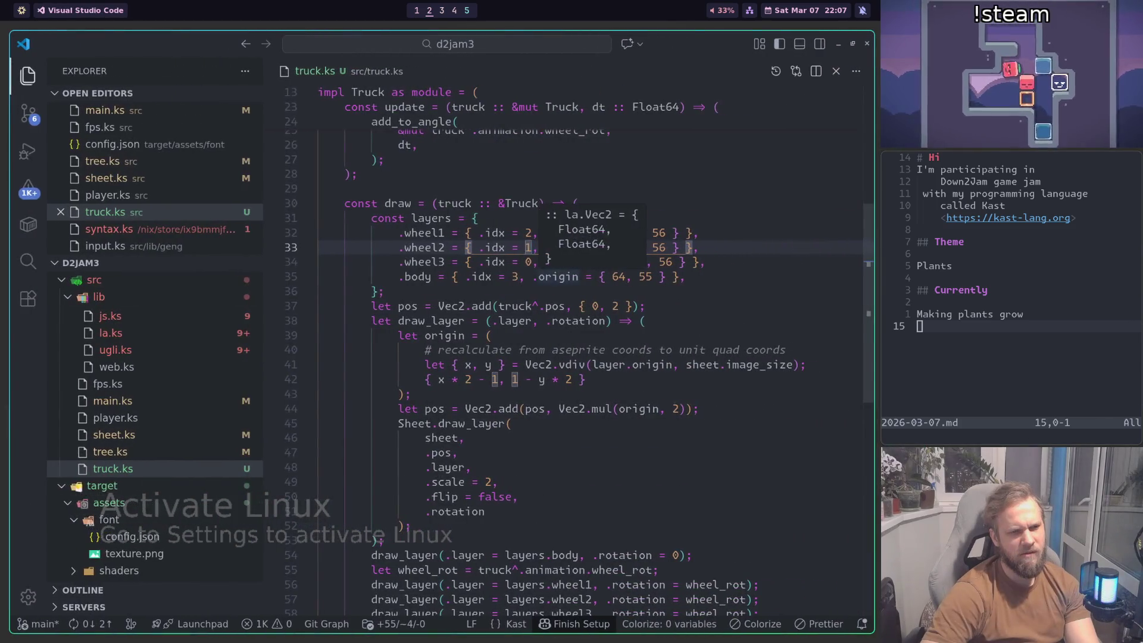
{"action": "scroll", "coordinate": [527, 268], "scroll_direction": "down", "scroll_amount": 3}
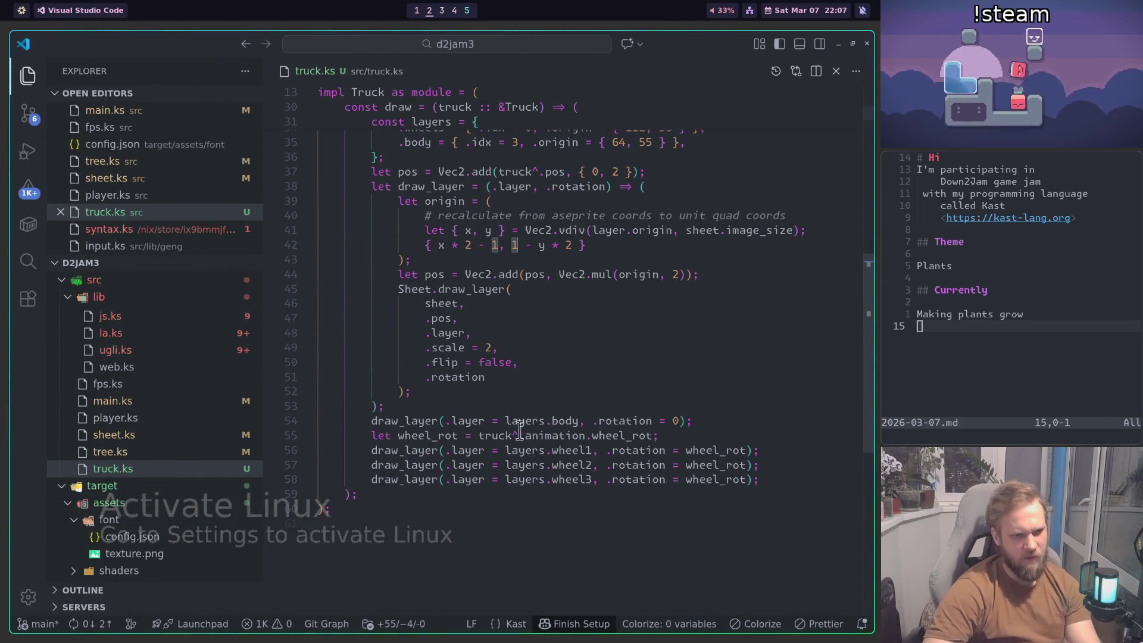
{"action": "scroll", "coordinate": [479, 437], "scroll_direction": "up", "scroll_amount": 2}
{"action": "scroll", "coordinate": [519, 323], "scroll_direction": "up", "scroll_amount": 3}
{"action": "left_click", "coordinate": [530, 324]}
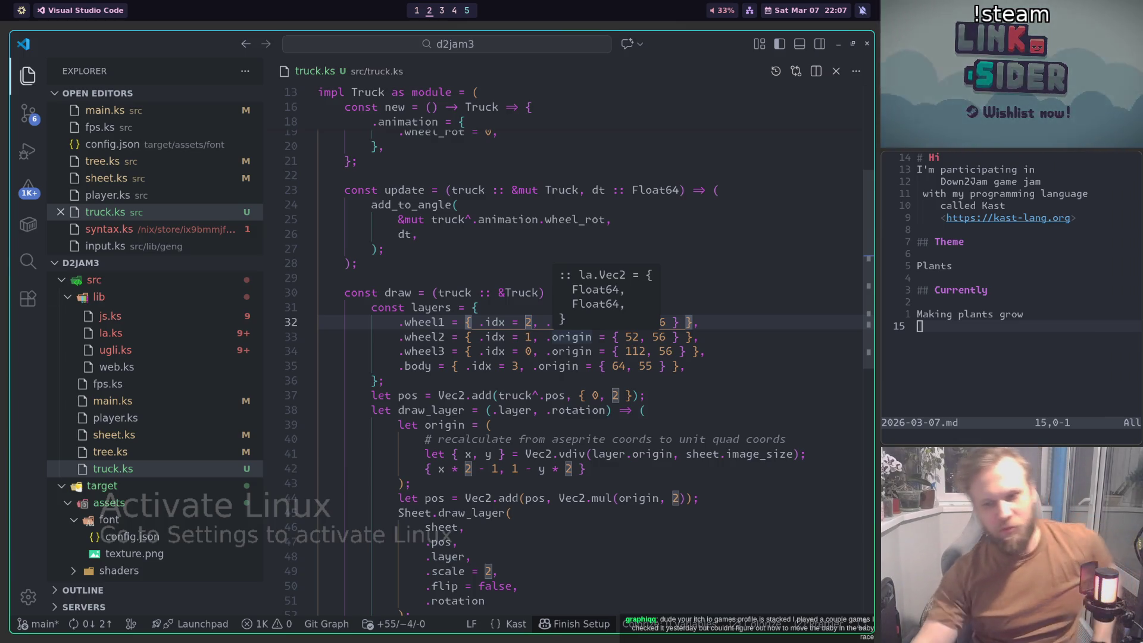
{"action": "key", "text": "super+1"}
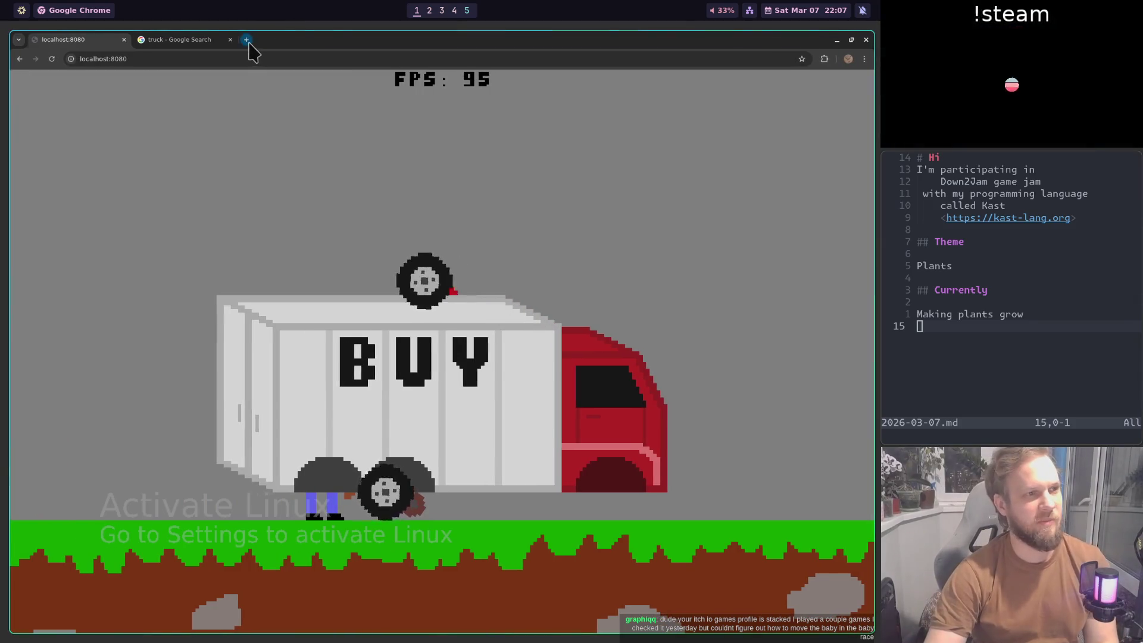
{"action": "key", "text": "ctrl+t"}
Step: Load kuviman.itch.io and browse the developer's games list
{"action": "type", "text": "kuviman.itch.io"}
{"action": "key", "text": "Return"}
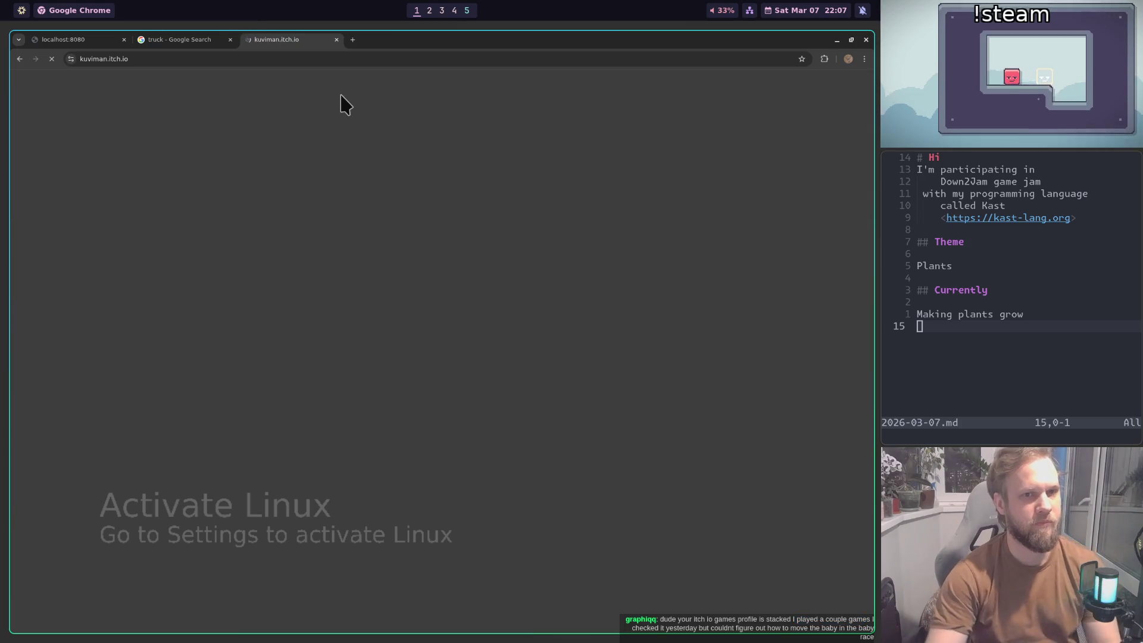
{"action": "scroll", "coordinate": [550, 192], "scroll_direction": "down", "scroll_amount": 4}
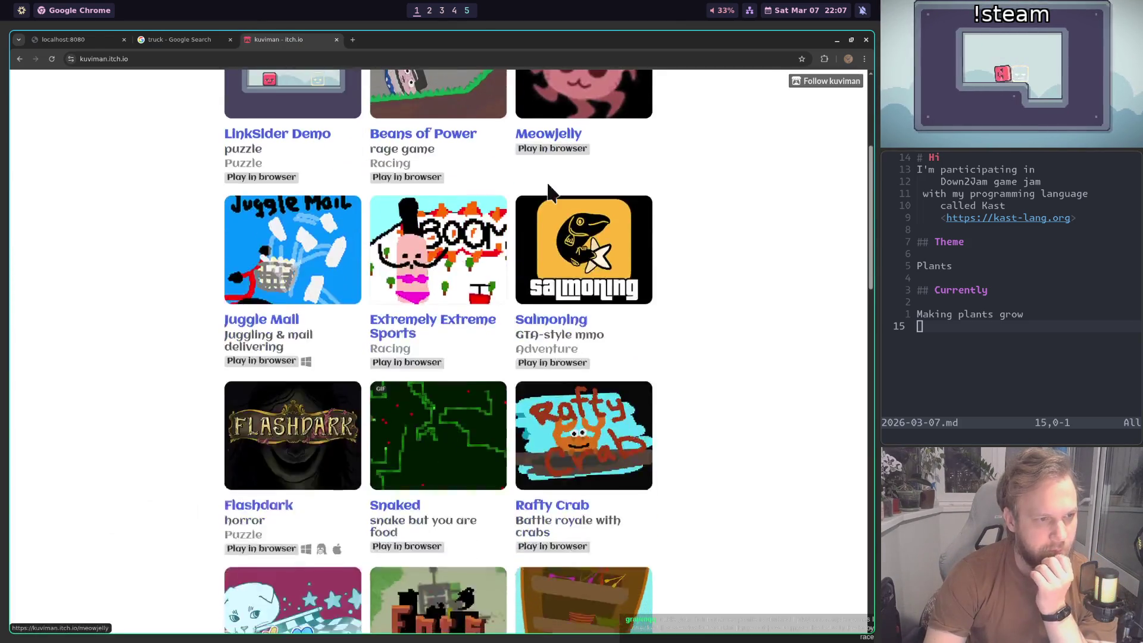
{"action": "scroll", "coordinate": [551, 192], "scroll_direction": "down", "scroll_amount": 7}
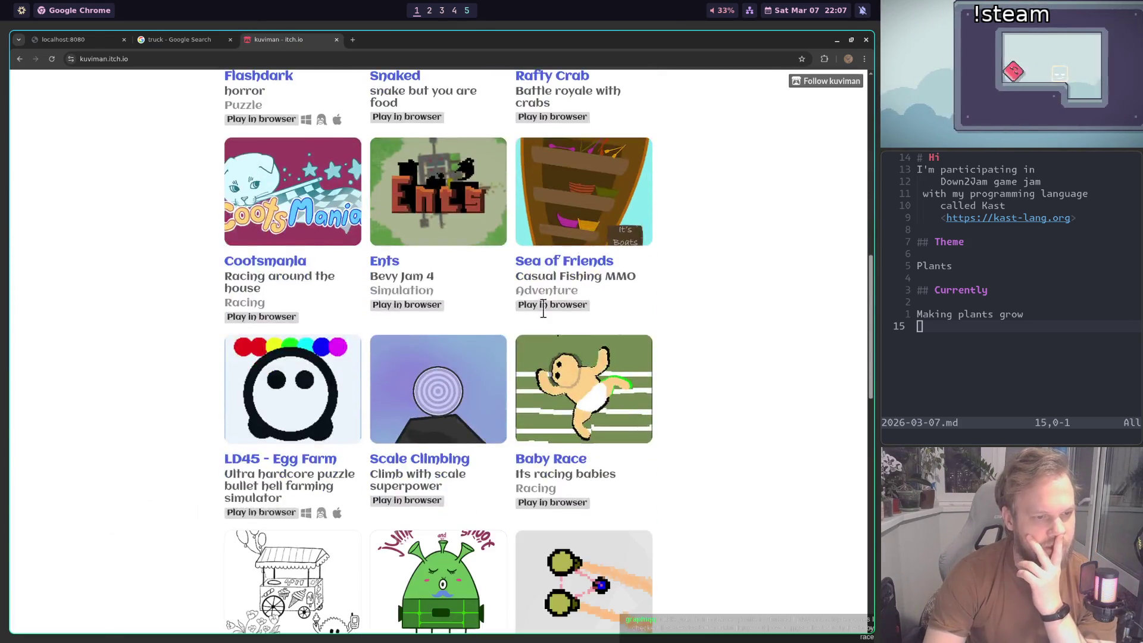
{"action": "scroll", "coordinate": [546, 326], "scroll_direction": "up", "scroll_amount": 7}
{"action": "scroll", "coordinate": [423, 247], "scroll_direction": "up", "scroll_amount": 2}
Step: Open the Beans of Power game page and briefly check the developer console
{"action": "left_click", "coordinate": [433, 209]}
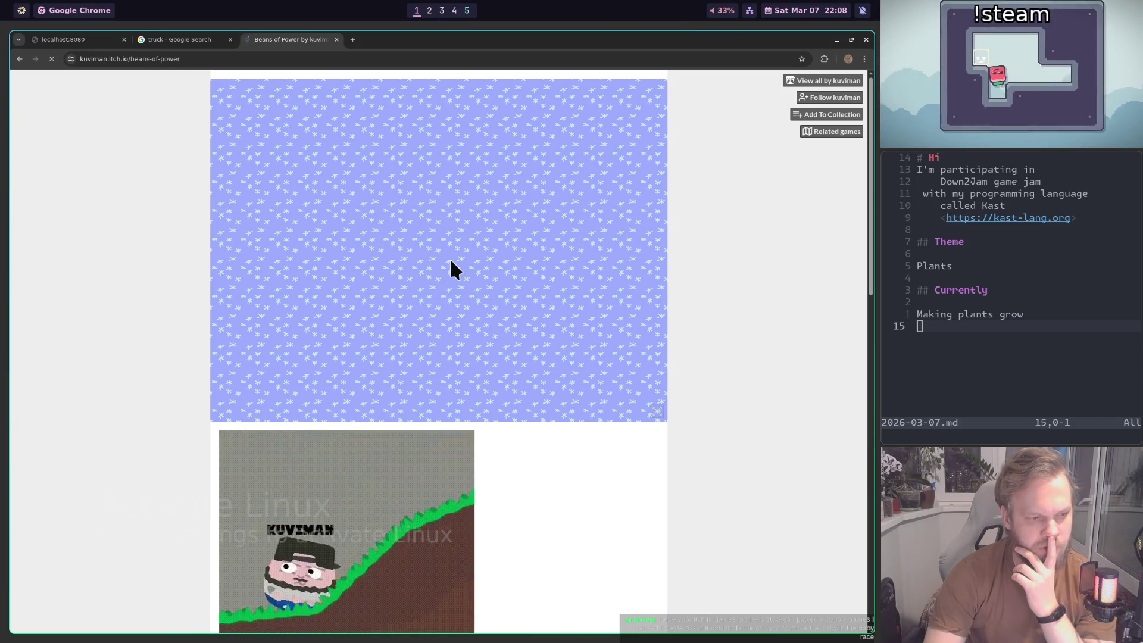
{"action": "scroll", "coordinate": [452, 261], "scroll_direction": "down", "scroll_amount": 3}
{"action": "scroll", "coordinate": [450, 271], "scroll_direction": "down", "scroll_amount": 7}
{"action": "scroll", "coordinate": [446, 274], "scroll_direction": "up", "scroll_amount": 6}
{"action": "scroll", "coordinate": [449, 280], "scroll_direction": "up", "scroll_amount": 4}
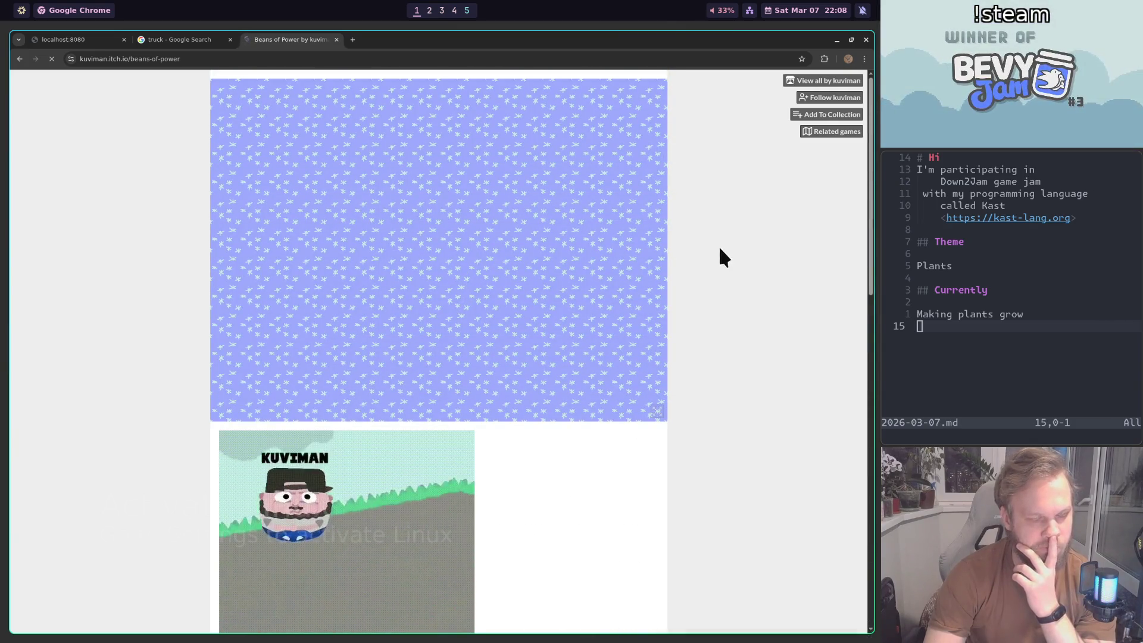
{"action": "key", "text": "F12"}
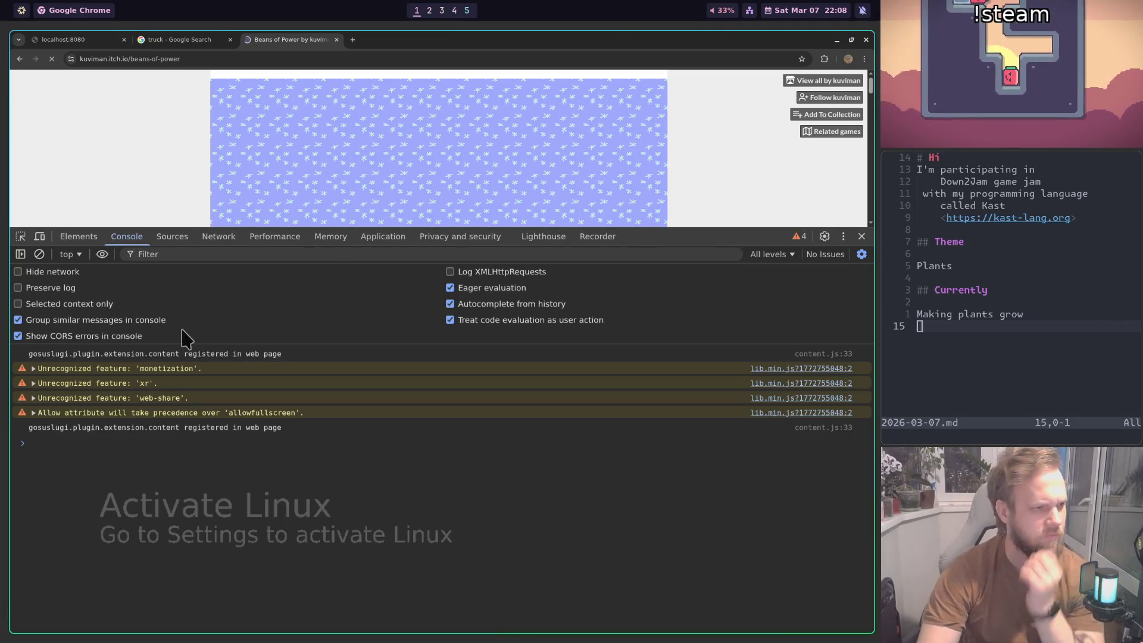
{"action": "key", "text": "F12"}
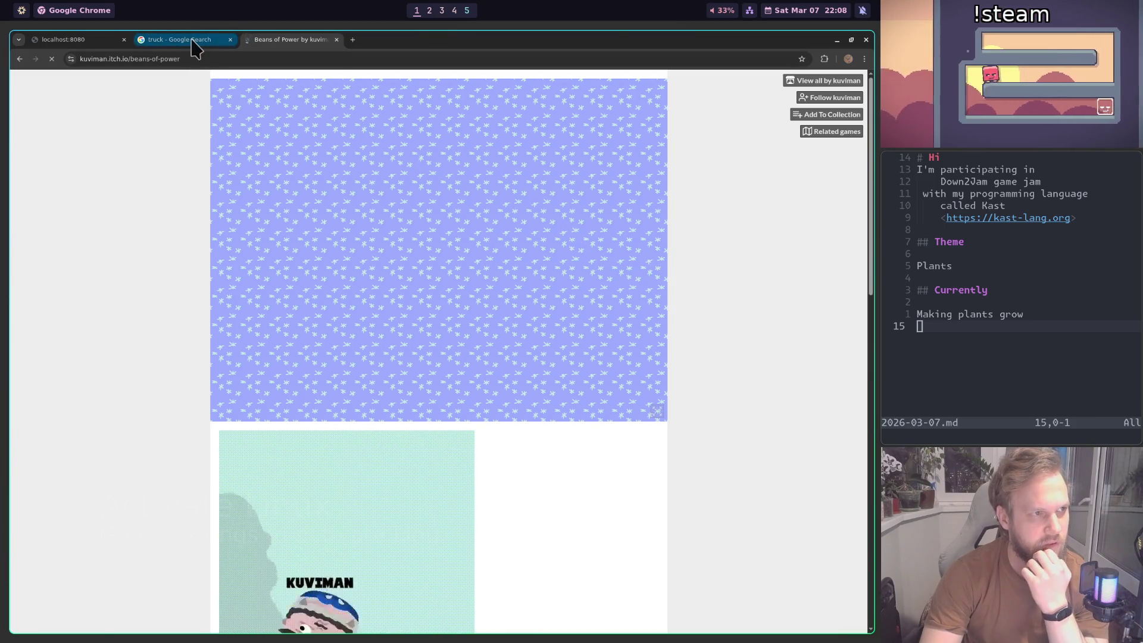
Step: Close Beans of Power, switch to the Baby Race page, and select its address
{"action": "middle_click", "coordinate": [21, 63]}
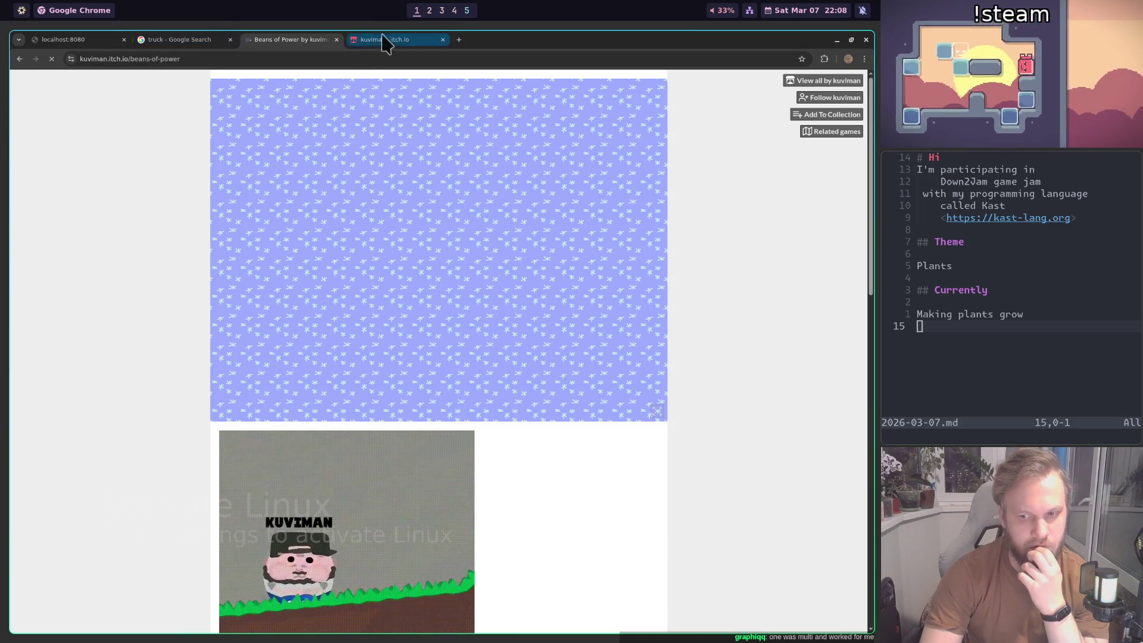
{"action": "middle_click", "coordinate": [301, 48]}
{"action": "scroll", "coordinate": [702, 238], "scroll_direction": "down", "scroll_amount": 5}
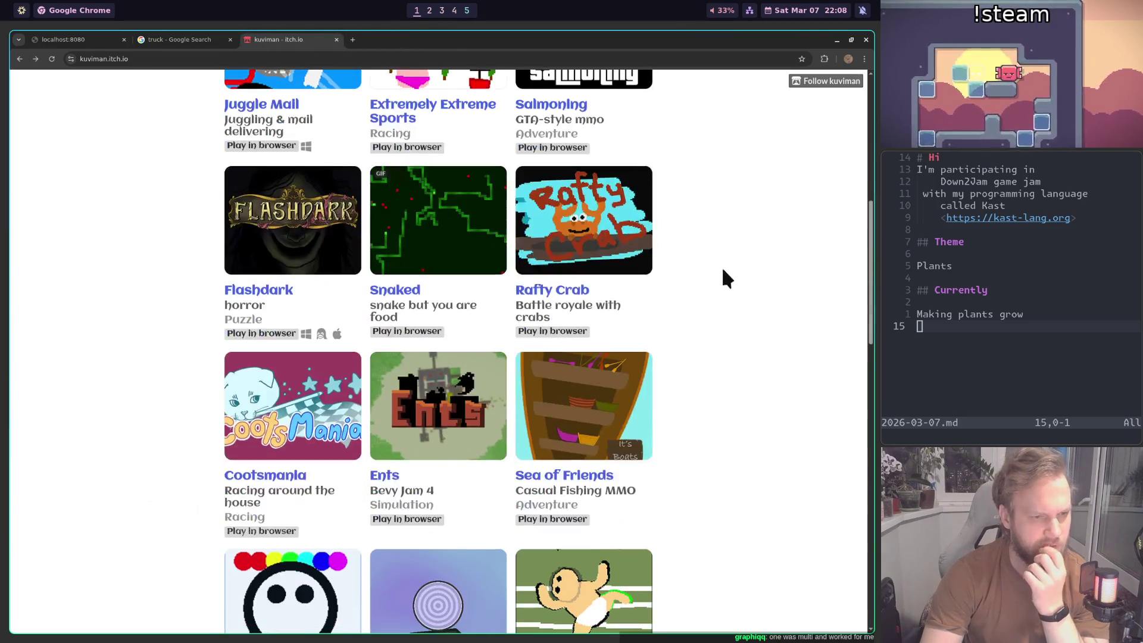
{"action": "scroll", "coordinate": [744, 238], "scroll_direction": "down", "scroll_amount": 4}
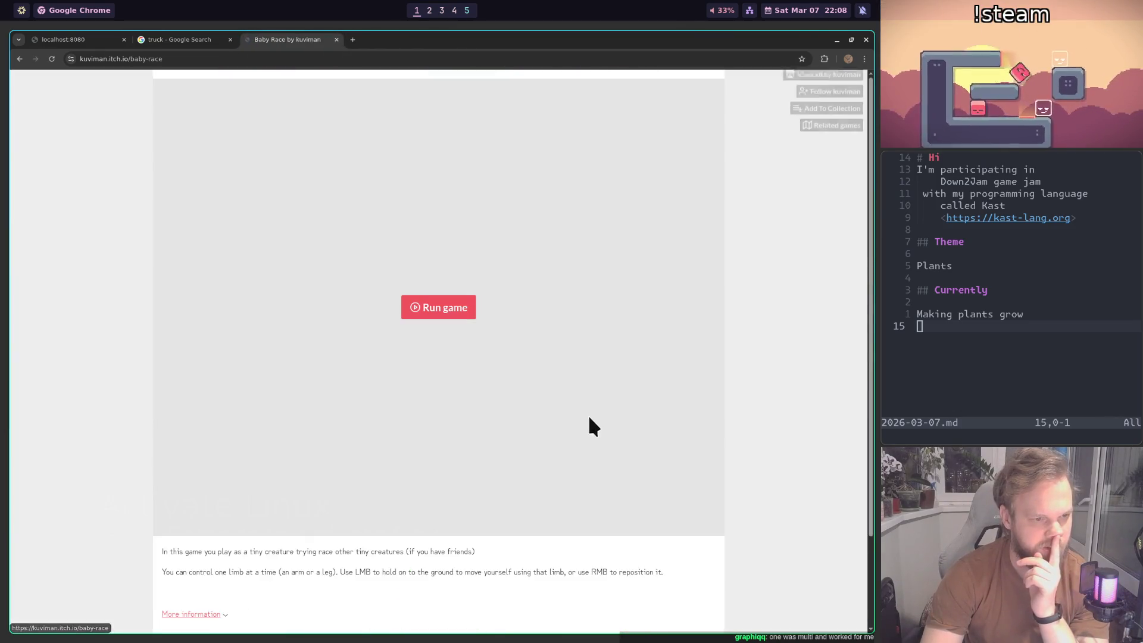
{"action": "scroll", "coordinate": [503, 317], "scroll_direction": "down", "scroll_amount": 1}
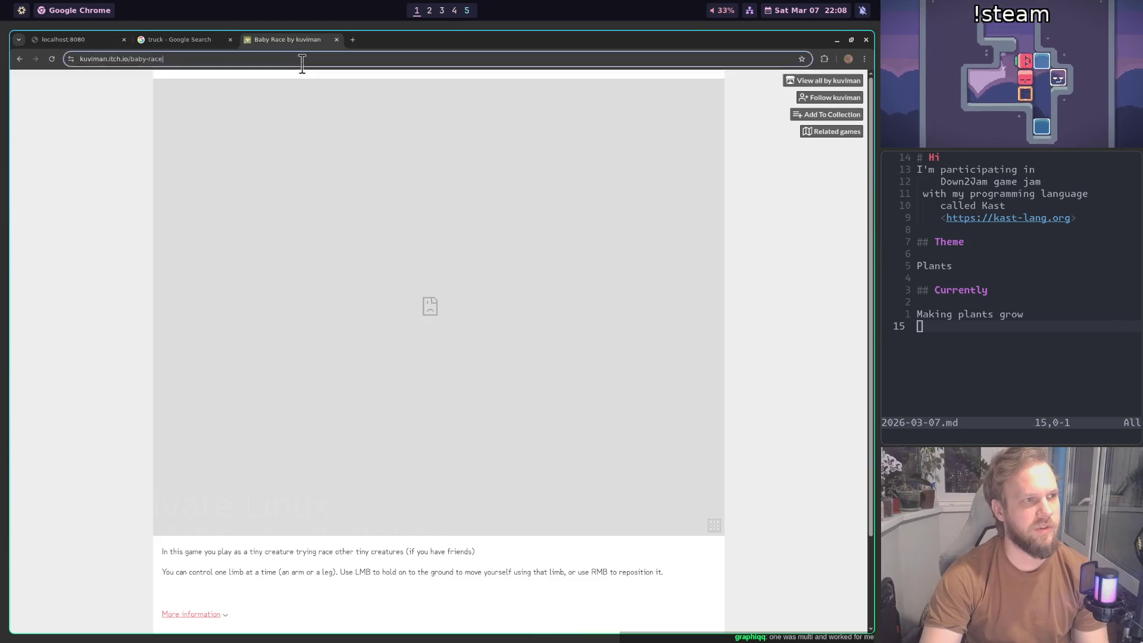
{"action": "left_click", "coordinate": [304, 60]}
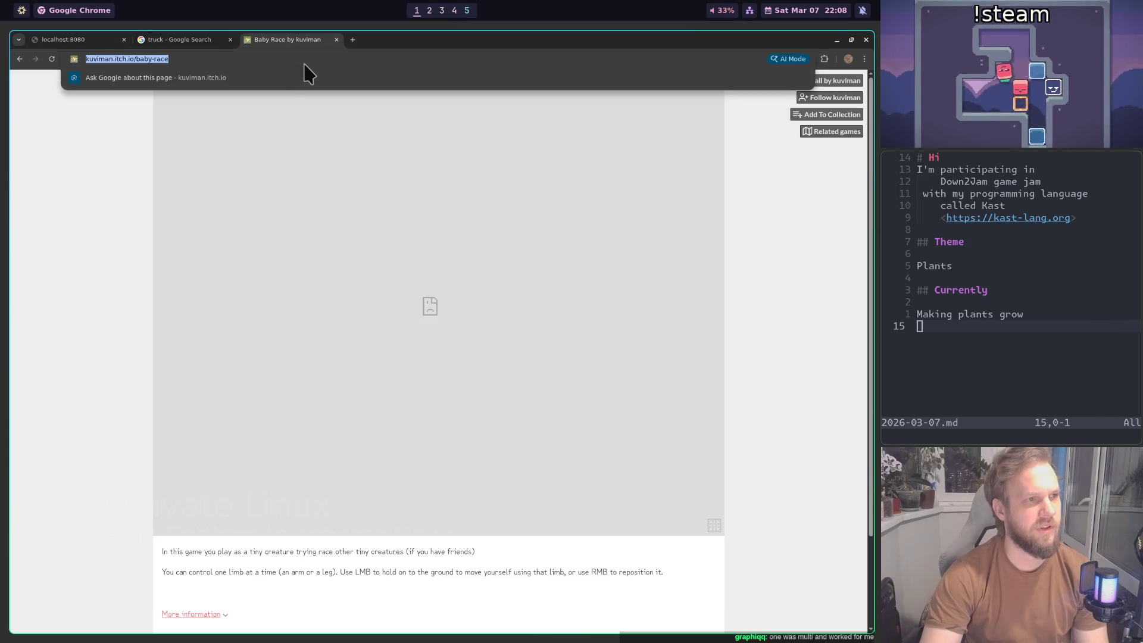
Step: Launch a new browser window from the launcher and load the copied Baby Race URL
{"action": "key", "text": "super+d"}
{"action": "type", "text": "chrome"}
{"action": "key", "text": "Return"}
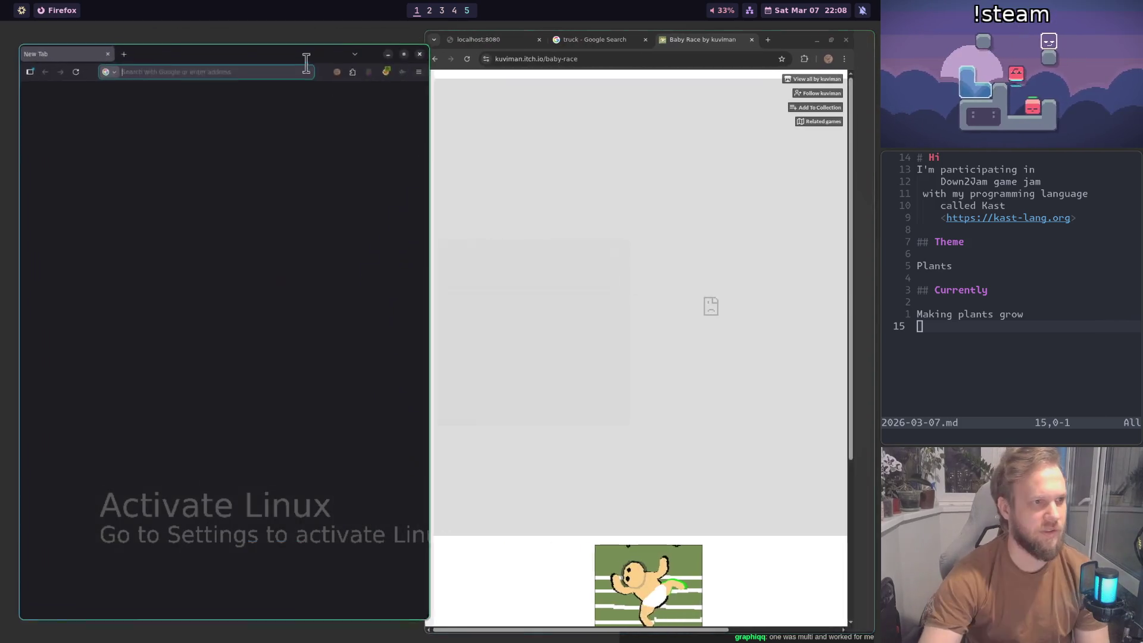
{"action": "key", "text": "ctrl+c"}
{"action": "key", "text": "super+shift+q"}
{"action": "key", "text": "ctrl+v"}
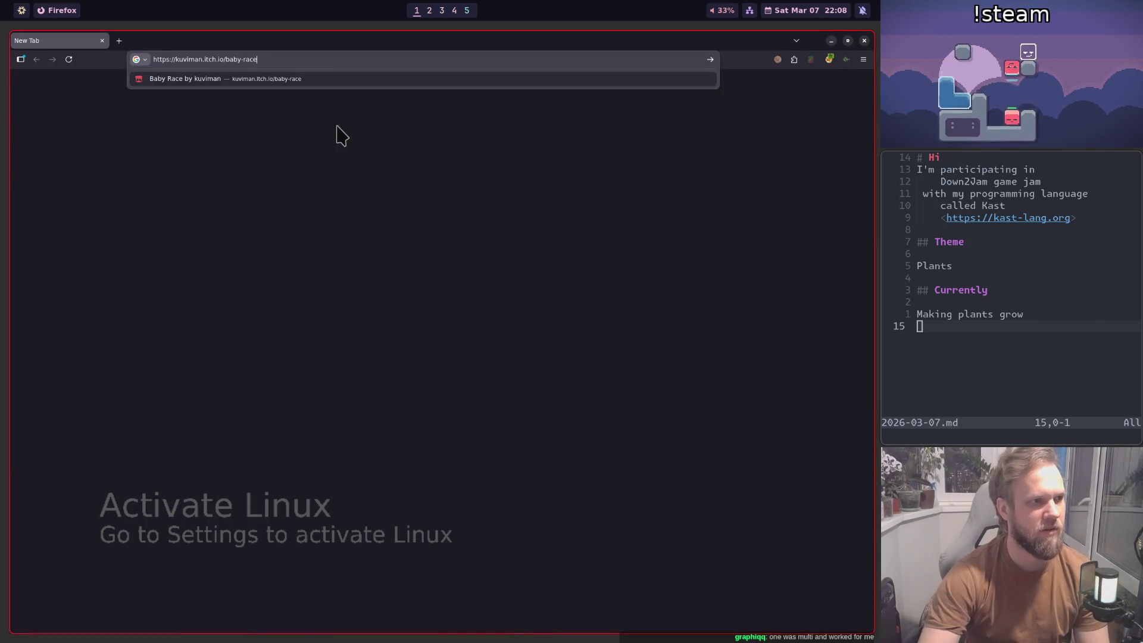
{"action": "key", "text": "Return"}
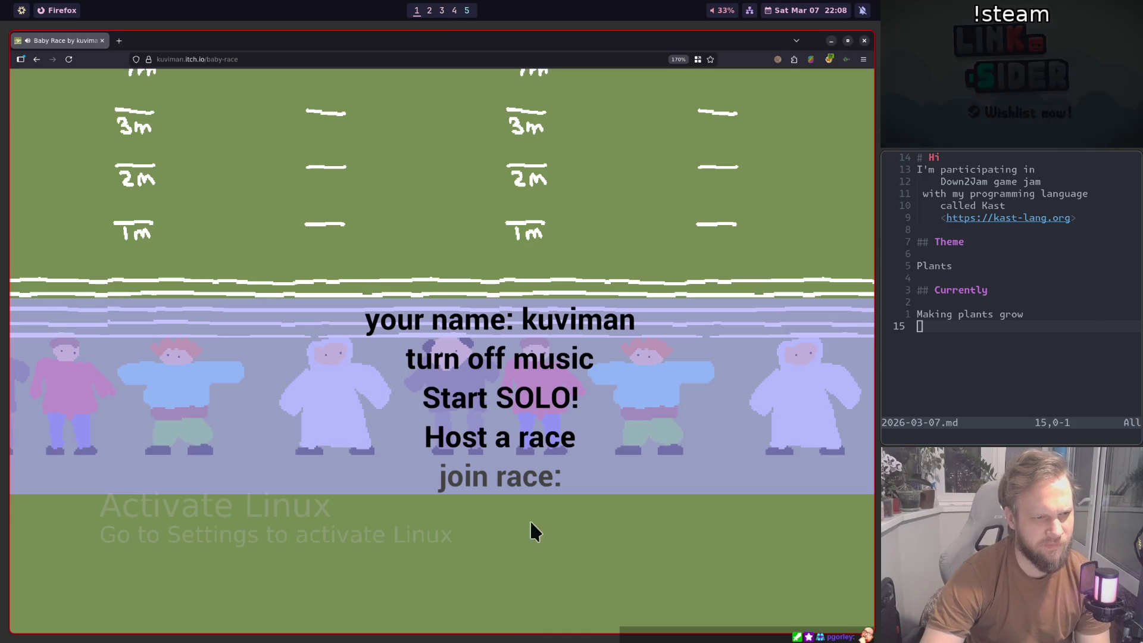
Step: Host a Baby Race lobby, restart to the main menu, and host a new lobby
{"action": "left_click", "coordinate": [511, 450]}
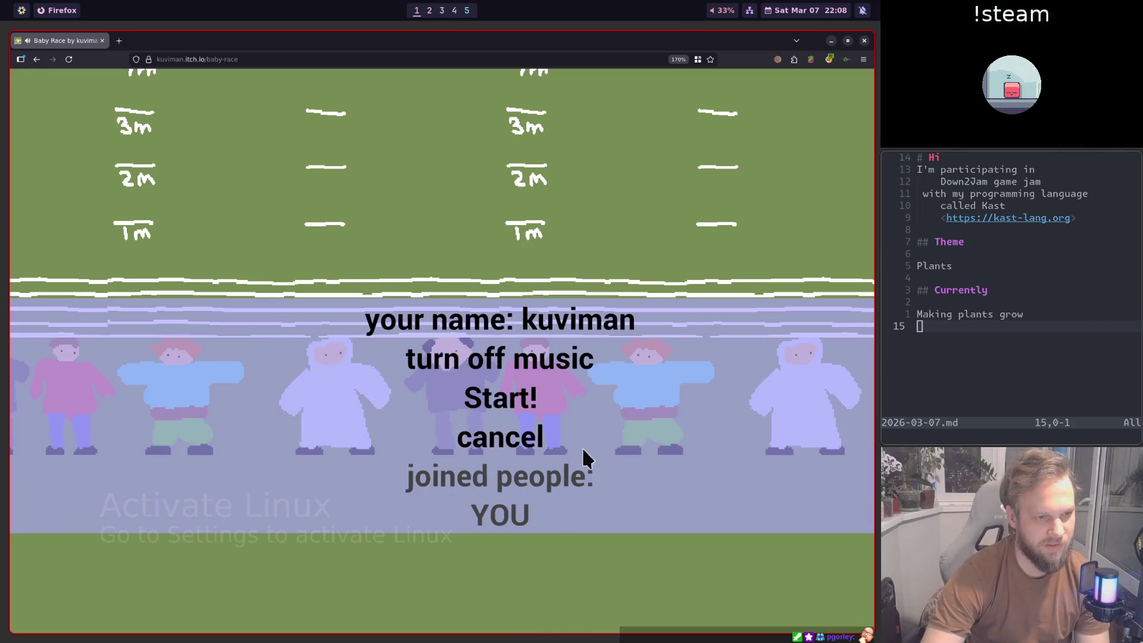
{"action": "left_click", "coordinate": [508, 399]}
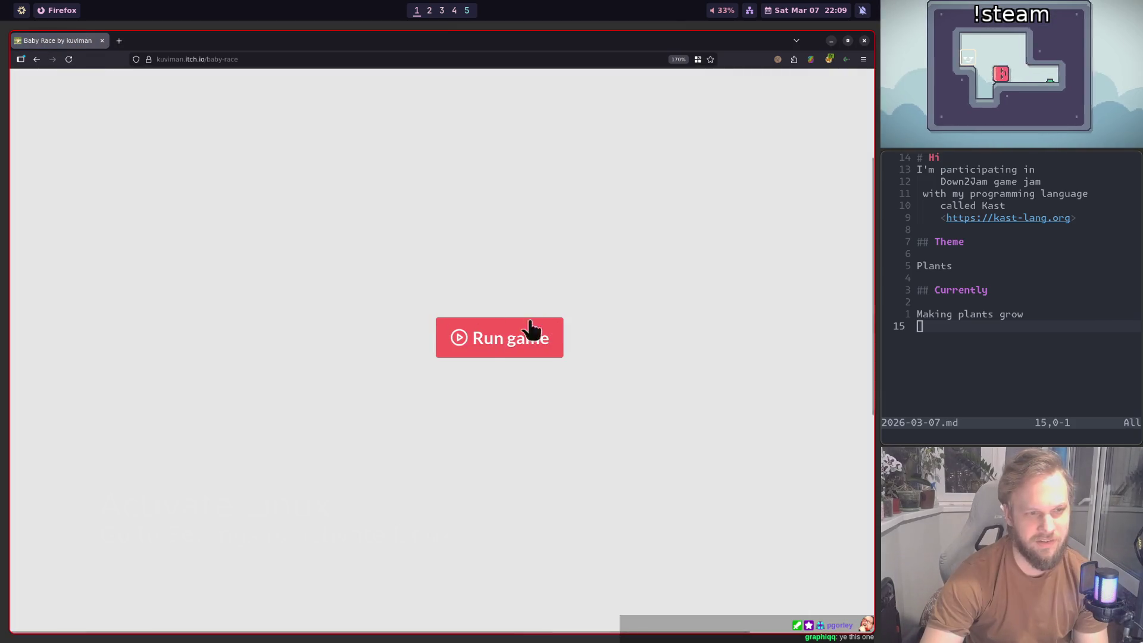
{"action": "left_click", "coordinate": [529, 324]}
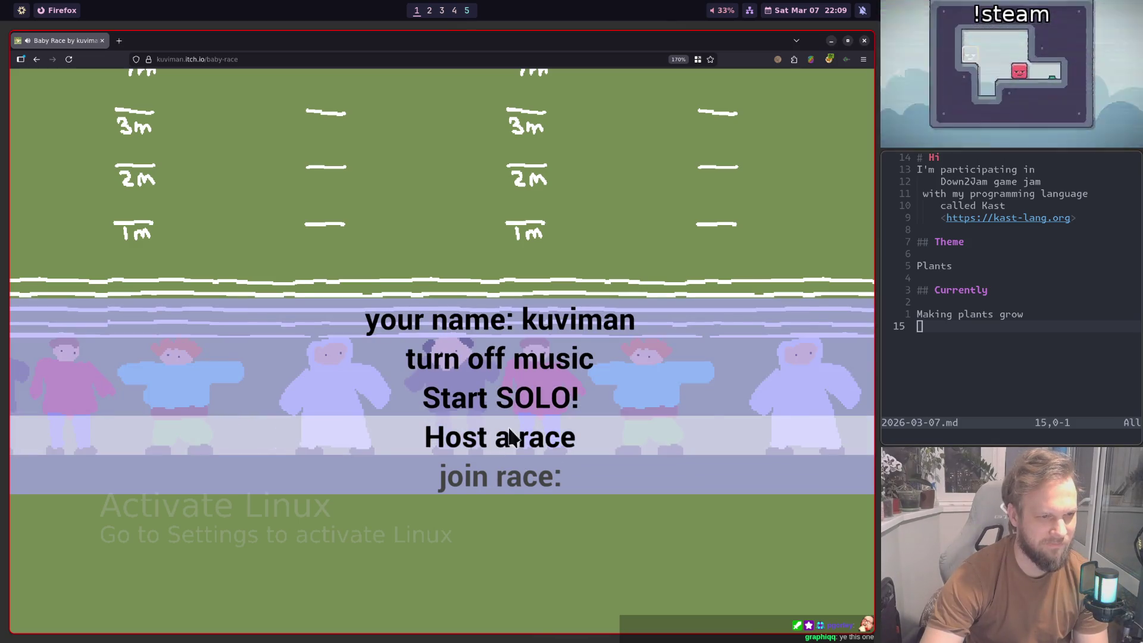
{"action": "left_click", "coordinate": [521, 443]}
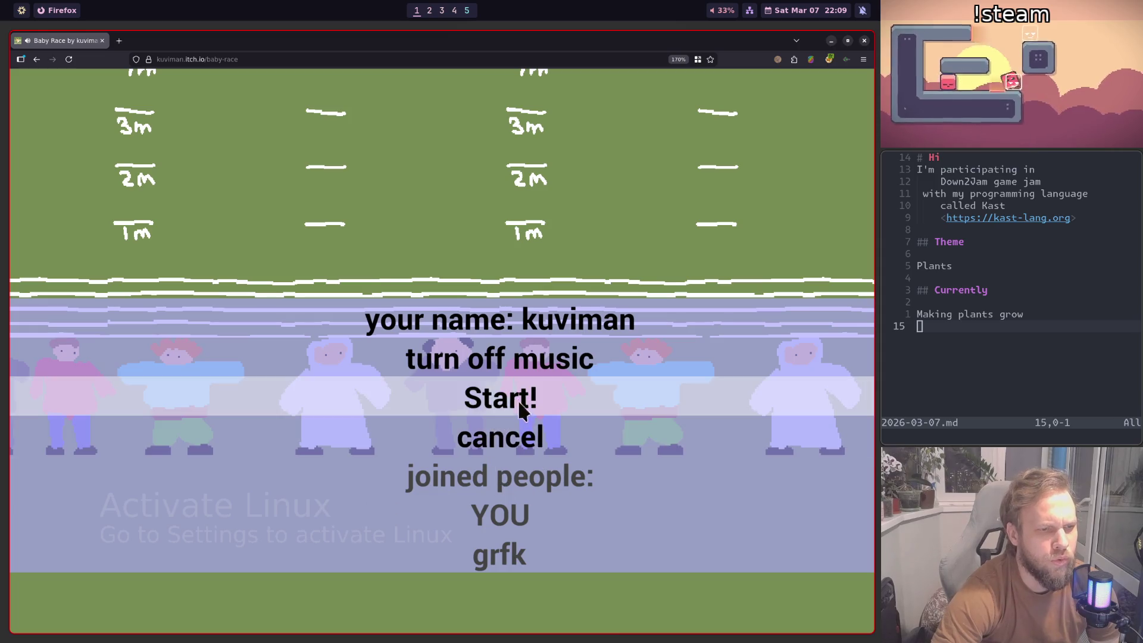
Step: Win the Baby Race in first place at 2:10, then close its tab in Chrome
{"action": "left_click", "coordinate": [500, 396]}
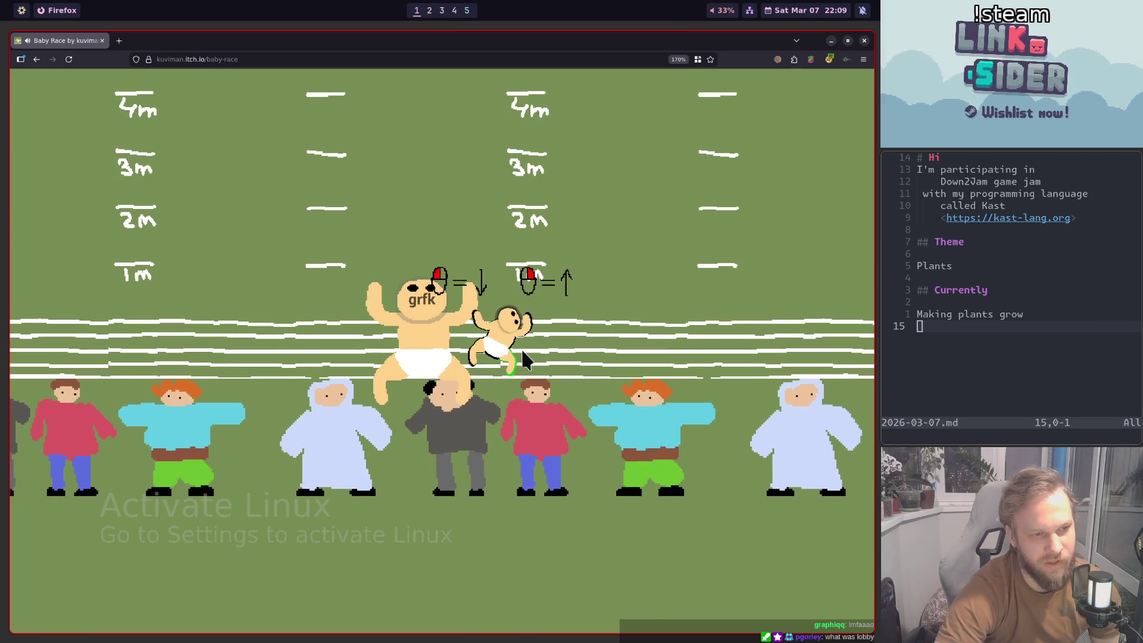
{"action": "left_click", "coordinate": [462, 116]}
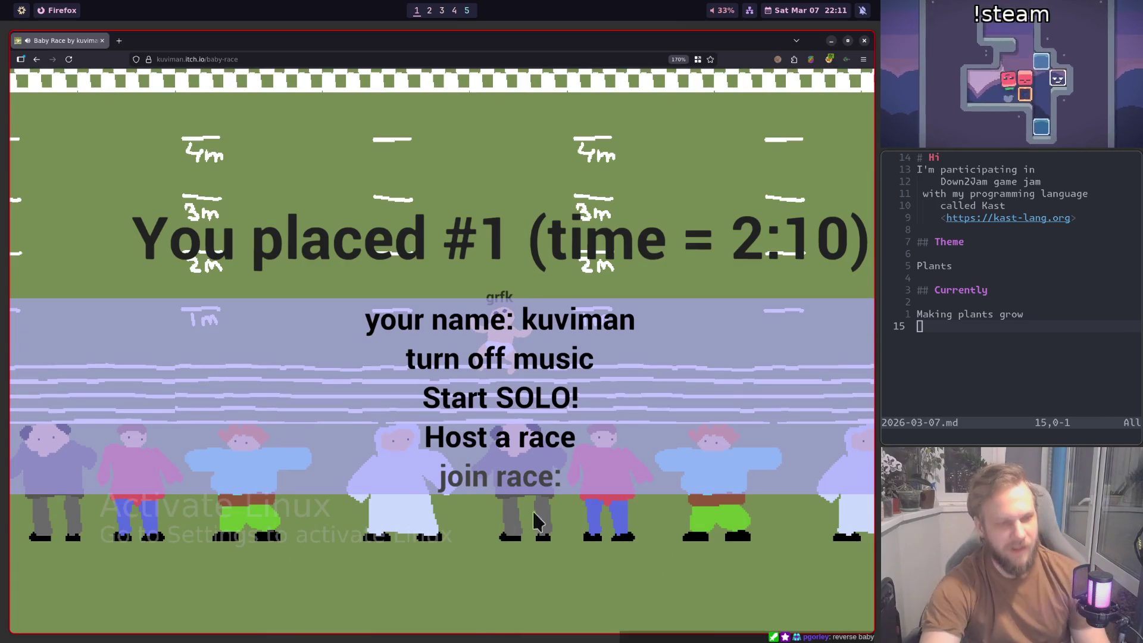
{"action": "key", "text": "alt+Tab"}
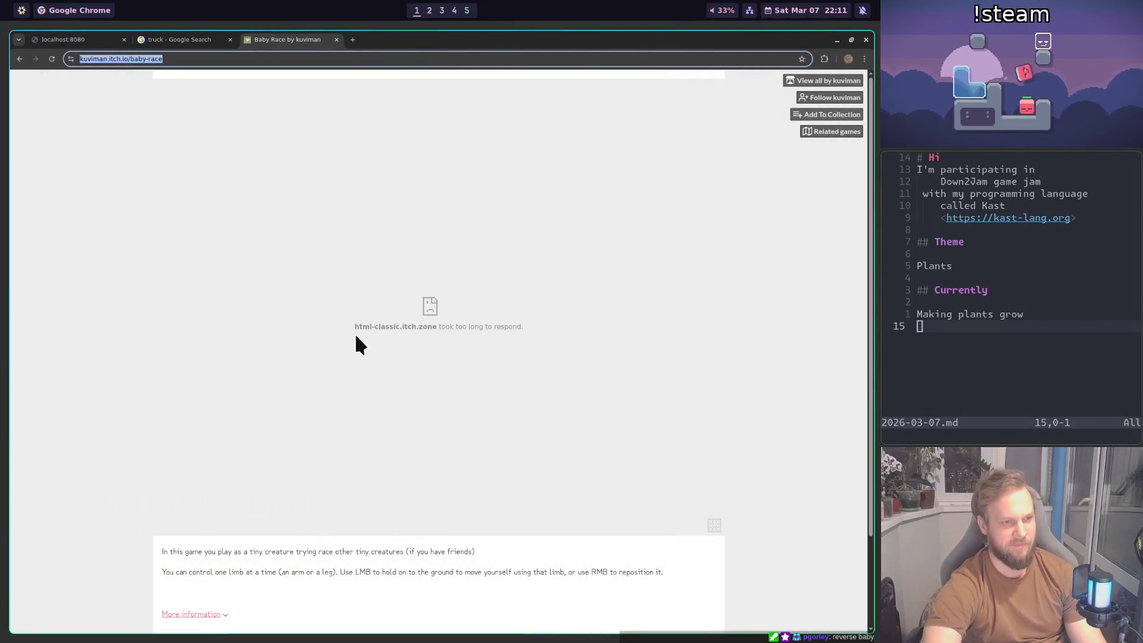
{"action": "key", "text": "ctrl+w"}
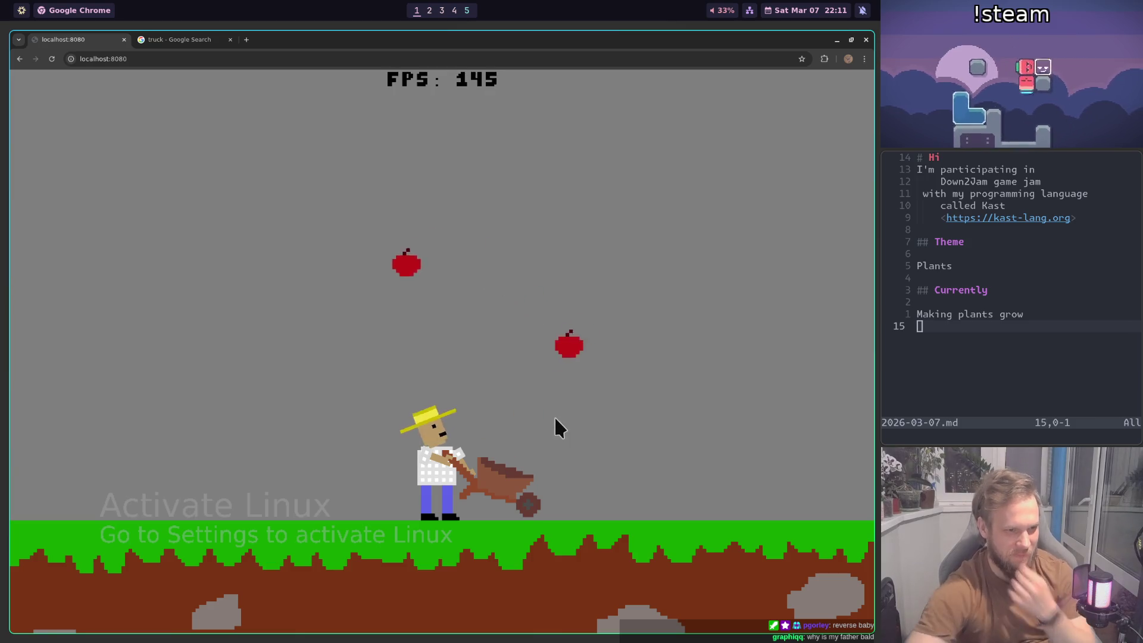
Step: Walk the farmer back and forth with the arrow keys in the local game
{"action": "key", "text": "Right"}
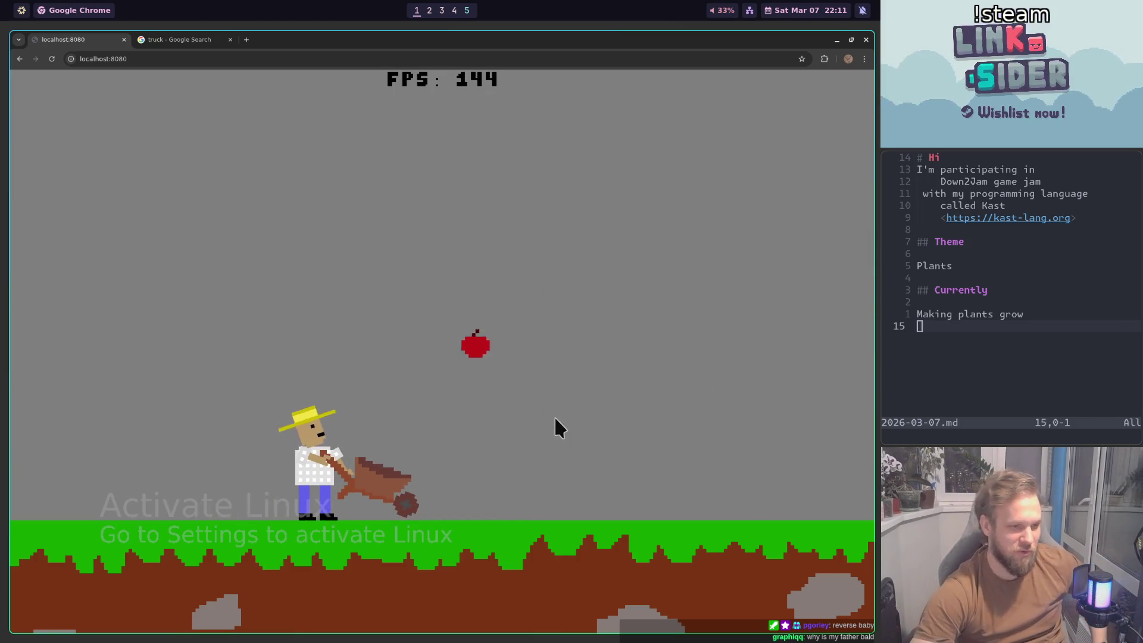
{"action": "key", "text": "Right"}
{"action": "key", "text": "Left"}
{"action": "key", "text": "Right"}
{"action": "key", "text": "Left"}
{"action": "key", "text": "Right"}
{"action": "key", "text": "Right"}
{"action": "key", "text": "Left"}
Step: Reload the game and watch the BUY truck spawn with its wheels still loose
{"action": "key", "text": "Right"}
{"action": "key", "text": "Left"}
{"action": "key", "text": "Right"}
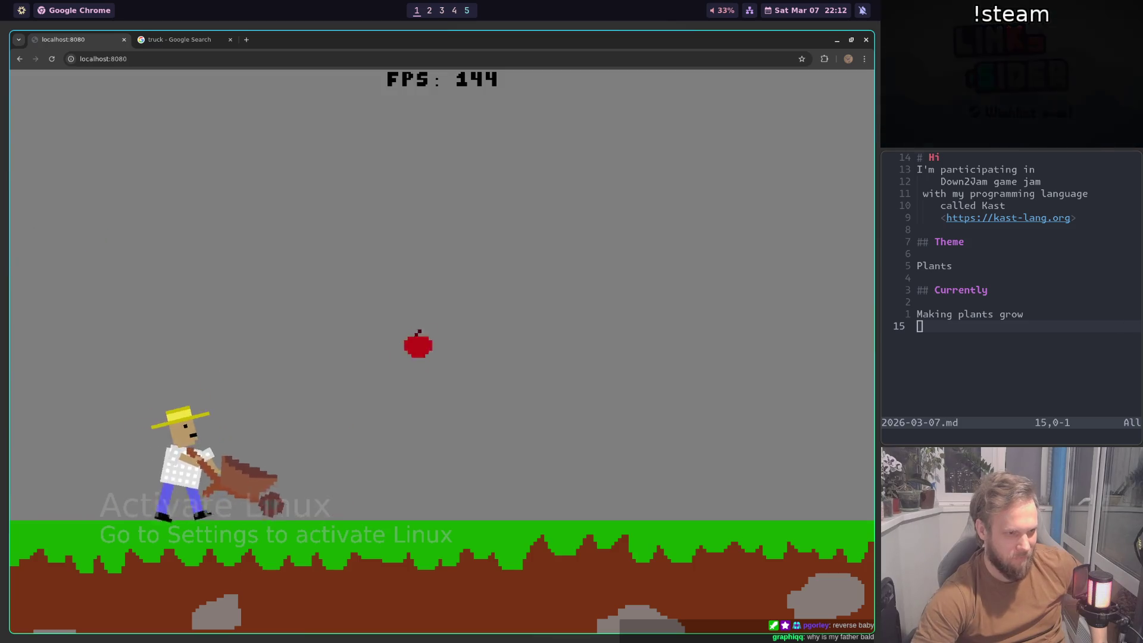
{"action": "key", "text": "Left"}
{"action": "key", "text": "Right"}
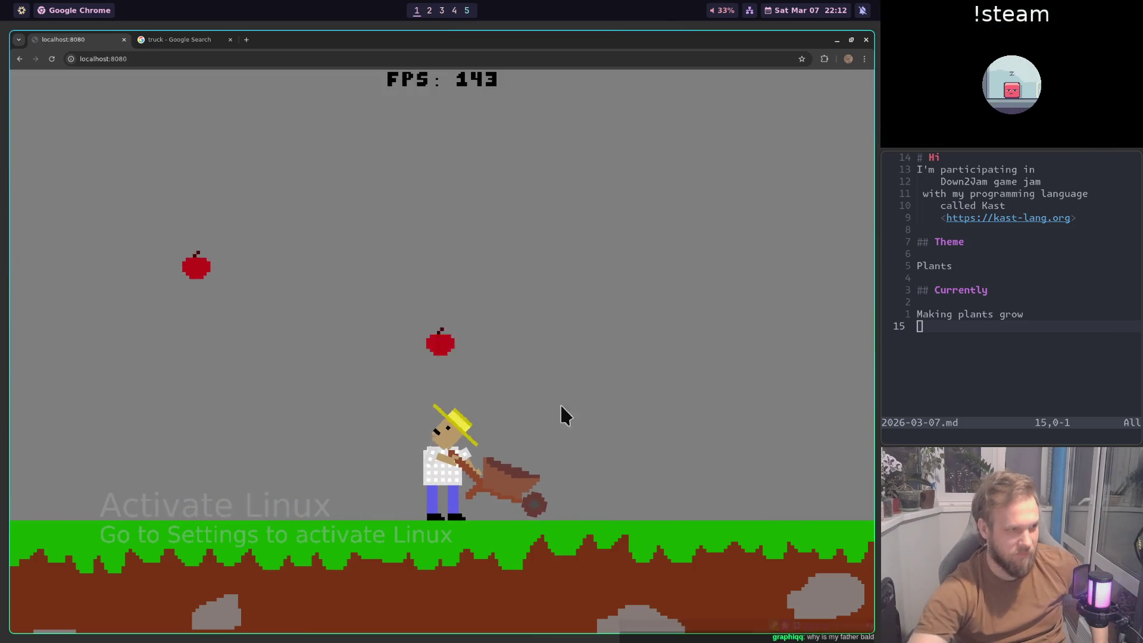
{"action": "left_click", "coordinate": [54, 61]}
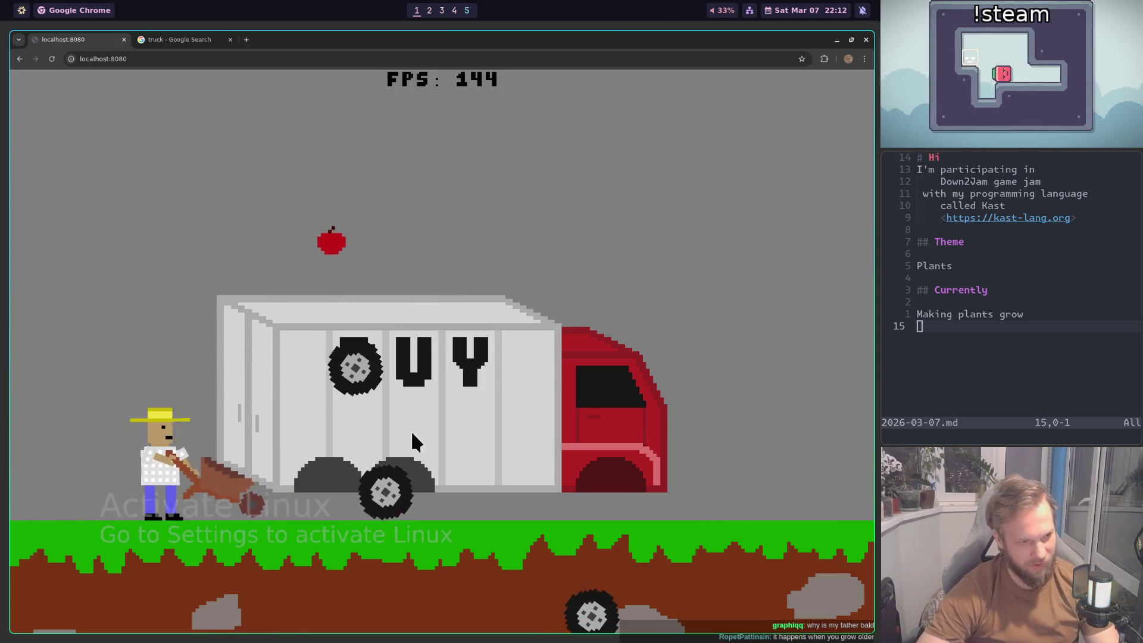
{"action": "key", "text": "super+2"}
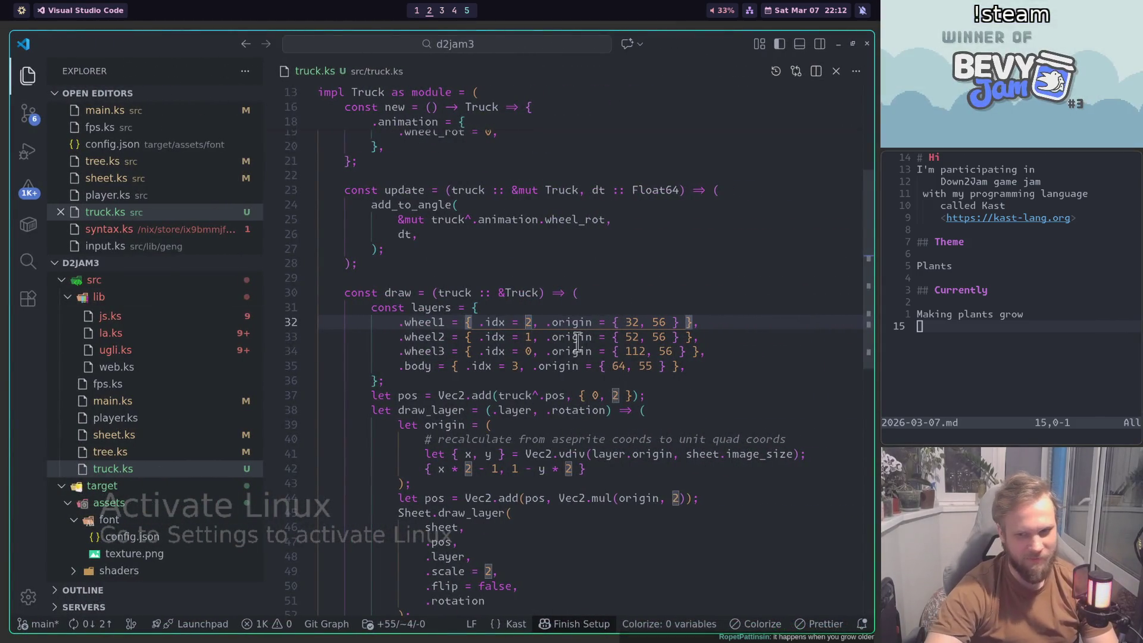
Step: Comment out the wheel2 and wheel3 draw calls on lines 57–58 of truck.ks
{"action": "scroll", "coordinate": [577, 342], "scroll_direction": "down", "scroll_amount": 1}
{"action": "key", "text": "super+1"}
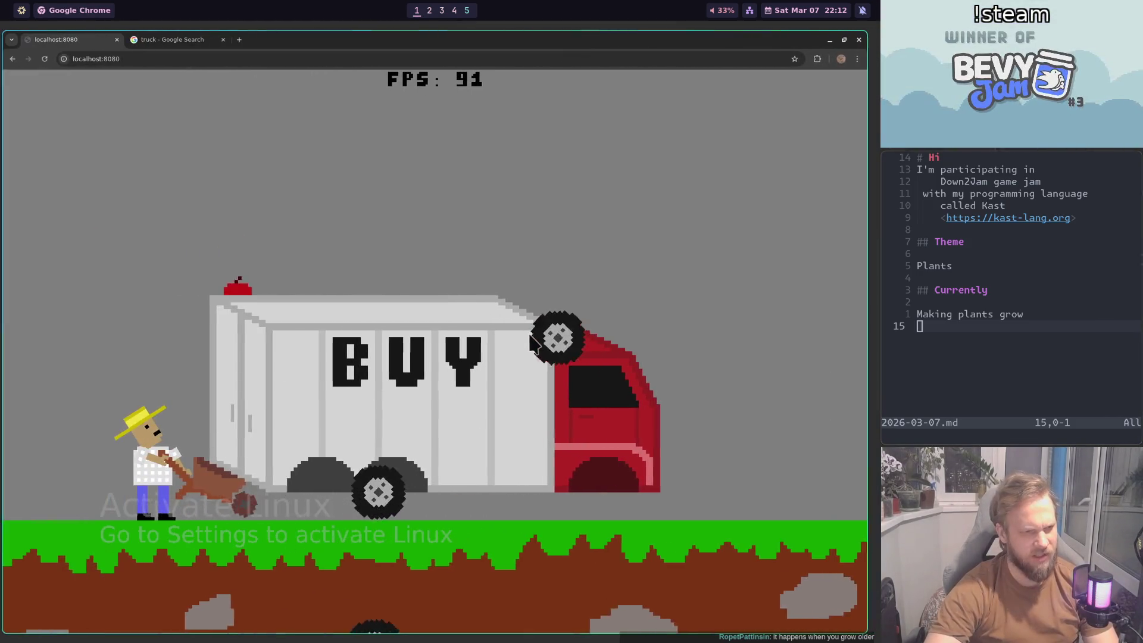
{"action": "key", "text": "super+2"}
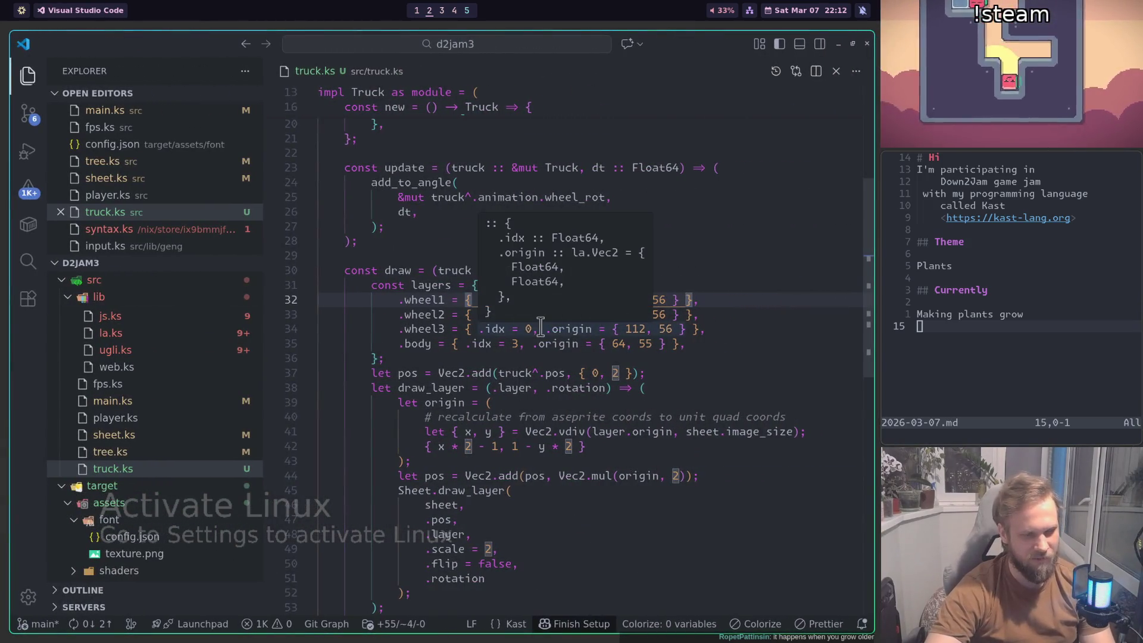
{"action": "scroll", "coordinate": [536, 381], "scroll_direction": "down", "scroll_amount": 6}
{"action": "left_click", "coordinate": [546, 398]}
{"action": "key", "text": "shift+Down"}
{"action": "key", "text": "ctrl+slash"}
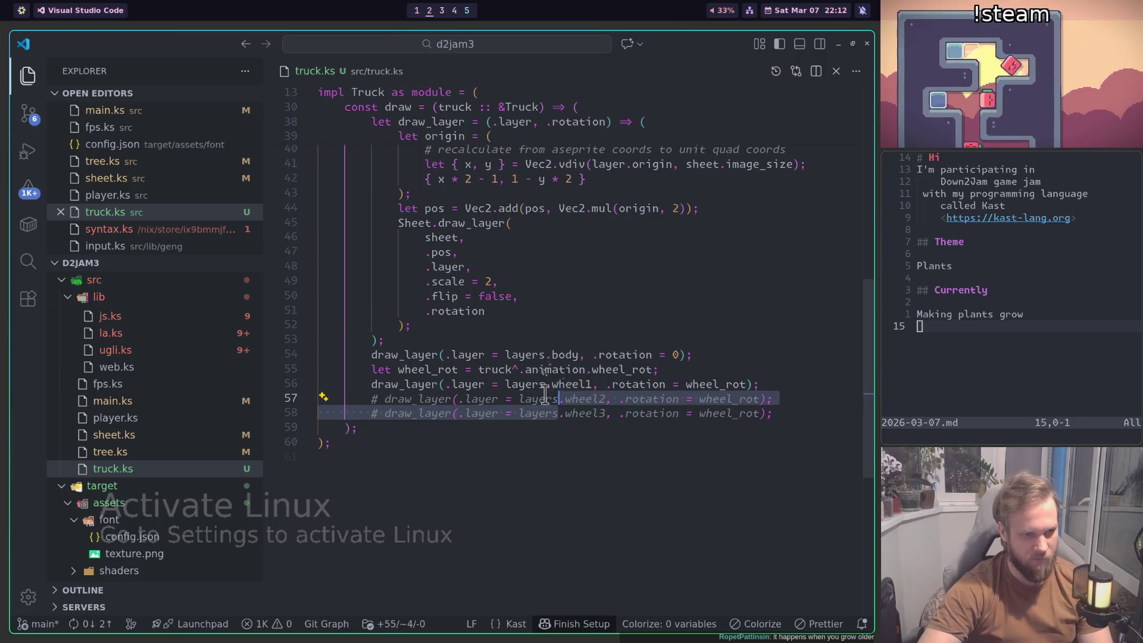
Step: Rebuild the game and check in Chrome that the truck shows one wheel
{"action": "key", "text": "ctrl+shift+b"}
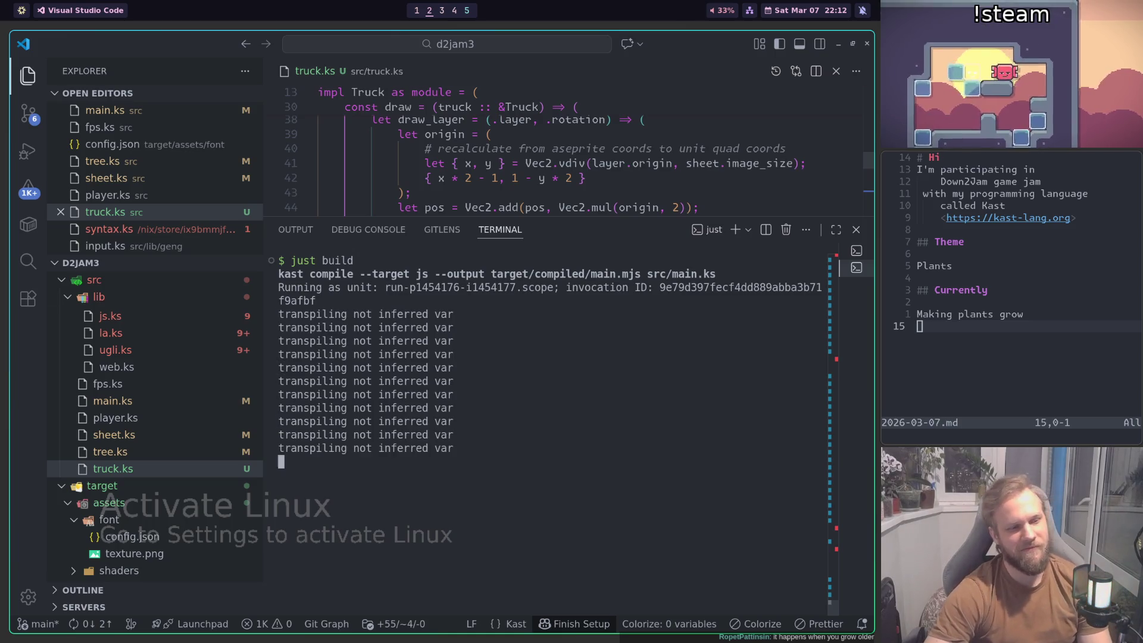
{"action": "key", "text": "super+1"}
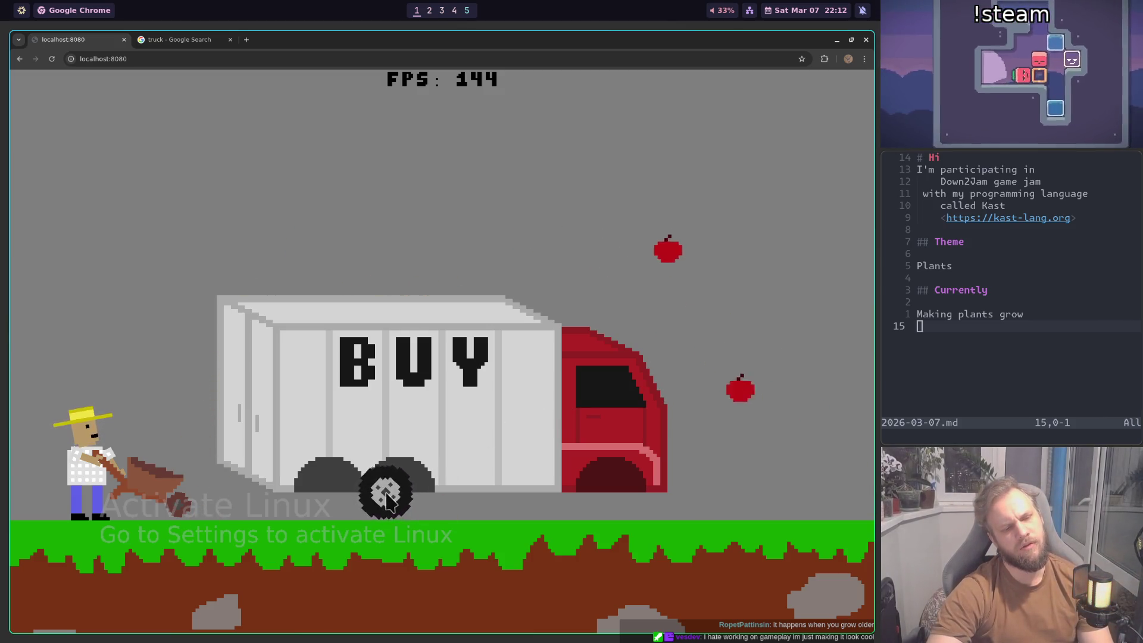
{"action": "key", "text": "super+2"}
{"action": "key", "text": "ctrl+j"}
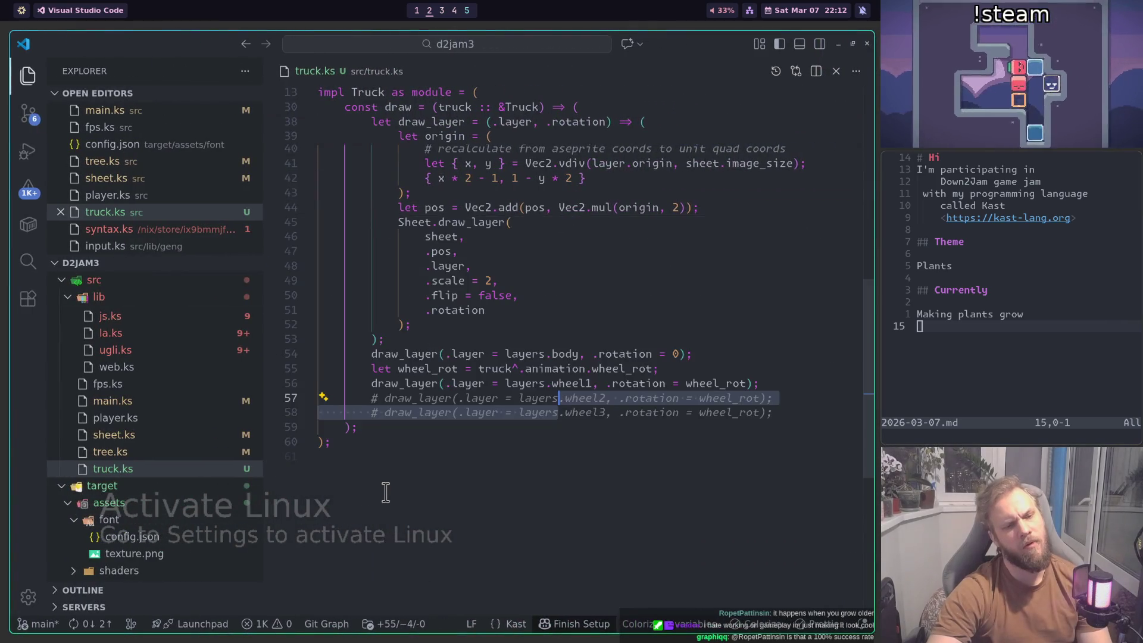
Step: Change line 44 to Vec2.vmul(origin, { 4, 2 }) and save truck.ks
{"action": "scroll", "coordinate": [542, 358], "scroll_direction": "up", "scroll_amount": 5}
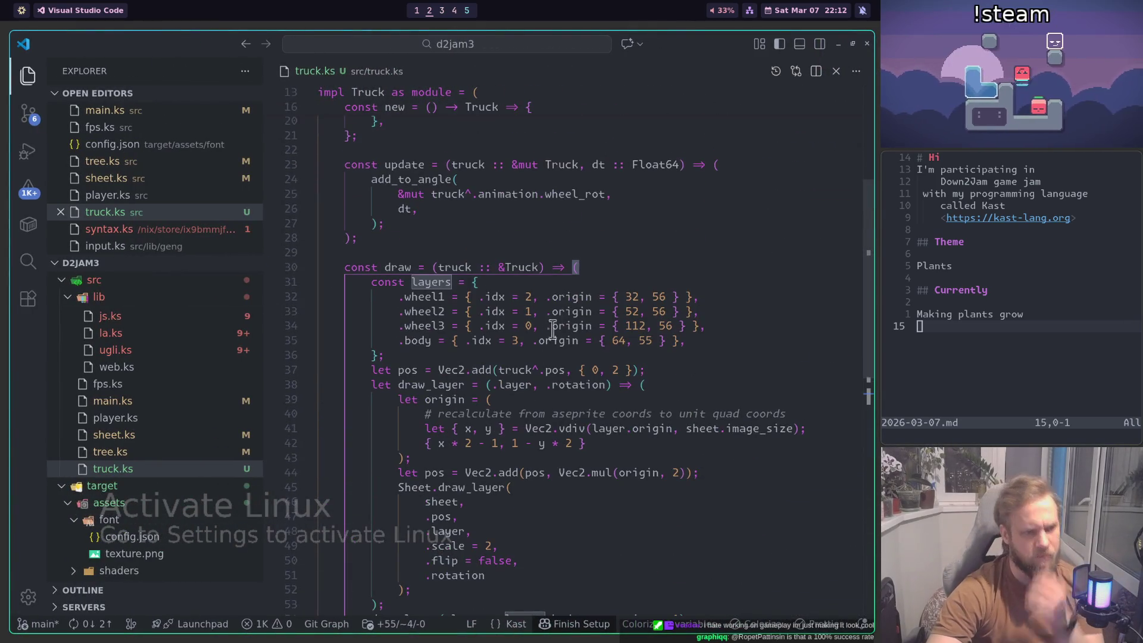
{"action": "scroll", "coordinate": [575, 306], "scroll_direction": "down", "scroll_amount": 2}
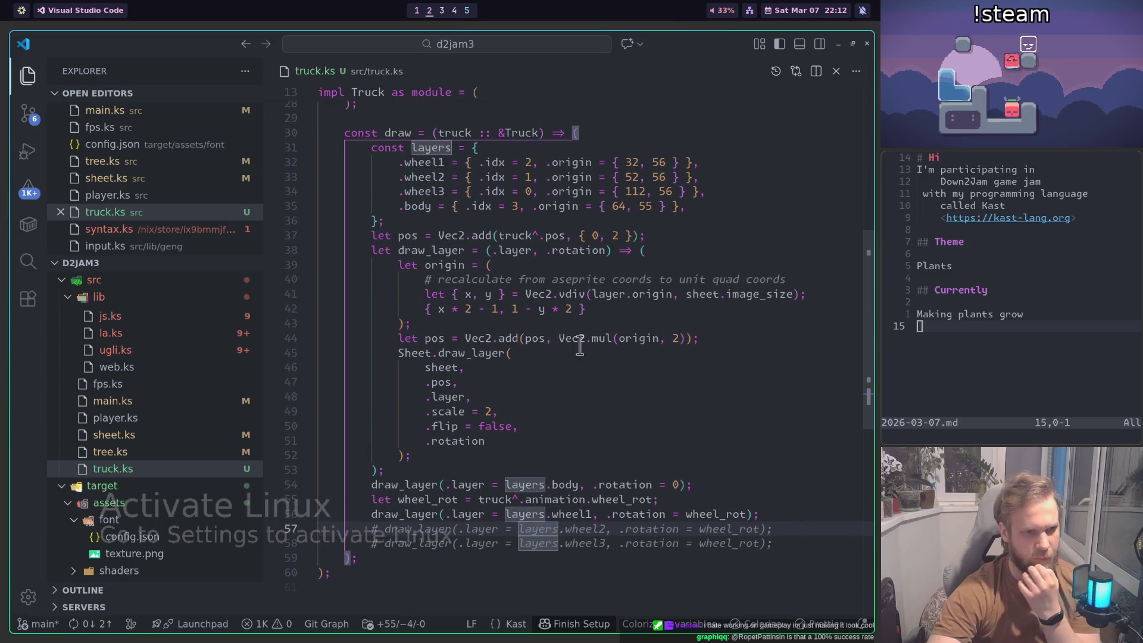
{"action": "left_click", "coordinate": [530, 342]}
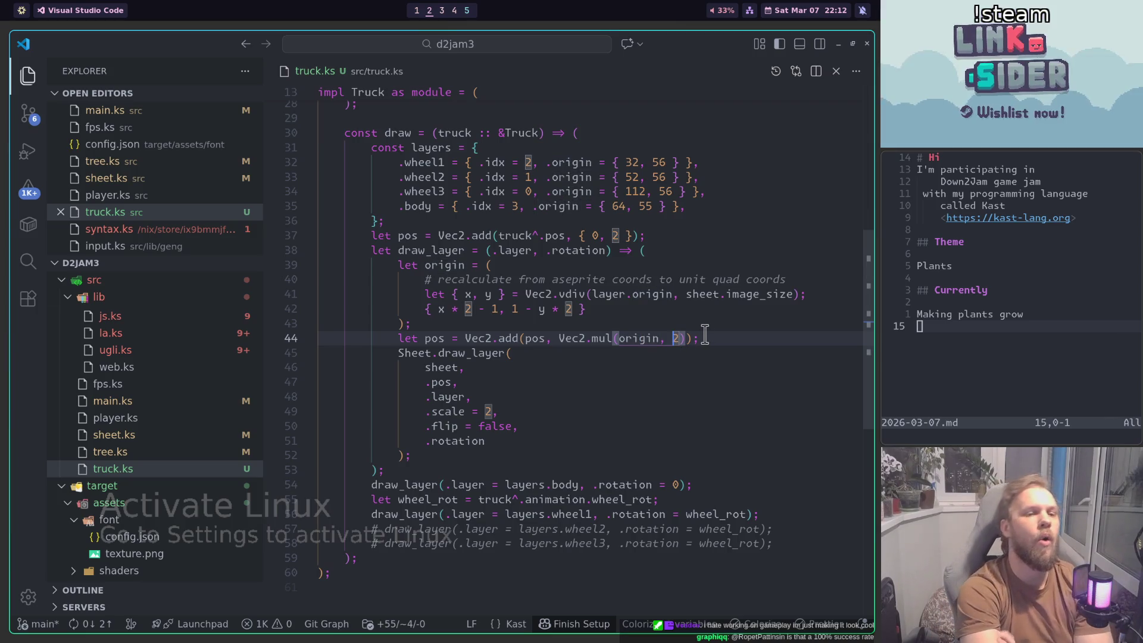
{"action": "key", "text": "ctrl+Left"}
{"action": "key", "text": "ctrl+Left"}
{"action": "key", "text": "ctrl+Left"}
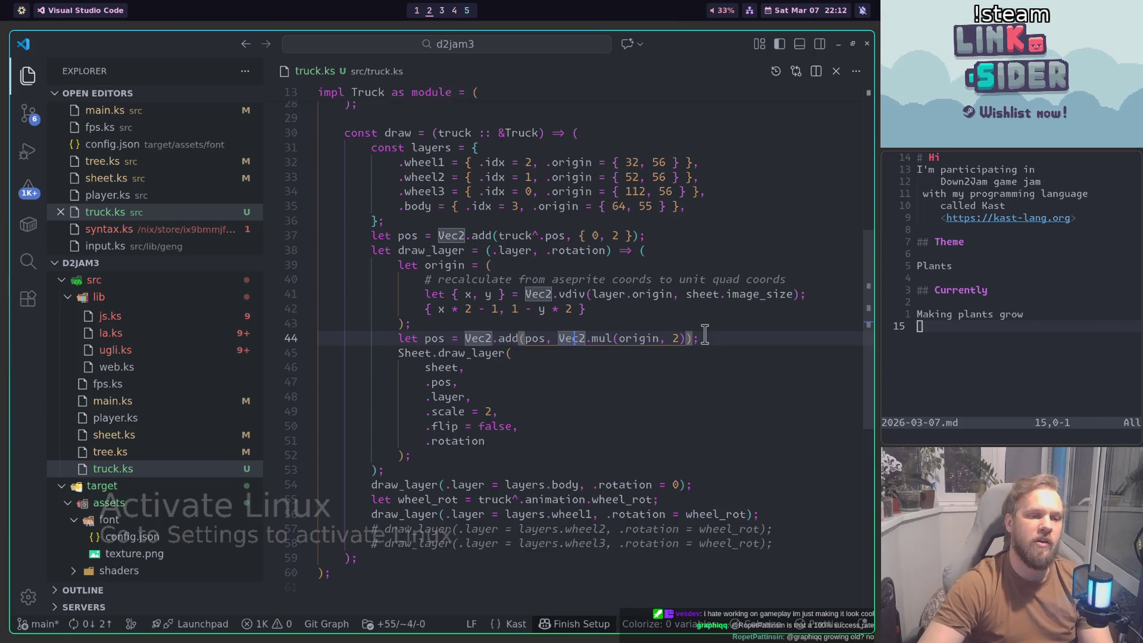
{"action": "type", "text": "v"}
{"action": "key", "text": "ctrl+Right"}
{"action": "key", "text": "ctrl+Right"}
{"action": "key", "text": "ctrl+Right"}
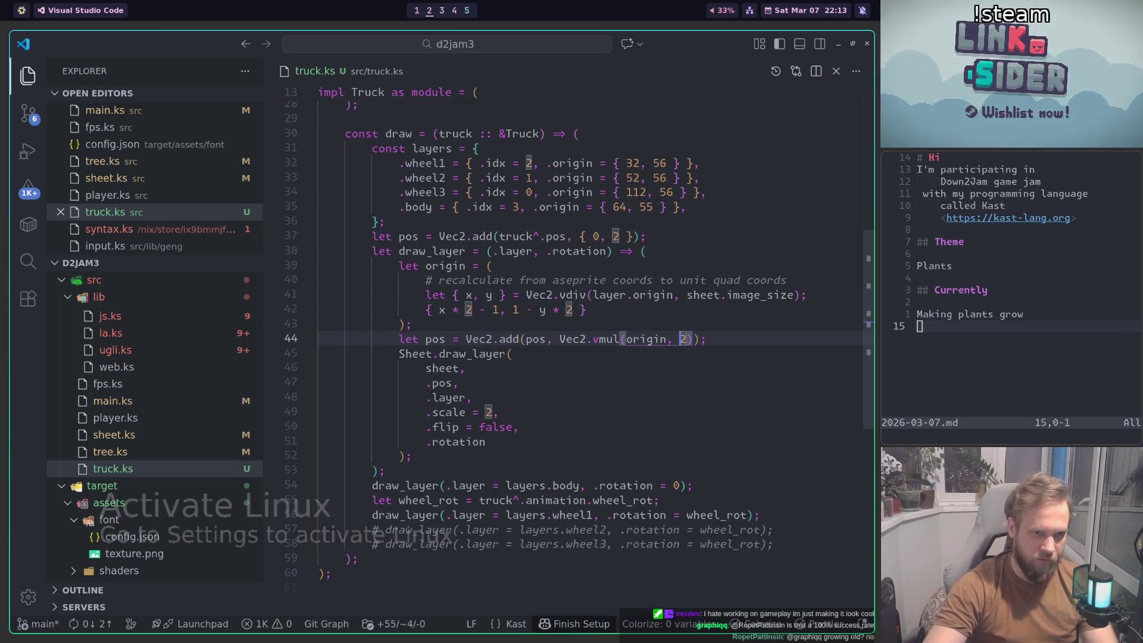
{"action": "type", "text": "{ 4,"}
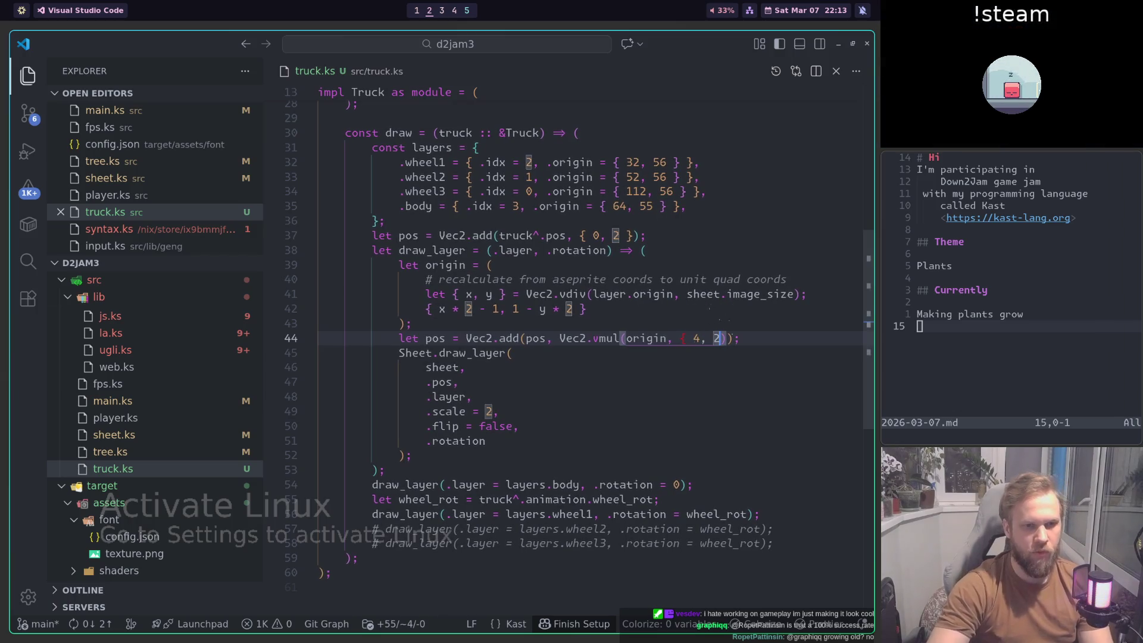
{"action": "type", "text": " 2 }"}
{"action": "key", "text": "ctrl+s"}
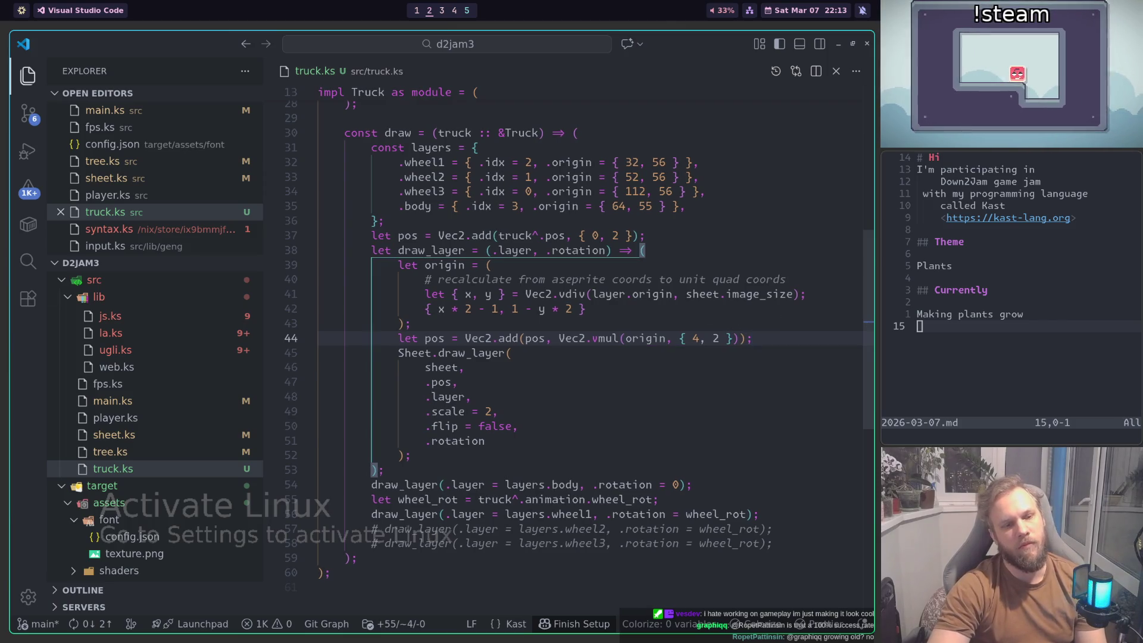
Step: Run just build in the terminal and check the truck in Chrome
{"action": "key", "text": "ctrl+grave"}
{"action": "key", "text": "Up"}
{"action": "key", "text": "Return"}
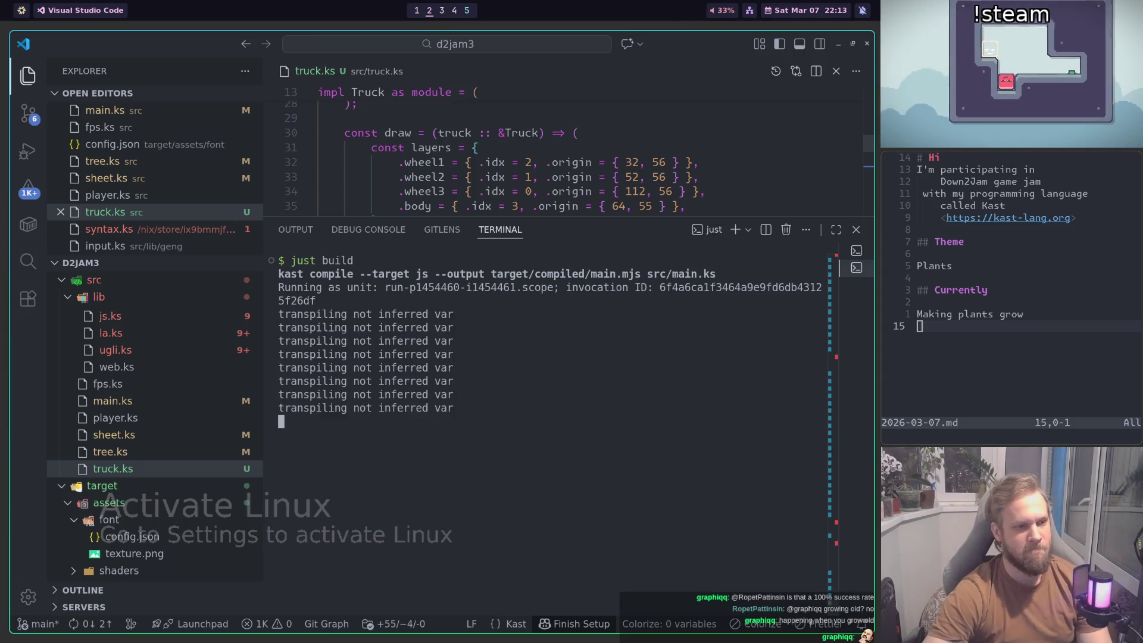
{"action": "key", "text": "super+1"}
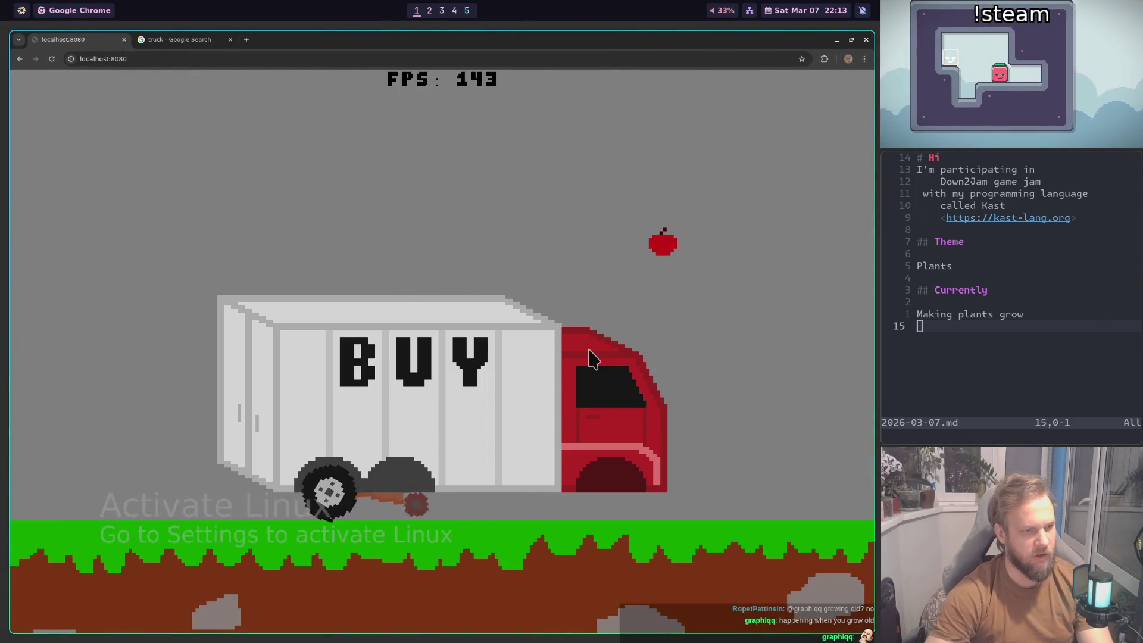
{"action": "key", "text": "super+2"}
Step: Clear the terminal and run just build again
{"action": "key", "text": "ctrl+j"}
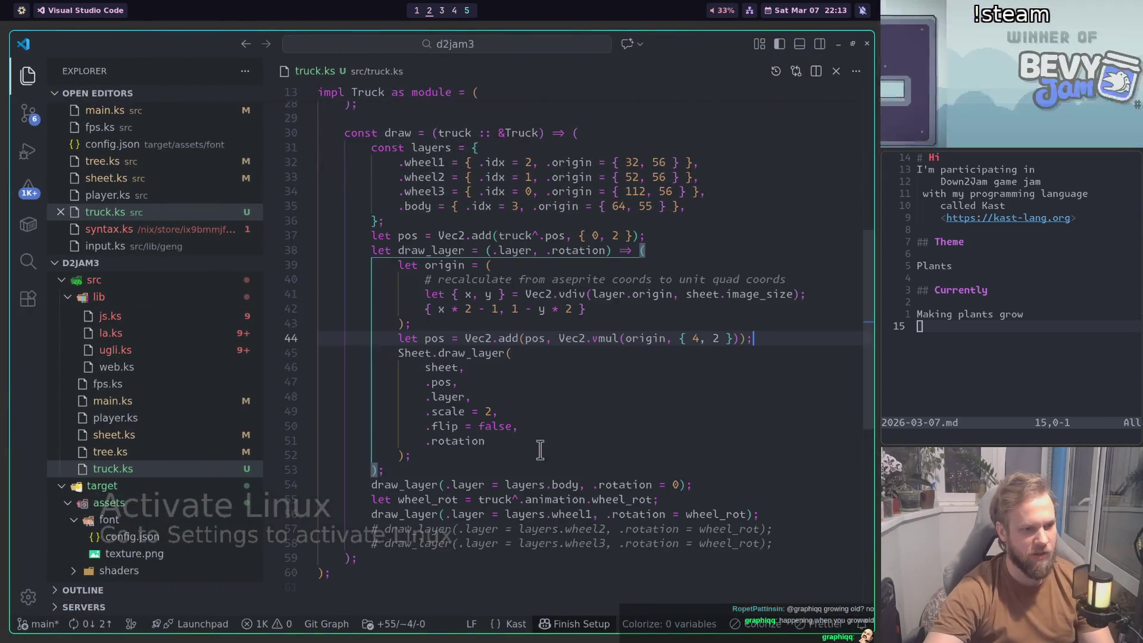
{"action": "key", "text": "shift+Down"}
{"action": "key", "text": "ctrl+j"}
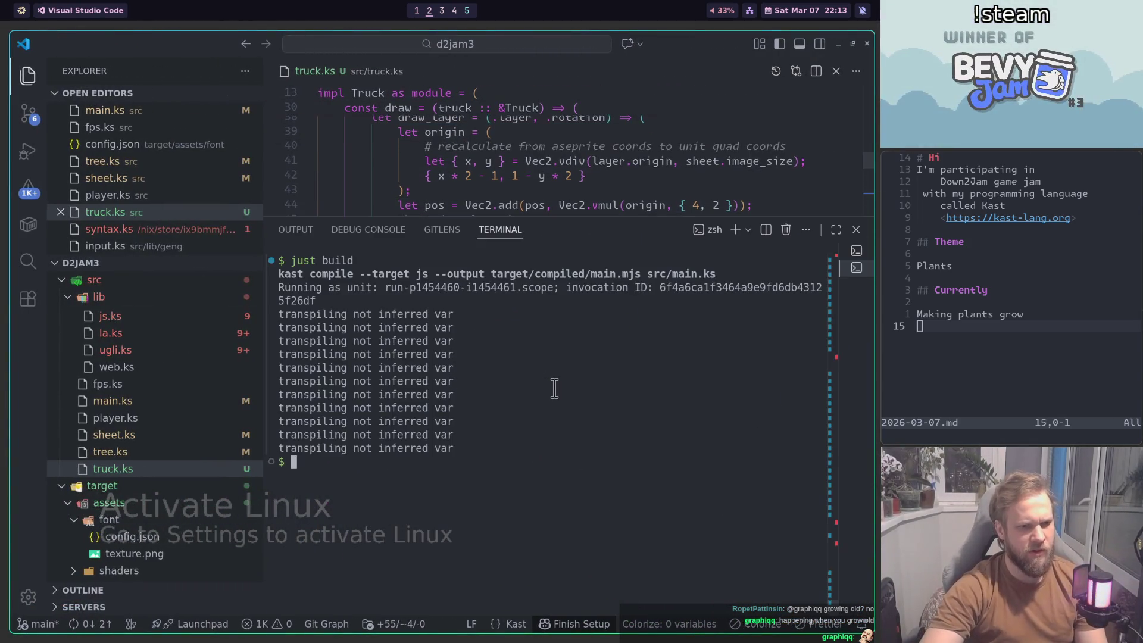
{"action": "key", "text": "ctrl+l"}
{"action": "key", "text": "Up"}
{"action": "key", "text": "Return"}
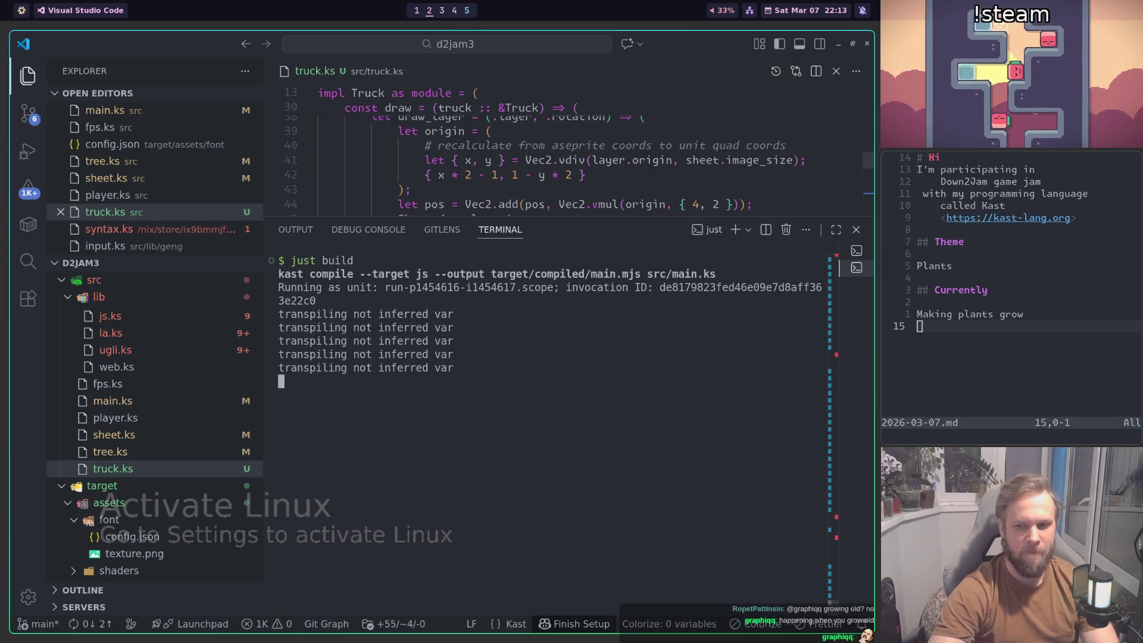
Step: Check the game in Chrome, then return to the wheel definitions in truck.ks
{"action": "key", "text": "super+1"}
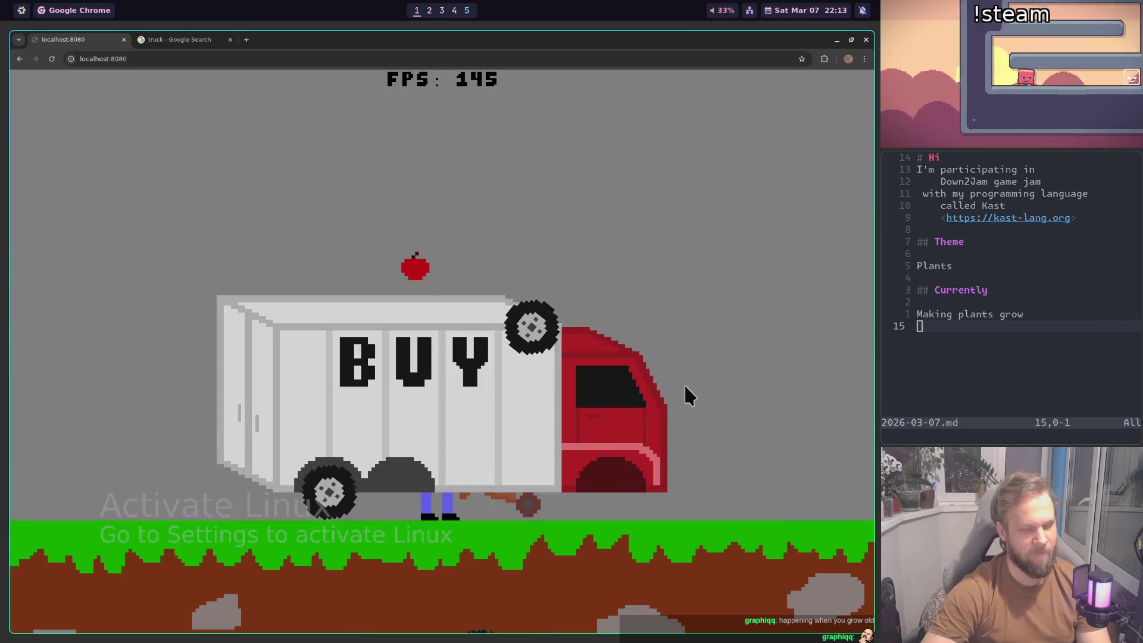
{"action": "key", "text": "super+2"}
{"action": "key", "text": "ctrl+j"}
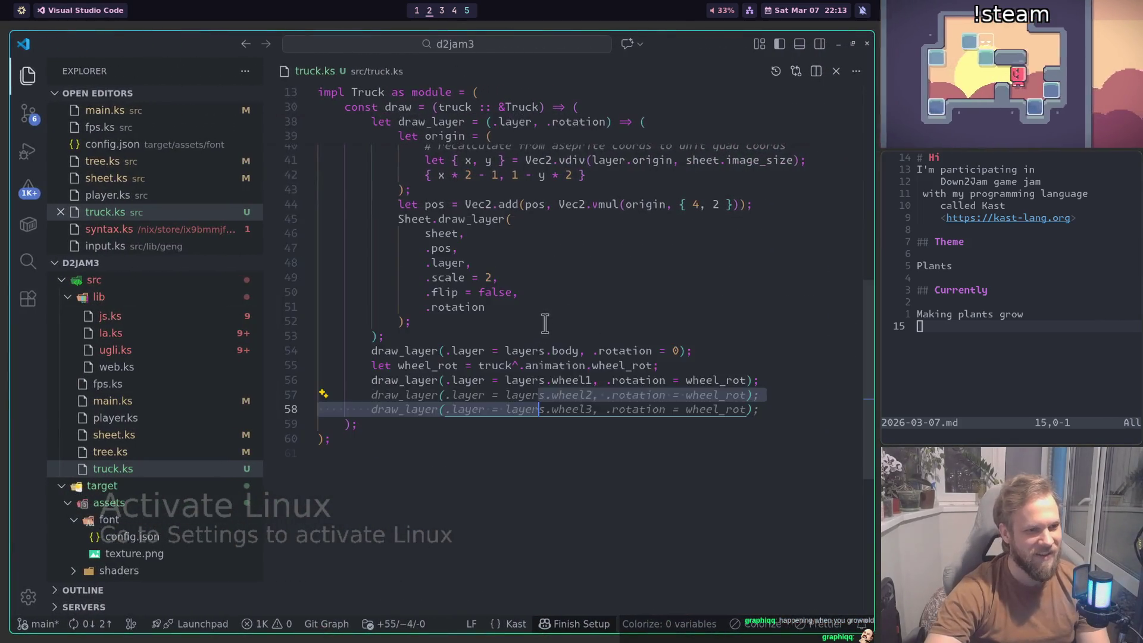
{"action": "scroll", "coordinate": [538, 326], "scroll_direction": "up", "scroll_amount": 7}
{"action": "scroll", "coordinate": [559, 357], "scroll_direction": "down", "scroll_amount": 3}
Step: Set wheel2's .idx to 2 and wheel1's .idx to 1
{"action": "left_click", "coordinate": [529, 334]}
{"action": "type", "text": "2"}
{"action": "key", "text": "Up"}
{"action": "key", "text": "BackSpace"}
{"action": "type", "text": "1"}
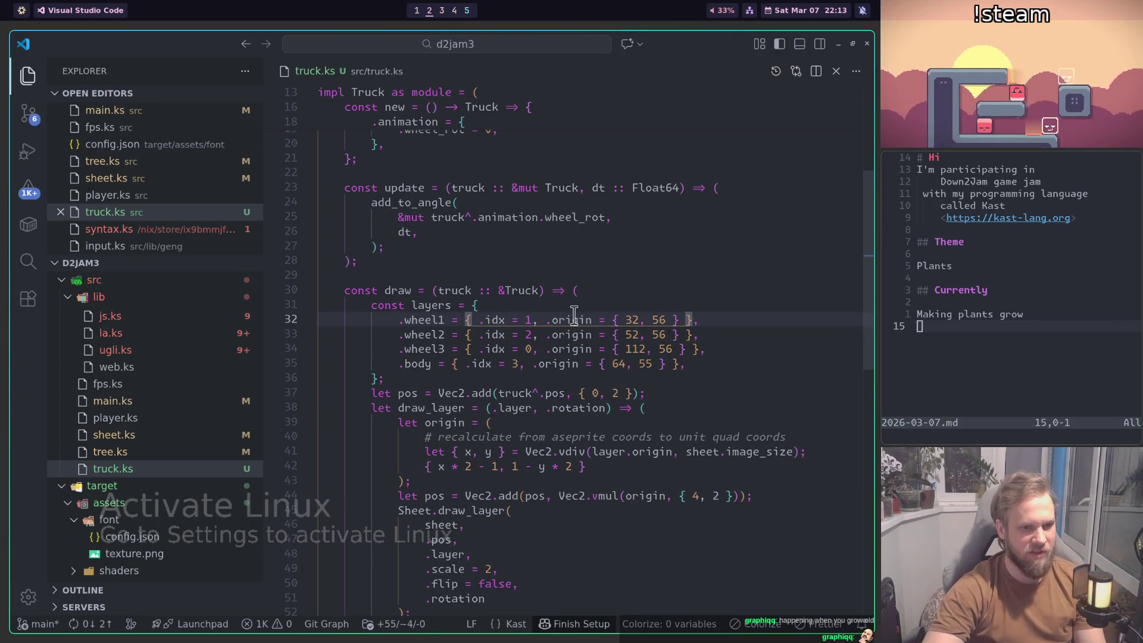
Step: Clear the terminal and check the three misplaced wheels in Chrome
{"action": "key", "text": "ctrl+j"}
{"action": "key", "text": "ctrl+l"}
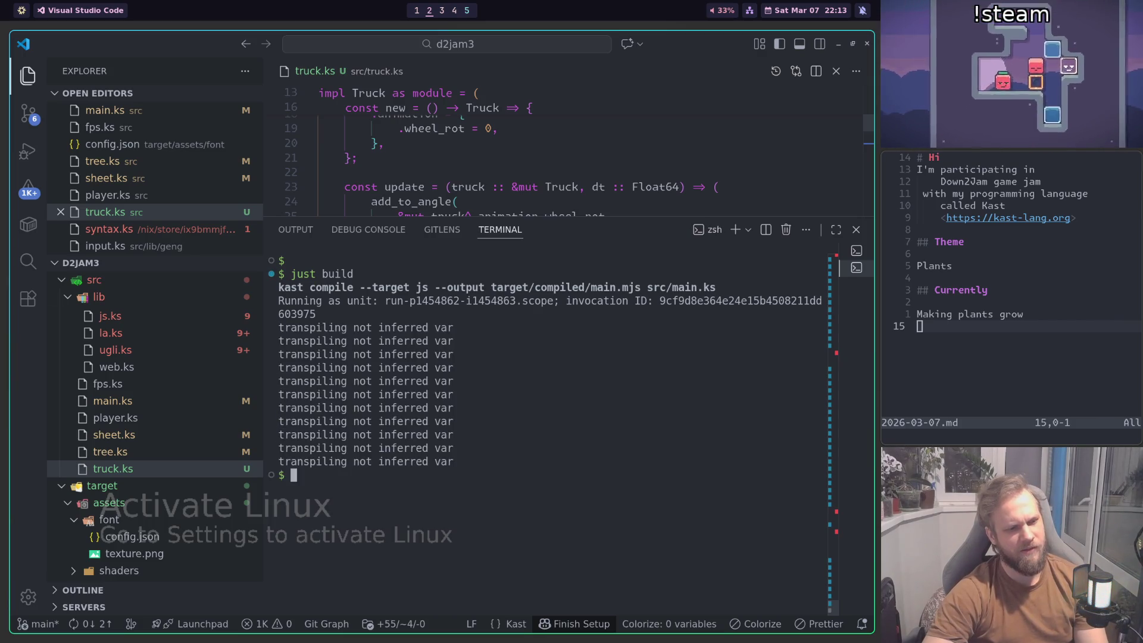
{"action": "key", "text": "super+1"}
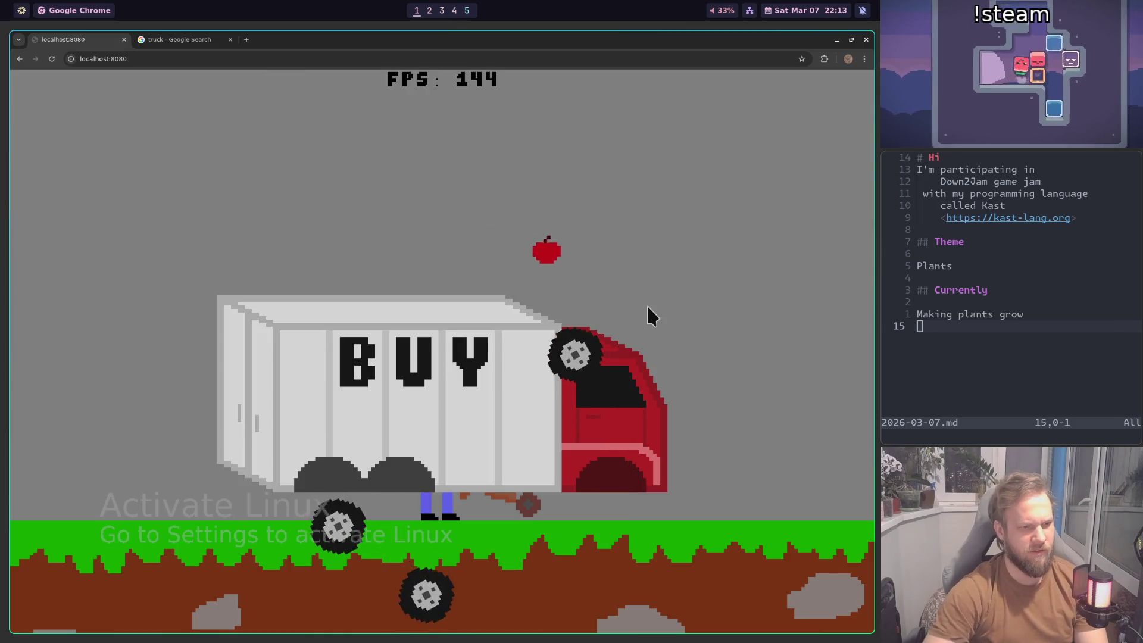
{"action": "key", "text": "super+2"}
{"action": "key", "text": "ctrl+j"}
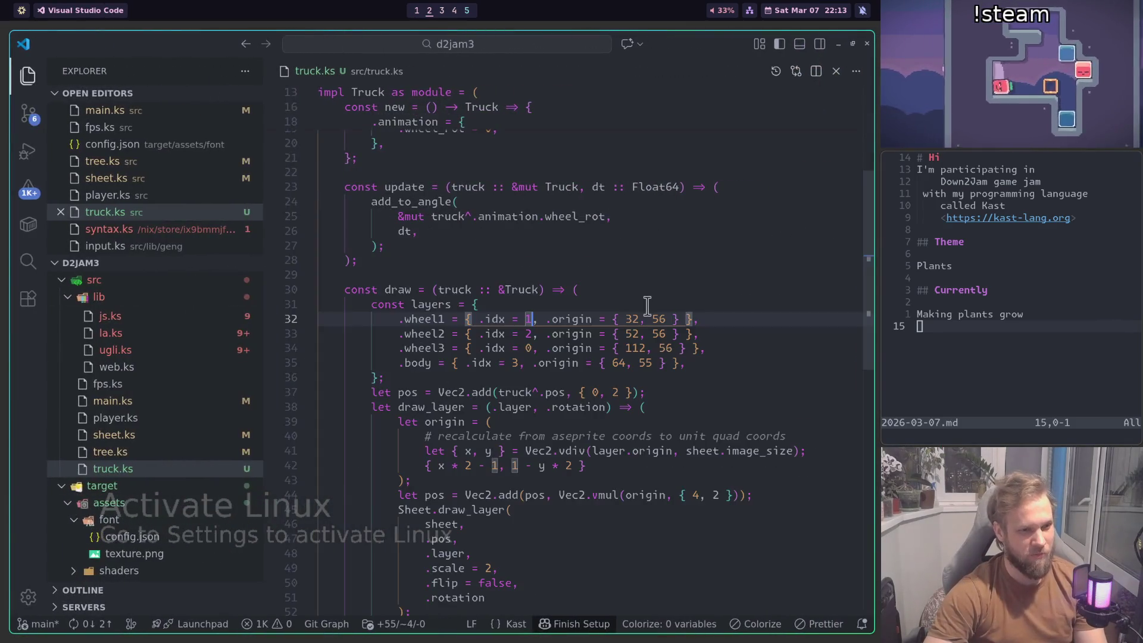
Step: Change the wheel indices in truck.ks to wheel1 2, wheel2 0, wheel3 1
{"action": "key", "text": "BackSpace"}
{"action": "type", "text": "1"}
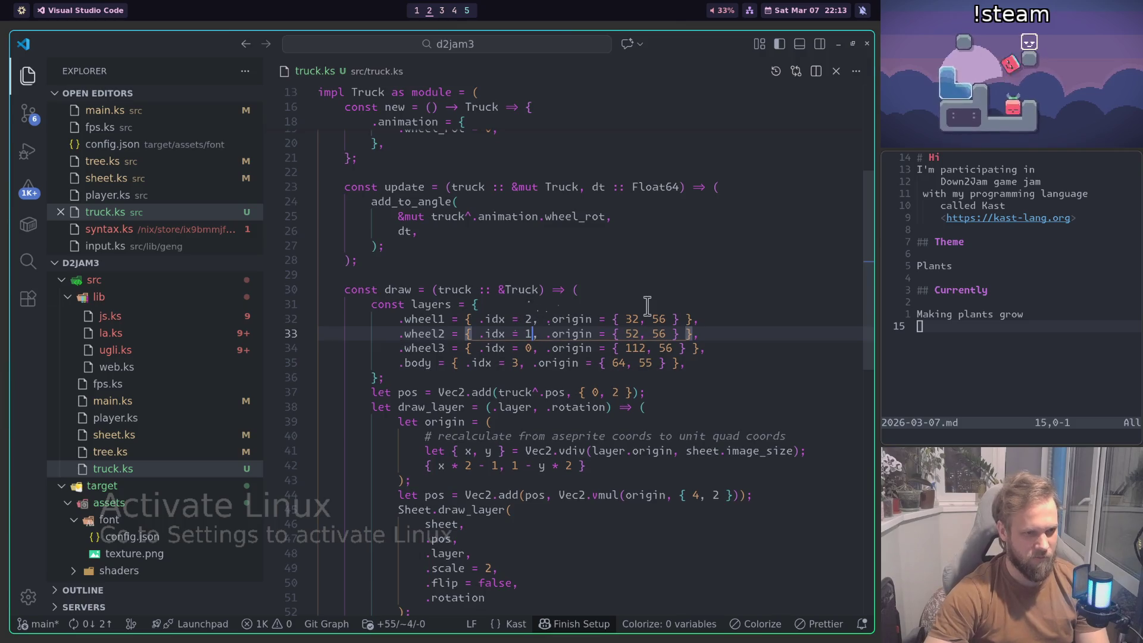
{"action": "key", "text": "BackSpace"}
{"action": "type", "text": "3"}
{"action": "key", "text": "Down"}
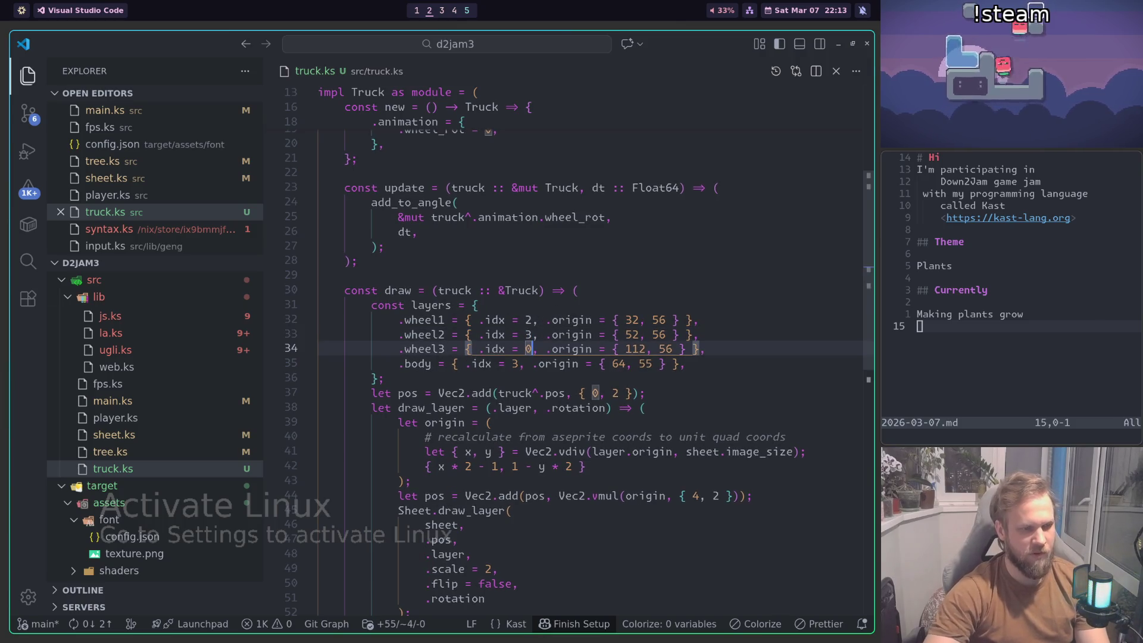
{"action": "key", "text": "Up"}
{"action": "key", "text": "BackSpace"}
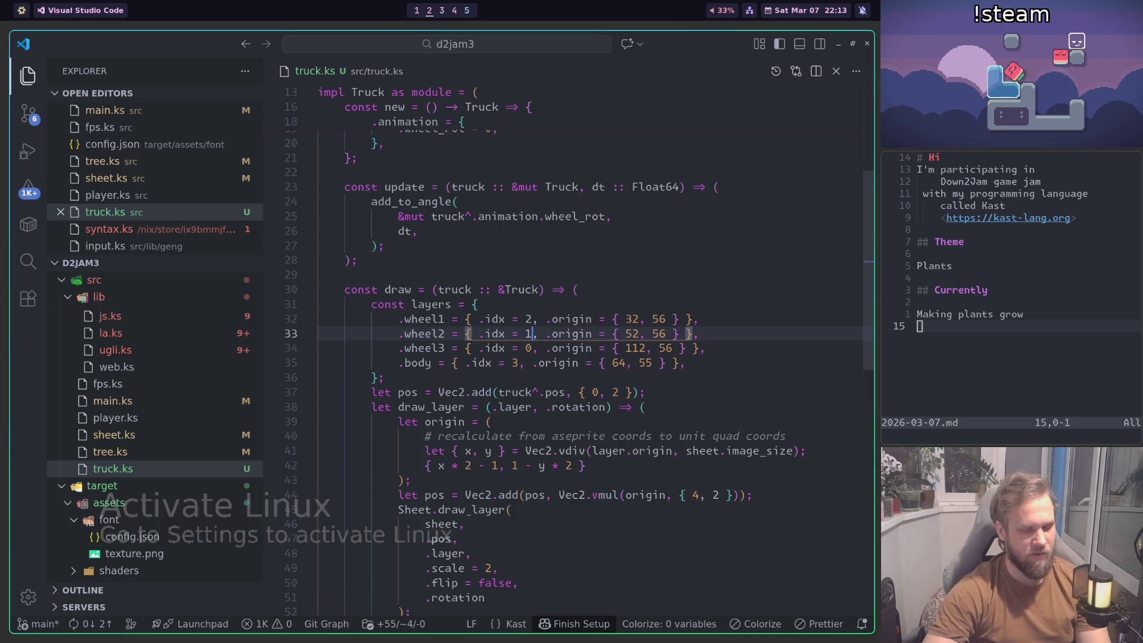
{"action": "type", "text": "0"}
{"action": "key", "text": "Down"}
{"action": "key", "text": "BackSpace"}
{"action": "type", "text": "1"}
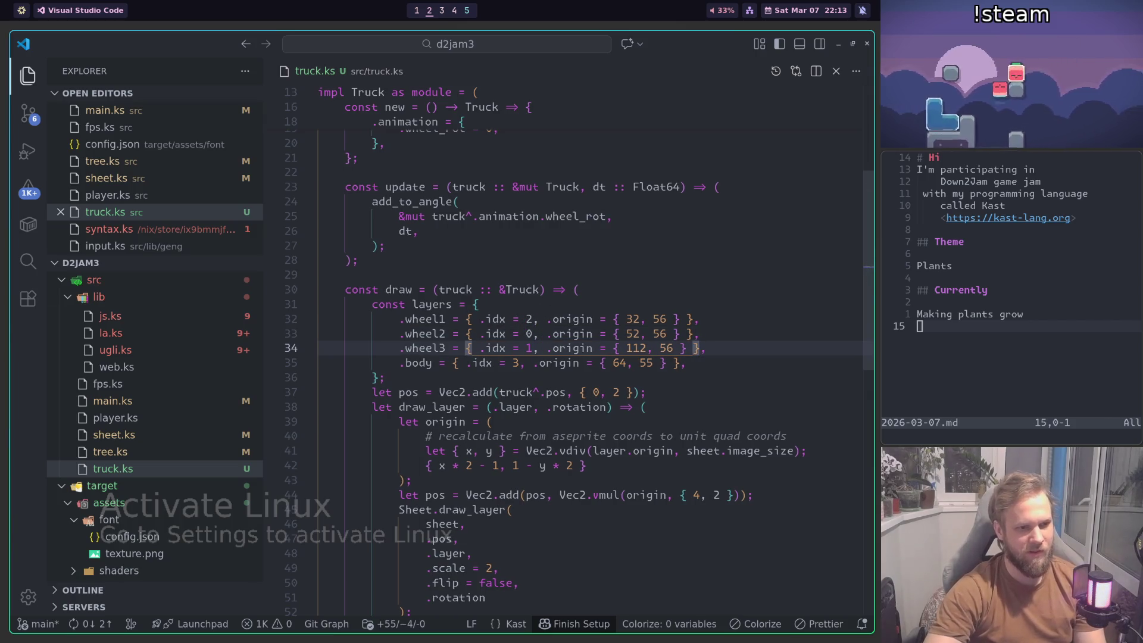
Step: Rebuild the game and reload localhost:8080 in Chrome
{"action": "key", "text": "ctrl+shift+b"}
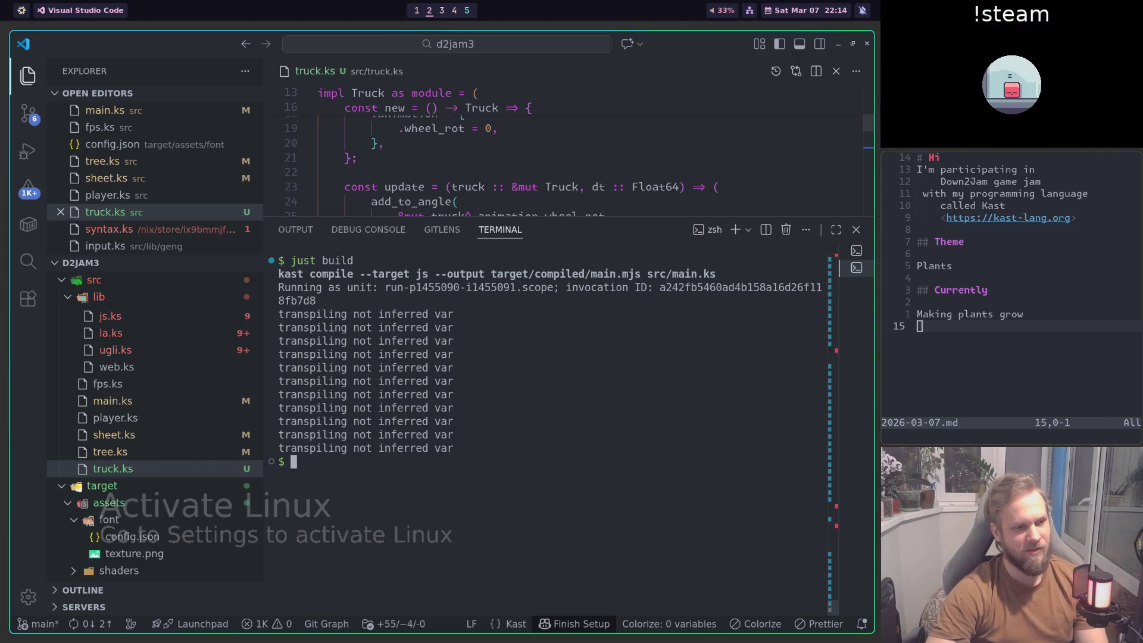
{"action": "key", "text": "super+1"}
{"action": "key", "text": "ctrl+r"}
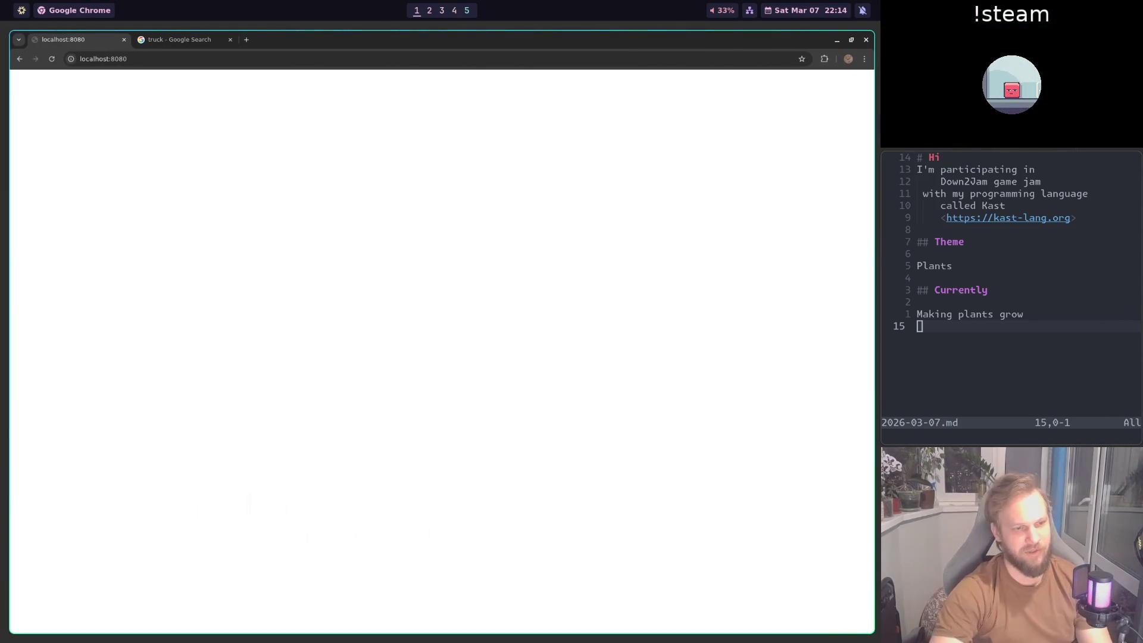
Step: Walk the farmer left and right around the BUY truck to inspect its three wheels
{"action": "key", "text": "Left"}
{"action": "key", "text": "Right"}
{"action": "key", "text": "Right"}
{"action": "key", "text": "Left"}
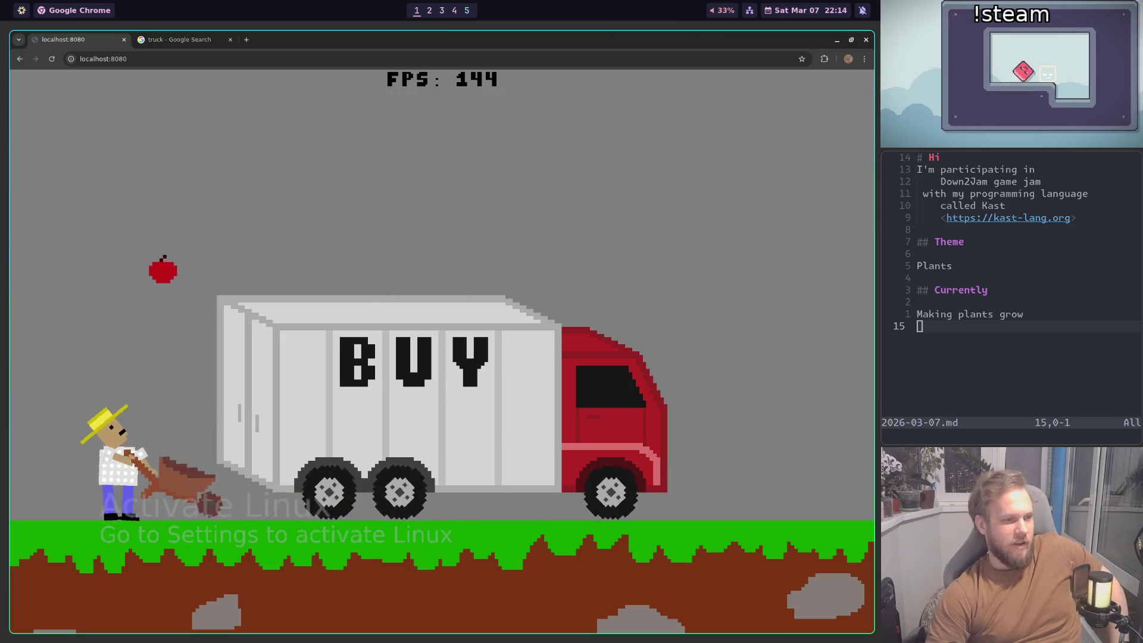
{"action": "key", "text": "Right"}
{"action": "key", "text": "Left"}
{"action": "key", "text": "Right"}
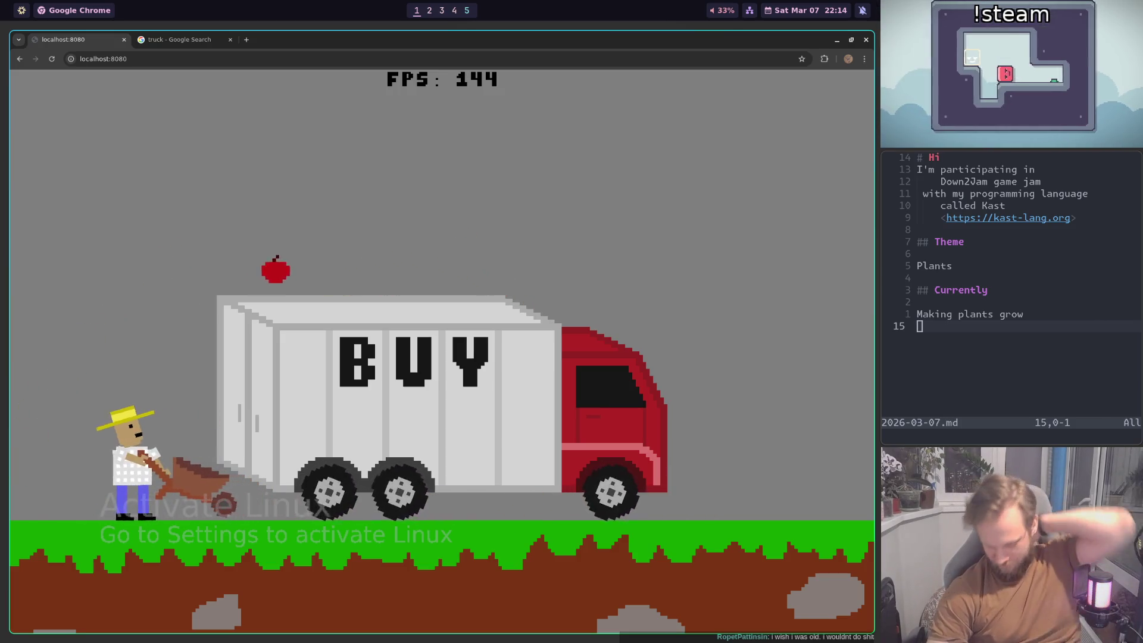
{"action": "key", "text": "Right"}
{"action": "key", "text": "Left"}
{"action": "key", "text": "Right"}
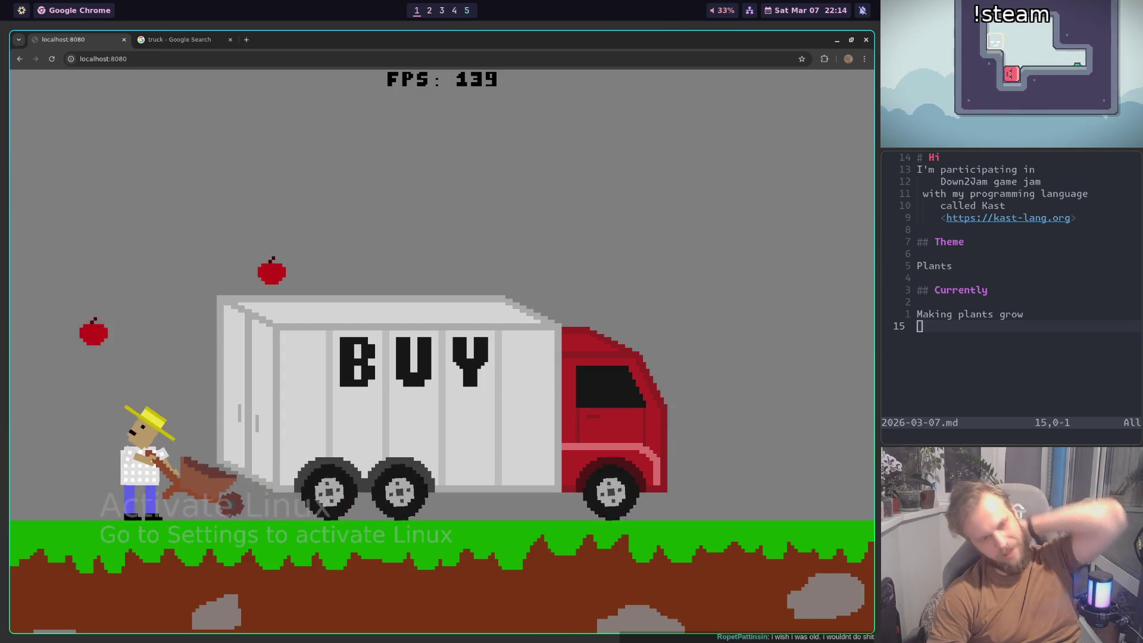
{"action": "key", "text": "Right"}
{"action": "key", "text": "Left"}
{"action": "key", "text": "Right"}
{"action": "key", "text": "Left"}
{"action": "key", "text": "Right"}
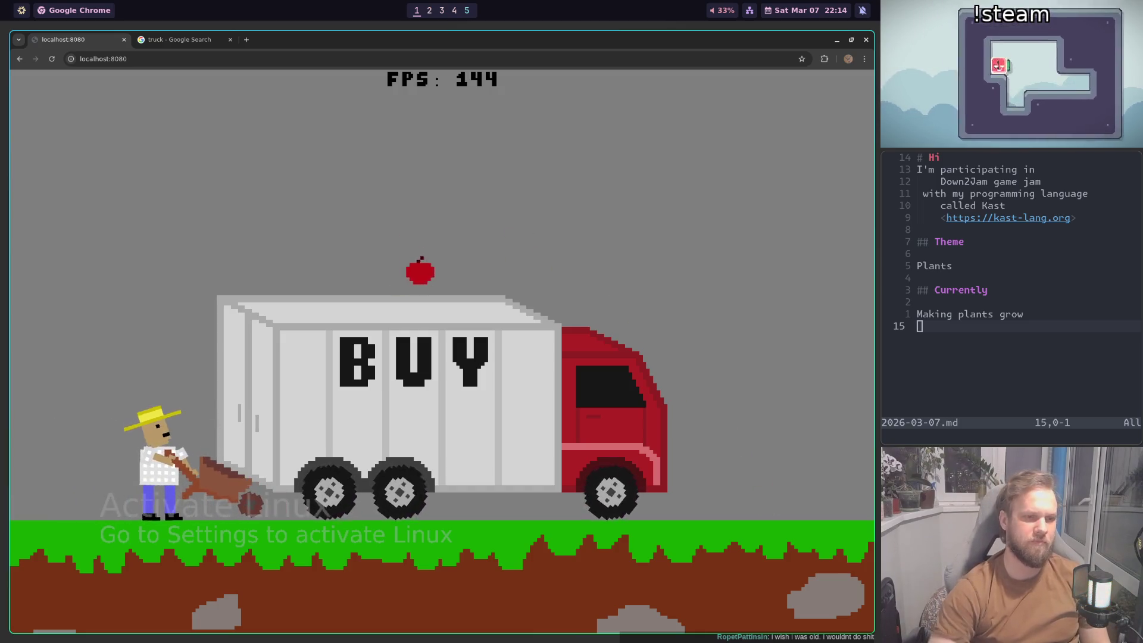